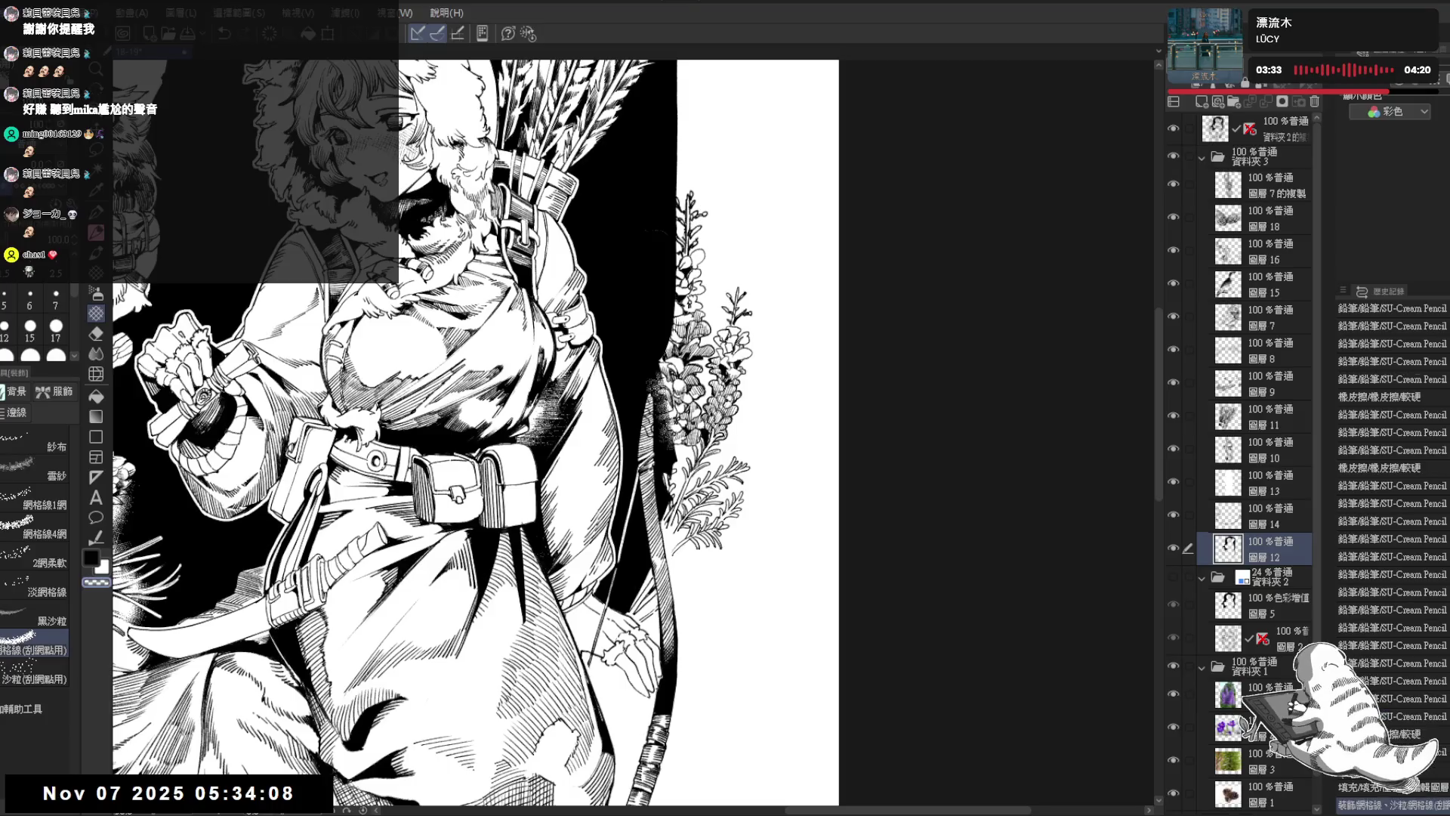
# Step: Scrape white texture into the black beside the flowers, then erase to lighten the area below them
pyautogui.moveTo(657, 370); pyautogui.dragTo(649, 253)
pyautogui.moveTo(649, 325)
pyautogui.mouseDown()
pyautogui.moveTo(627, 249)
pyautogui.moveTo(638, 235)
pyautogui.moveTo(680, 340)
pyautogui.moveTo(668, 427)
pyautogui.moveTo(652, 385)
pyautogui.moveTo(649, 412)
pyautogui.mouseUp()
pyautogui.press('space')
pyautogui.press('e')
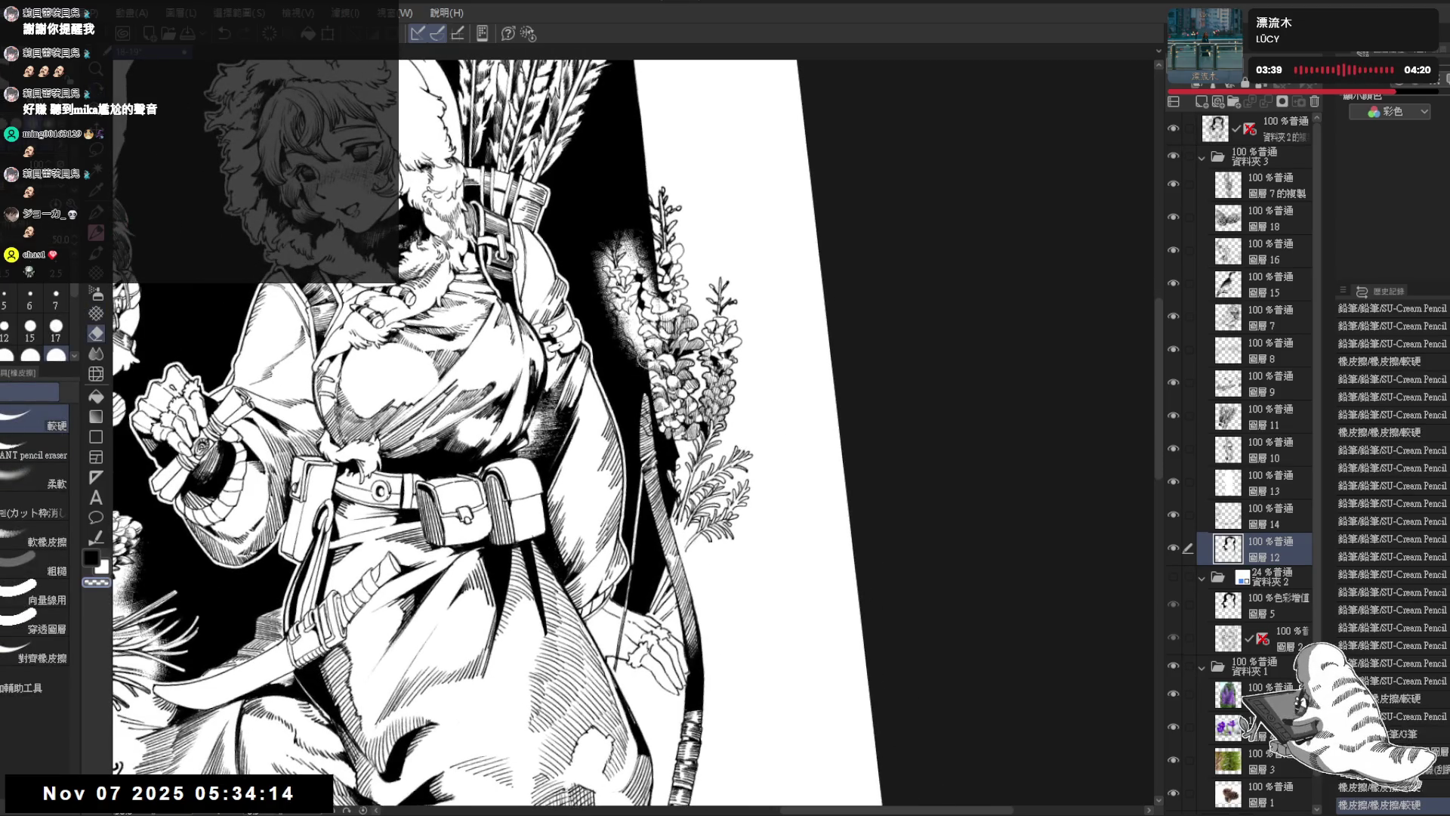
pyautogui.moveTo(665, 352)
pyautogui.mouseDown()
pyautogui.moveTo(650, 450)
pyautogui.moveTo(649, 377)
pyautogui.moveTo(673, 506)
pyautogui.mouseUp()
pyautogui.moveTo(661, 434)
pyautogui.mouseDown()
pyautogui.moveTo(669, 529)
pyautogui.moveTo(702, 423)
pyautogui.moveTo(707, 453)
pyautogui.mouseUp()
pyautogui.moveTo(703, 423); pyautogui.dragTo(695, 461)
pyautogui.moveTo(657, 392); pyautogui.dragTo(653, 408)
# Step: Switch to the texture brushes and brighten the dark shading beside the flowers with white stipple
pyautogui.press('-')
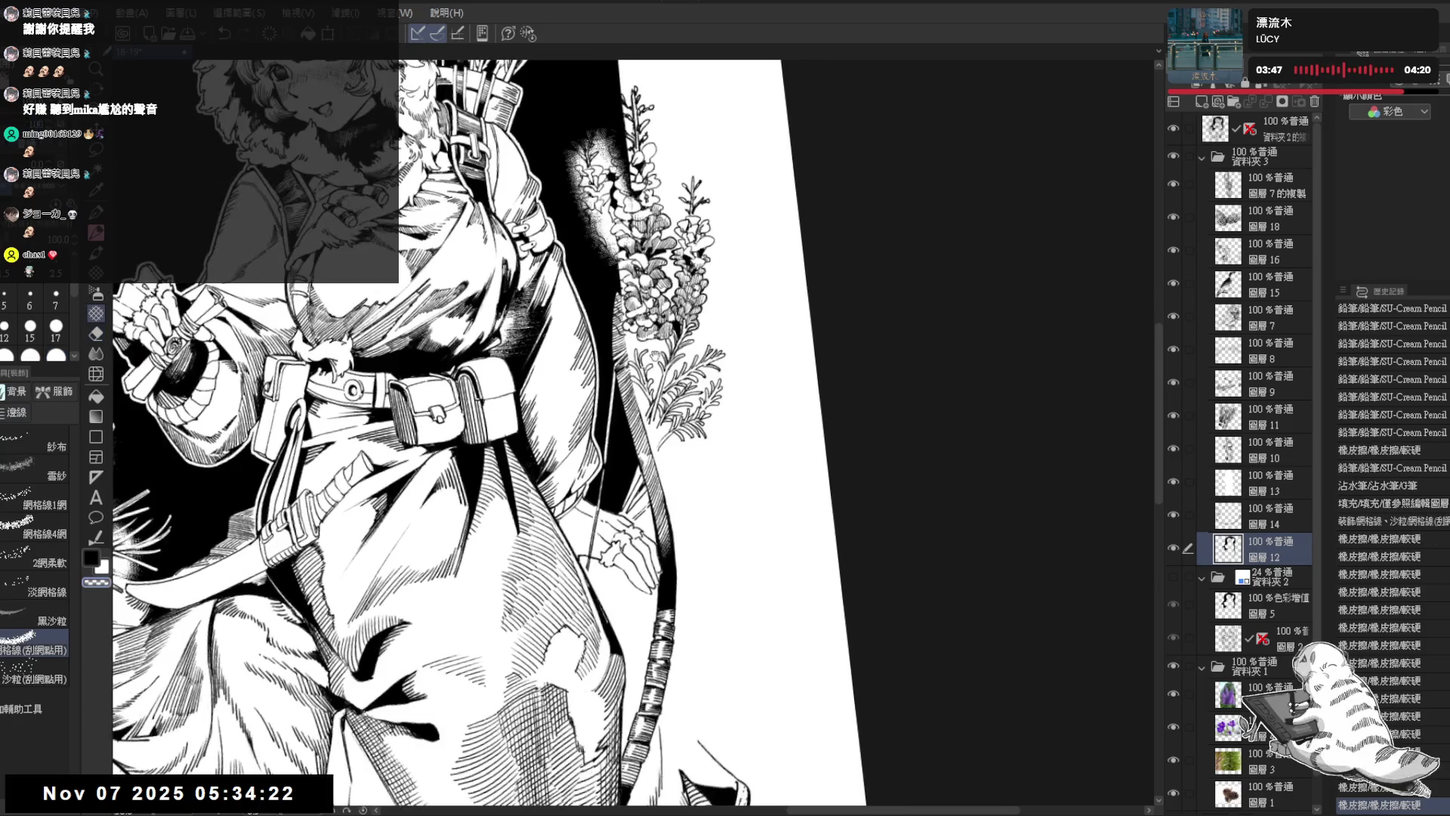
pyautogui.press('b')
pyautogui.press('p')
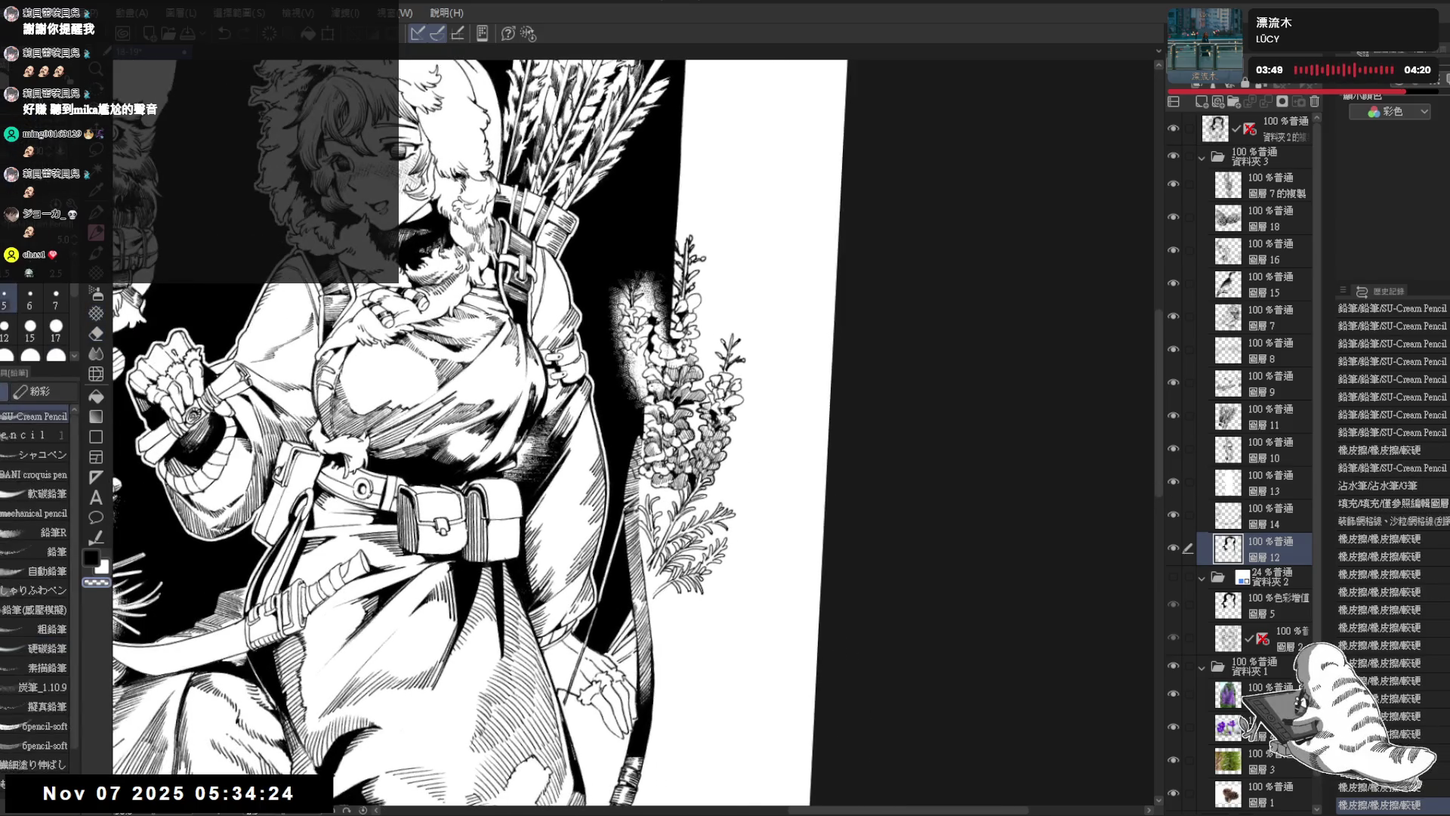
pyautogui.moveTo(666, 315); pyautogui.dragTo(637, 408)
pyautogui.click(96, 312)
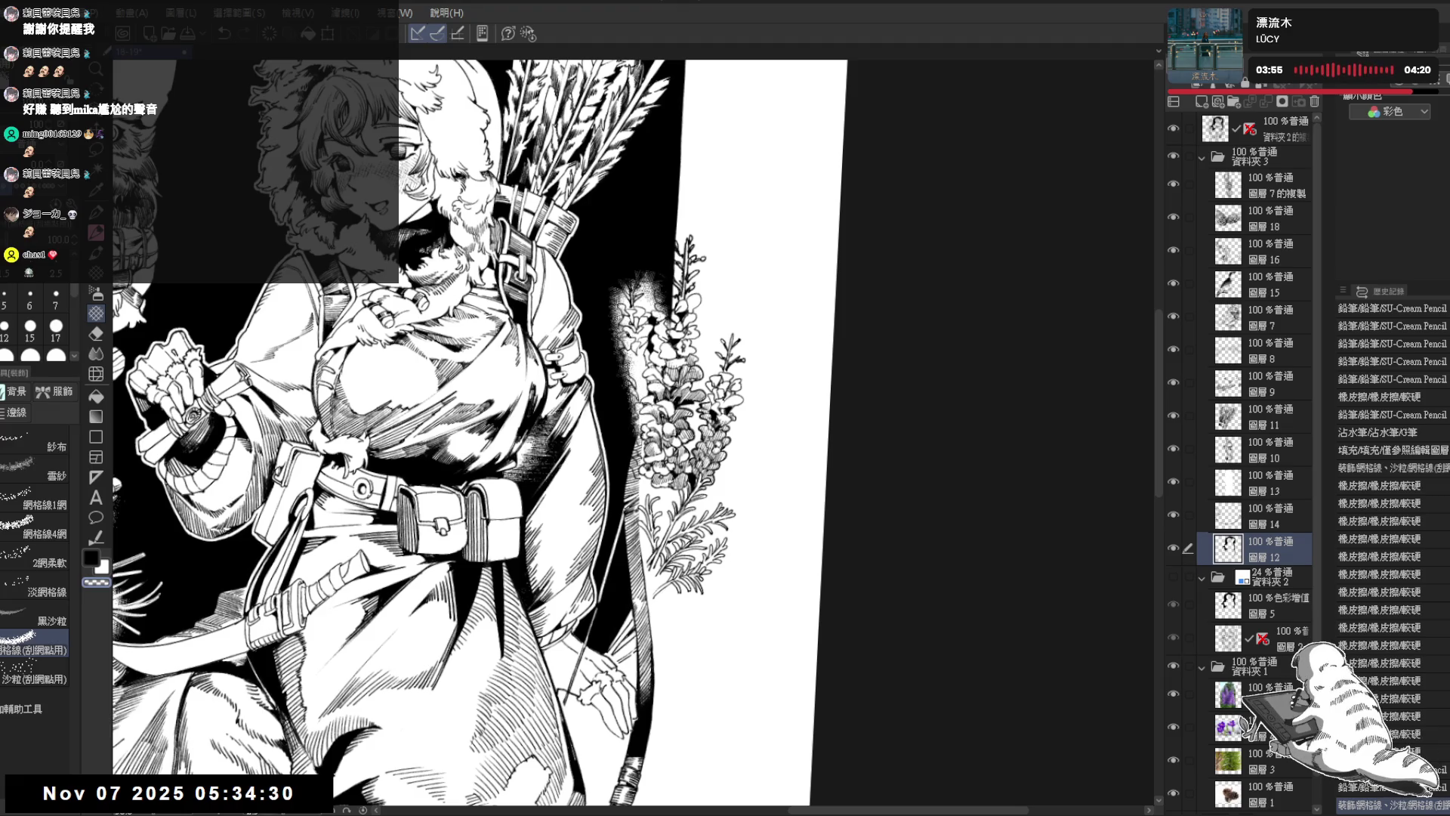
pyautogui.moveTo(620, 336)
pyautogui.mouseDown()
pyautogui.moveTo(627, 427)
pyautogui.moveTo(638, 287)
pyautogui.moveTo(650, 317)
pyautogui.moveTo(663, 281)
pyautogui.moveTo(621, 264)
pyautogui.moveTo(642, 249)
pyautogui.moveTo(610, 306)
pyautogui.moveTo(668, 293)
pyautogui.mouseUp()
# Step: Rotate the canvas about 25° clockwise and touch up the texture near the flowers
pyautogui.hotkey('ctrl', '@')
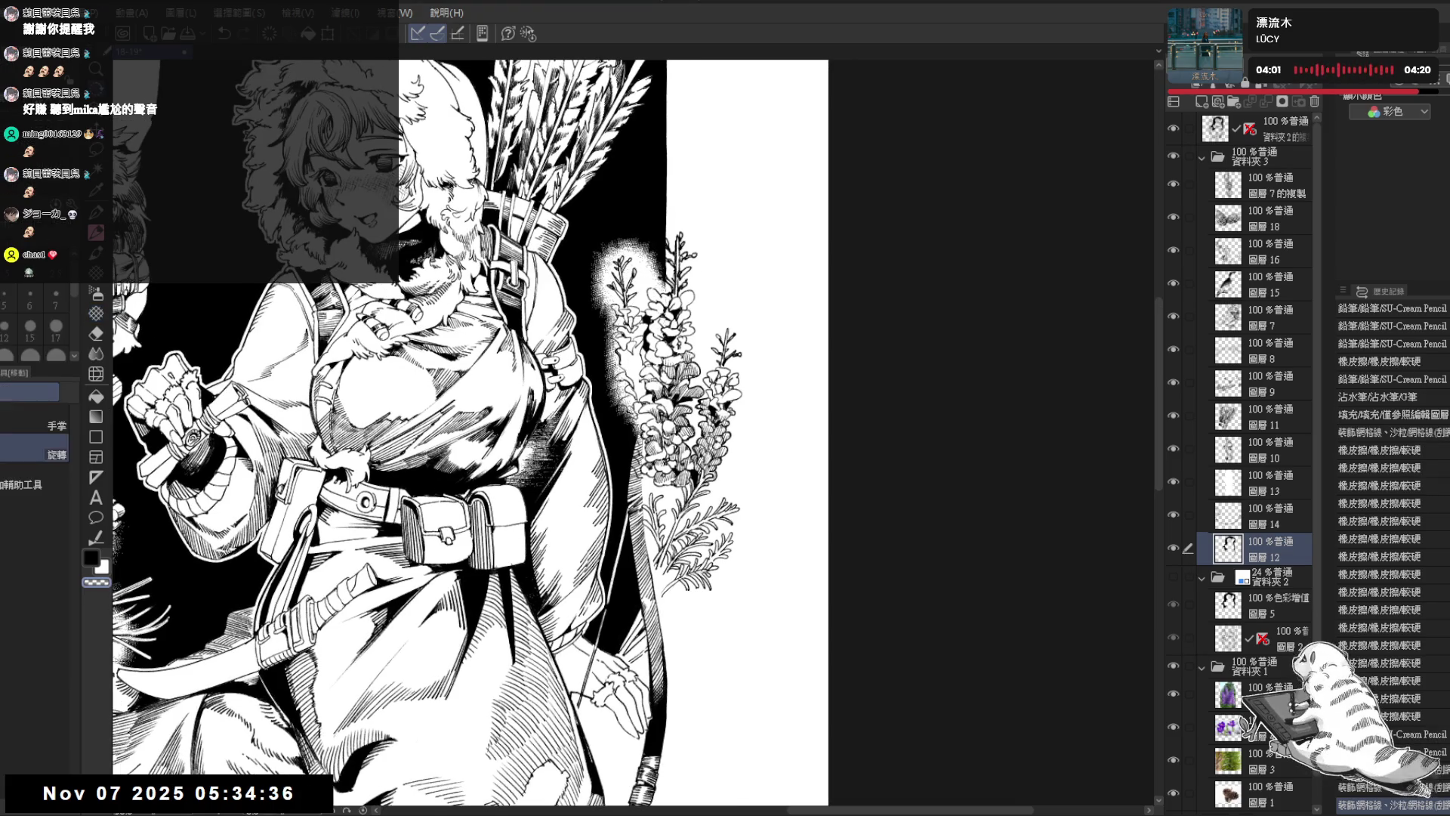
pyautogui.moveTo(756, 302); pyautogui.dragTo(799, 365)
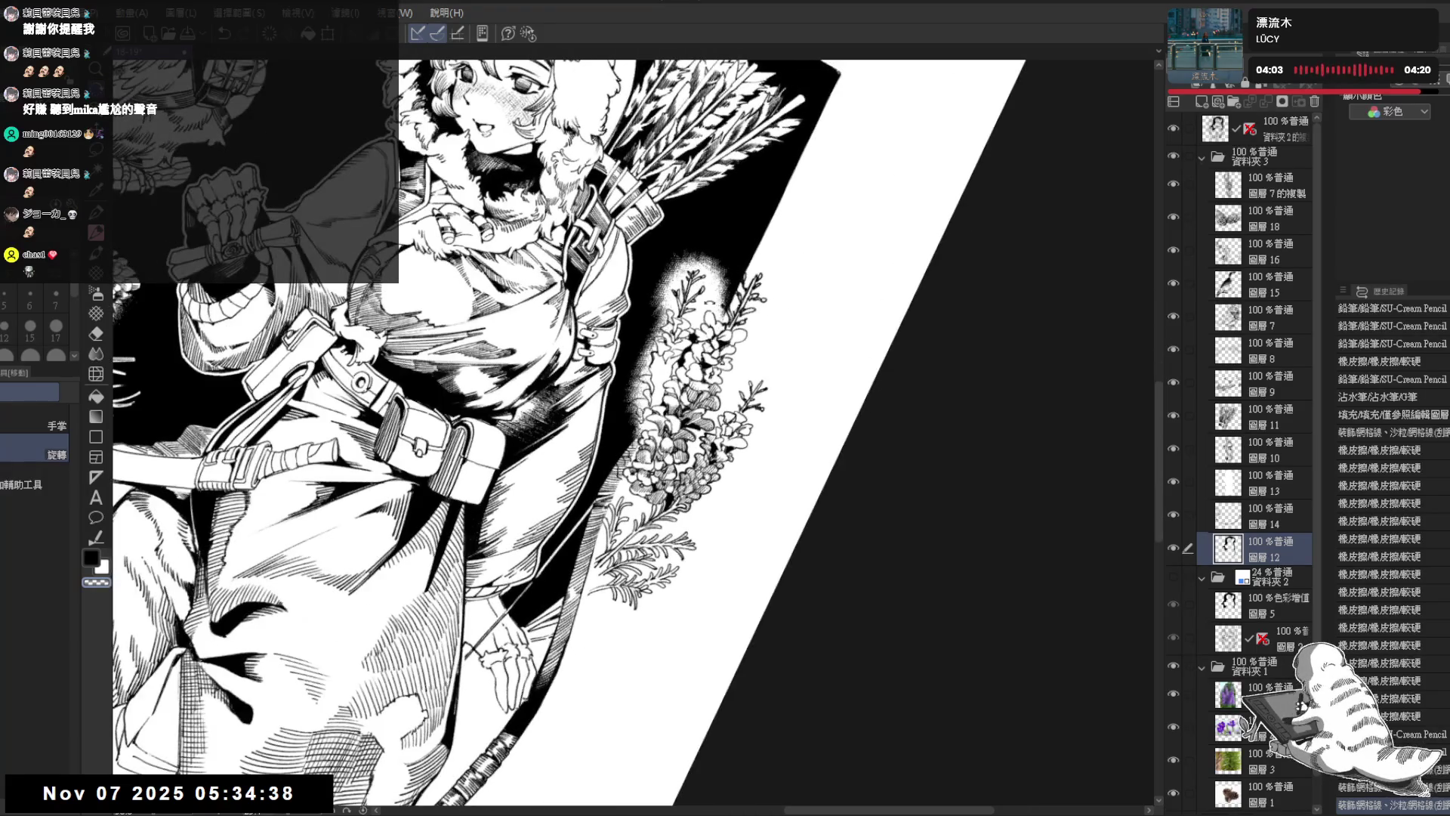
pyautogui.moveTo(723, 286)
pyautogui.mouseDown()
pyautogui.moveTo(728, 315)
pyautogui.moveTo(742, 290)
pyautogui.moveTo(723, 263)
pyautogui.moveTo(723, 287)
pyautogui.moveTo(740, 291)
pyautogui.moveTo(722, 288)
pyautogui.mouseUp()
pyautogui.press('c')
pyautogui.press('c')
pyautogui.hotkey('ctrl', '@')
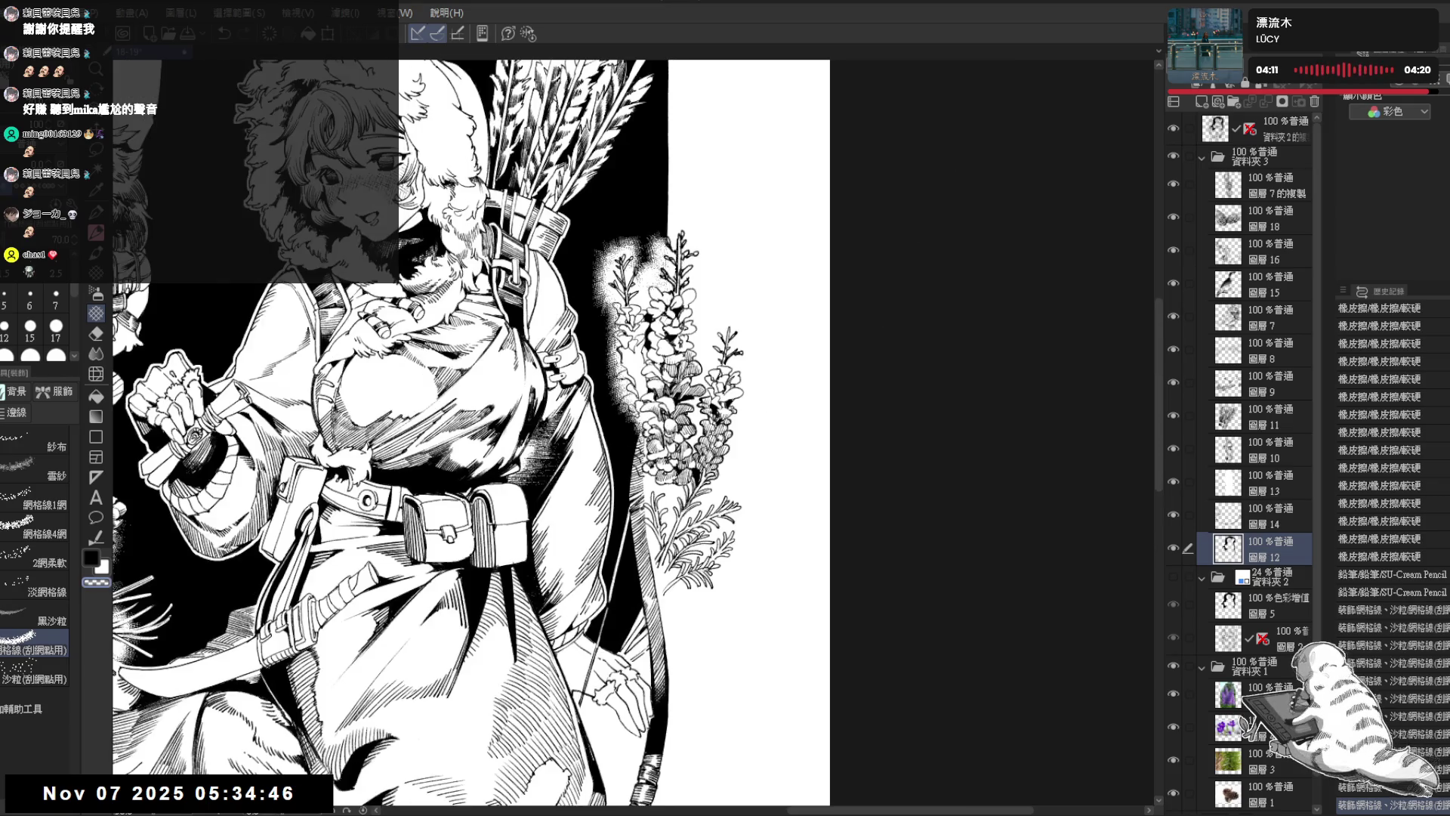
pyautogui.moveTo(615, 404); pyautogui.dragTo(629, 435)
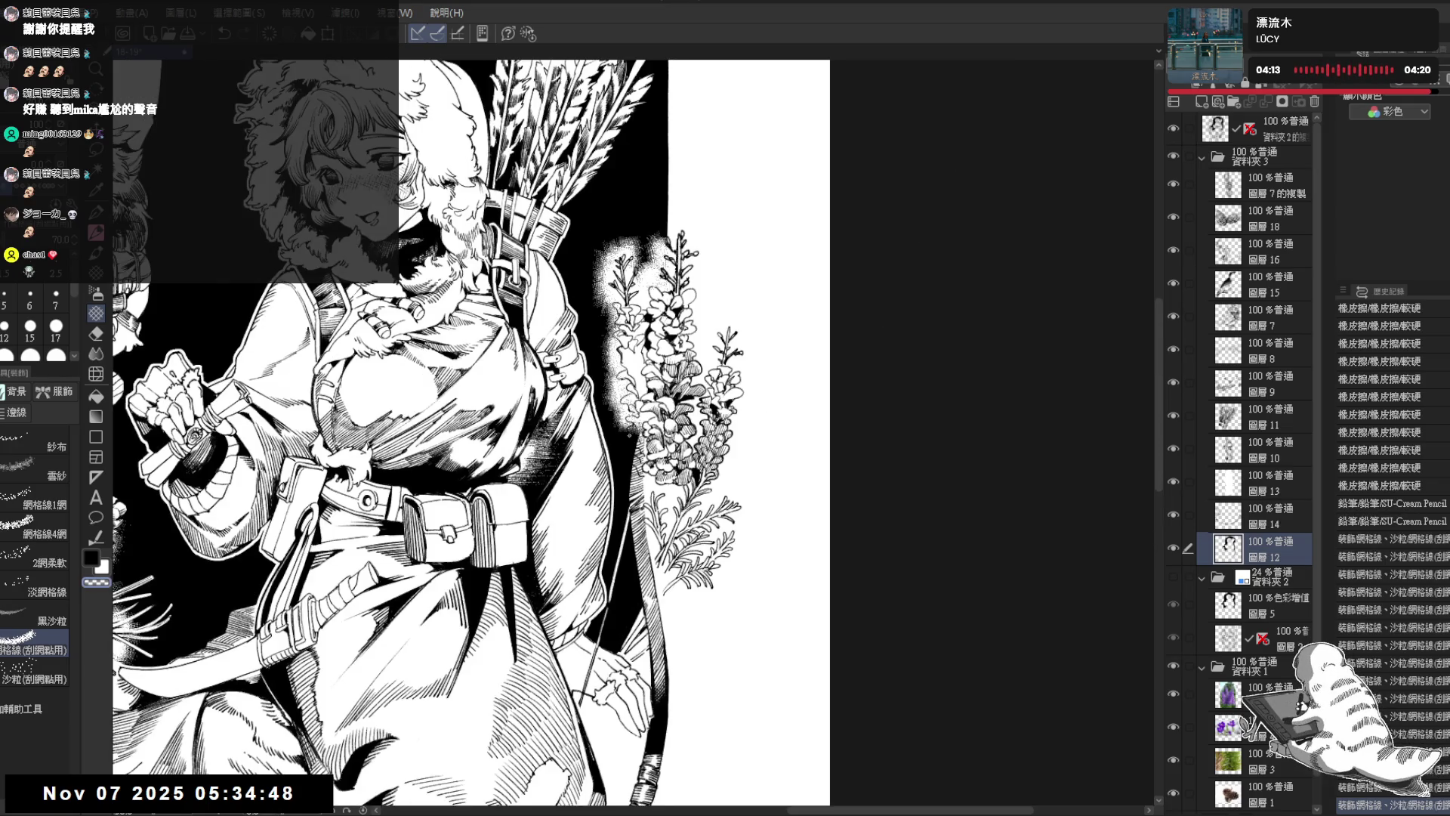
# Step: Darken a small patch beside the flowers in black, then swap the colour back
pyautogui.press('c')
pyautogui.moveTo(604, 387); pyautogui.dragTo(622, 411)
pyautogui.moveTo(610, 393); pyautogui.dragTo(621, 411)
pyautogui.press('c')
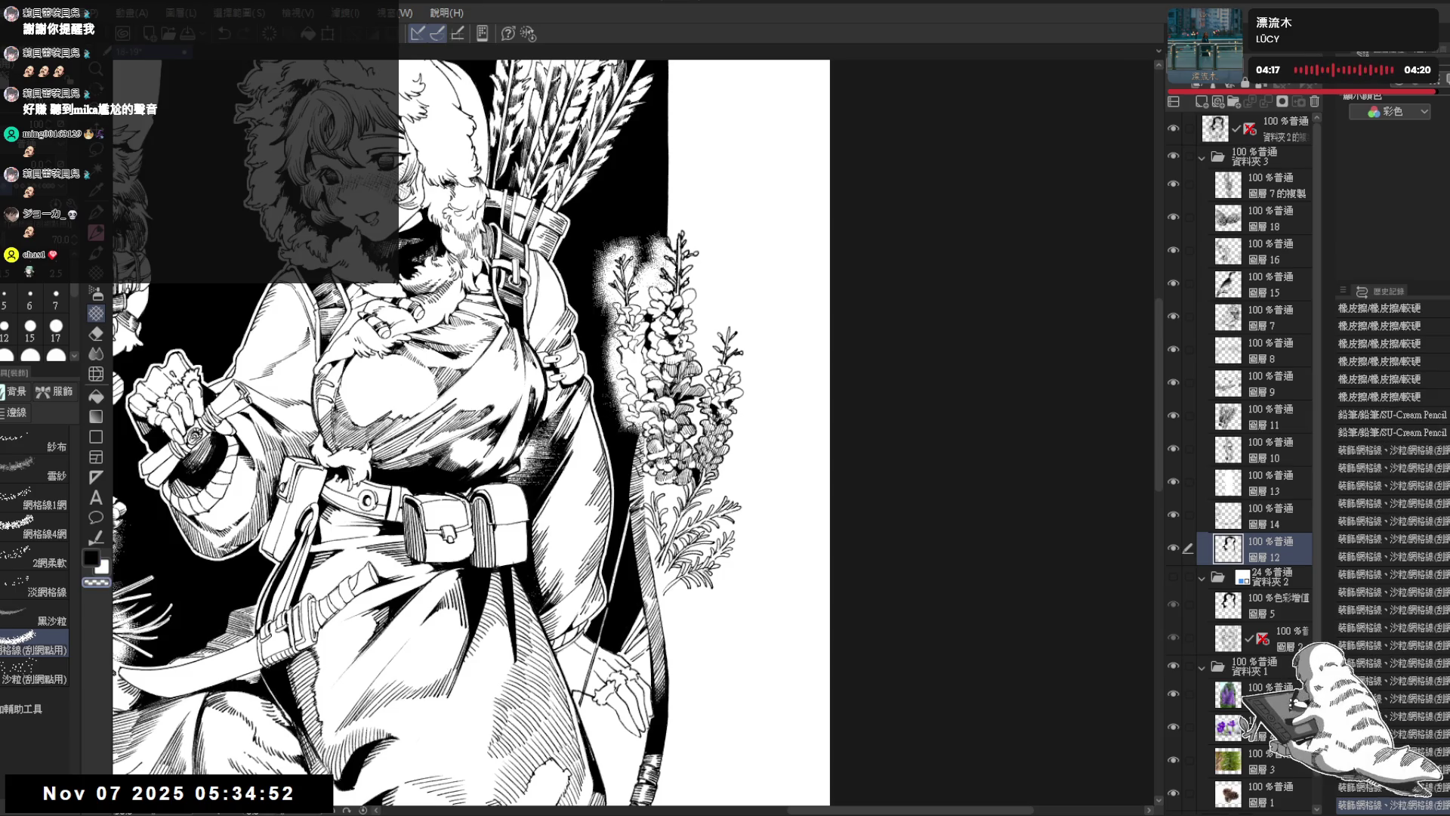
pyautogui.press('-')
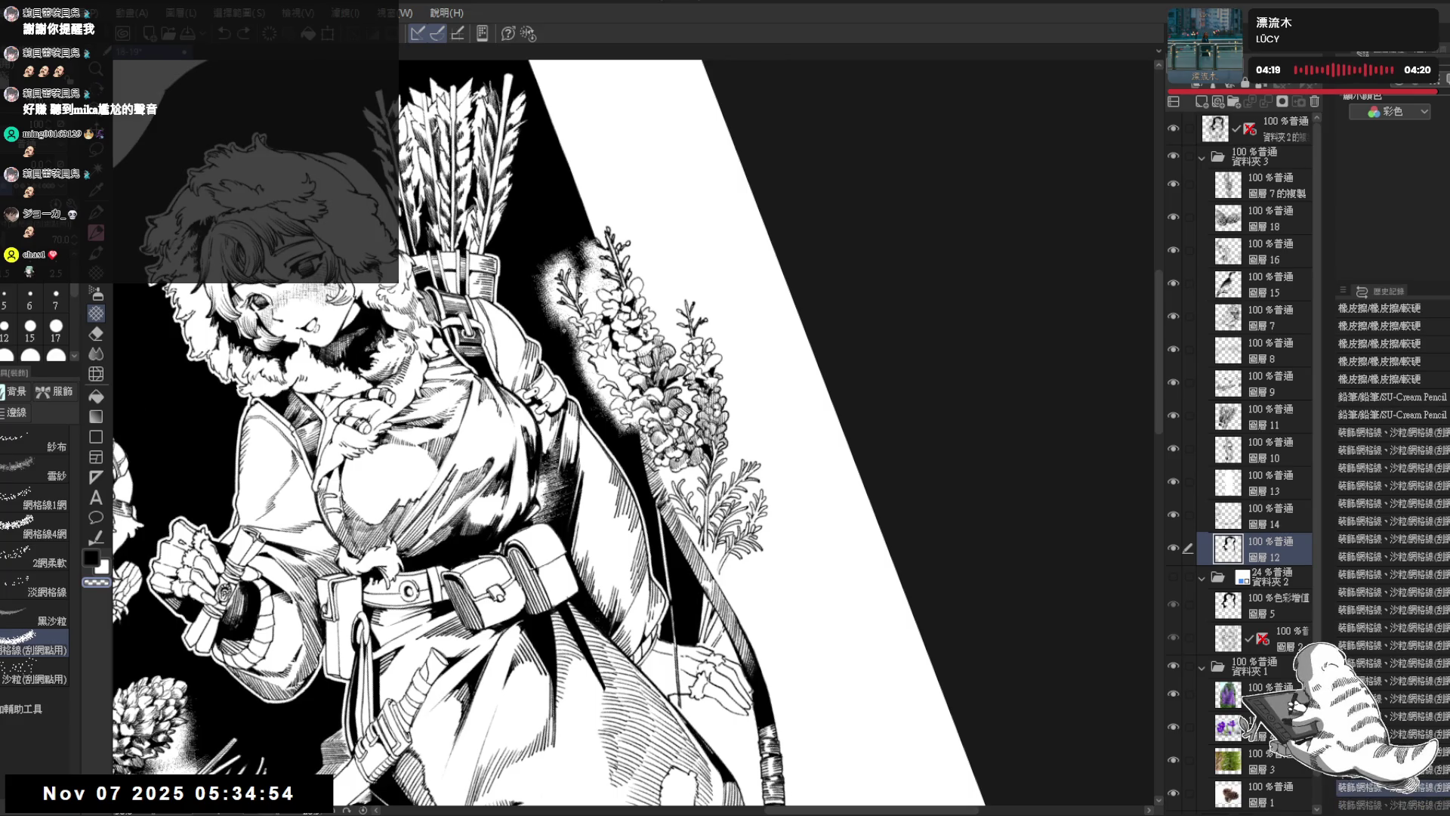
# Step: Darken a small patch near the flowers, and undo a trial brightening stroke
pyautogui.press('c')
pyautogui.moveTo(551, 311); pyautogui.dragTo(580, 352)
pyautogui.press('c')
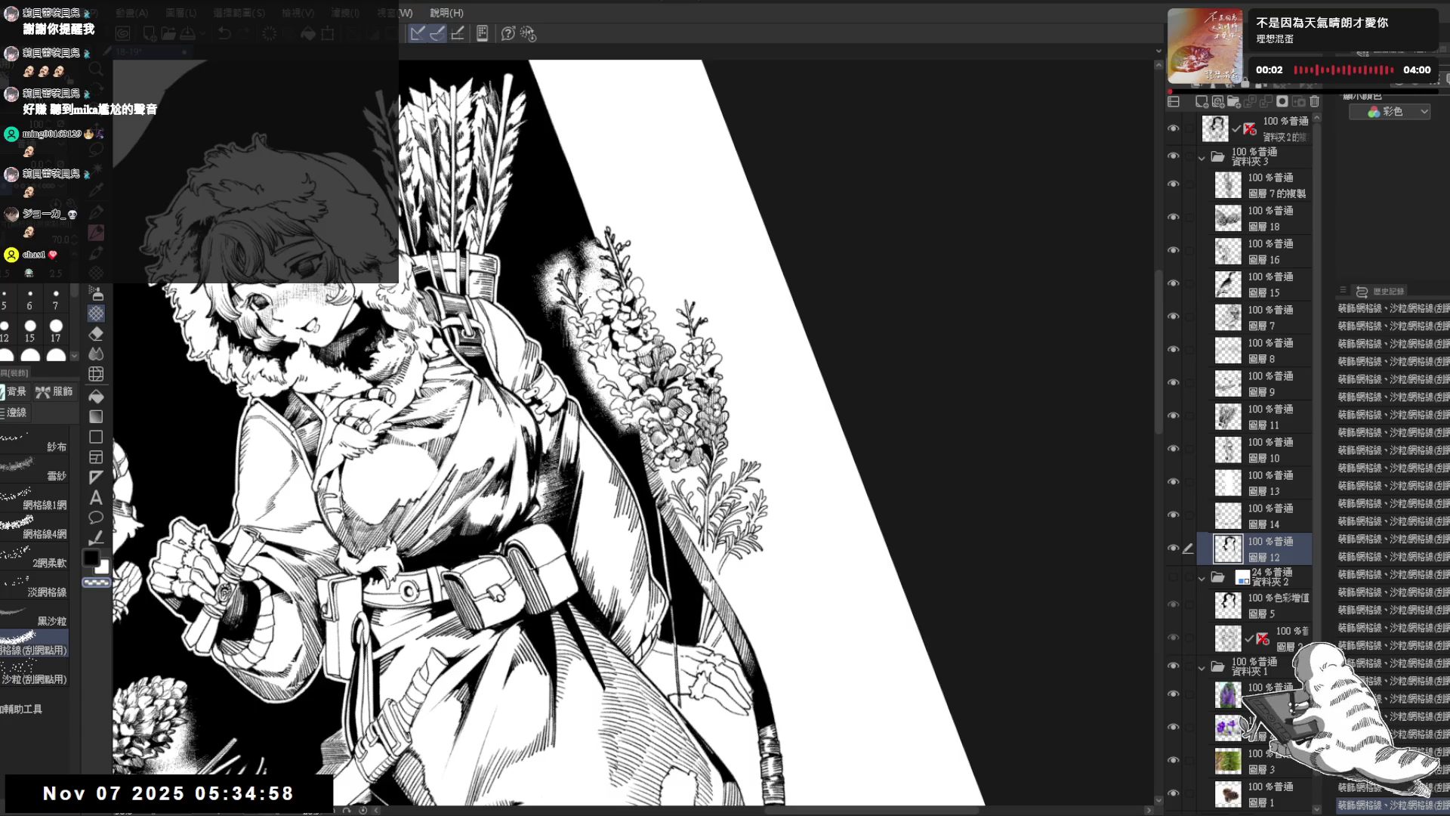
pyautogui.press('^')
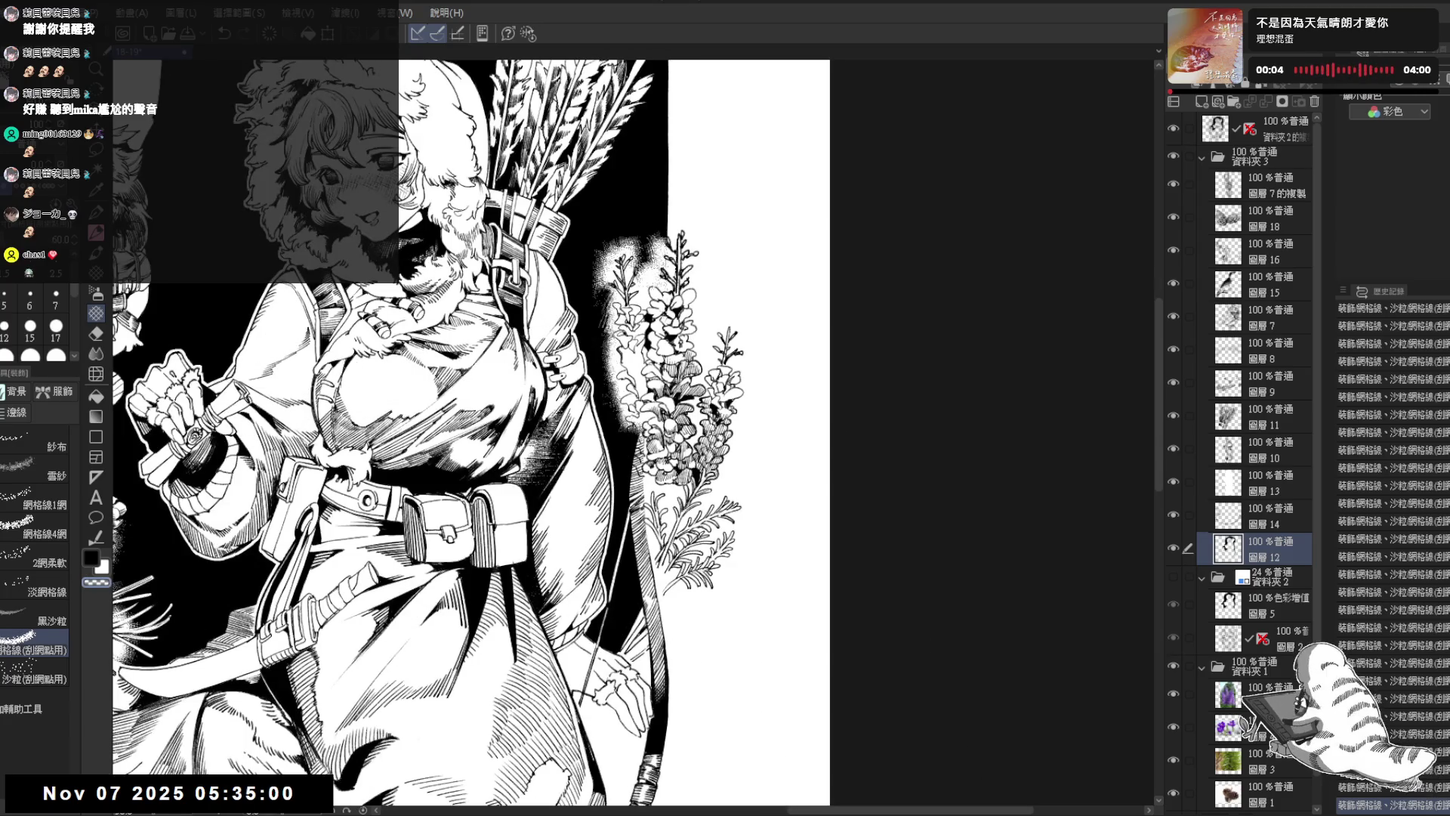
pyautogui.moveTo(589, 310); pyautogui.dragTo(610, 336)
pyautogui.hotkey('ctrl', 'z')
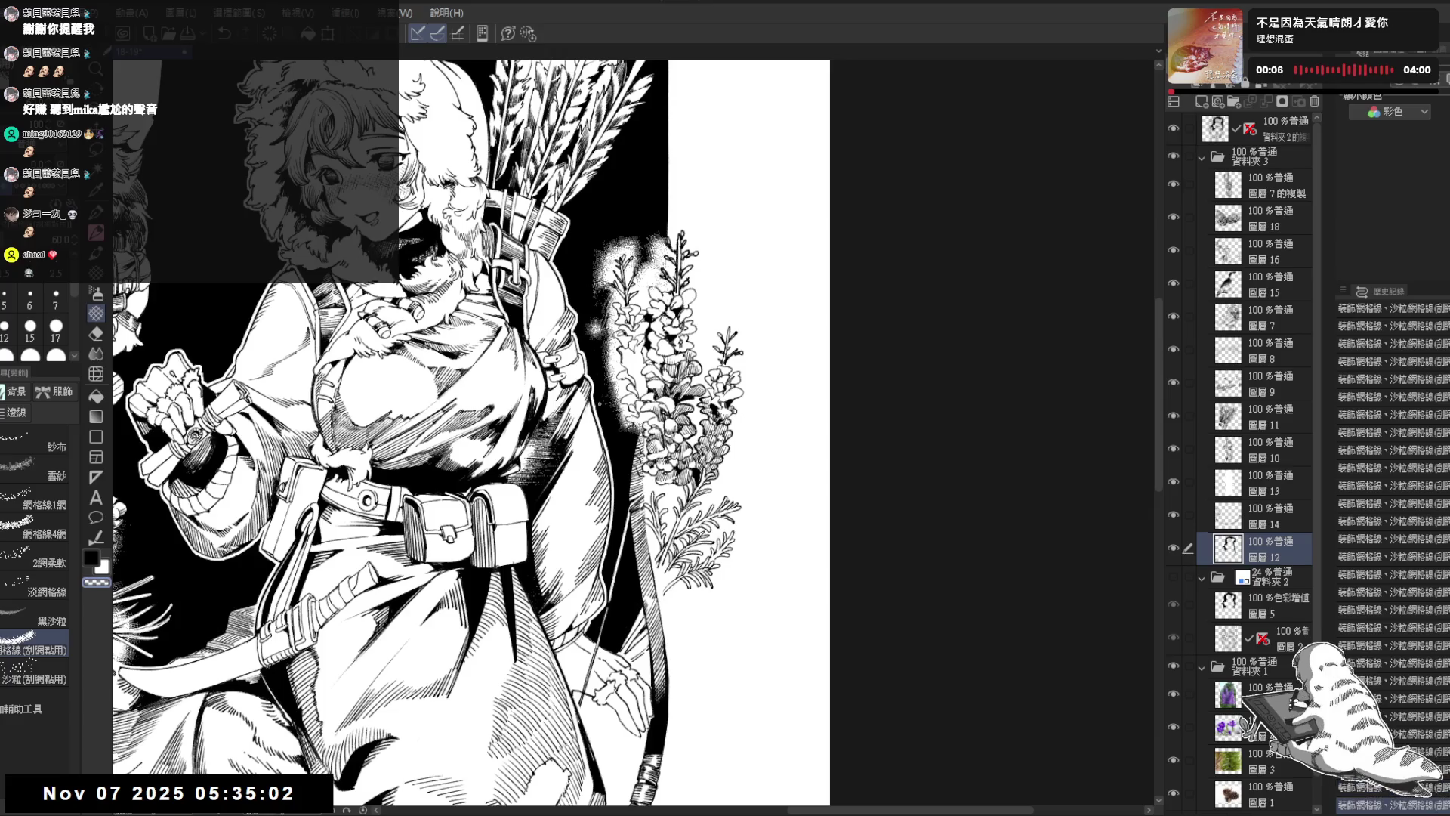
pyautogui.press('c')
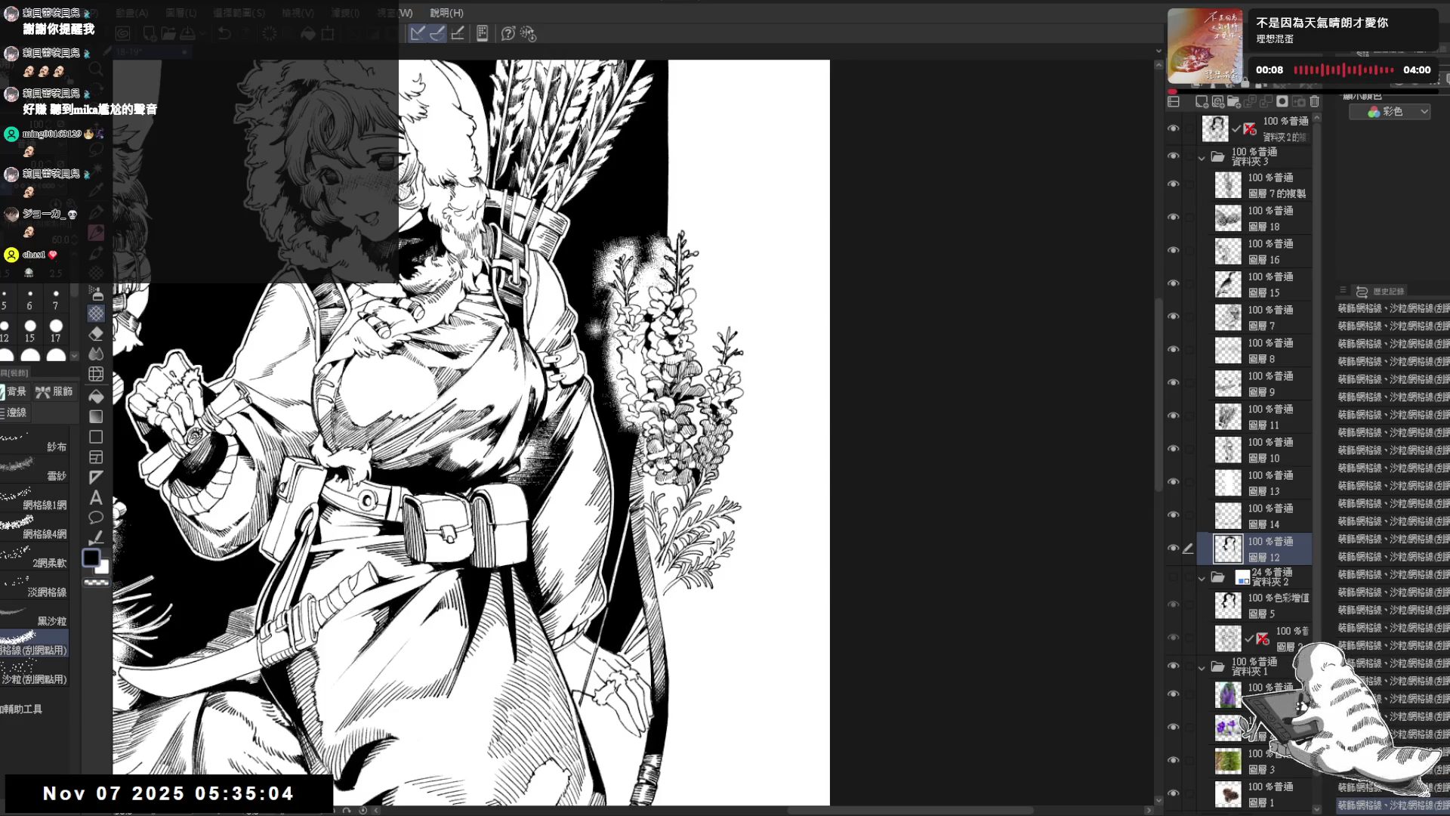
pyautogui.press('c')
pyautogui.press('c')
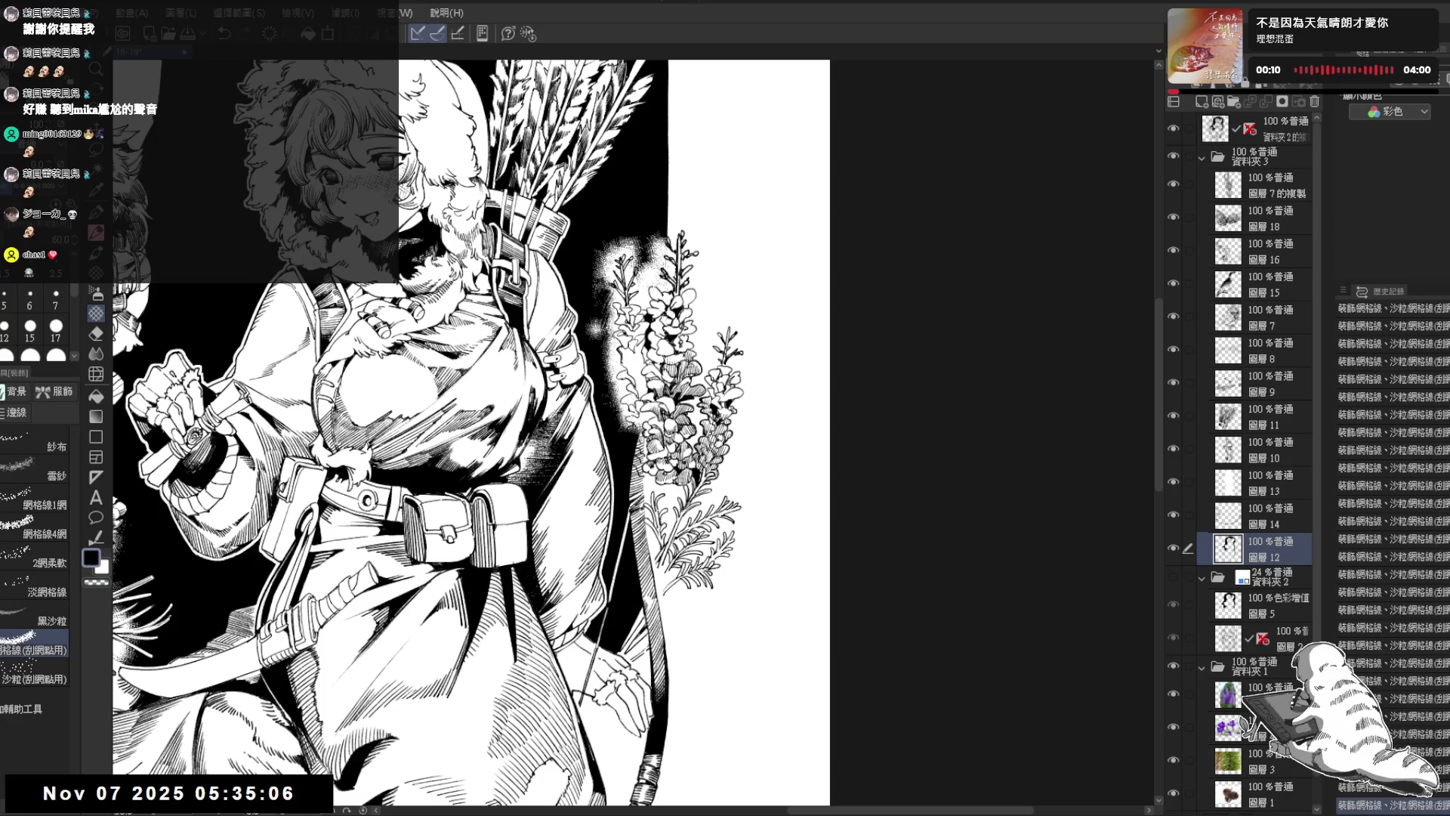
# Step: Dab black sand-grain (黑沙粒) texture into the area above the flowers
pyautogui.click(46, 616)
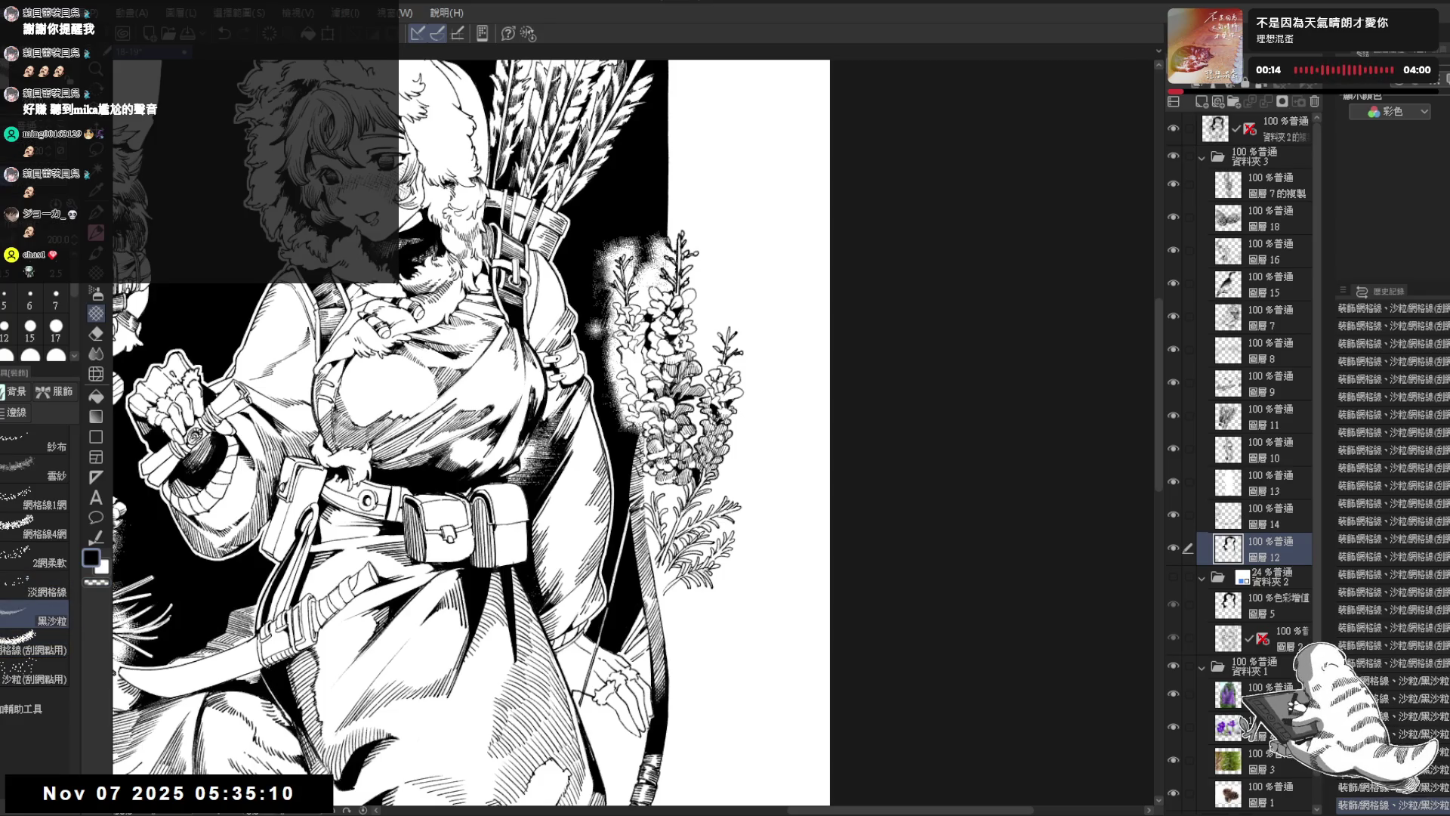
pyautogui.moveTo(603, 253)
pyautogui.mouseDown()
pyautogui.moveTo(627, 270)
pyautogui.moveTo(624, 257)
pyautogui.mouseUp()
pyautogui.moveTo(615, 230); pyautogui.dragTo(628, 244)
pyautogui.moveTo(621, 221)
pyautogui.mouseDown()
pyautogui.moveTo(621, 264)
pyautogui.moveTo(608, 259)
pyautogui.moveTo(624, 265)
pyautogui.moveTo(601, 266)
pyautogui.mouseUp()
# Step: Scrape highlights above the flowers using the scraping brush in transparent colour
pyautogui.click(34, 646)
pyautogui.press('c')
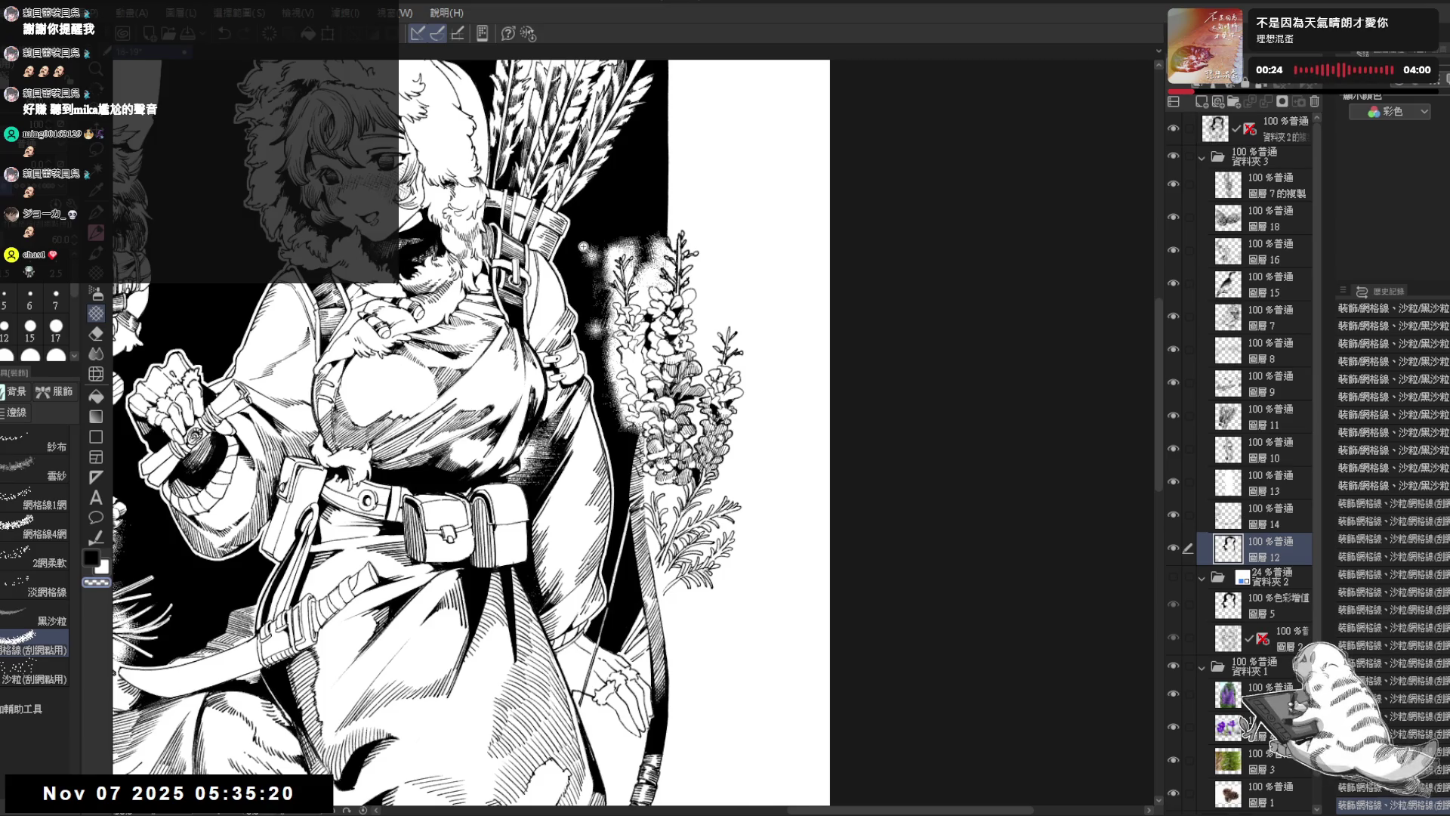
pyautogui.scroll(3, 583, 246)
pyautogui.moveTo(592, 299); pyautogui.dragTo(598, 287)
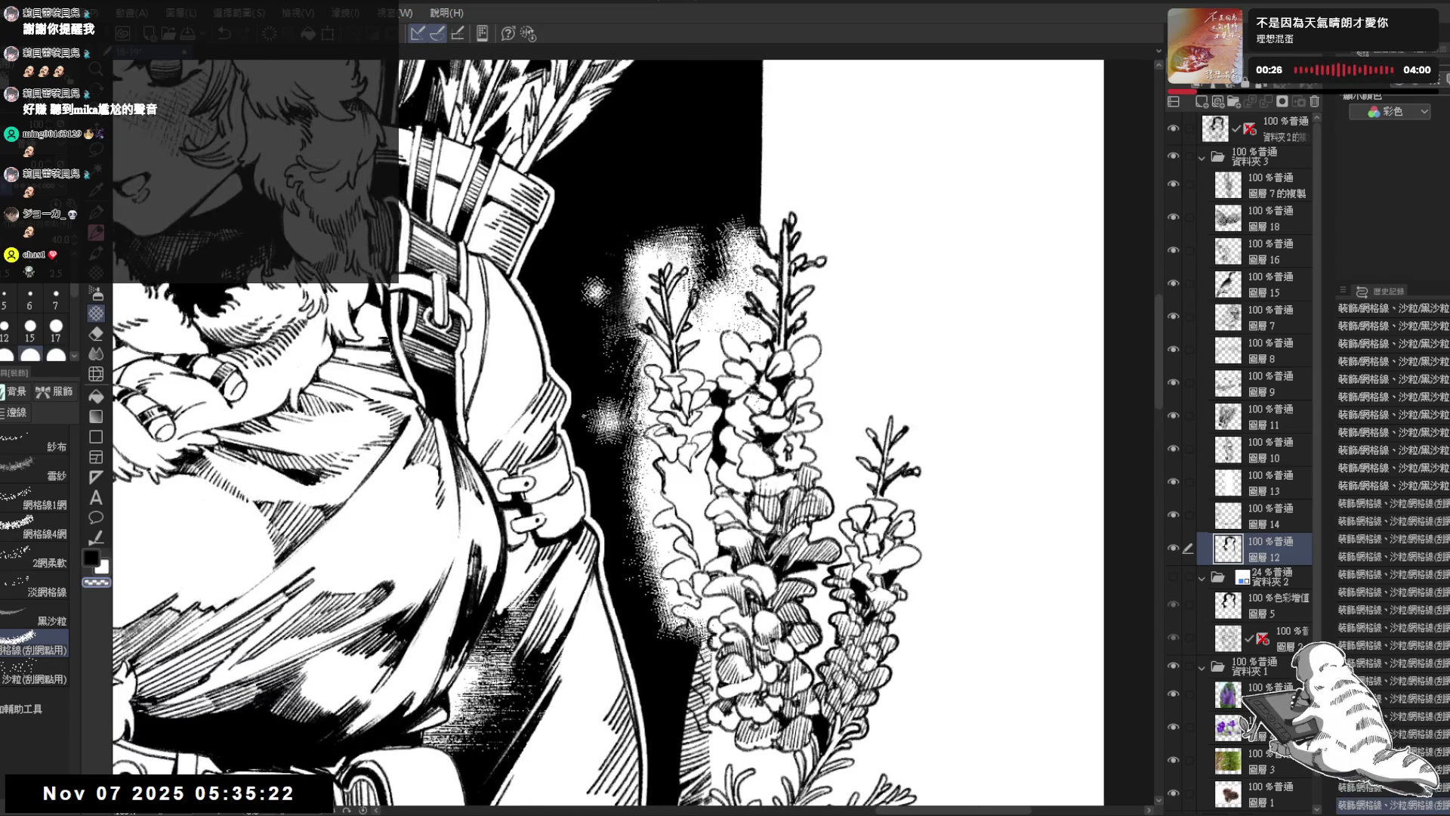
# Step: Stipple dark texture strokes beside the flower stems, swap colours, then zoom out to fit
pyautogui.press('c')
pyautogui.moveTo(603, 352)
pyautogui.mouseDown()
pyautogui.moveTo(636, 318)
pyautogui.moveTo(648, 244)
pyautogui.moveTo(740, 241)
pyautogui.mouseUp()
pyautogui.moveTo(719, 291)
pyautogui.mouseDown()
pyautogui.moveTo(748, 243)
pyautogui.moveTo(736, 274)
pyautogui.mouseUp()
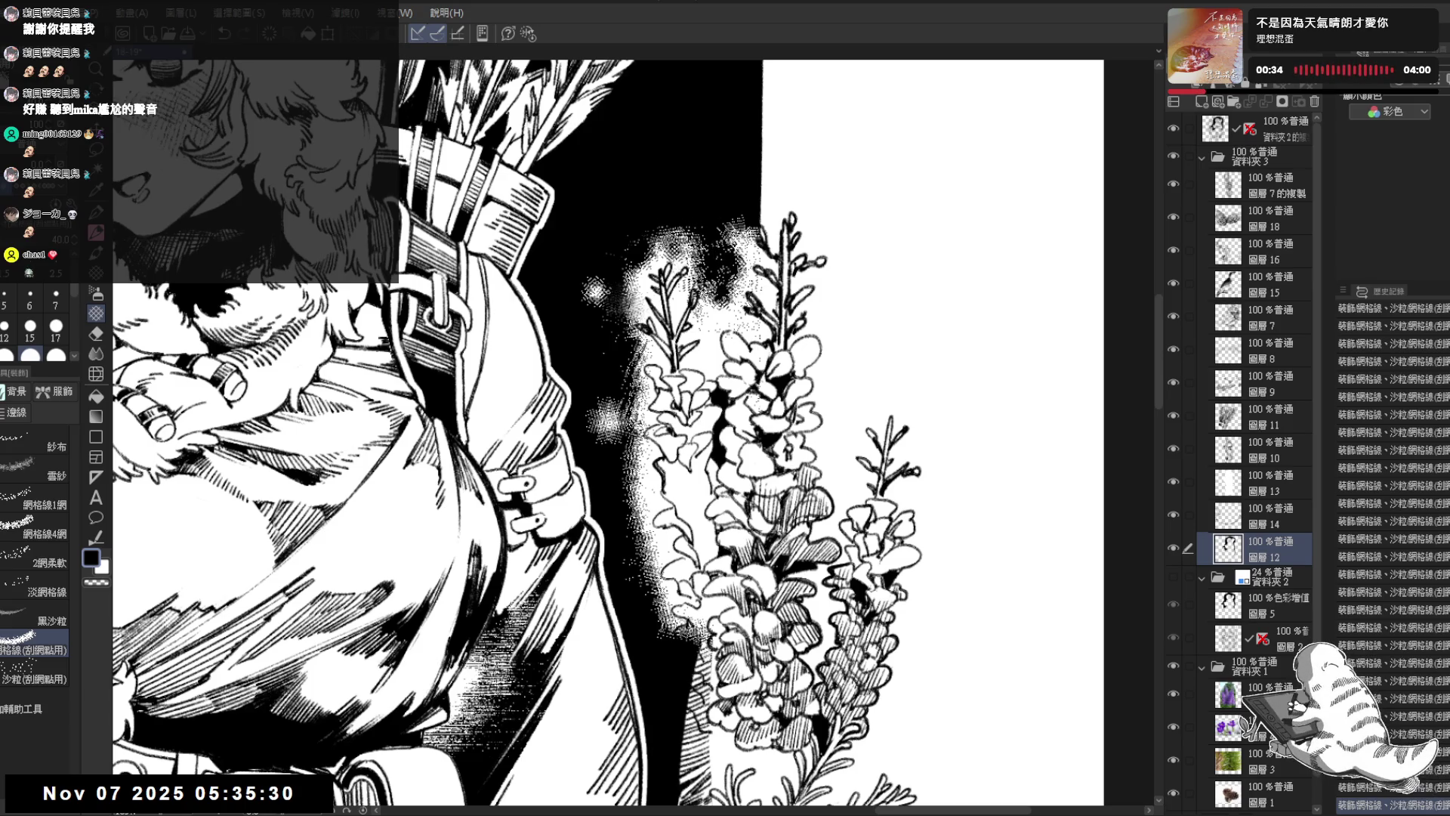
pyautogui.moveTo(712, 321)
pyautogui.mouseDown()
pyautogui.moveTo(739, 295)
pyautogui.moveTo(737, 253)
pyautogui.moveTo(762, 217)
pyautogui.mouseUp()
pyautogui.press('x')
pyautogui.press('x')
pyautogui.press('c')
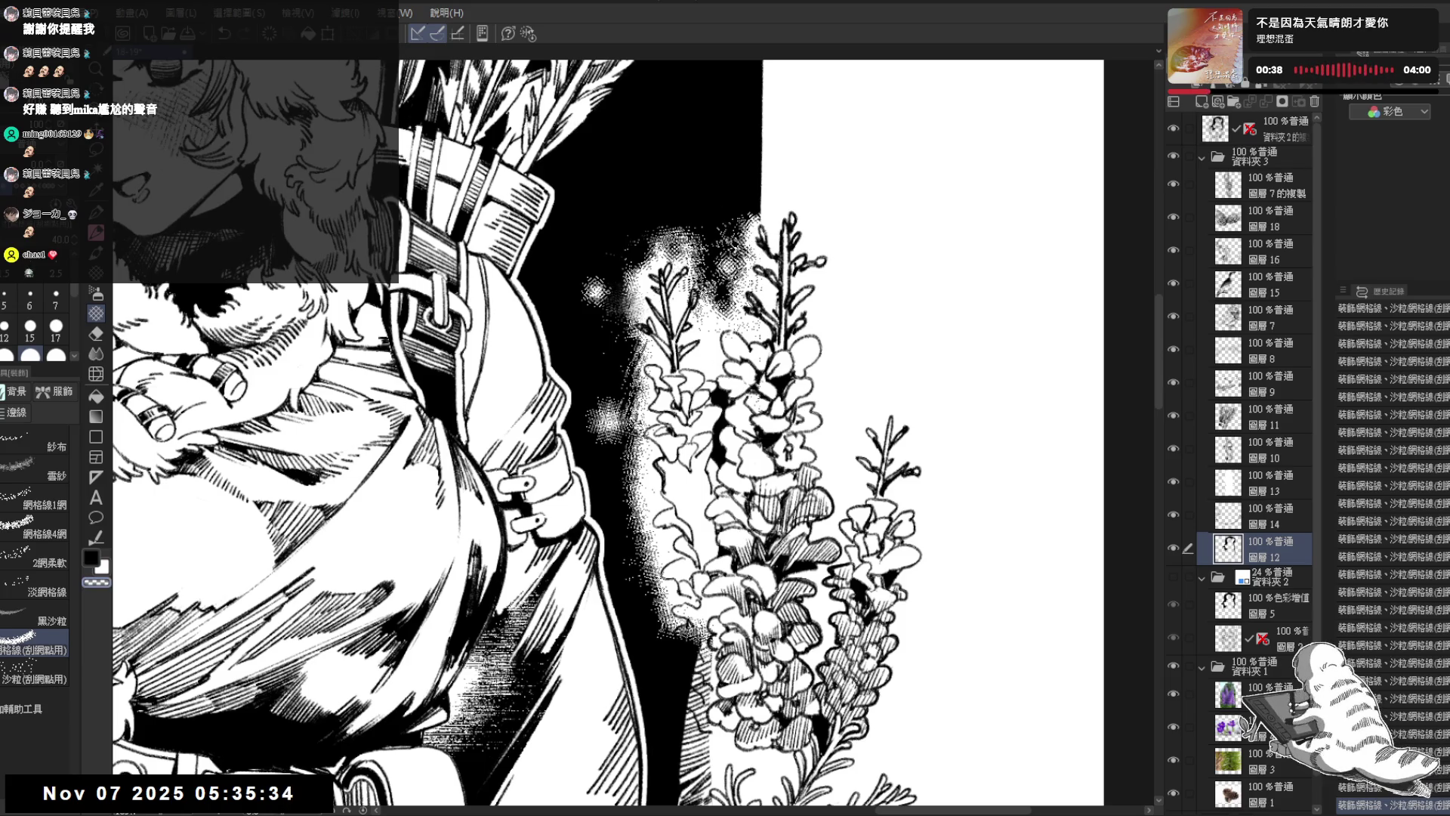
pyautogui.hotkey('ctrl', '0')
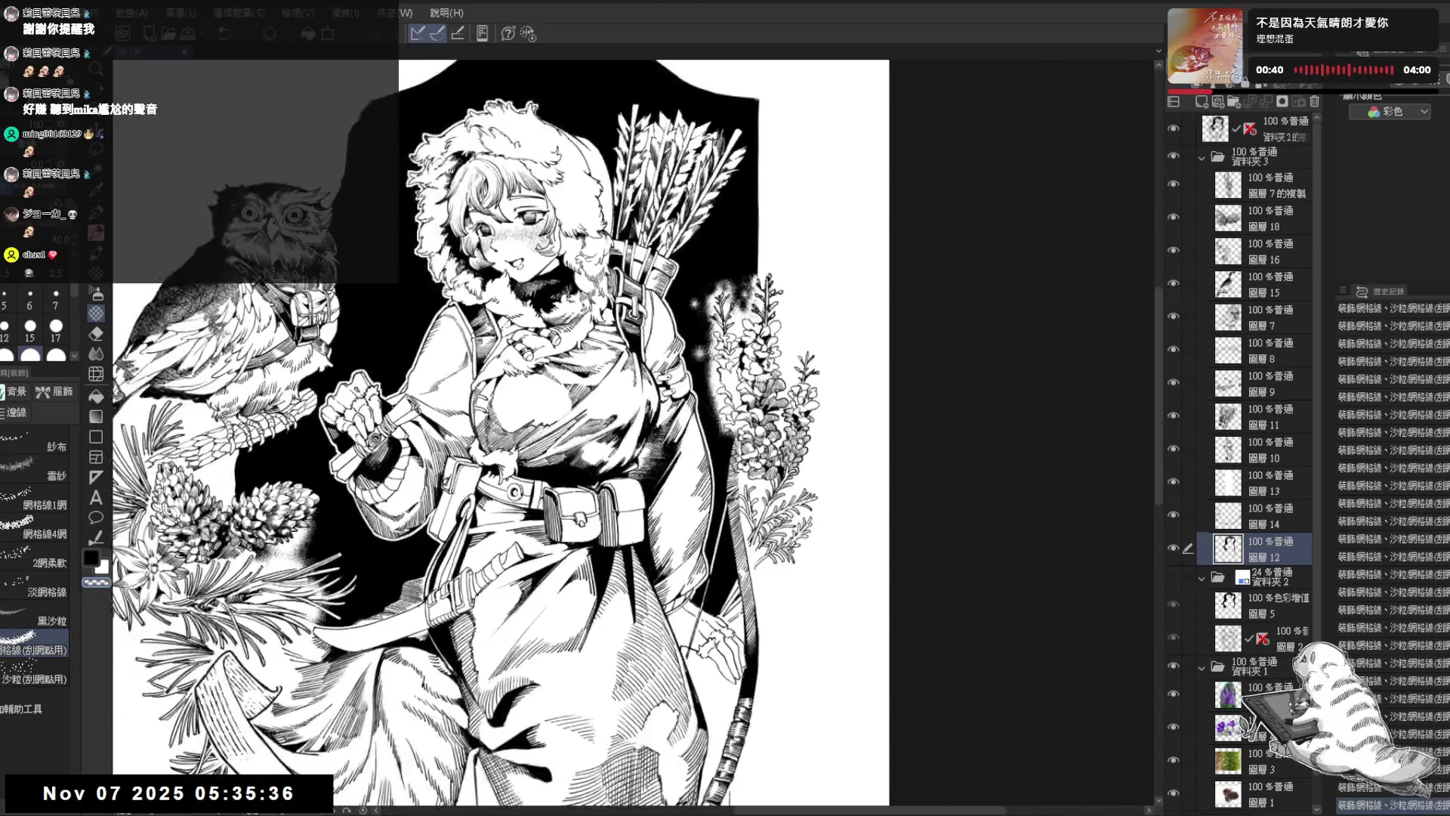
pyautogui.scroll(3, 499, 430)
# Step: Straighten the view and dab a small patch of sand-grain dots beside the flowers
pyautogui.moveTo(604, 453); pyautogui.dragTo(476, 423)
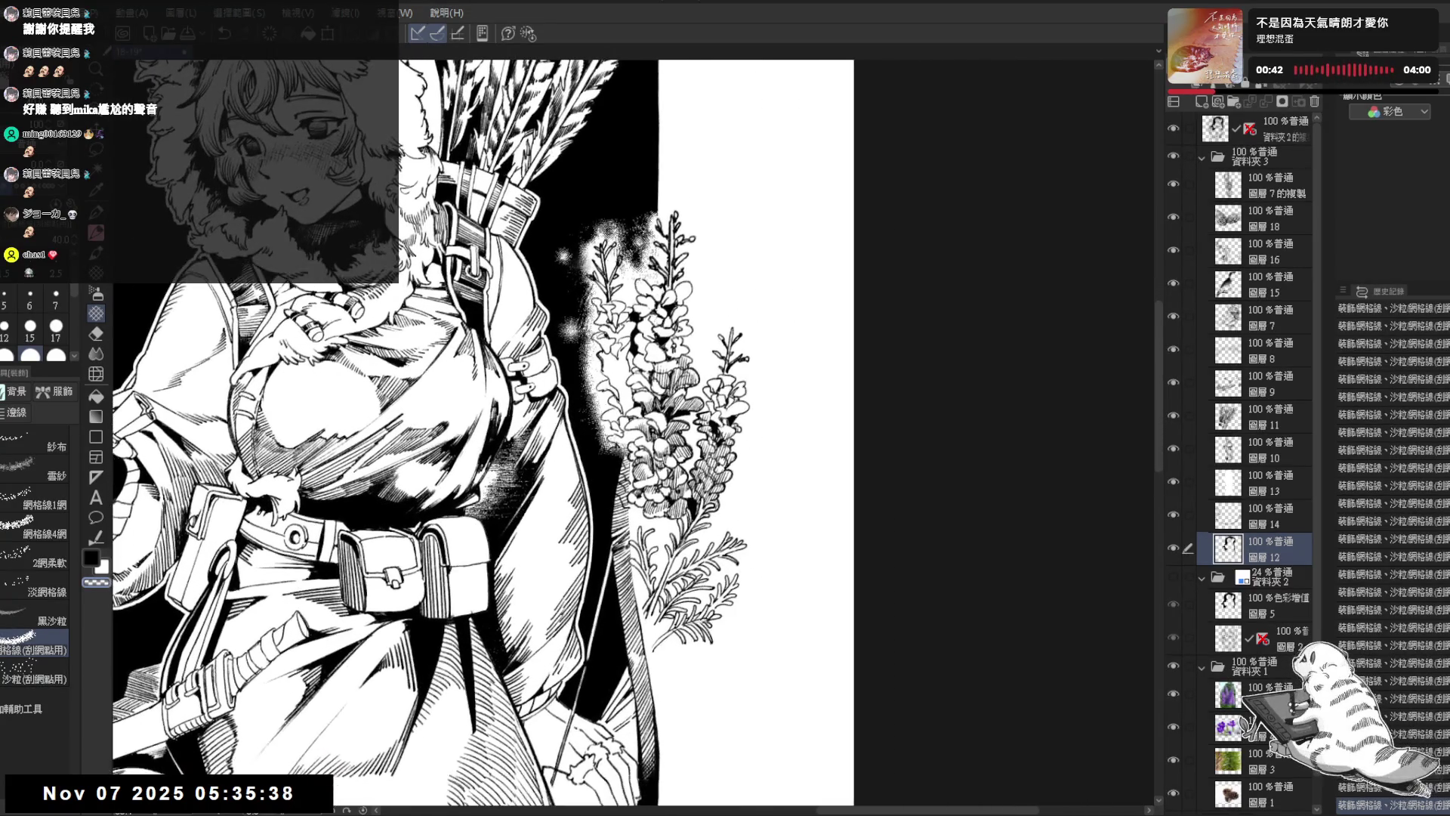
pyautogui.moveTo(680, 226); pyautogui.dragTo(619, 188)
pyautogui.press('p')
pyautogui.press('c')
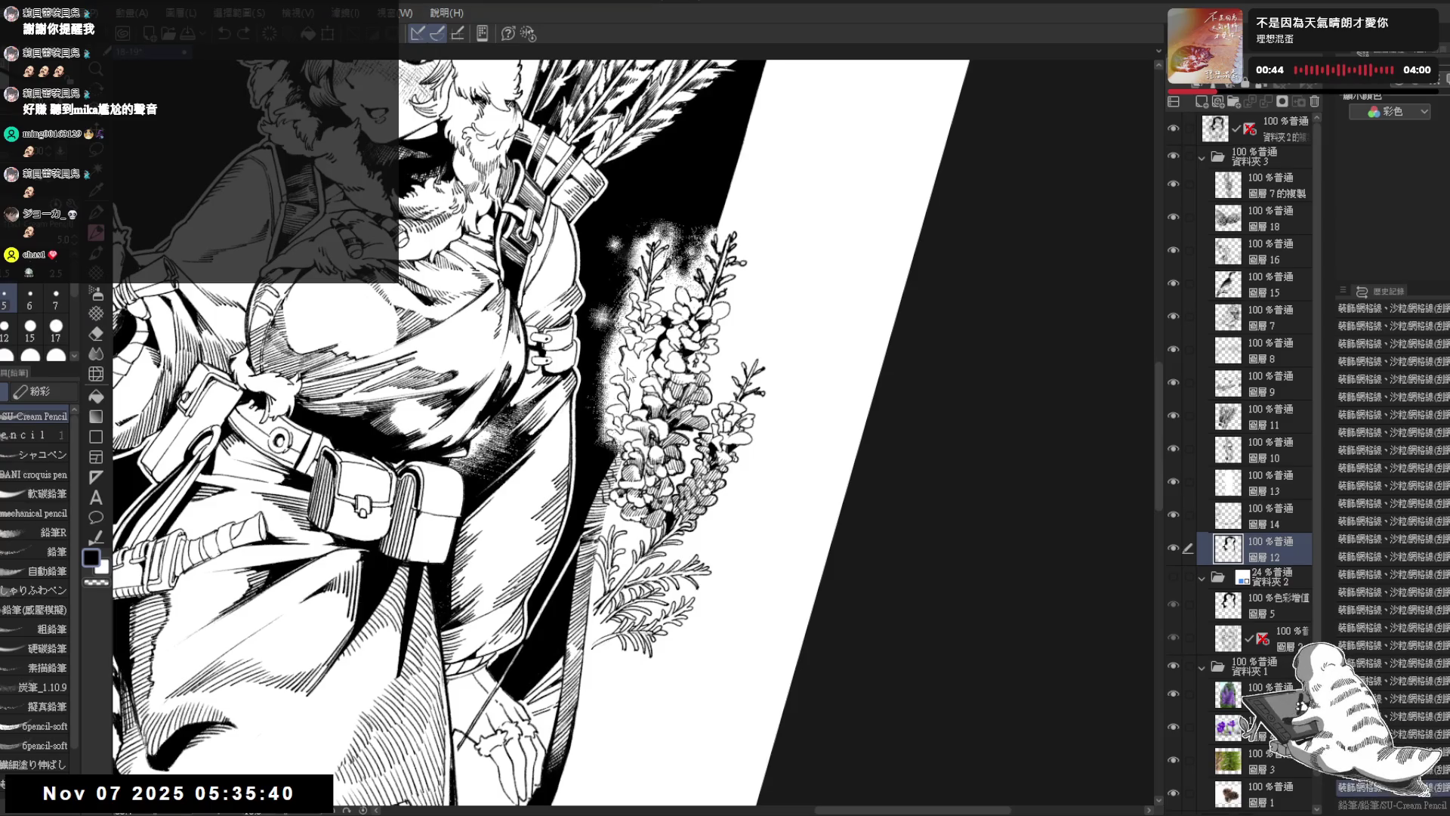
pyautogui.hotkey('ctrl', '@')
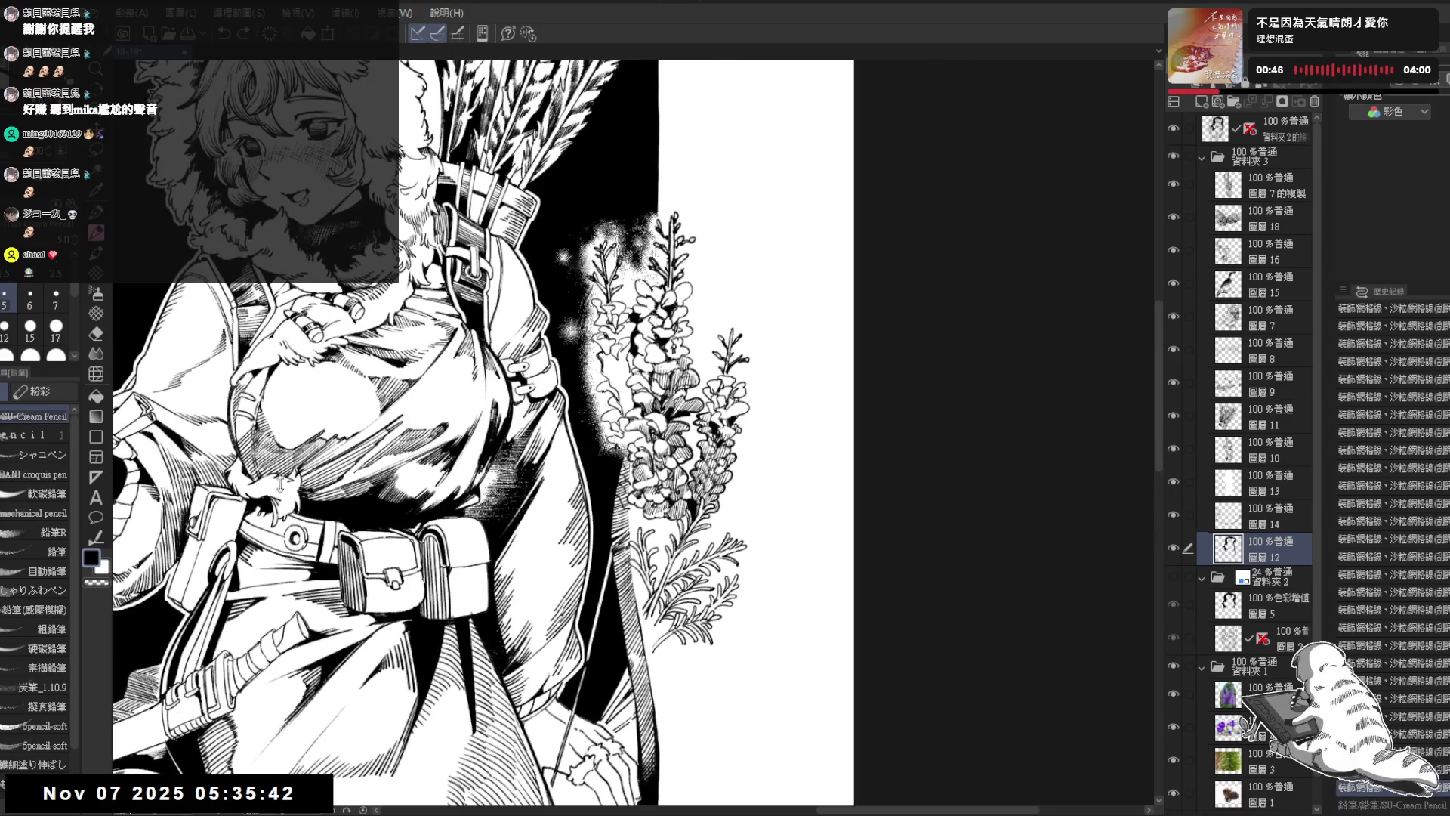
pyautogui.click(96, 313)
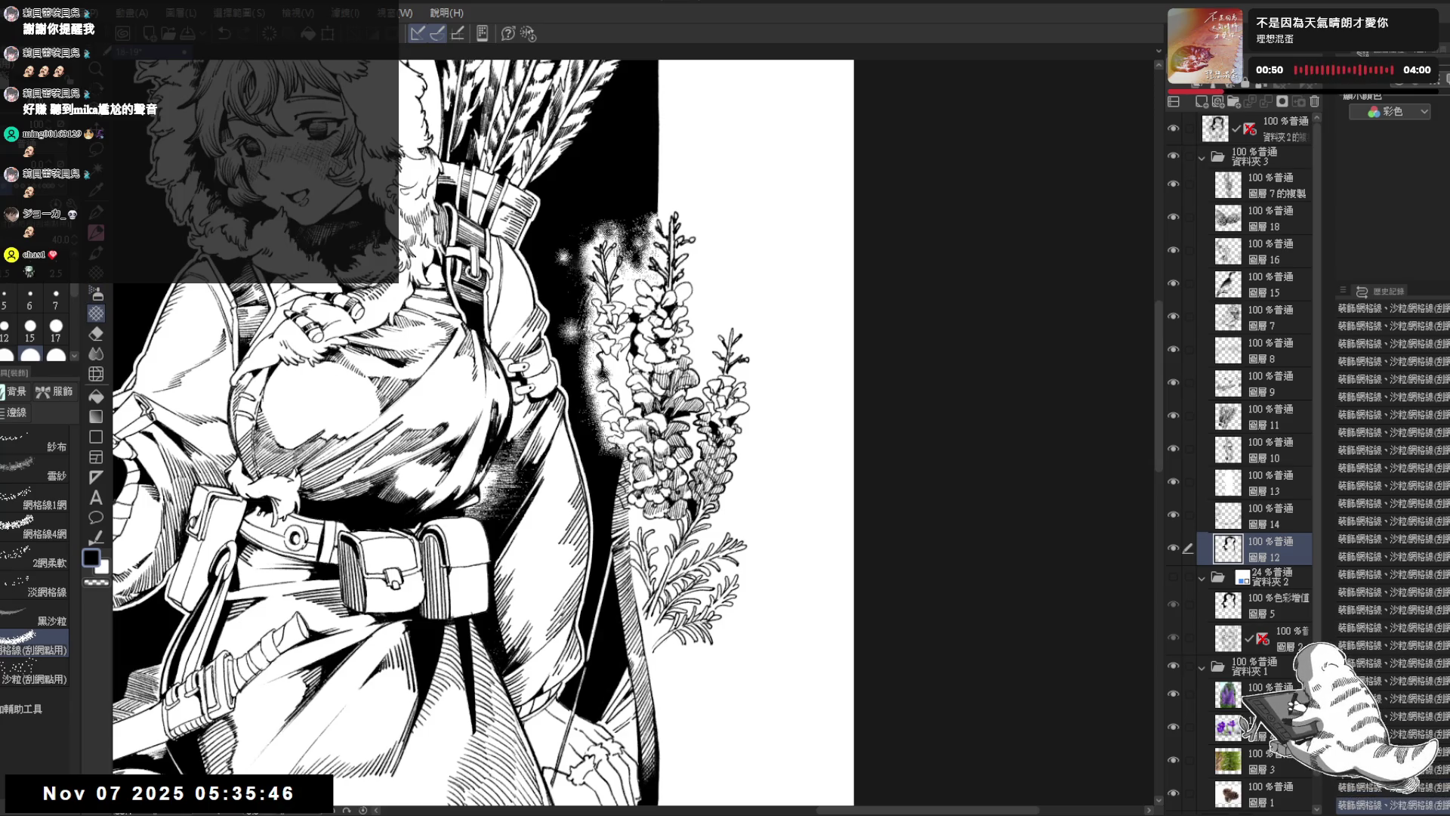
pyautogui.press('c')
pyautogui.press('c')
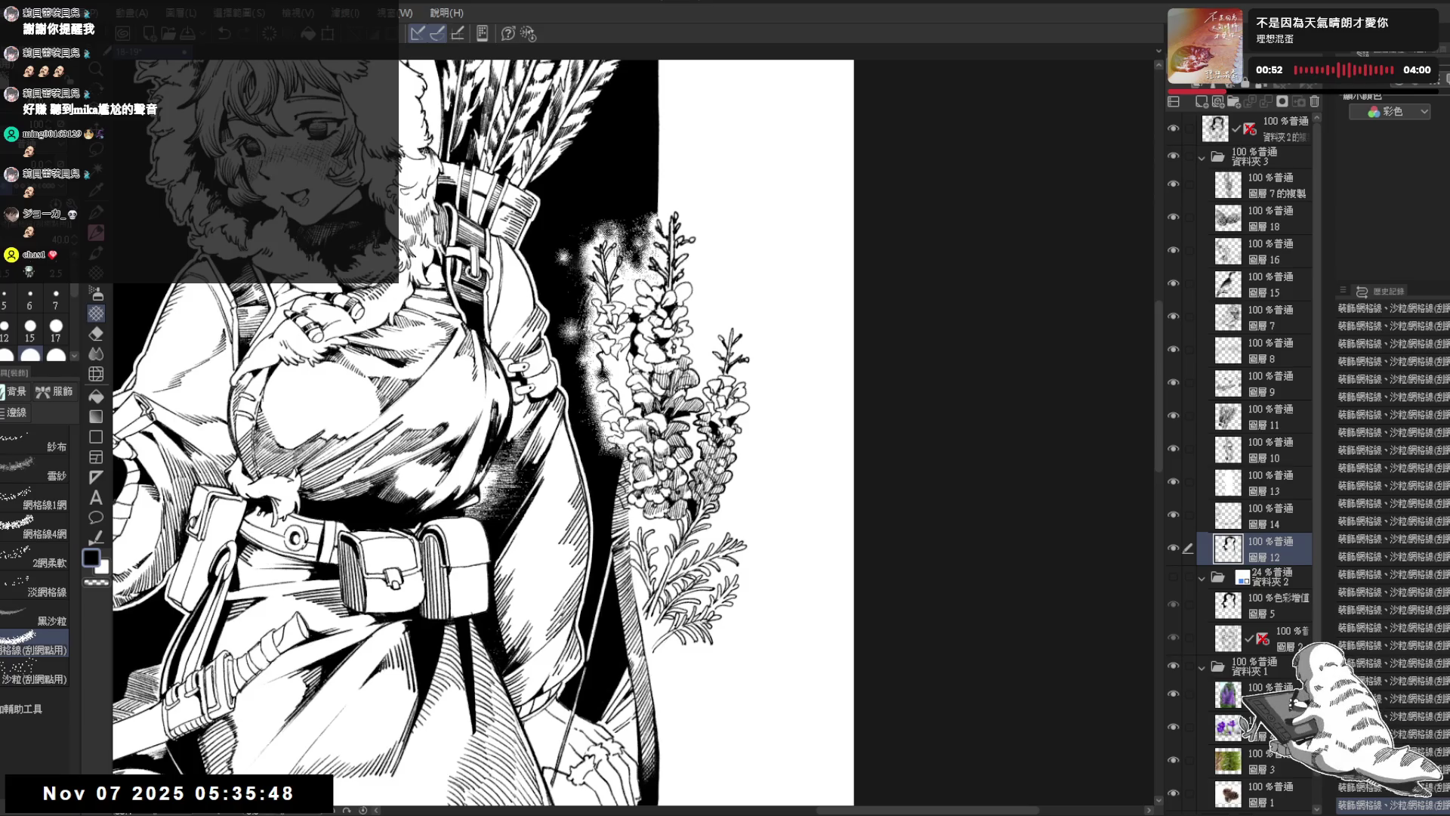
pyautogui.moveTo(582, 353); pyautogui.dragTo(592, 396)
pyautogui.press('c')
pyautogui.press('c')
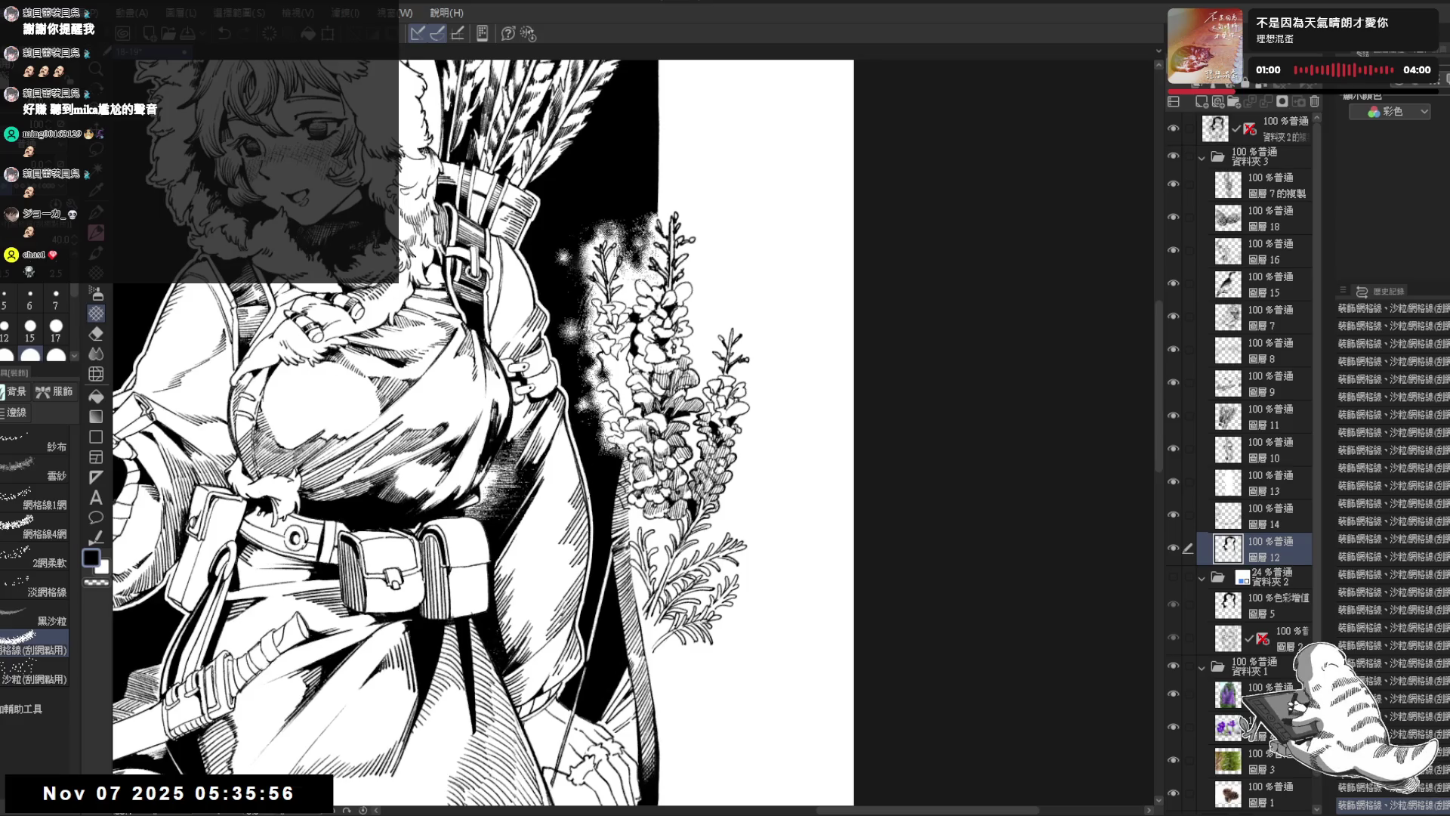
pyautogui.click(558, 346)
# Step: Erase soft white highlight dabs into the halftone beside the flowers
pyautogui.press('e')
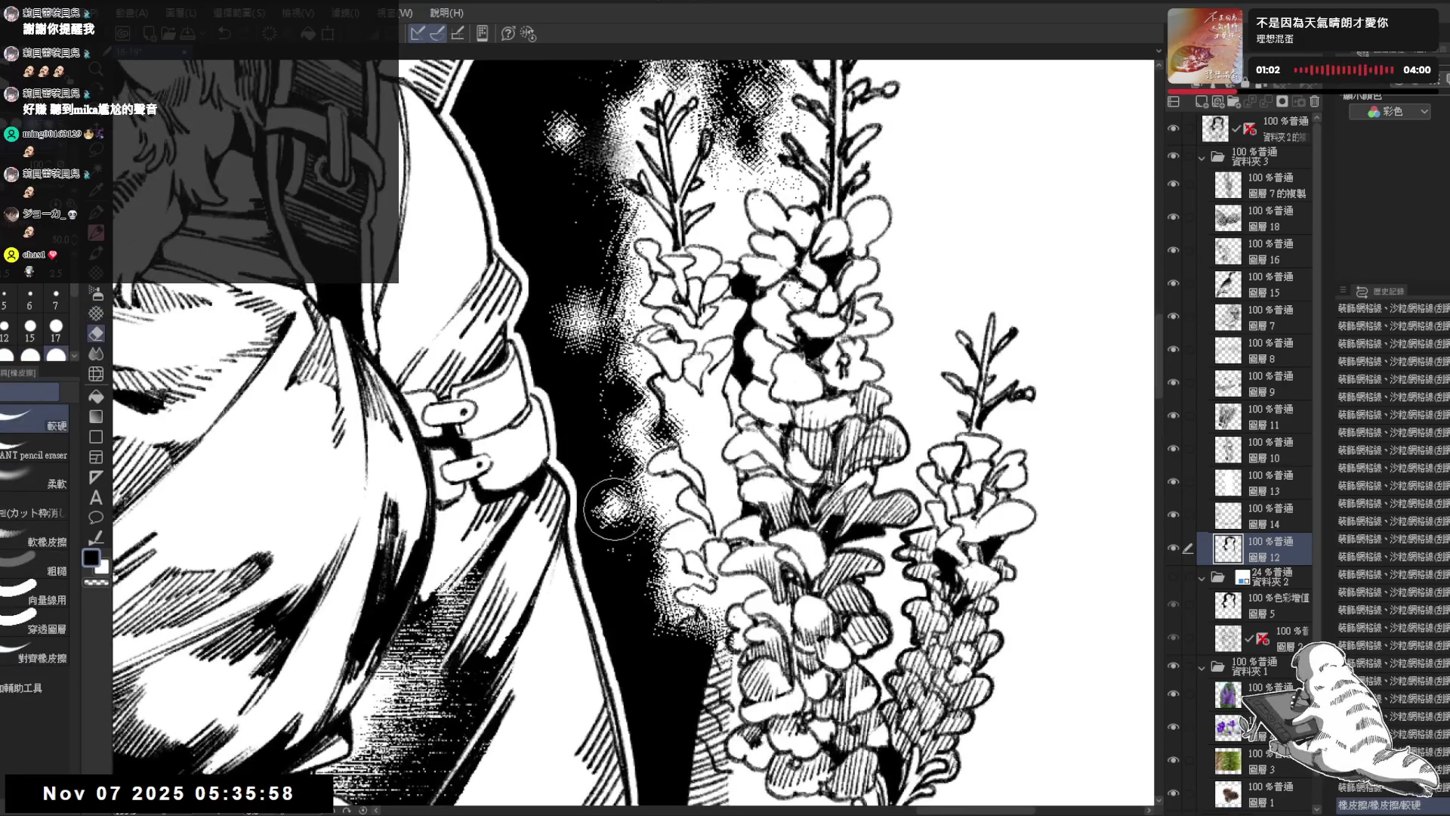
pyautogui.click(614, 505)
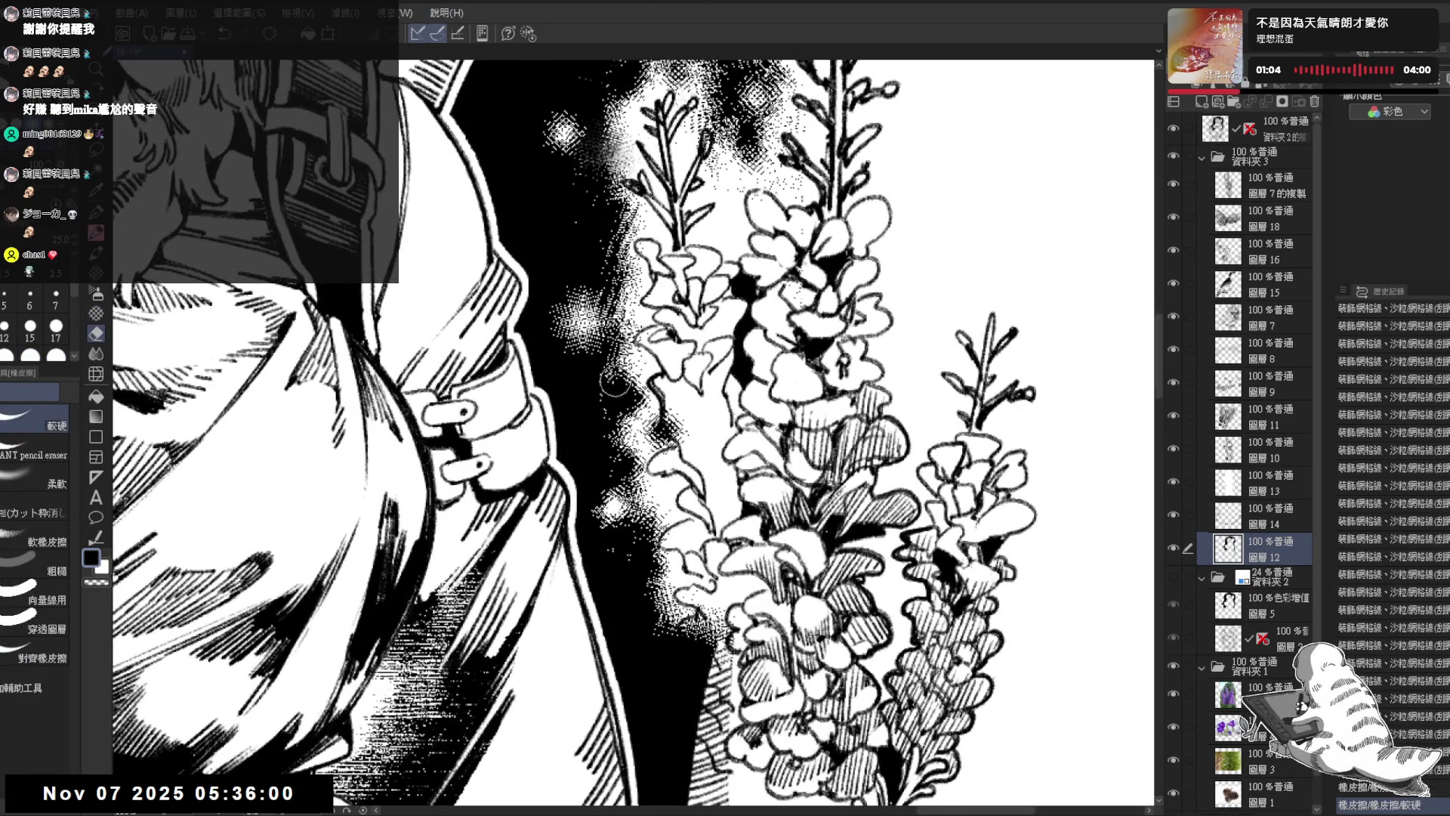
pyautogui.click(582, 319)
pyautogui.click(581, 321)
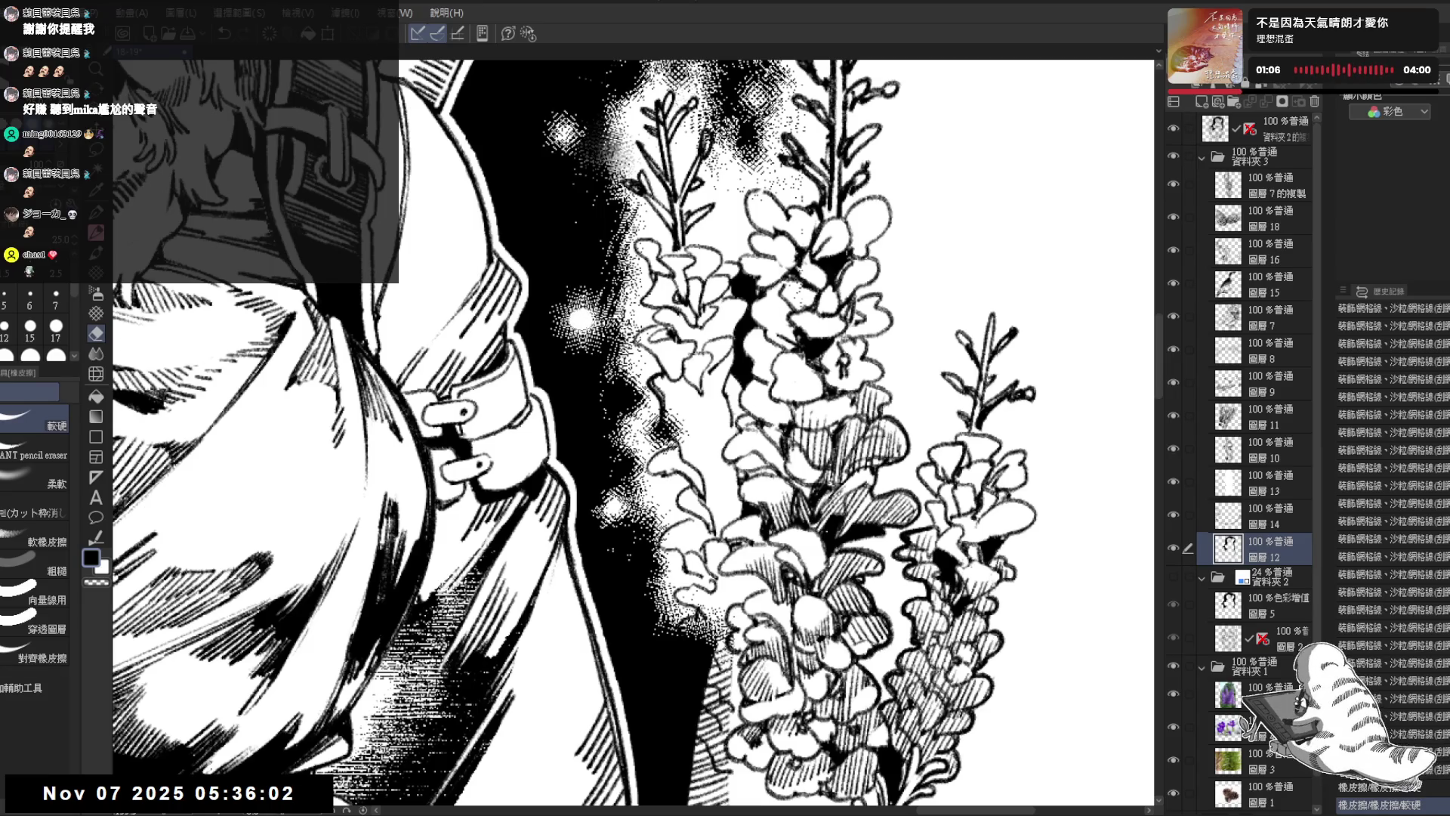
pyautogui.press('b')
pyautogui.moveTo(561, 134); pyautogui.dragTo(584, 236)
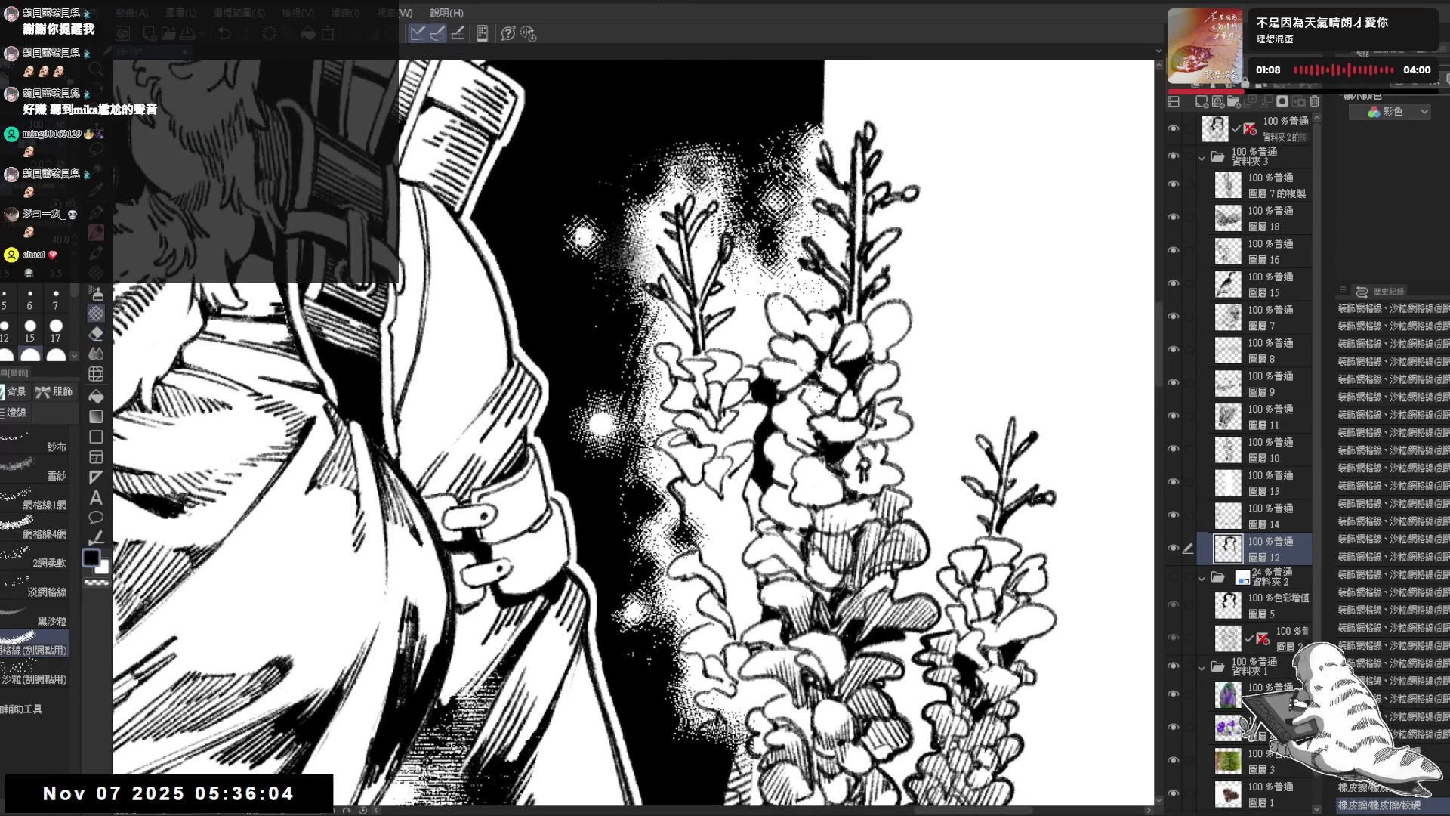
pyautogui.scroll(-3, 635, 436)
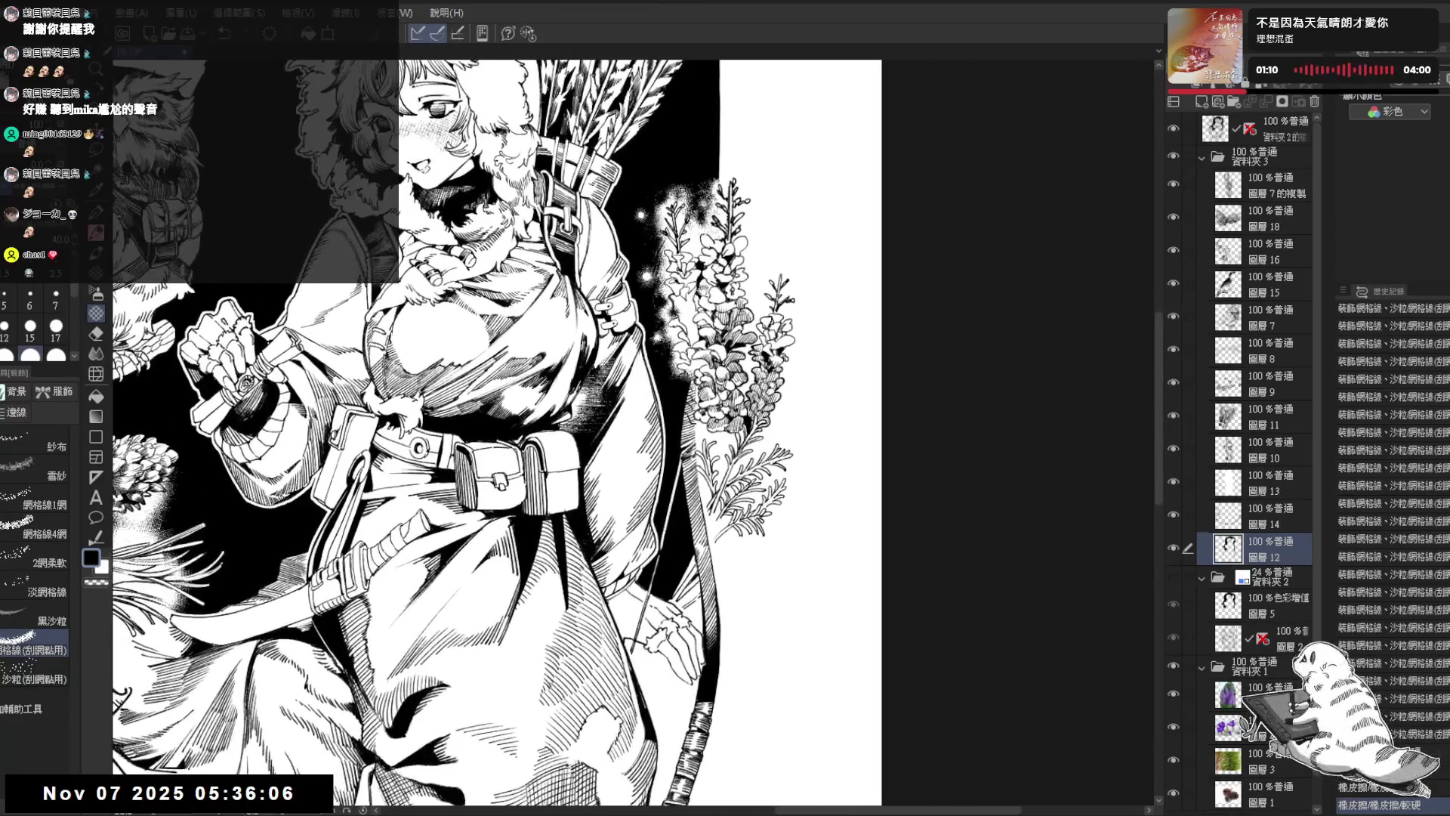
pyautogui.scroll(3, 646, 320)
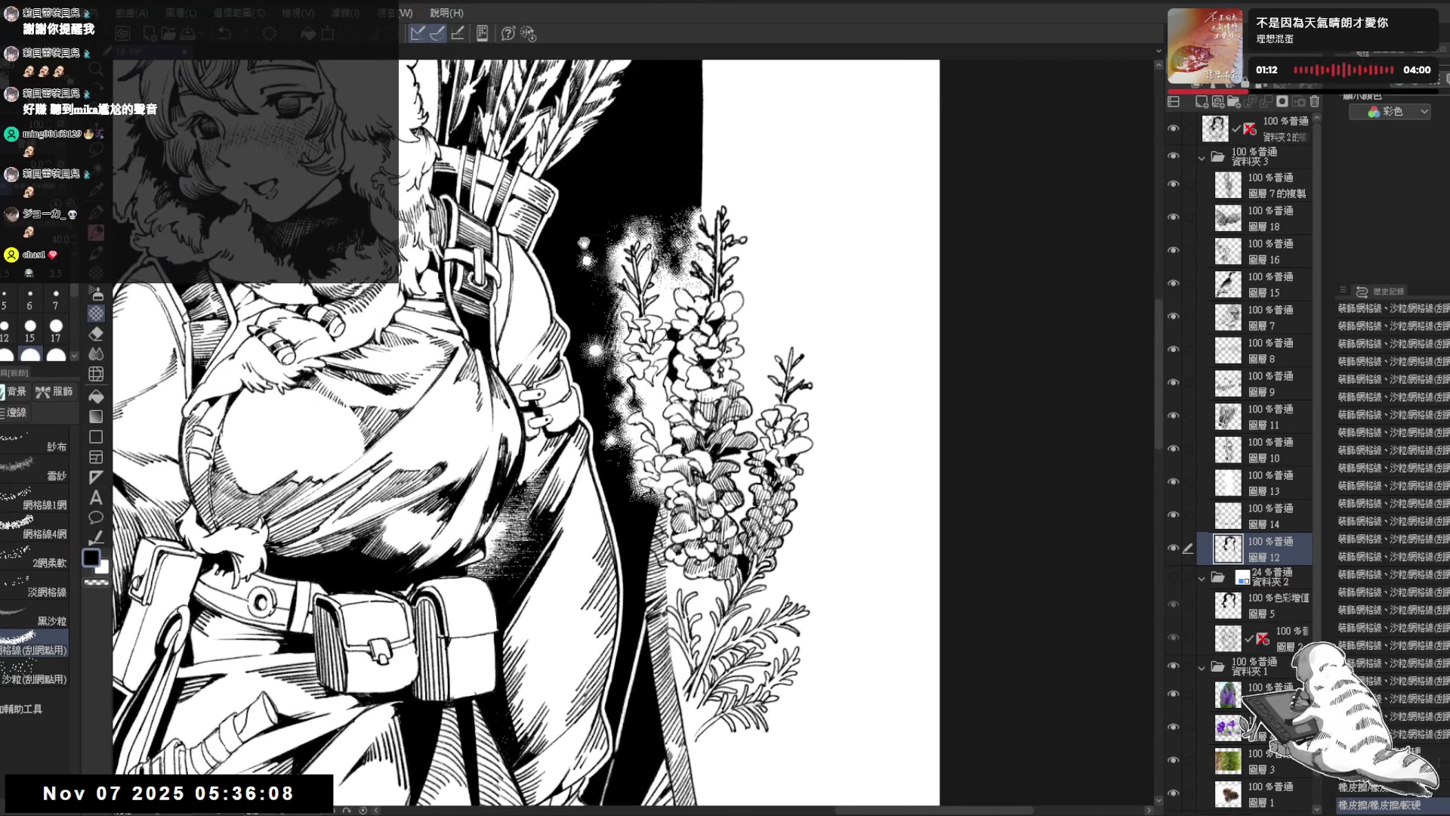
# Step: Dot light specks into the black by the flowers with a net/sand brush in transparent colour
pyautogui.press('p')
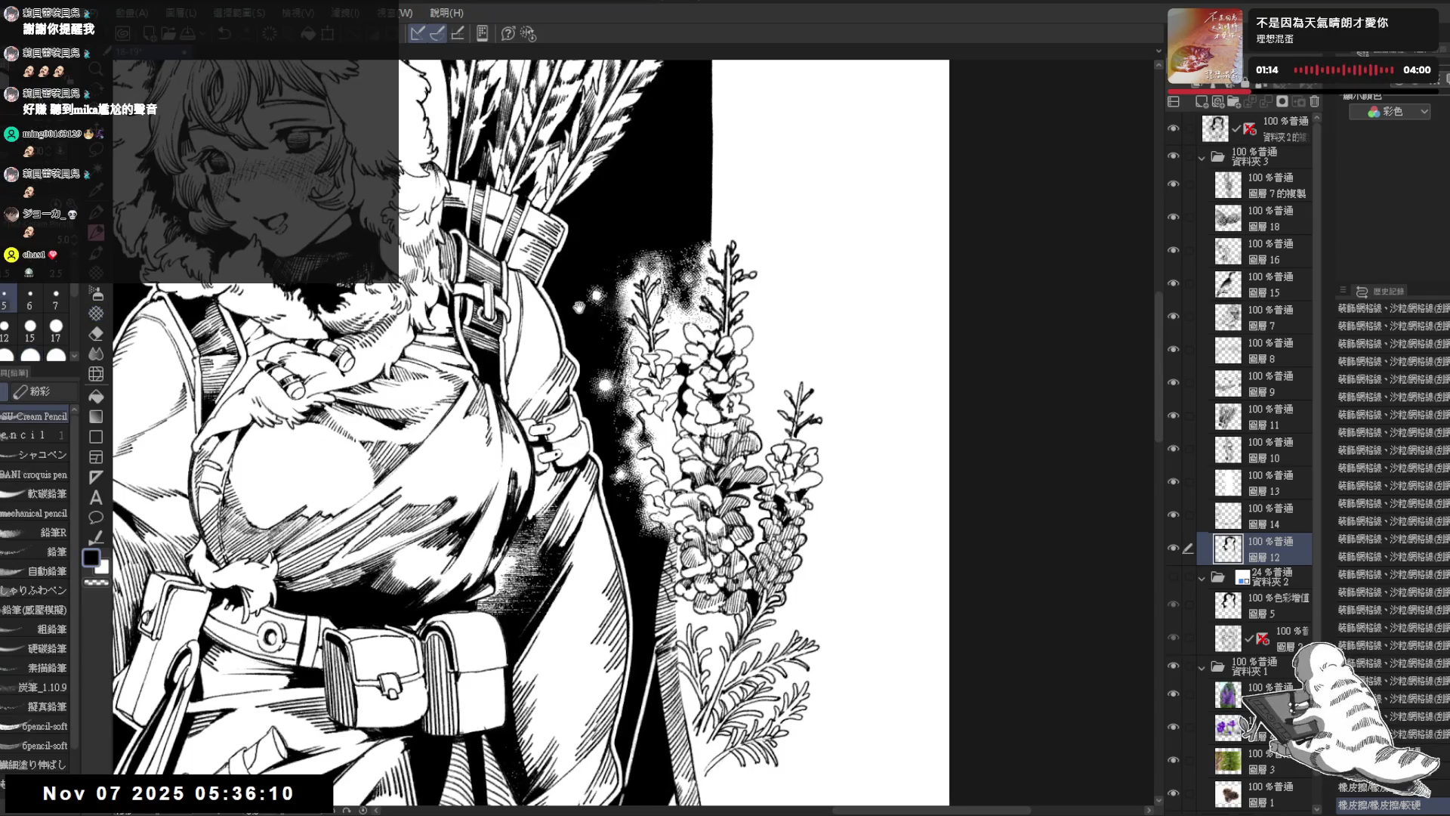
pyautogui.click(96, 313)
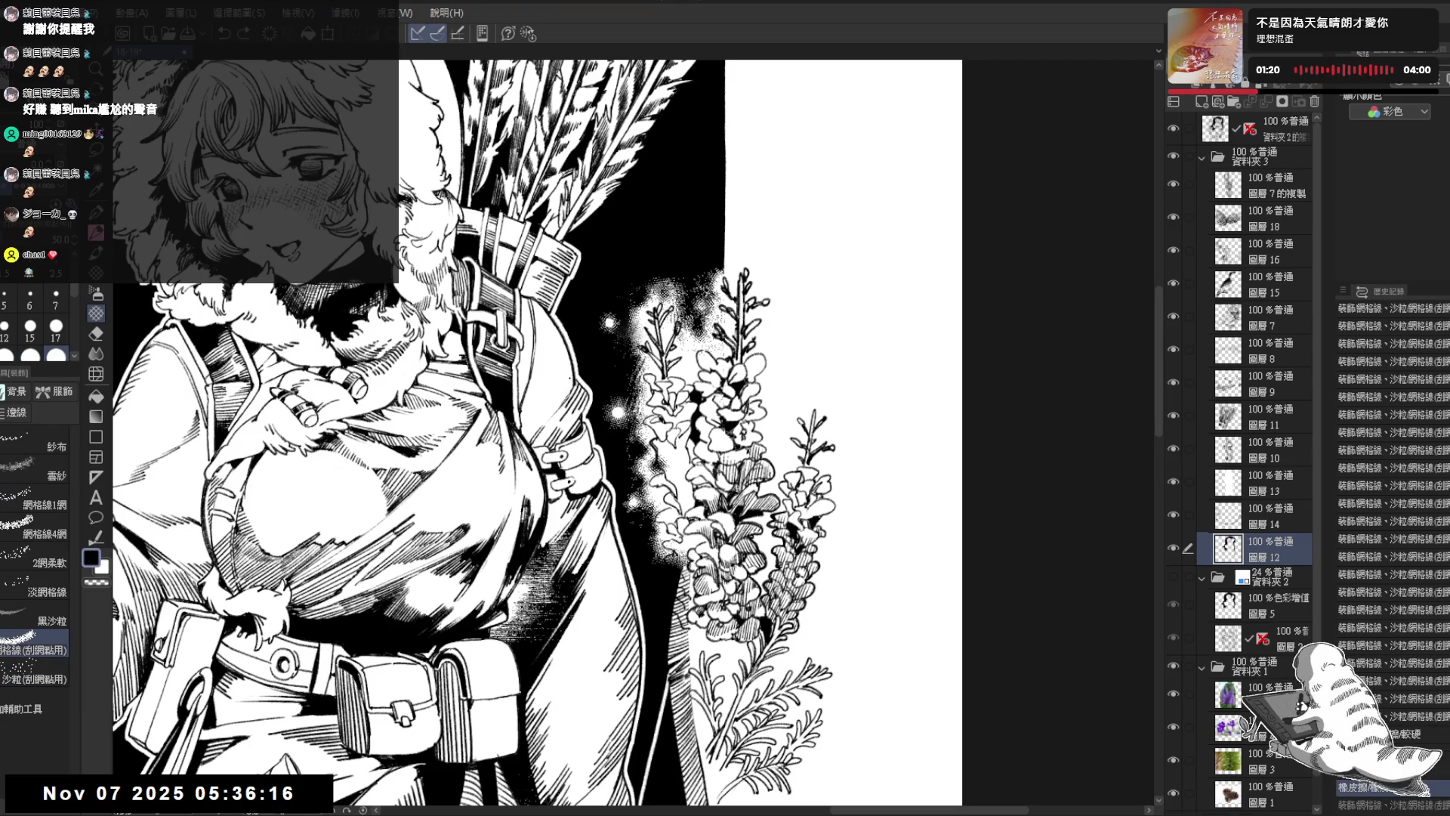
pyautogui.click(96, 582)
pyautogui.click(597, 346)
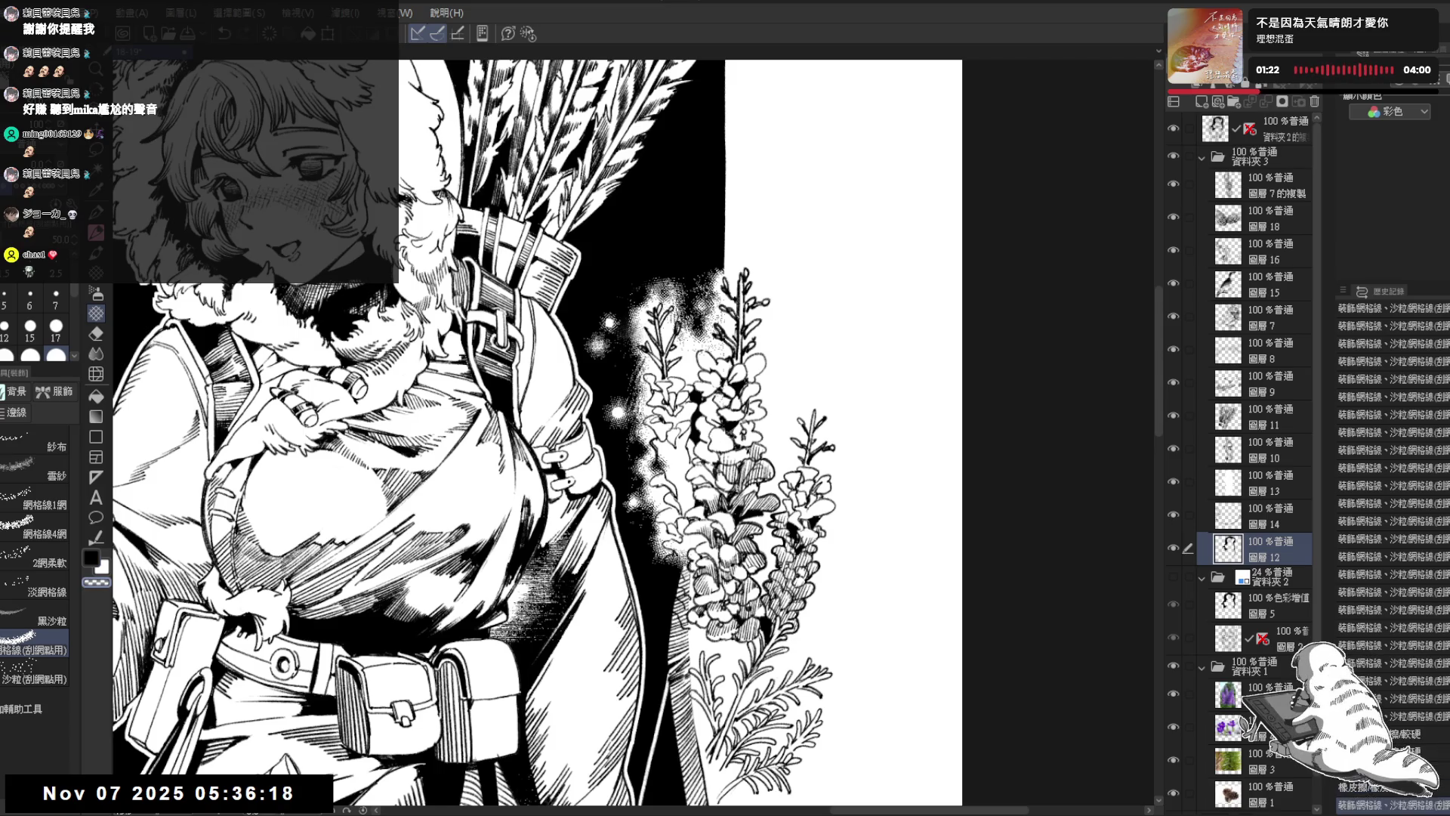
pyautogui.click(595, 346)
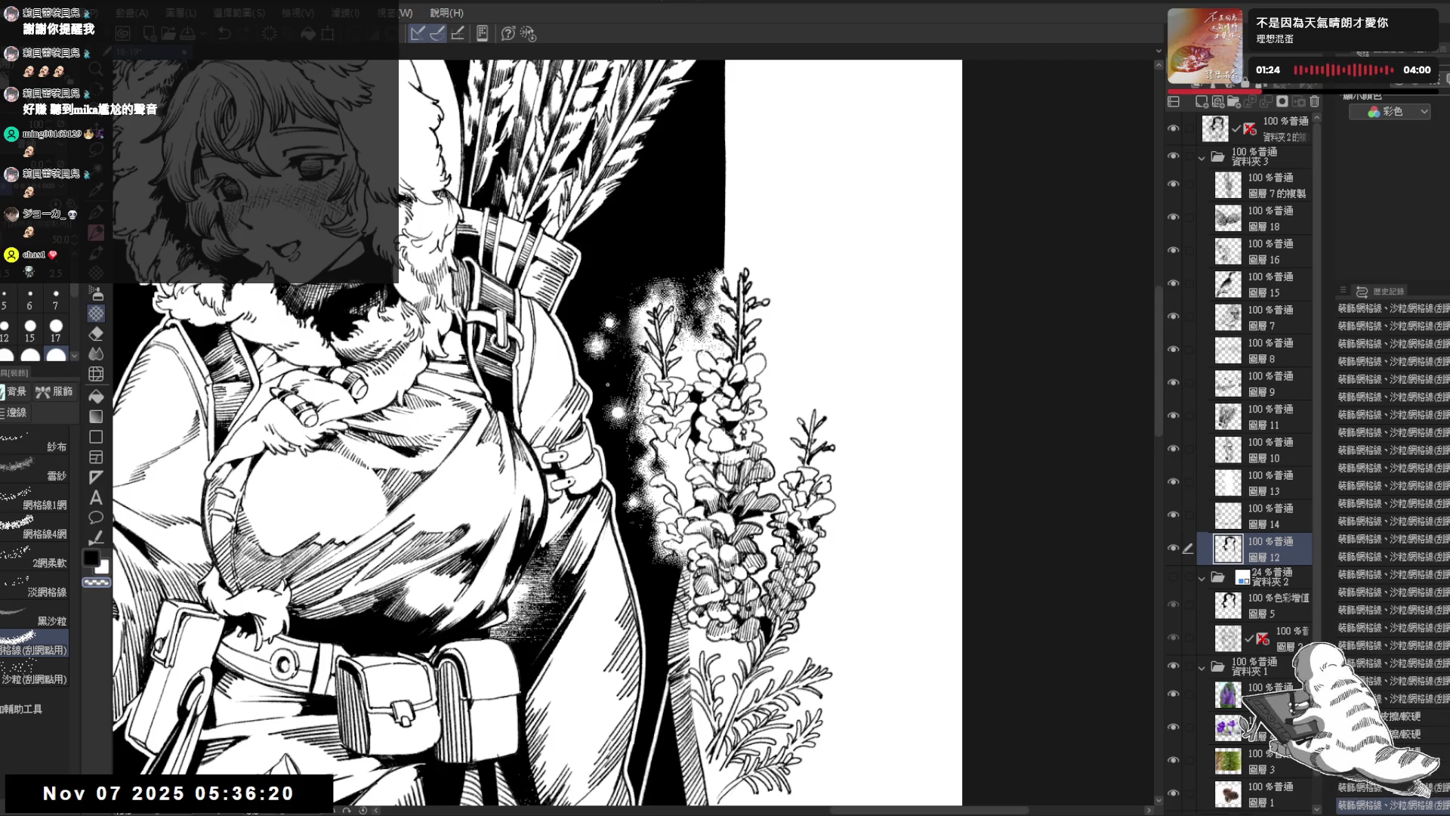
pyautogui.moveTo(597, 345); pyautogui.dragTo(567, 318)
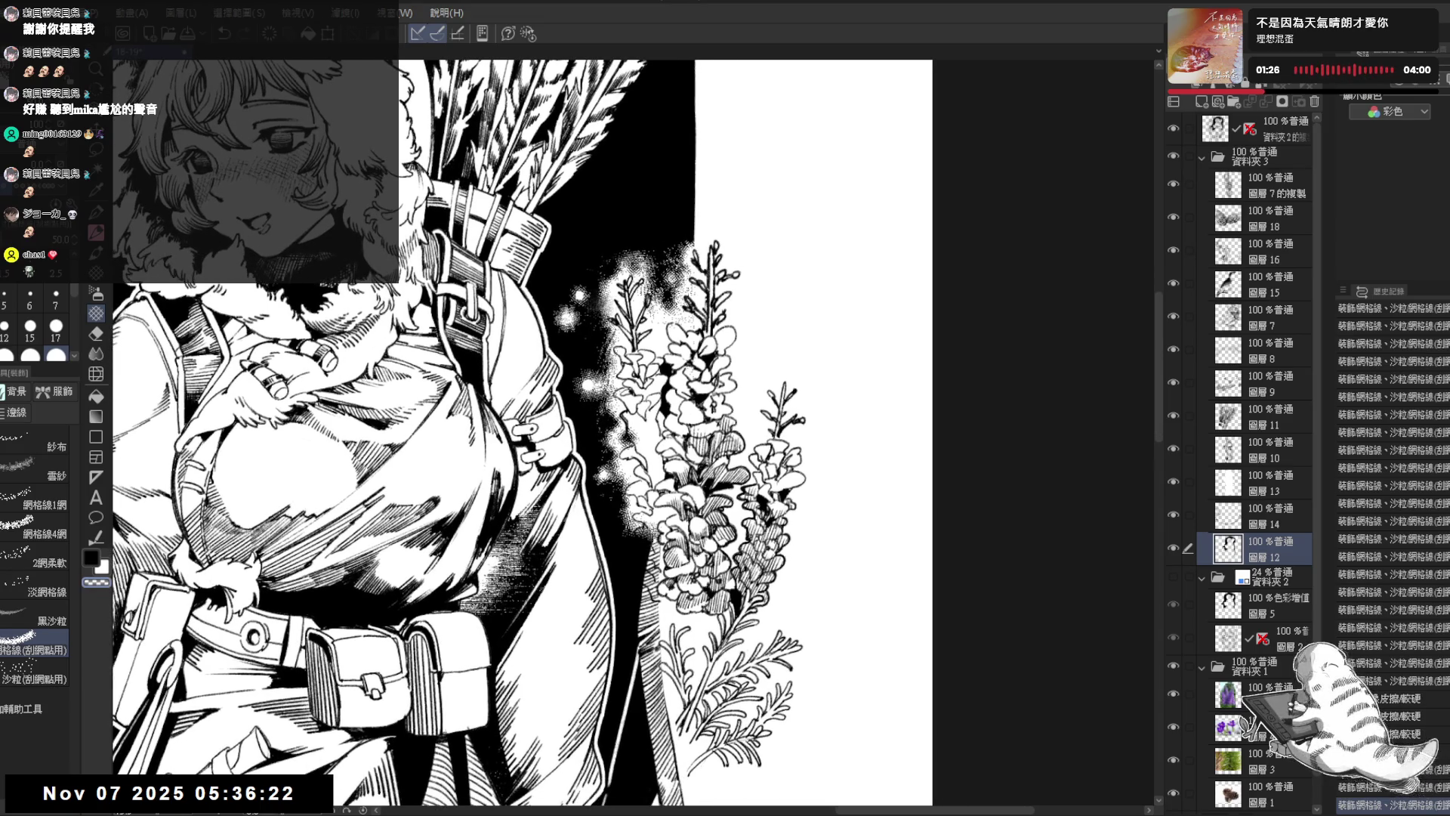
pyautogui.click(602, 386)
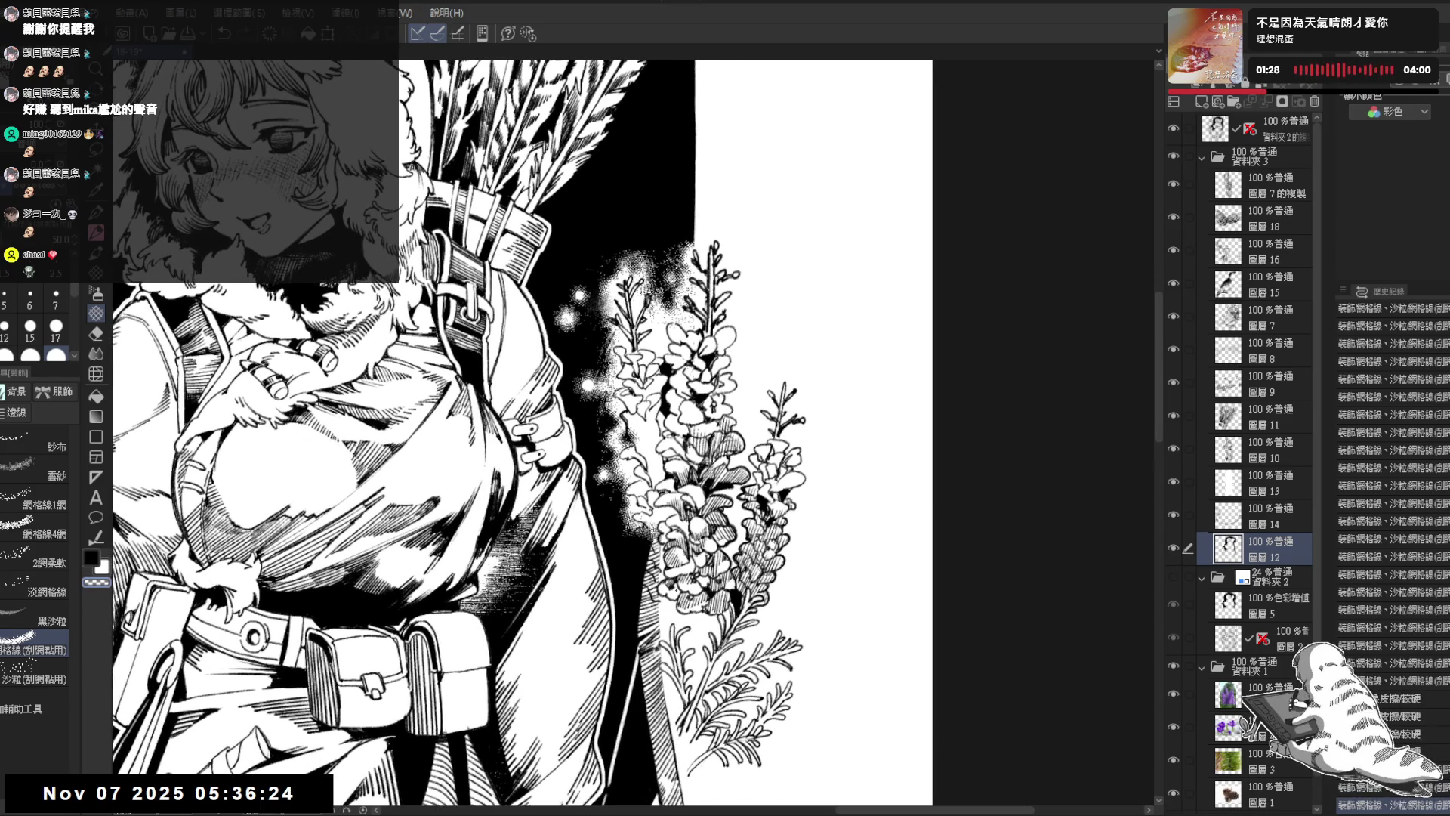
pyautogui.hotkey('ctrl', '-')
pyautogui.hotkey('ctrl', '-')
pyautogui.hotkey('ctrl', '-')
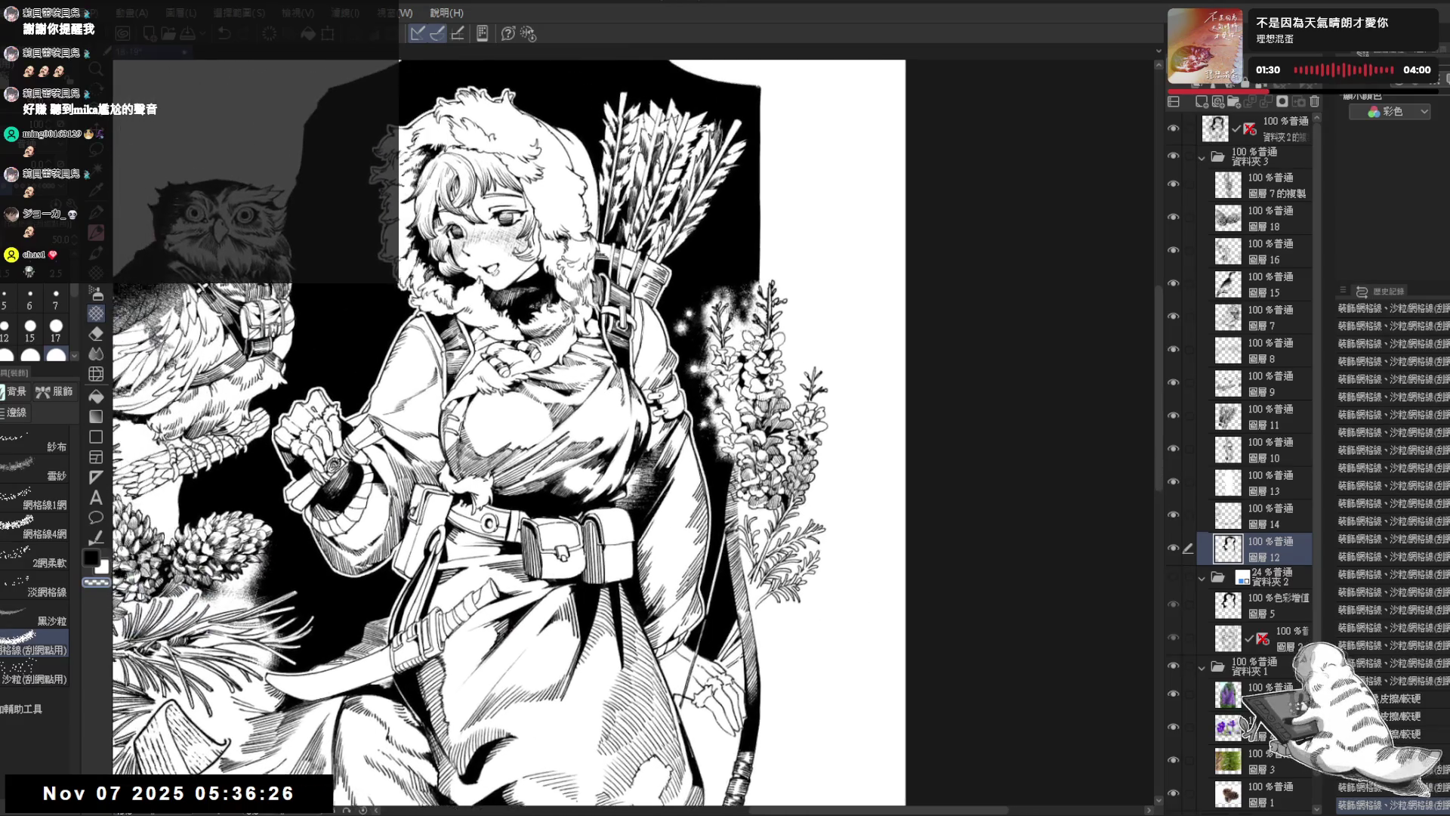
pyautogui.hotkey('ctrl', '-')
pyautogui.hotkey('ctrl', '-')
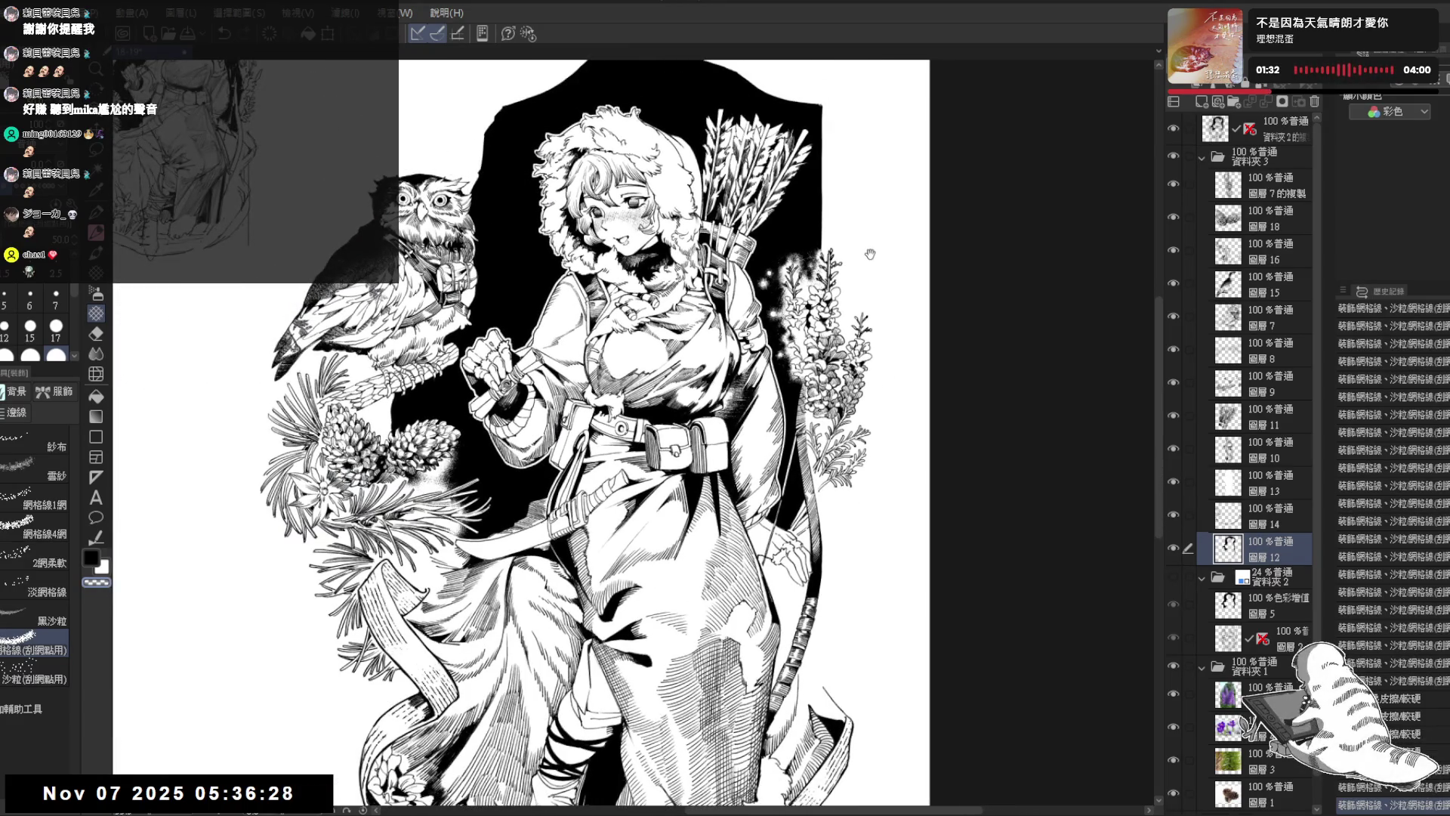
pyautogui.hotkey('ctrl', '-')
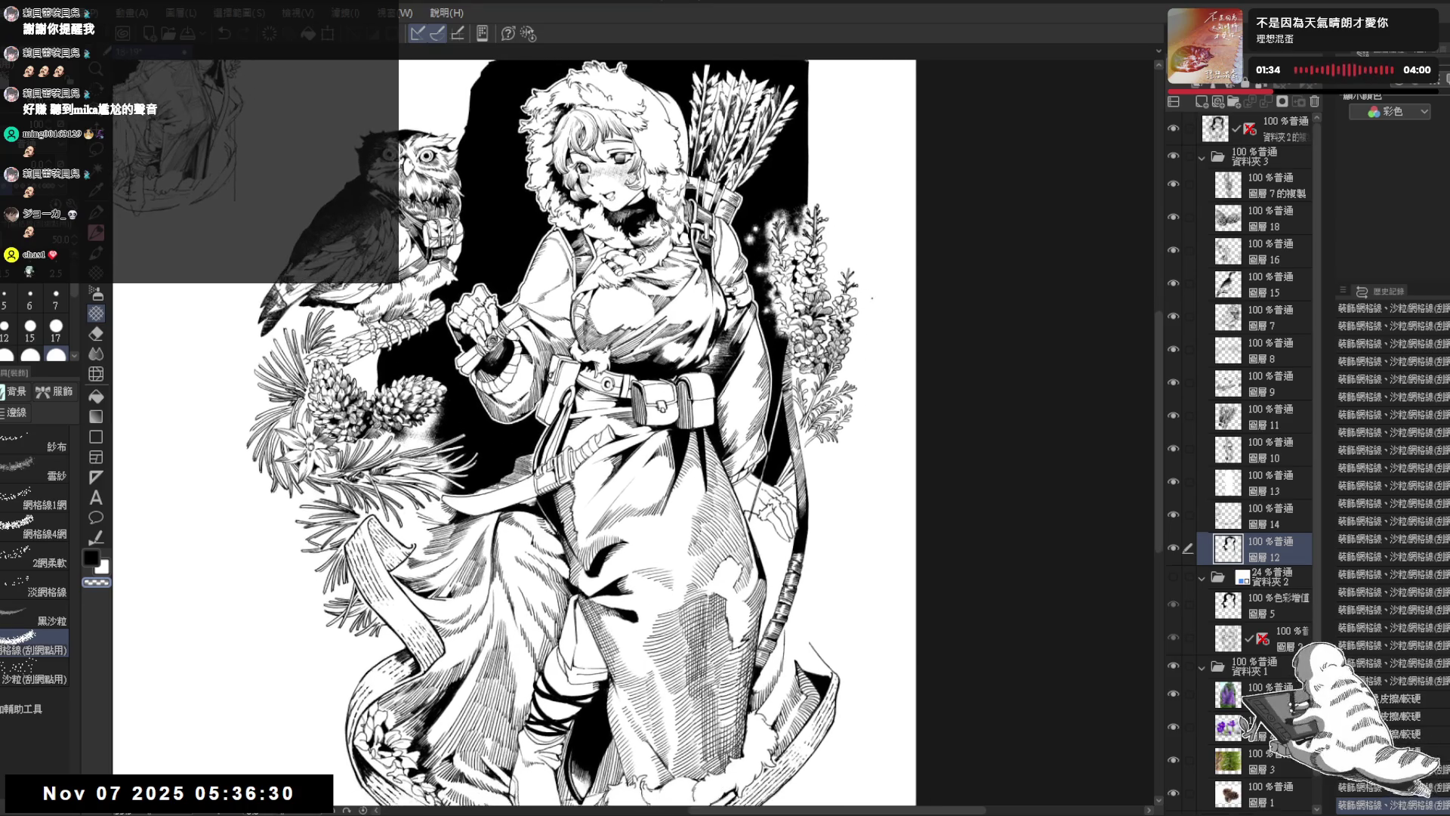
pyautogui.scroll(5, 845, 252)
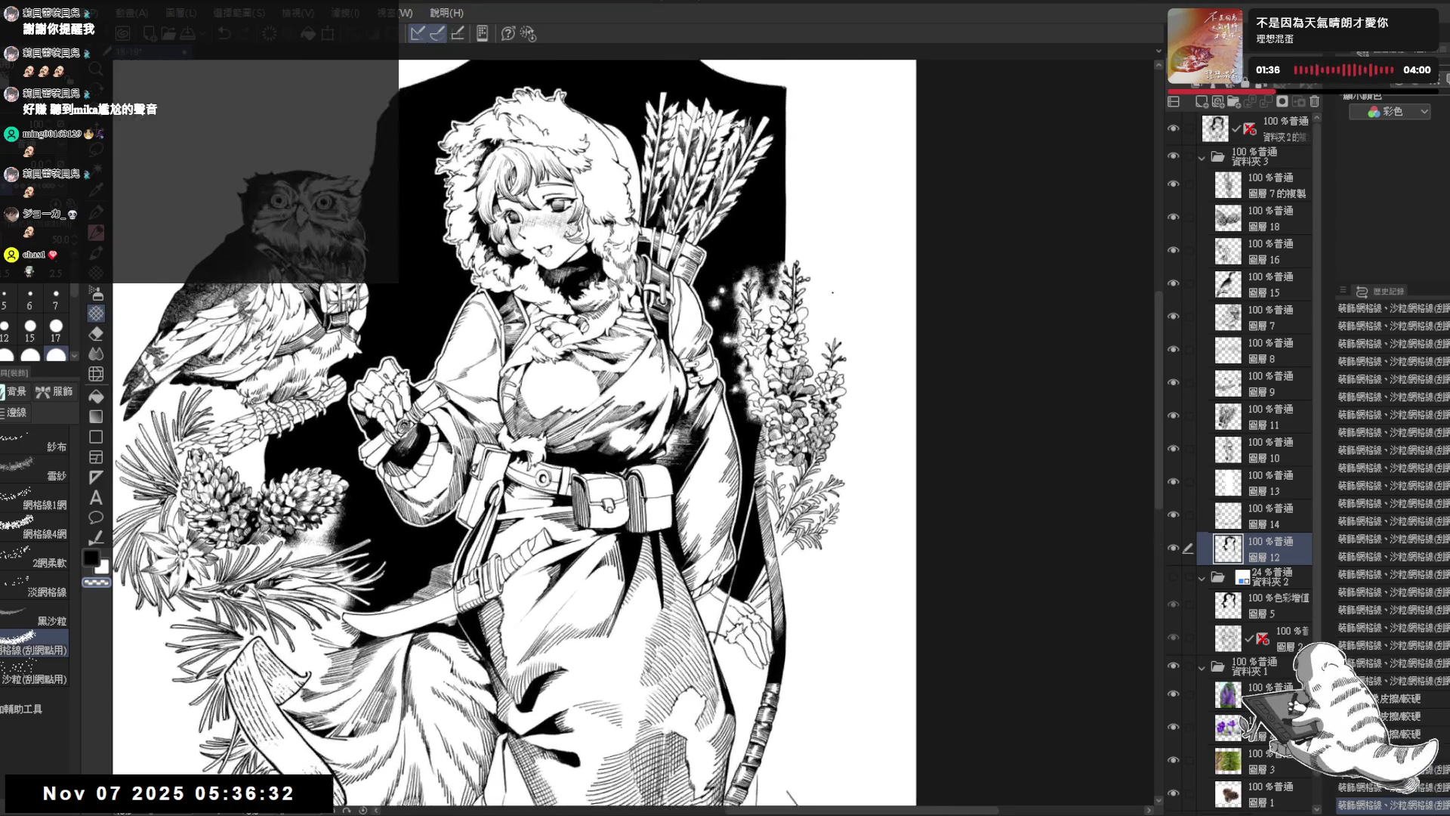
pyautogui.scroll(3, 891, 260)
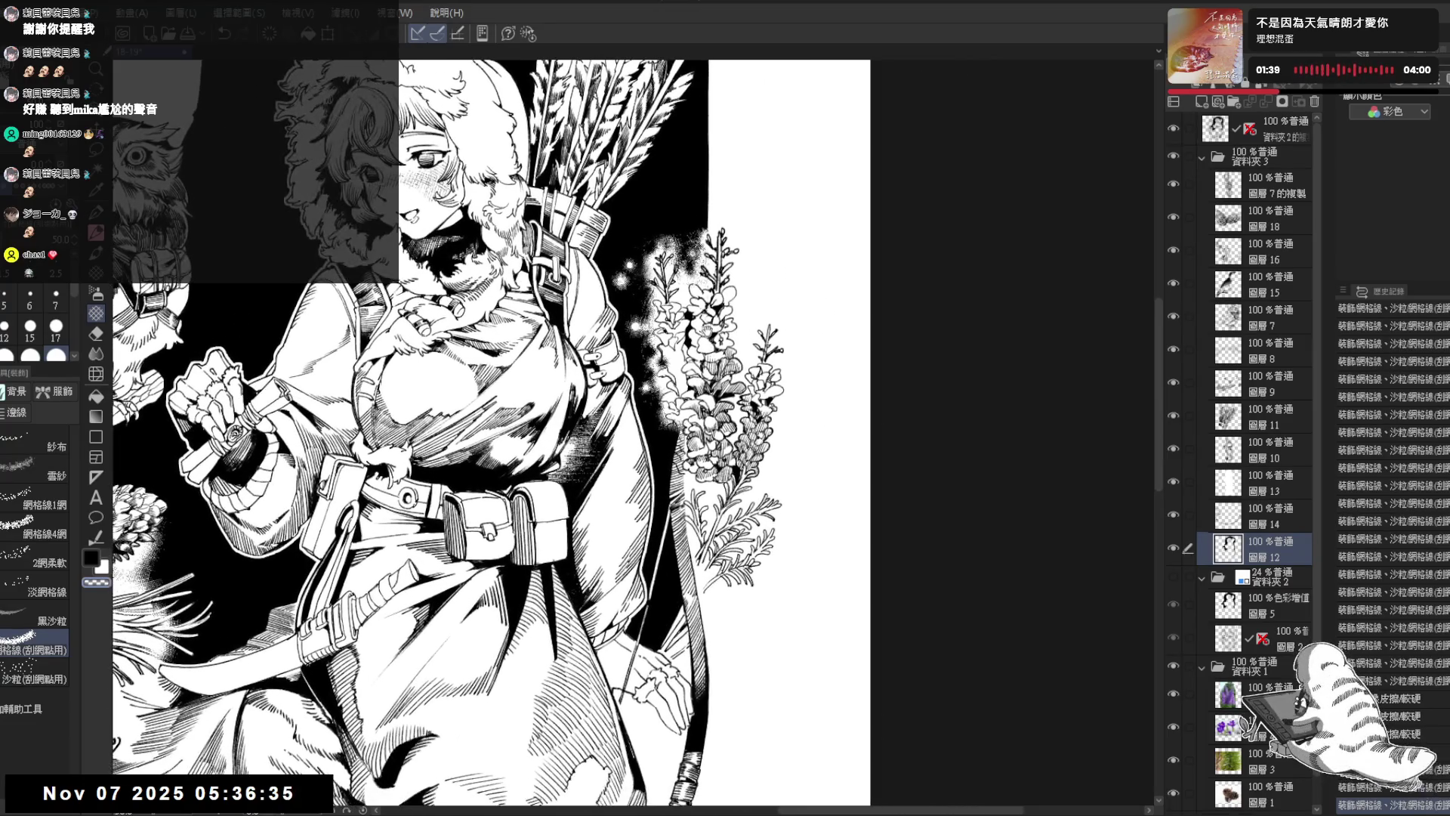
pyautogui.moveTo(707, 331); pyautogui.dragTo(668, 464)
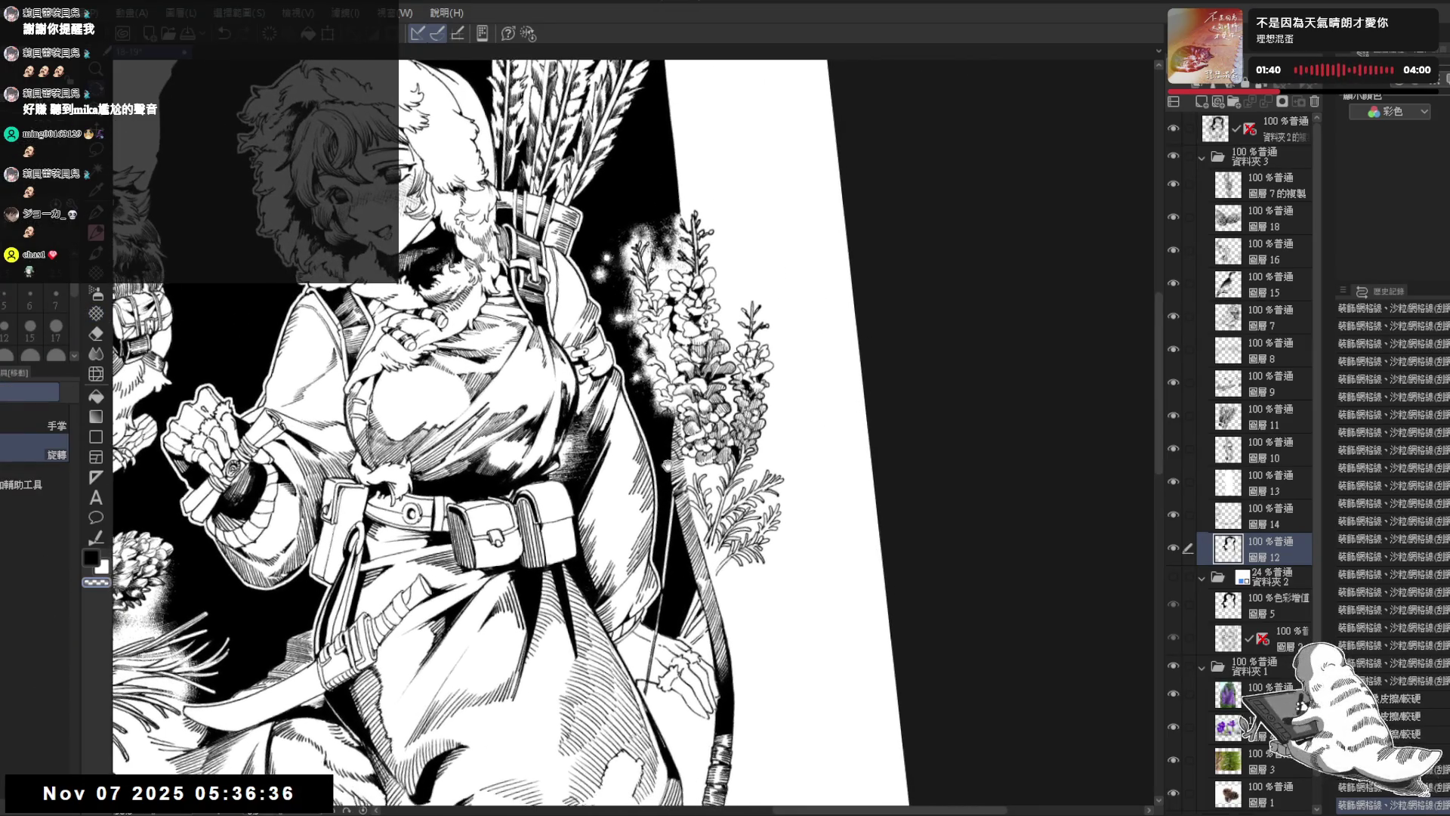
# Step: Set the eraser to size 50 on 圖層7的複製, then make 圖層12 the working layer
pyautogui.moveTo(685, 563); pyautogui.dragTo(804, 355)
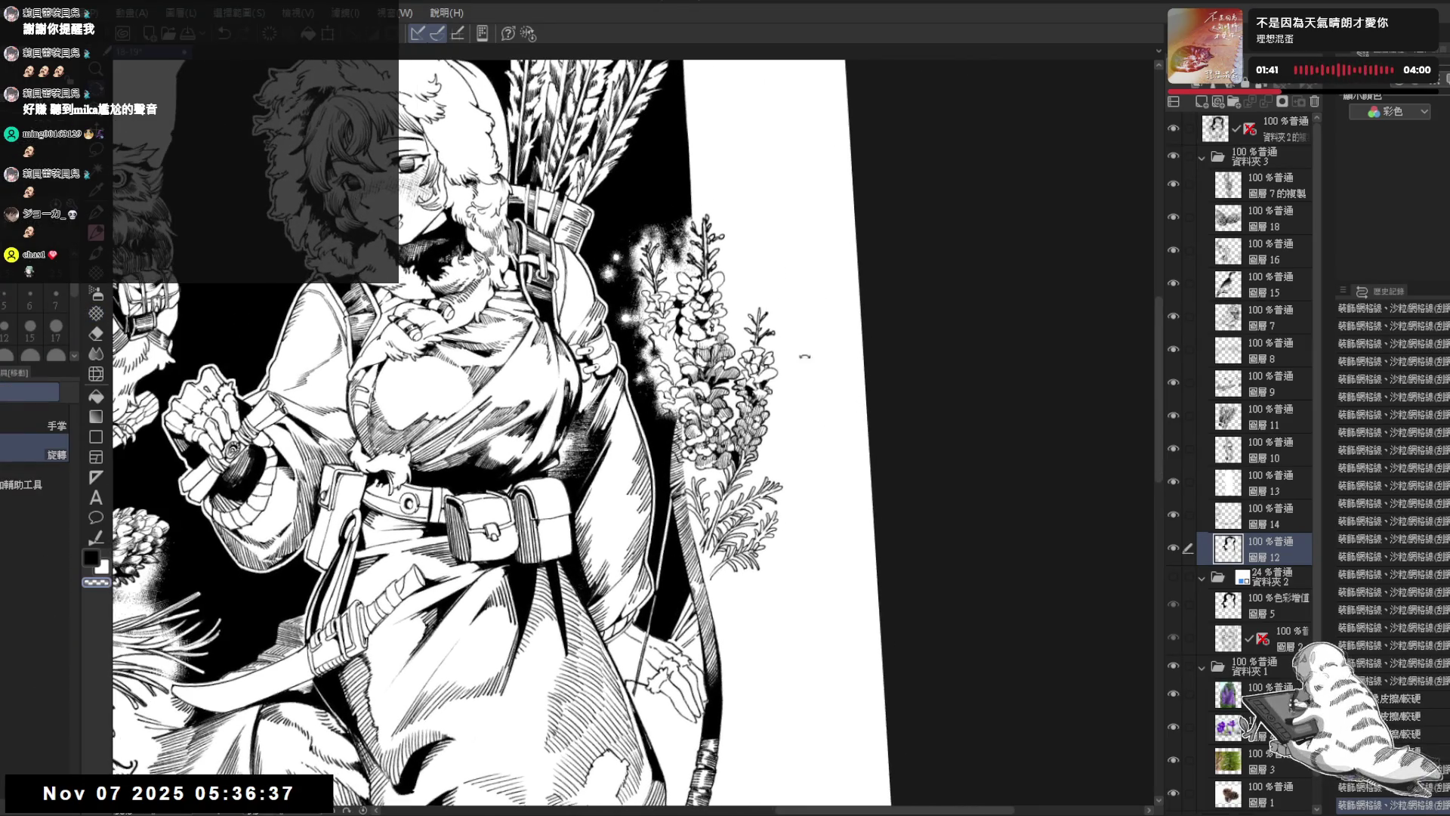
pyautogui.click(1252, 179)
pyautogui.press('e')
pyautogui.press(']')
pyautogui.press(']')
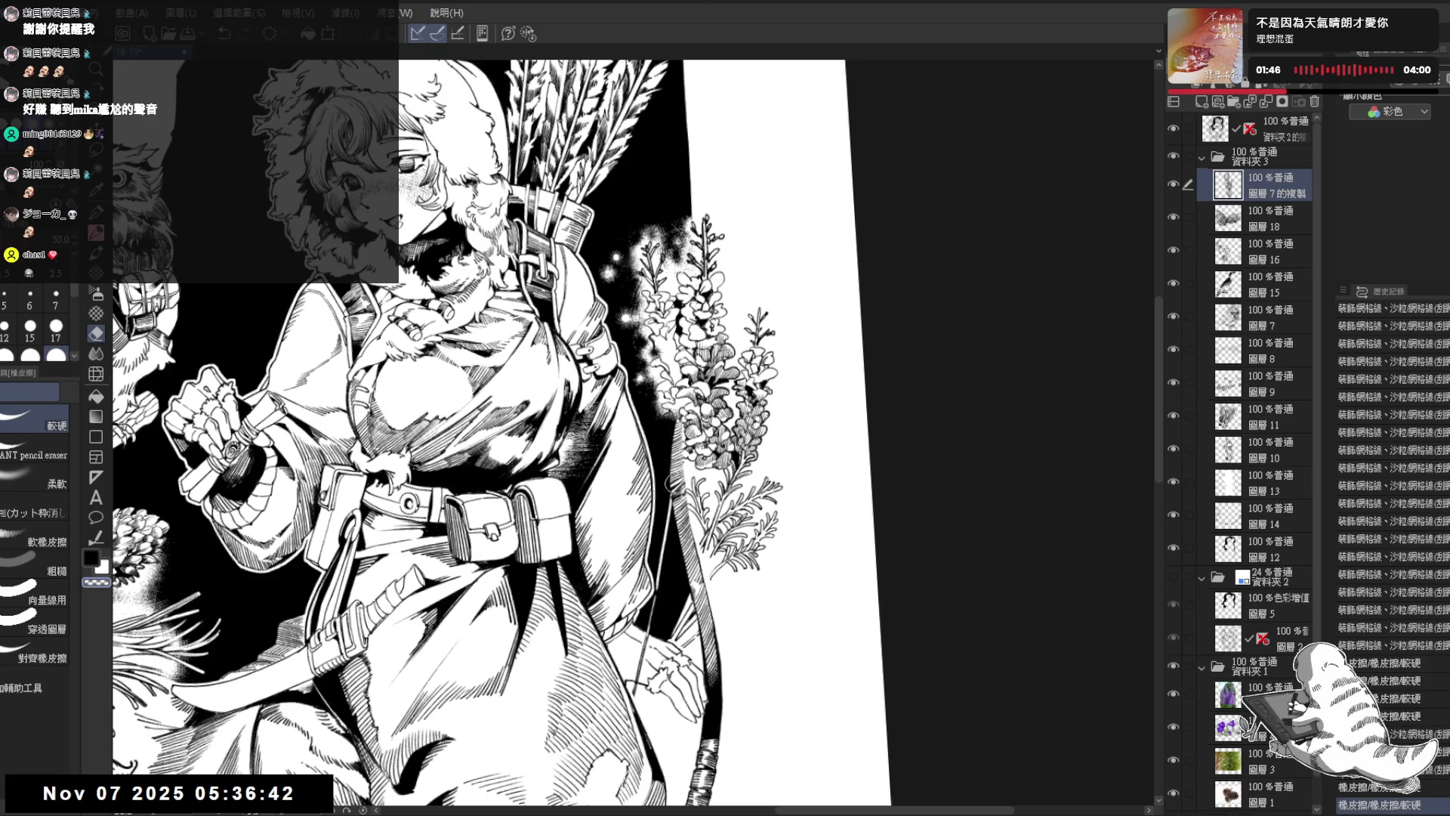
pyautogui.press('r')
pyautogui.keyDown('ctrl'); pyautogui.keyDown('shift'); pyautogui.click(664, 455); pyautogui.keyUp('shift'); pyautogui.keyUp('ctrl')
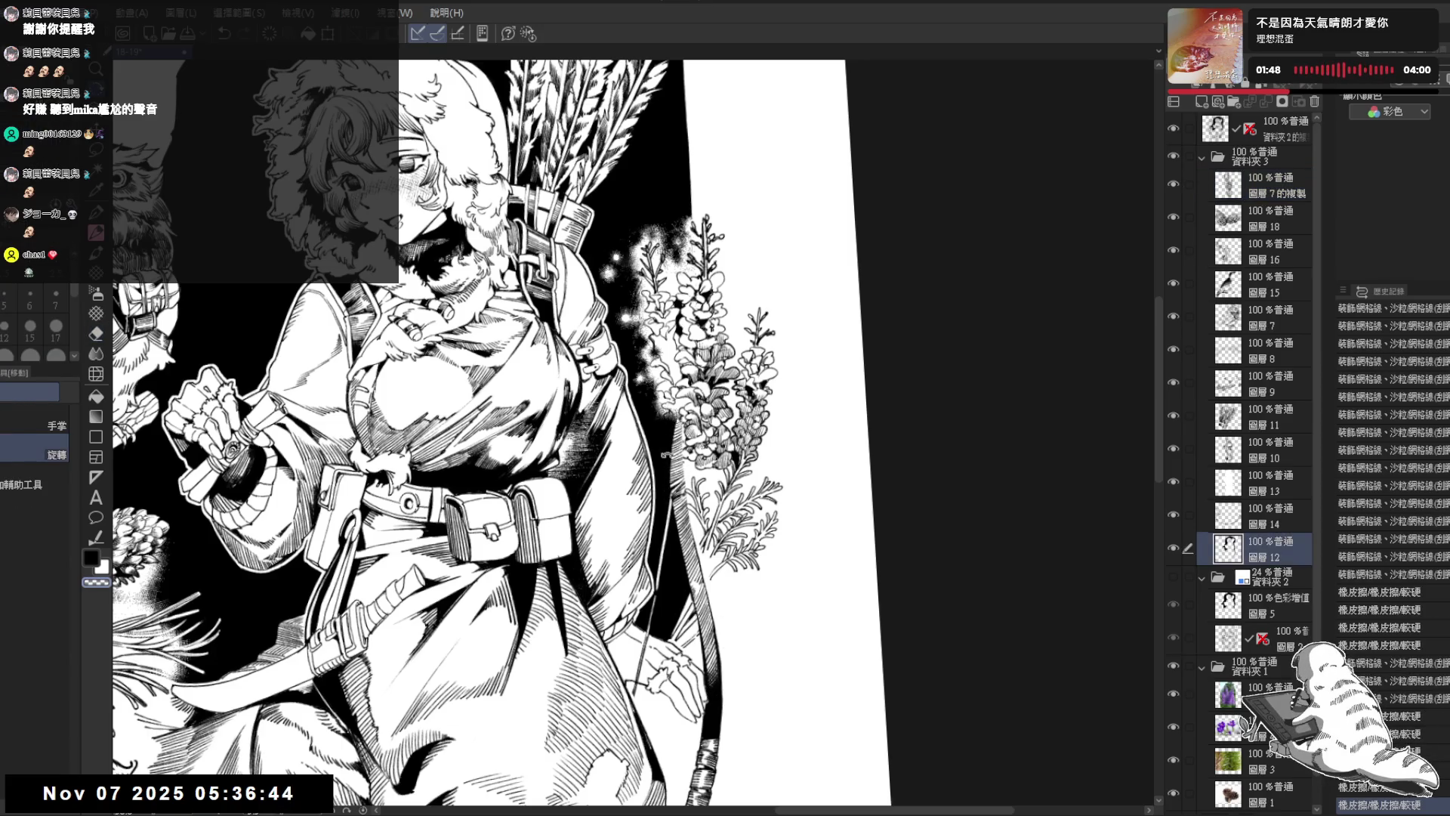
pyautogui.press('p')
pyautogui.scroll(3, 670, 487)
pyautogui.press('e')
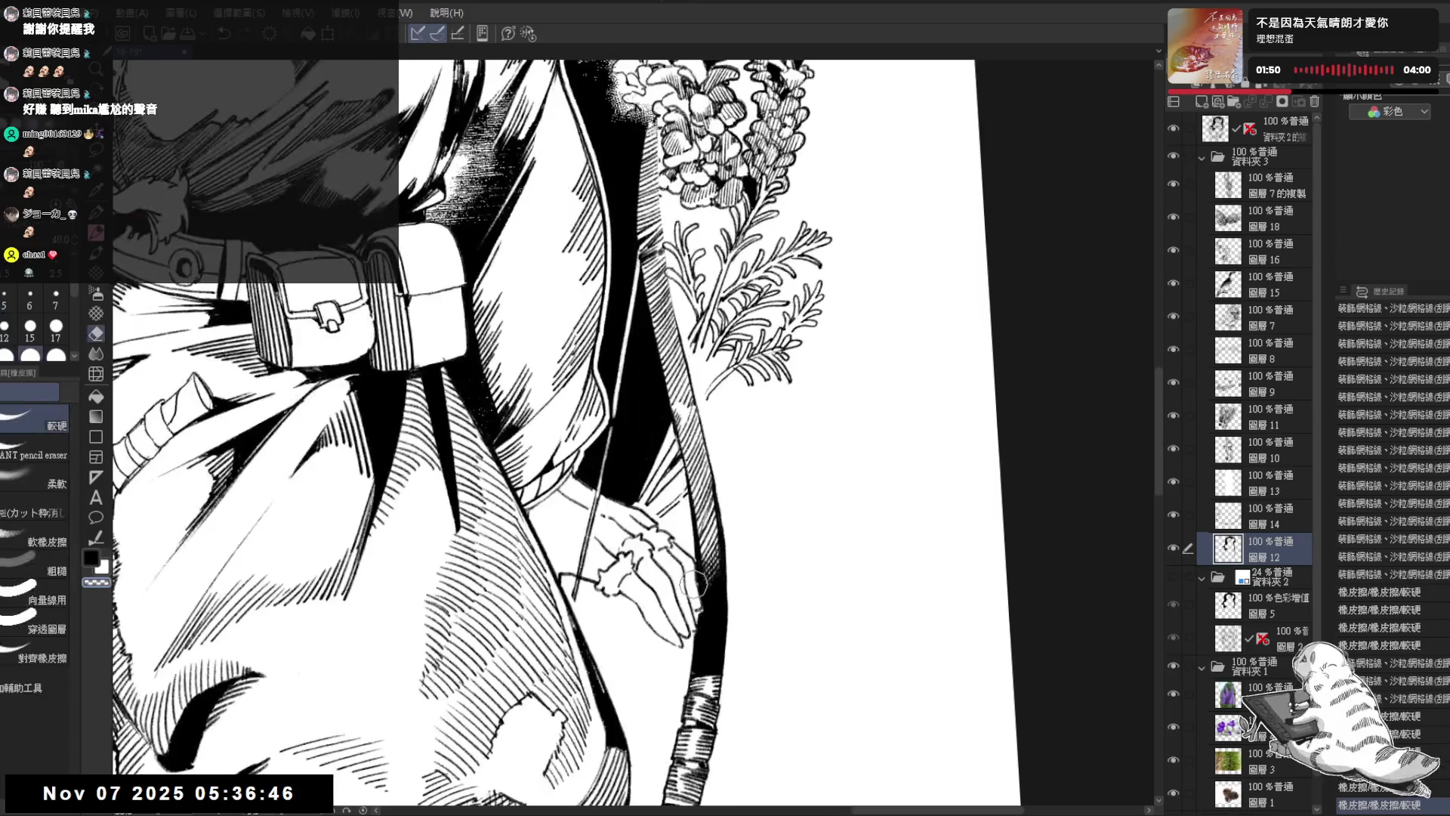
# Step: Erase and redraw short black pencil lines near the bow
pyautogui.moveTo(697, 608); pyautogui.dragTo(693, 582)
pyautogui.press('p')
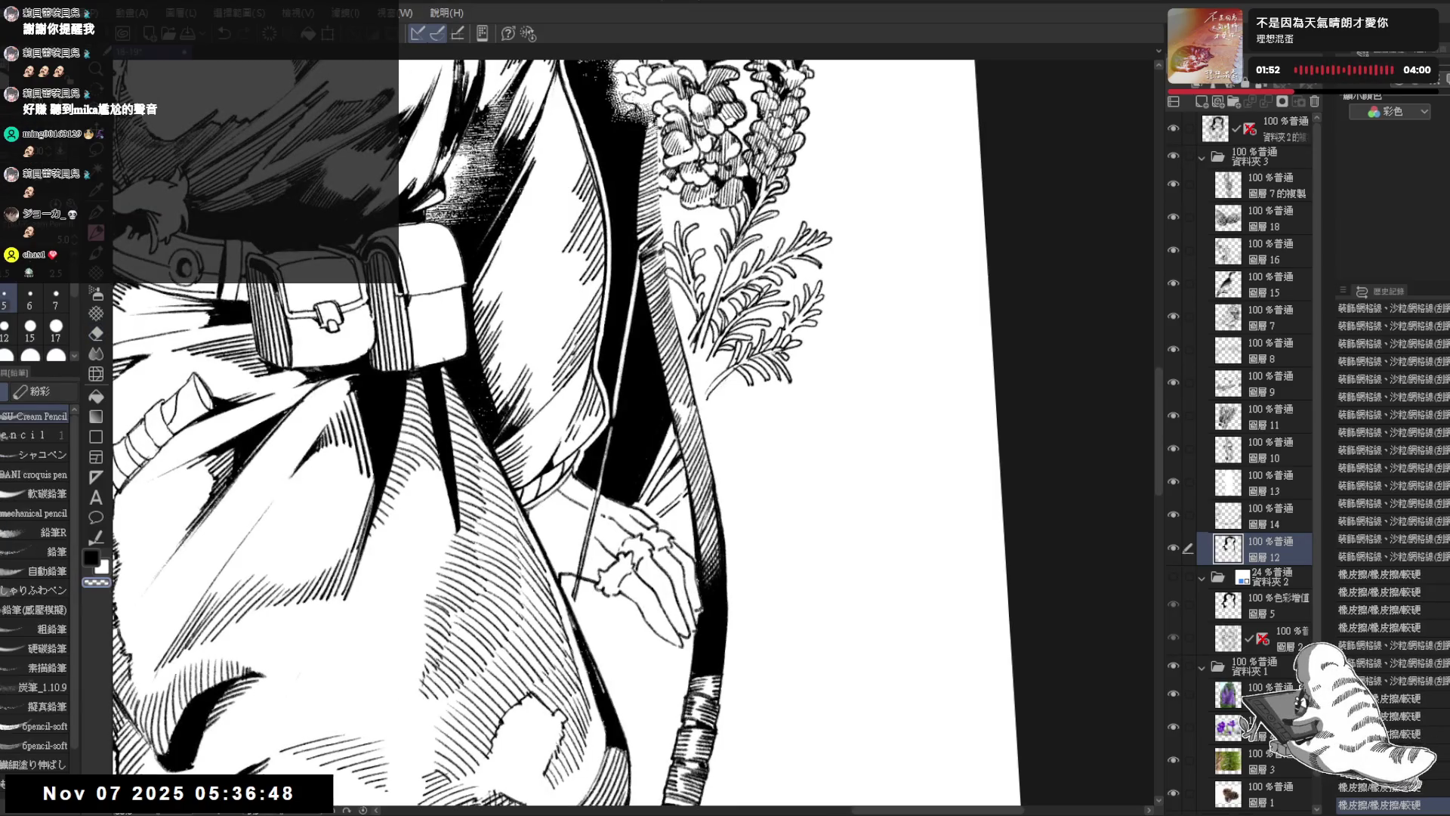
pyautogui.click(699, 576)
pyautogui.press('c')
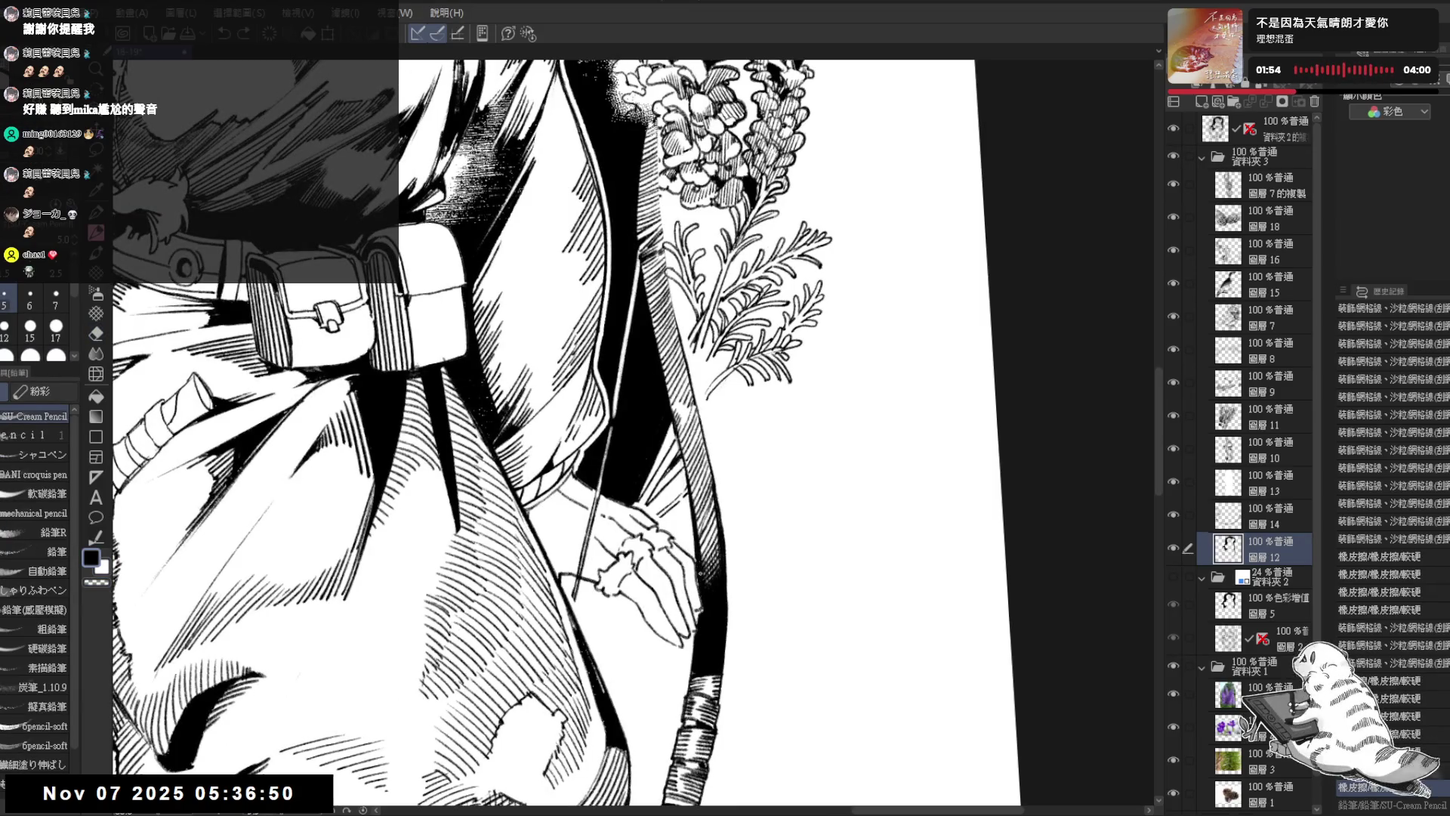
pyautogui.click(697, 565)
pyautogui.click(696, 565)
# Step: Straighten the view, touch up a line and erase stray marks near the flowers
pyautogui.moveTo(697, 565); pyautogui.dragTo(707, 743)
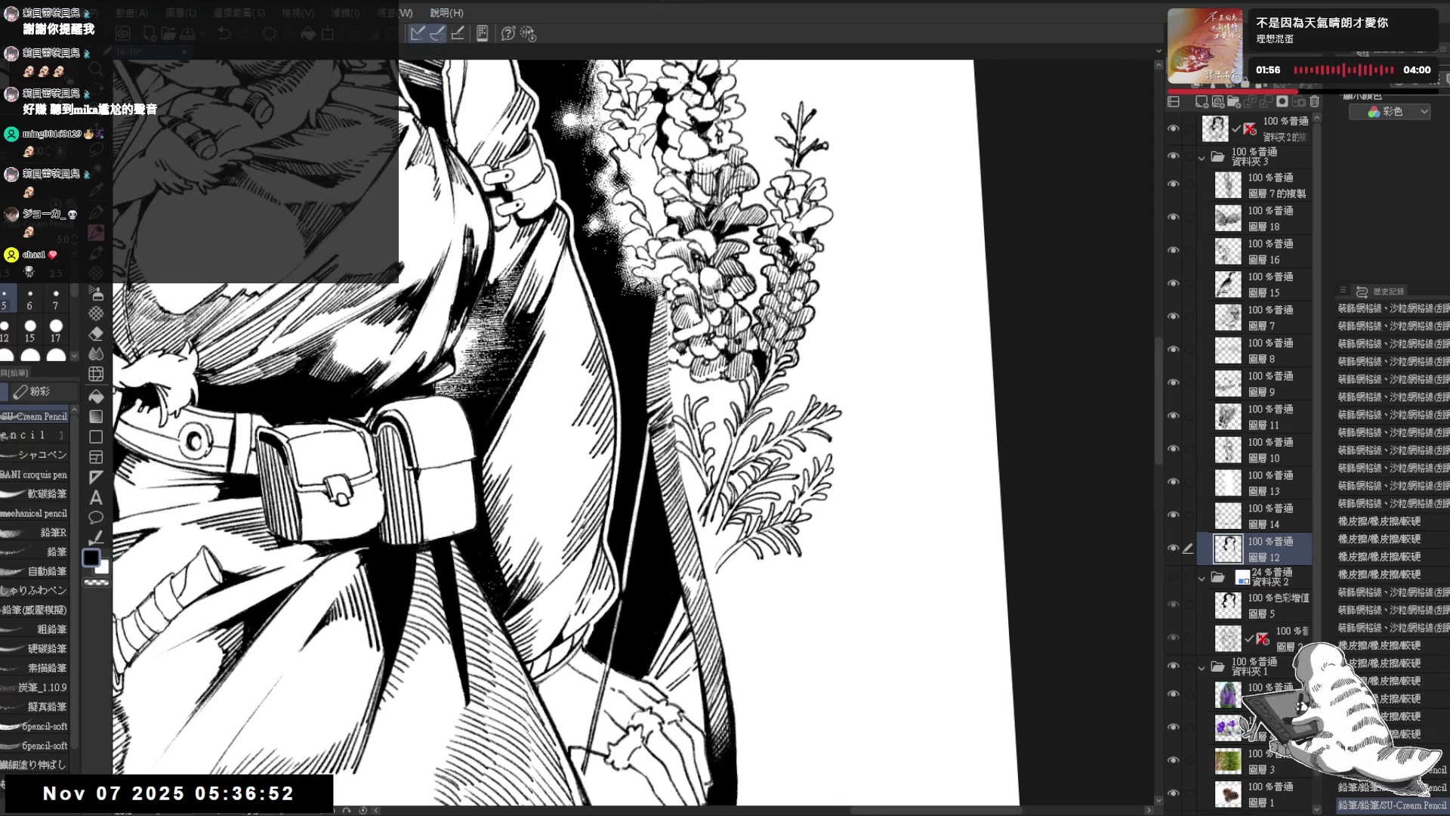
pyautogui.hotkey('ctrl', '@')
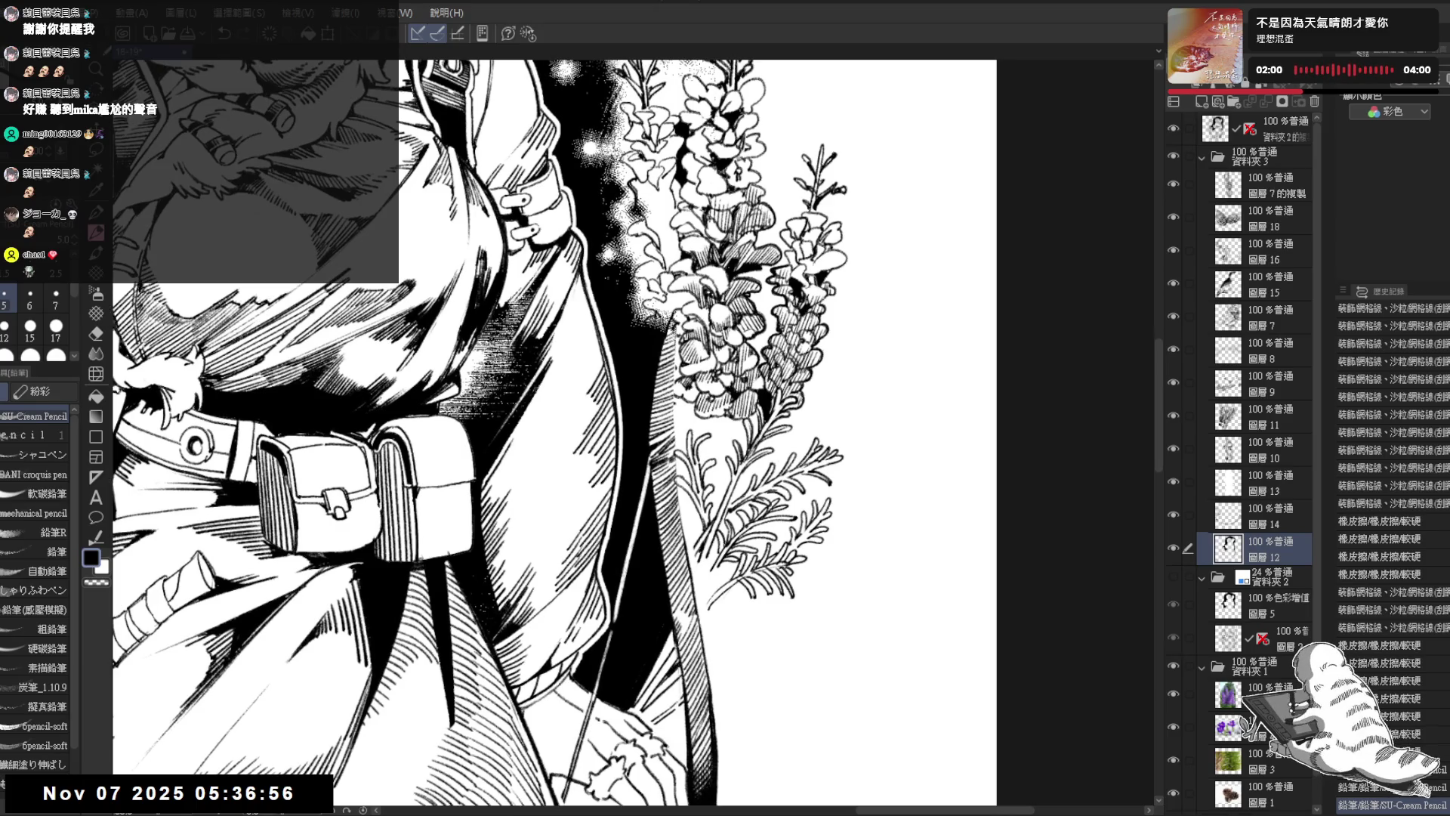
pyautogui.click(672, 320)
pyautogui.press('e')
pyautogui.click(672, 320)
pyautogui.click(672, 320)
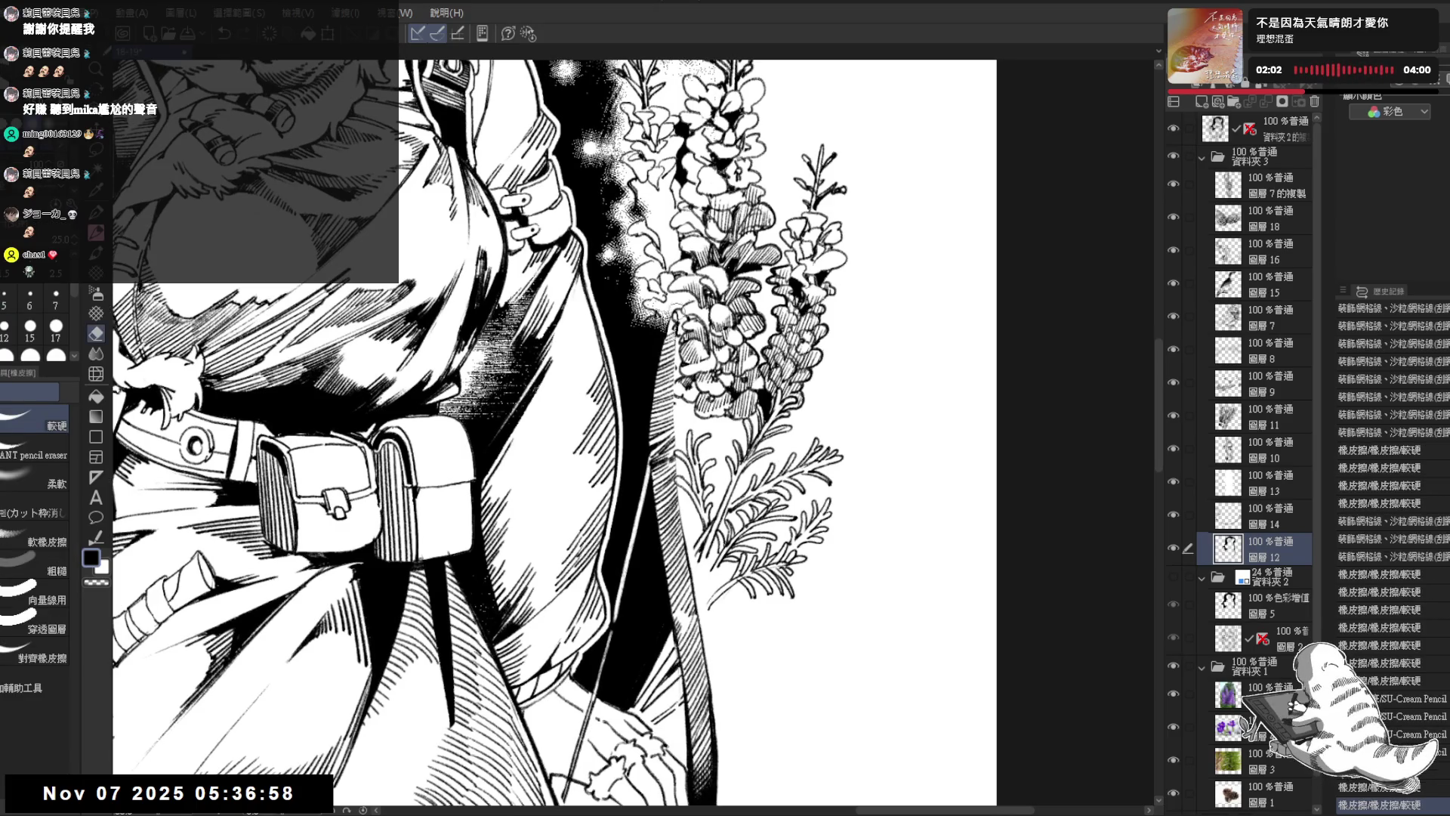
# Step: On 圖層7的複製, erase stray line art along the flower edge
pyautogui.click(1266, 189)
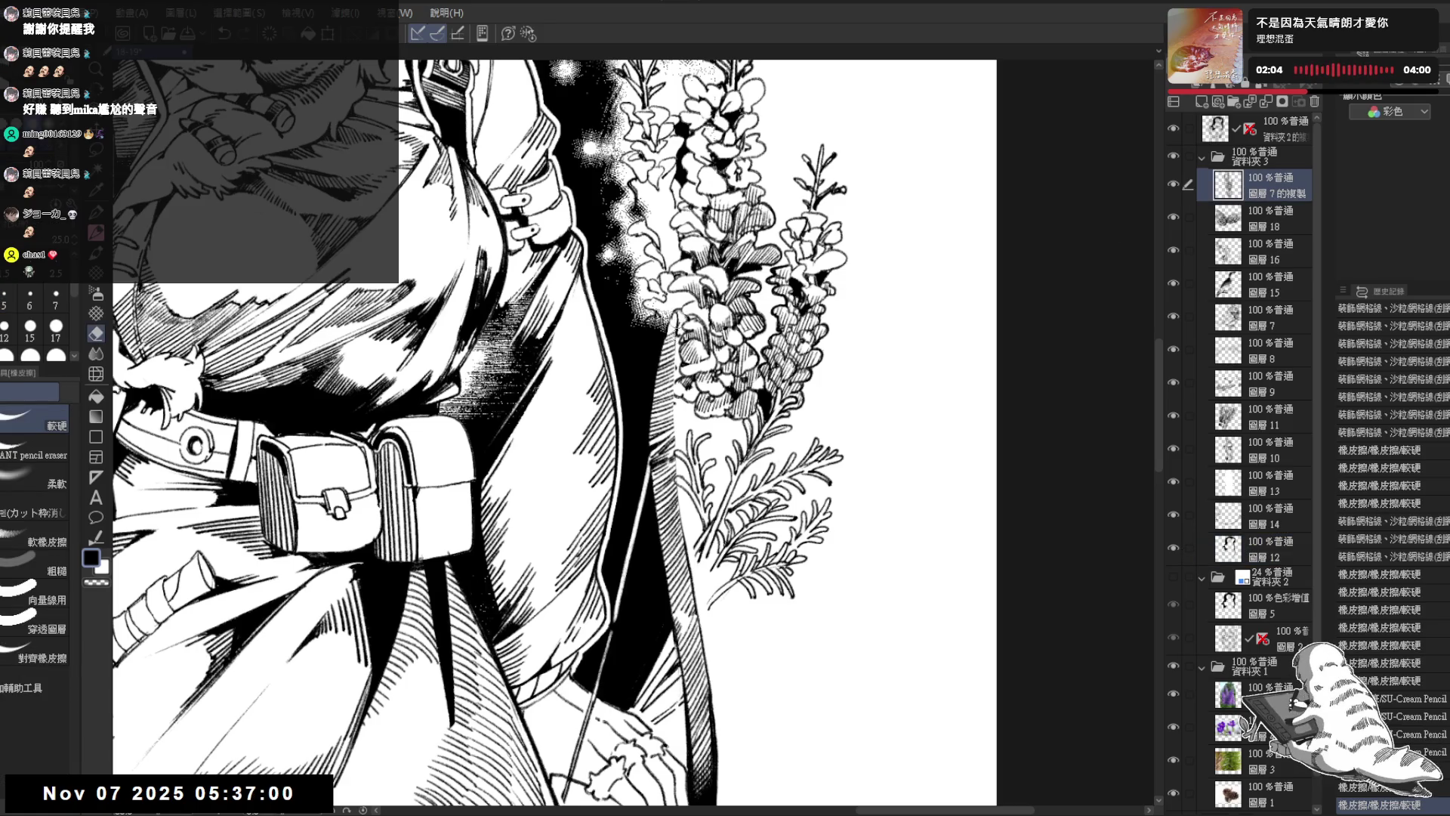
pyautogui.moveTo(676, 396); pyautogui.dragTo(672, 300)
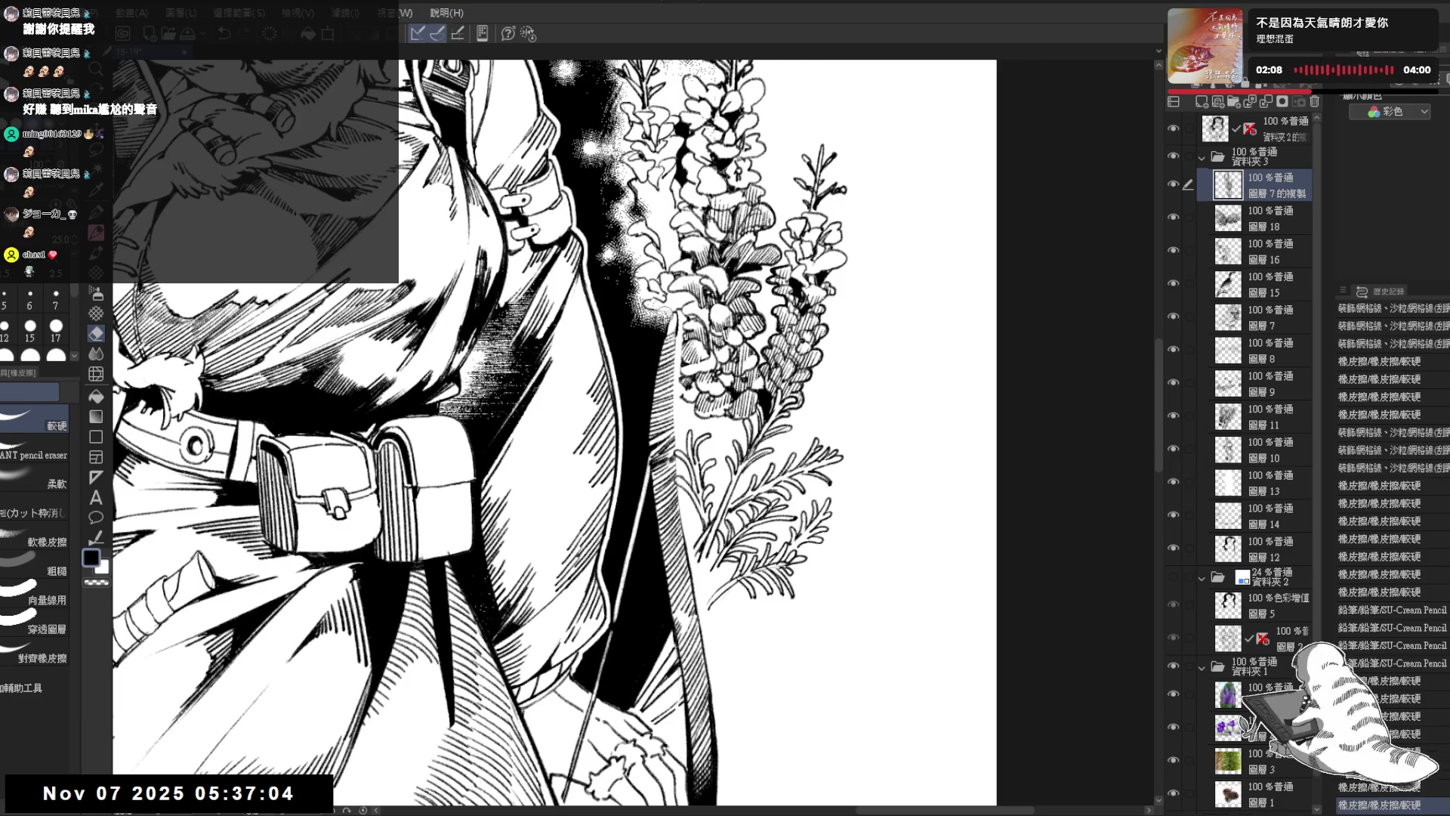
pyautogui.moveTo(674, 400); pyautogui.dragTo(680, 497)
pyautogui.press('p')
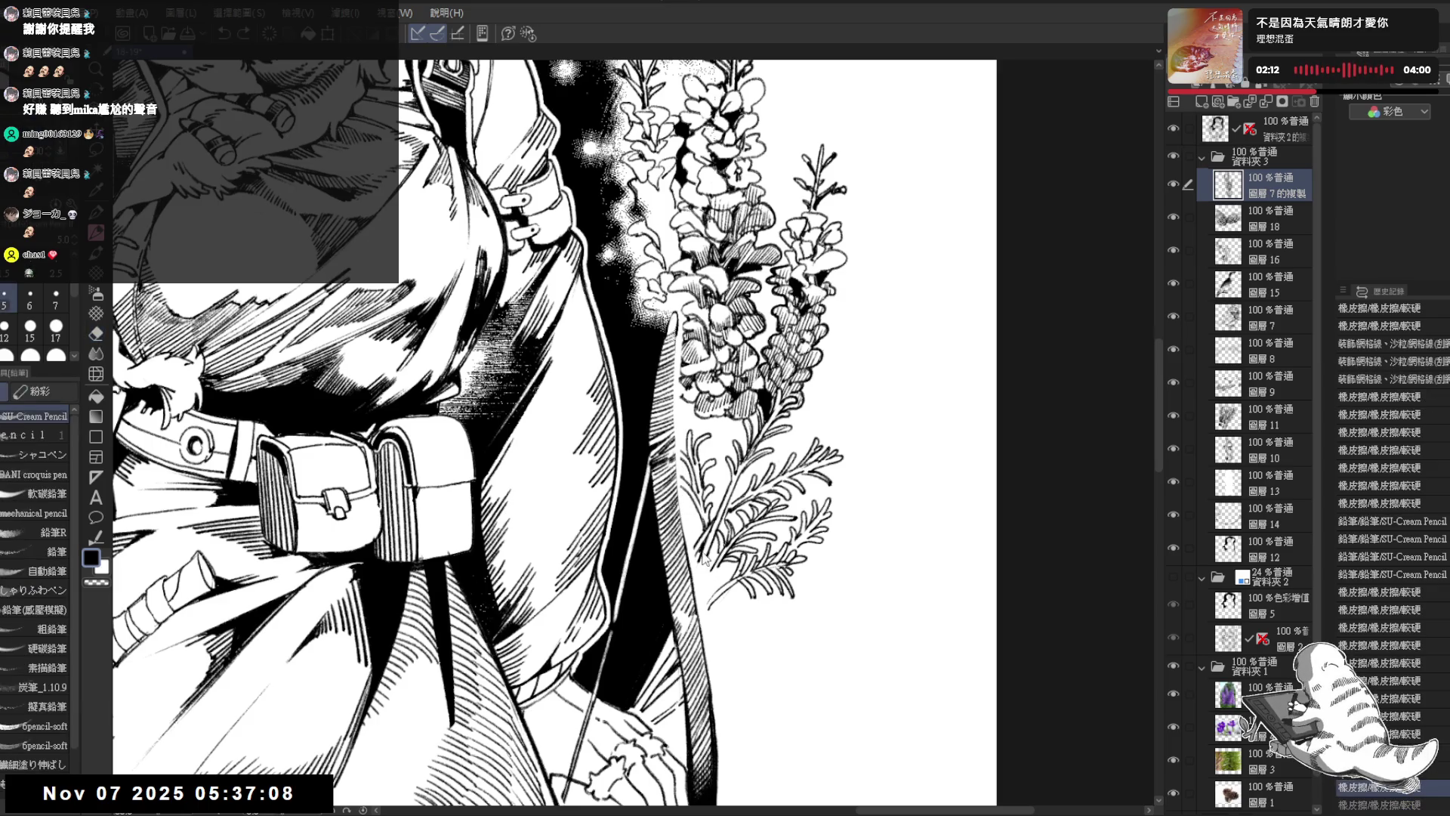
# Step: Tint 圖層12's lines blue with layer colour, then return to 圖層7的複製
pyautogui.moveTo(843, 399); pyautogui.dragTo(825, 278)
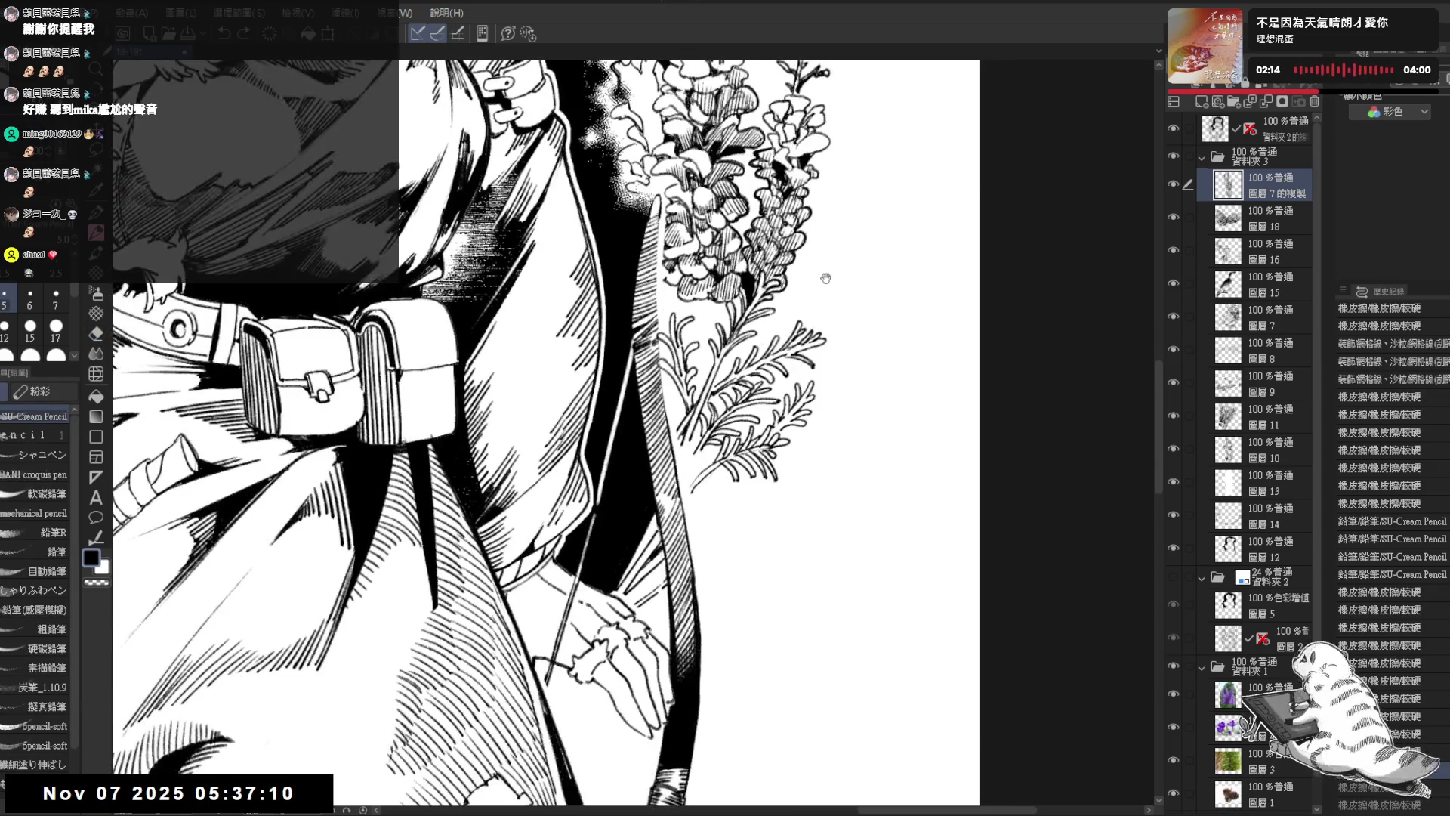
pyautogui.scroll(-3, 826, 278)
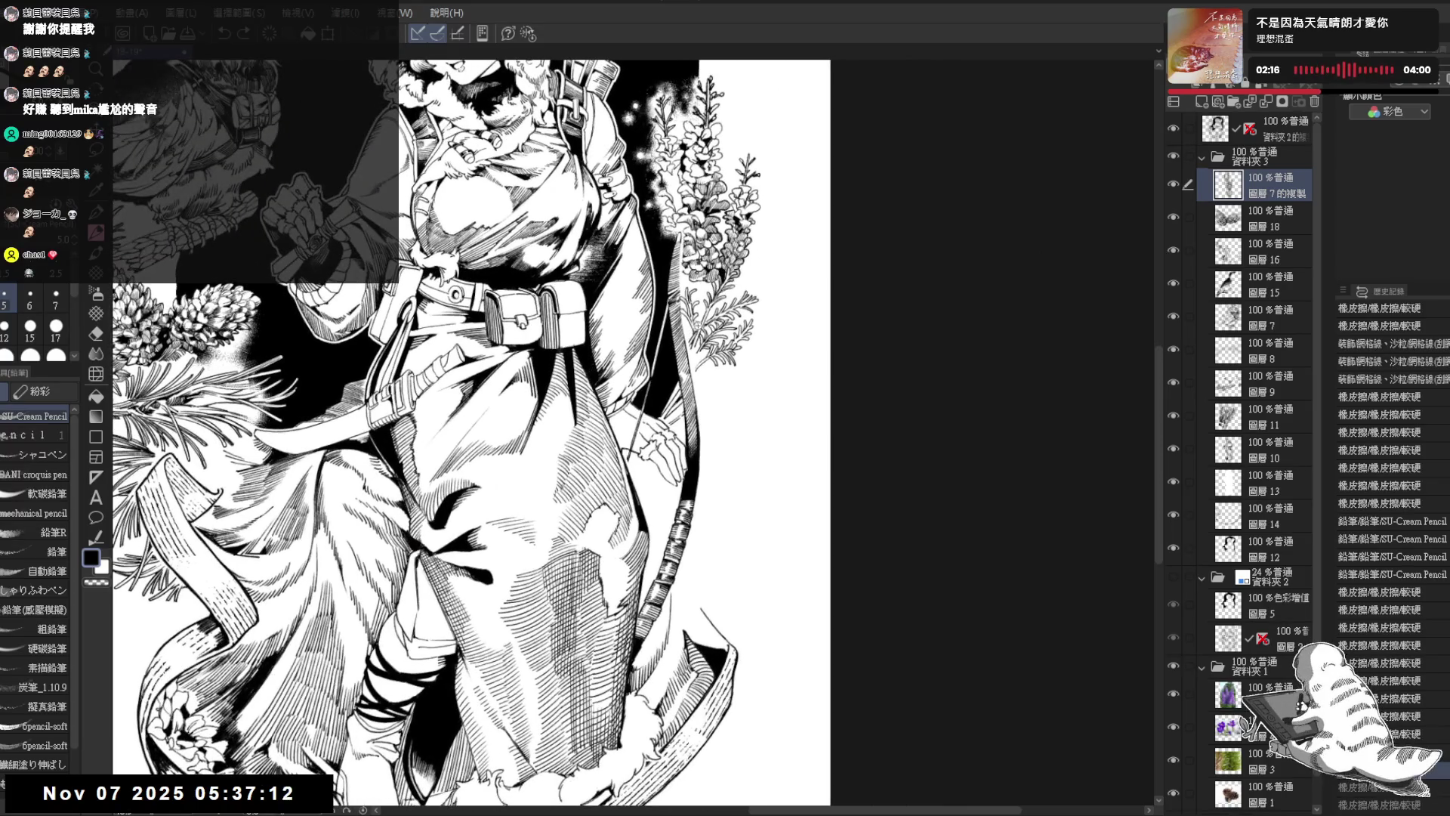
pyautogui.scroll(2, 823, 188)
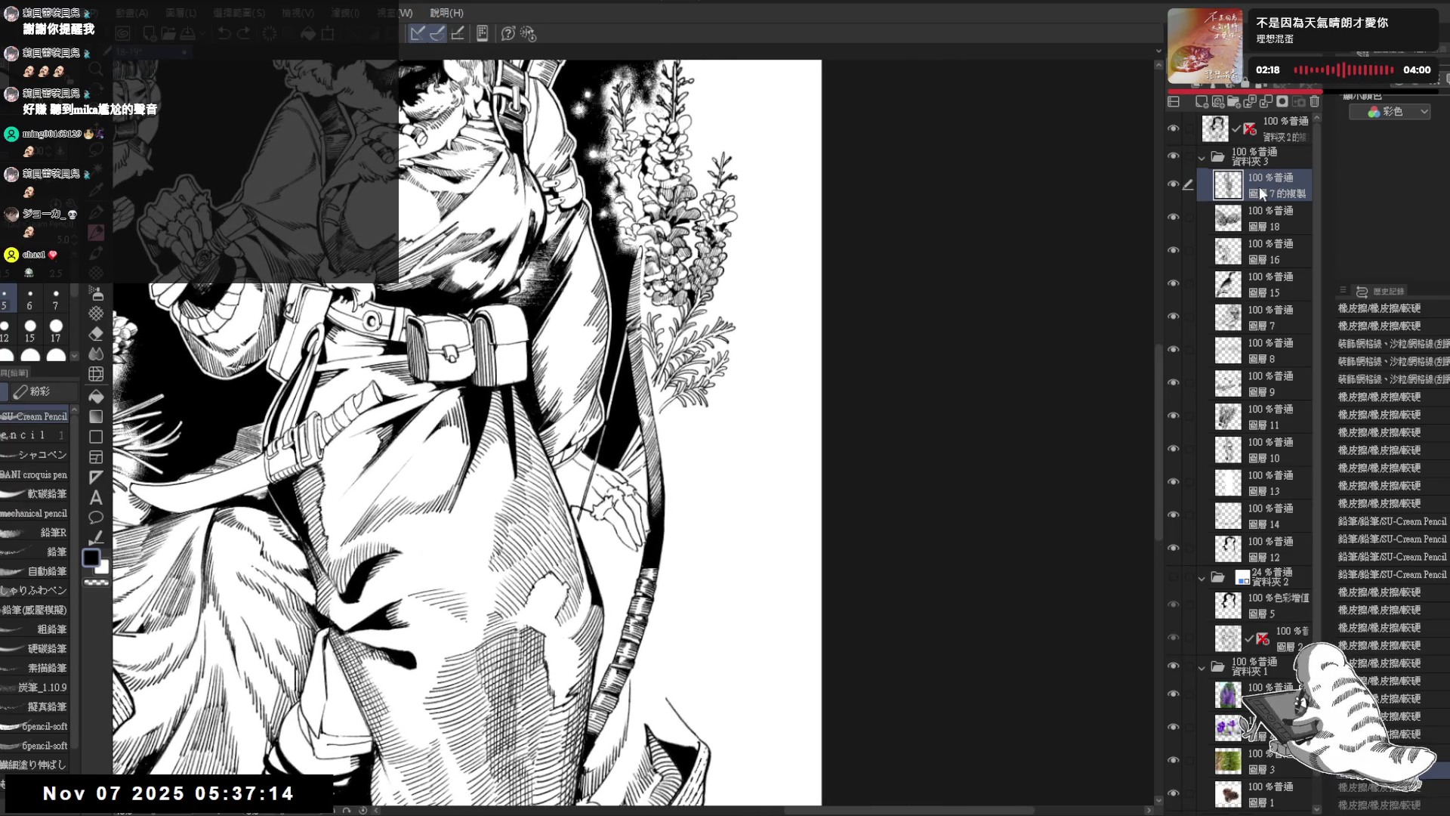
pyautogui.scroll(3, 624, 374)
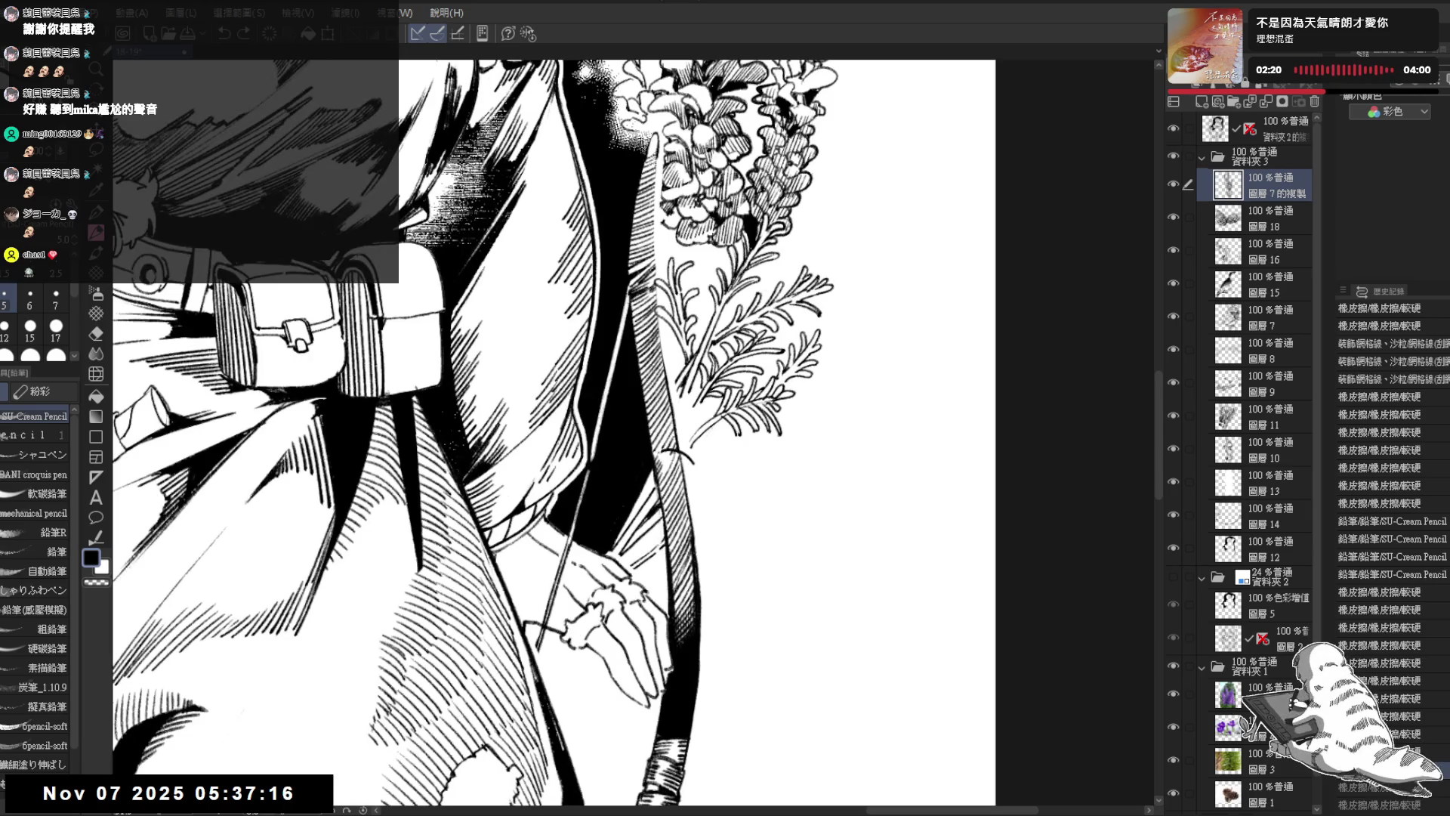
pyautogui.click(1269, 548)
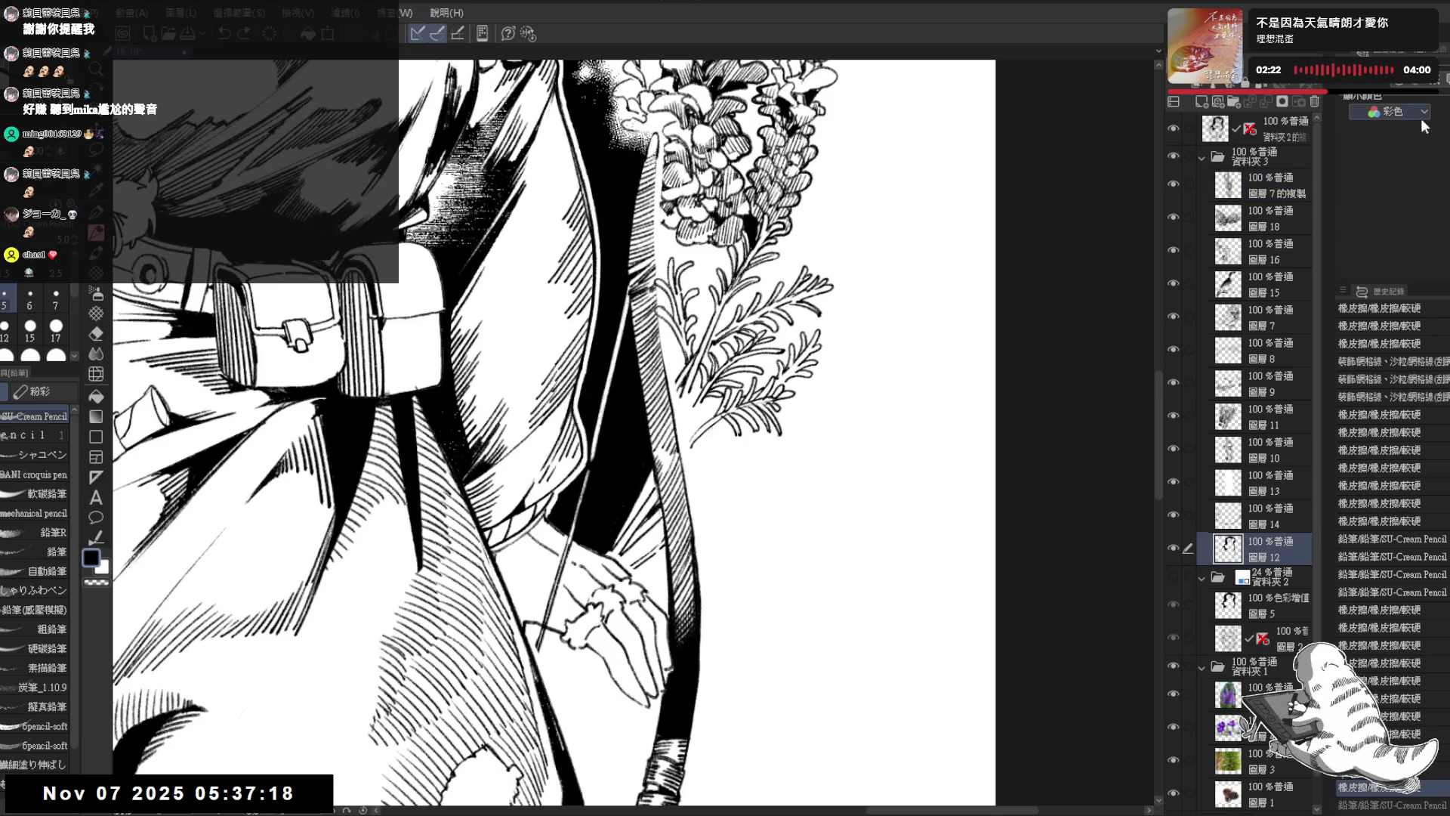
pyautogui.click(1389, 83)
pyautogui.click(1252, 188)
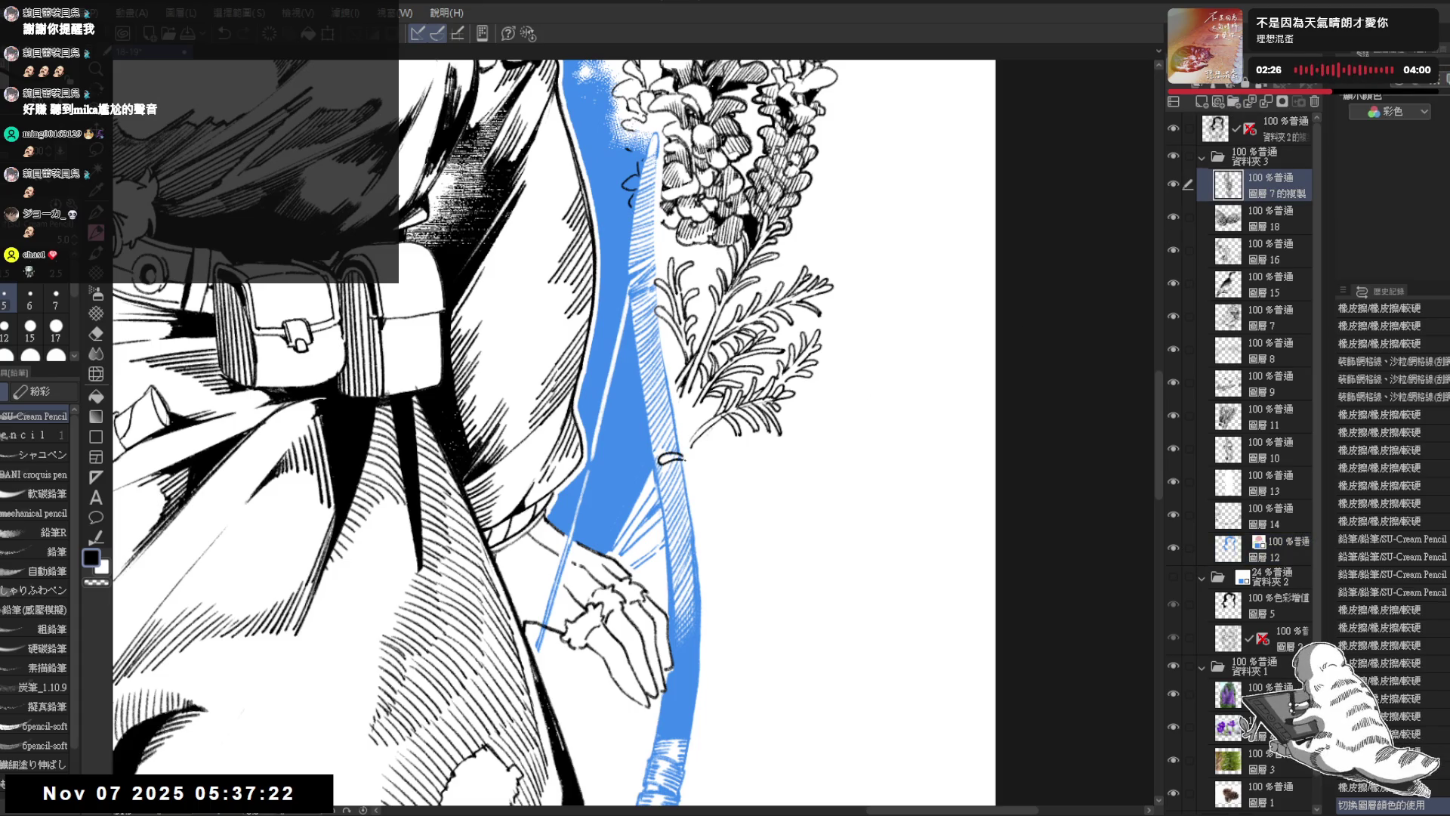
# Step: Draw curved pencil strokes along the bow and add small strokes to the fern sprig
pyautogui.moveTo(684, 457)
pyautogui.mouseDown()
pyautogui.moveTo(694, 470)
pyautogui.moveTo(670, 476)
pyautogui.moveTo(667, 498)
pyautogui.mouseUp()
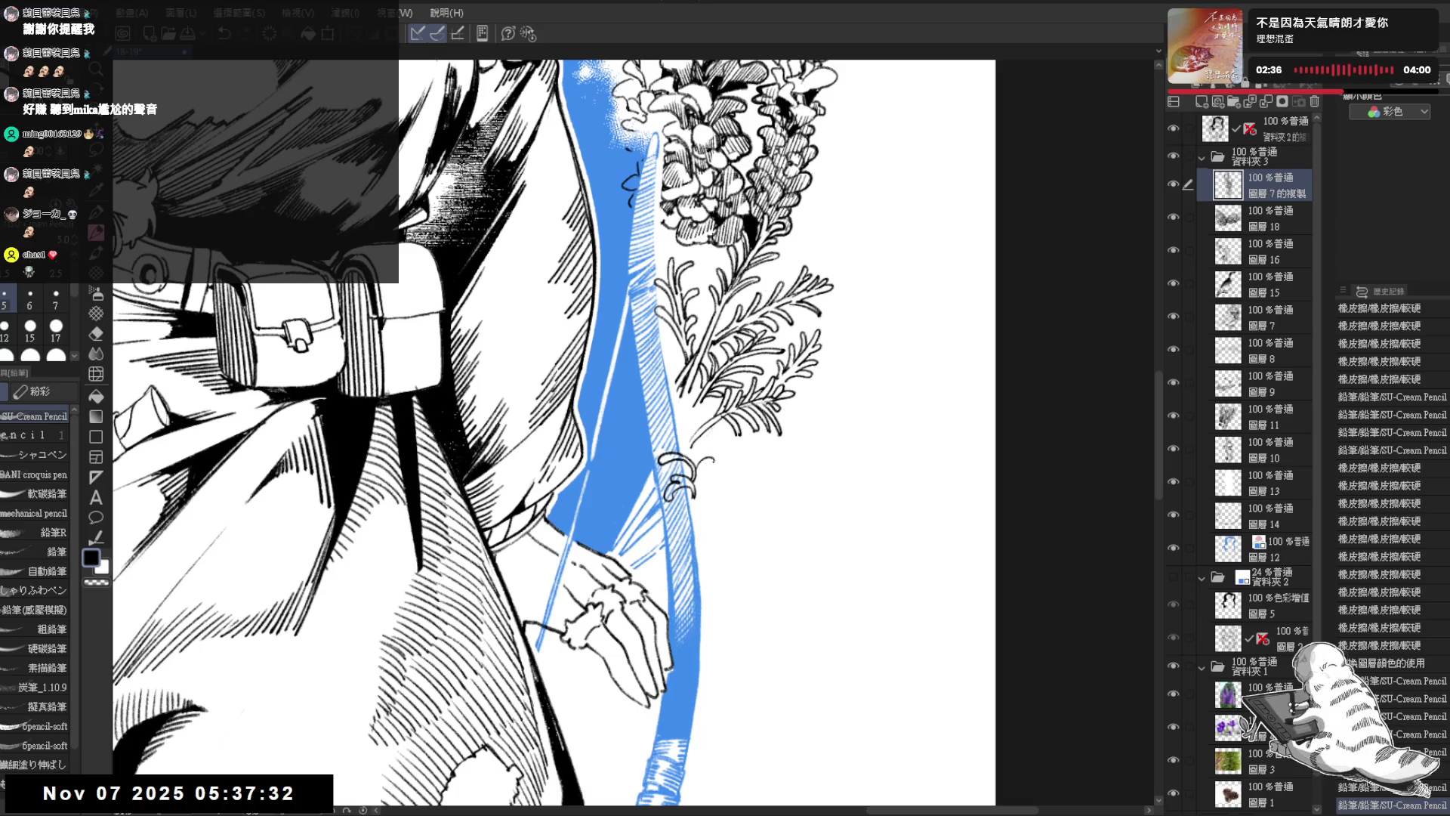
pyautogui.moveTo(695, 477); pyautogui.dragTo(712, 469)
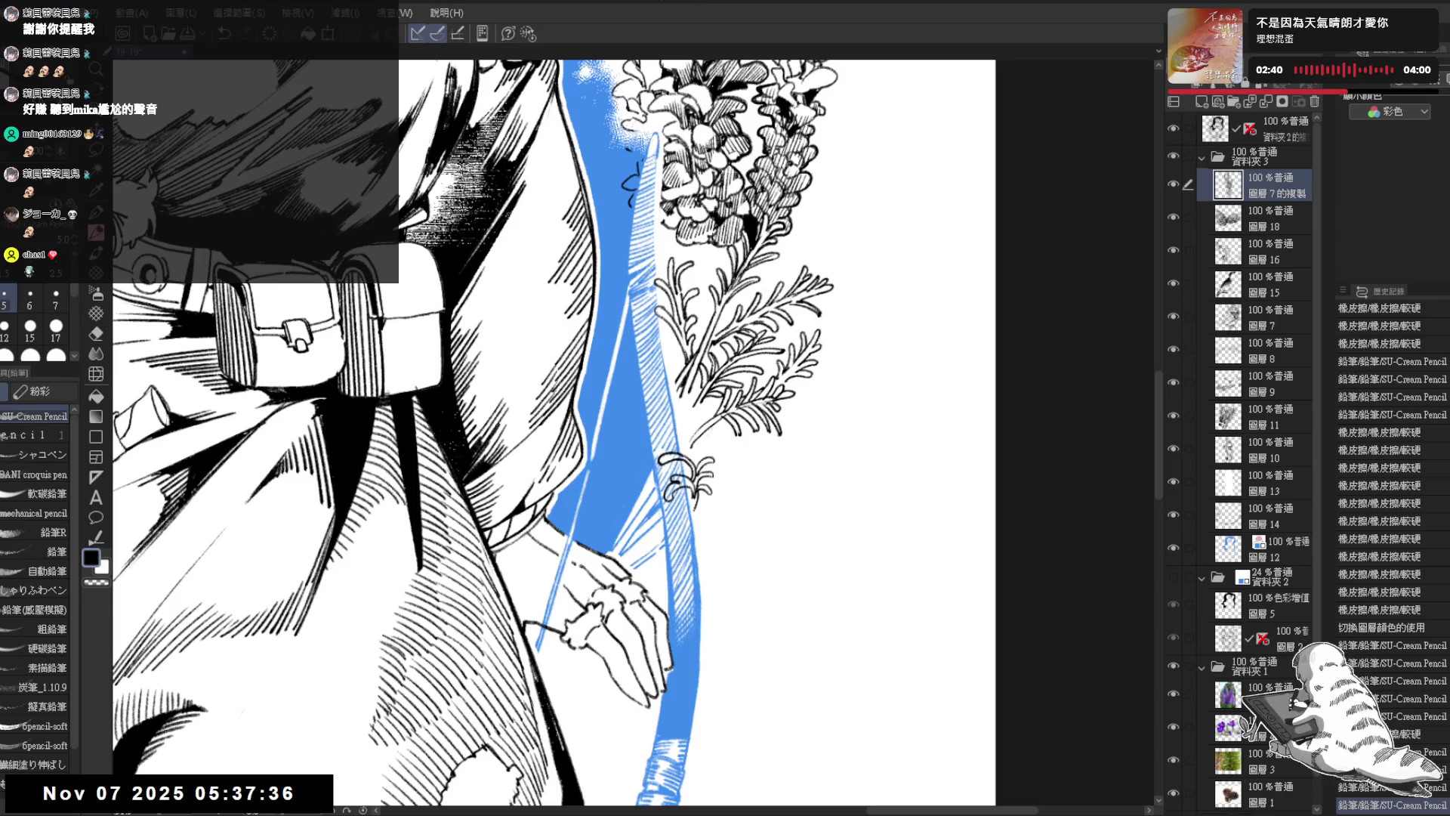
pyautogui.moveTo(679, 495); pyautogui.dragTo(688, 506)
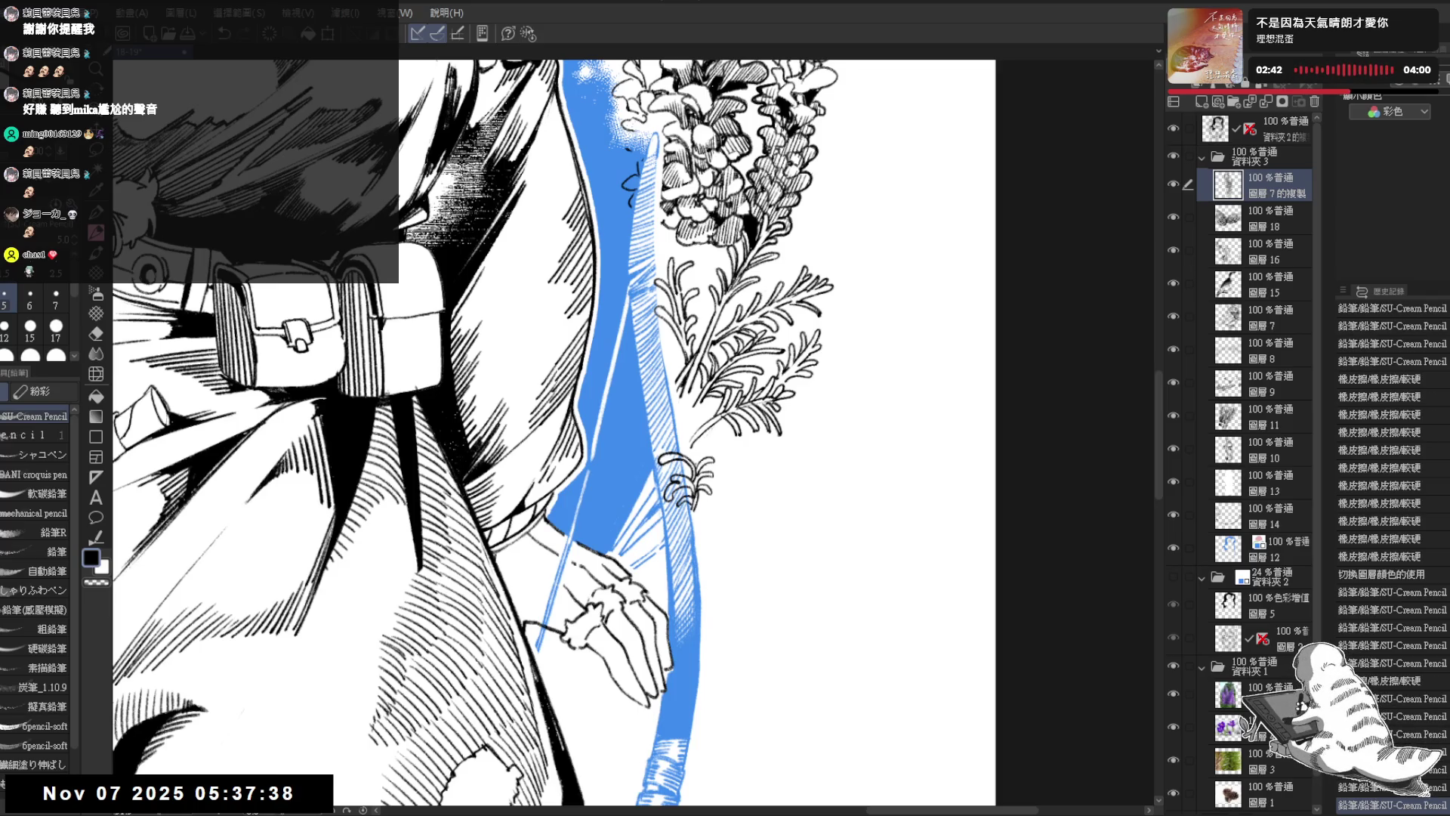
pyautogui.moveTo(681, 436)
pyautogui.mouseDown()
pyautogui.moveTo(697, 456)
pyautogui.moveTo(677, 623)
pyautogui.mouseUp()
# Step: Erase stray marks near the fern and hatching, undoing one misplaced stroke
pyautogui.press('e')
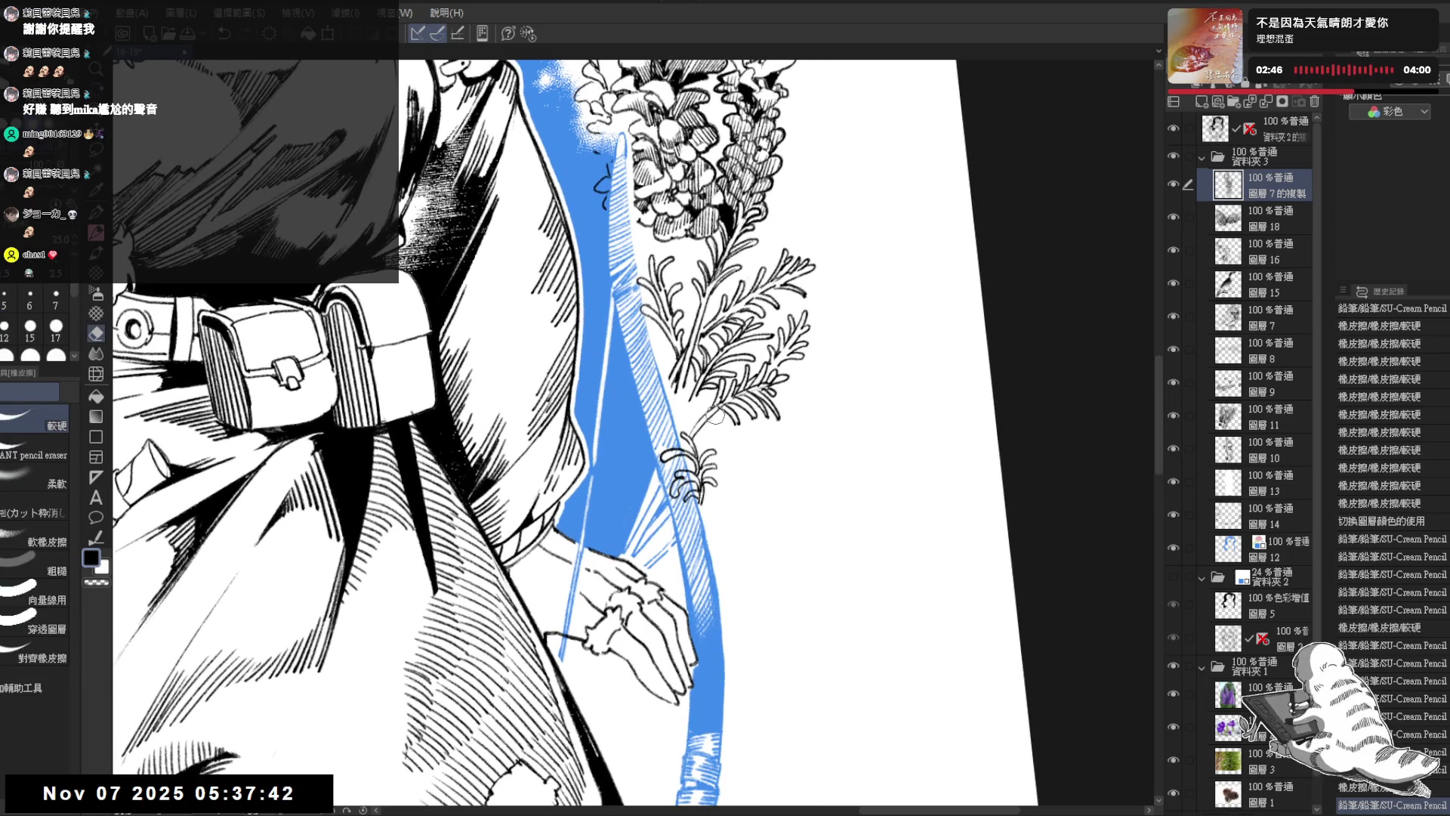
pyautogui.moveTo(691, 432); pyautogui.dragTo(687, 449)
pyautogui.press('p')
pyautogui.press('^')
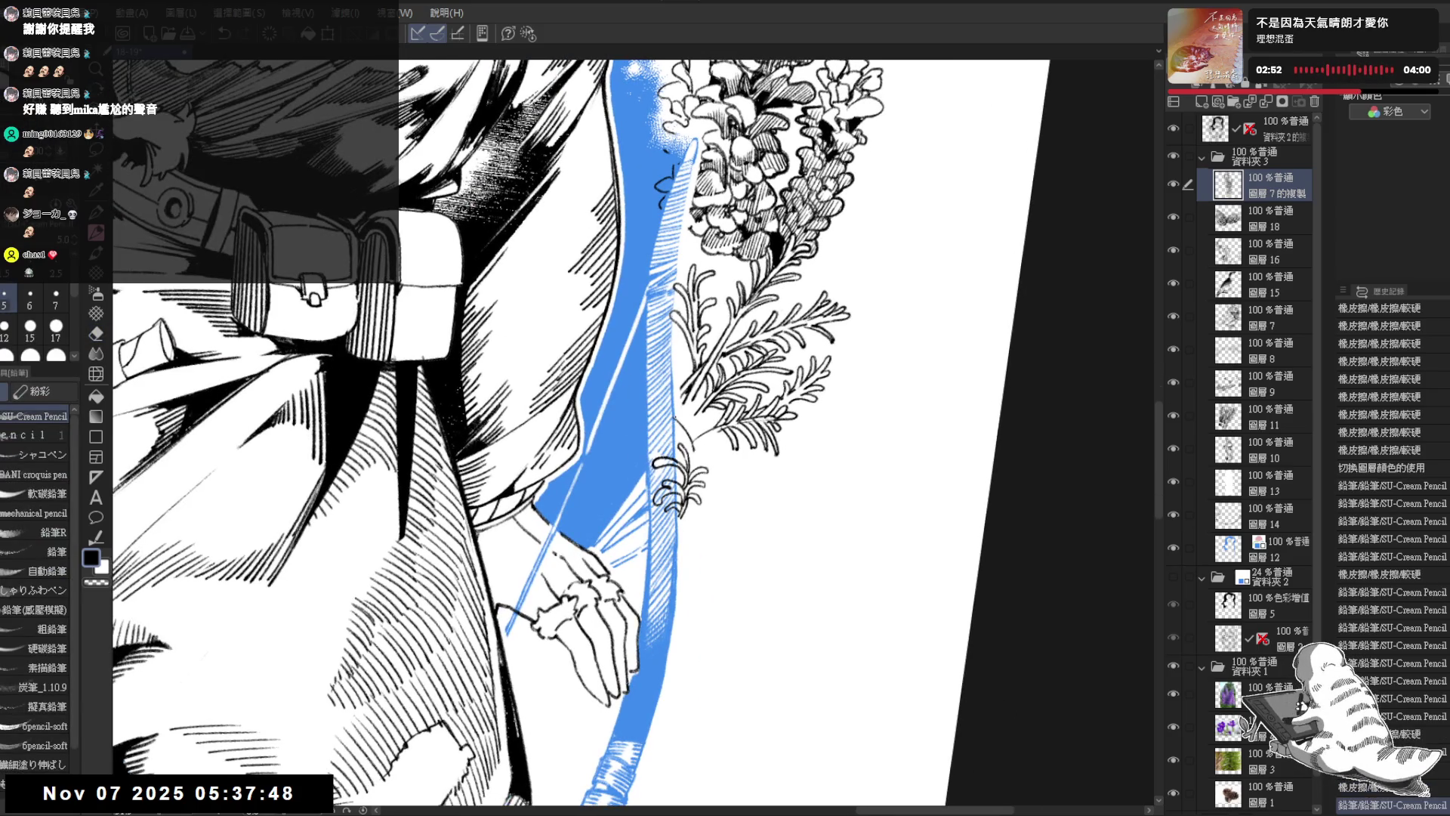
pyautogui.hotkey('ctrl', 'z')
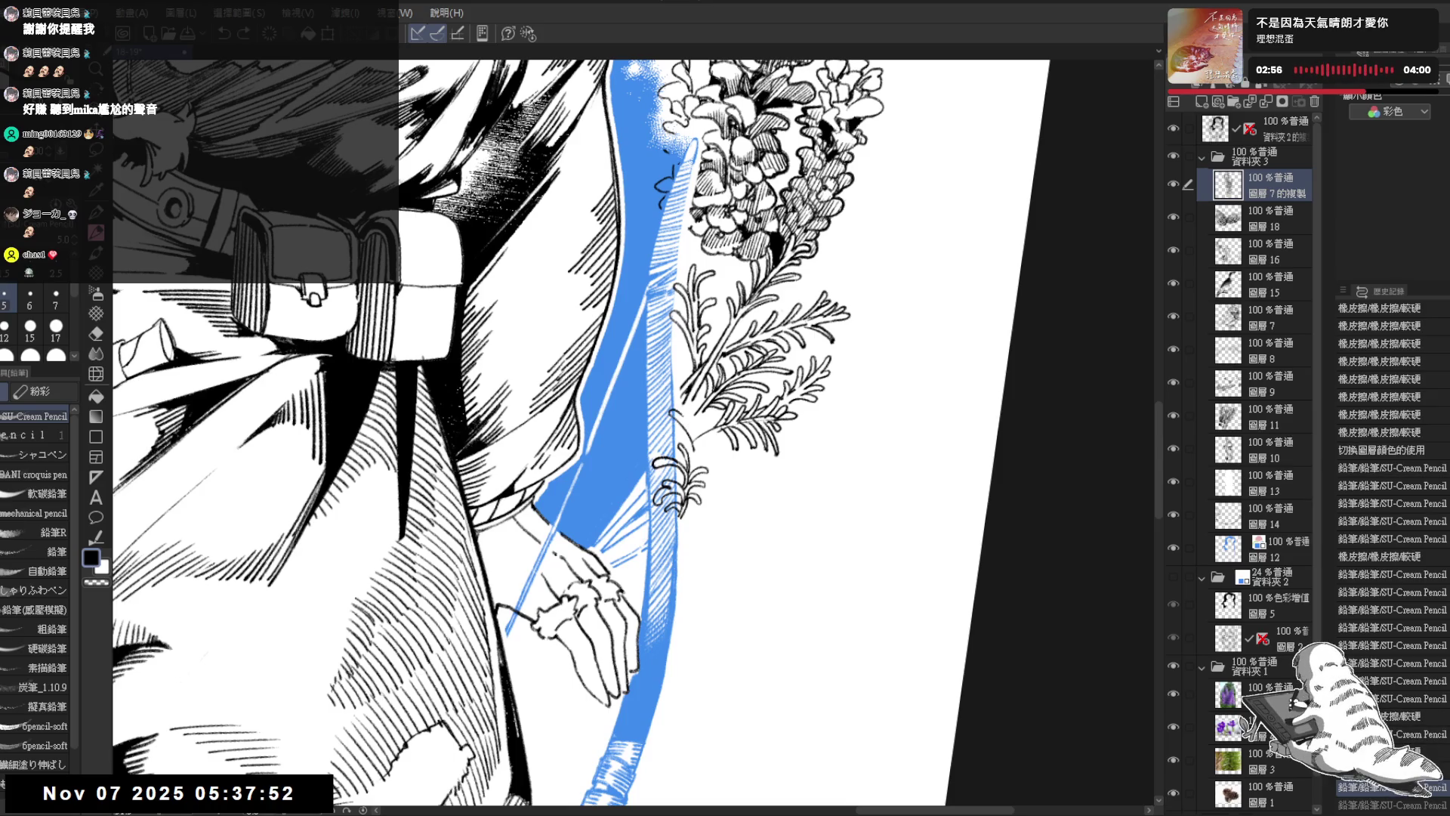
pyautogui.press('e')
pyautogui.moveTo(680, 415); pyautogui.dragTo(703, 450)
# Step: Add fine hatching strokes beside the bow and the hand
pyautogui.press('e')
pyautogui.press('p')
pyautogui.press('e')
pyautogui.press('p')
pyautogui.press('e')
pyautogui.press('p')
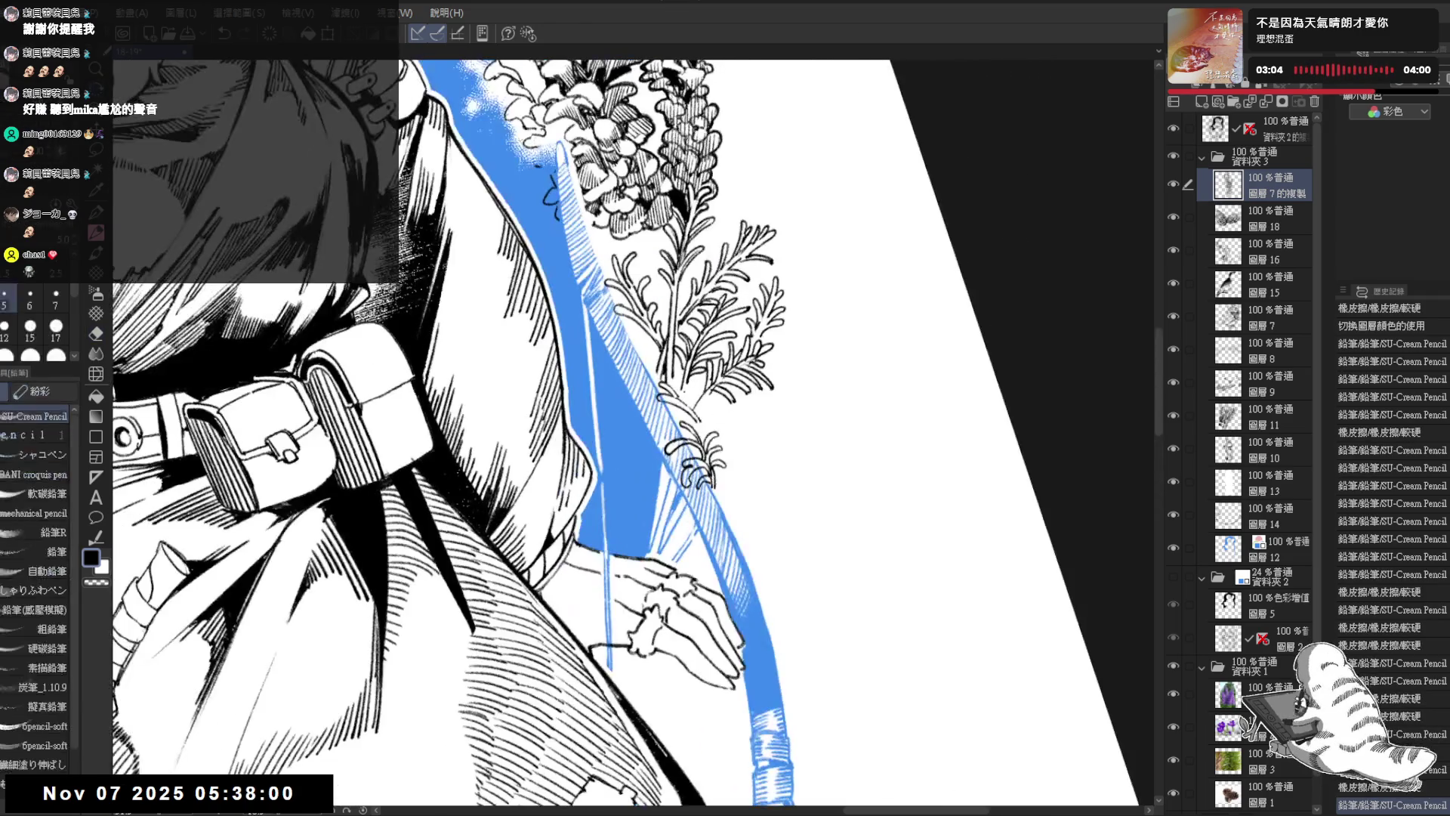
pyautogui.moveTo(684, 423); pyautogui.dragTo(691, 431)
pyautogui.press('e')
pyautogui.press('p')
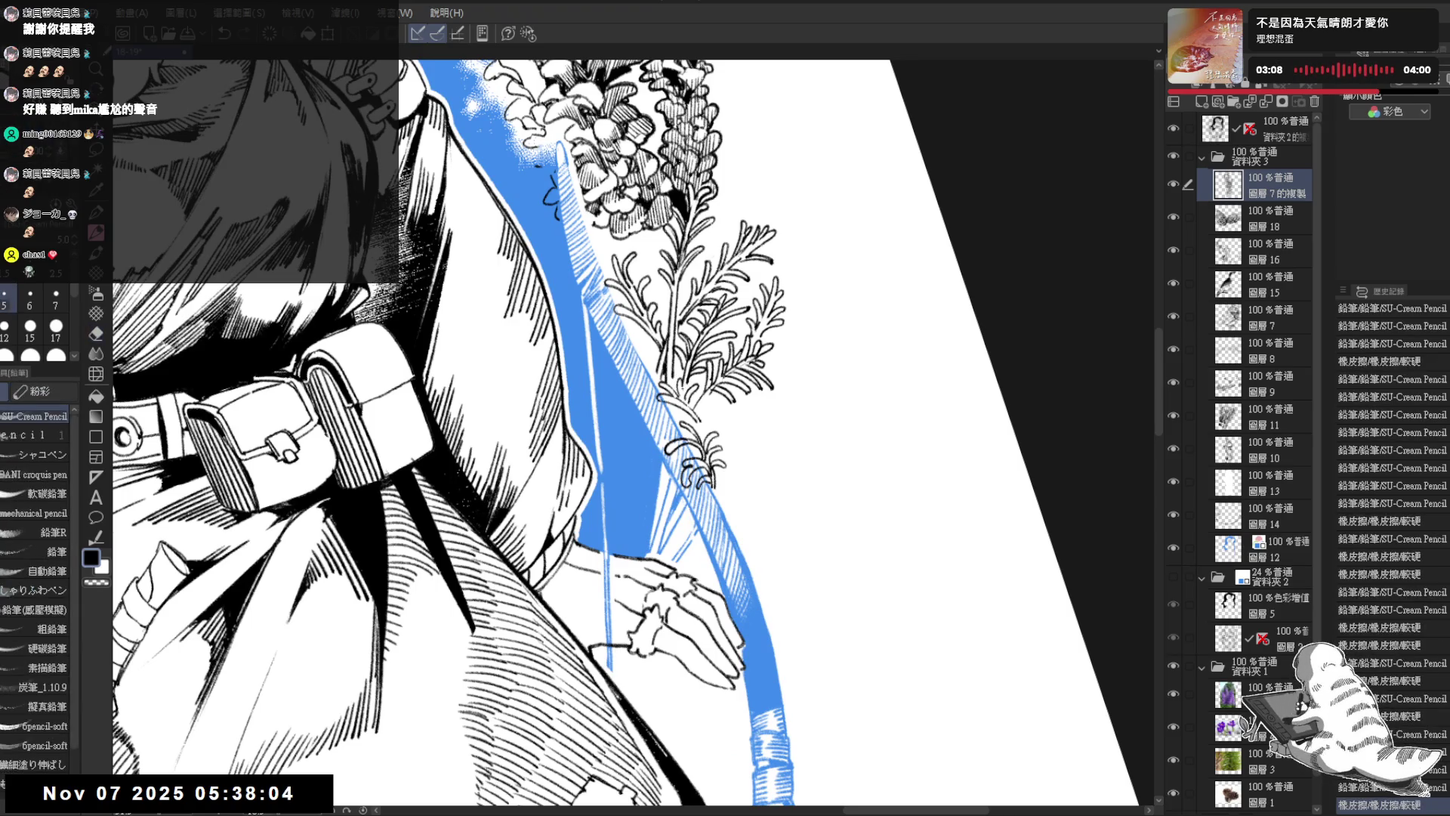
pyautogui.press('e')
pyautogui.press('p')
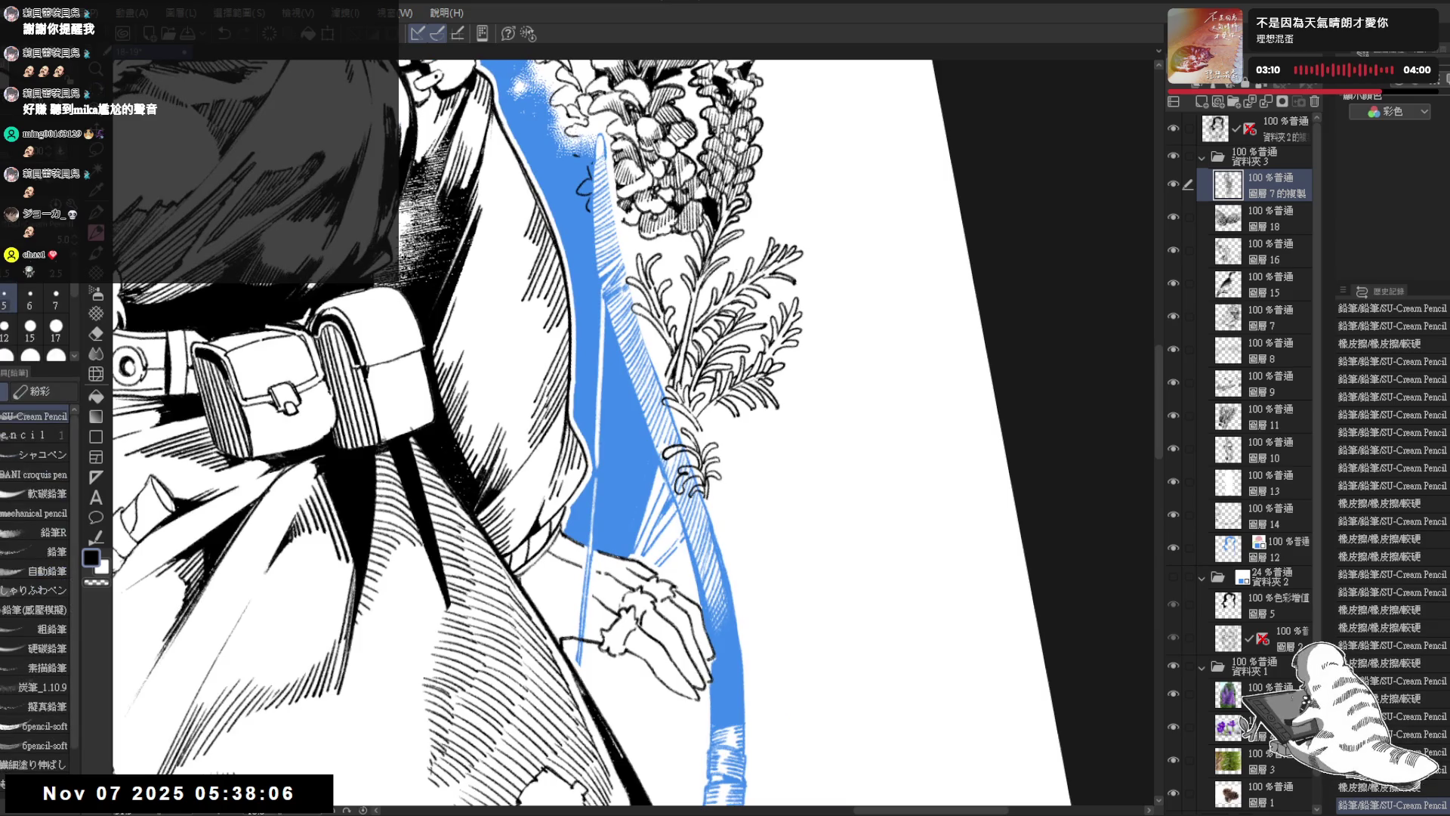
pyautogui.moveTo(682, 392); pyautogui.dragTo(695, 471)
# Step: Add one more small hatching stroke near the bow, then rotate the view back upright
pyautogui.press('e')
pyautogui.press('p')
pyautogui.moveTo(649, 529); pyautogui.dragTo(633, 583)
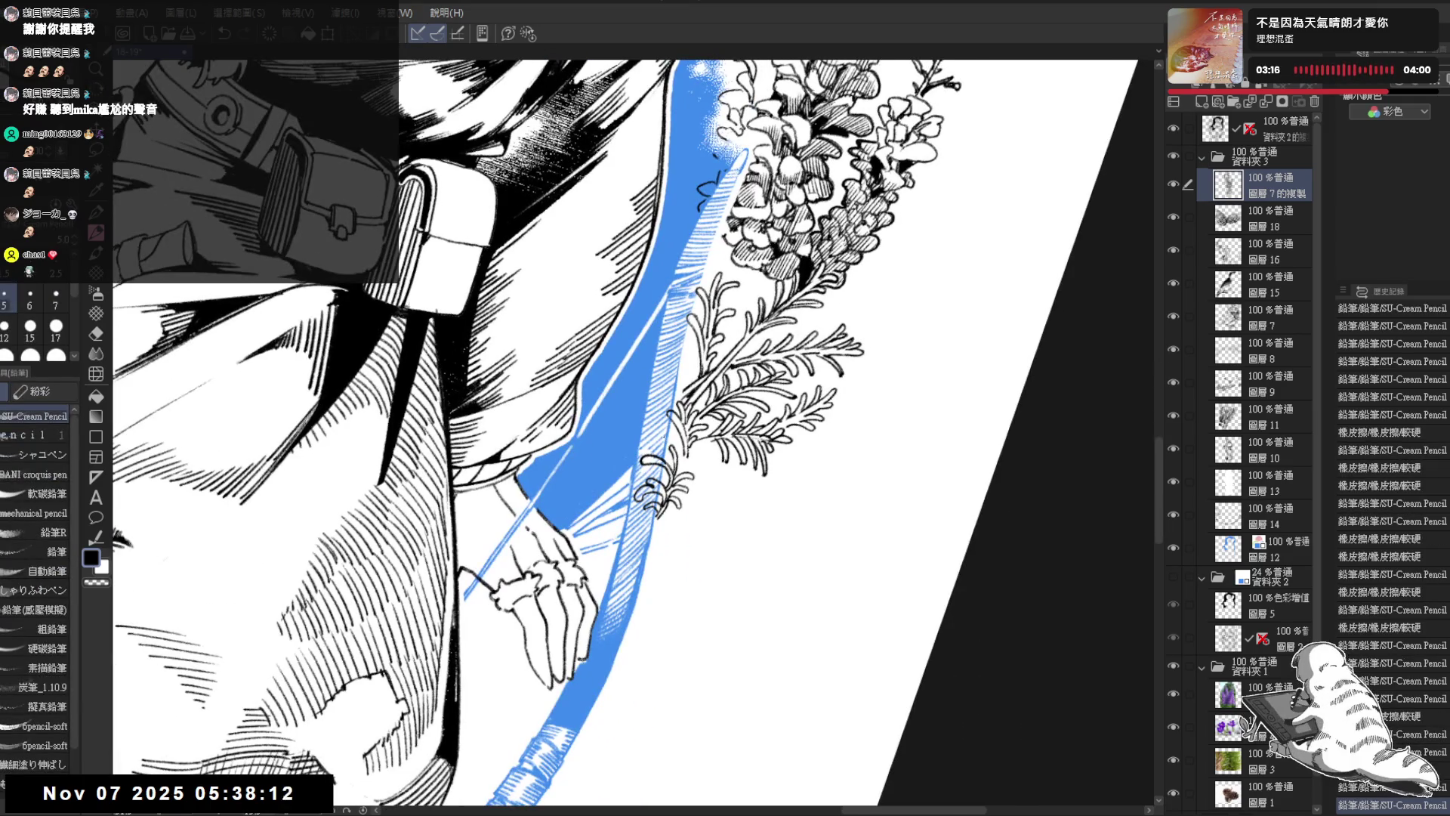
pyautogui.moveTo(669, 442); pyautogui.dragTo(678, 461)
pyautogui.press('-')
pyautogui.press('-')
pyautogui.press('-')
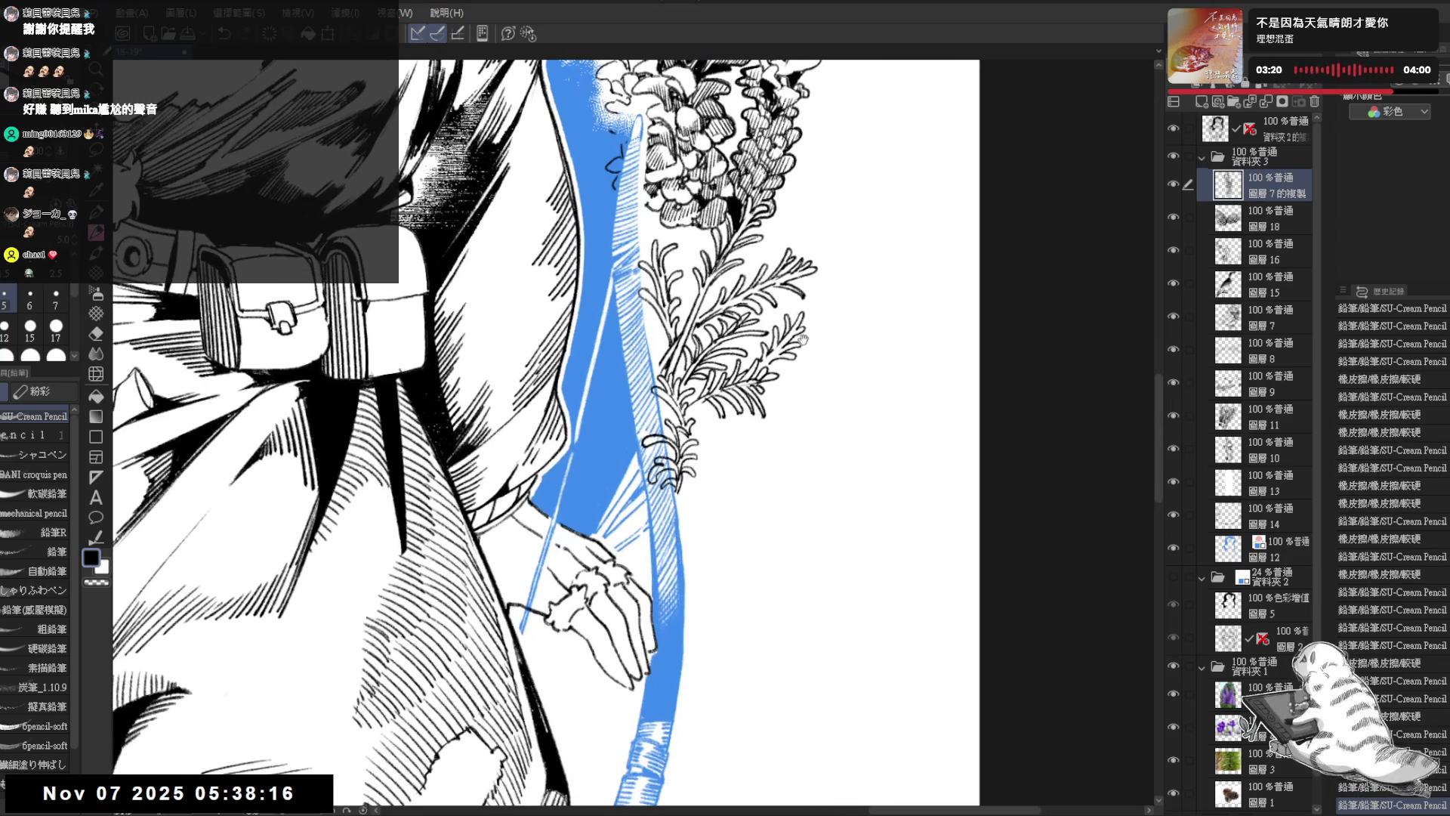
pyautogui.press('-')
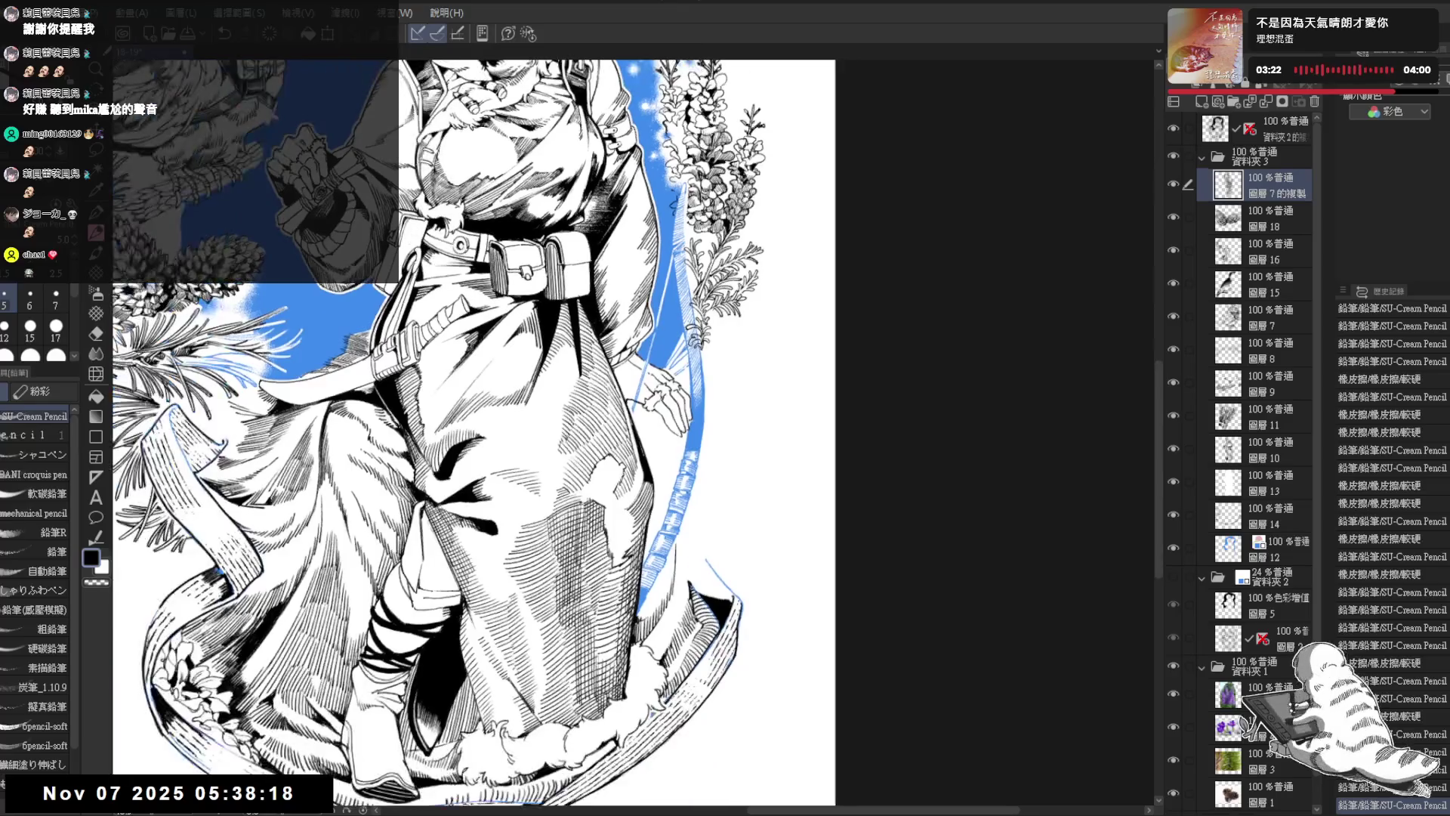
# Step: Erase part of the blue hatching on layer 圖層12 near the bow
pyautogui.press('-')
pyautogui.press('+')
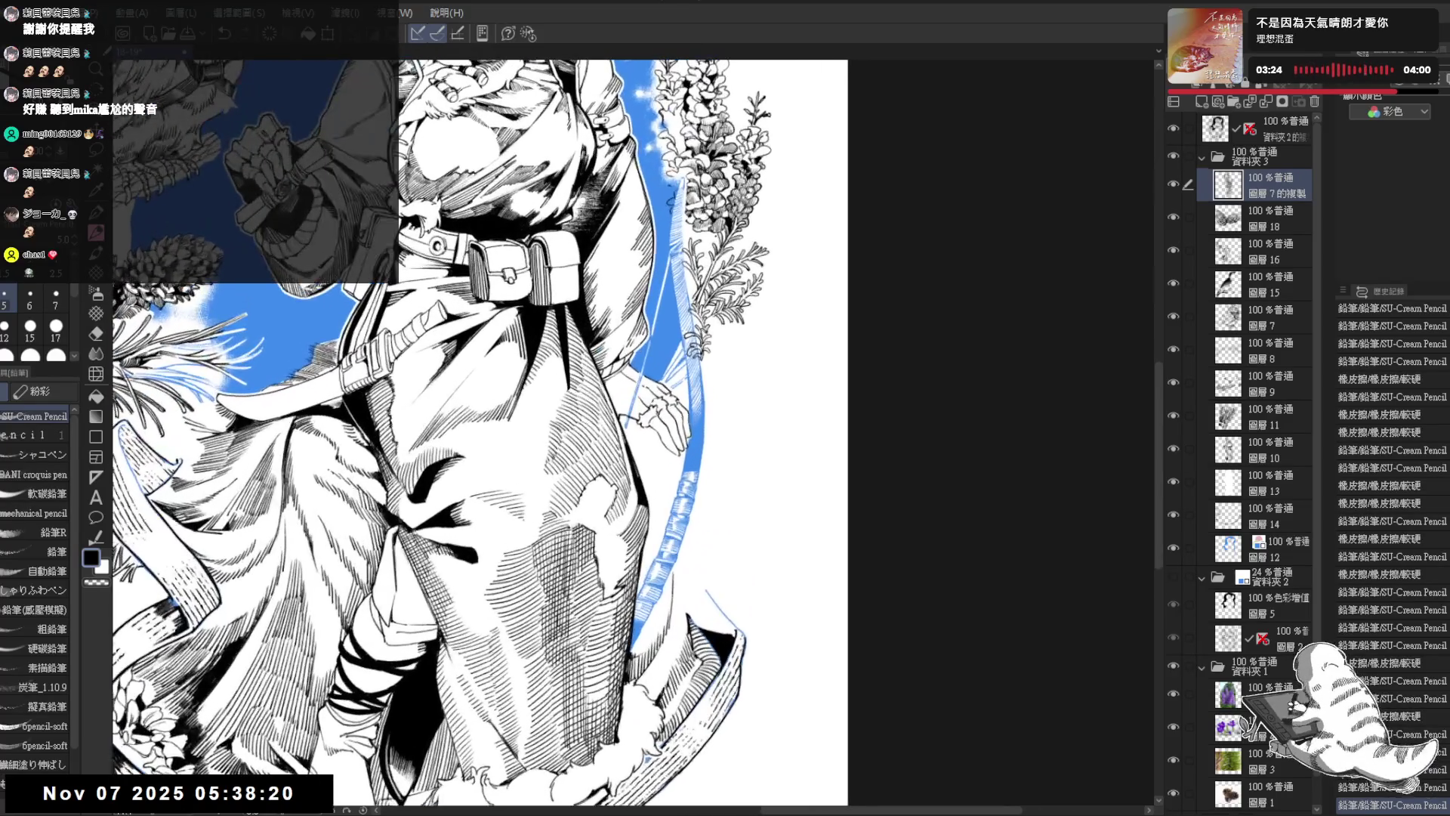
pyautogui.press('e')
pyautogui.press('-')
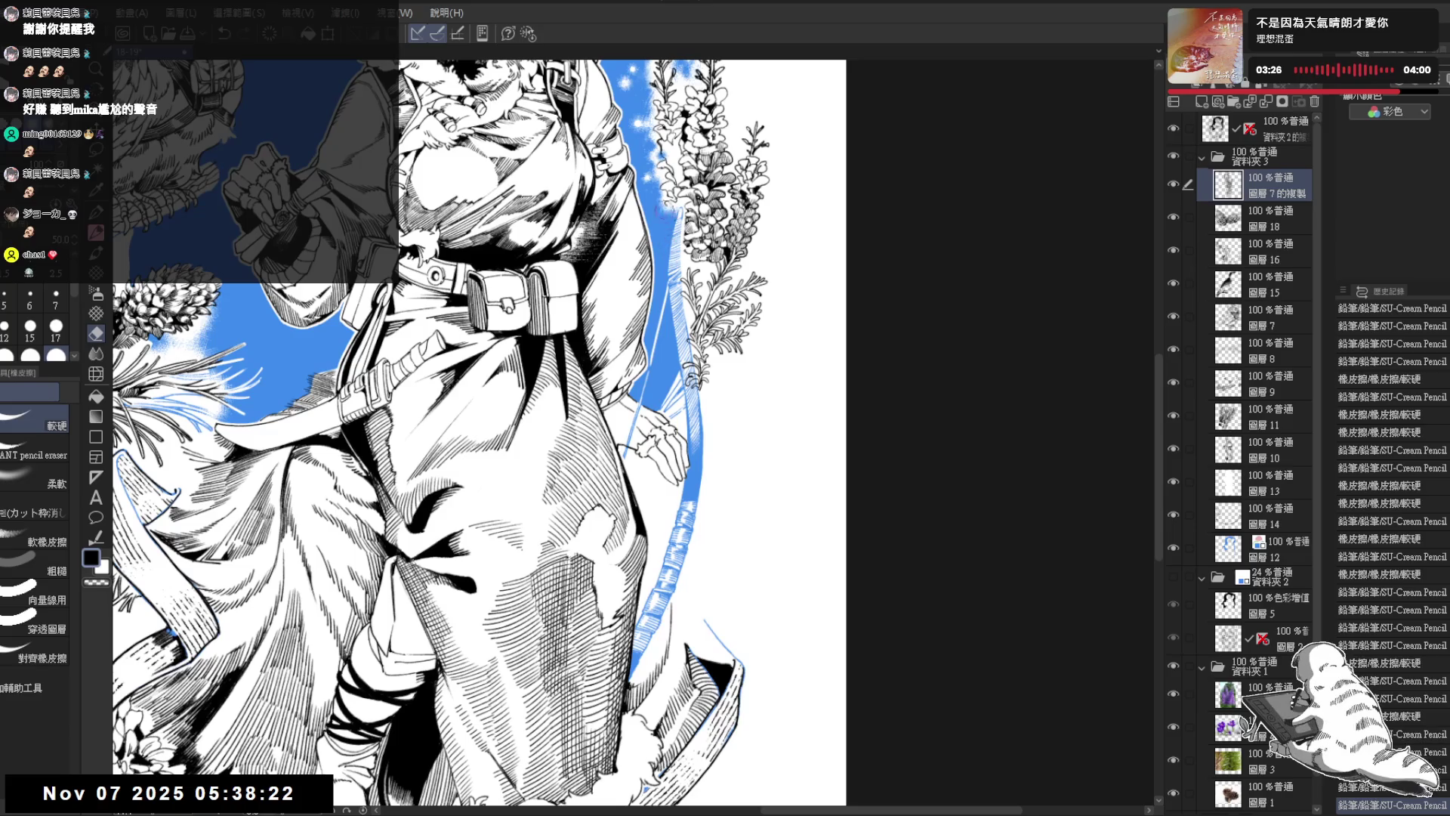
pyautogui.moveTo(675, 219)
pyautogui.mouseDown()
pyautogui.moveTo(675, 500)
pyautogui.moveTo(665, 488)
pyautogui.mouseUp()
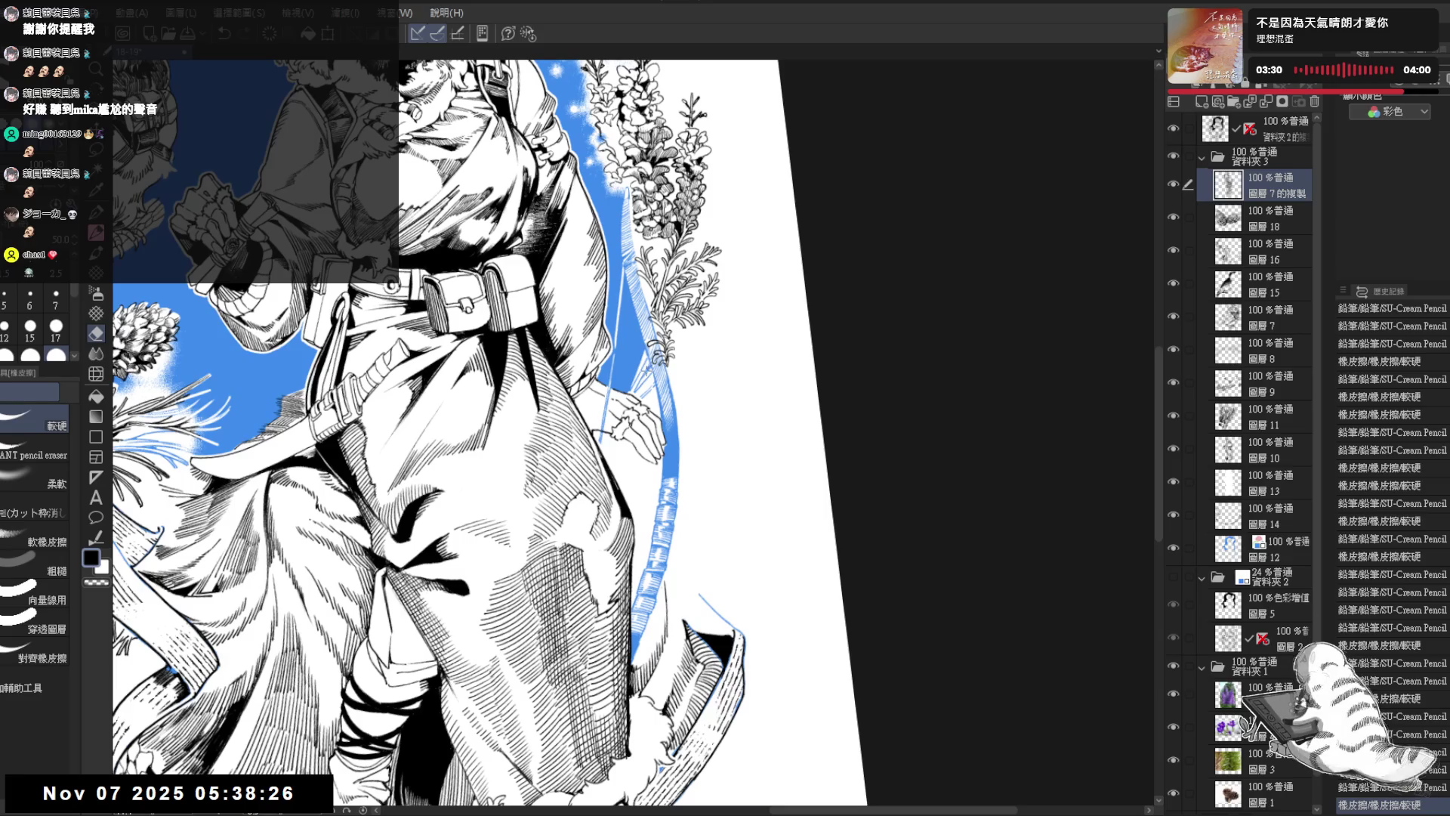
pyautogui.keyDown('ctrl'); pyautogui.keyDown('shift'); pyautogui.click(646, 378); pyautogui.keyUp('shift'); pyautogui.keyUp('ctrl')
pyautogui.moveTo(645, 378)
pyautogui.mouseDown()
pyautogui.moveTo(627, 389)
pyautogui.moveTo(639, 353)
pyautogui.mouseUp()
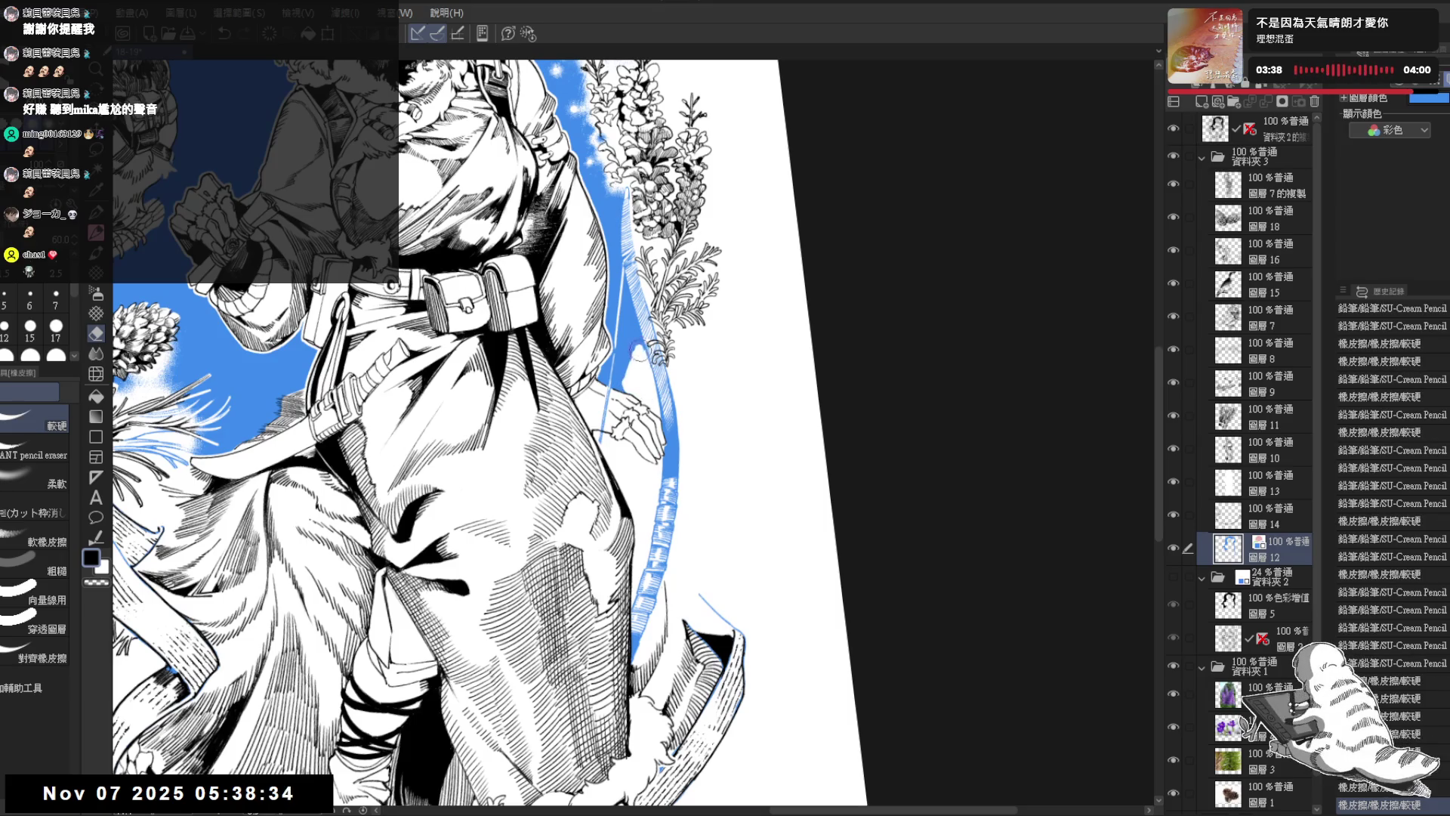
# Step: On ink layer 圖層7的複製, add fine pencil touch-ups and hatching strokes on the robe and near the bow
pyautogui.press('^')
pyautogui.press('p')
pyautogui.click(1277, 185)
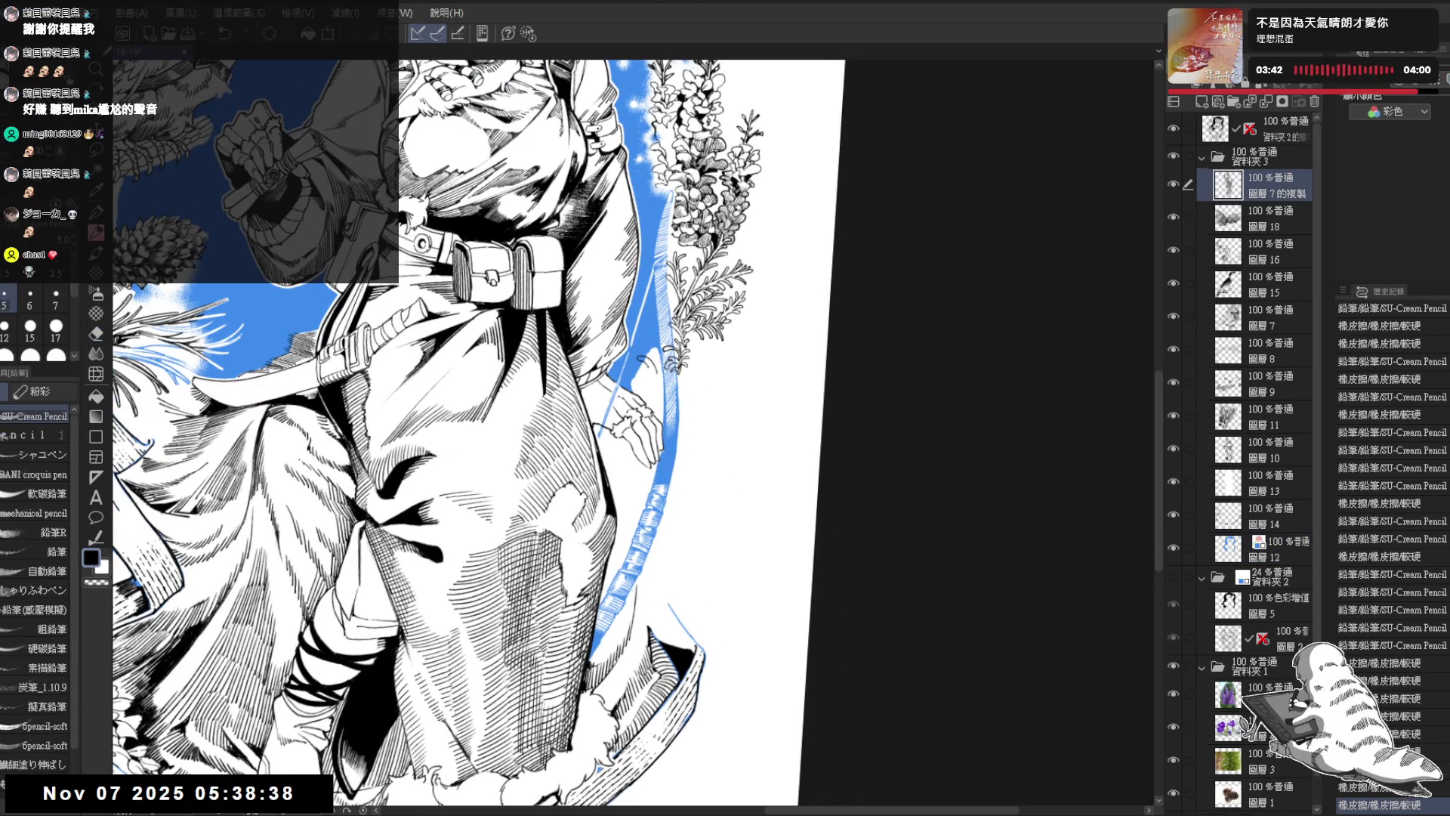
pyautogui.moveTo(284, 790); pyautogui.dragTo(290, 797)
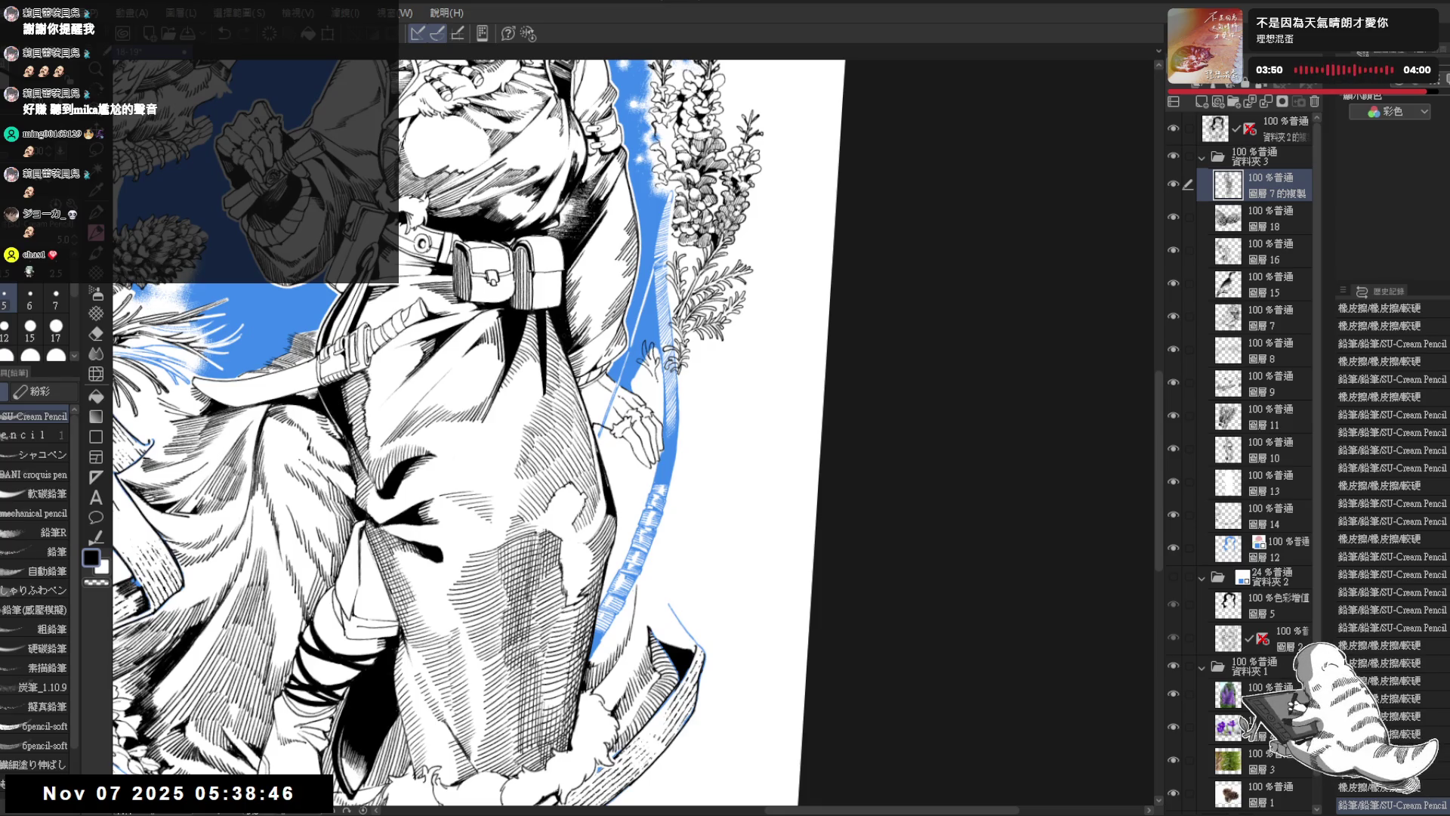
pyautogui.moveTo(287, 791); pyautogui.dragTo(291, 795)
pyautogui.moveTo(529, 453); pyautogui.dragTo(491, 551)
pyautogui.moveTo(624, 384); pyautogui.dragTo(636, 401)
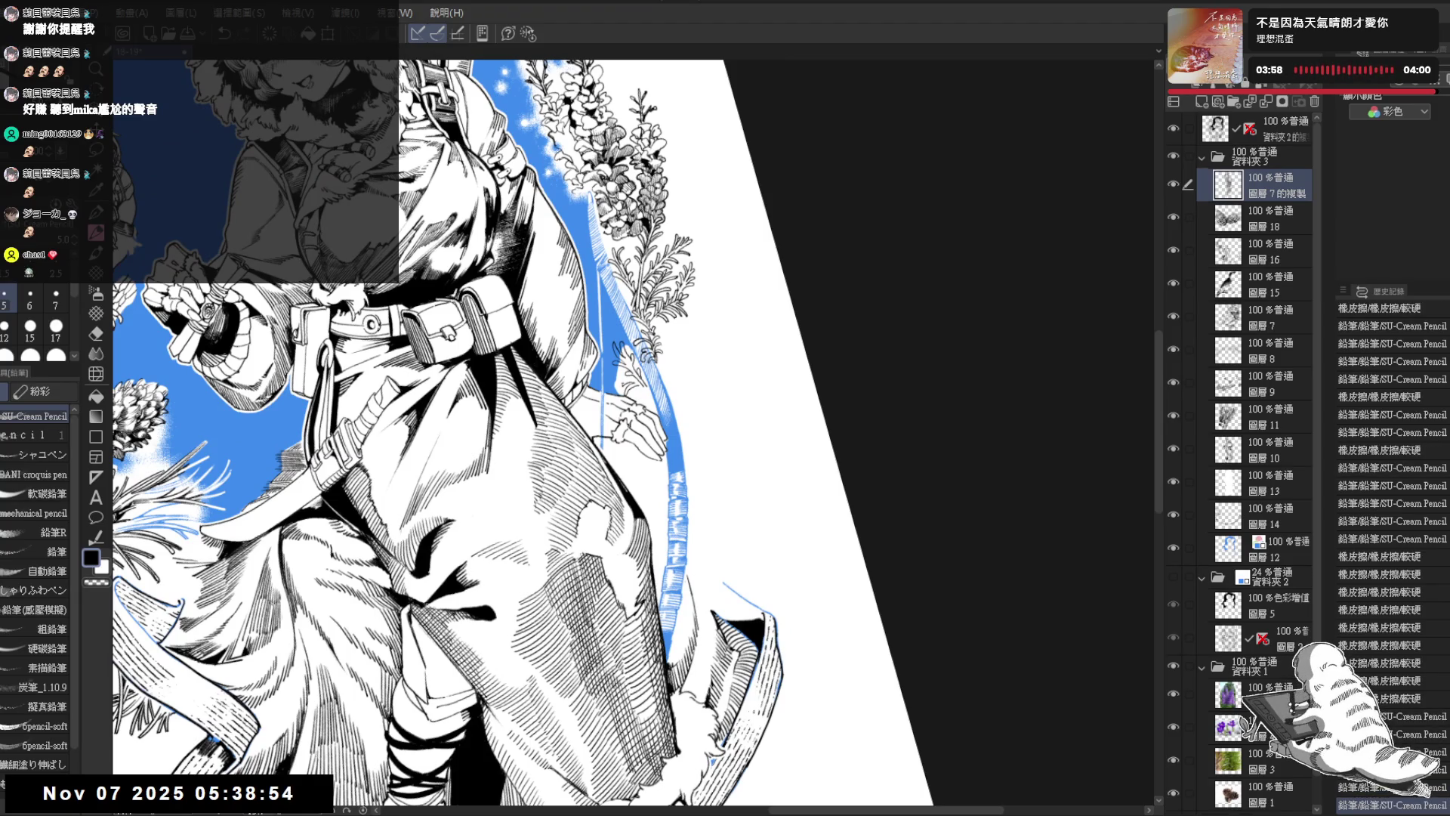
pyautogui.moveTo(624, 384); pyautogui.dragTo(636, 400)
pyautogui.moveTo(528, 415)
pyautogui.mouseDown()
pyautogui.moveTo(574, 355)
pyautogui.moveTo(636, 400)
pyautogui.mouseUp()
pyautogui.press('-')
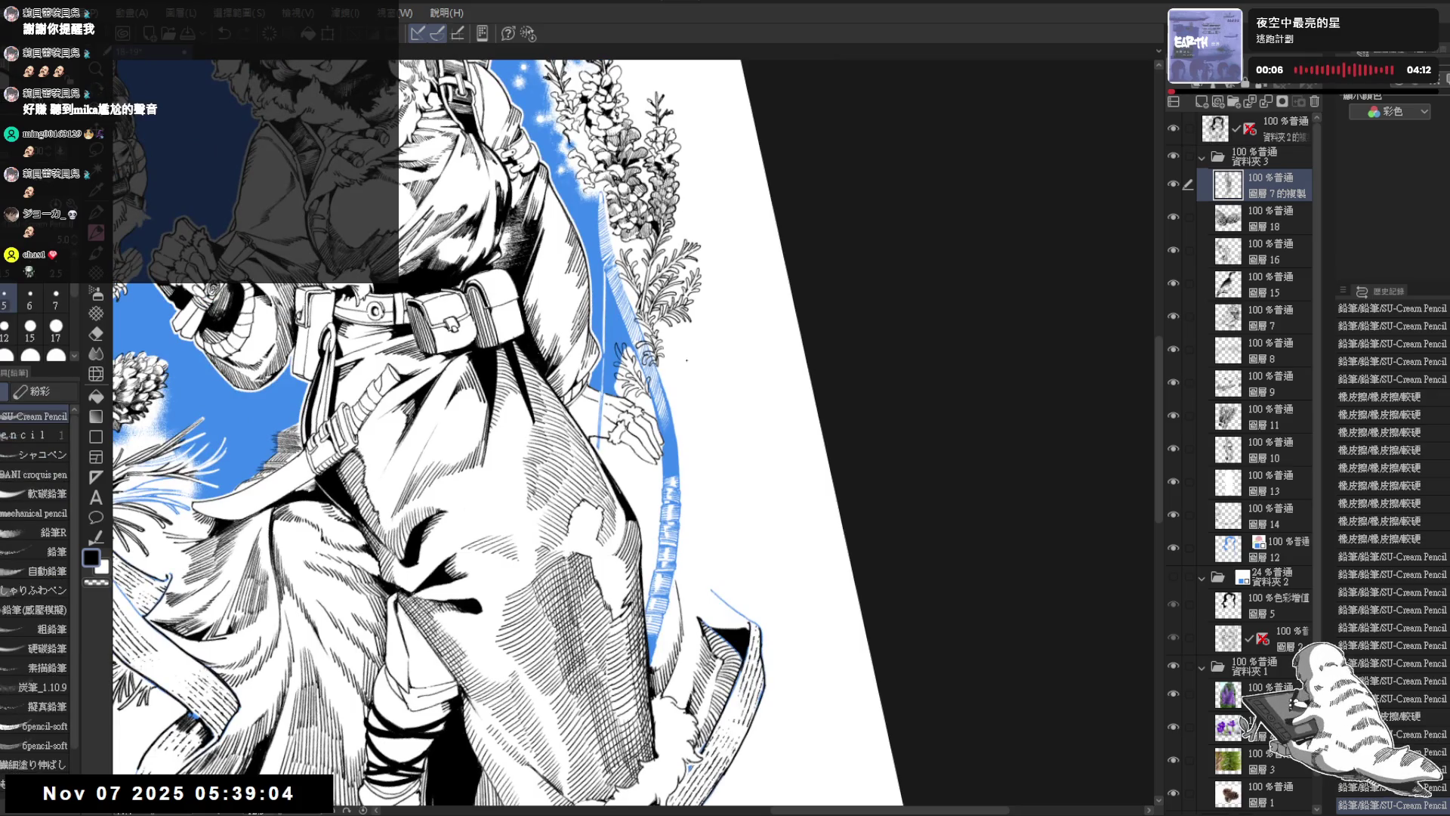
pyautogui.moveTo(283, 789); pyautogui.dragTo(291, 797)
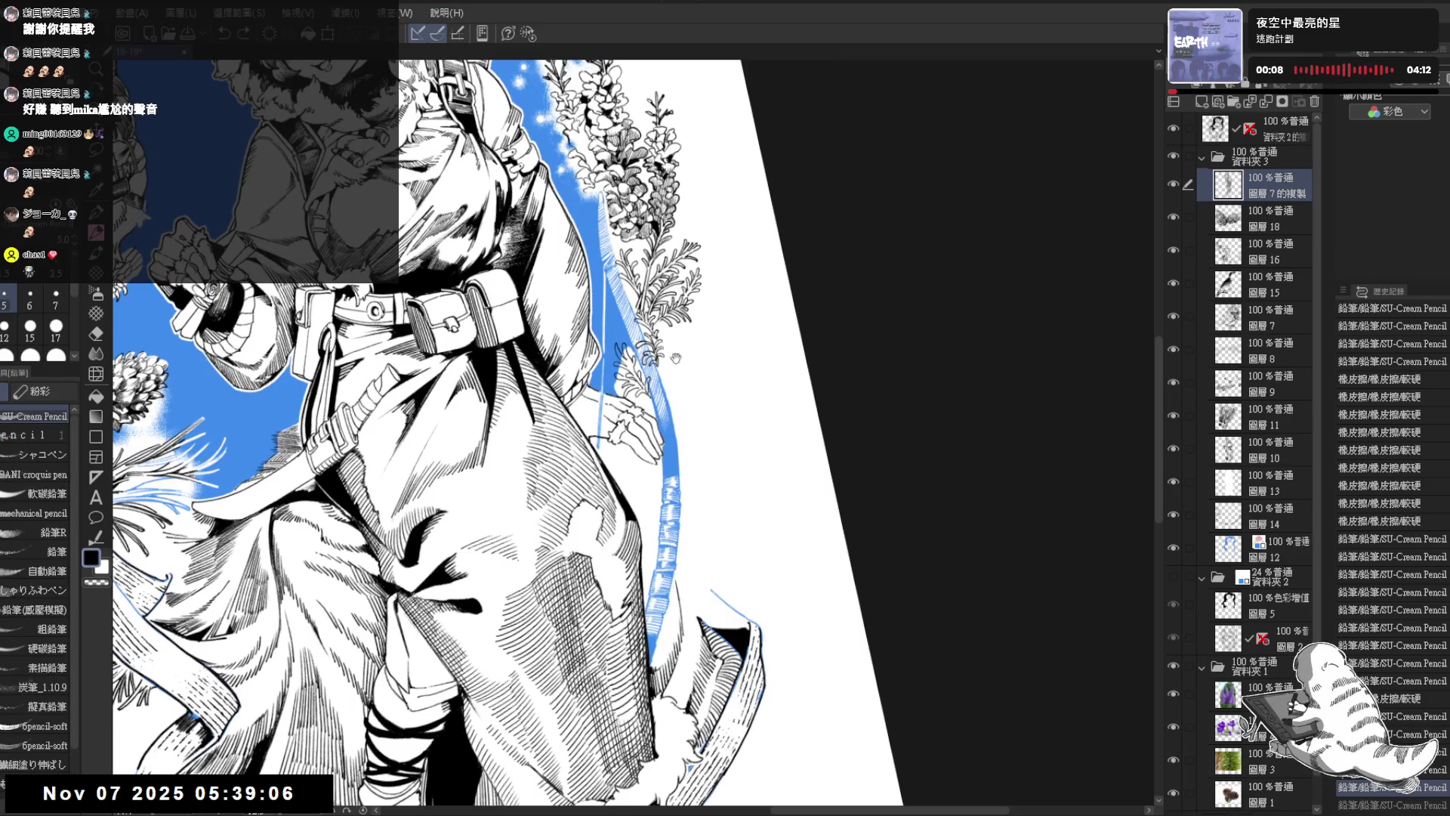
pyautogui.moveTo(528, 416); pyautogui.dragTo(574, 355)
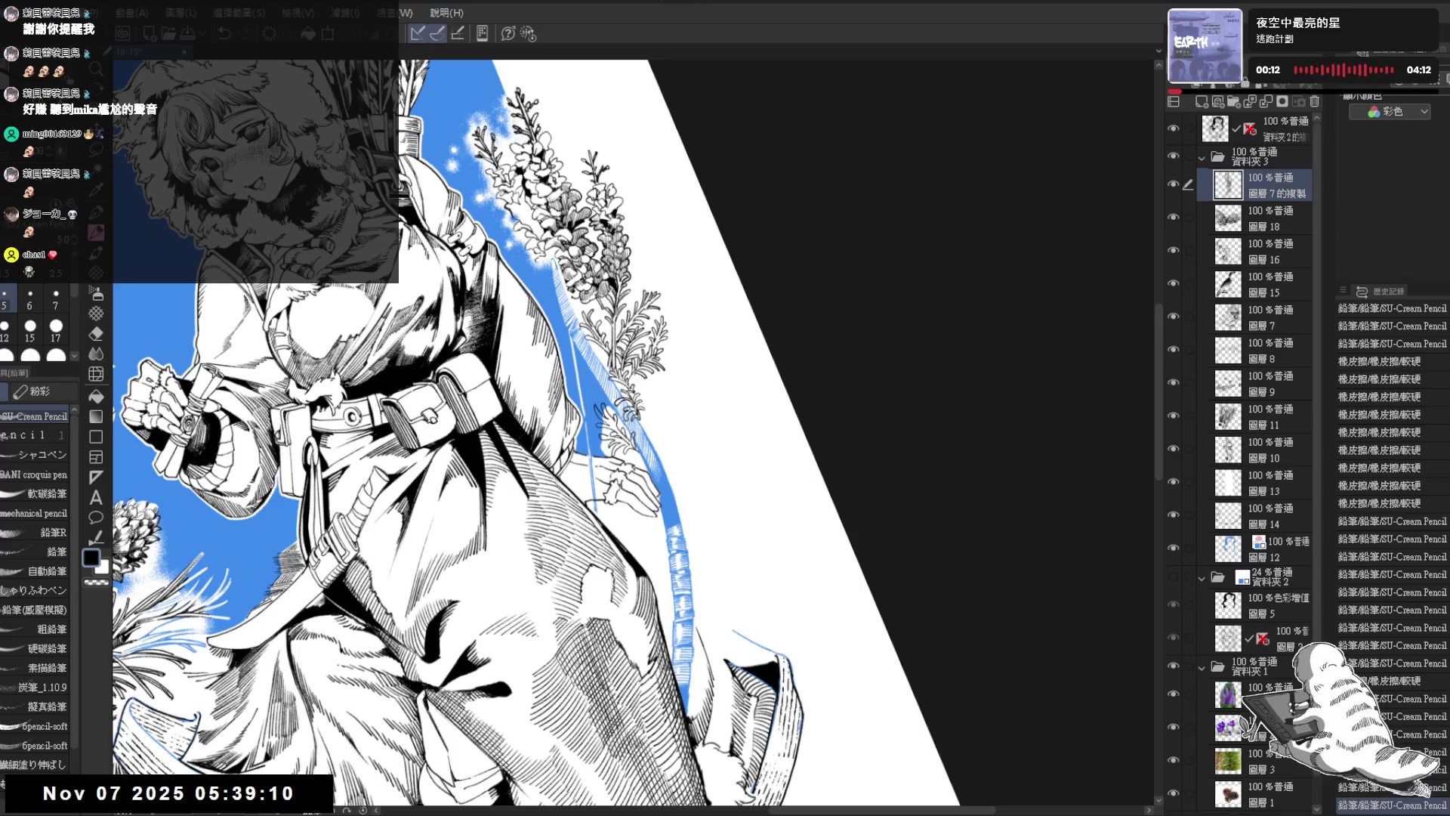
# Step: Bring the belt and torso into view and show the second folder's faint blue sketch lines
pyautogui.moveTo(528, 415)
pyautogui.mouseDown()
pyautogui.moveTo(532, 452)
pyautogui.moveTo(544, 423)
pyautogui.mouseUp()
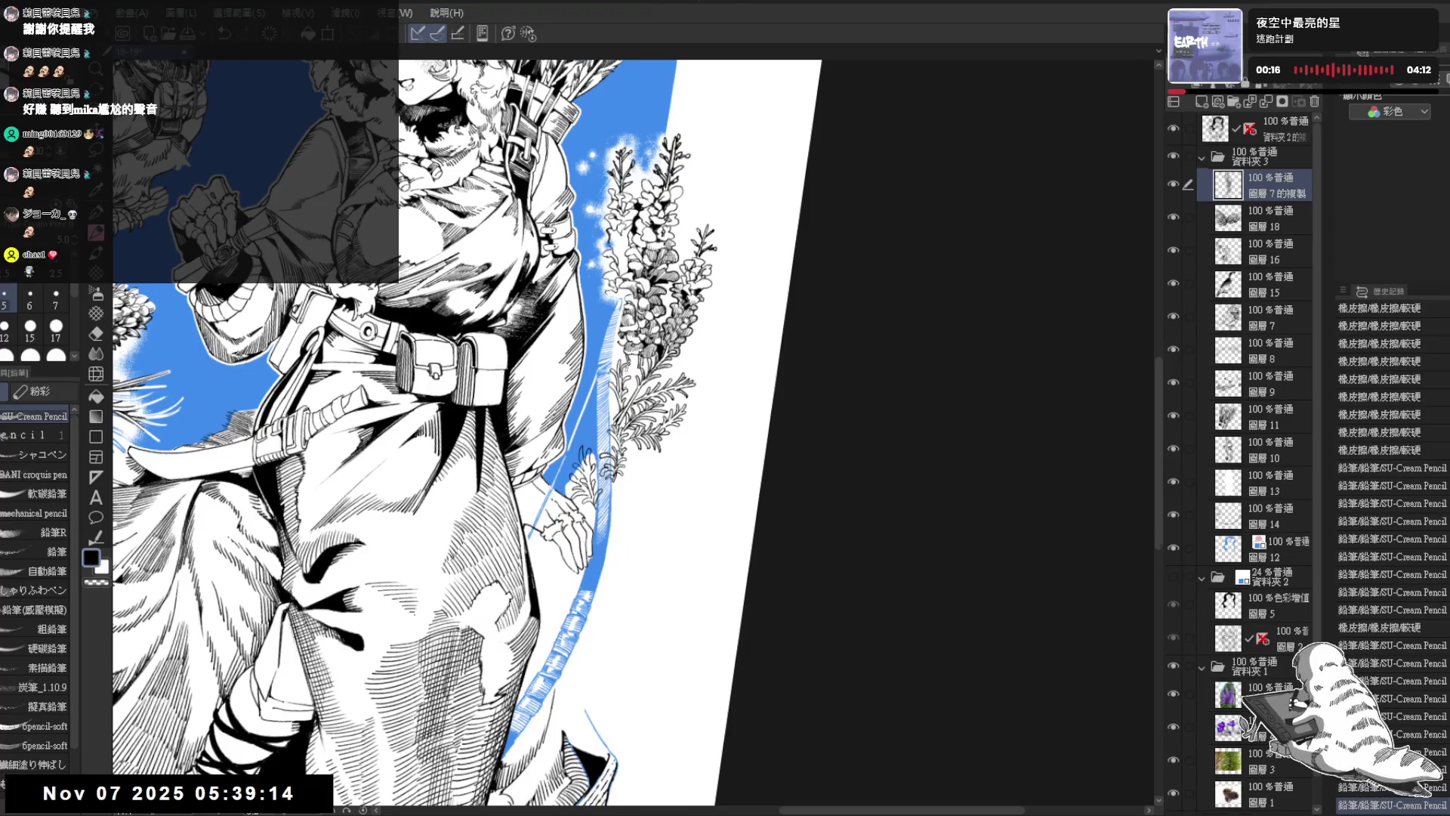
pyautogui.moveTo(544, 423); pyautogui.dragTo(574, 392)
pyautogui.scroll(-5, 709, 318)
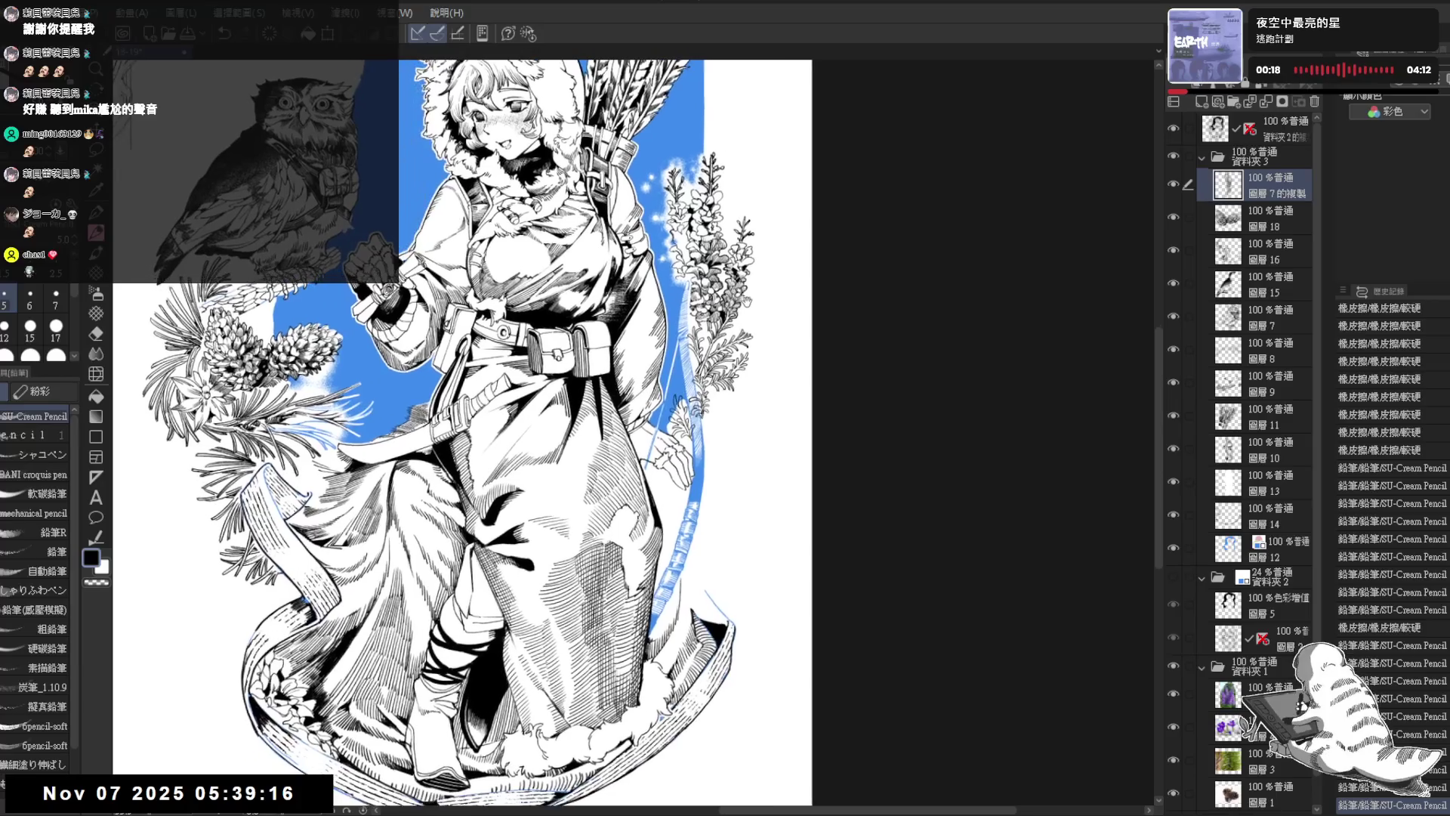
pyautogui.moveTo(748, 297); pyautogui.dragTo(730, 314)
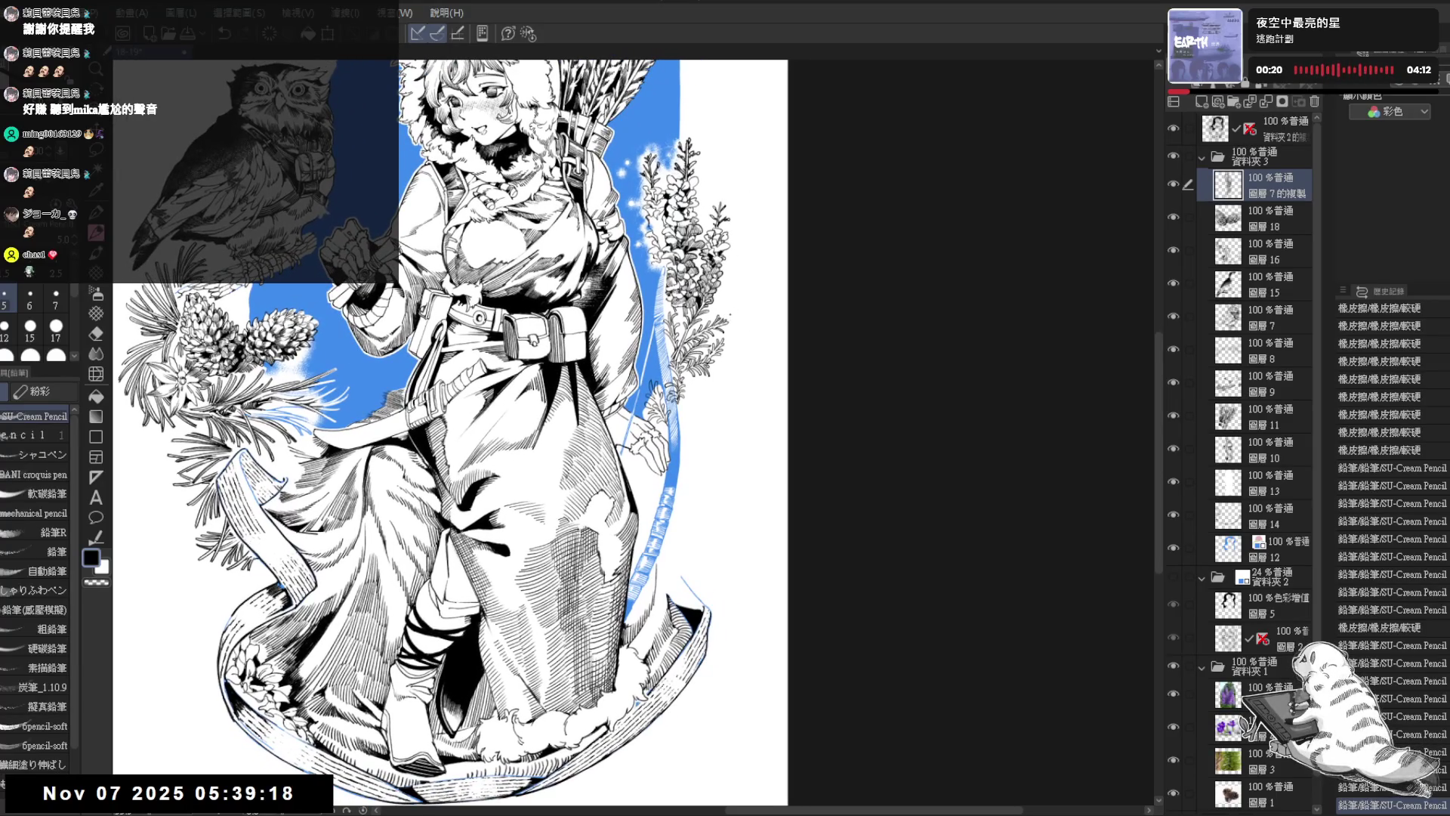
pyautogui.scroll(2, 677, 441)
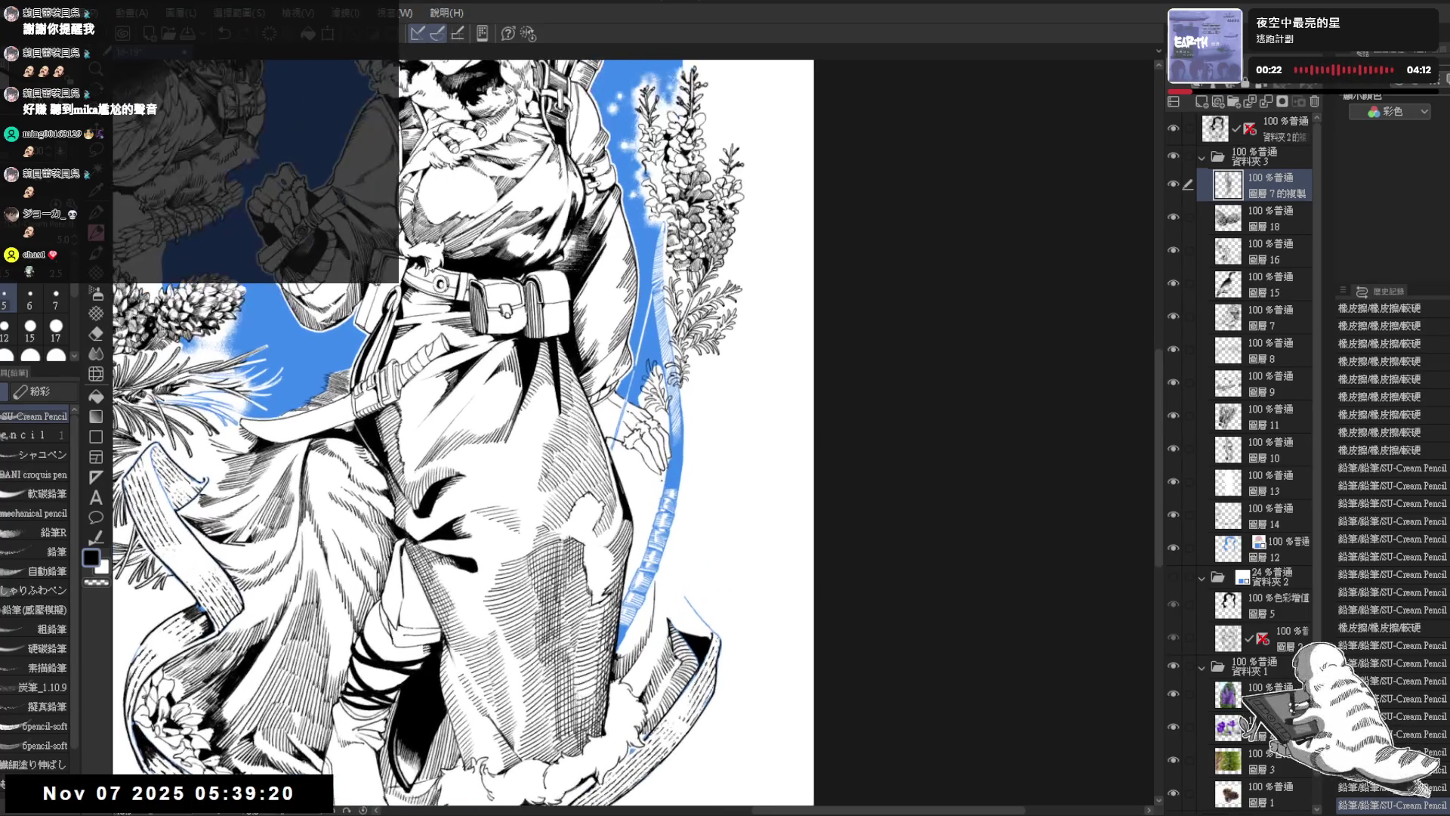
pyautogui.scroll(1, 687, 378)
pyautogui.press('-')
pyautogui.scroll(1, 669, 364)
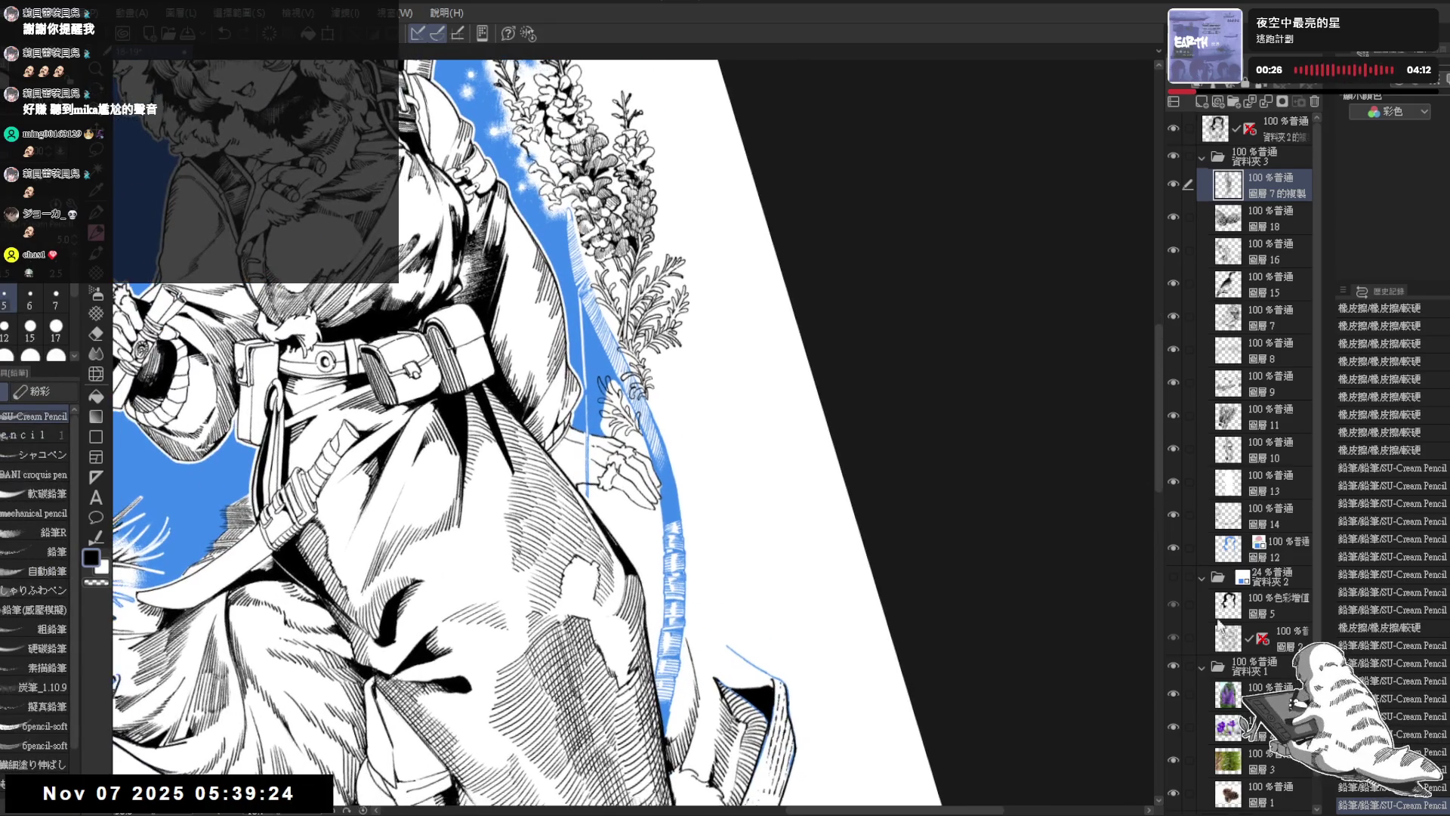
pyautogui.click(1173, 577)
# Step: Clean up small pencil marks beside the hand, undoing and erasing the strays
pyautogui.press('-')
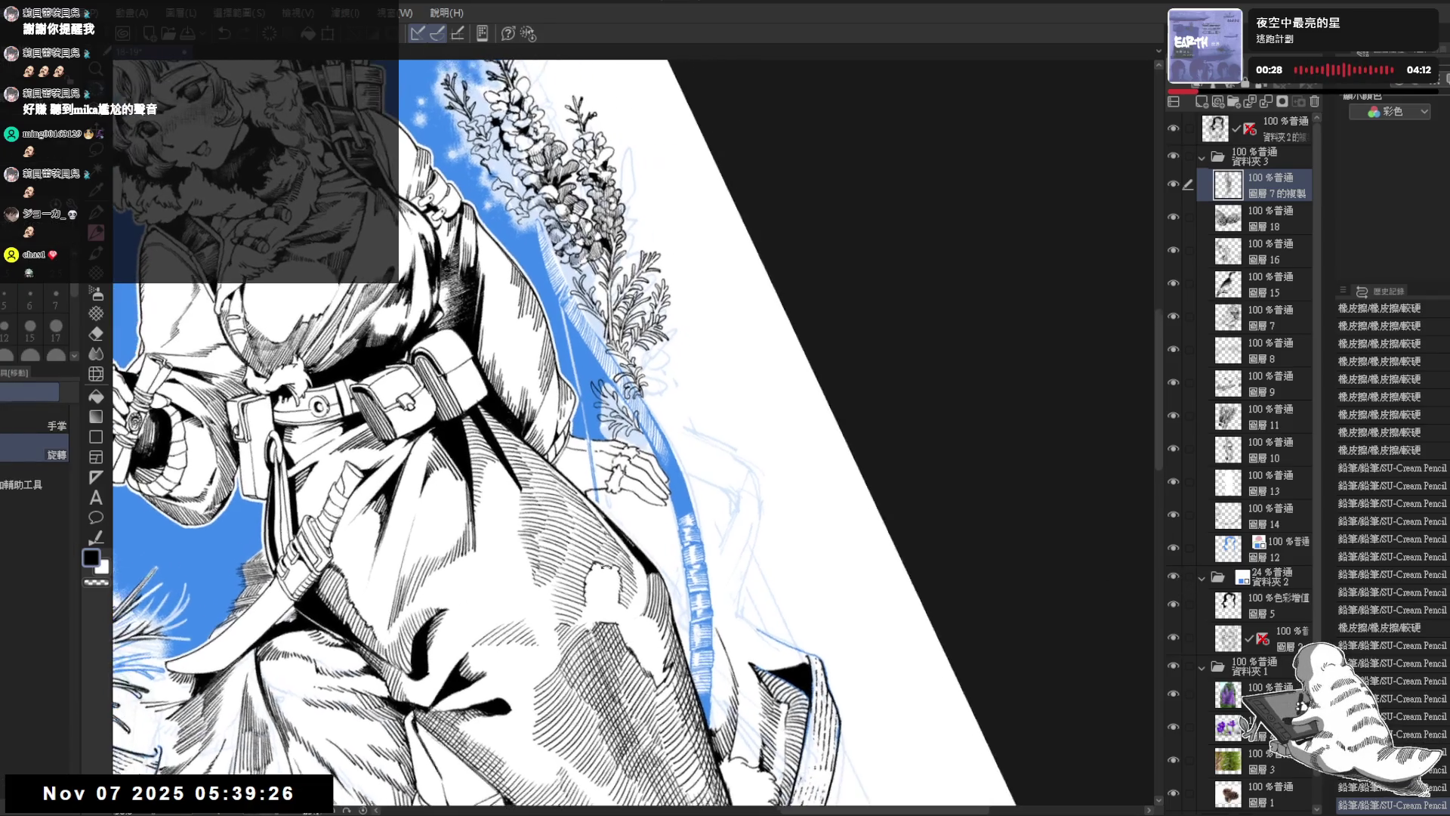
pyautogui.hotkey('ctrl', 'z')
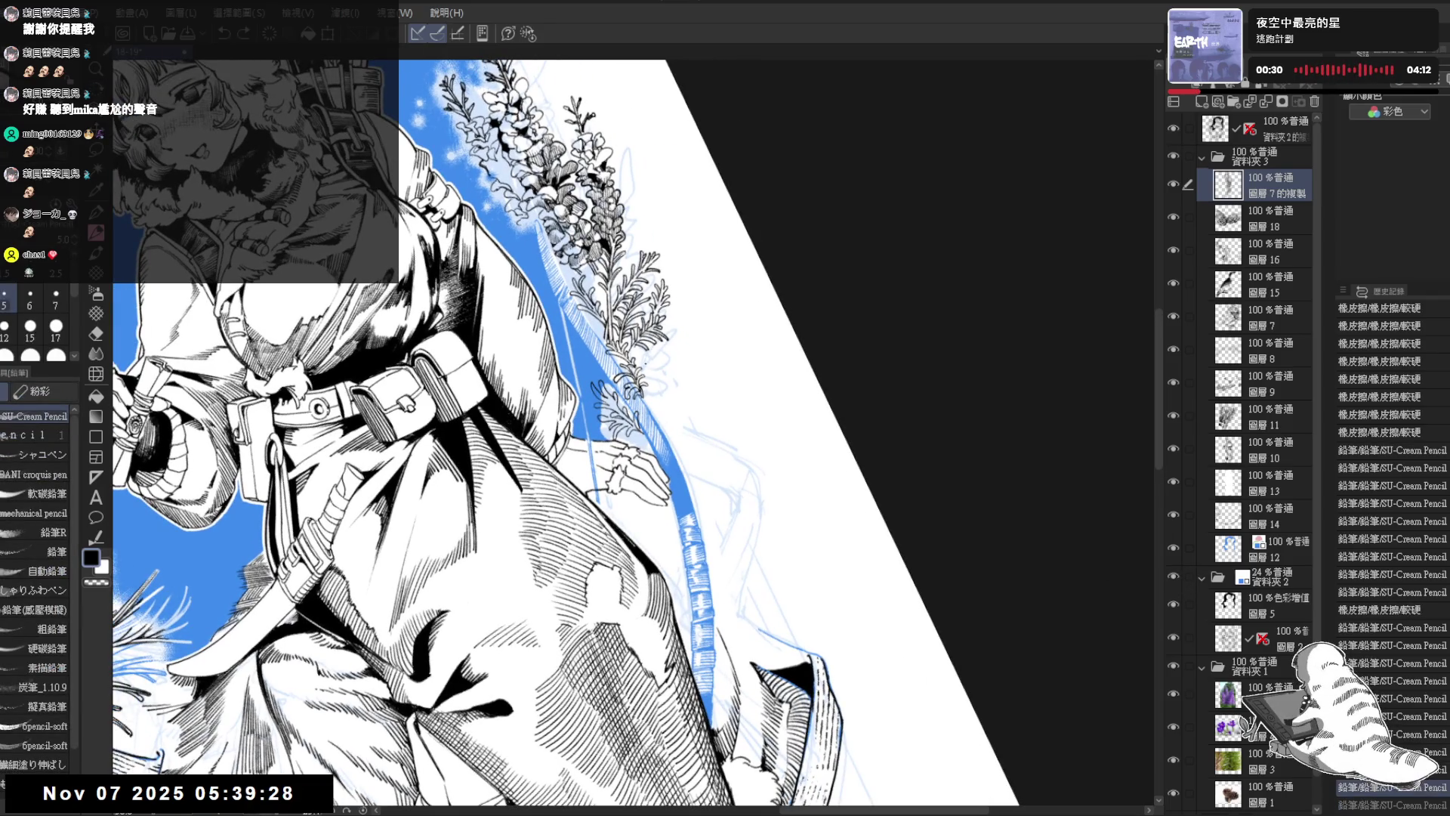
pyautogui.moveTo(658, 336); pyautogui.dragTo(664, 341)
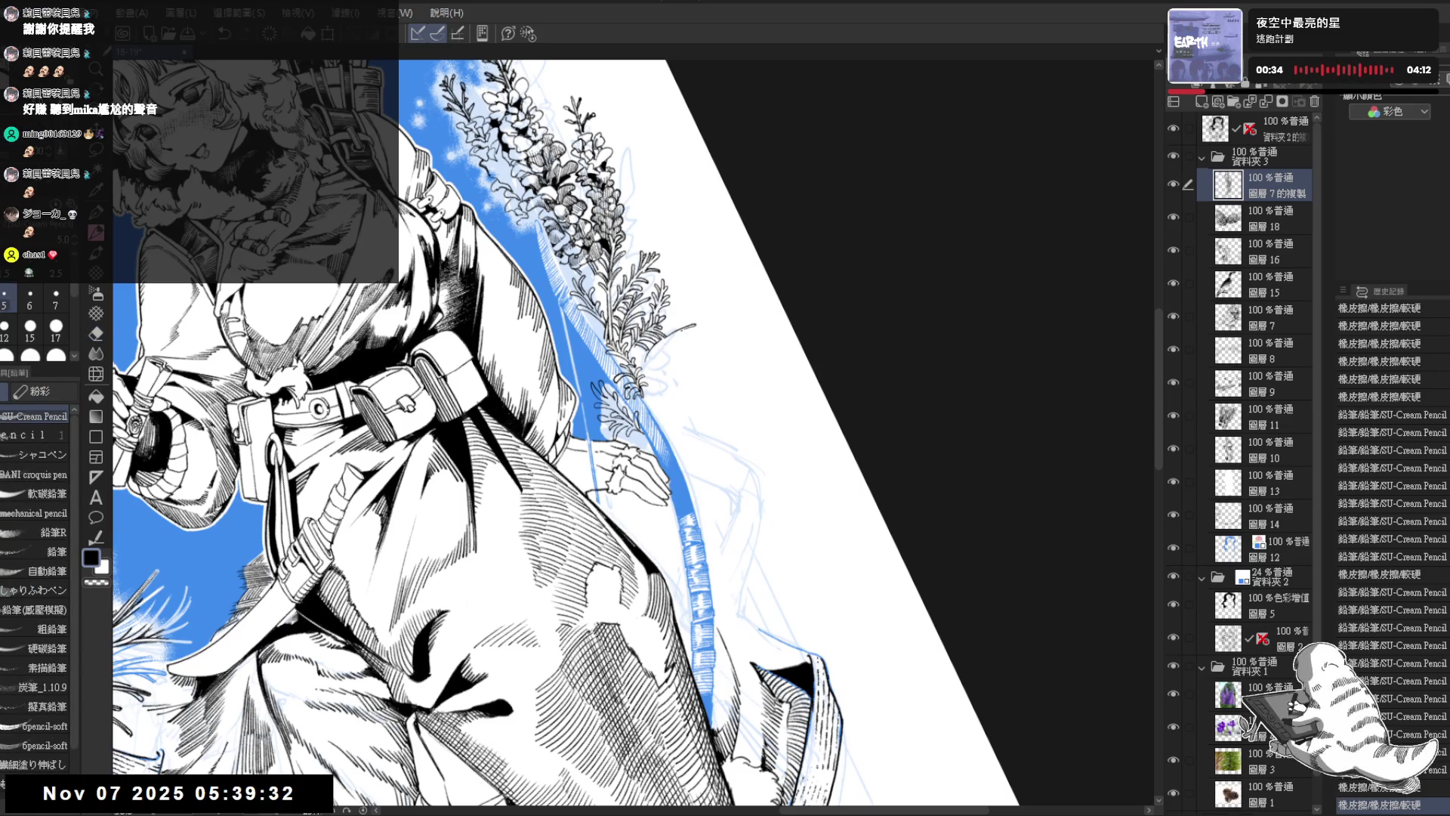
pyautogui.moveTo(658, 344); pyautogui.dragTo(680, 344)
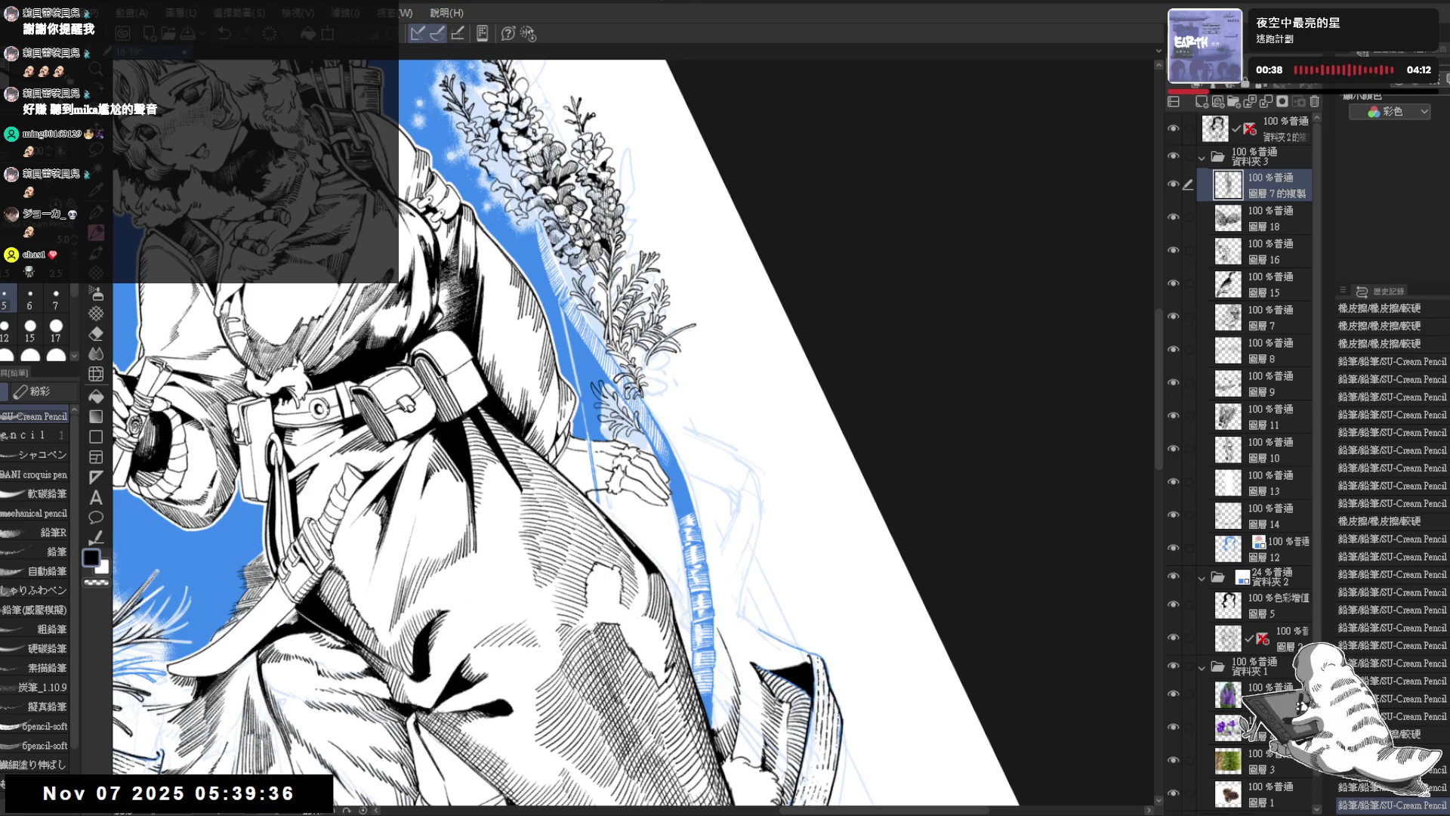
pyautogui.hotkey('ctrl', 'z')
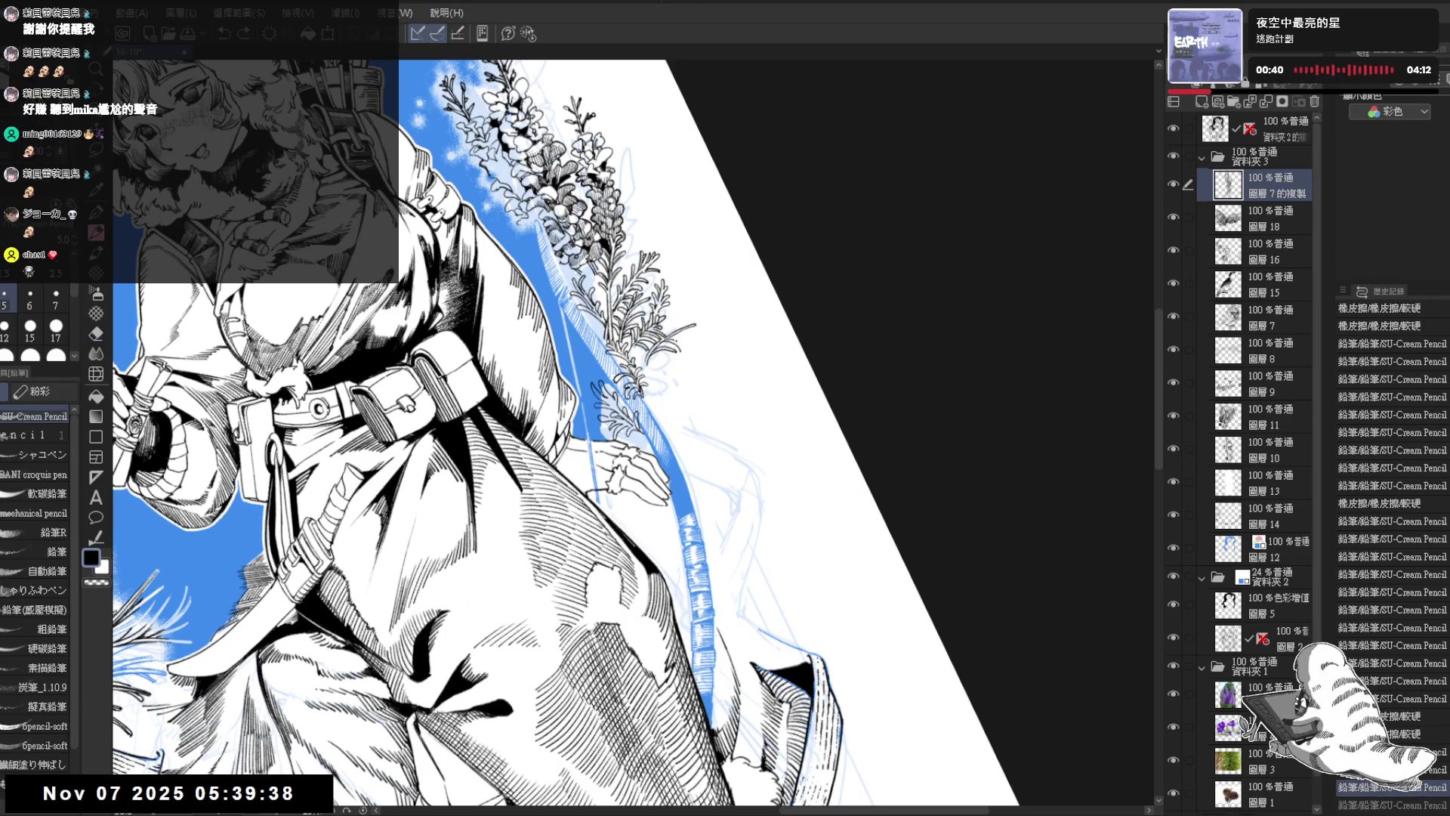
pyautogui.moveTo(661, 344); pyautogui.dragTo(675, 347)
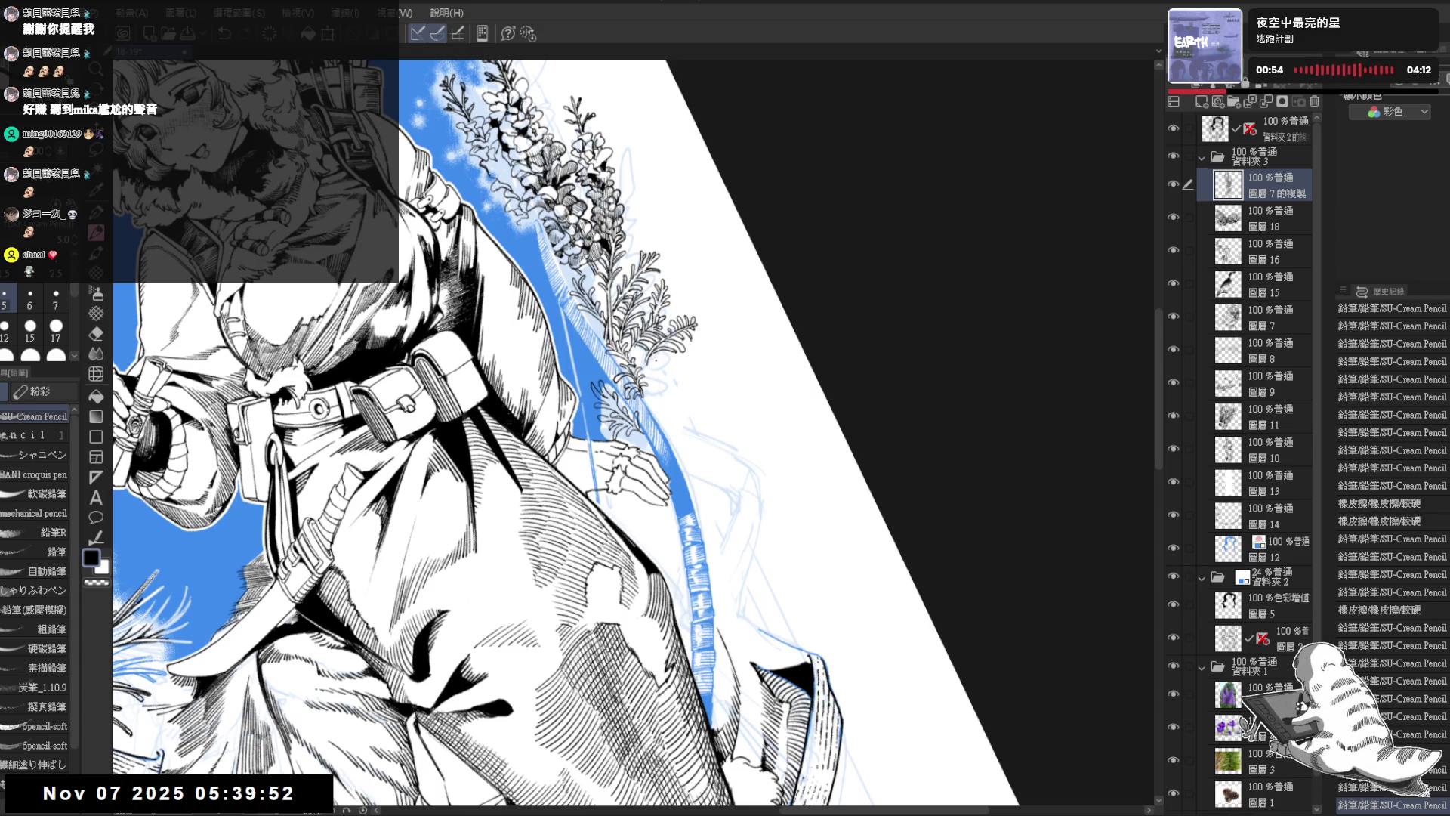
# Step: Tilt the page, sketch faint pencil lines along the bow, and erase stray marks
pyautogui.hotkey('ctrl', '0')
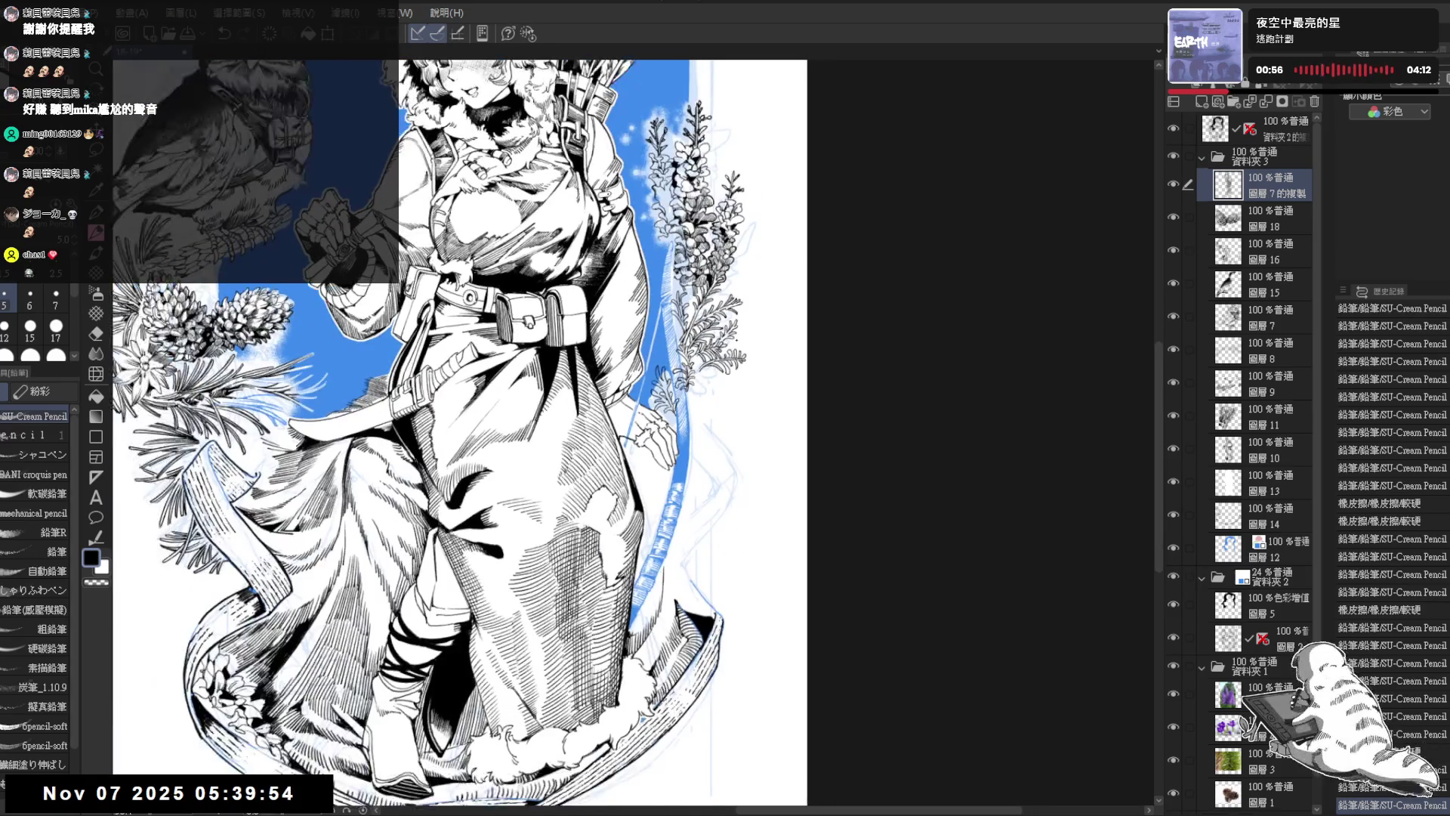
pyautogui.press('r')
pyautogui.moveTo(544, 344); pyautogui.dragTo(736, 361)
pyautogui.moveTo(685, 468); pyautogui.dragTo(694, 450)
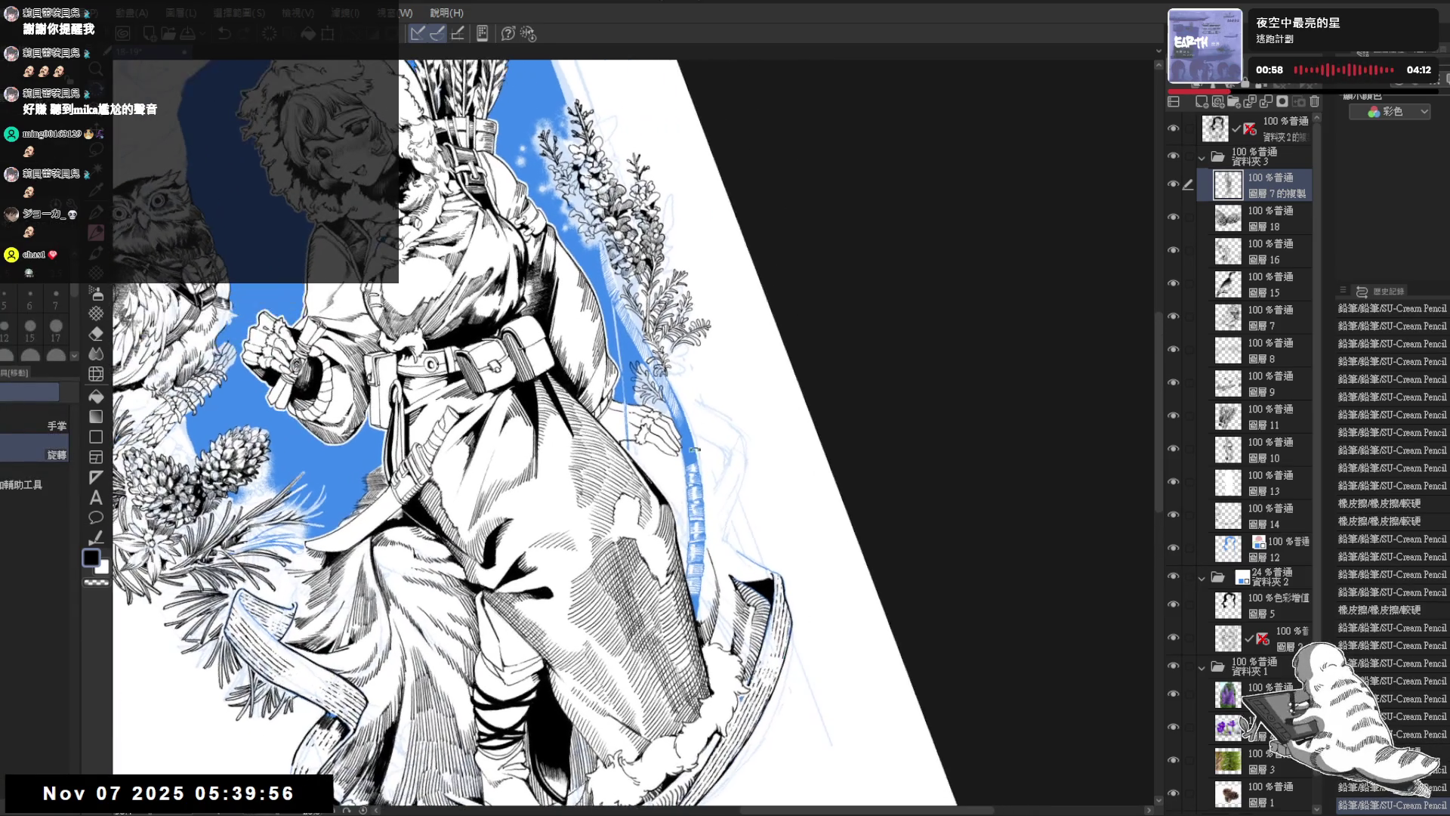
pyautogui.press('p')
pyautogui.moveTo(678, 346); pyautogui.dragTo(684, 361)
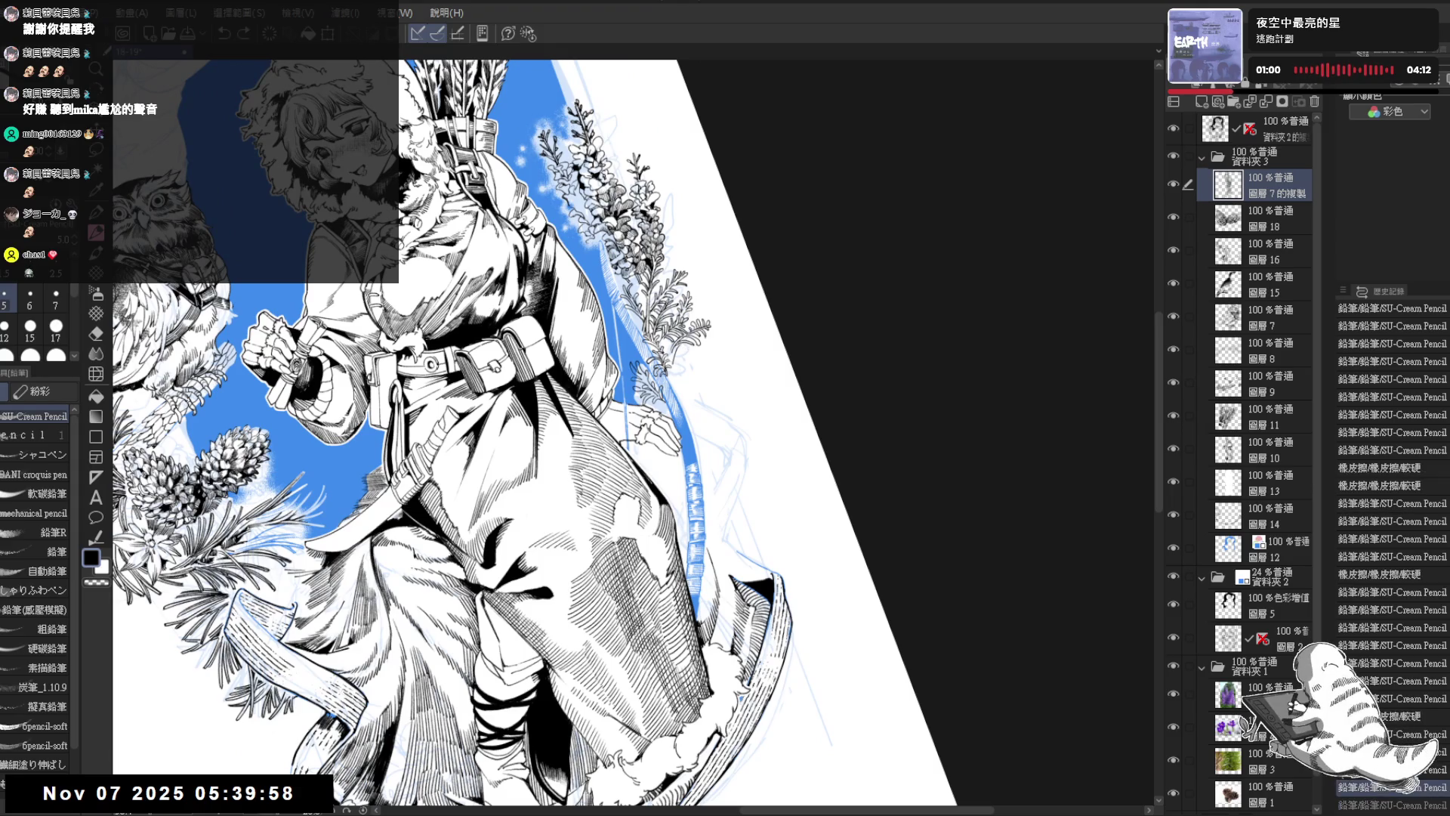
pyautogui.hotkey('ctrl', 'y')
pyautogui.hotkey('ctrl', 'y')
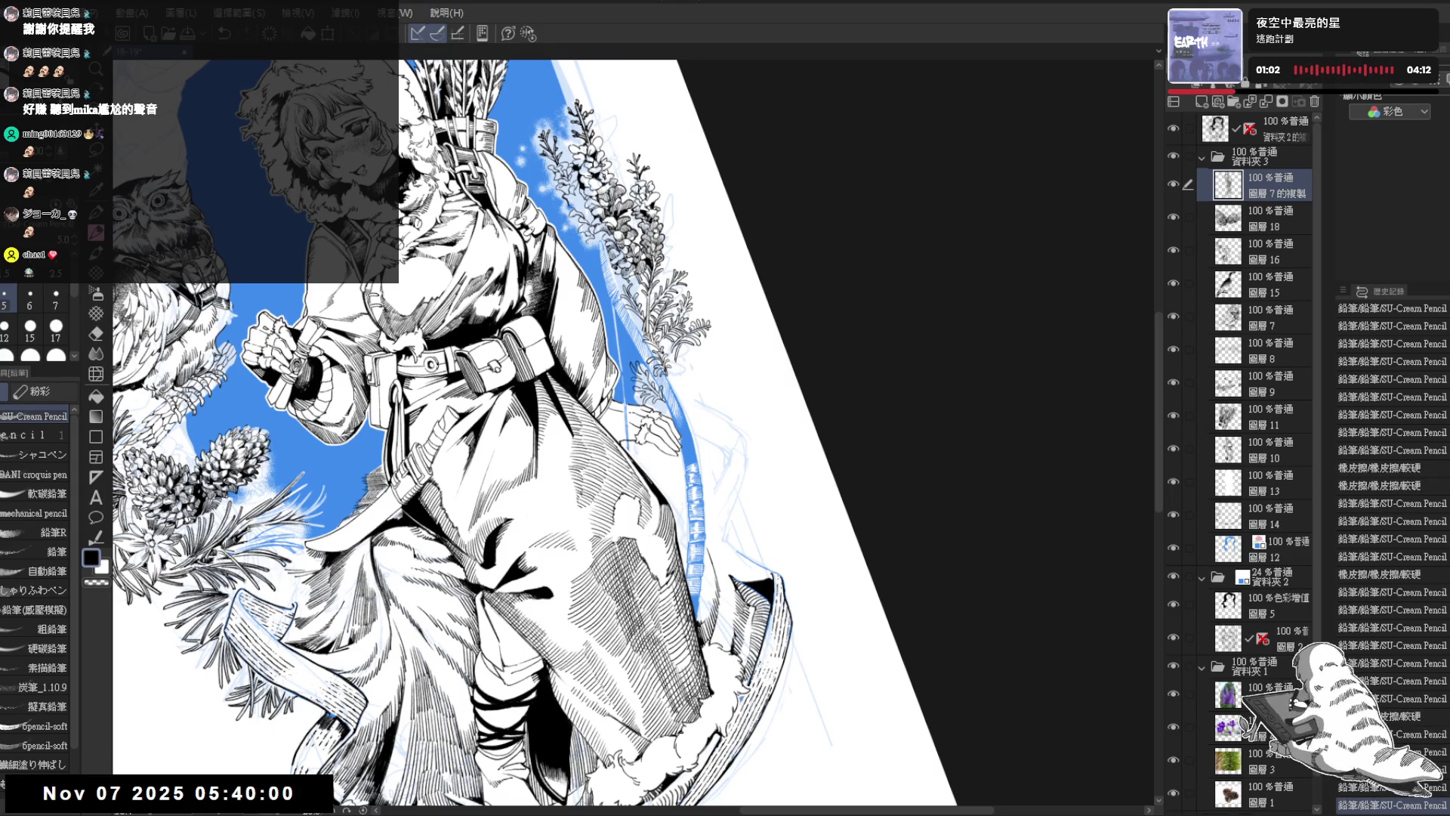
pyautogui.moveTo(701, 302); pyautogui.dragTo(691, 334)
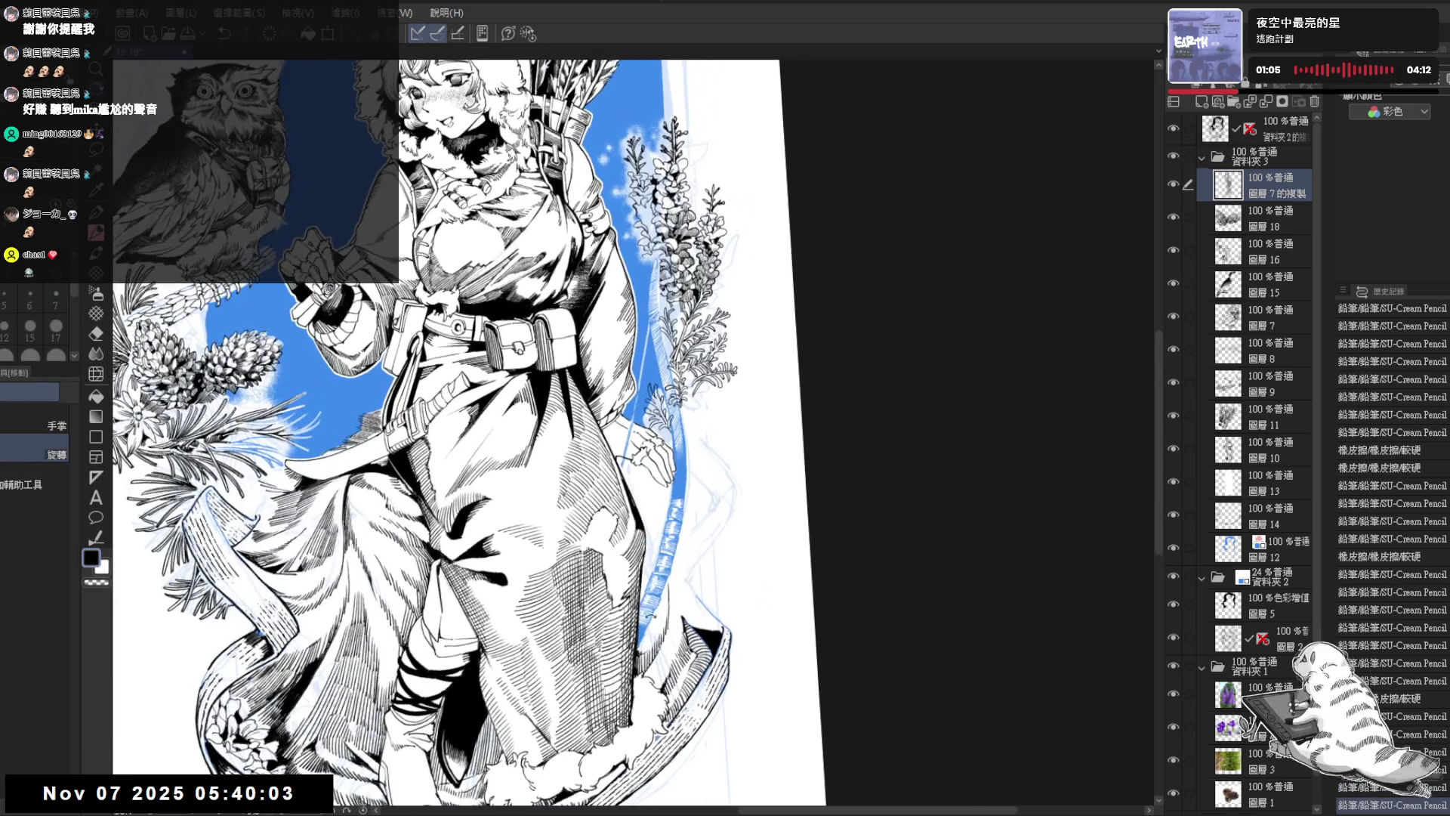
pyautogui.press('e')
pyautogui.moveTo(710, 461); pyautogui.dragTo(714, 469)
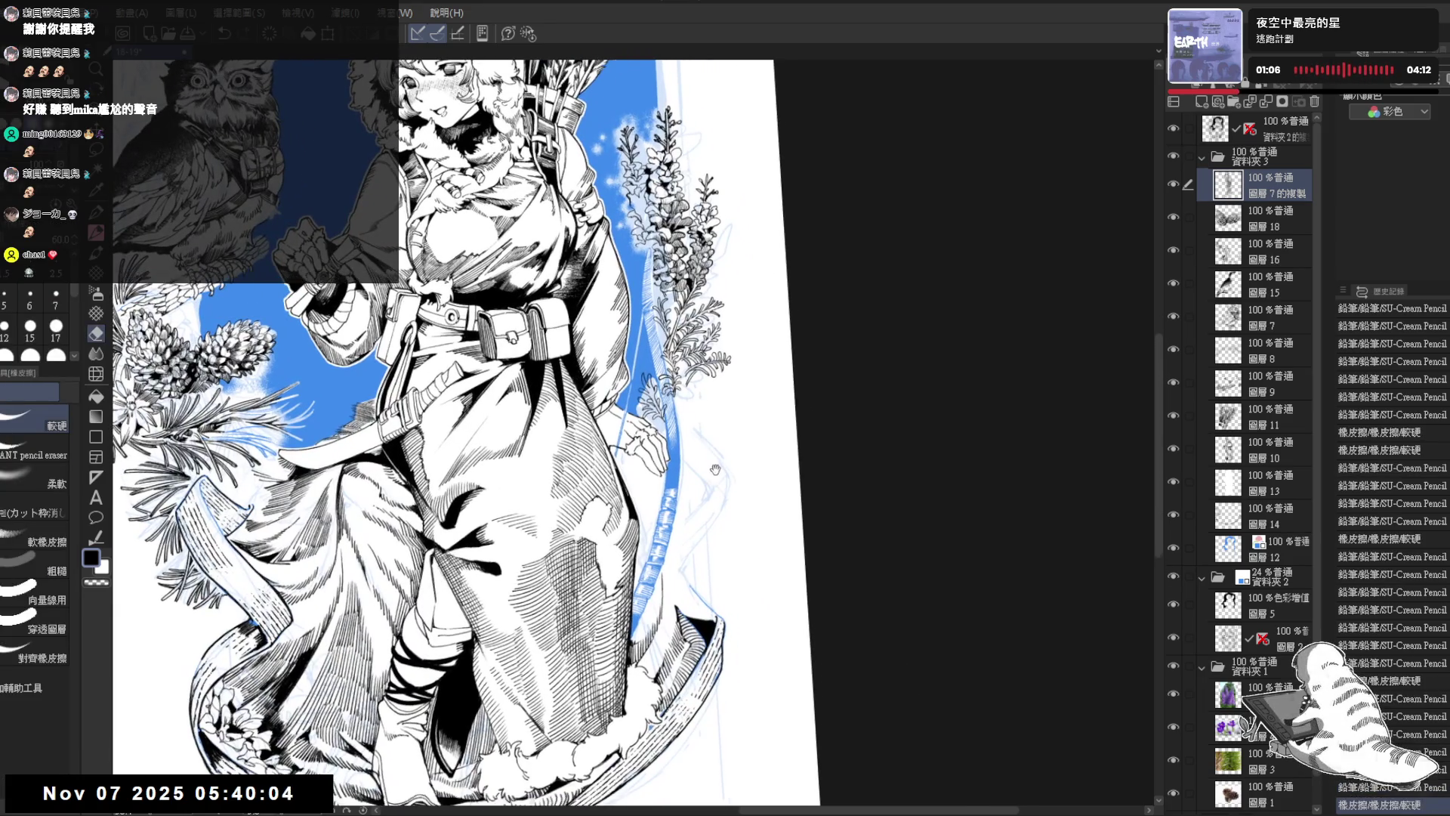
pyautogui.scroll(2, 716, 412)
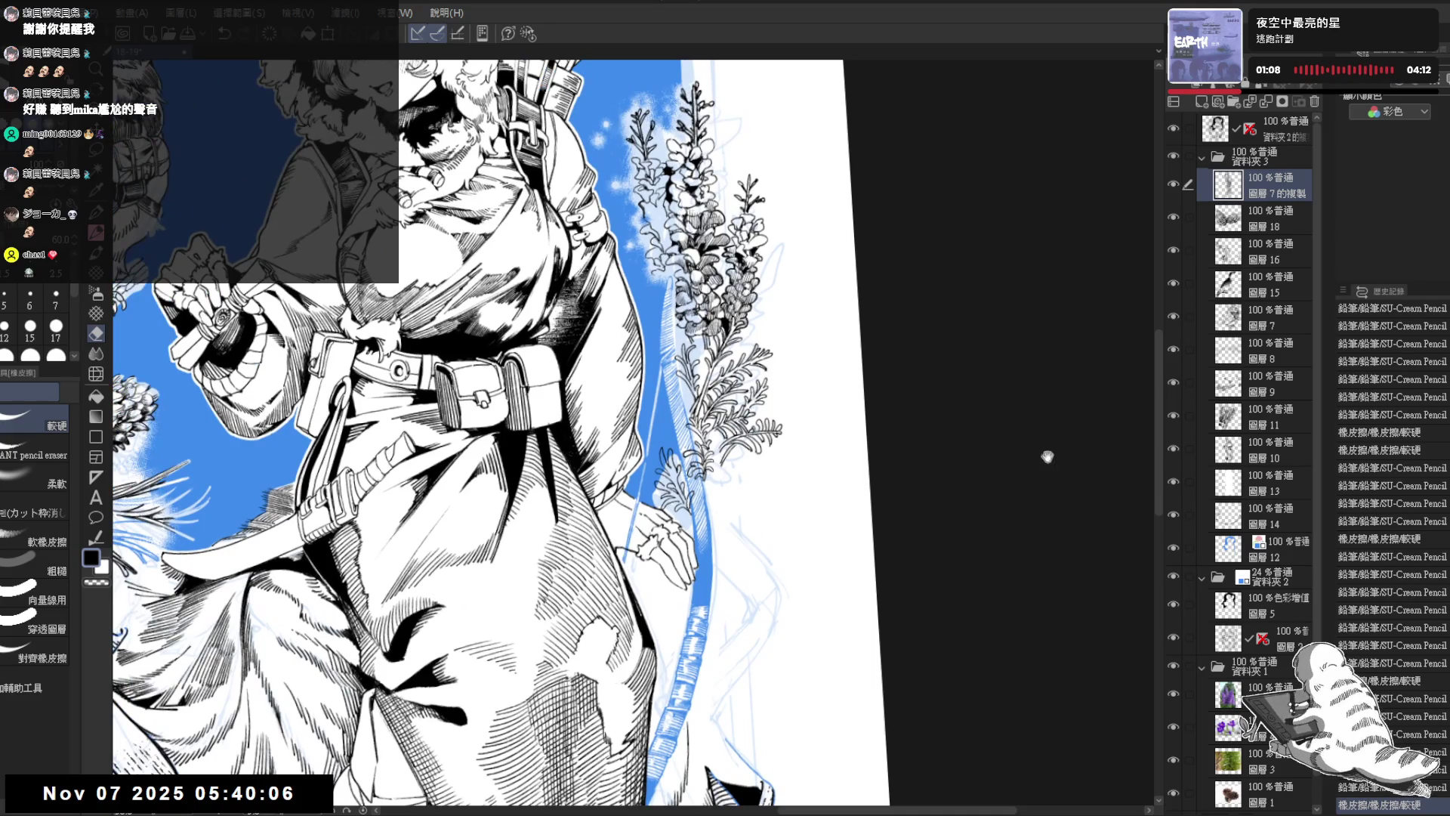
pyautogui.click(1264, 558)
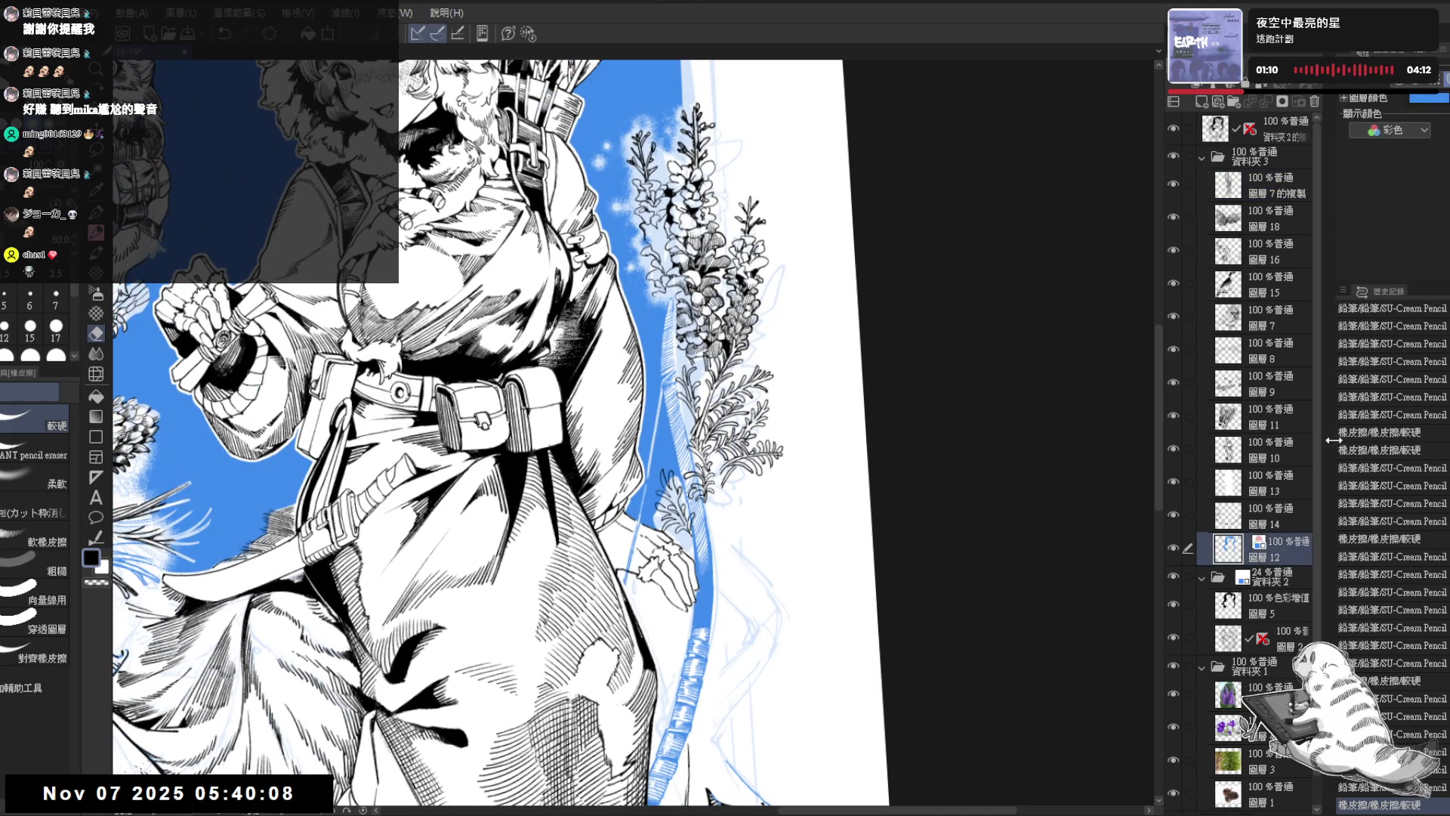
# Step: Hide sketch folder 資料夾2, turn off 圖層12's blue layer colour, and erase a spot near the fern
pyautogui.hotkey('ctrl', '@')
pyautogui.scroll(-1, 451, 432)
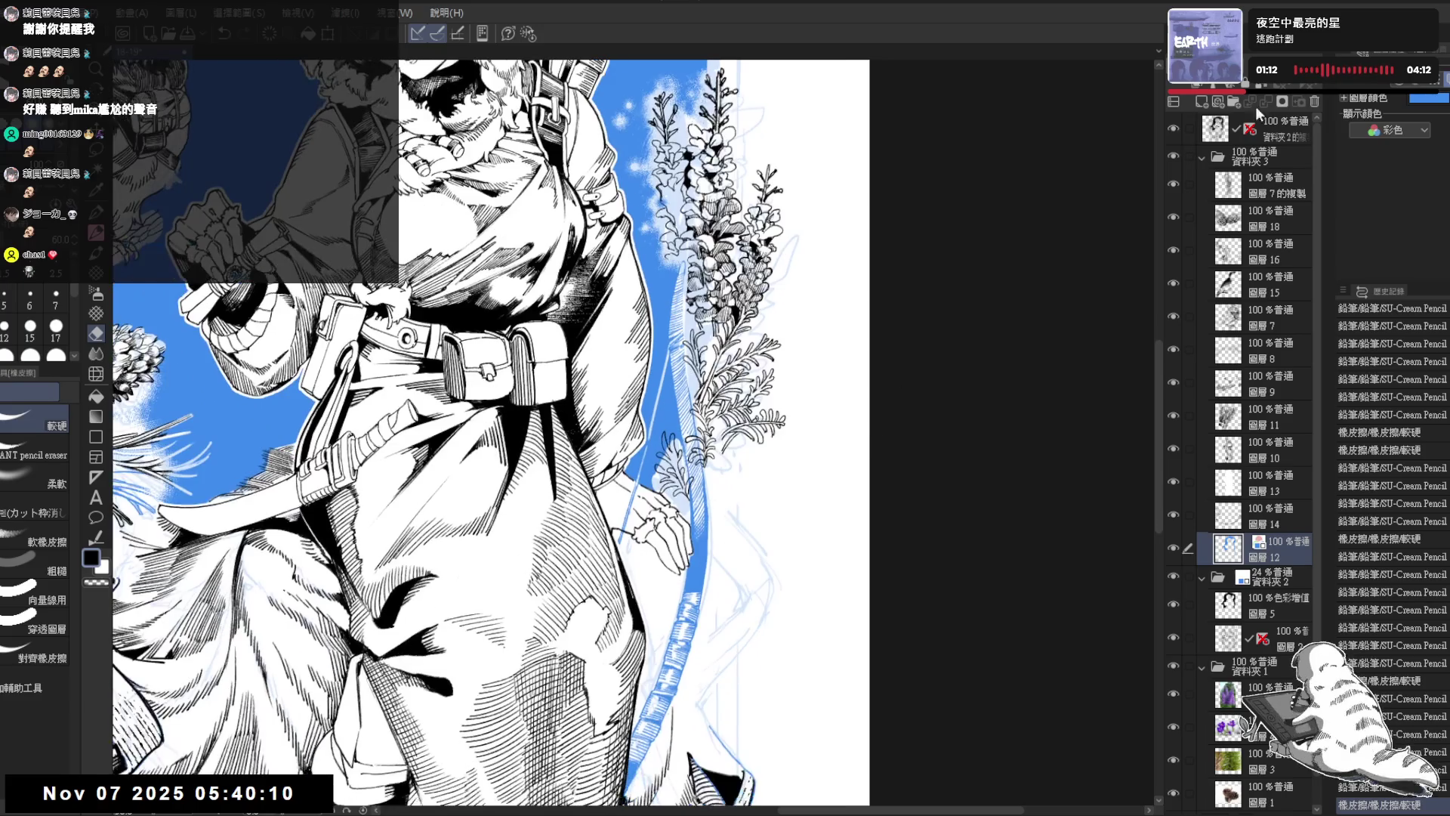
pyautogui.click(1173, 577)
pyautogui.click(1359, 97)
pyautogui.moveTo(755, 468); pyautogui.dragTo(748, 423)
pyautogui.press('e')
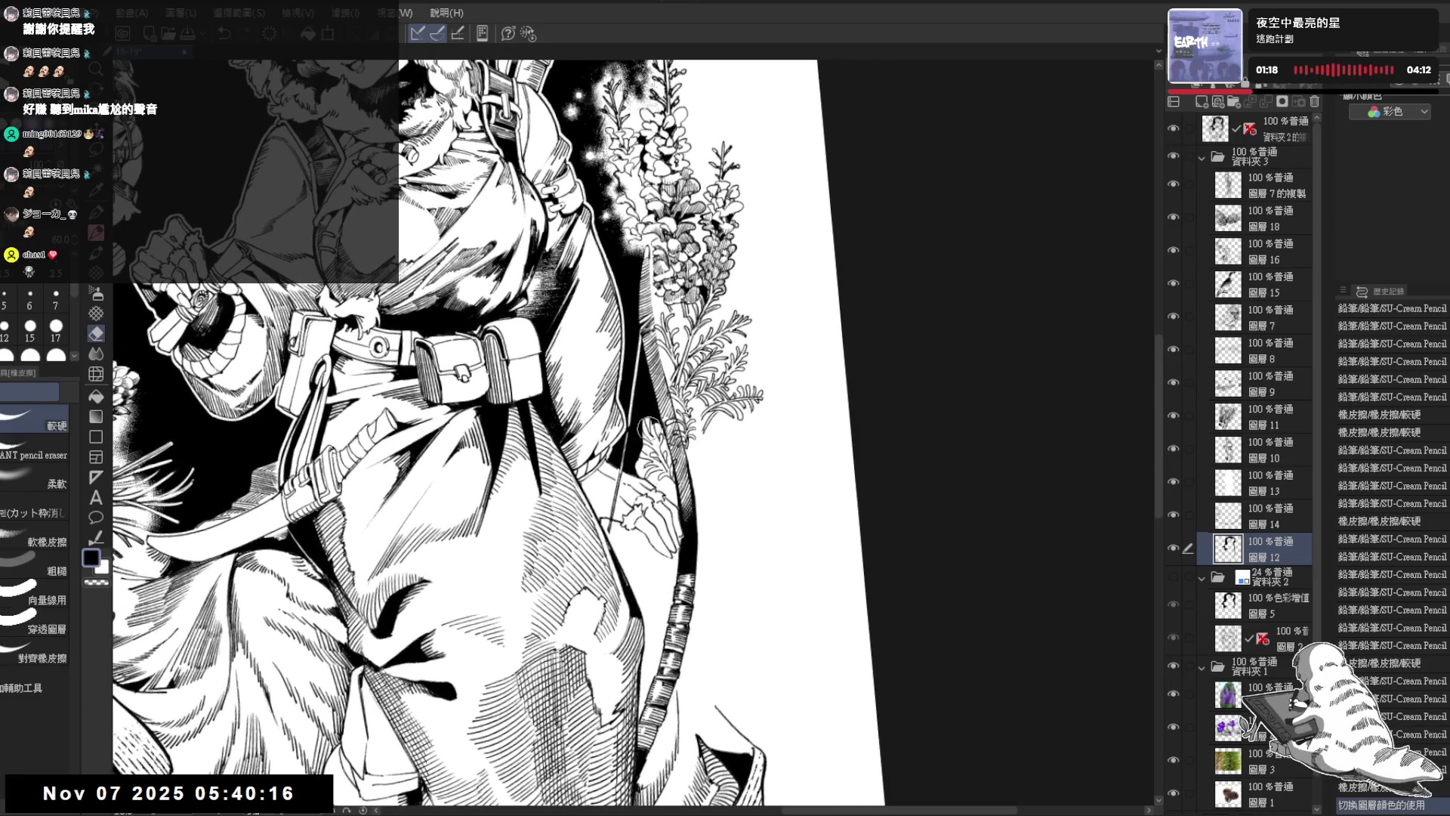
pyautogui.moveTo(639, 473); pyautogui.dragTo(644, 479)
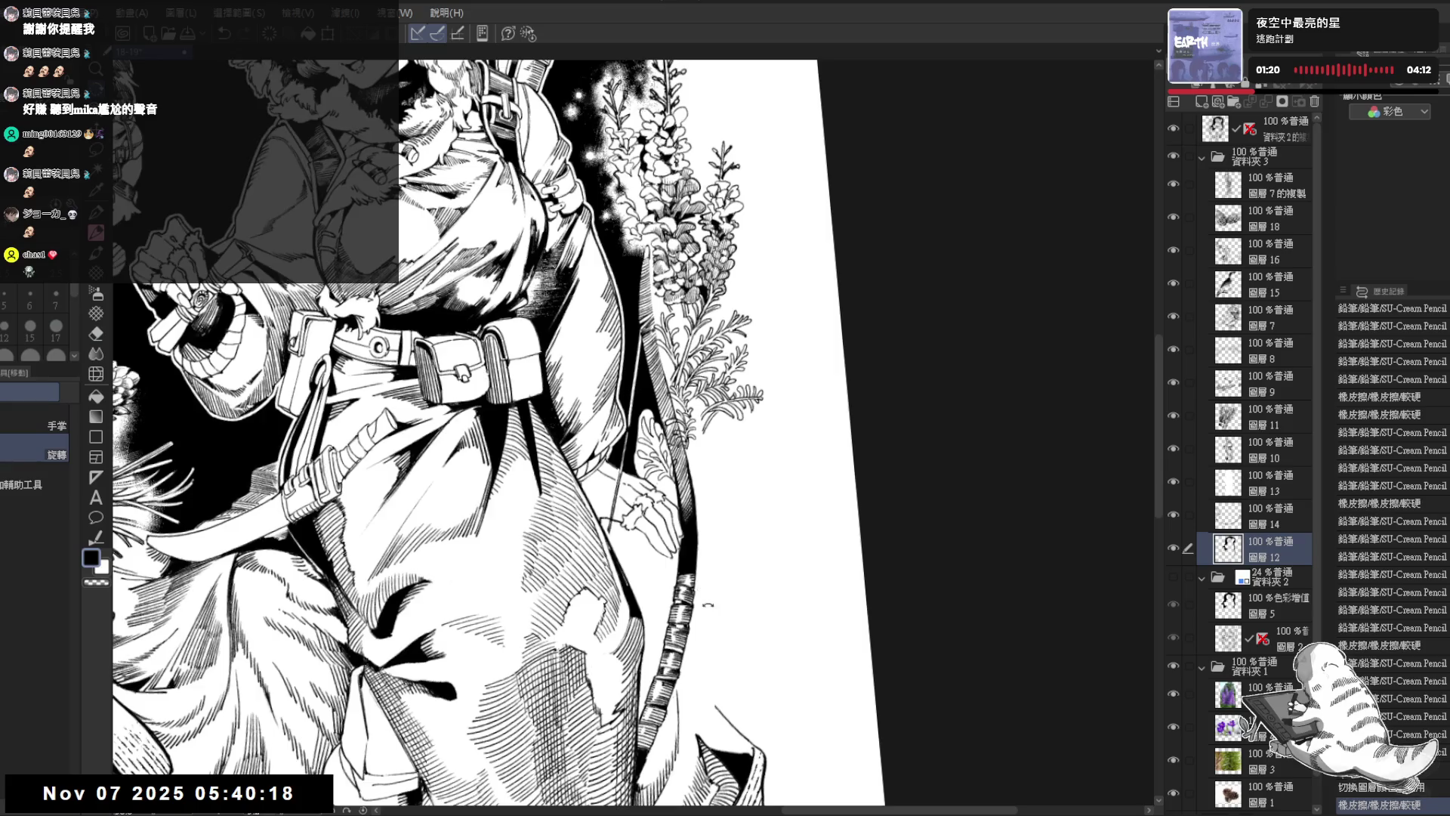
pyautogui.press('^')
pyautogui.press('@')
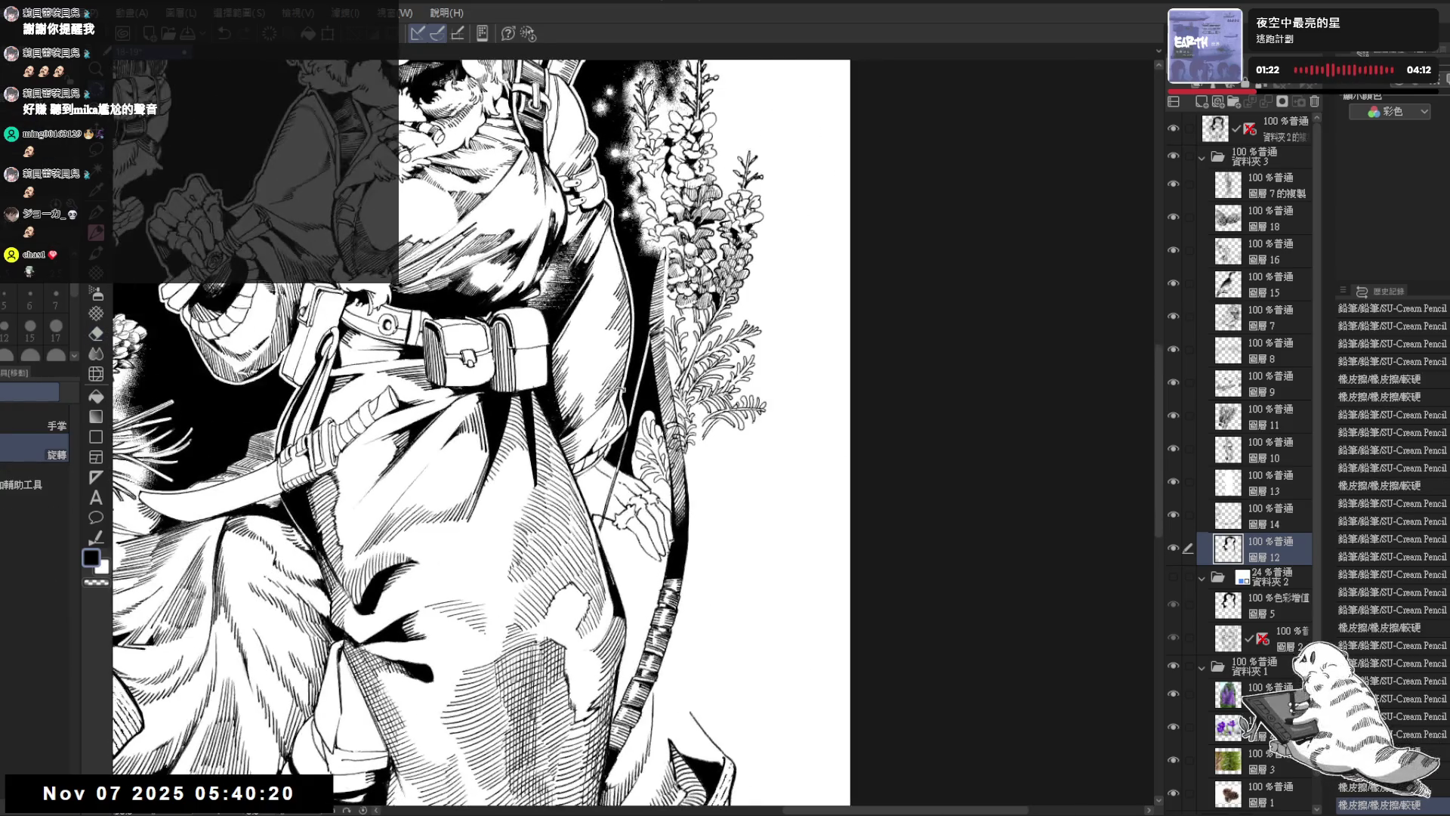
# Step: Auto Select, referring to other layers, all the gaps beside the fern down to the hand
pyautogui.click(89, 475)
pyautogui.click(34, 454)
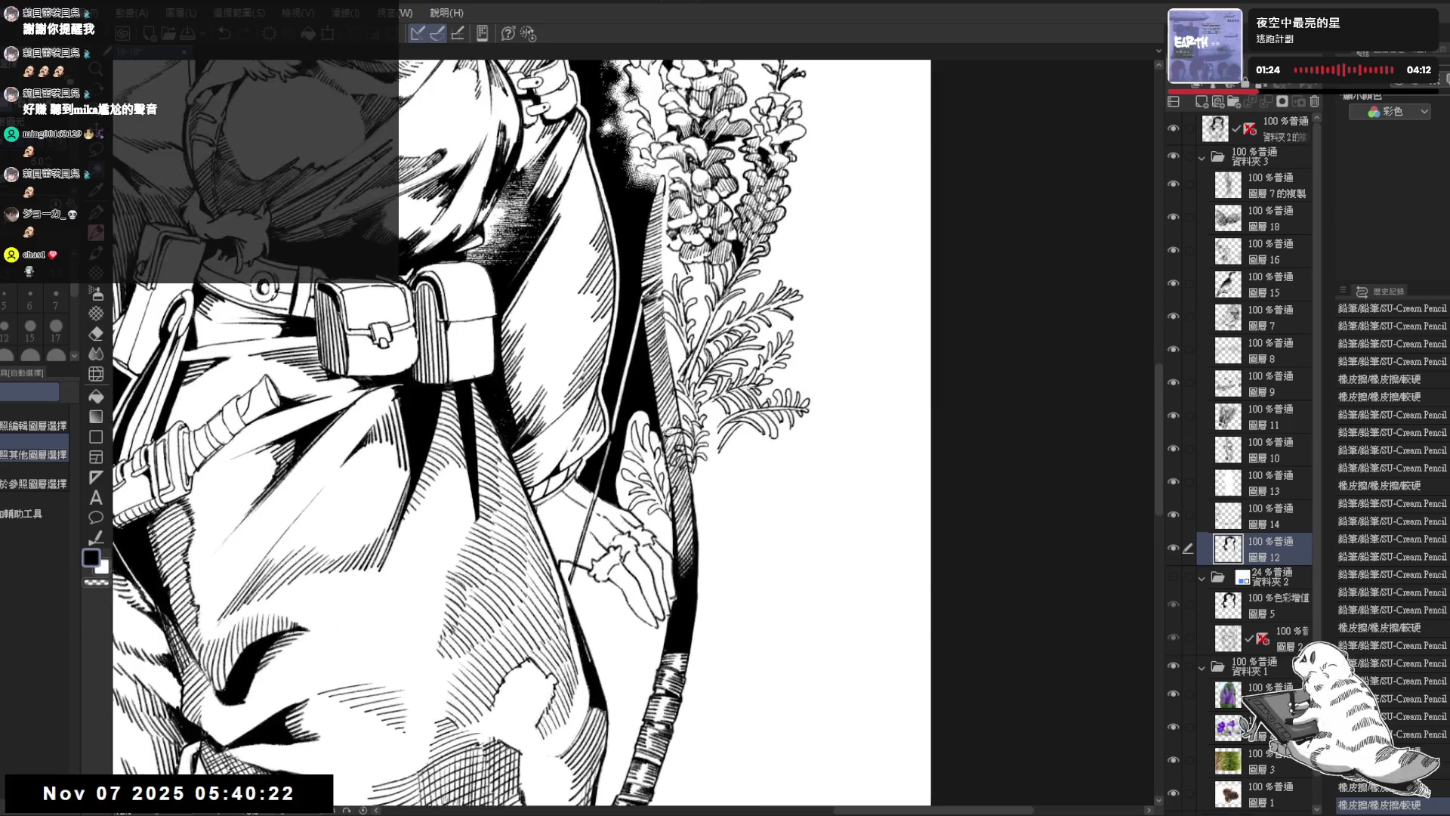
pyautogui.scroll(2, 665, 424)
pyautogui.click(665, 427)
pyautogui.keyDown('shift'); pyautogui.click(669, 438); pyautogui.keyUp('shift')
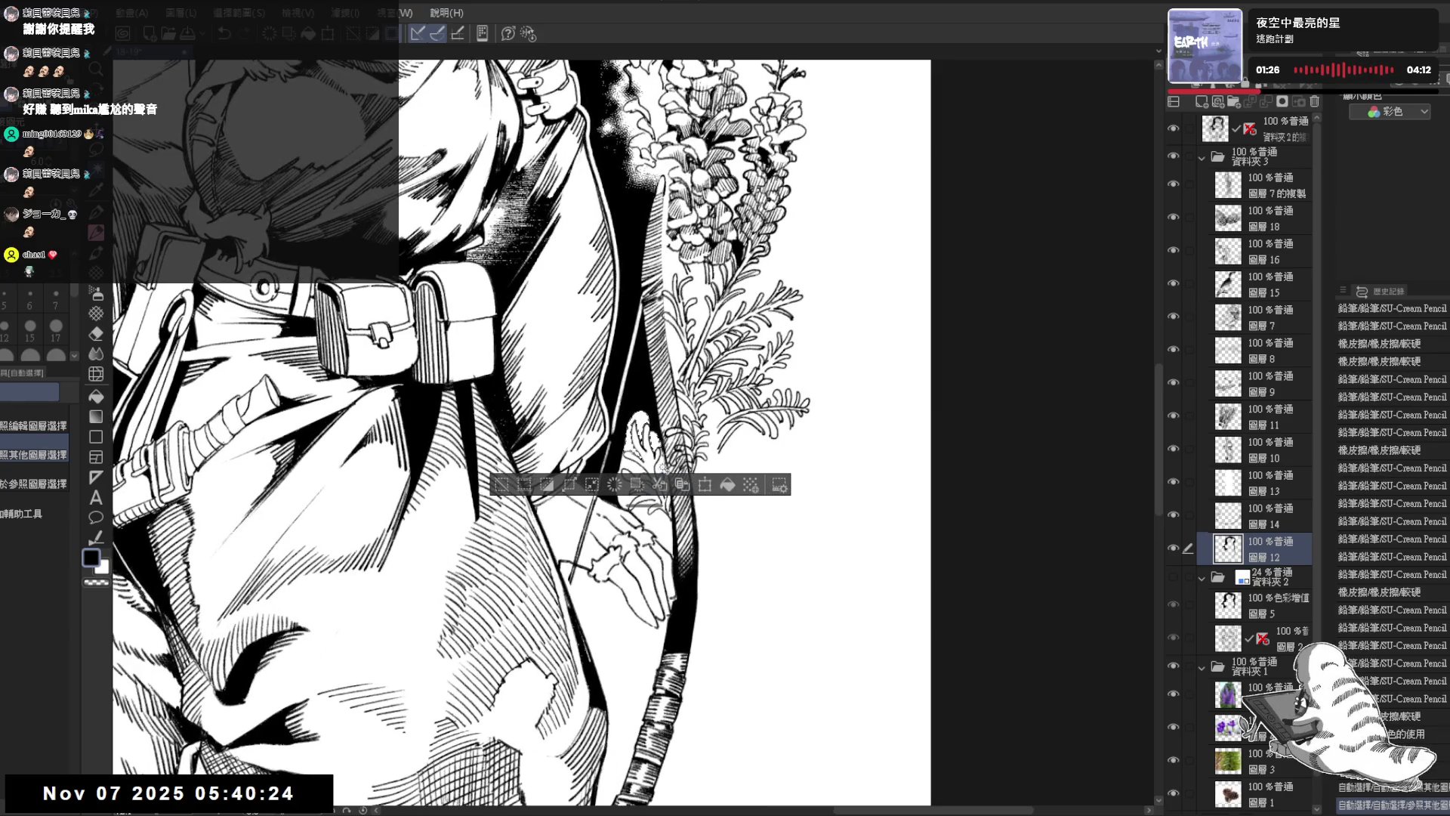
pyautogui.keyDown('shift'); pyautogui.click(663, 466); pyautogui.keyUp('shift')
pyautogui.keyDown('shift'); pyautogui.click(671, 555); pyautogui.keyUp('shift')
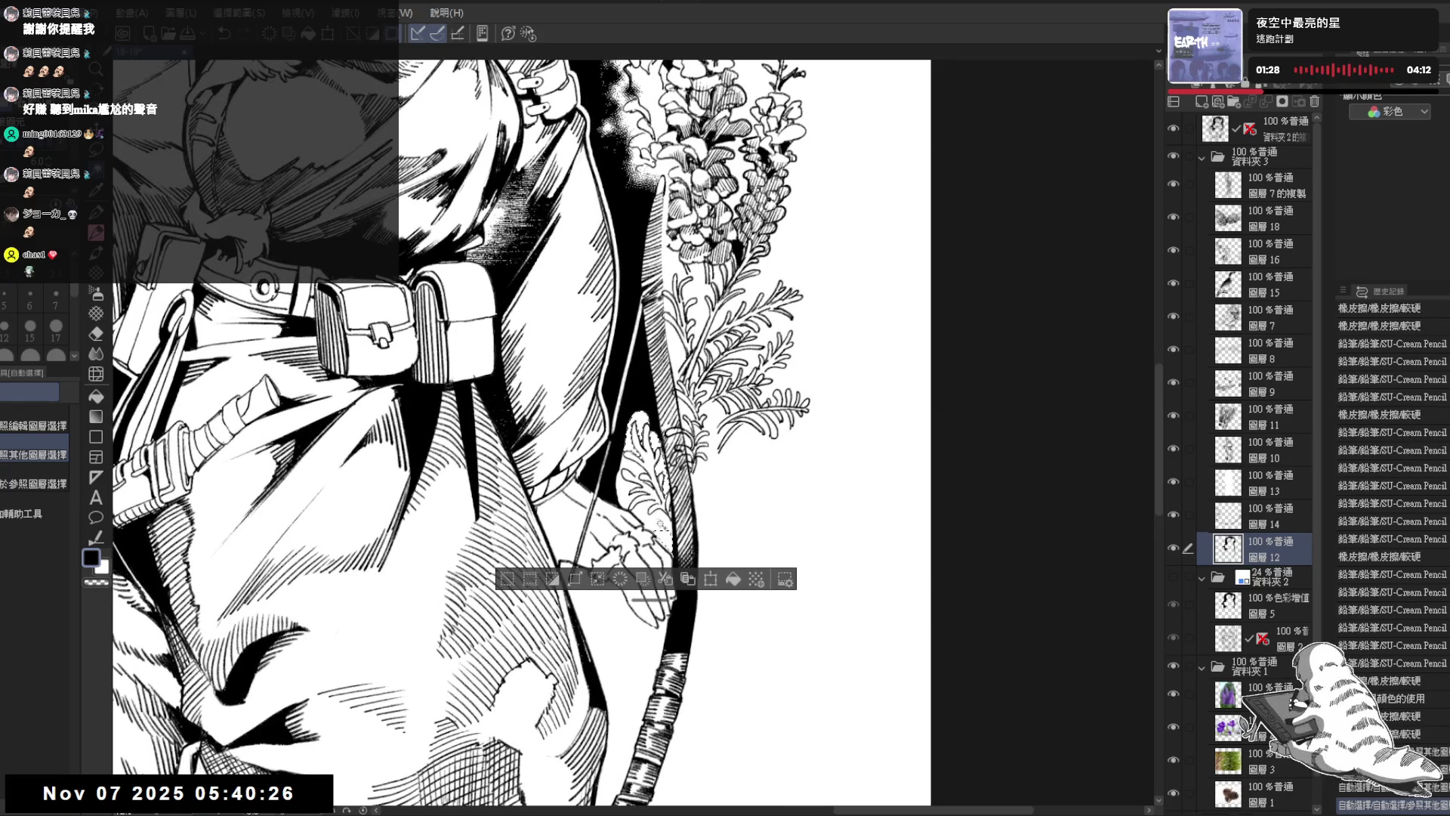
pyautogui.keyDown('shift'); pyautogui.click(661, 525); pyautogui.keyUp('shift')
pyautogui.keyDown('shift'); pyautogui.click(646, 514); pyautogui.keyUp('shift')
pyautogui.keyDown('shift'); pyautogui.click(649, 529); pyautogui.keyUp('shift')
pyautogui.keyDown('shift'); pyautogui.click(654, 532); pyautogui.keyUp('shift')
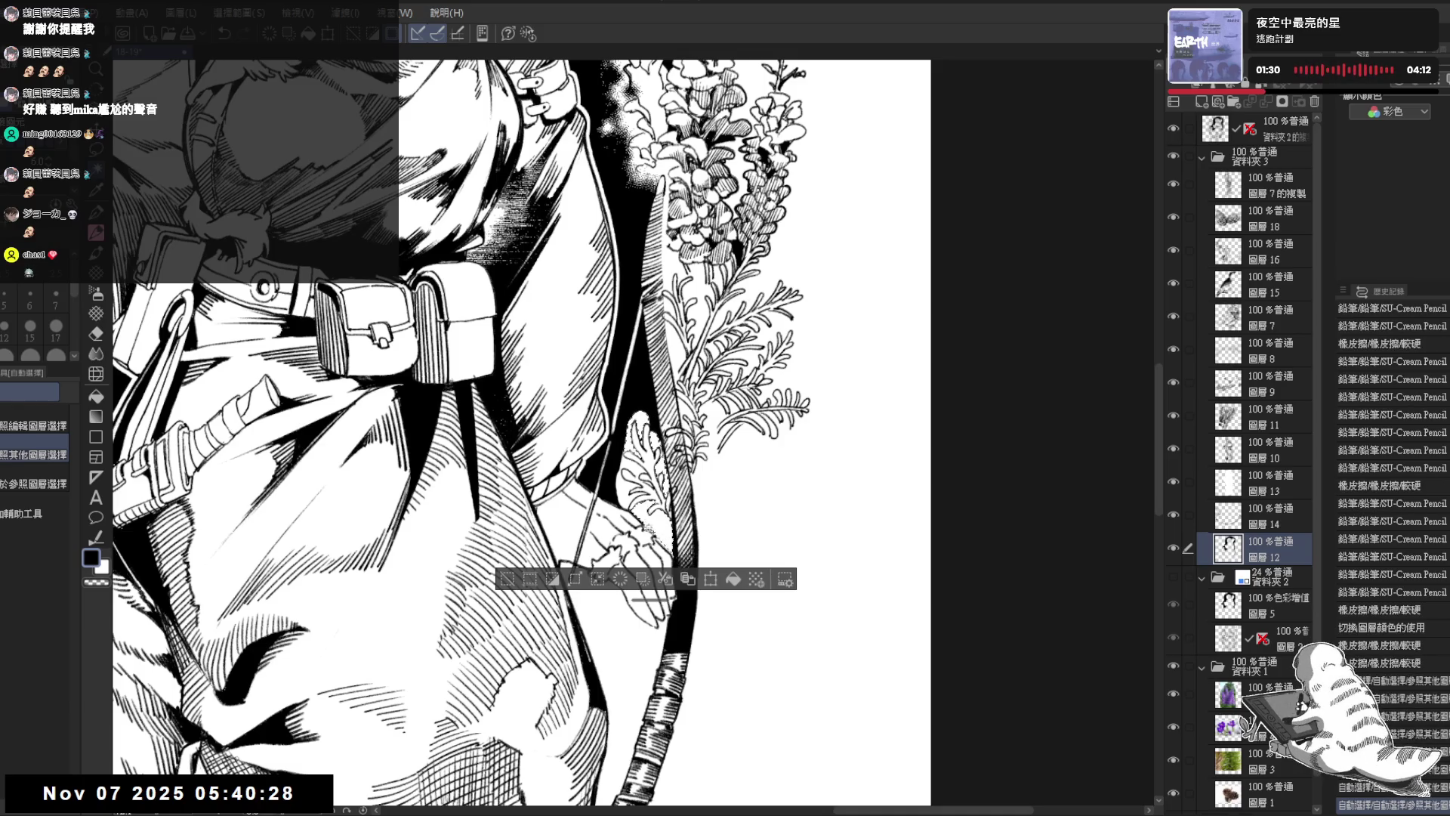
pyautogui.keyDown('shift'); pyautogui.click(650, 529); pyautogui.keyUp('shift')
pyautogui.keyDown('shift'); pyautogui.click(631, 480); pyautogui.keyUp('shift')
pyautogui.keyDown('shift'); pyautogui.click(635, 468); pyautogui.keyUp('shift')
pyautogui.keyDown('shift'); pyautogui.click(638, 487); pyautogui.keyUp('shift')
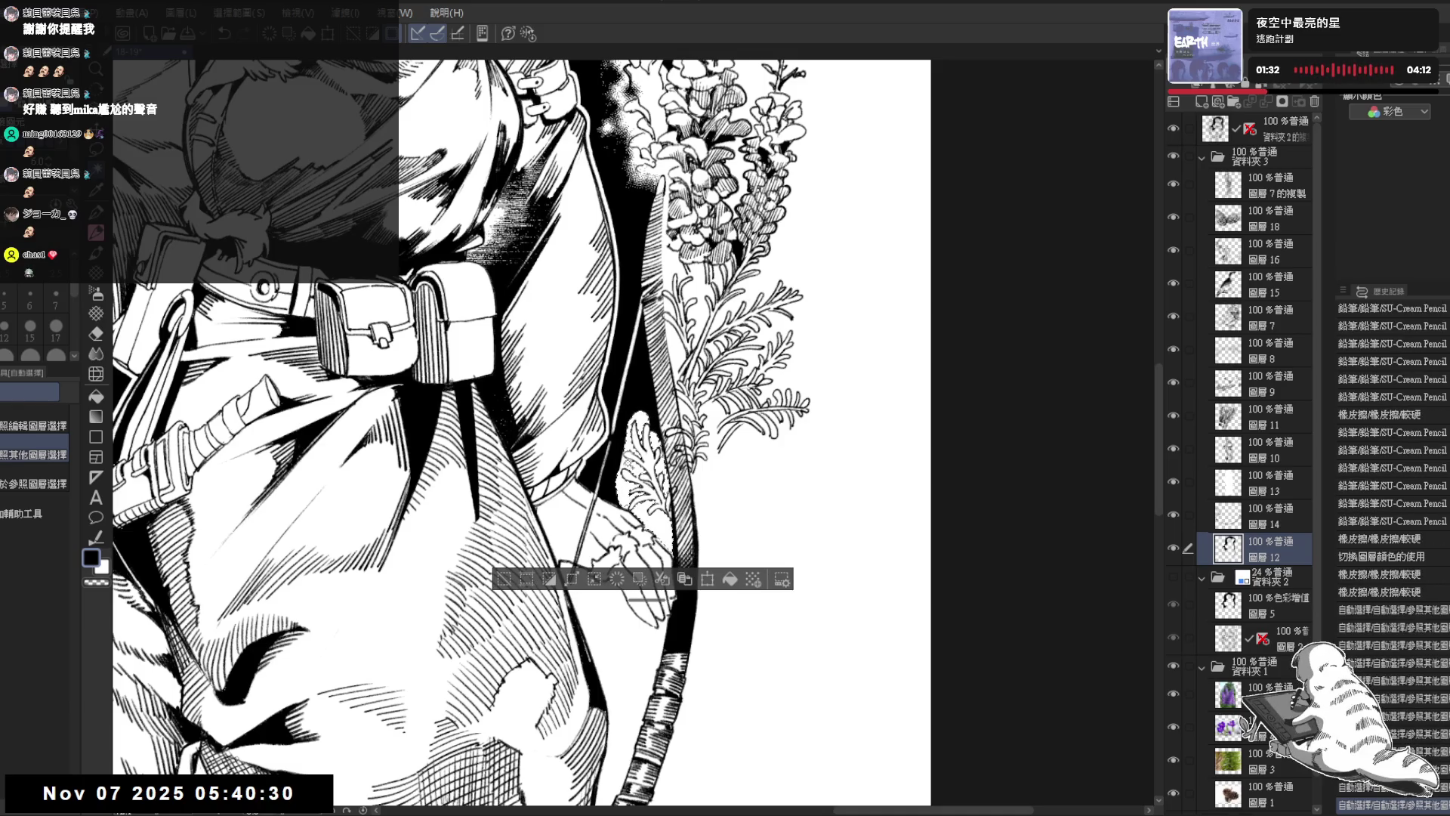
pyautogui.keyDown('shift'); pyautogui.click(634, 465); pyautogui.keyUp('shift')
pyautogui.keyDown('shift'); pyautogui.click(676, 488); pyautogui.keyUp('shift')
pyautogui.keyDown('shift'); pyautogui.click(664, 487); pyautogui.keyUp('shift')
pyautogui.keyDown('shift'); pyautogui.click(634, 430); pyautogui.keyUp('shift')
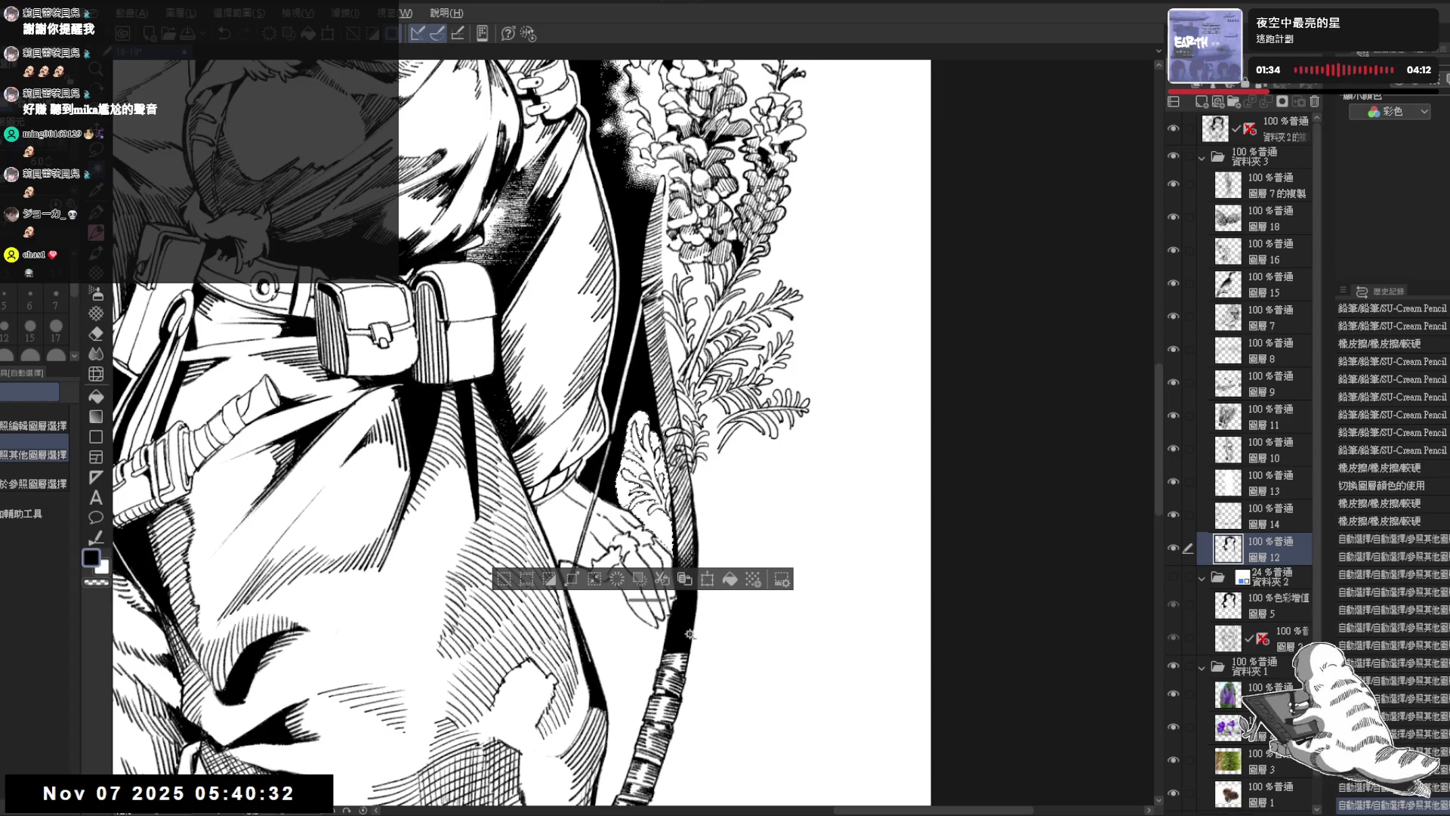
# Step: Fill the selection black, deselect, and ink a small stroke by the fern leaf
pyautogui.hotkey('alt', 'BackSpace')
pyautogui.hotkey('ctrl', 'd')
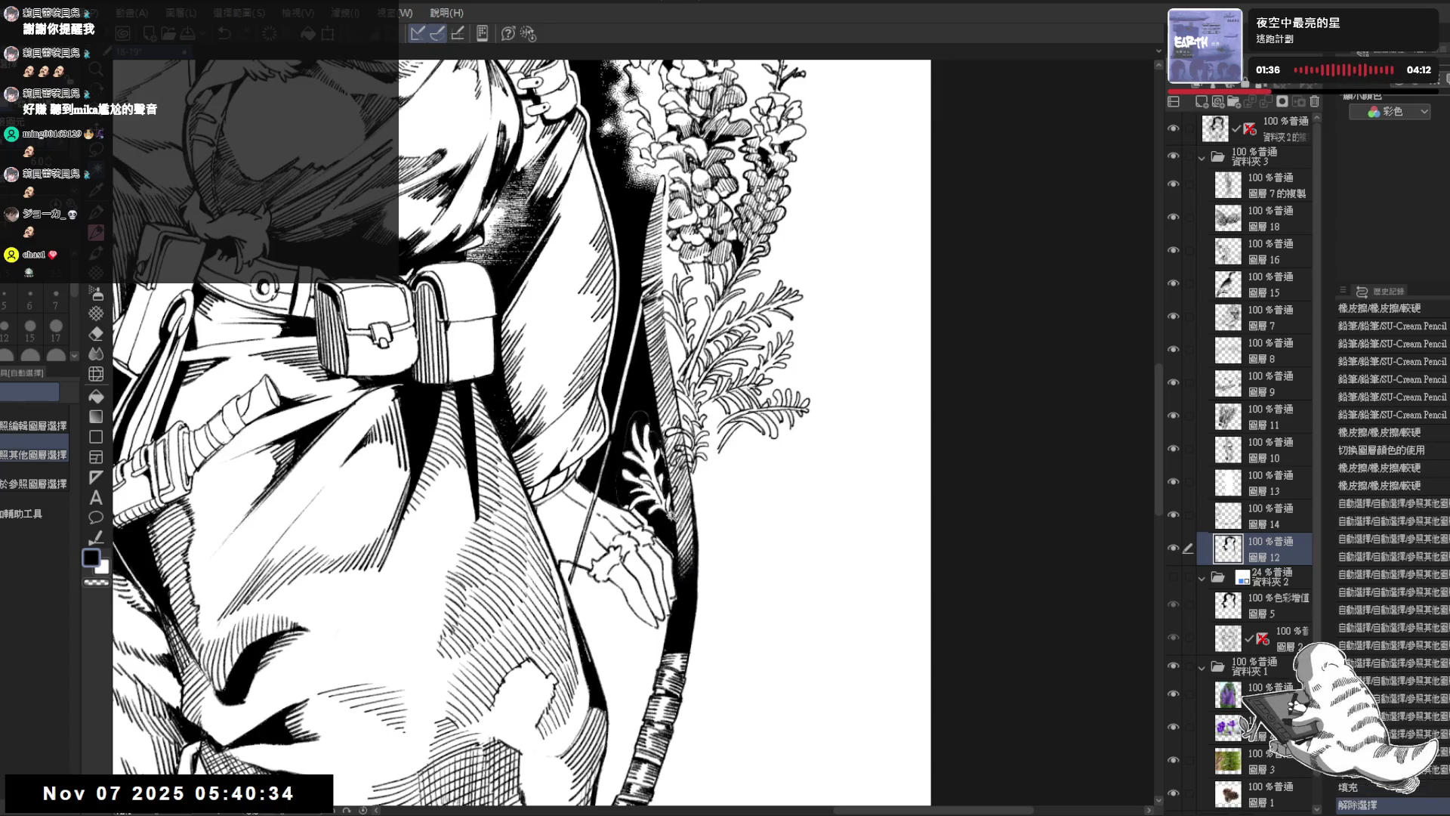
pyautogui.press('p')
pyautogui.moveTo(661, 458); pyautogui.dragTo(657, 490)
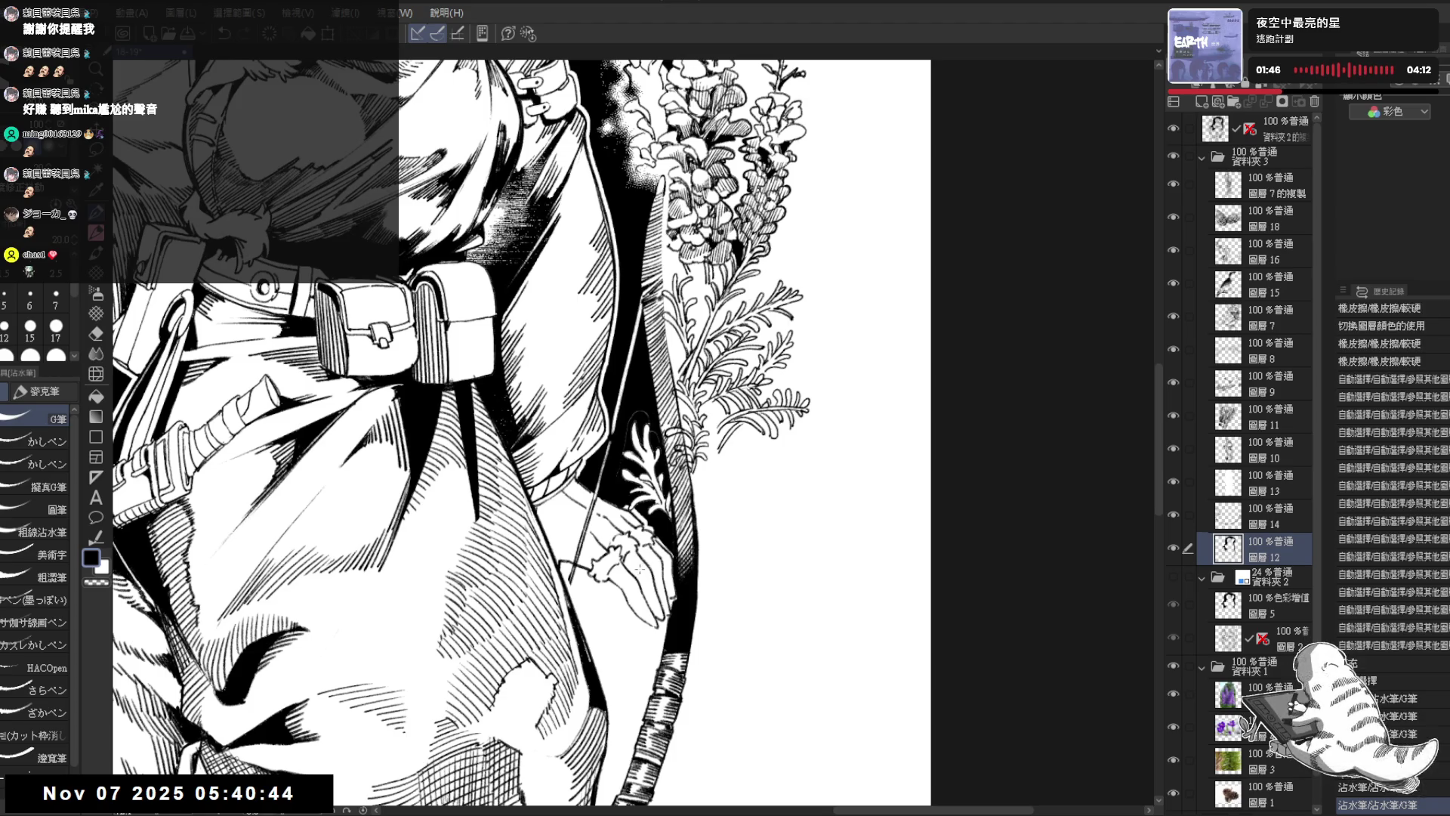
# Step: Erase small bits near the fern on 圖層13, then ink a stroke near the fern on 圖層12
pyautogui.hotkey('alt', ']')
pyautogui.hotkey('alt', ']')
pyautogui.press('e')
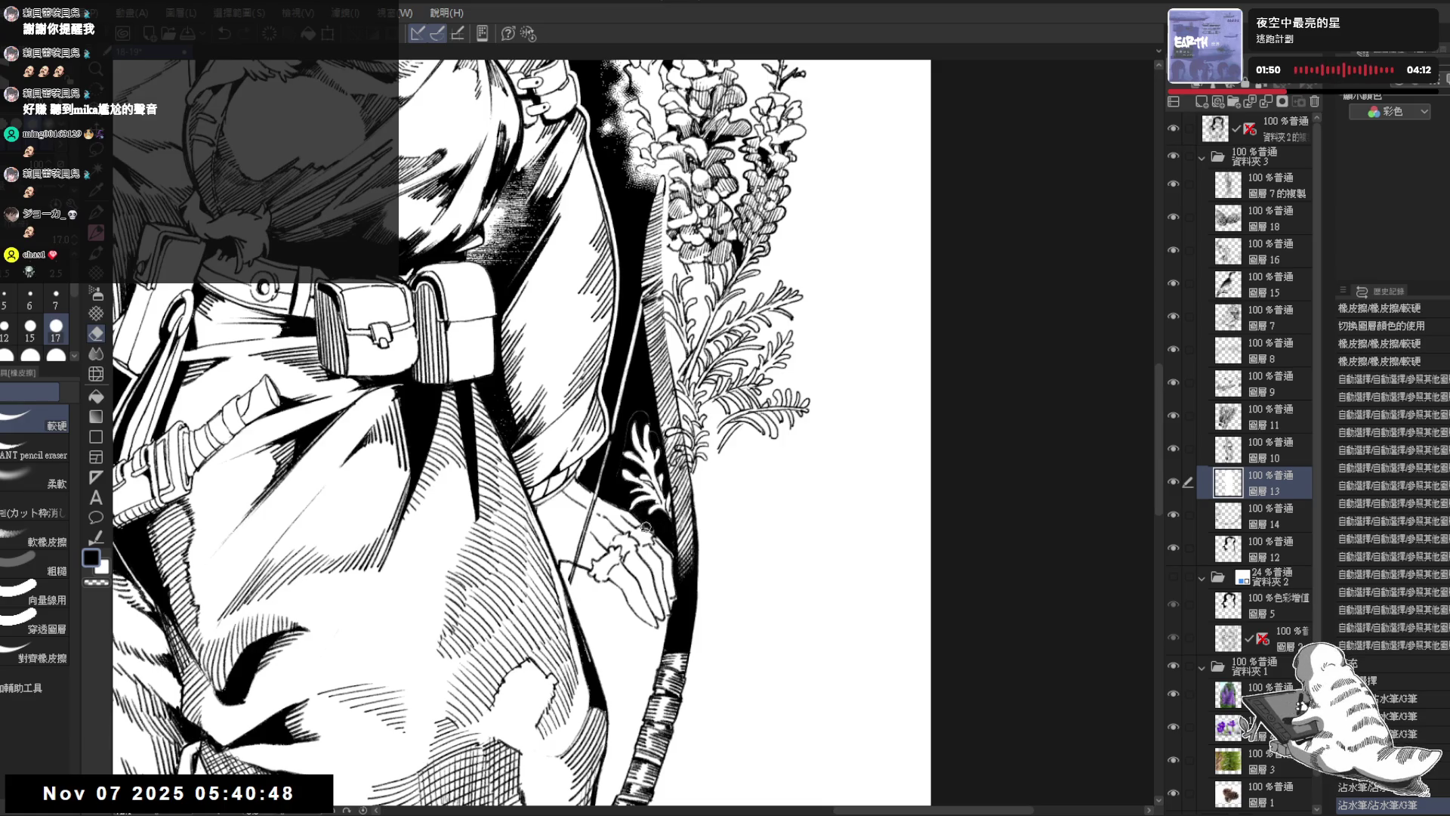
pyautogui.moveTo(668, 555)
pyautogui.mouseDown()
pyautogui.moveTo(631, 508)
pyautogui.moveTo(638, 428)
pyautogui.mouseUp()
pyautogui.press('p')
pyautogui.keyDown('ctrl'); pyautogui.keyDown('shift'); pyautogui.click(629, 425); pyautogui.keyUp('shift'); pyautogui.keyUp('ctrl')
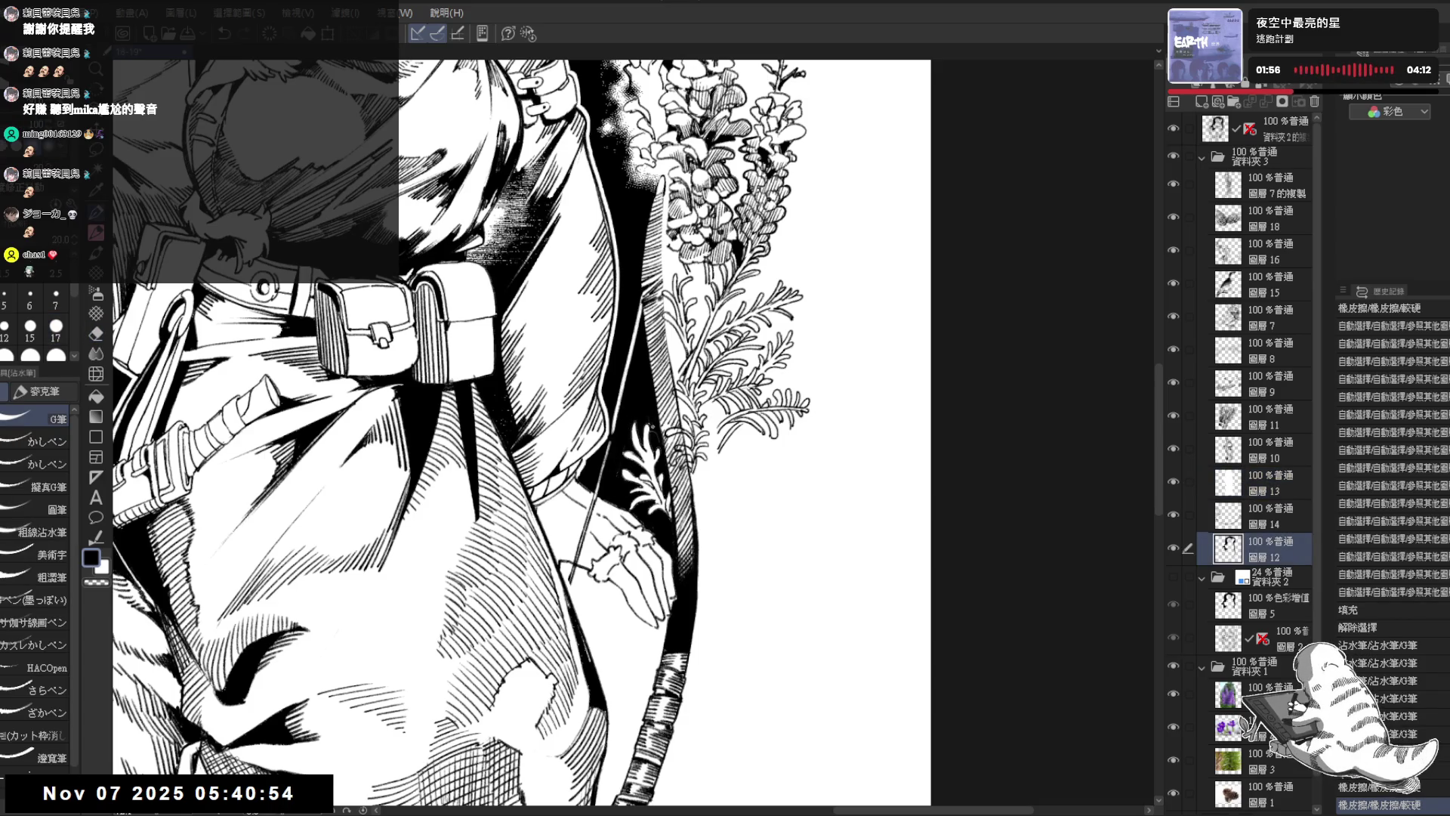
pyautogui.moveTo(658, 436); pyautogui.dragTo(642, 502)
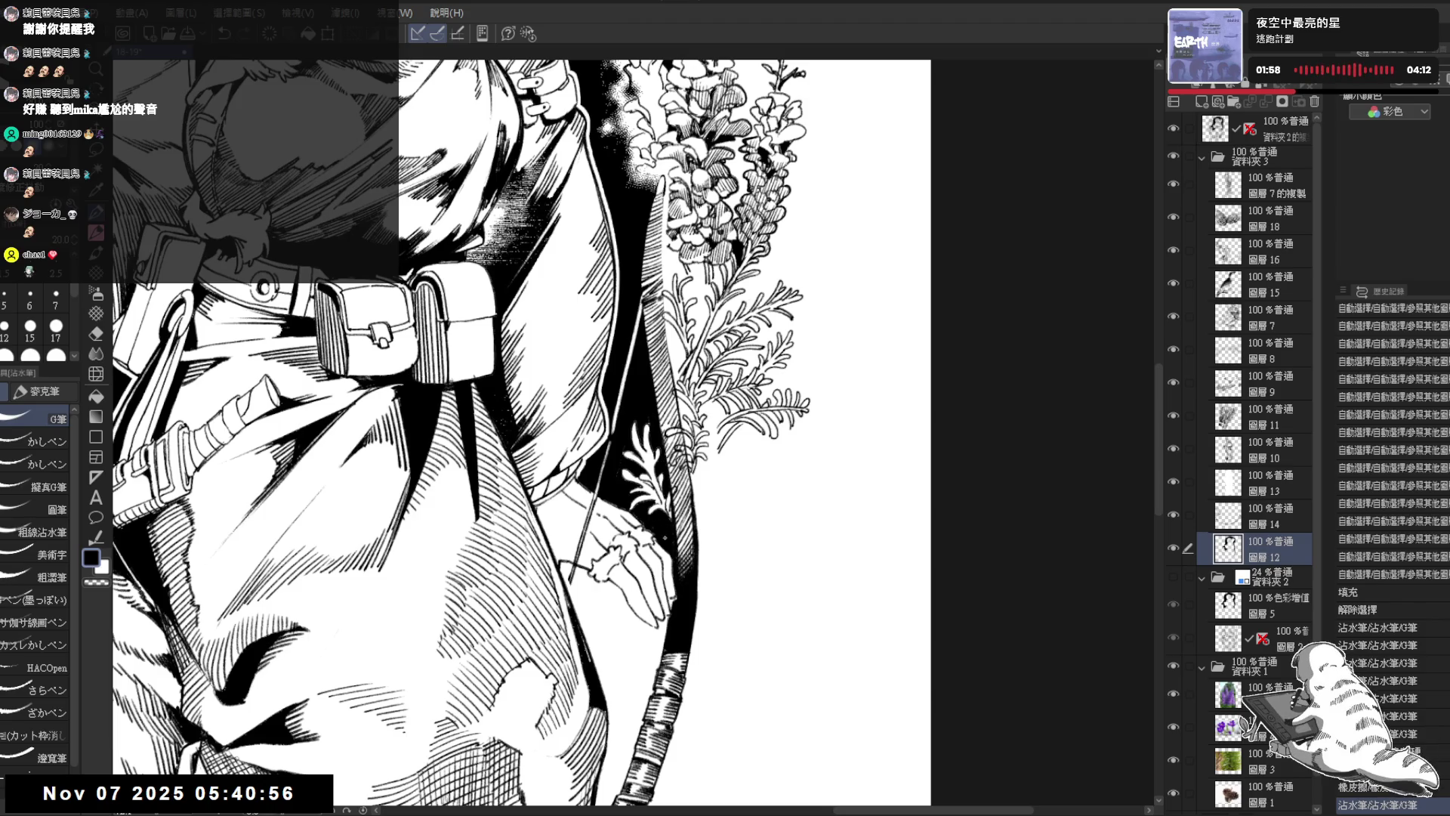
# Step: On 圖層7的複製, undo an over-erasure of the plant leaves and erase a smaller bit instead
pyautogui.press('e')
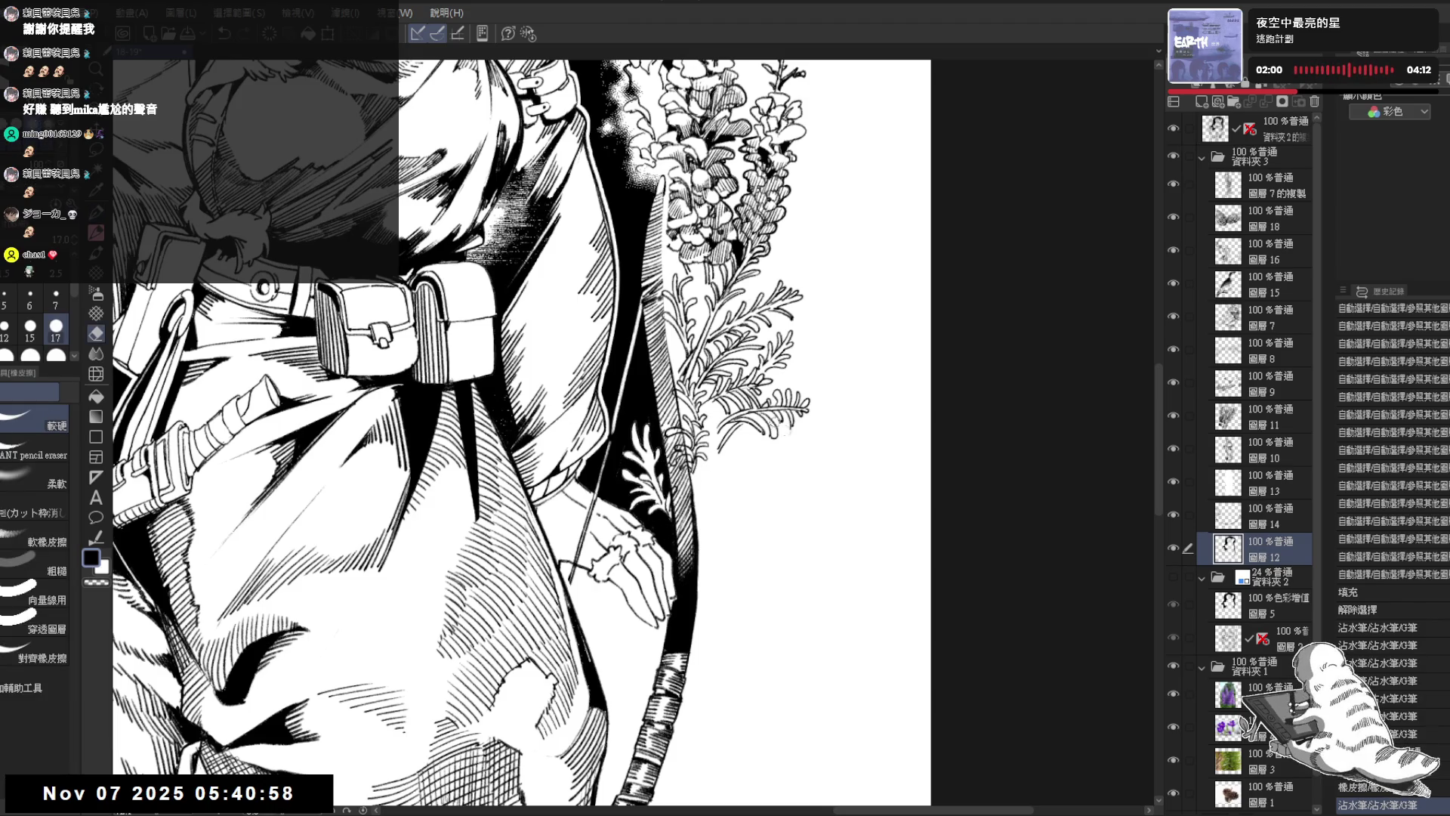
pyautogui.keyDown('ctrl'); pyautogui.keyDown('shift'); pyautogui.click(630, 442); pyautogui.keyUp('shift'); pyautogui.keyUp('ctrl')
pyautogui.moveTo(630, 442)
pyautogui.mouseDown()
pyautogui.moveTo(634, 416)
pyautogui.moveTo(665, 502)
pyautogui.moveTo(654, 510)
pyautogui.moveTo(626, 469)
pyautogui.moveTo(646, 517)
pyautogui.mouseUp()
pyautogui.hotkey('ctrl', 'z')
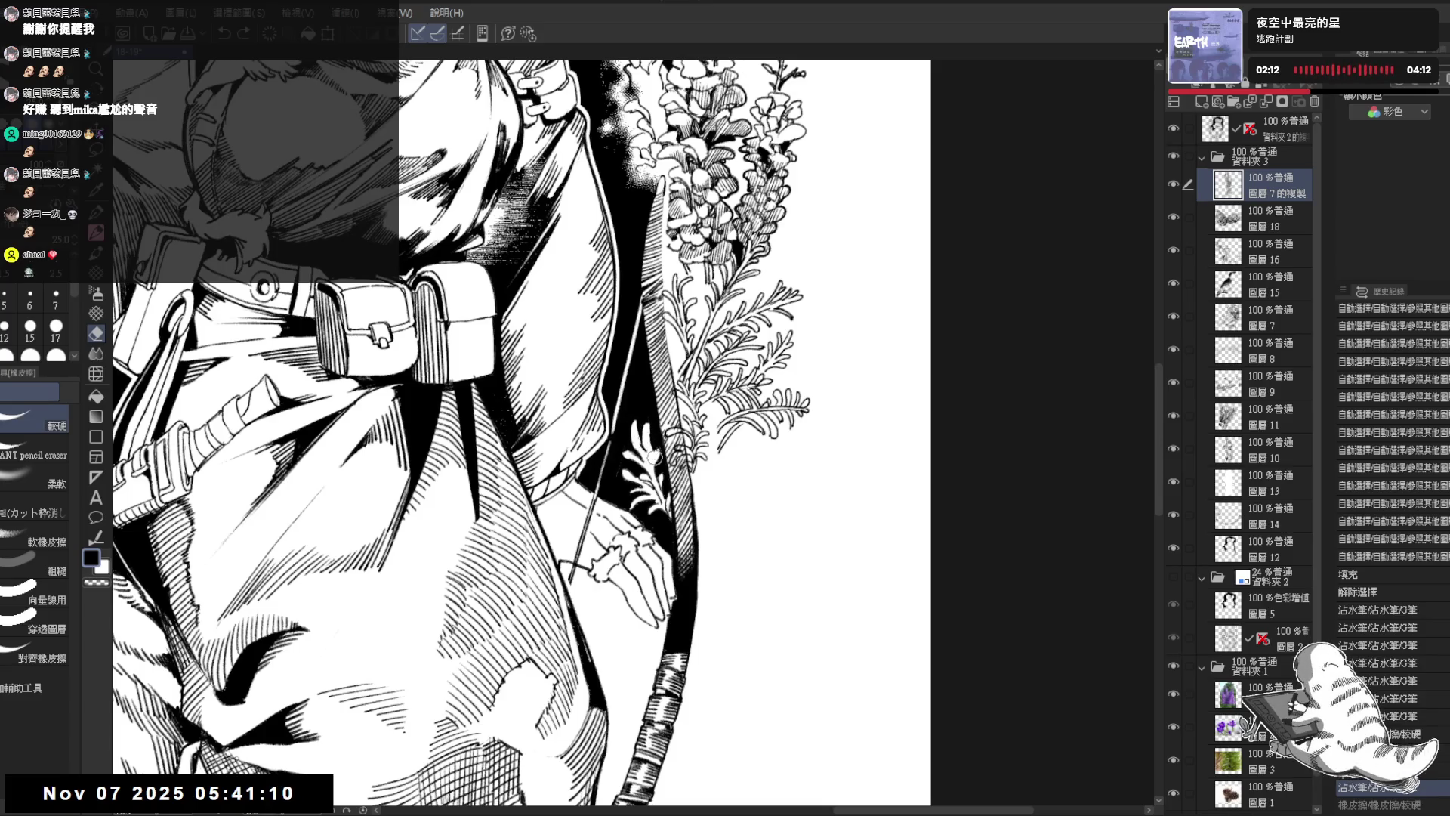
pyautogui.moveTo(651, 456); pyautogui.dragTo(643, 451)
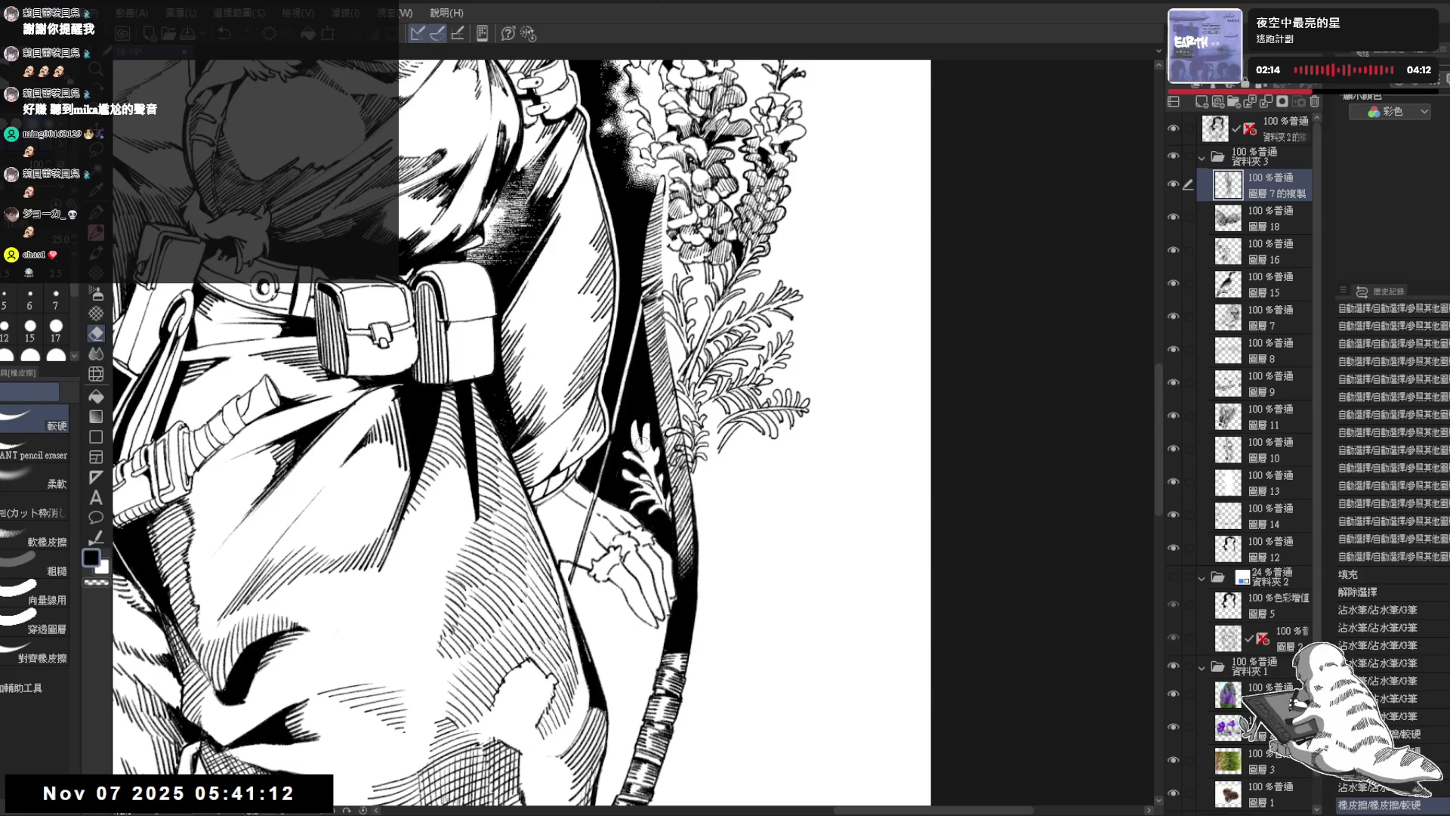
# Step: Add small pencil strokes to the leaves, then tilt the view about 16°
pyautogui.press('p')
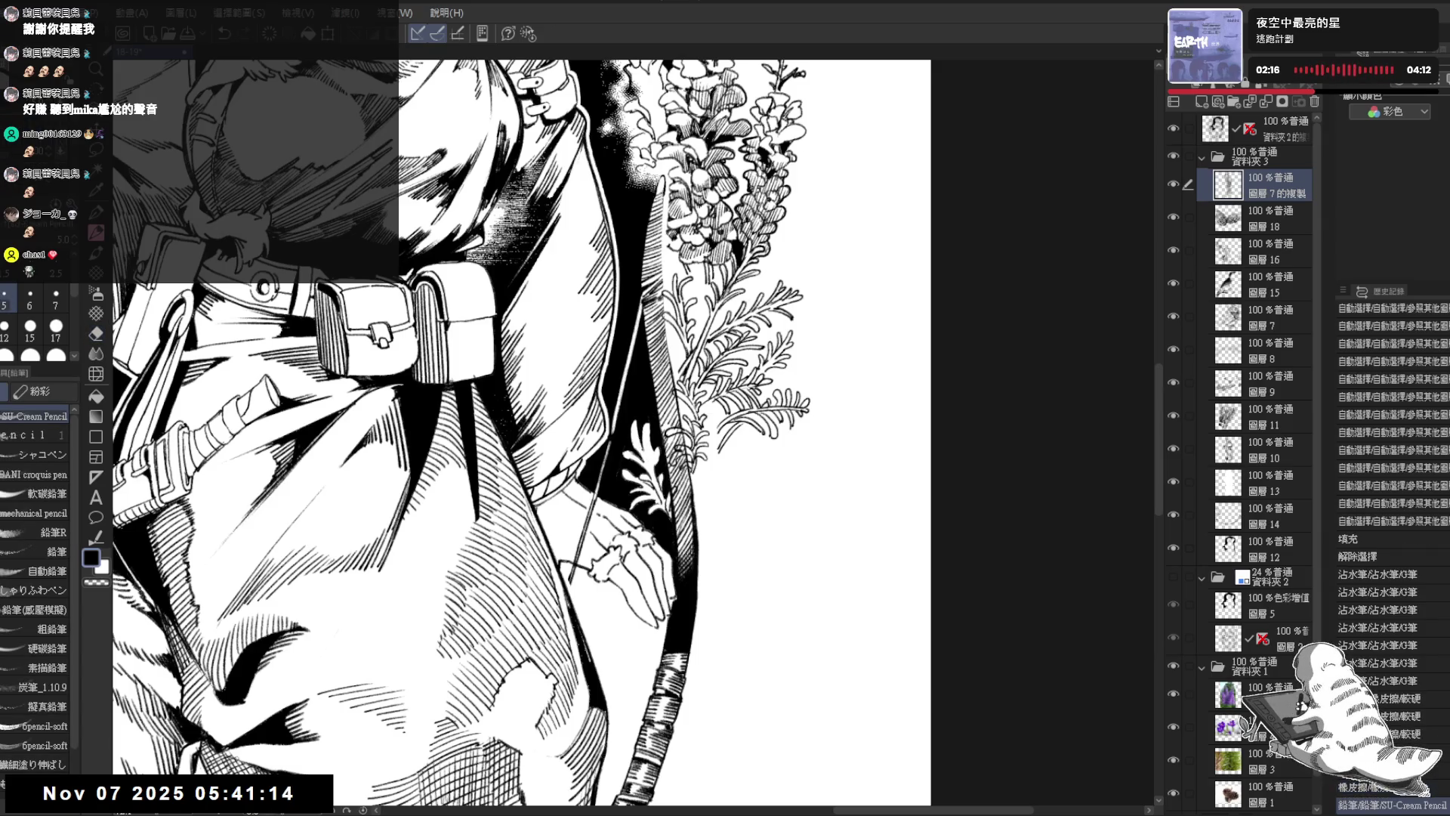
pyautogui.moveTo(642, 450); pyautogui.dragTo(630, 467)
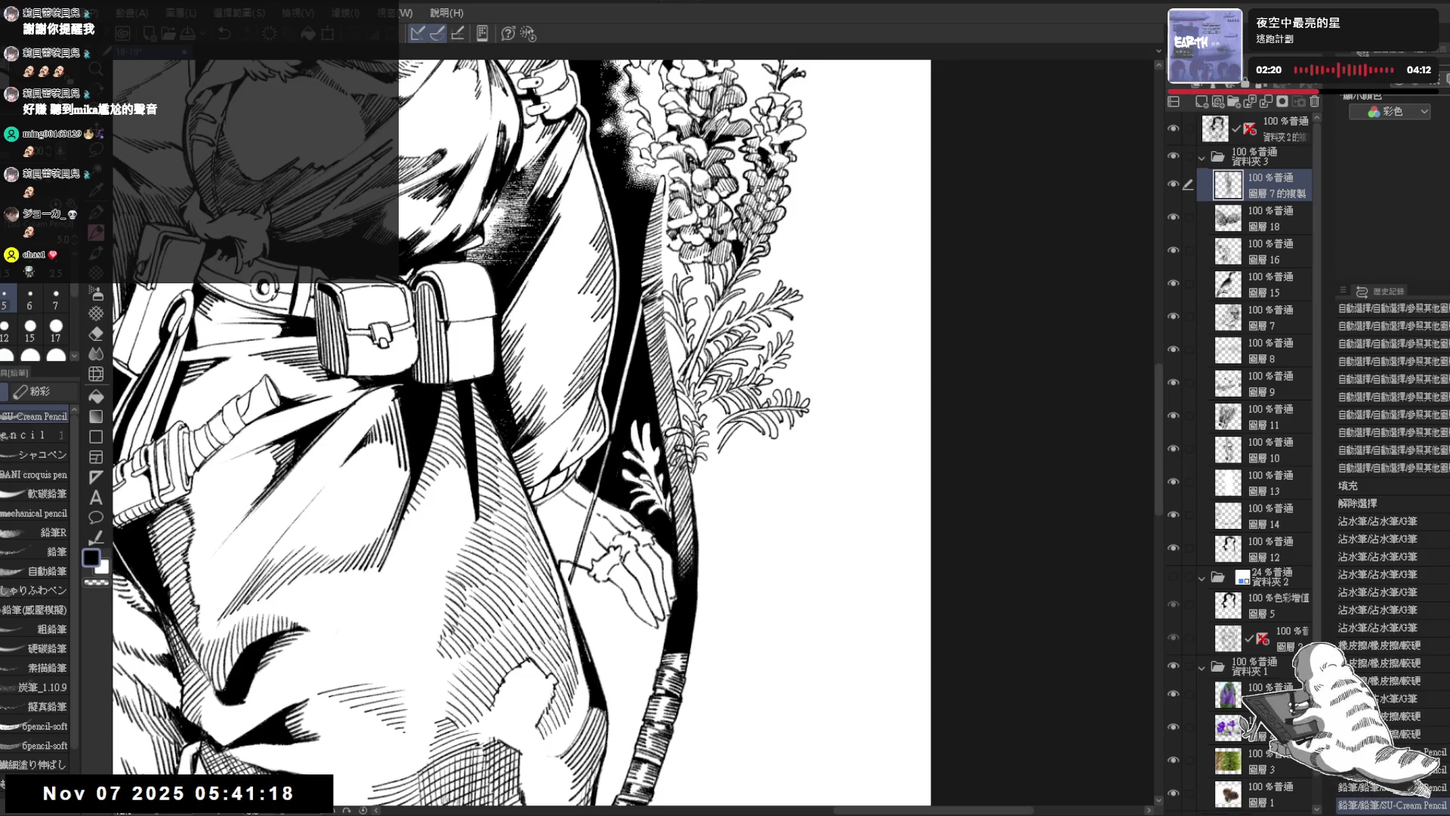
pyautogui.moveTo(673, 501)
pyautogui.mouseDown()
pyautogui.moveTo(666, 523)
pyautogui.moveTo(654, 512)
pyautogui.mouseUp()
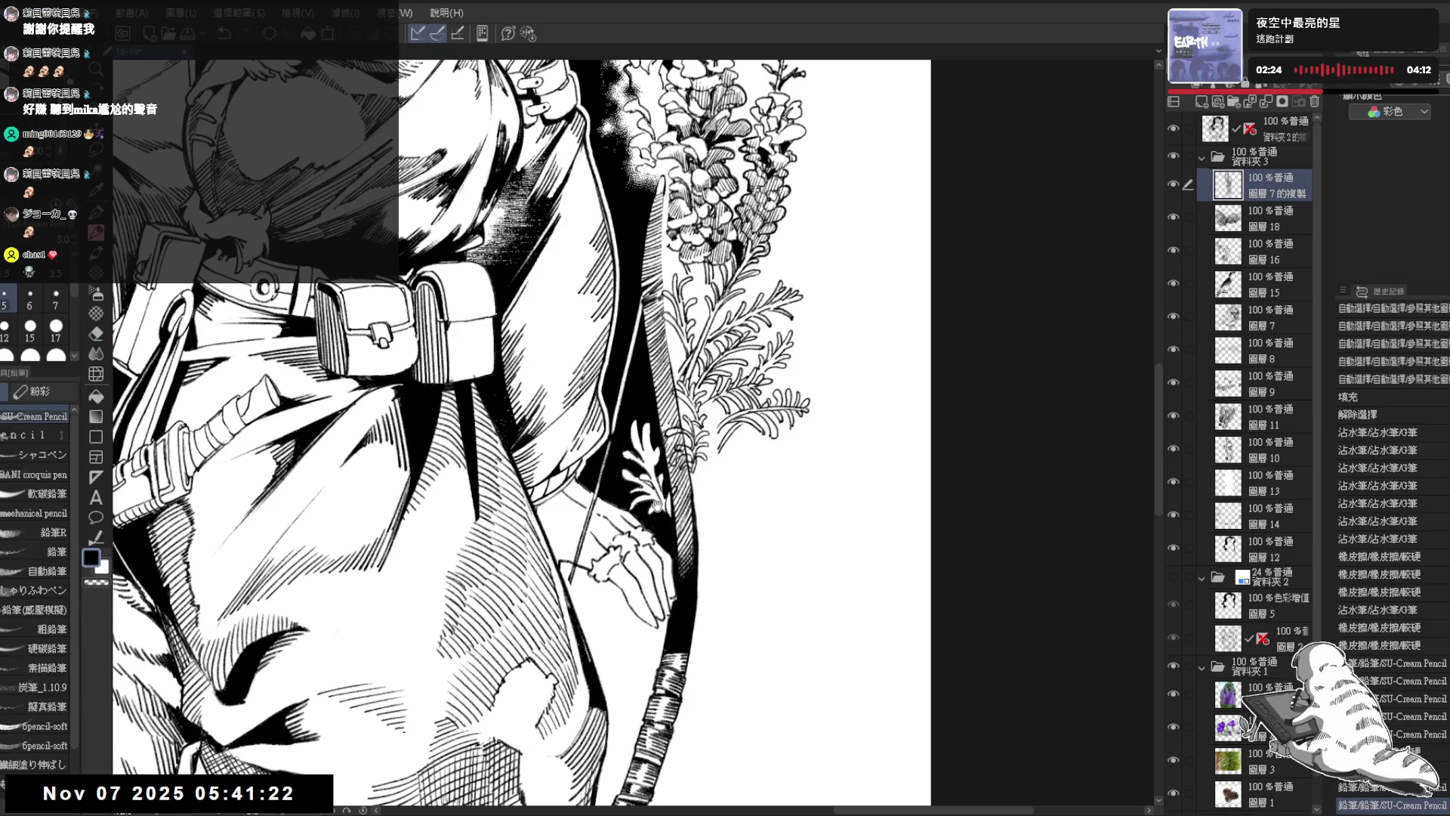
pyautogui.scroll(-2, 648, 497)
pyautogui.scroll(-2, 648, 497)
pyautogui.moveTo(528, 423); pyautogui.dragTo(558, 484)
pyautogui.scroll(2, 613, 560)
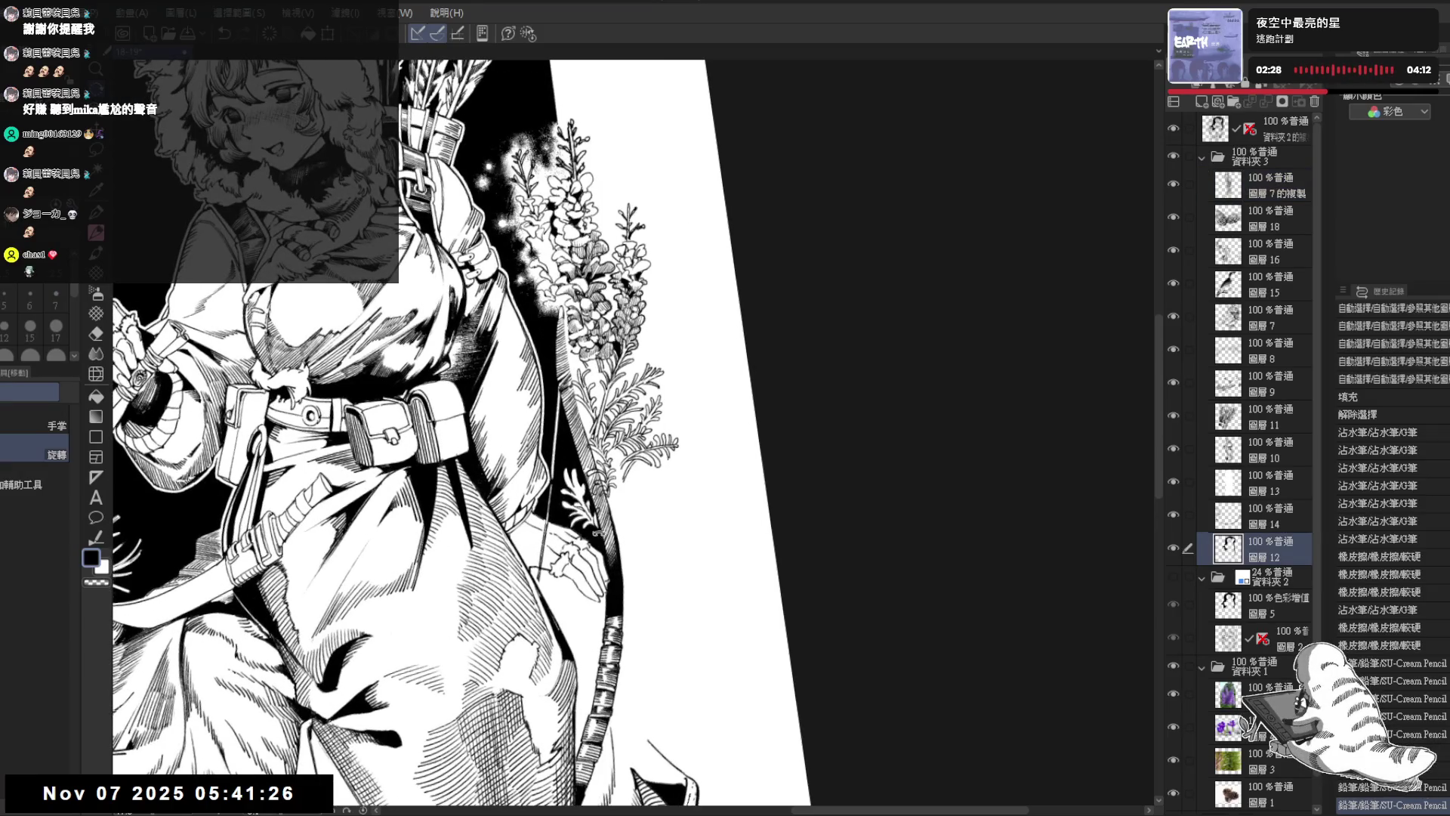
# Step: On 圖層12, set the eraser to size 30 and turn the view upright toward the flowers
pyautogui.keyDown('ctrl'); pyautogui.keyDown('shift'); pyautogui.click(611, 585); pyautogui.keyUp('shift'); pyautogui.keyUp('ctrl')
pyautogui.moveTo(587, 476); pyautogui.dragTo(715, 511)
pyautogui.press('e')
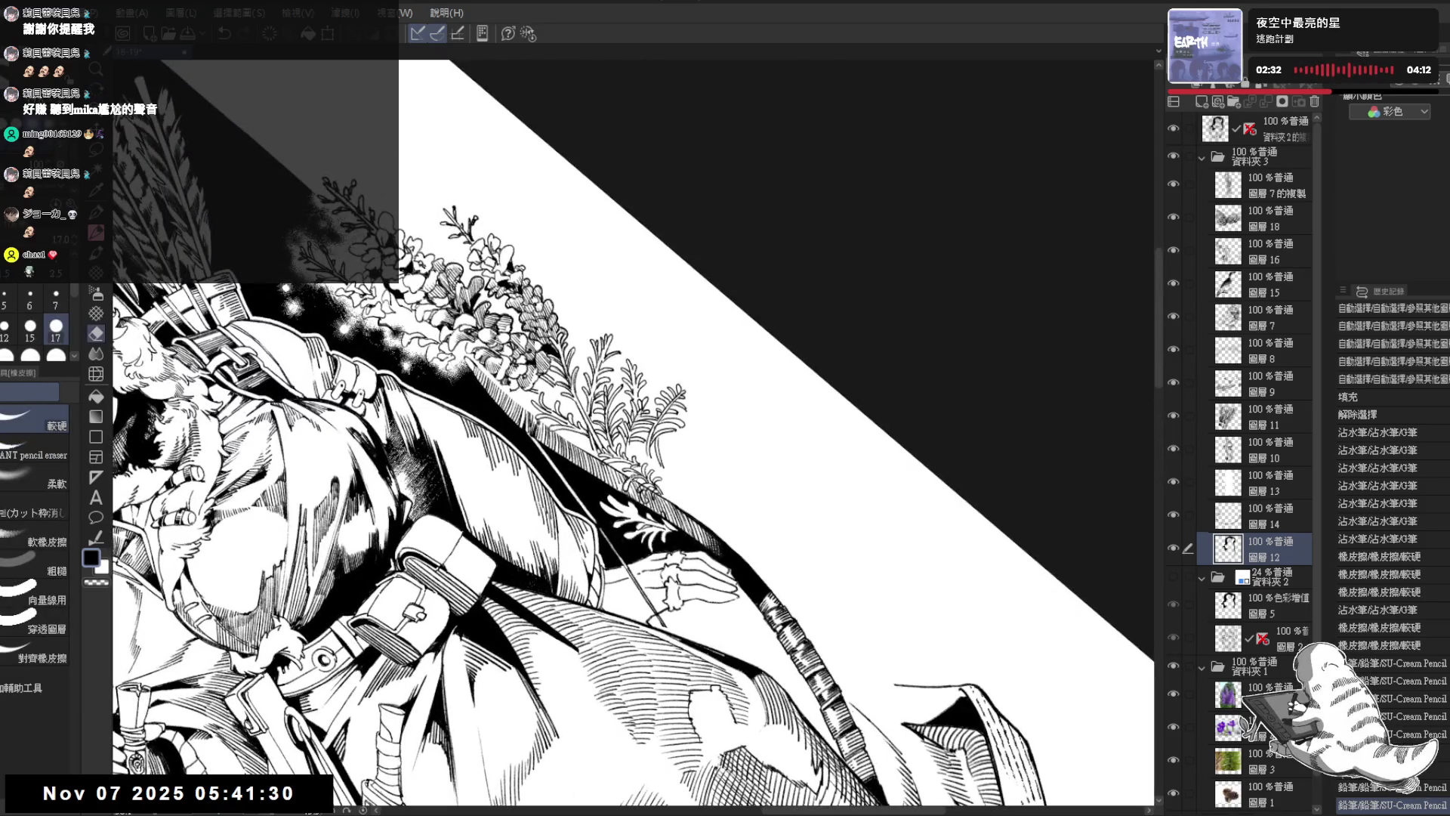
pyautogui.press(']')
pyautogui.press(']')
pyautogui.press(']')
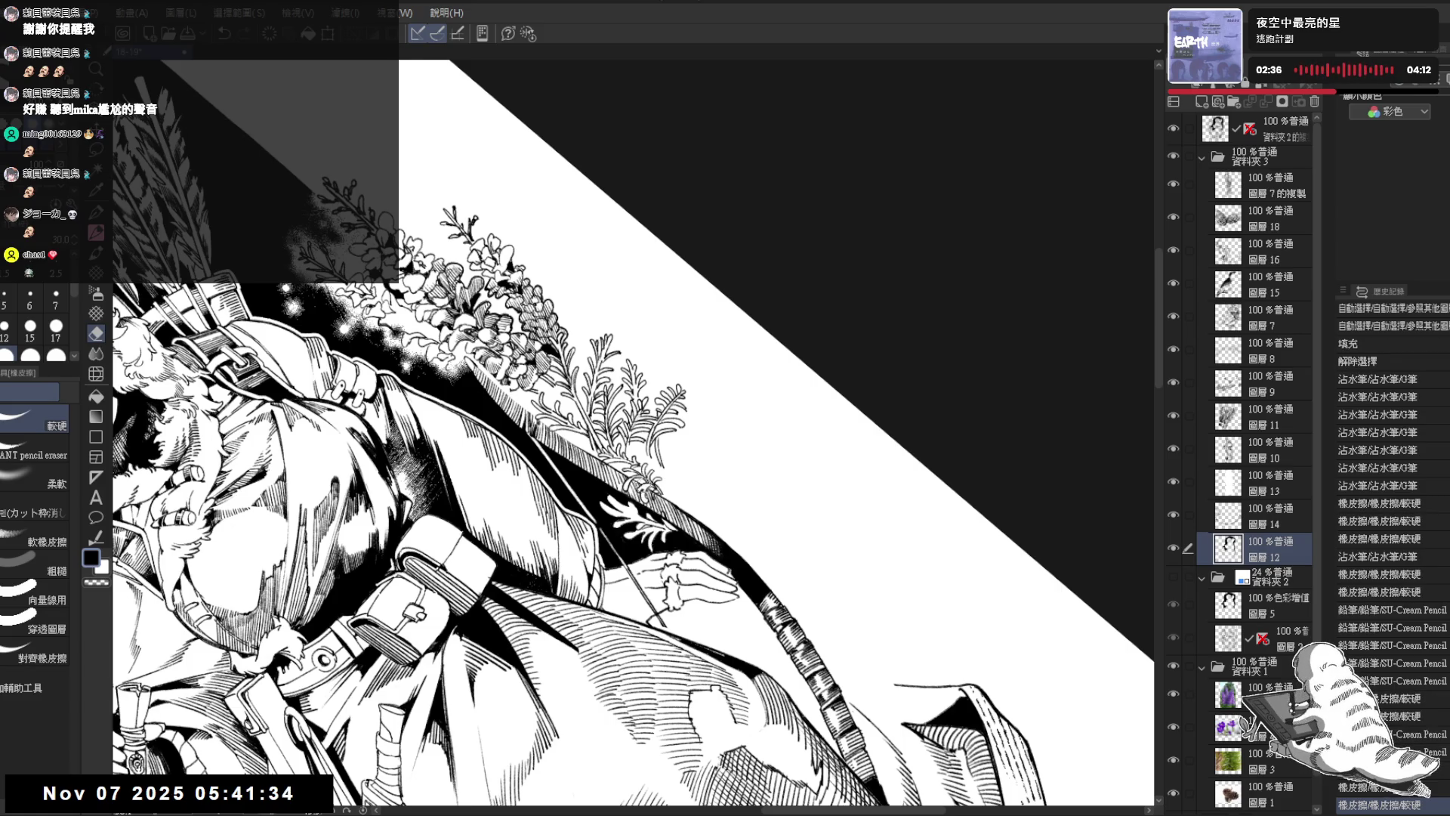
pyautogui.press('r')
pyautogui.moveTo(653, 498)
pyautogui.mouseDown()
pyautogui.moveTo(597, 492)
pyautogui.moveTo(631, 504)
pyautogui.mouseUp()
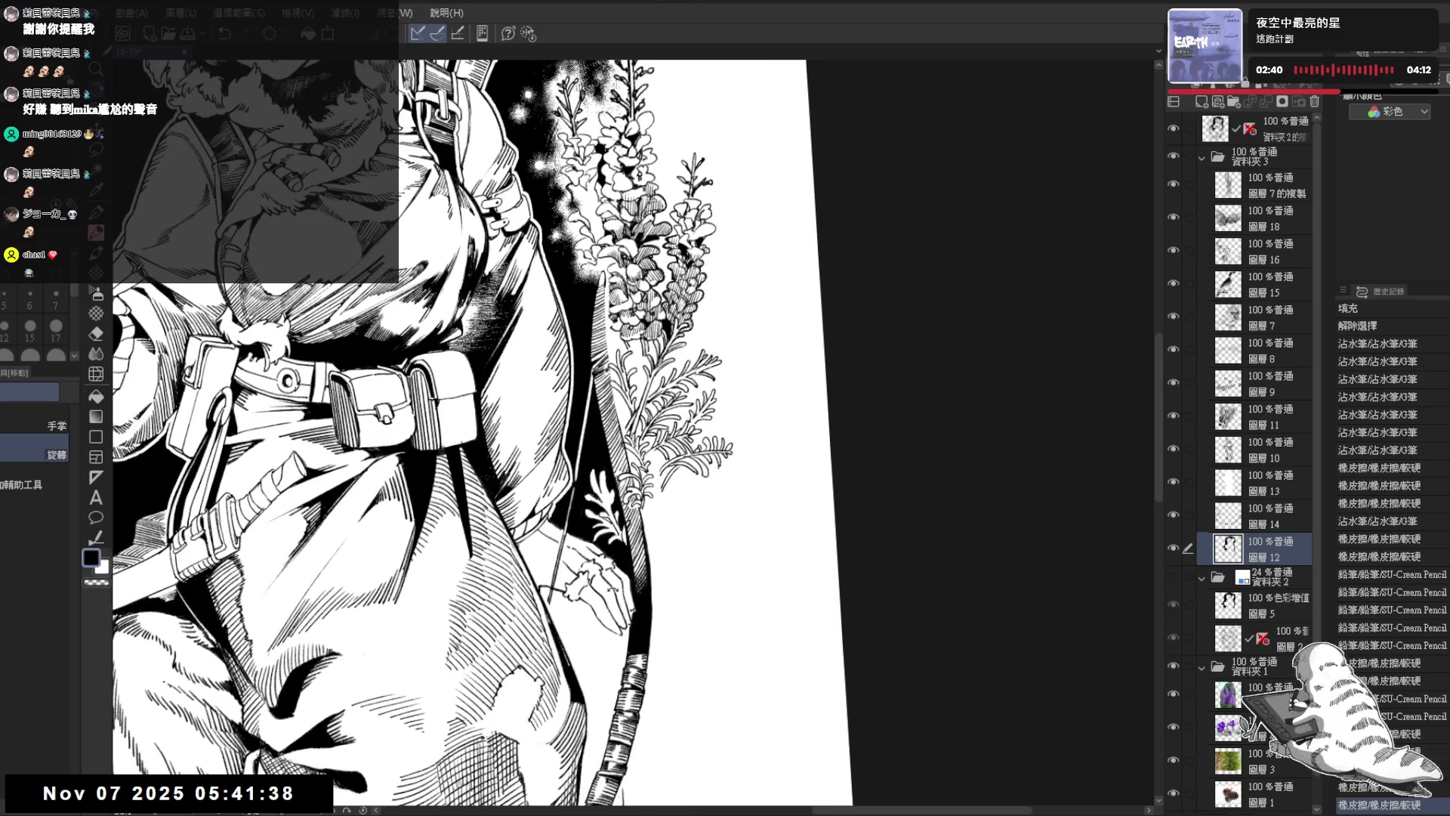
pyautogui.moveTo(616, 363); pyautogui.dragTo(620, 385)
# Step: Add pencil strokes and erase small bits of the flower linework
pyautogui.press('p')
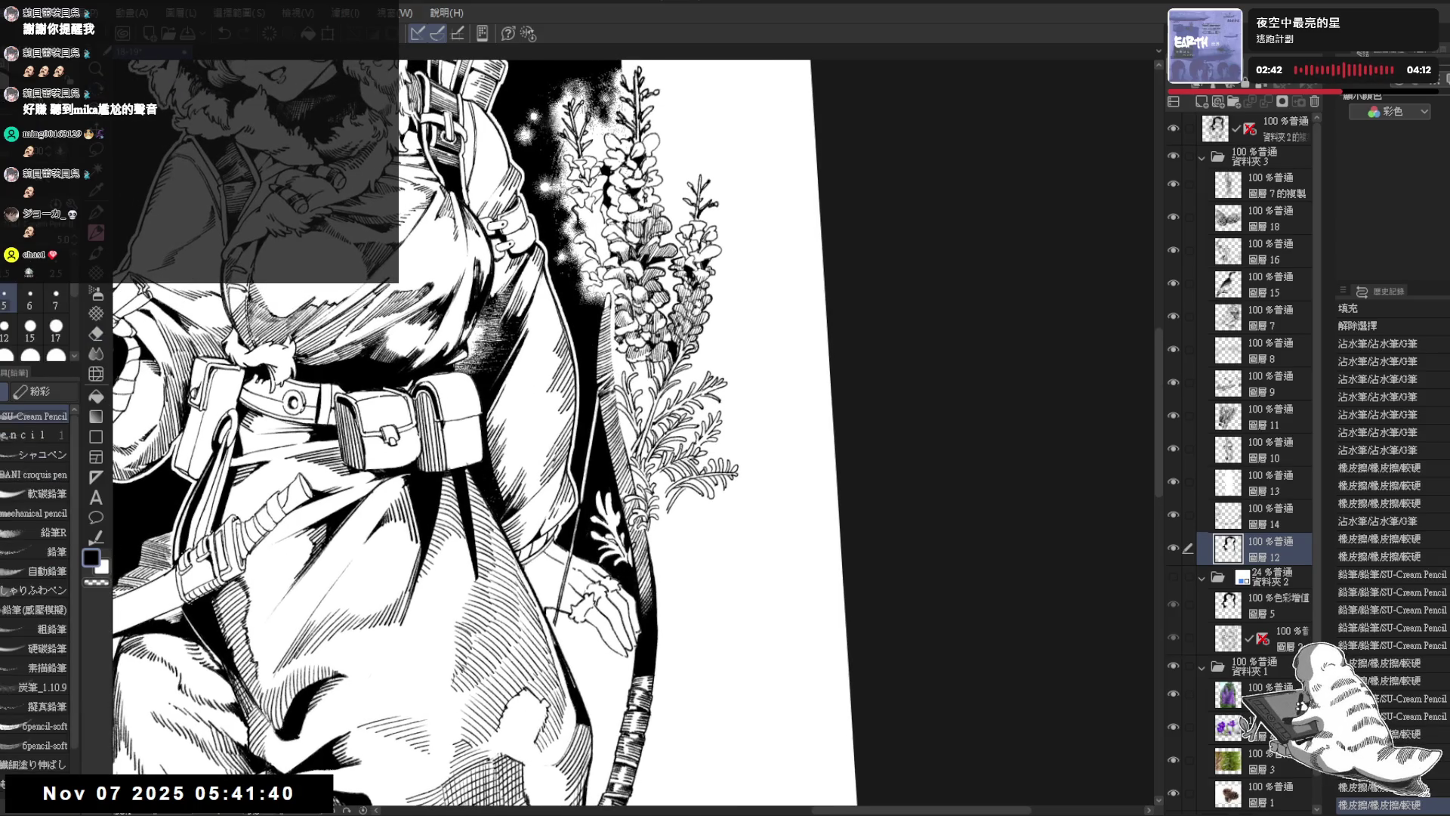
pyautogui.moveTo(303, 189); pyautogui.dragTo(318, 198)
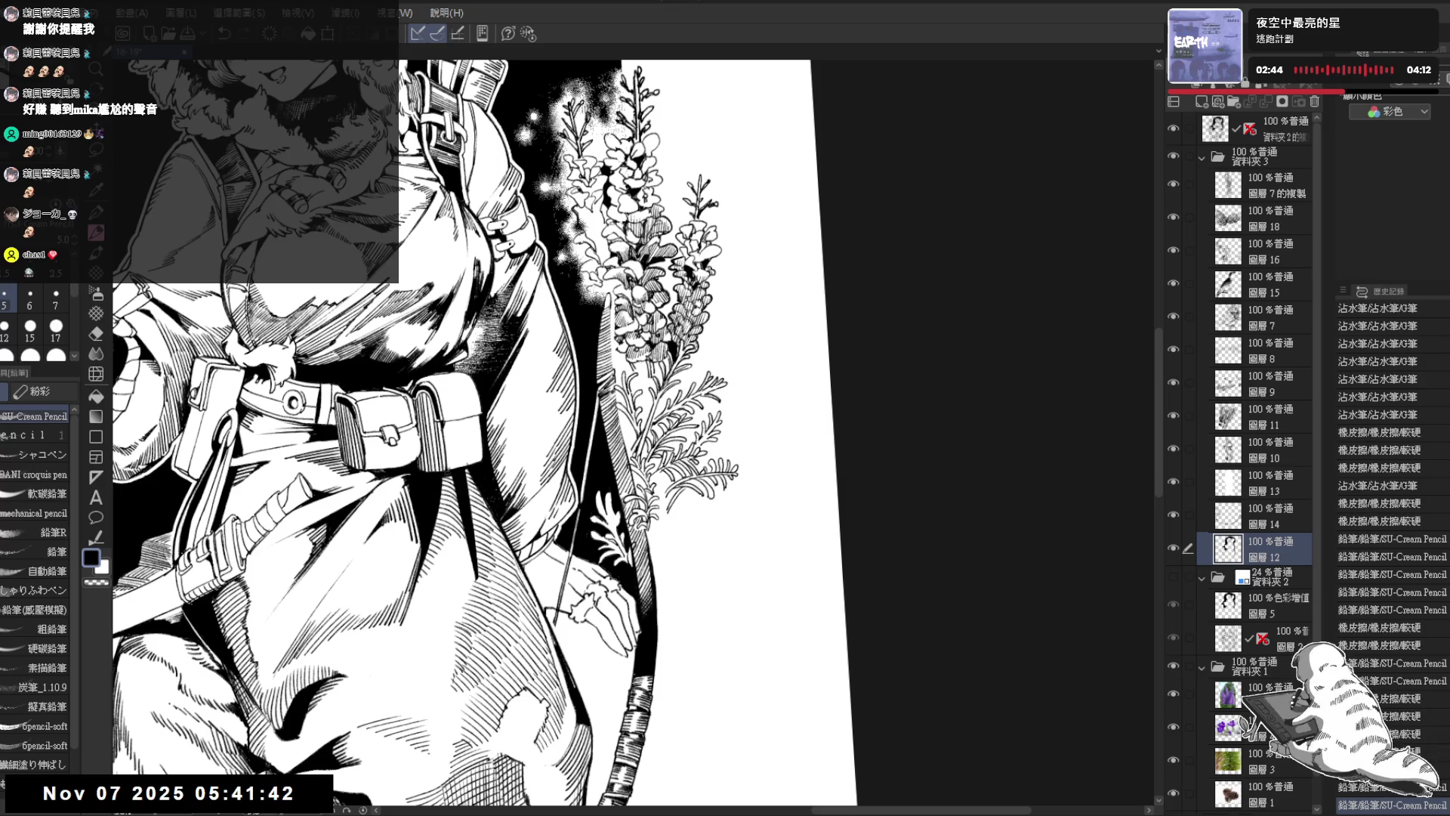
pyautogui.press('e')
pyautogui.press('-')
pyautogui.press('-')
pyautogui.press('-')
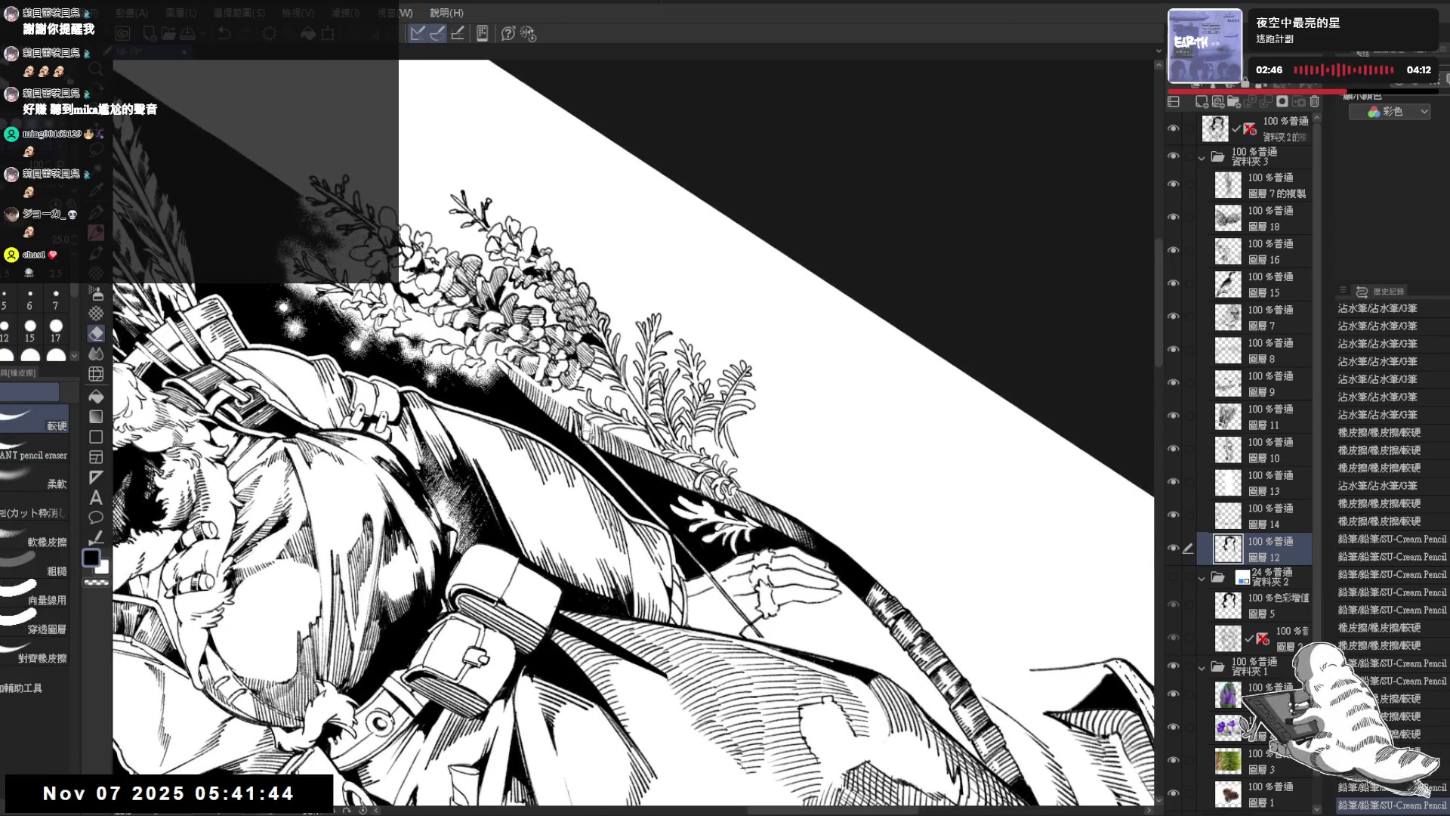
pyautogui.moveTo(582, 424)
pyautogui.mouseDown()
pyautogui.moveTo(592, 444)
pyautogui.moveTo(577, 414)
pyautogui.moveTo(580, 426)
pyautogui.mouseUp()
pyautogui.press('p')
pyautogui.press('e')
pyautogui.press('p')
pyautogui.moveTo(578, 421); pyautogui.dragTo(604, 464)
# Step: With the view reset upright, refine the flower linework with small pencil strokes
pyautogui.hotkey('ctrl', '0')
pyautogui.press('e')
pyautogui.press('p')
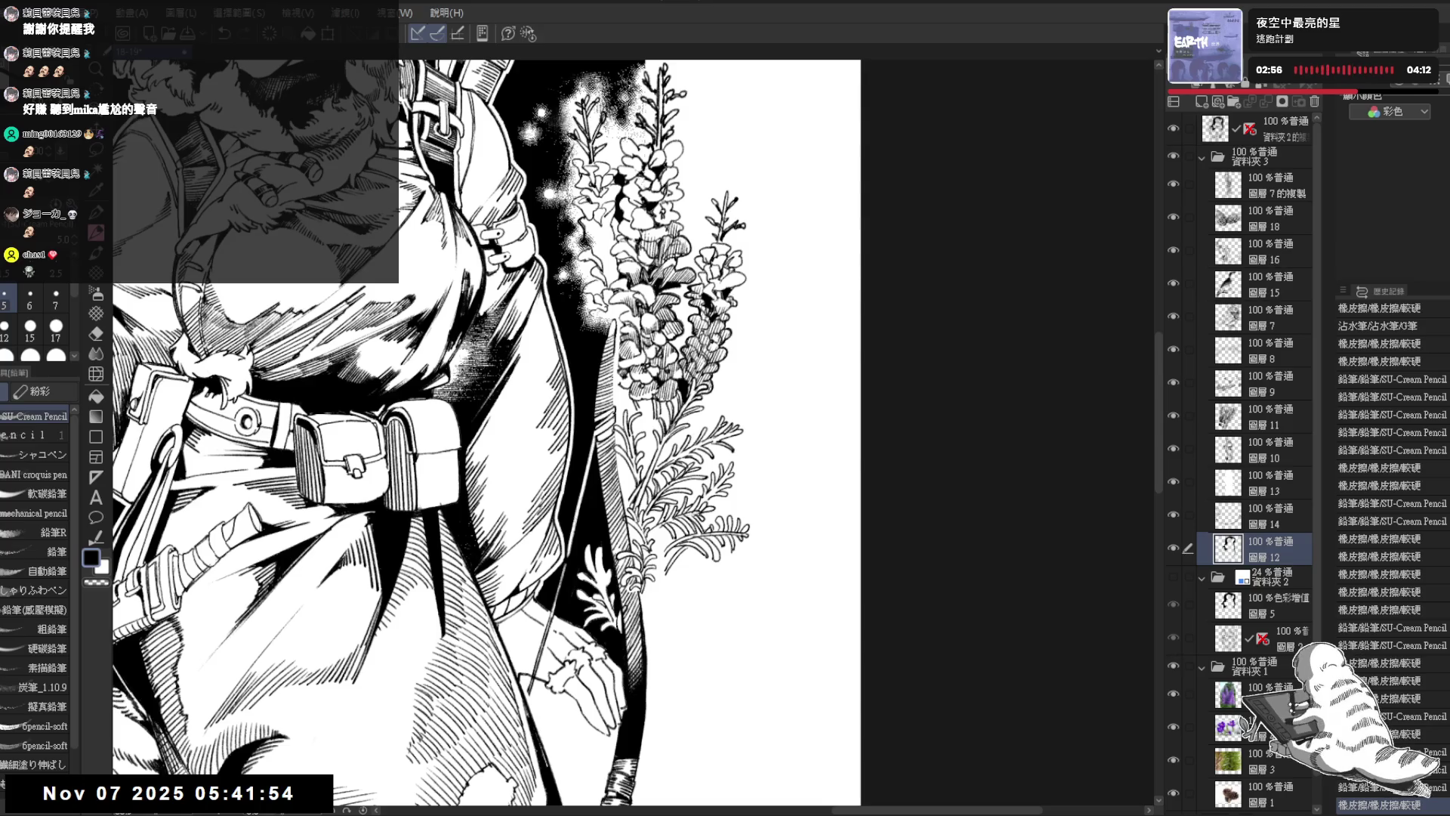
pyautogui.moveTo(616, 341); pyautogui.dragTo(621, 355)
pyautogui.moveTo(618, 453); pyautogui.dragTo(620, 466)
pyautogui.press('e')
pyautogui.press('p')
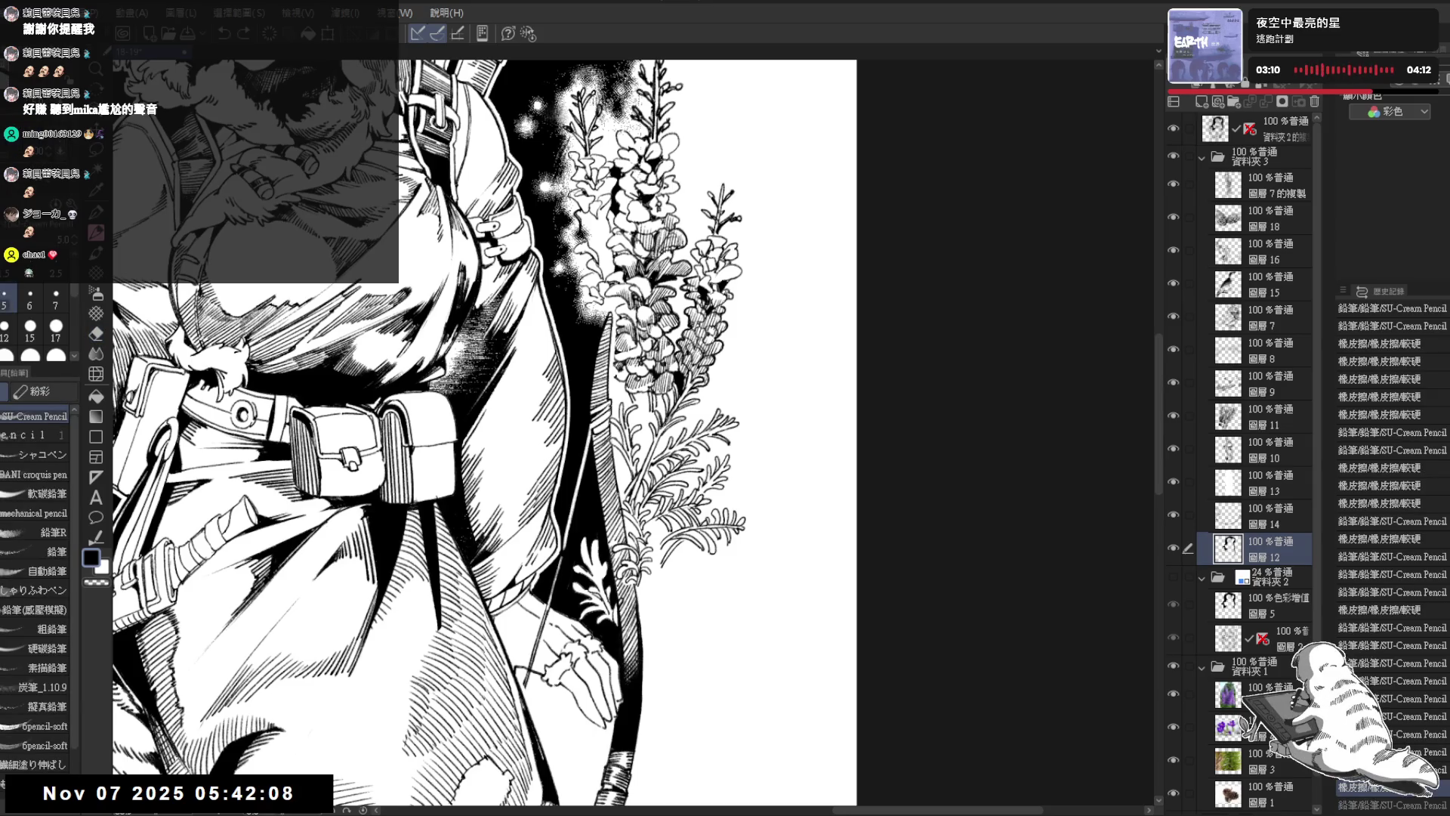
# Step: Touch up the coat linework with the pencil down to the lower coat
pyautogui.moveTo(631, 533); pyautogui.dragTo(623, 495)
pyautogui.press('e')
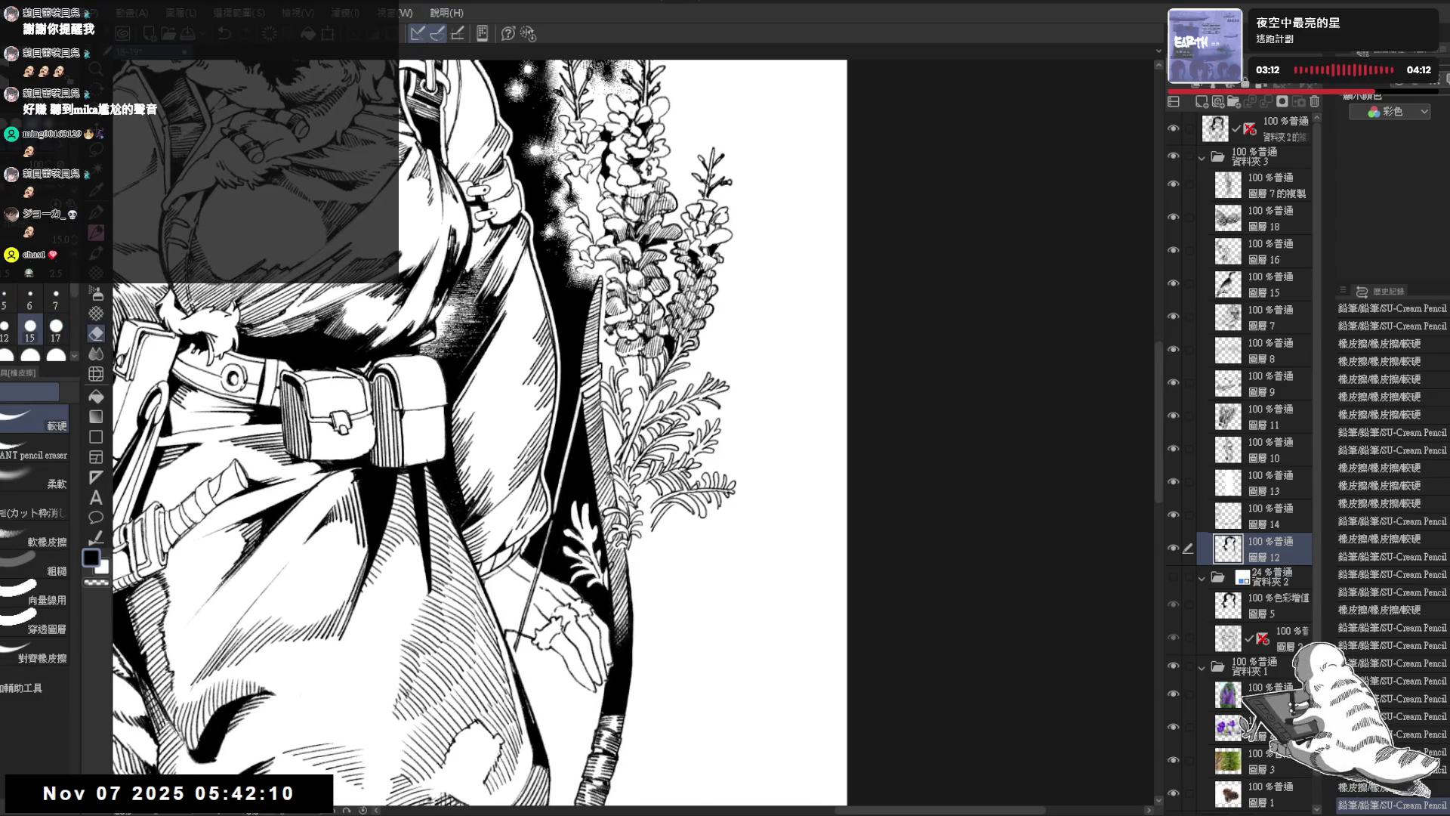
pyautogui.press('p')
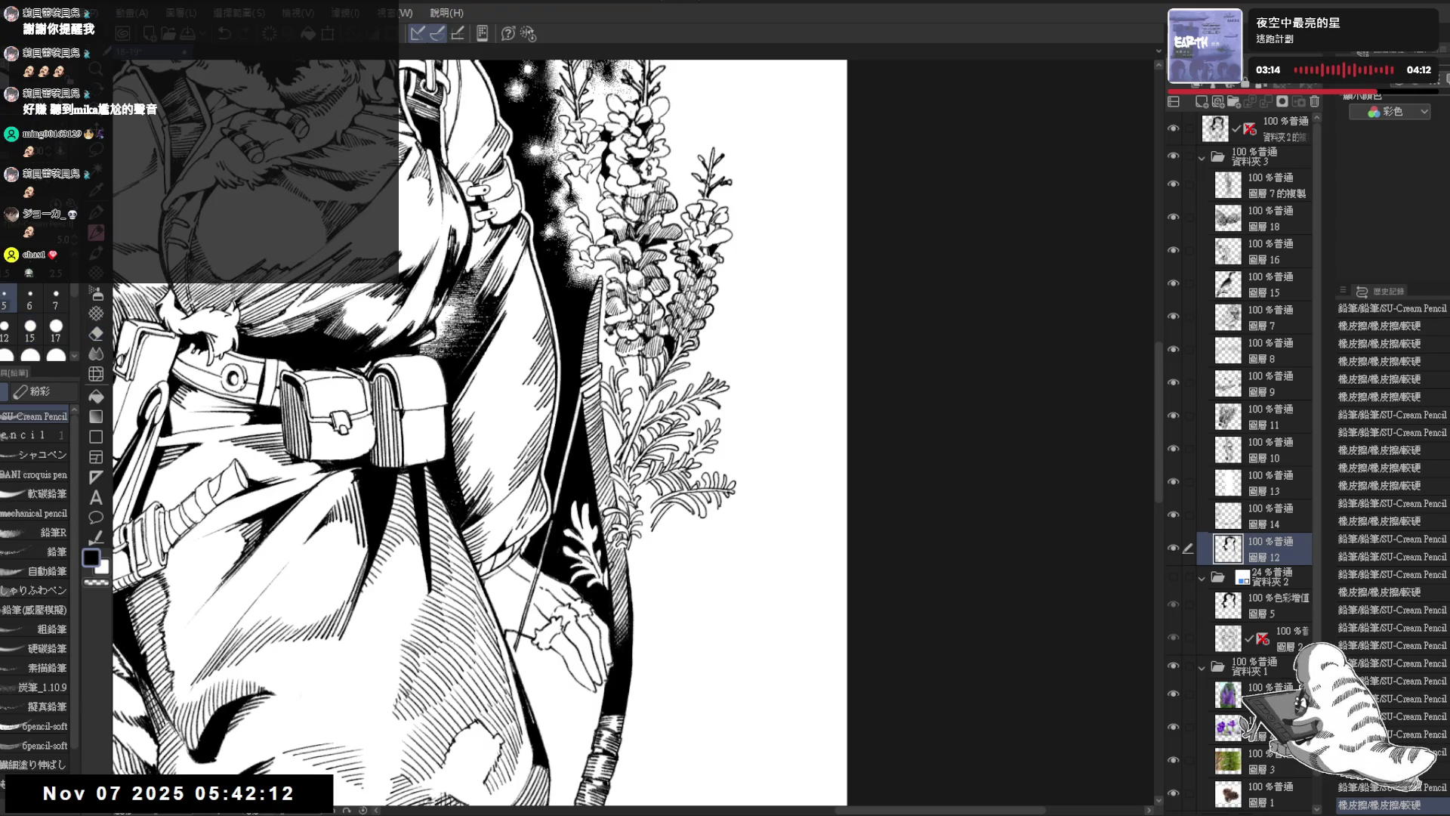
pyautogui.moveTo(629, 665); pyautogui.dragTo(635, 676)
pyautogui.moveTo(633, 670); pyautogui.dragTo(624, 555)
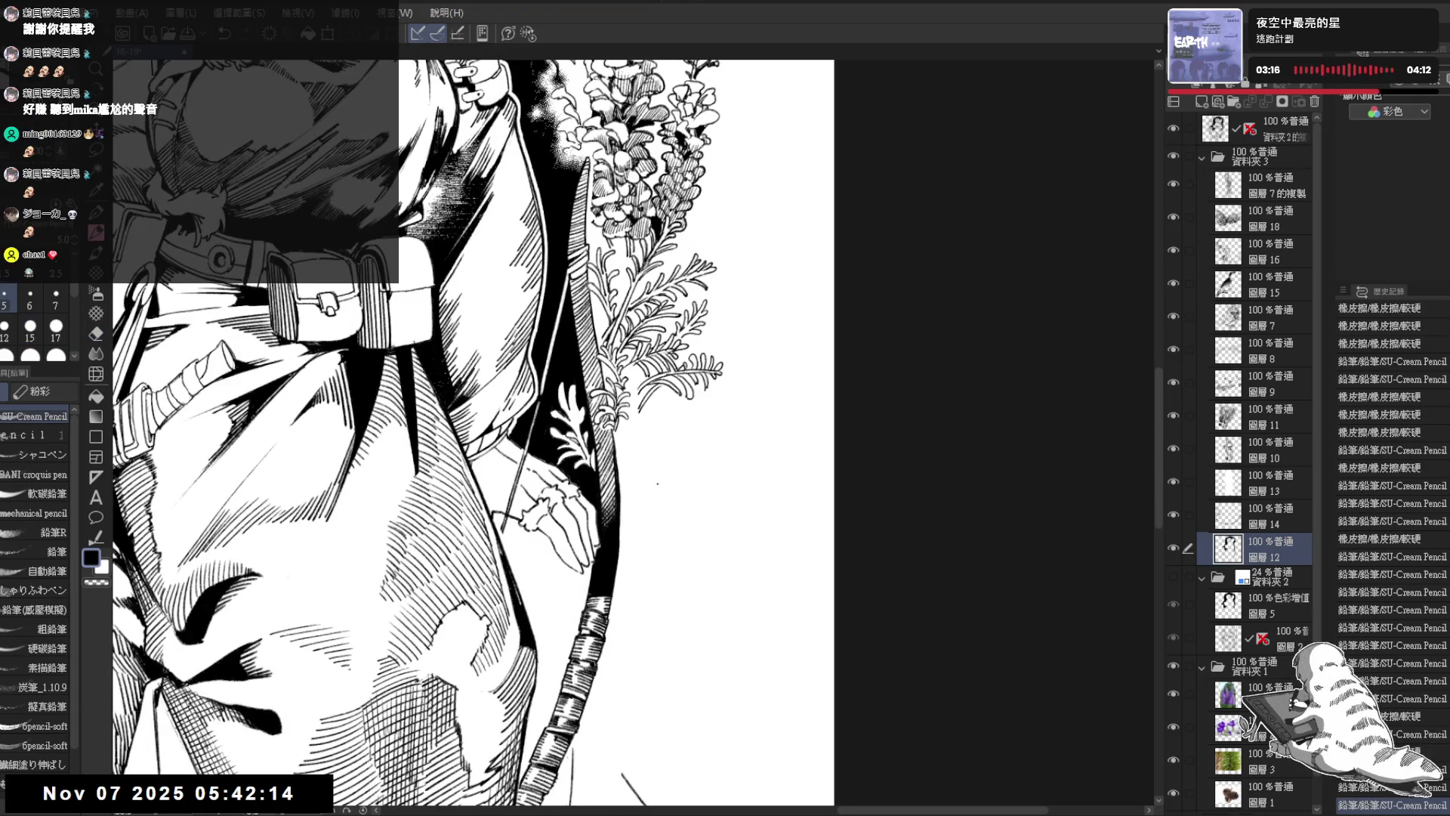
pyautogui.scroll(-3, 635, 430)
pyautogui.scroll(2, 634, 431)
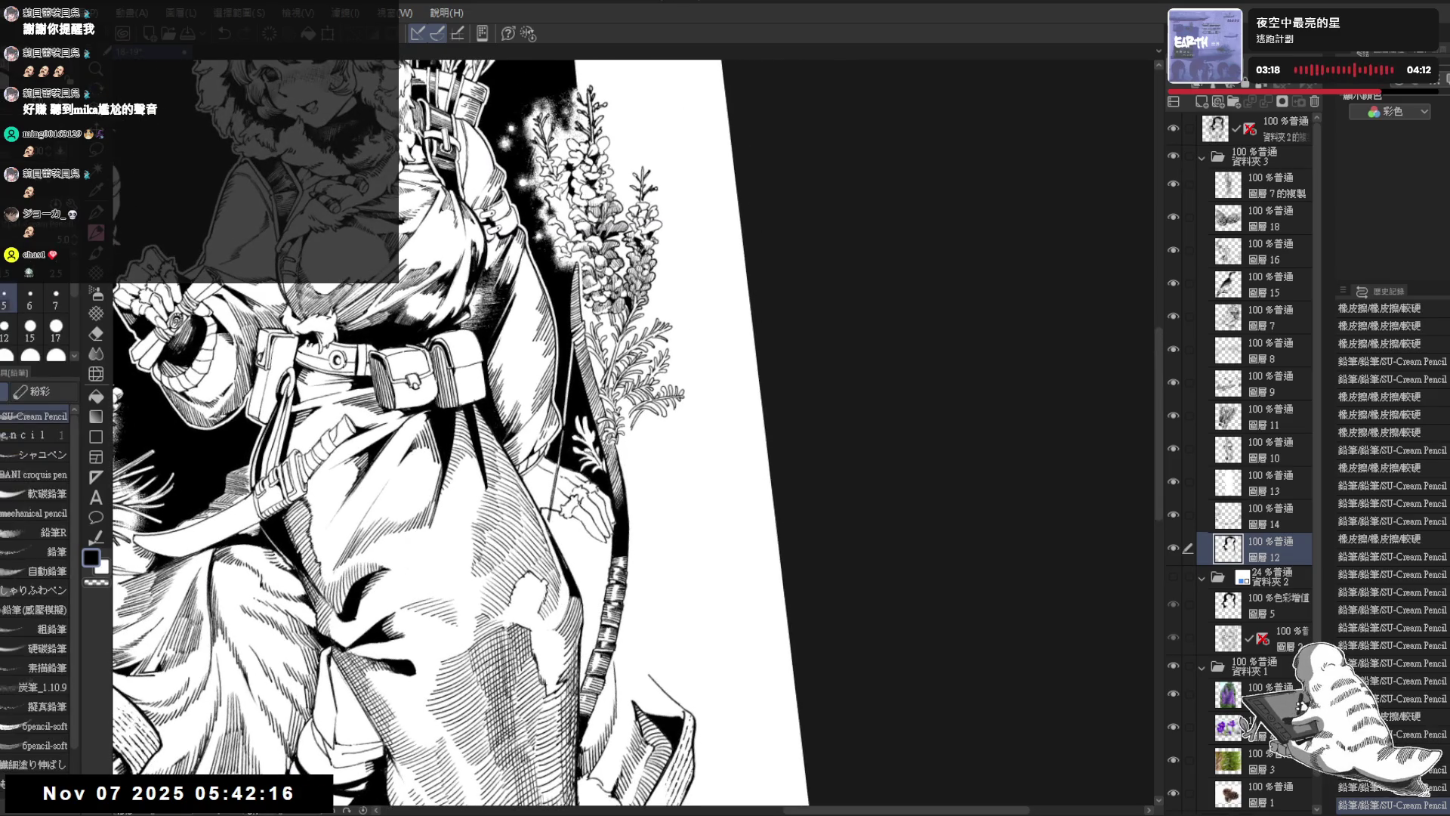
pyautogui.moveTo(613, 446); pyautogui.dragTo(614, 499)
pyautogui.scroll(-3, 484, 431)
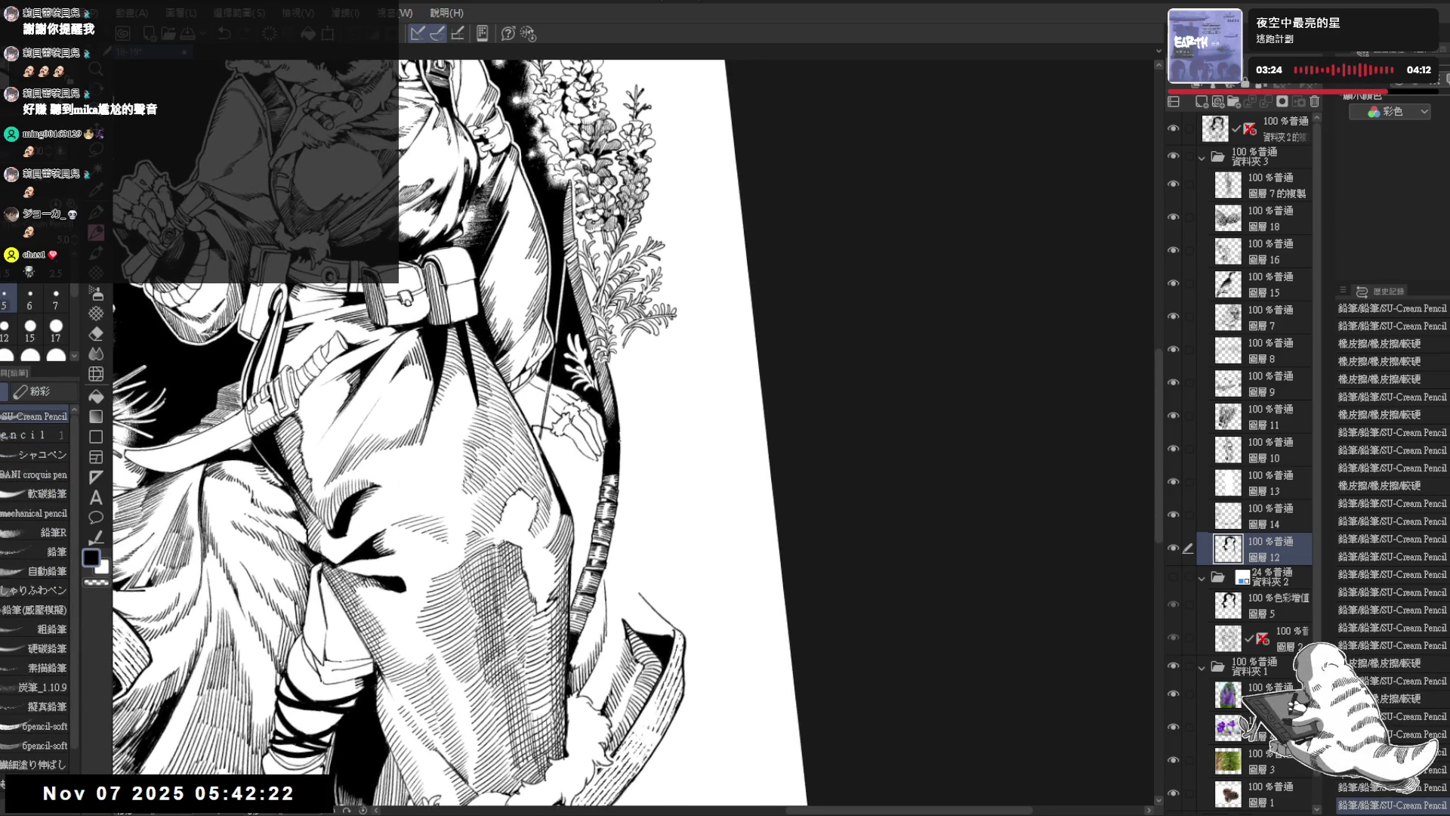
pyautogui.moveTo(398, 479); pyautogui.dragTo(400, 483)
# Step: Zoom out to review the whole figure and move onto layer 圖層14 with the eraser
pyautogui.hotkey('ctrl', '-')
pyautogui.hotkey('ctrl', '-')
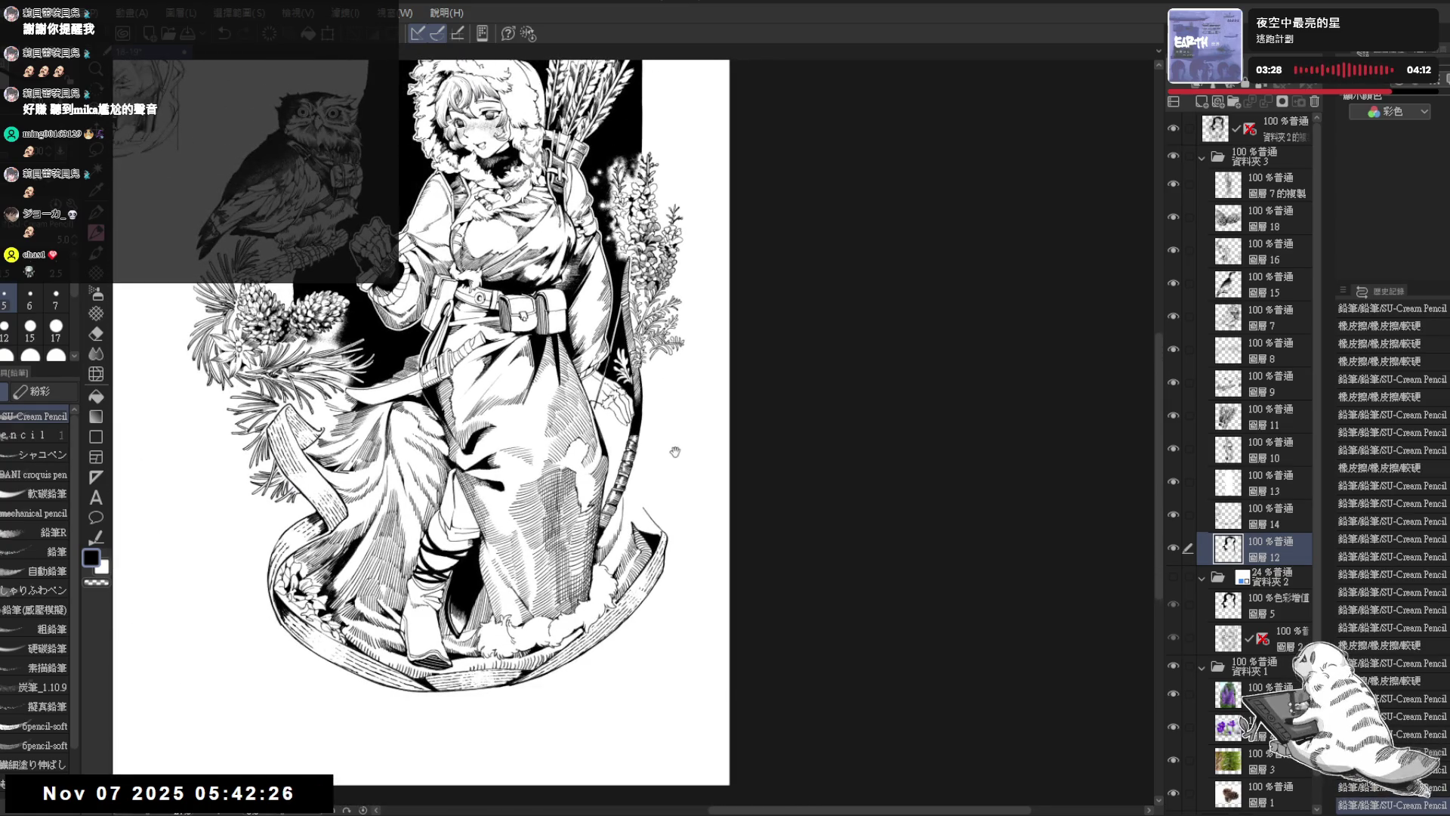
pyautogui.scroll(3, 653, 506)
pyautogui.scroll(1, 653, 505)
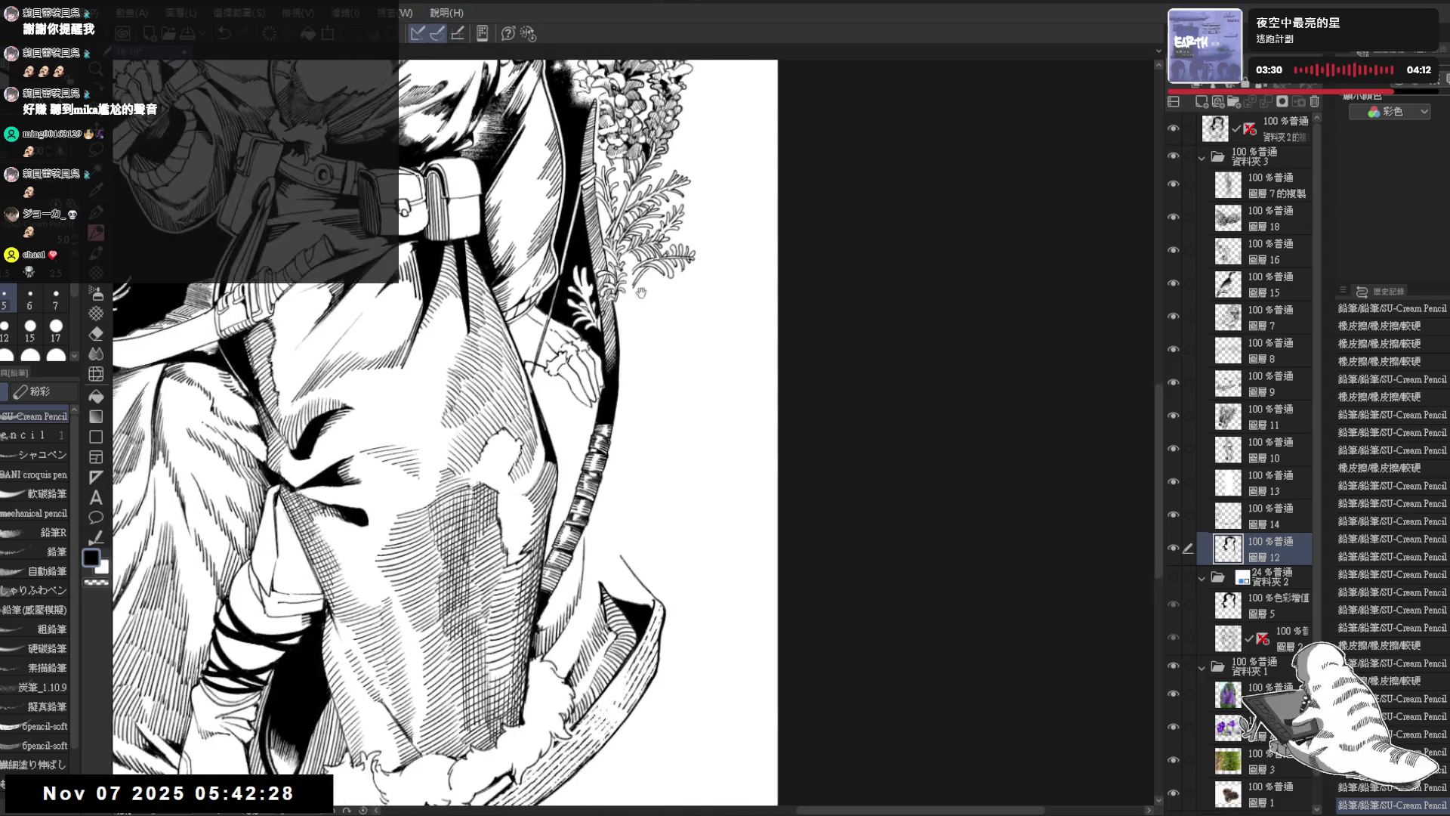
pyautogui.moveTo(654, 505)
pyautogui.mouseDown()
pyautogui.moveTo(624, 536)
pyautogui.moveTo(657, 484)
pyautogui.mouseUp()
pyautogui.hotkey('alt', ']')
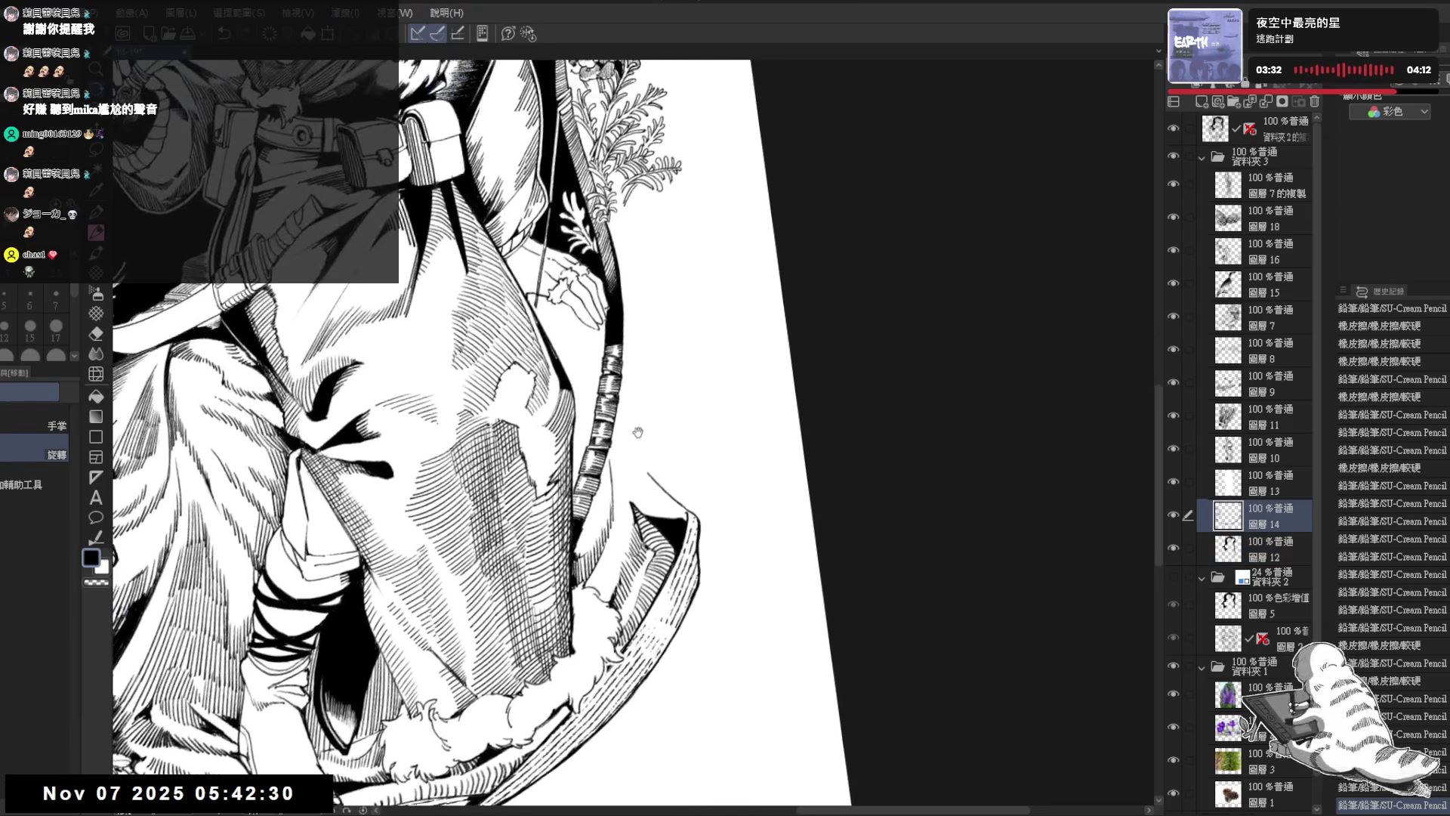
pyautogui.press('e')
pyautogui.scroll(1, 699, 395)
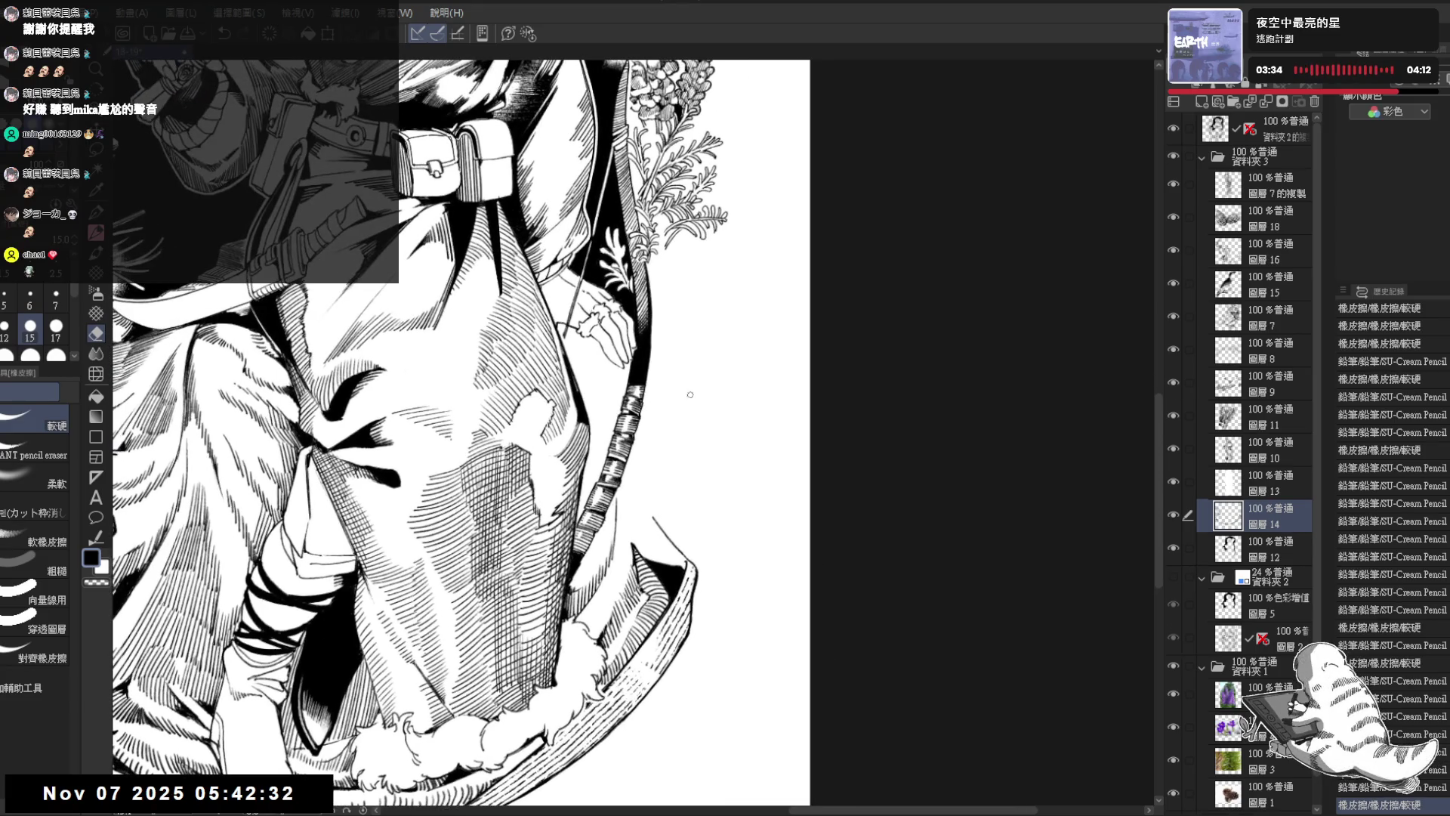
pyautogui.scroll(-6, 700, 395)
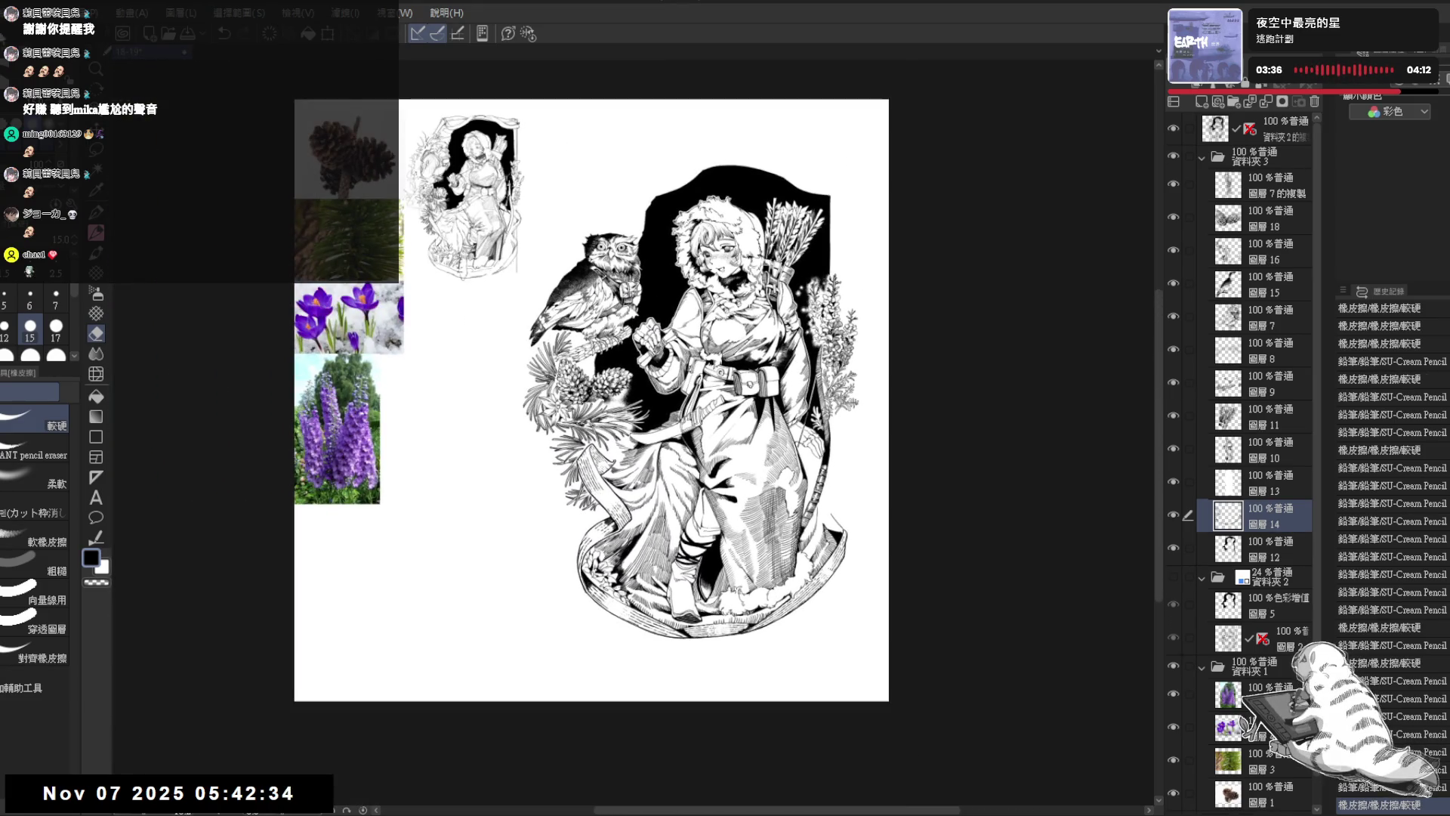
# Step: Delete the reference-photo folder and the small thumbnail sketch layer
pyautogui.click(1254, 760)
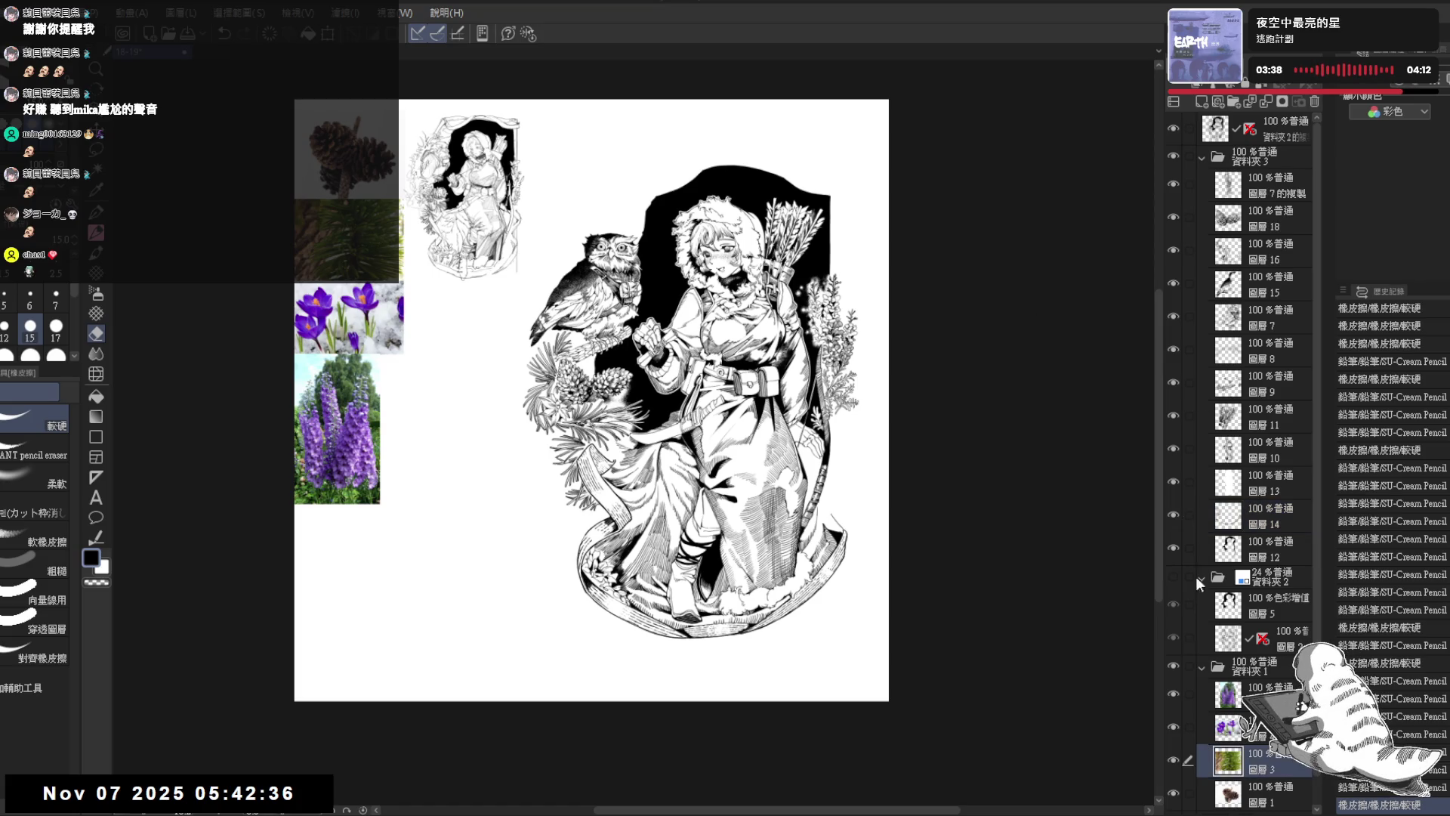
pyautogui.click(1259, 667)
pyautogui.click(1315, 101)
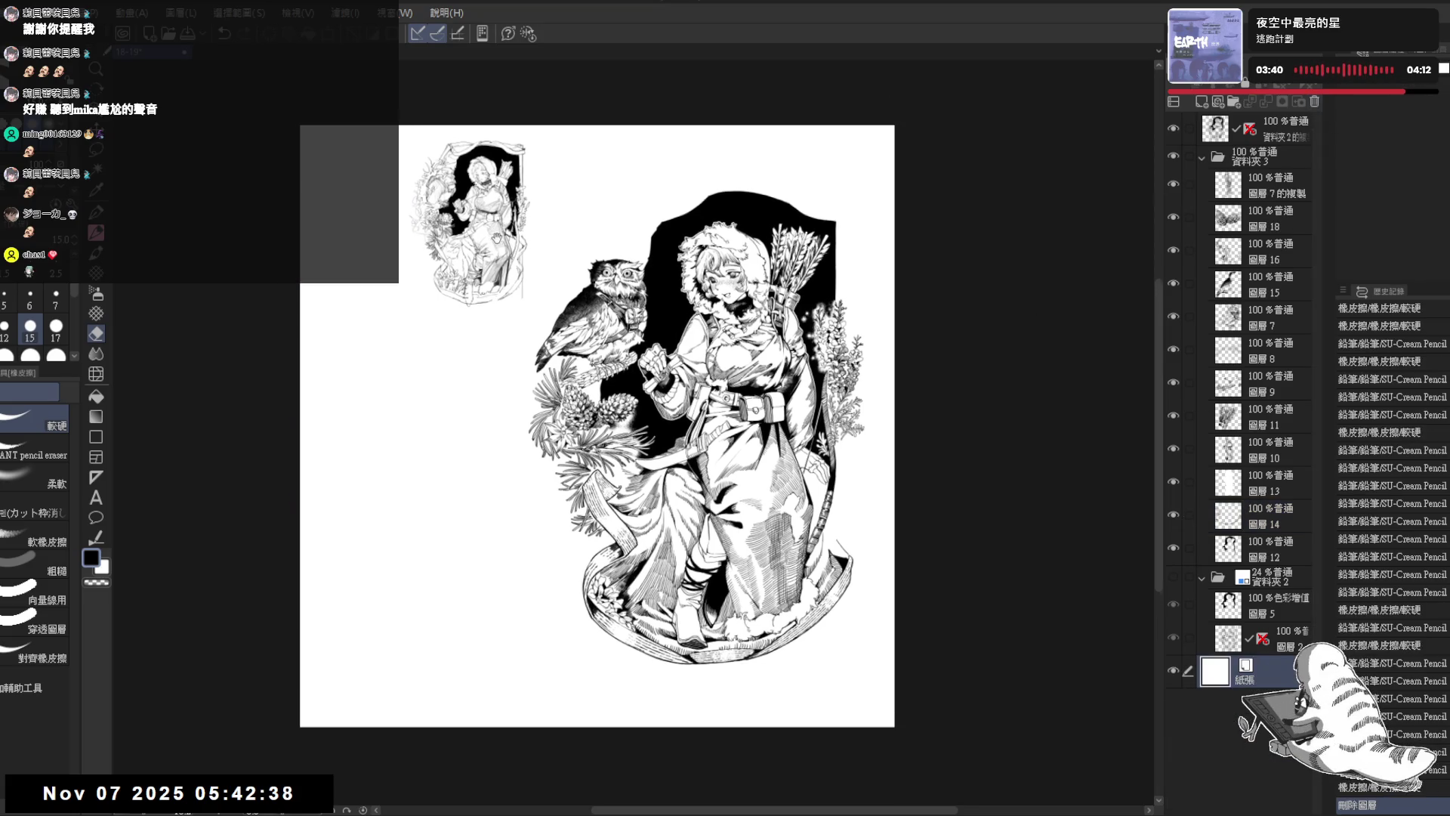
pyautogui.click(1315, 102)
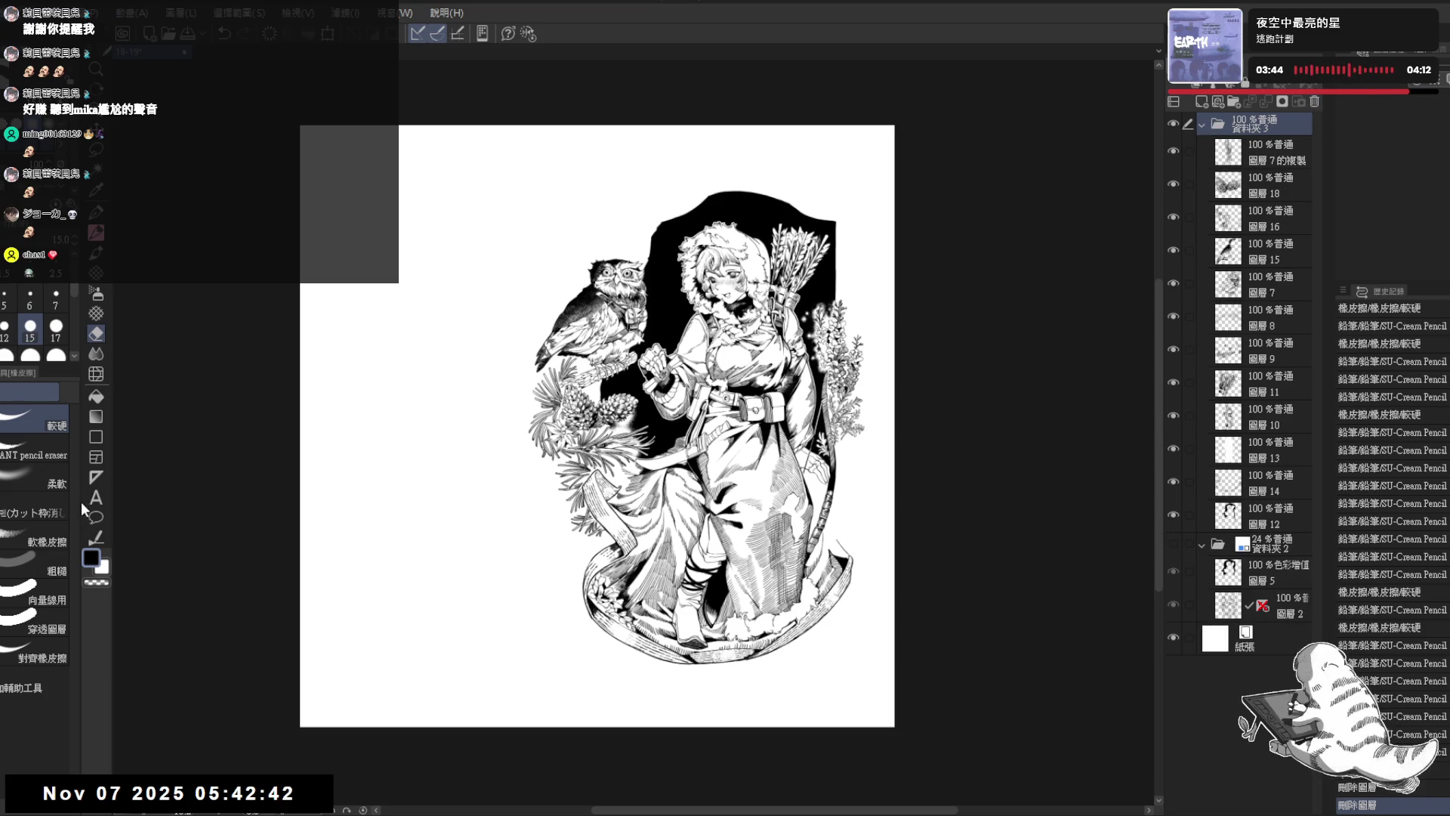
# Step: Resize the canvas to a narrower portrait page around the archer, then re-show the blue sketch lines
pyautogui.hotkey('ctrl', 'alt', 's')
pyautogui.moveTo(299, 426); pyautogui.dragTo(516, 427)
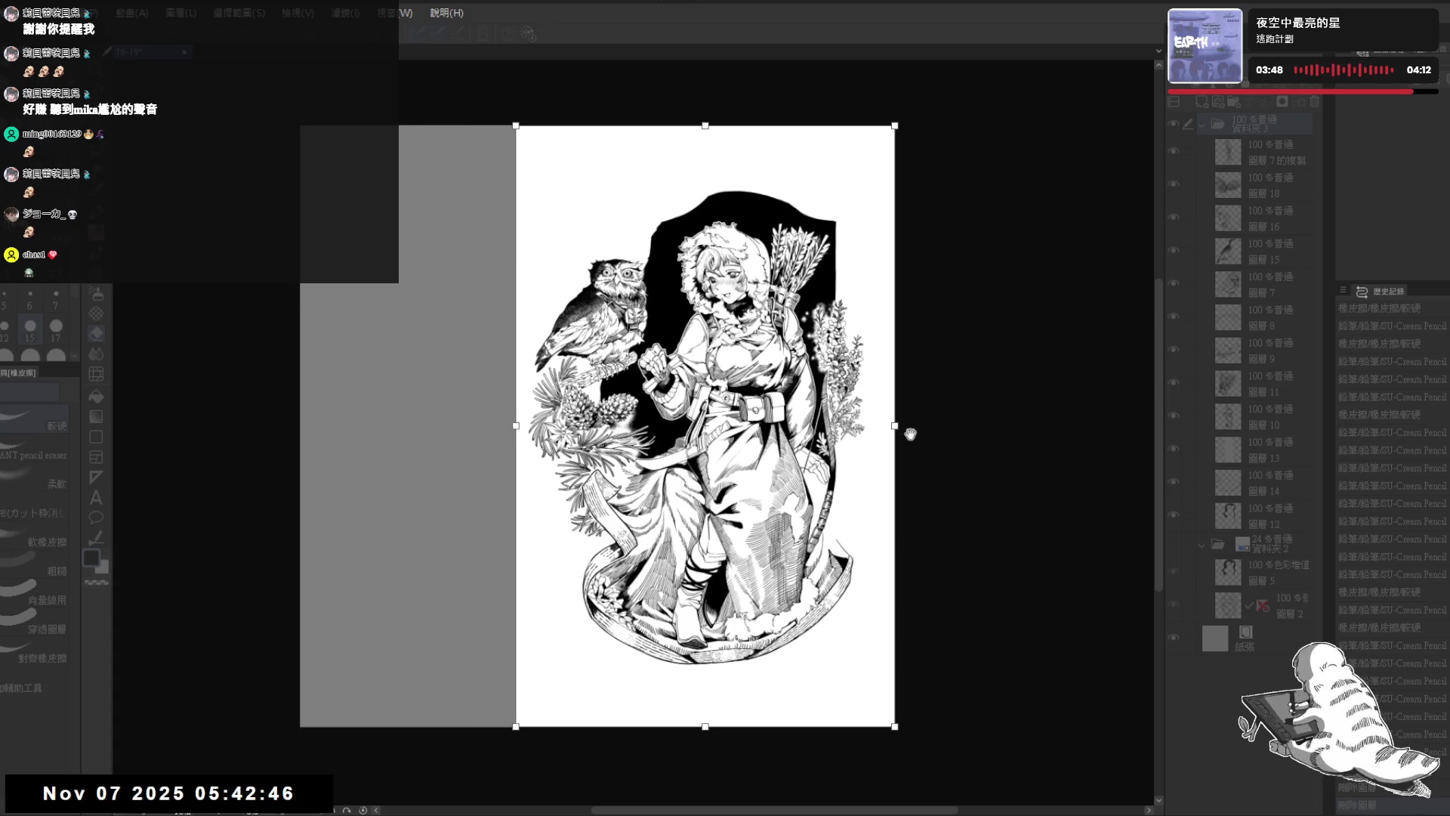
pyautogui.moveTo(896, 426); pyautogui.dragTo(898, 426)
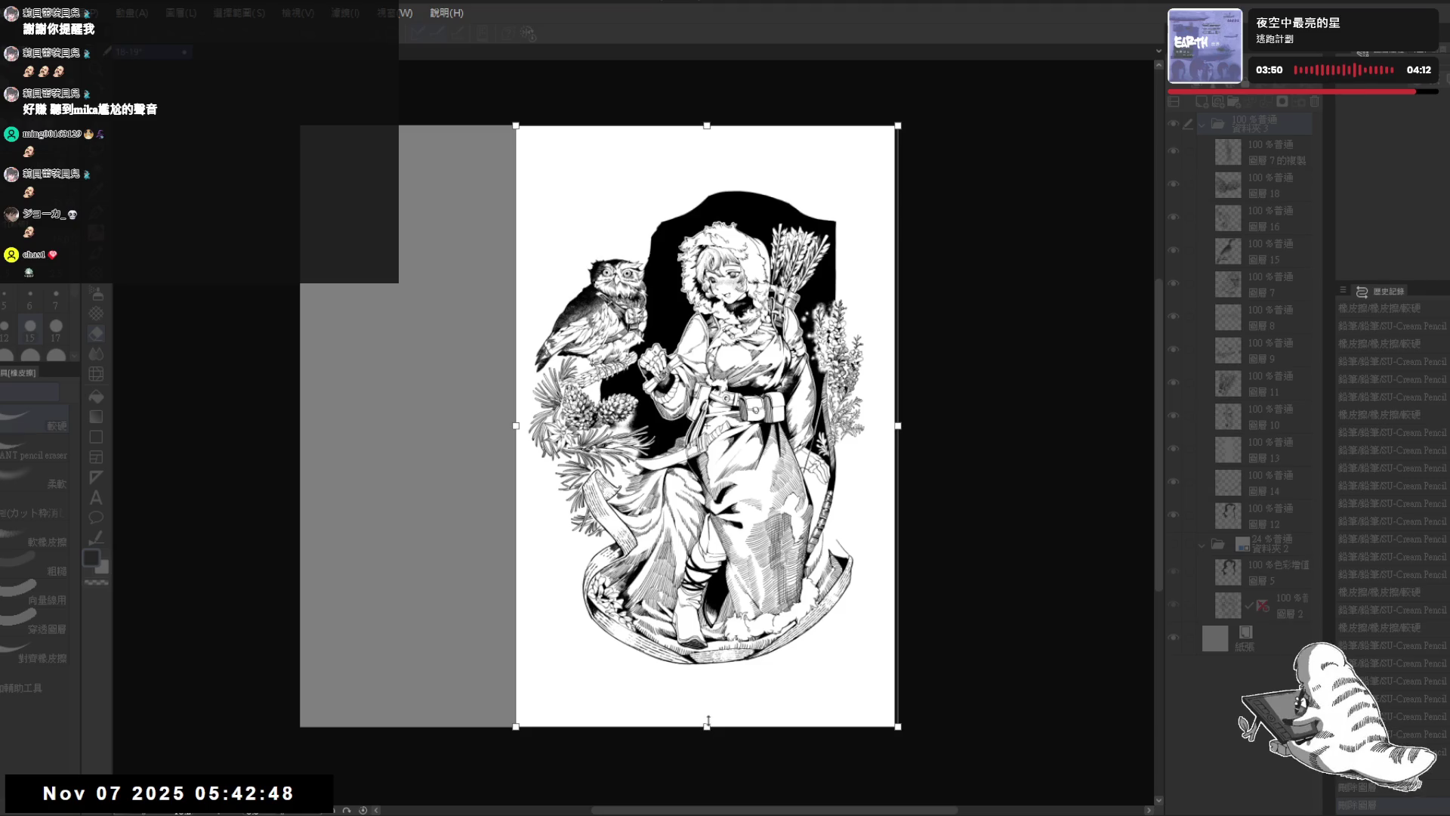
pyautogui.moveTo(707, 726); pyautogui.dragTo(706, 689)
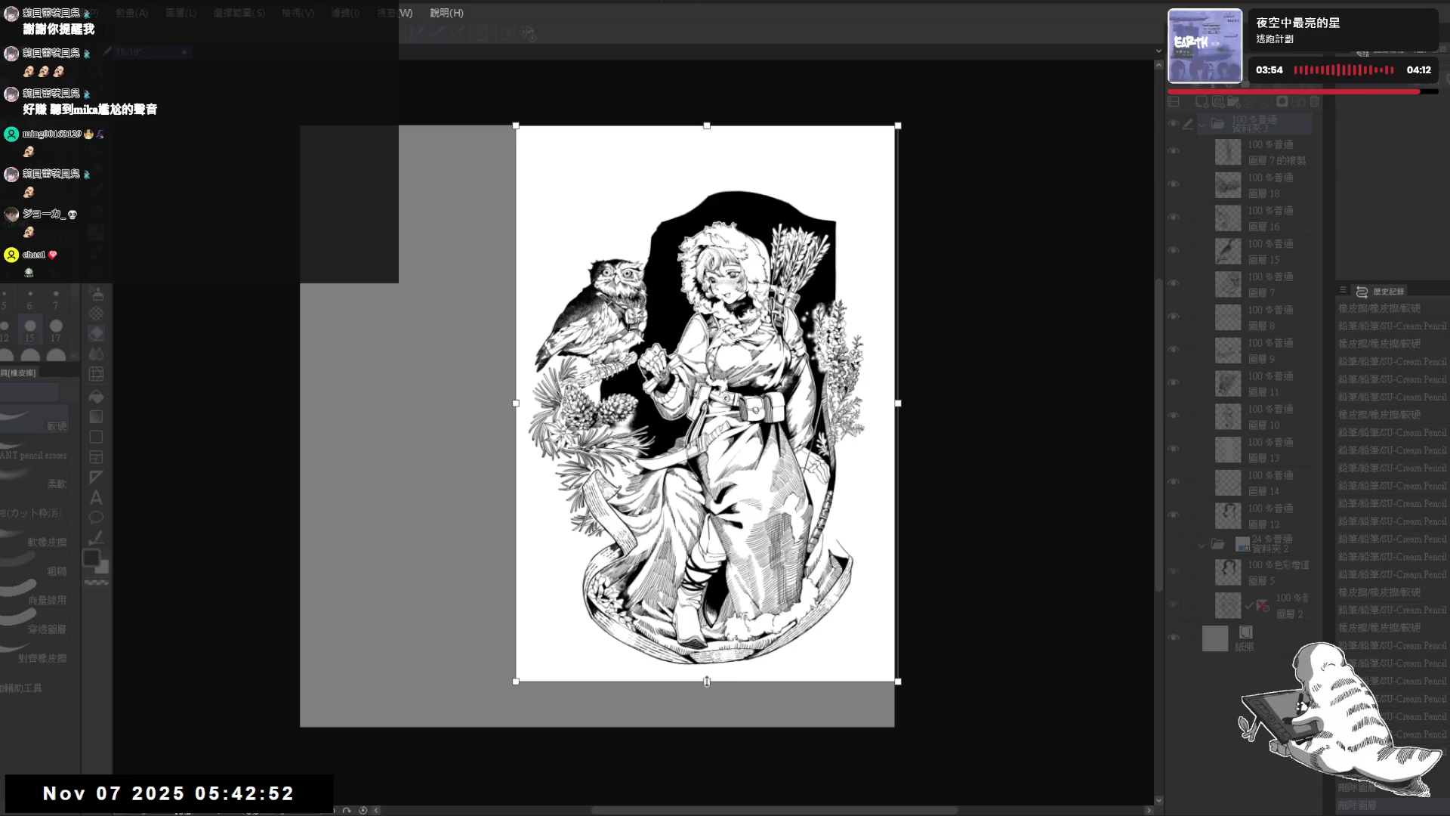
pyautogui.press('Return')
pyautogui.click(1173, 543)
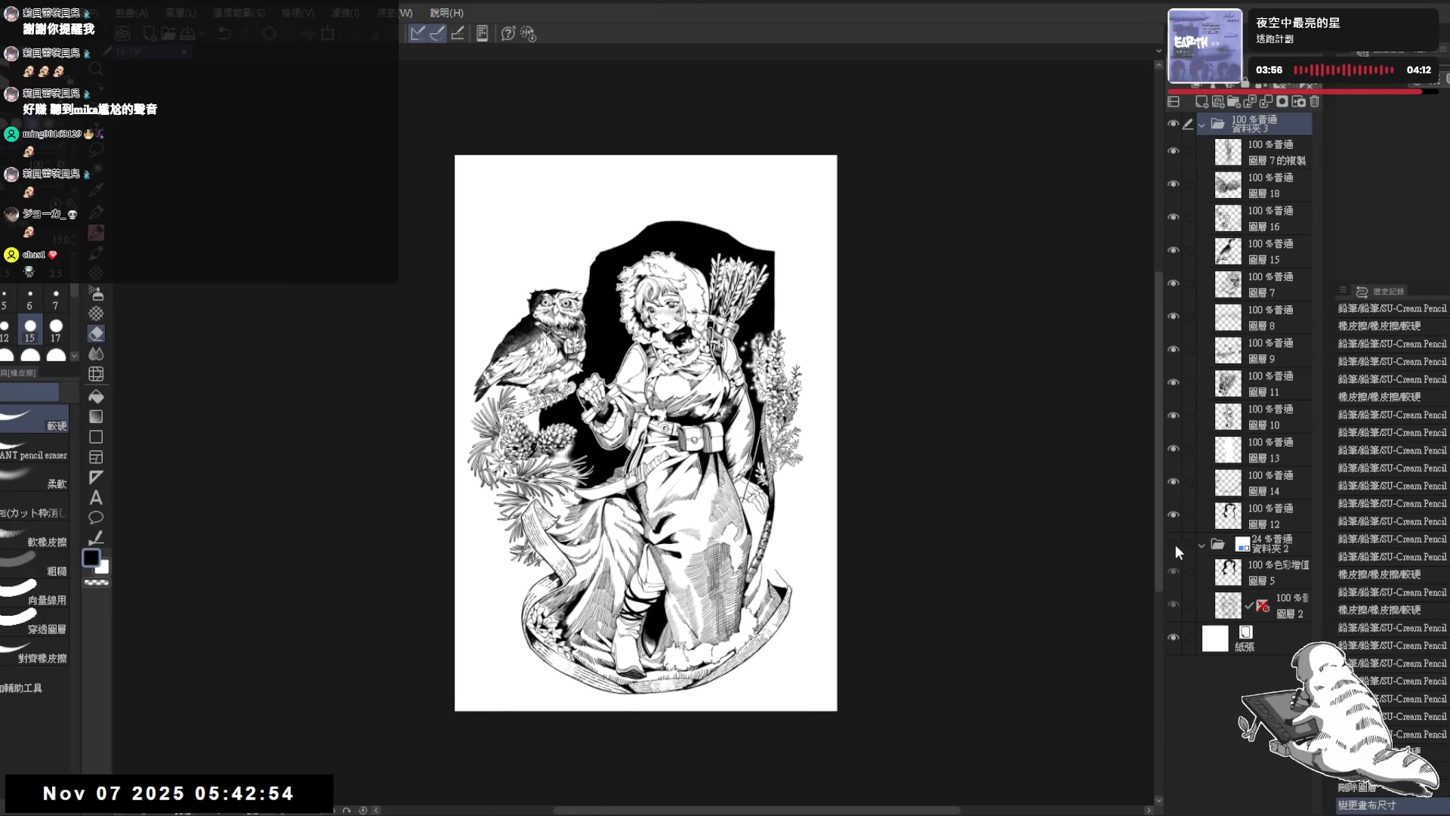
# Step: On layer 圖層14, set the pencil size to 7 and add strokes on the lower coat near the bow
pyautogui.scroll(2, 699, 466)
pyautogui.press('-')
pyautogui.press('-')
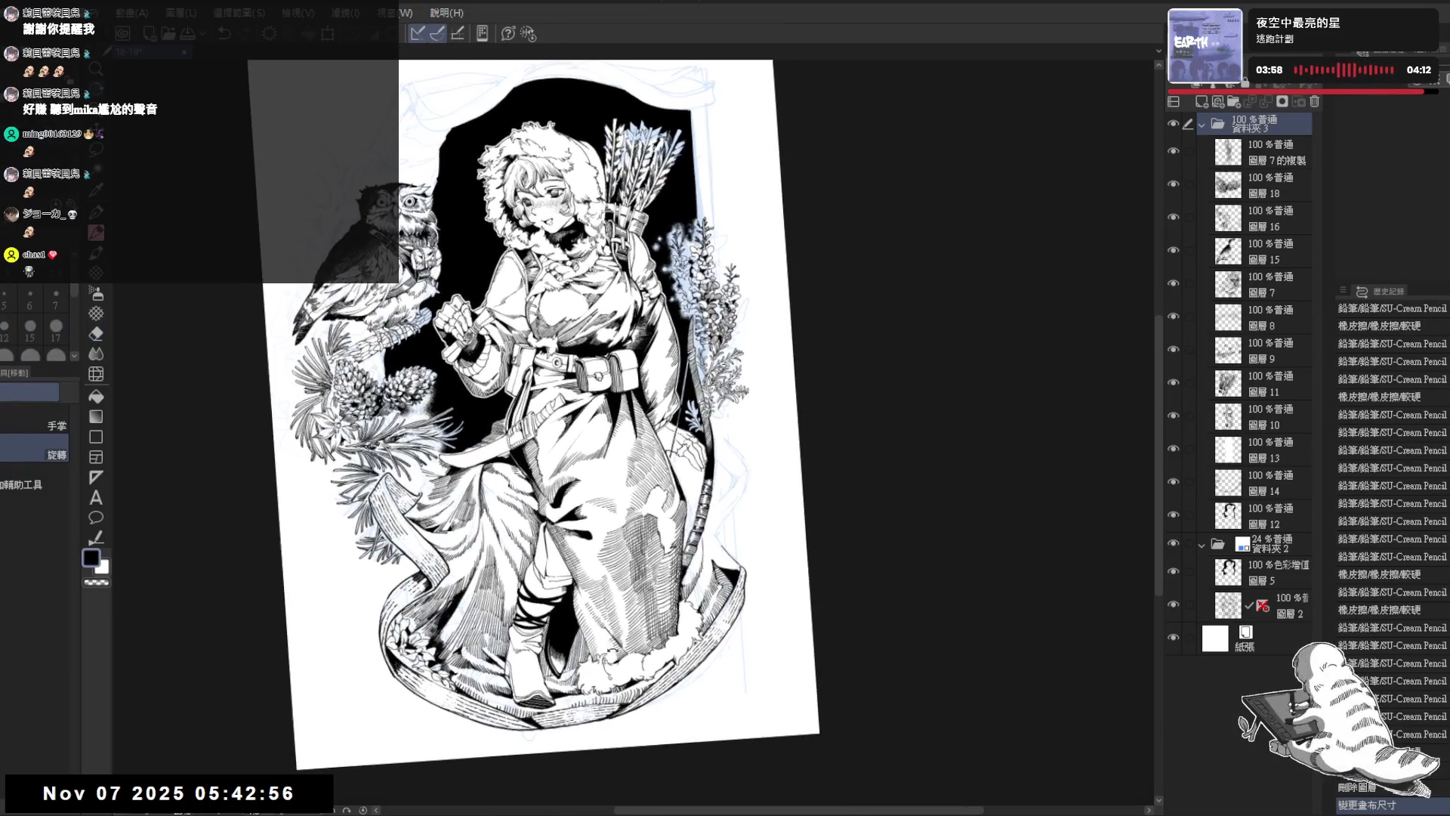
pyautogui.press('p')
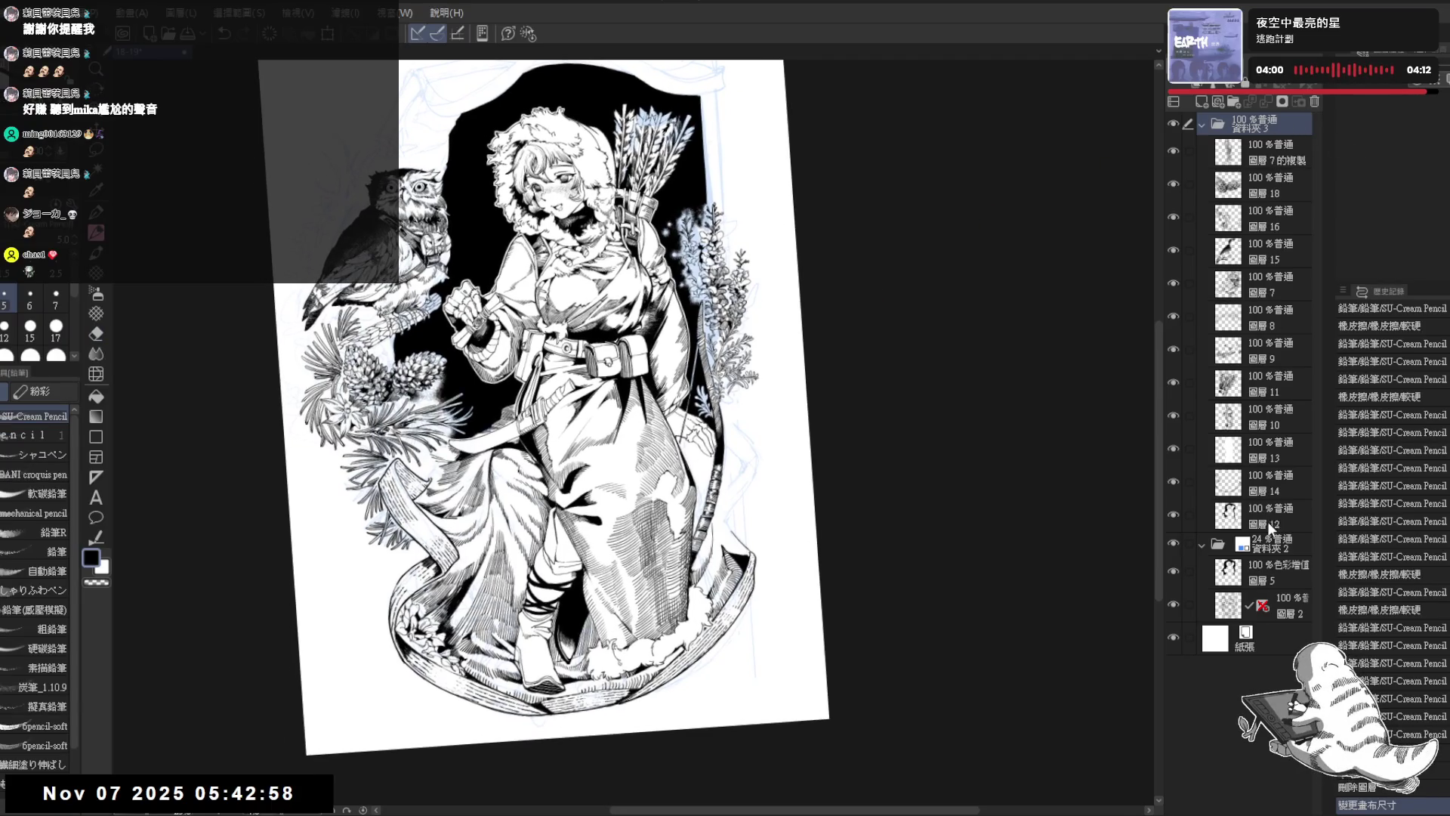
pyautogui.click(1271, 524)
pyautogui.scroll(4, 672, 431)
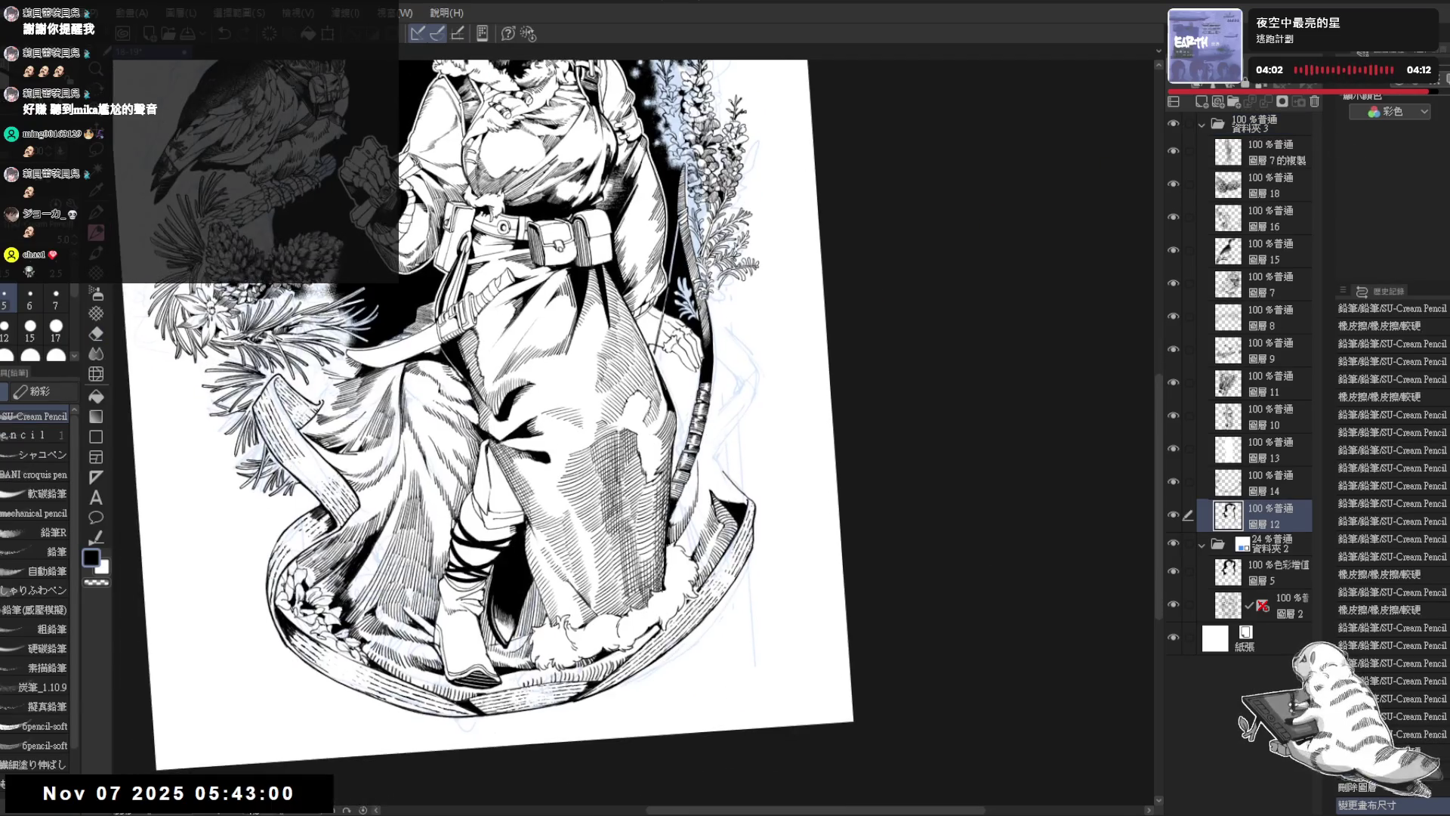
pyautogui.click(1271, 491)
pyautogui.press('-')
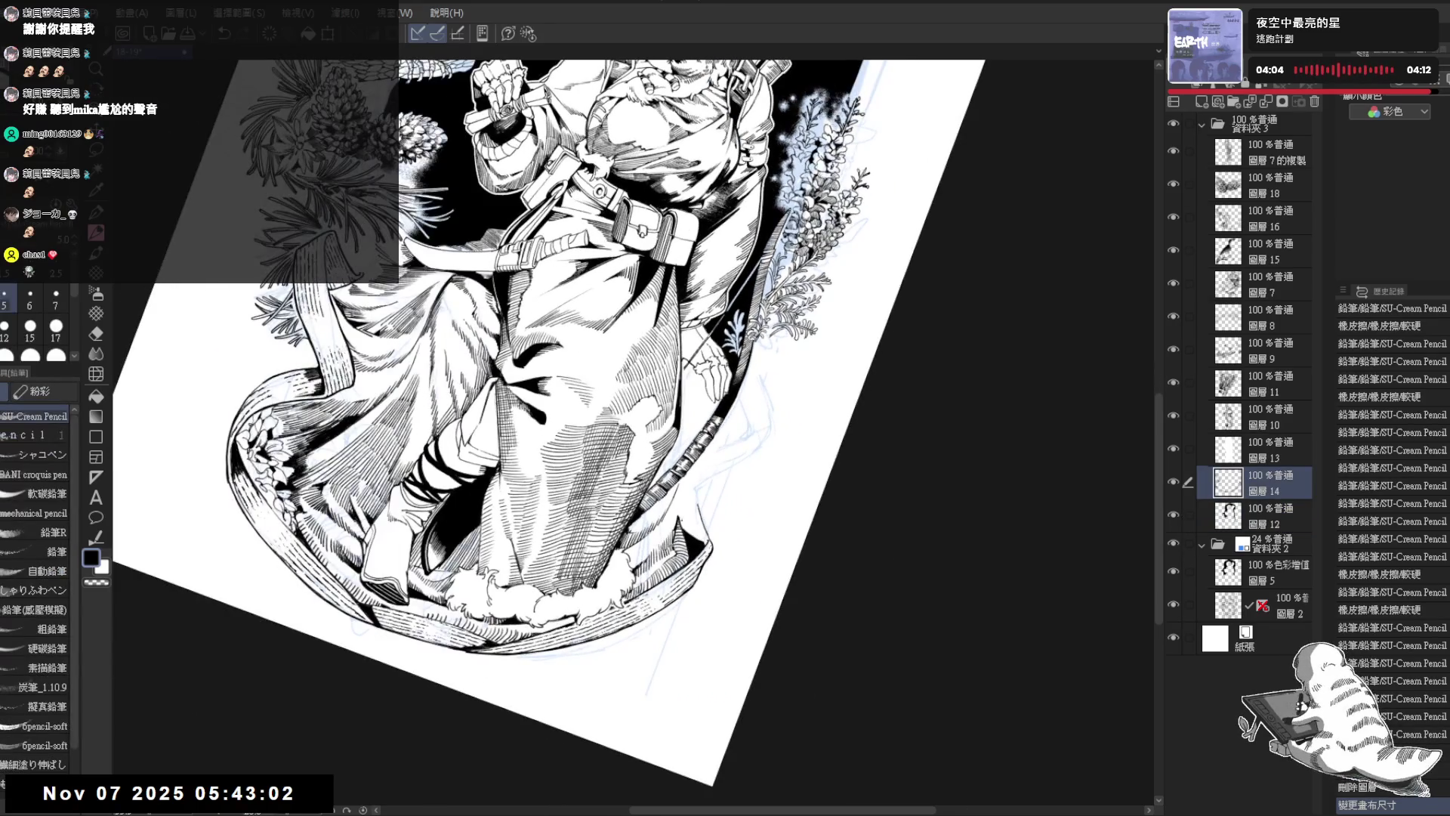
pyautogui.moveTo(680, 509); pyautogui.dragTo(705, 545)
pyautogui.click(56, 297)
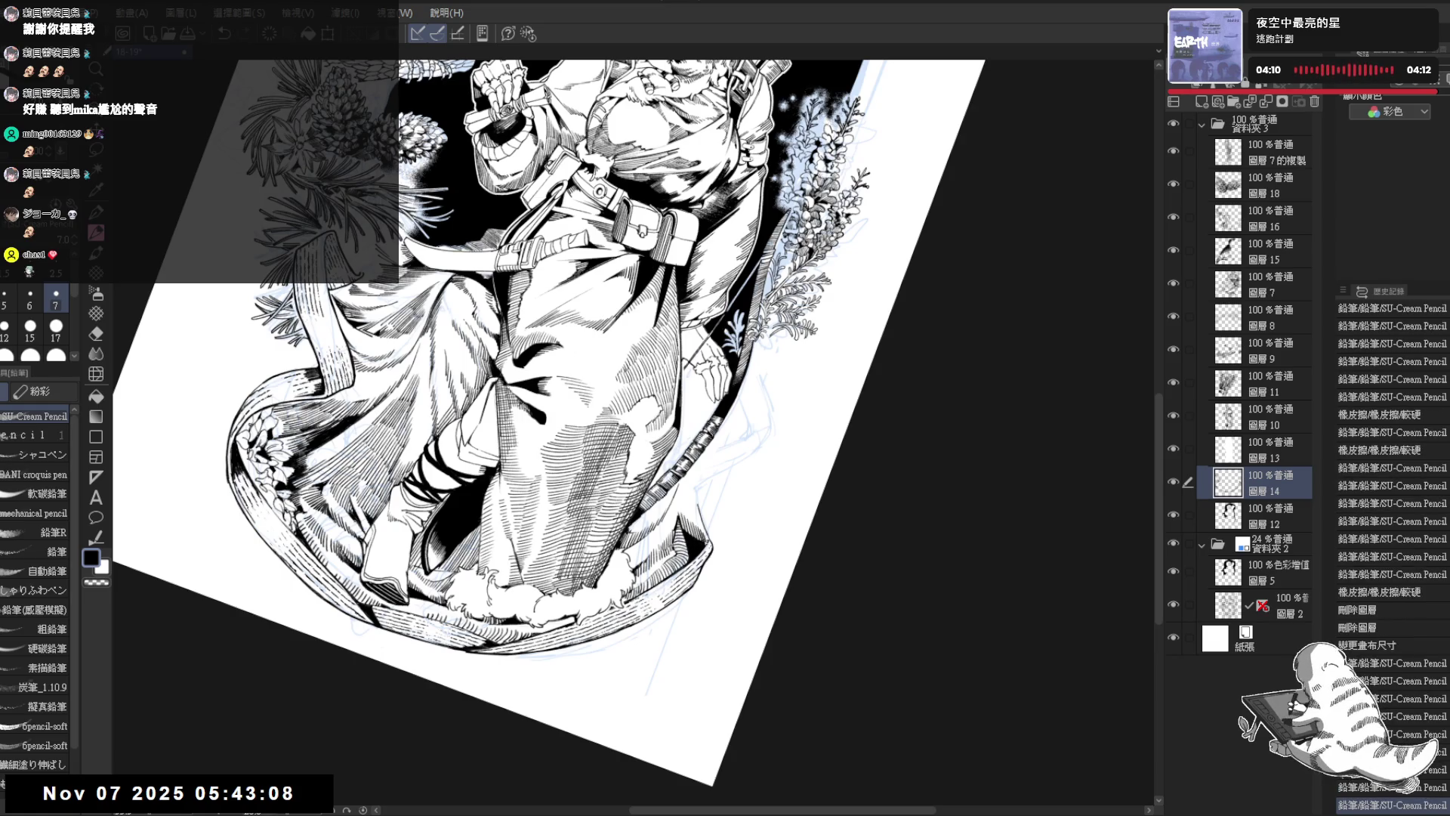
pyautogui.press('=')
pyautogui.moveTo(798, 444); pyautogui.dragTo(841, 436)
# Step: Erase small stray marks around the bow grip and redraw a short pencil line there
pyautogui.press('^')
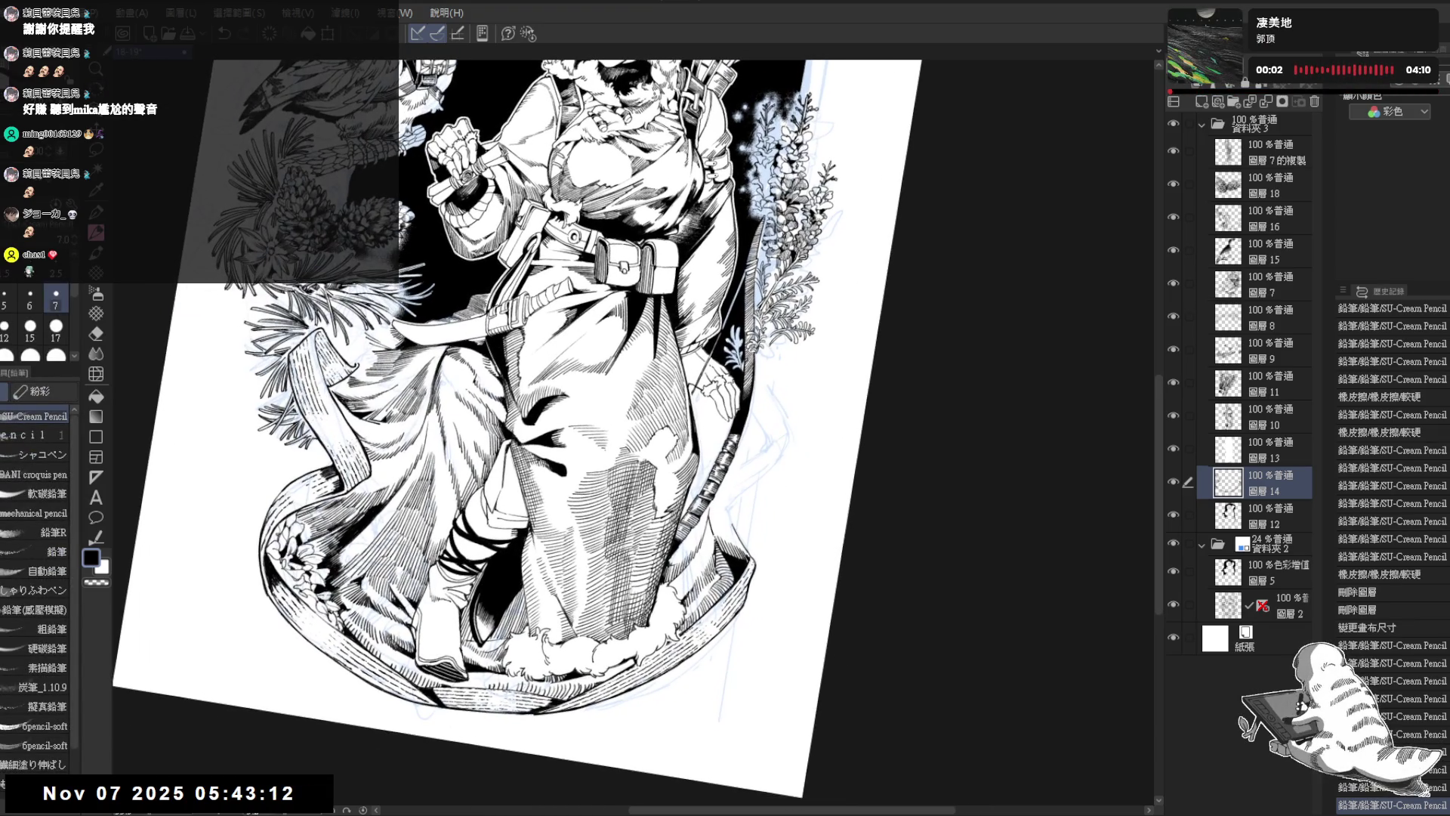
pyautogui.press('-')
pyautogui.press('-')
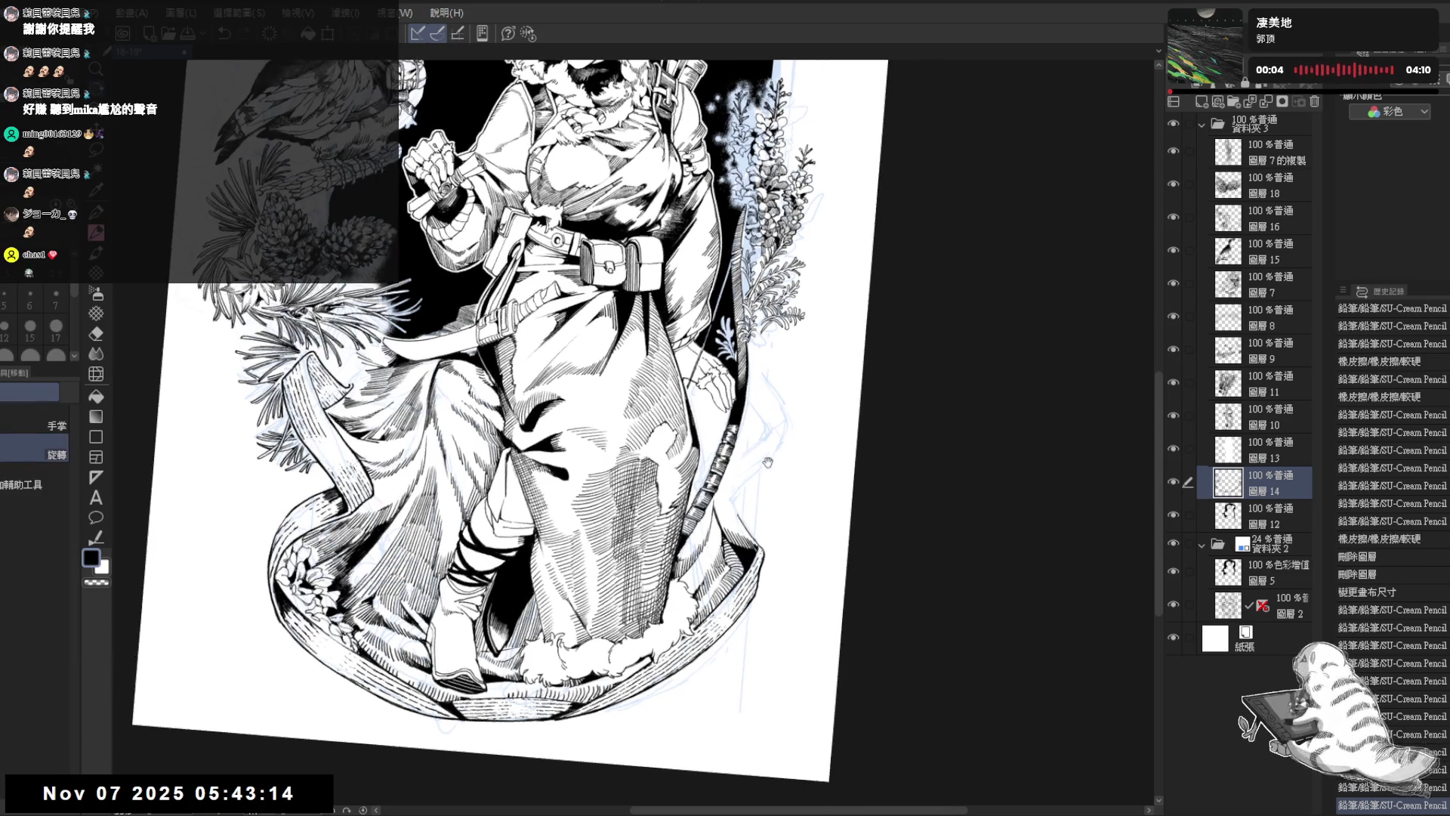
pyautogui.press('e')
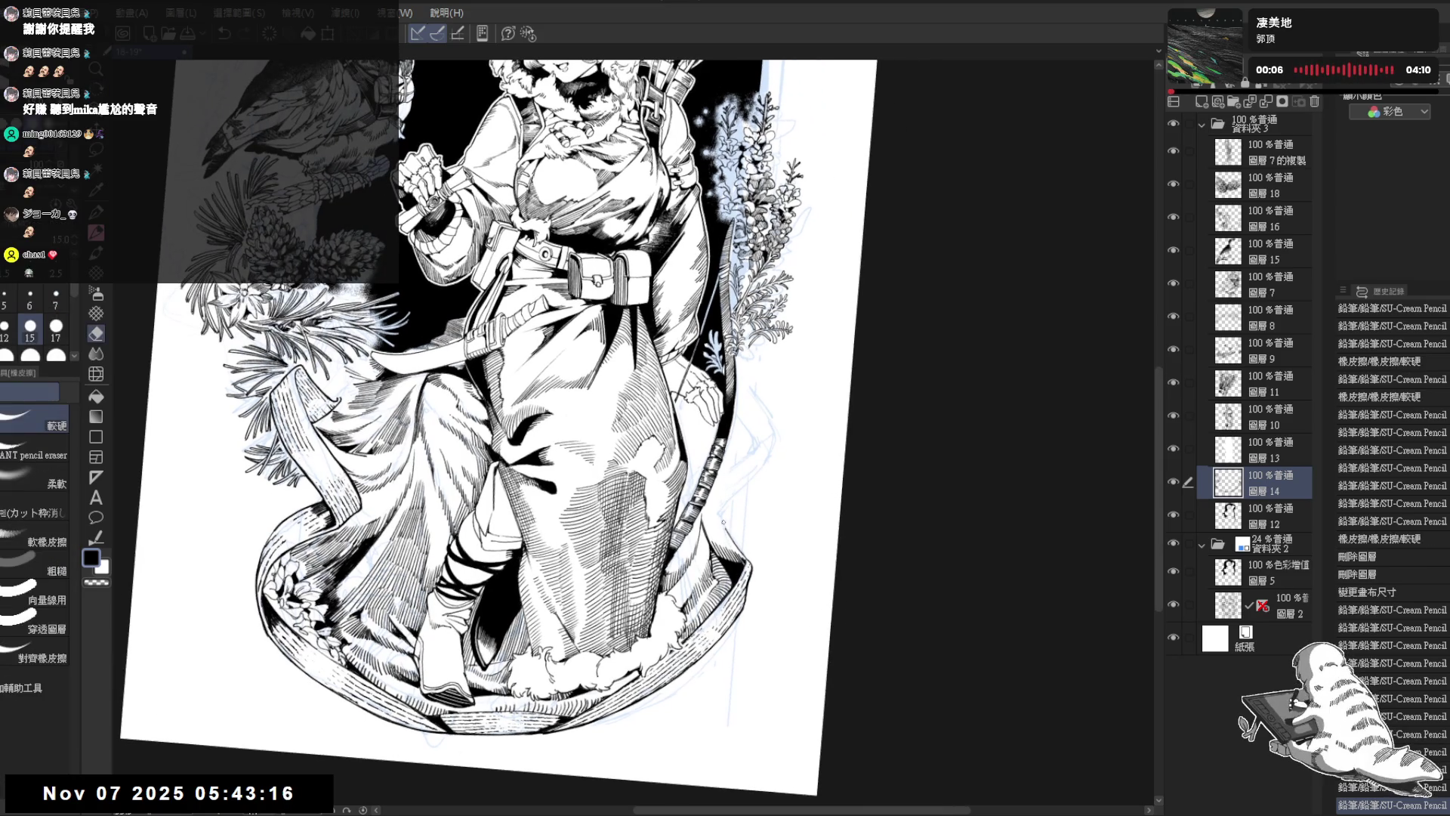
pyautogui.click(729, 533)
pyautogui.click(727, 533)
pyautogui.hotkey('alt', ']')
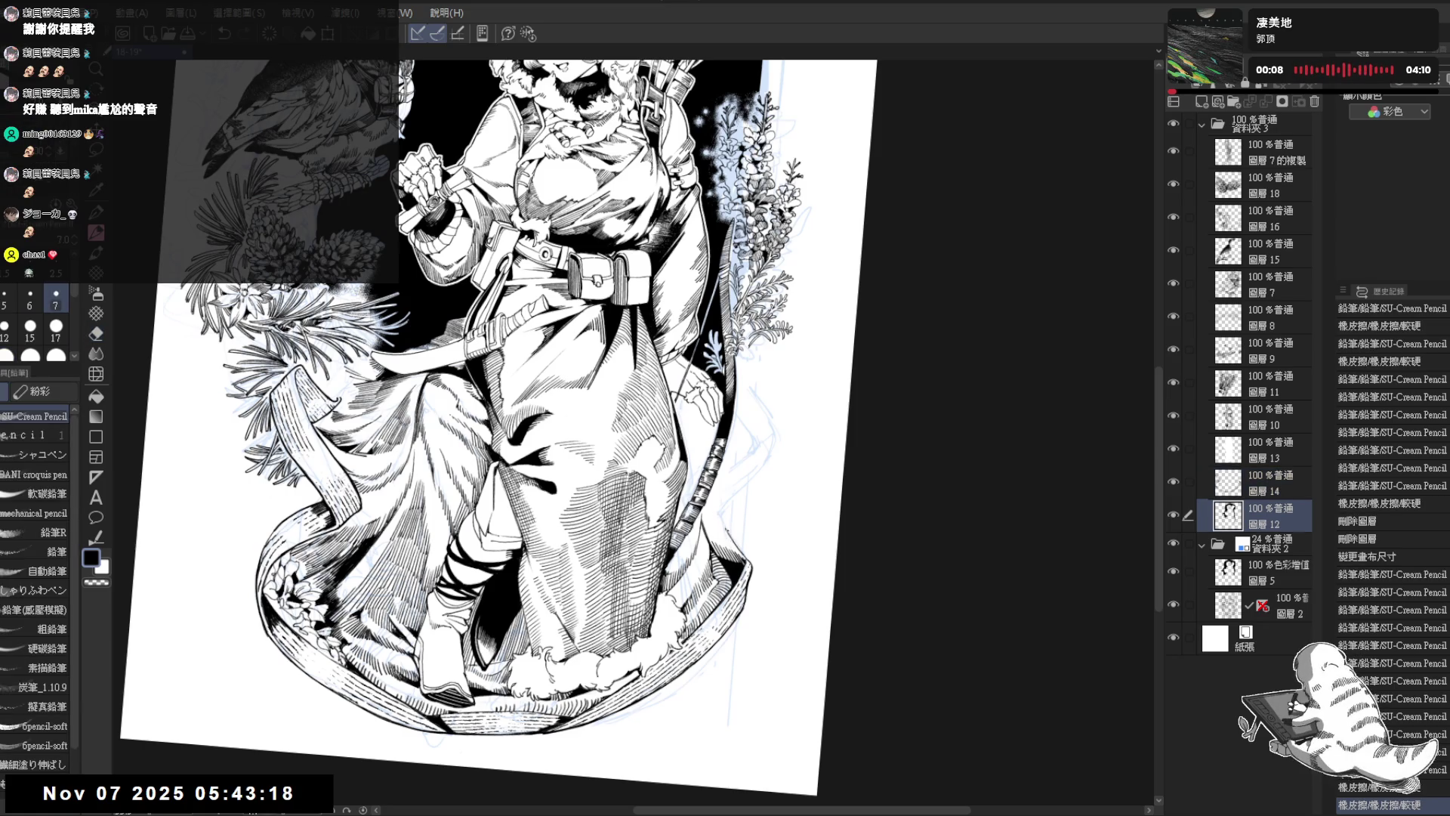
pyautogui.click(739, 550)
pyautogui.press('p')
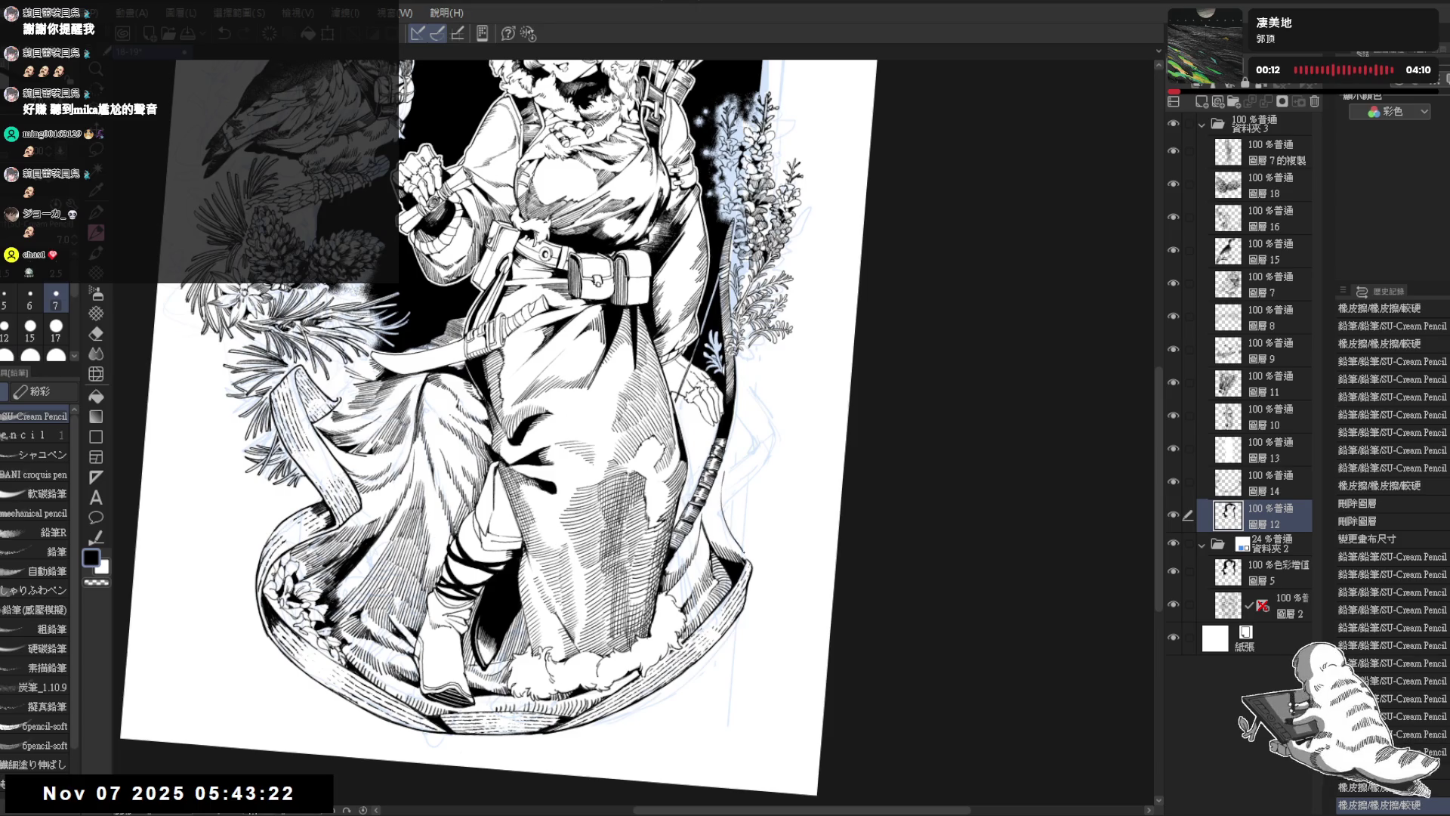
pyautogui.moveTo(741, 548); pyautogui.dragTo(745, 557)
pyautogui.press('e')
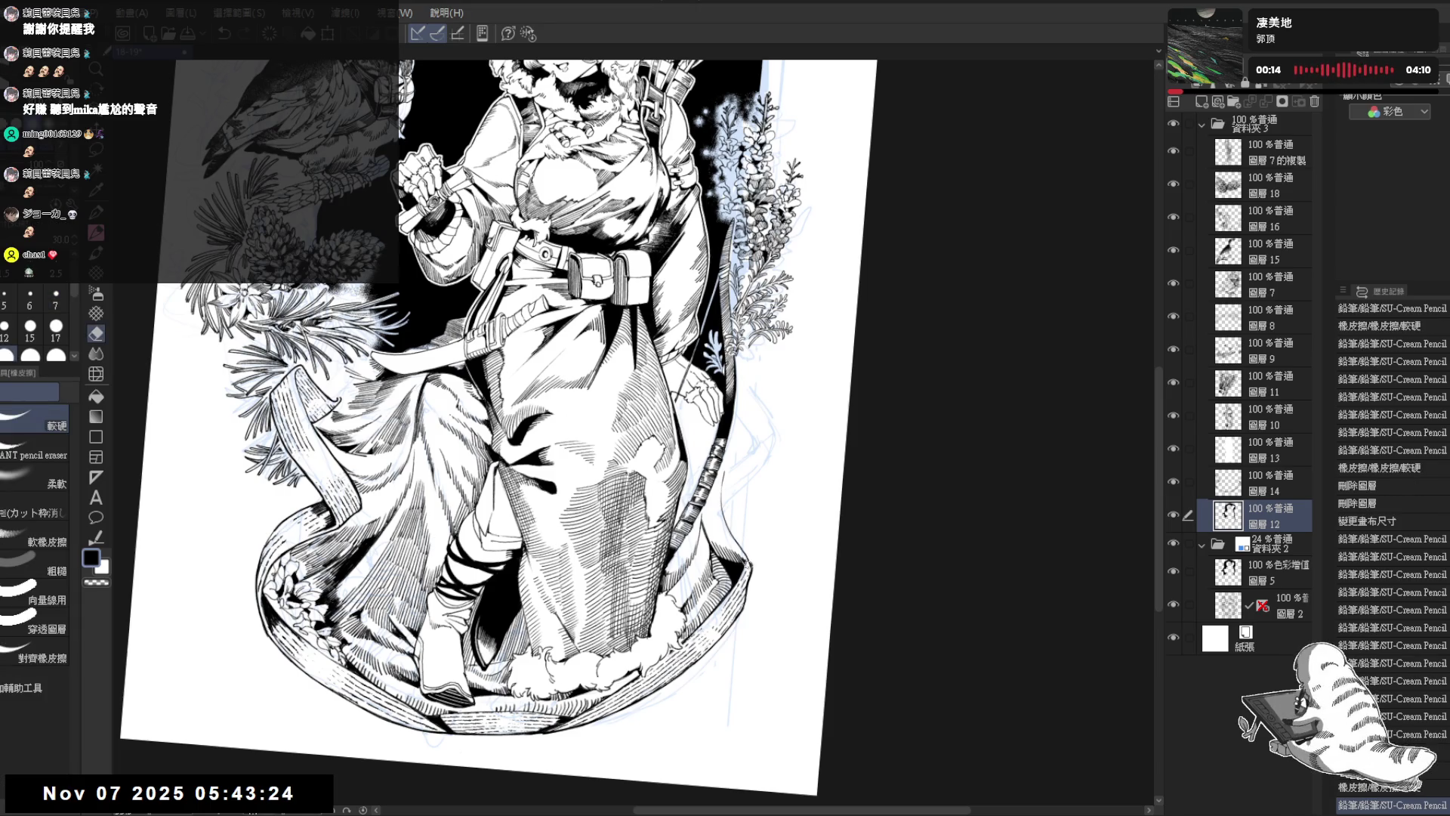
pyautogui.click(740, 550)
pyautogui.press('p')
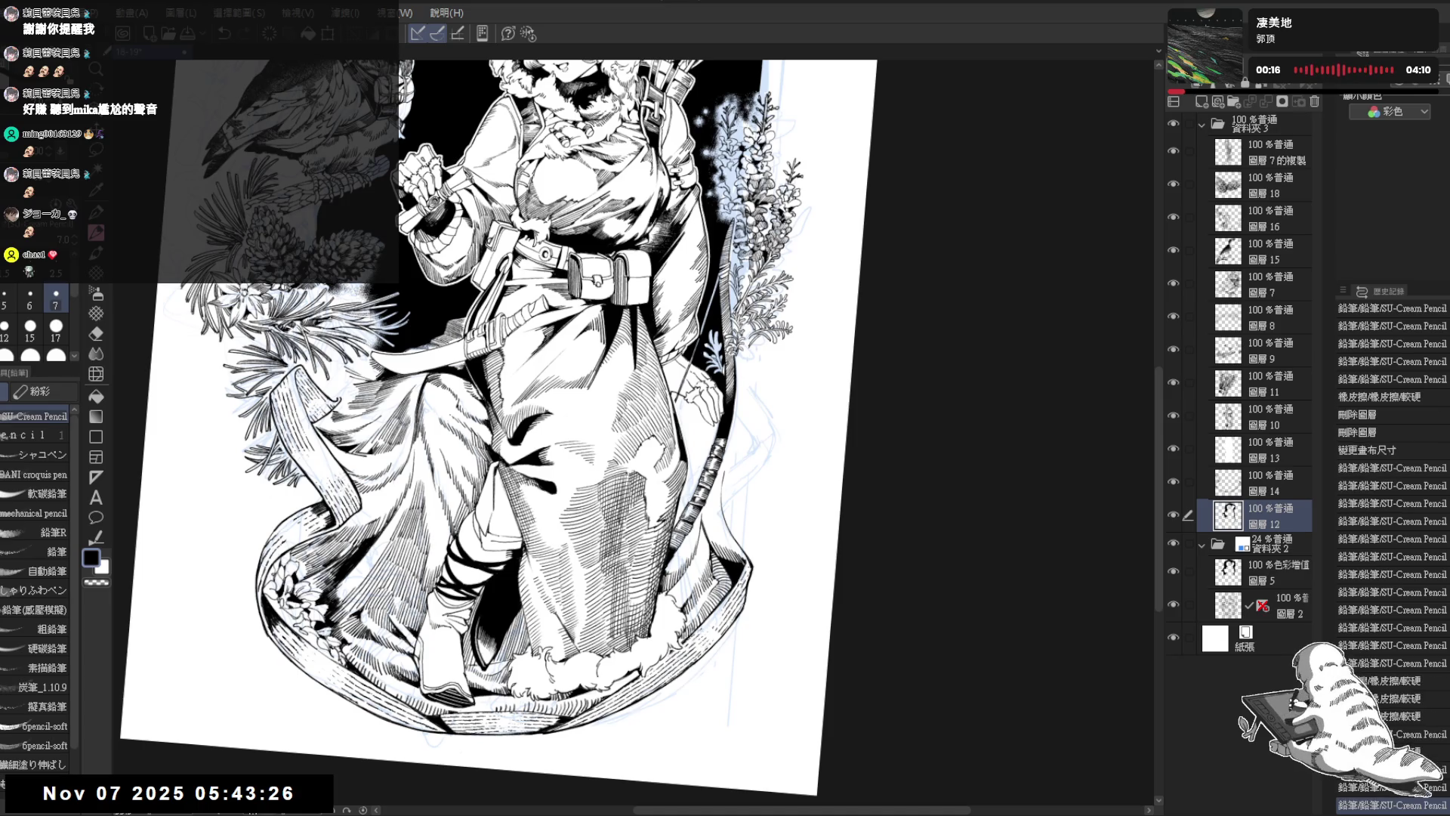
# Step: Redraw the small strokes on the bow grip, undoing the misplaced attempts
pyautogui.moveTo(491, 416); pyautogui.dragTo(476, 423)
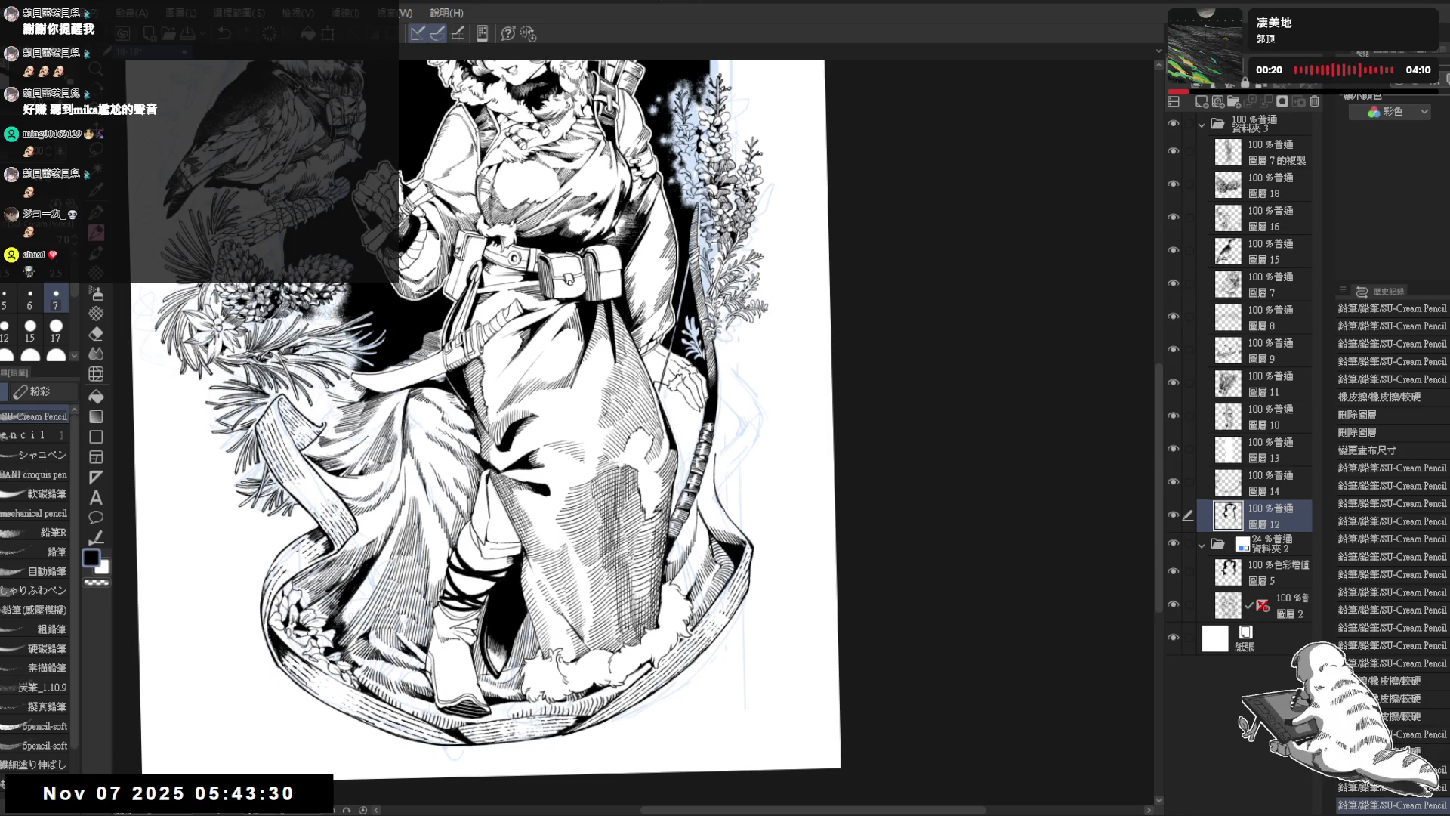
pyautogui.scroll(3, 703, 521)
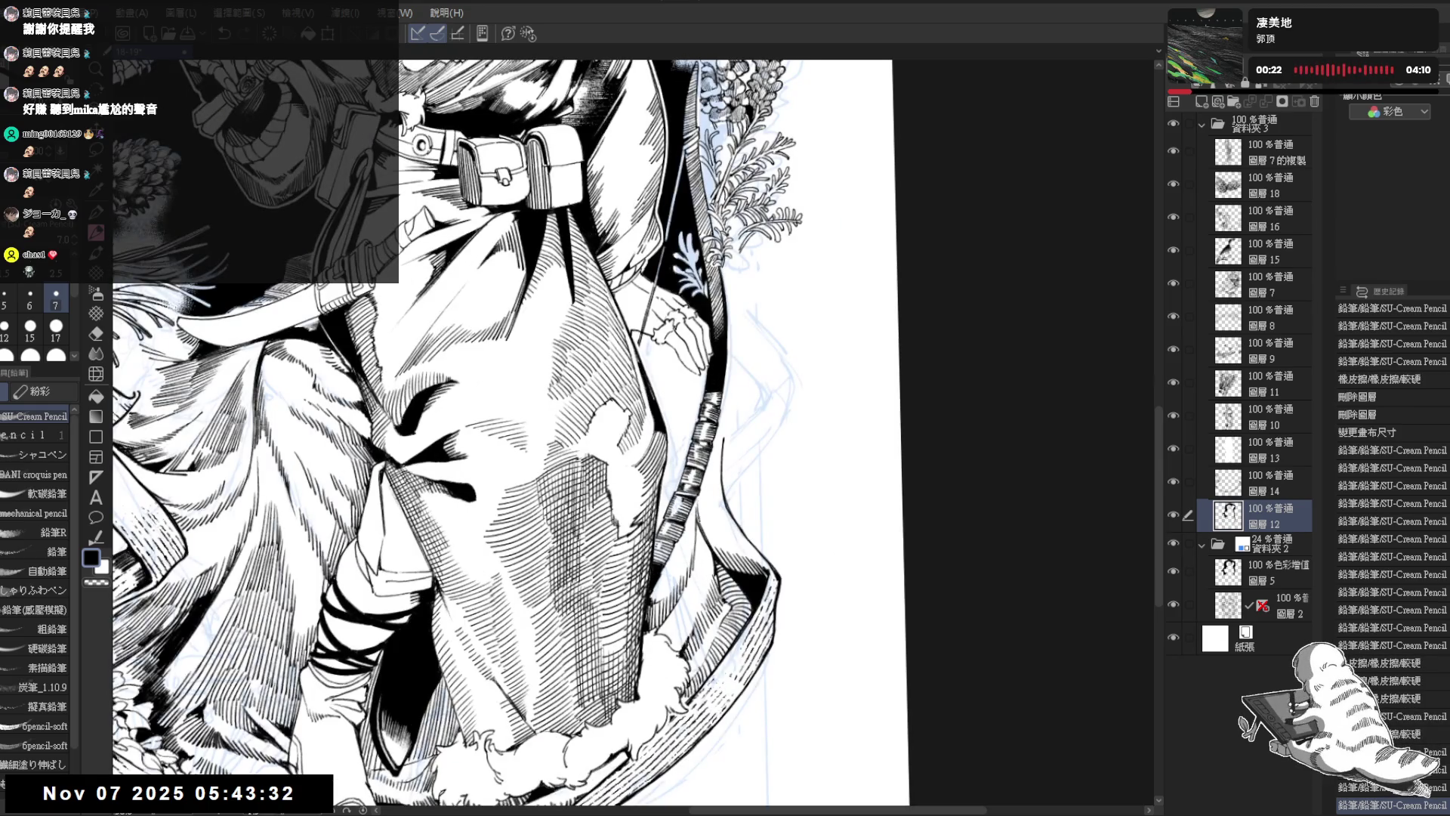
pyautogui.hotkey('ctrl', 'z')
pyautogui.moveTo(700, 493)
pyautogui.mouseDown()
pyautogui.moveTo(698, 522)
pyautogui.moveTo(720, 495)
pyautogui.moveTo(710, 531)
pyautogui.mouseUp()
pyautogui.hotkey('ctrl', 'z')
pyautogui.moveTo(709, 499)
pyautogui.mouseDown()
pyautogui.moveTo(711, 527)
pyautogui.moveTo(714, 514)
pyautogui.mouseUp()
pyautogui.moveTo(715, 481); pyautogui.dragTo(719, 507)
pyautogui.moveTo(720, 475); pyautogui.dragTo(711, 503)
pyautogui.scroll(1, 511, 433)
pyautogui.moveTo(712, 474)
pyautogui.mouseDown()
pyautogui.moveTo(712, 503)
pyautogui.moveTo(597, 454)
pyautogui.moveTo(617, 408)
pyautogui.moveTo(661, 442)
pyautogui.mouseUp()
pyautogui.scroll(-3, 499, 430)
pyautogui.scroll(-1, 679, 453)
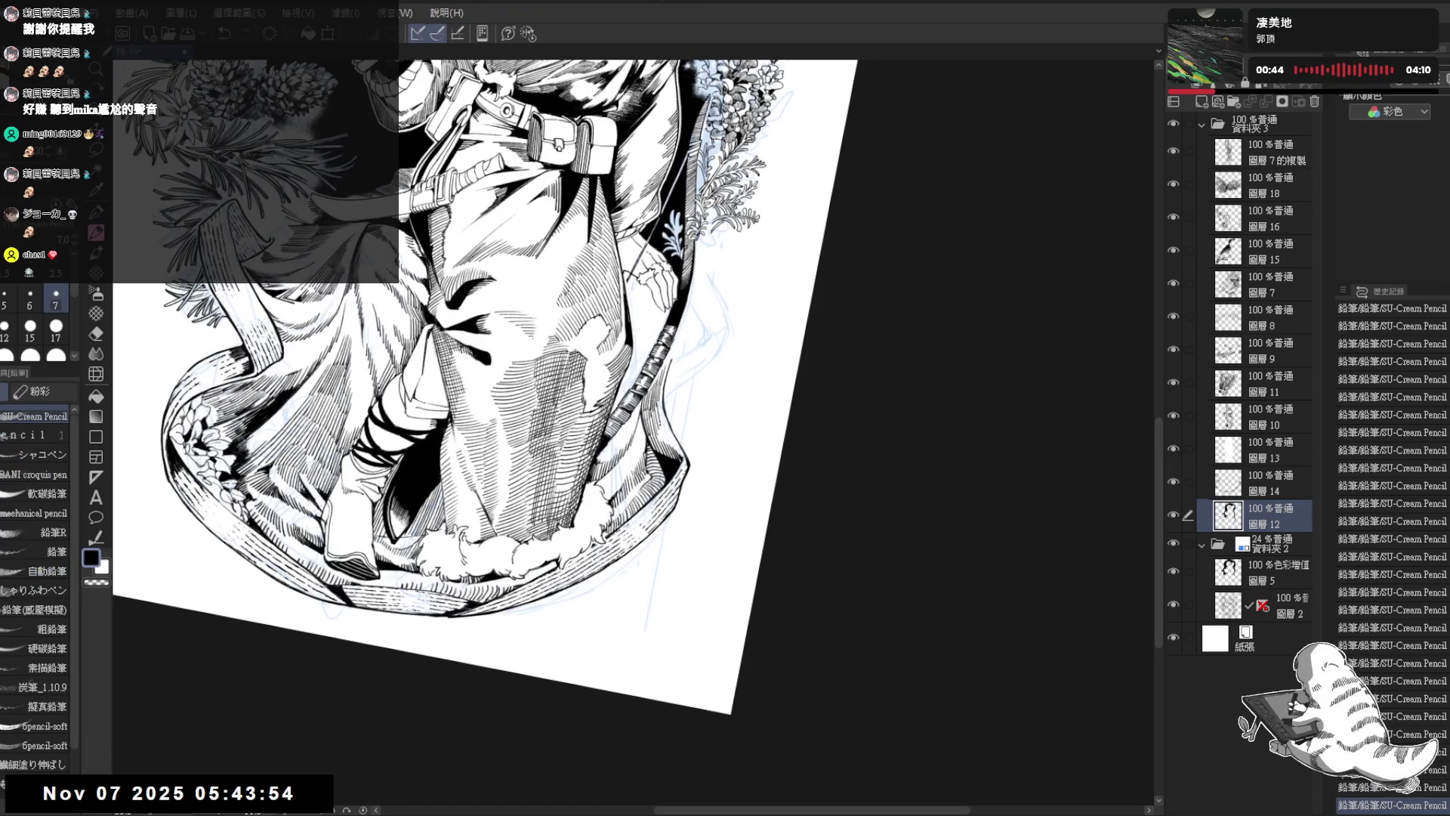
# Step: Tilt the canvas, erase a small spot beside the coat, and undo/redo recent strokes
pyautogui.moveTo(698, 334)
pyautogui.mouseDown()
pyautogui.moveTo(665, 408)
pyautogui.moveTo(659, 469)
pyautogui.mouseUp()
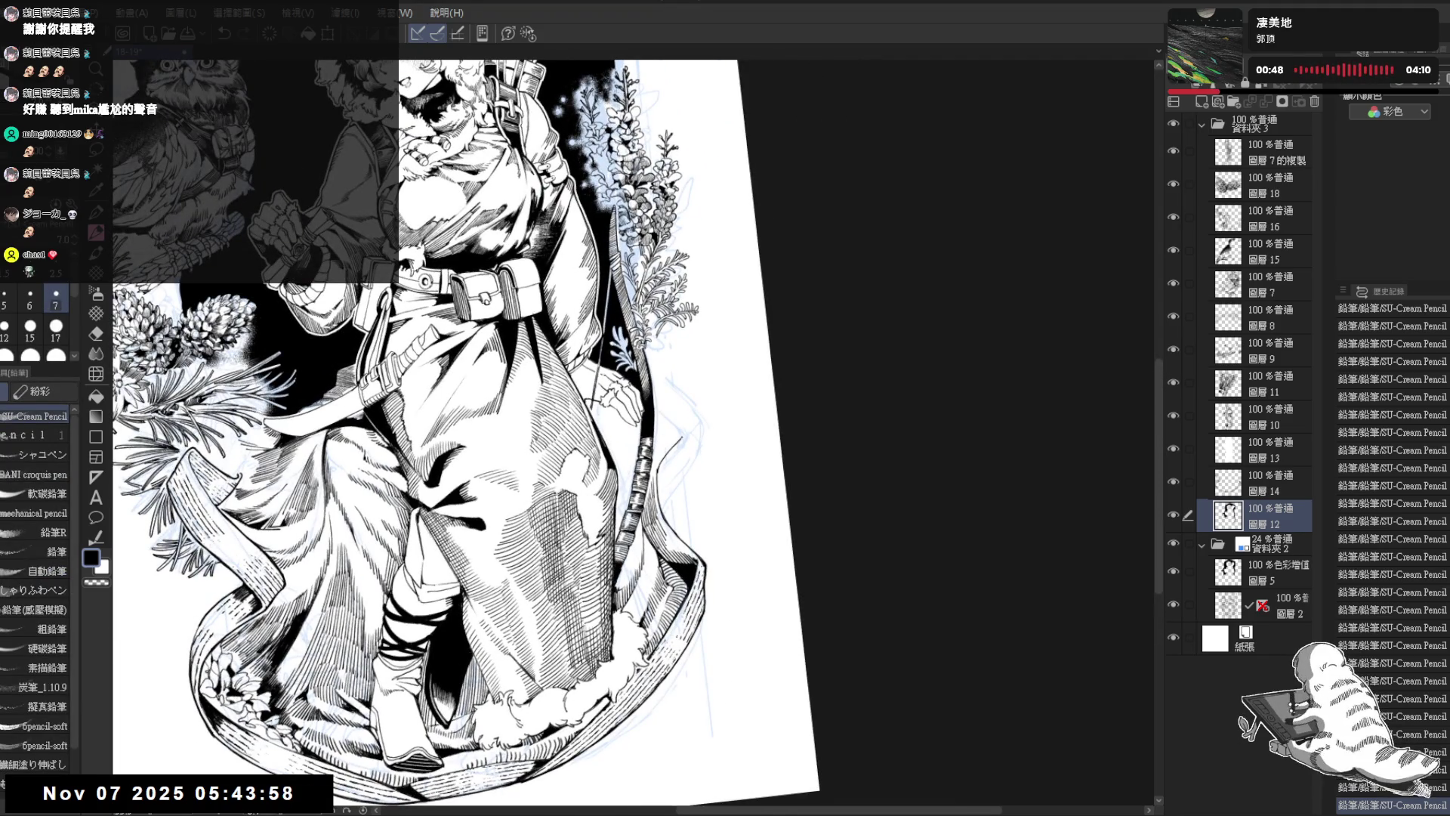
pyautogui.moveTo(659, 469); pyautogui.dragTo(599, 582)
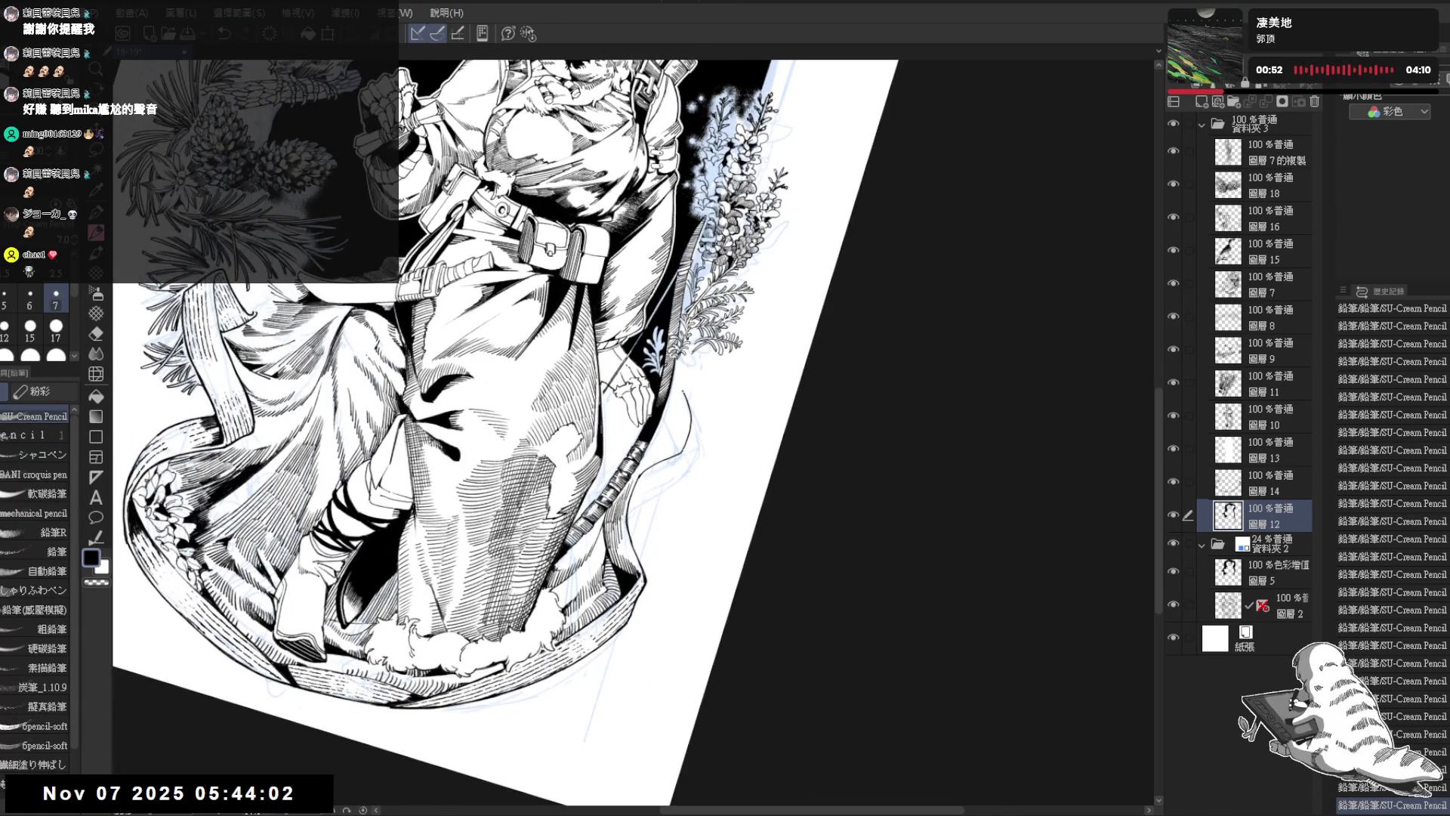
pyautogui.moveTo(599, 582)
pyautogui.mouseDown()
pyautogui.moveTo(544, 627)
pyautogui.moveTo(423, 679)
pyautogui.mouseUp()
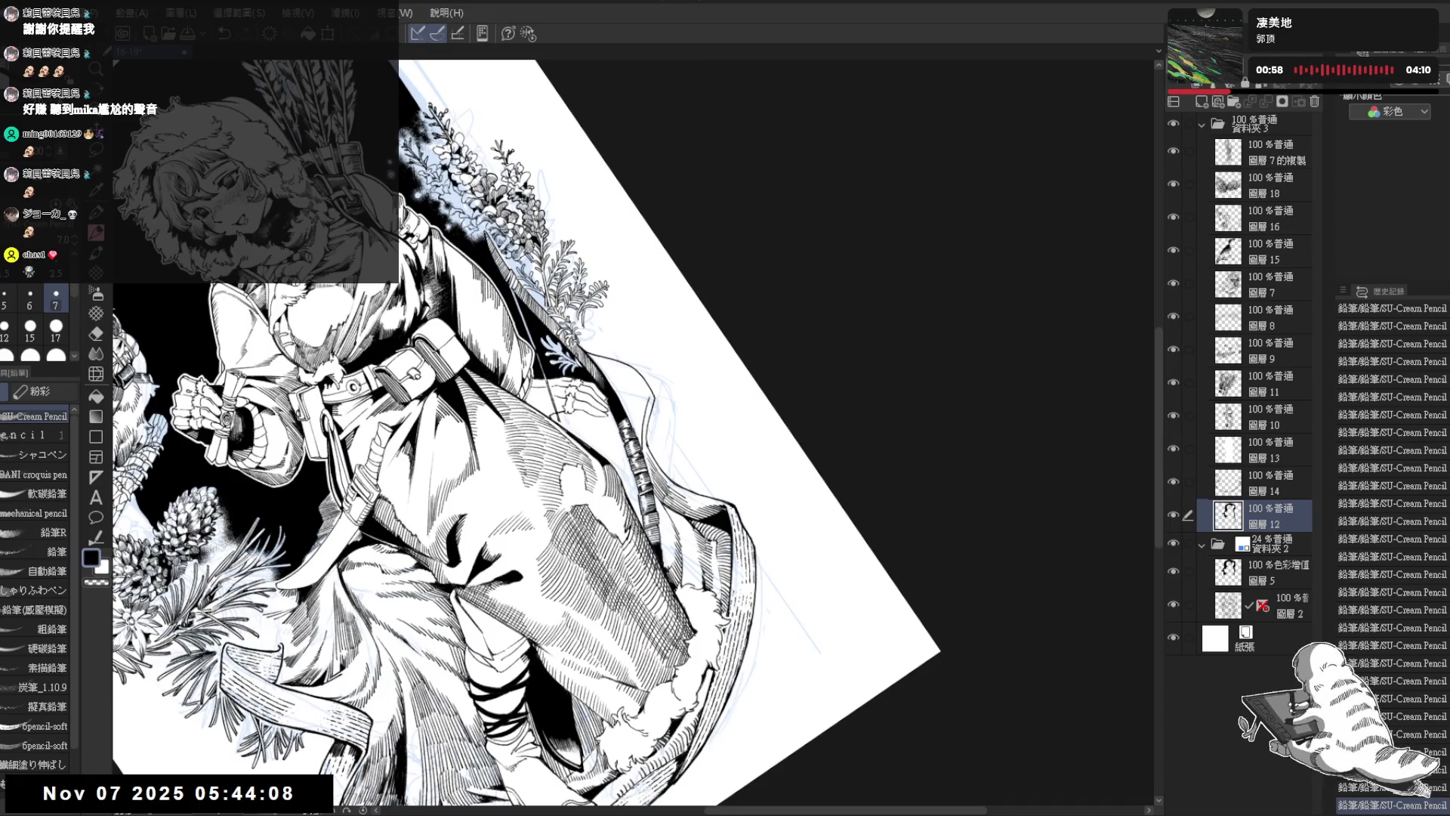
pyautogui.press('e')
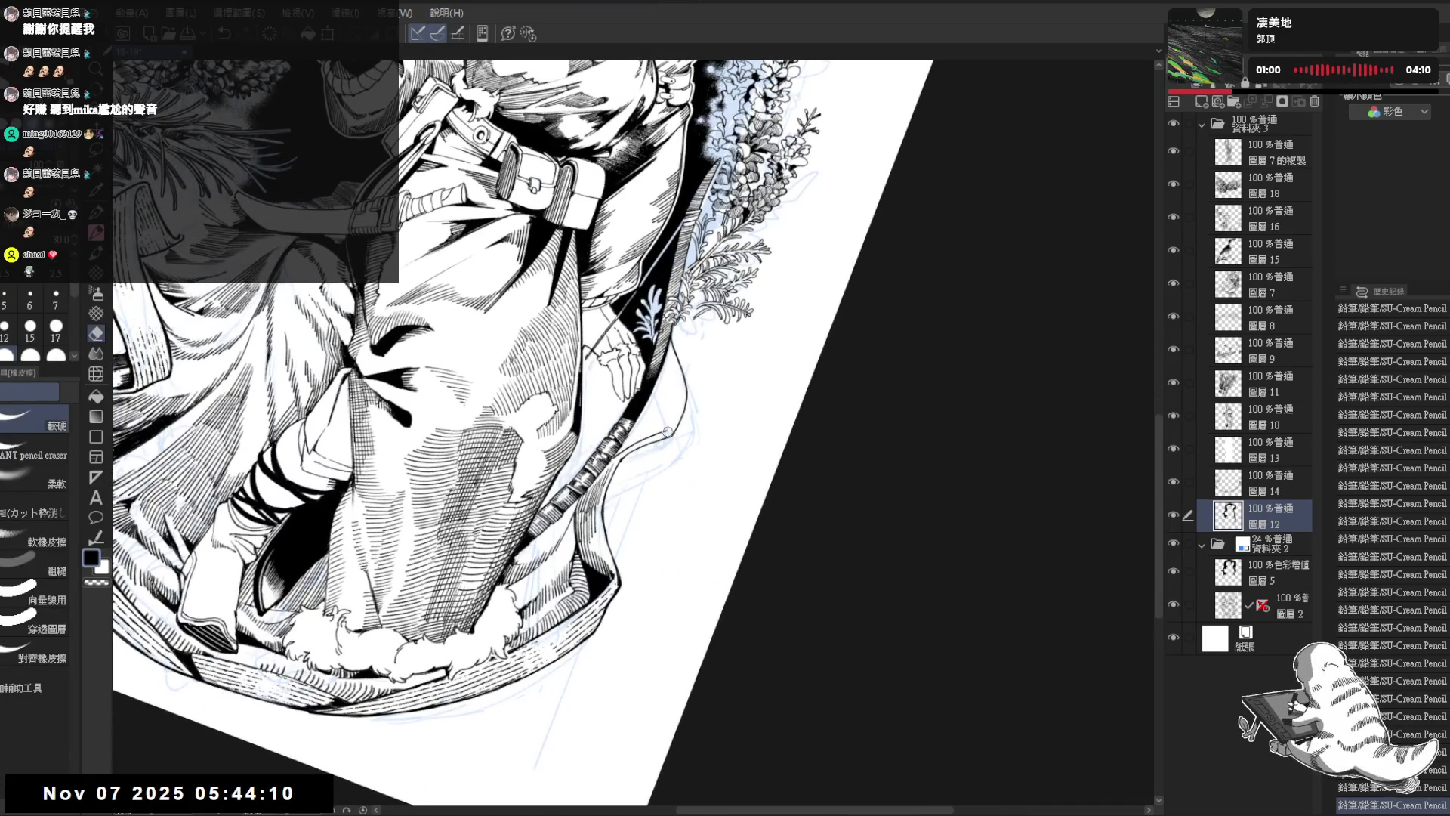
pyautogui.click(667, 431)
pyautogui.press('p')
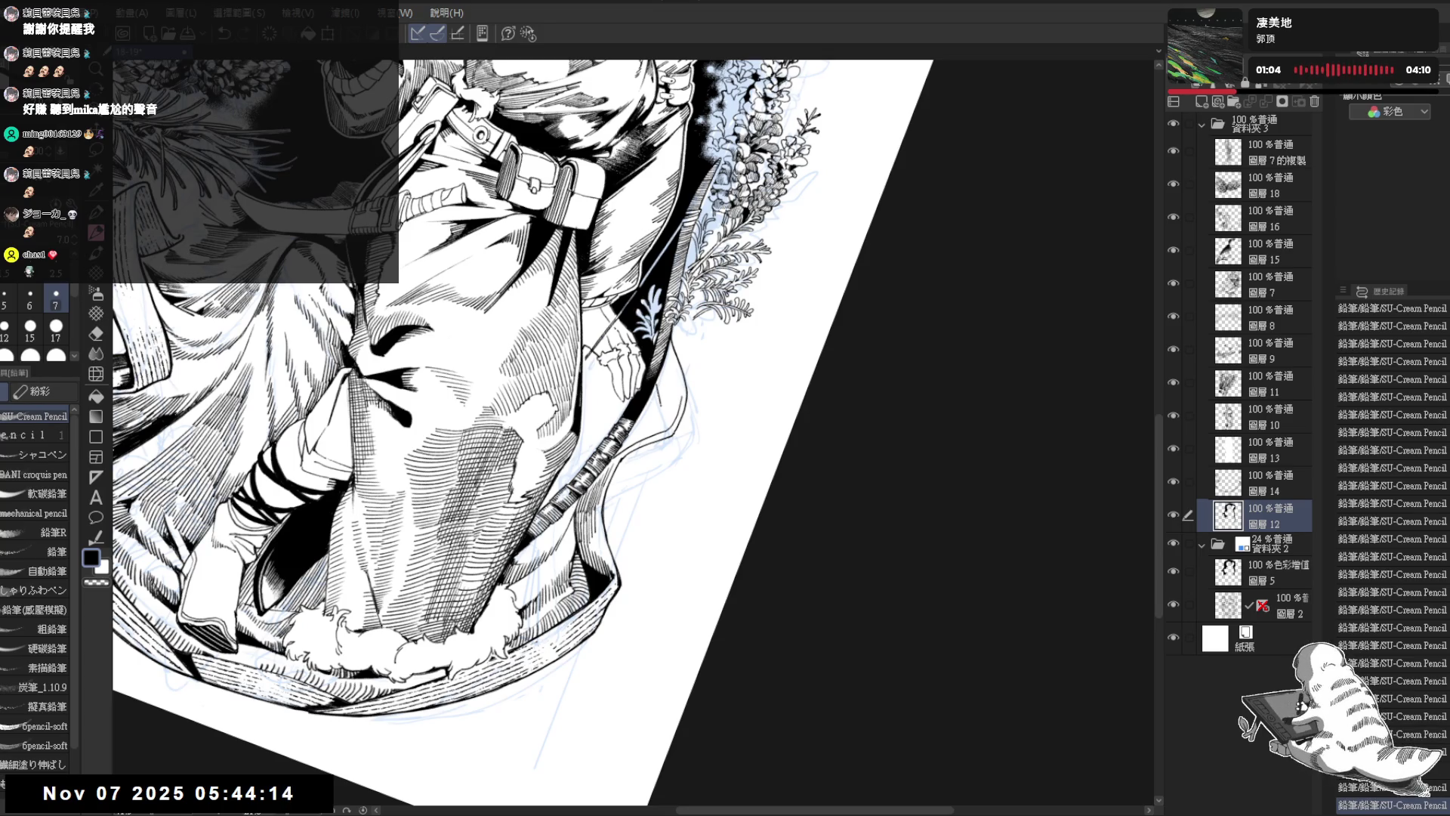
pyautogui.hotkey('ctrl', 'z')
pyautogui.hotkey('ctrl', 'z')
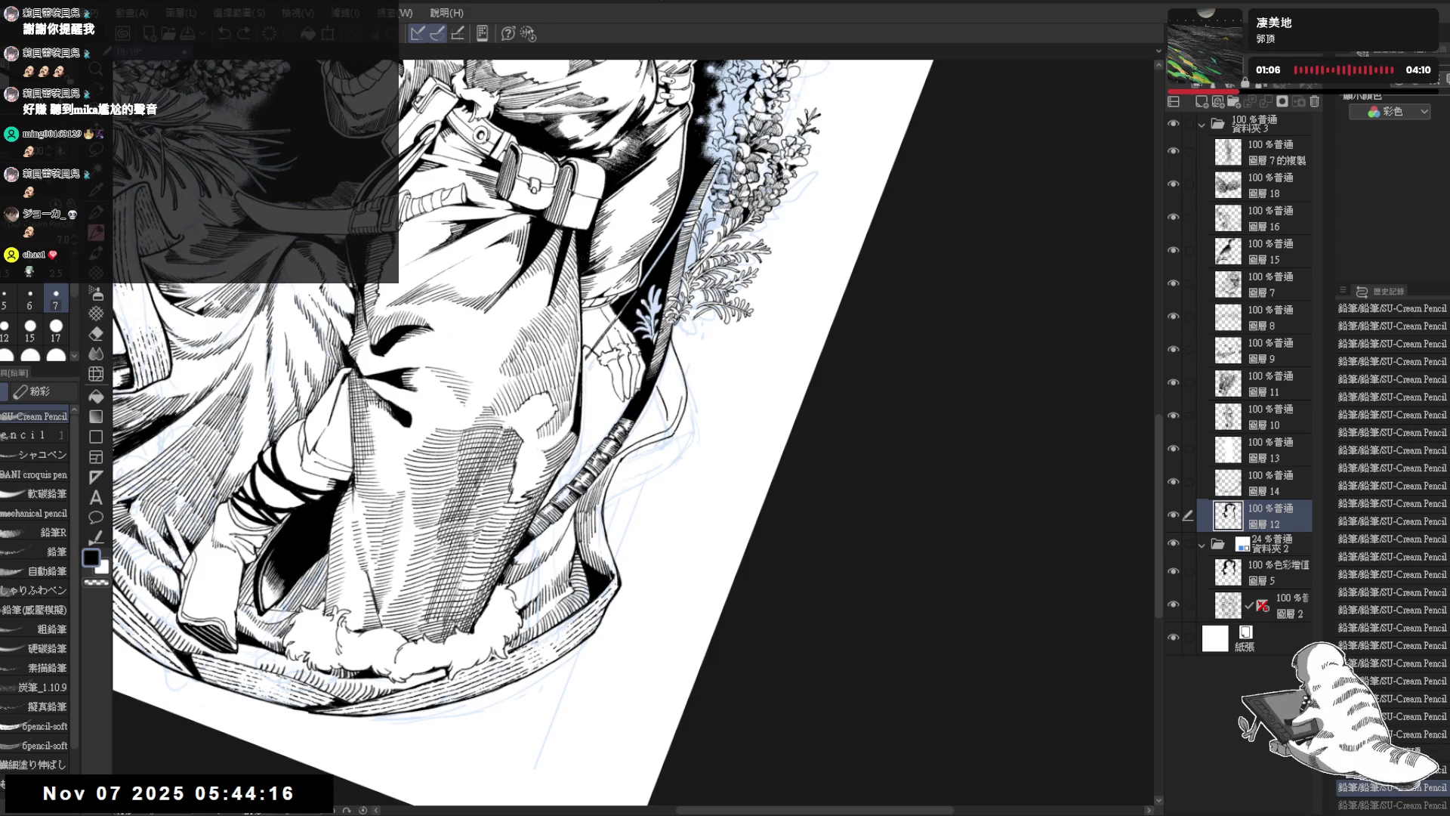
pyautogui.hotkey('ctrl', 'y')
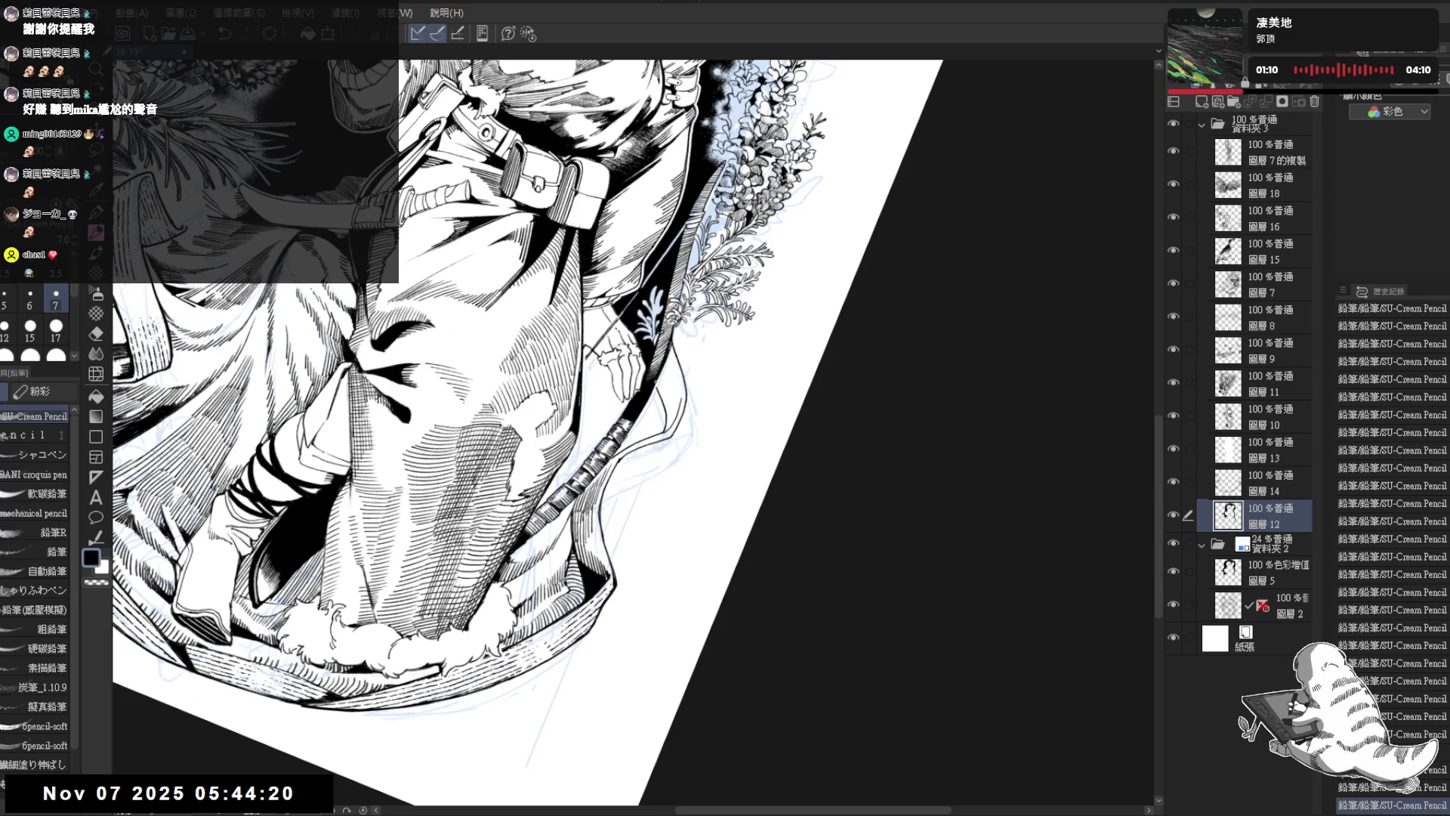
pyautogui.hotkey('ctrl', 'z')
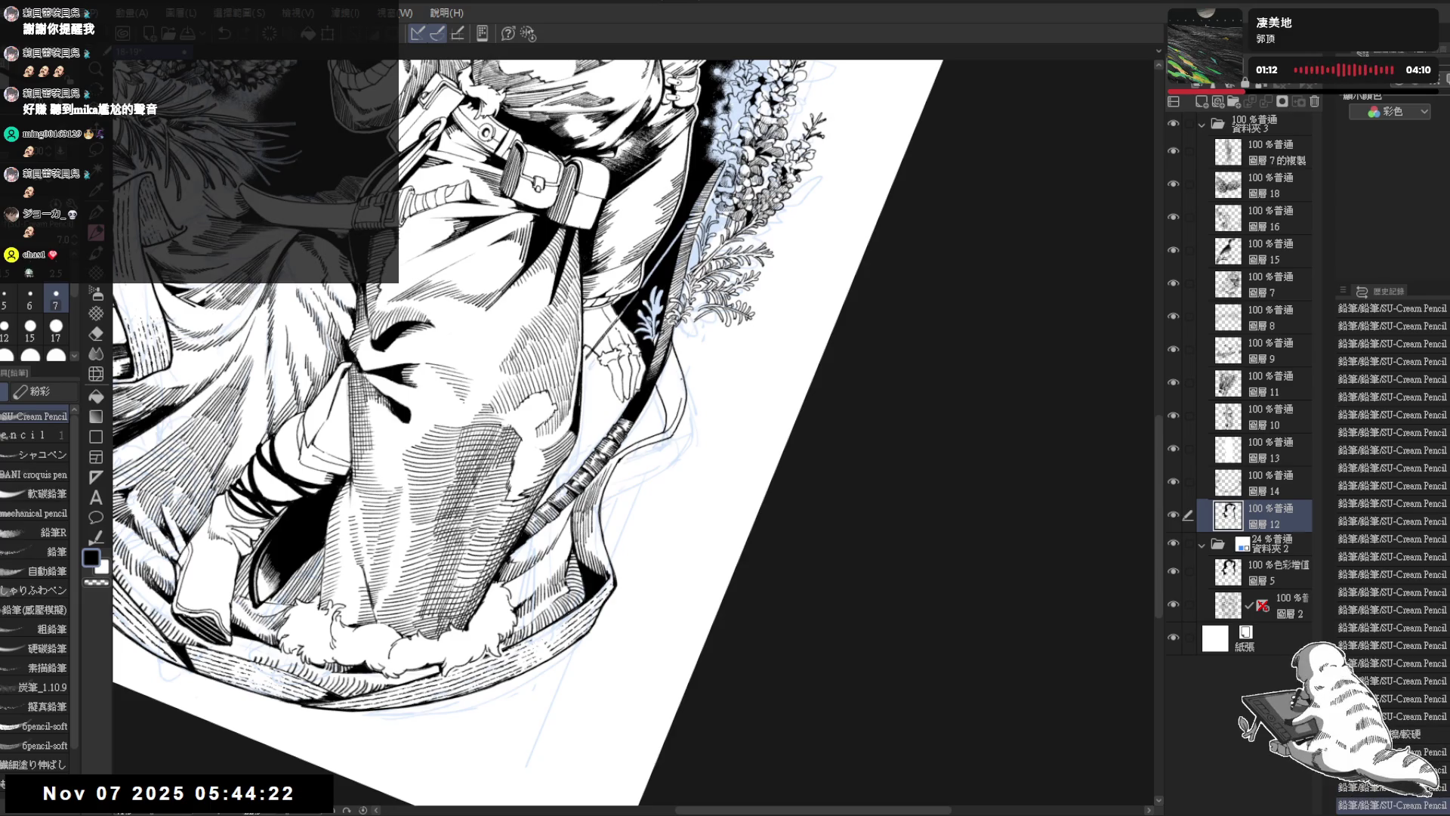
pyautogui.press('^')
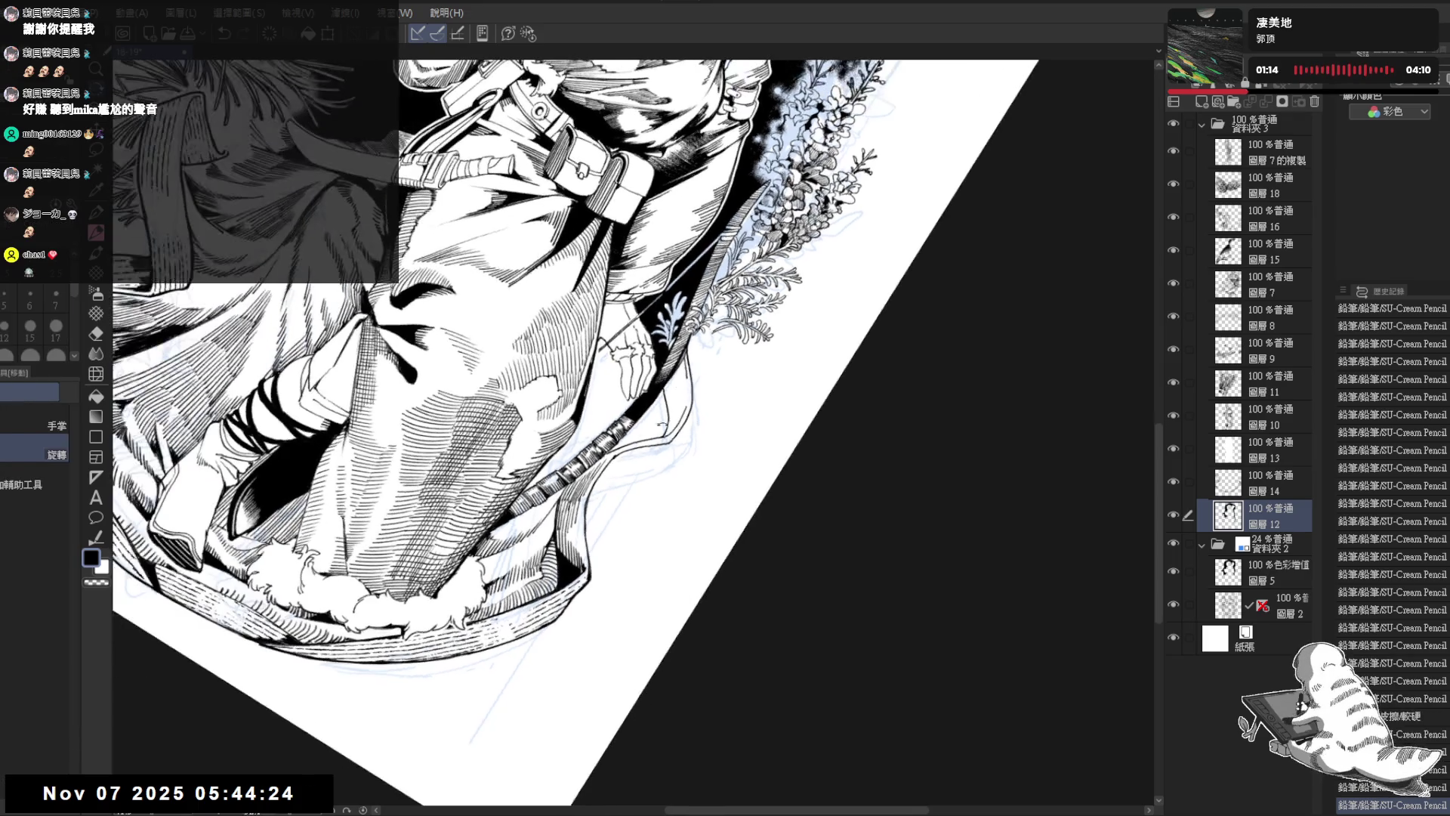
pyautogui.hotkey('ctrl', 'z')
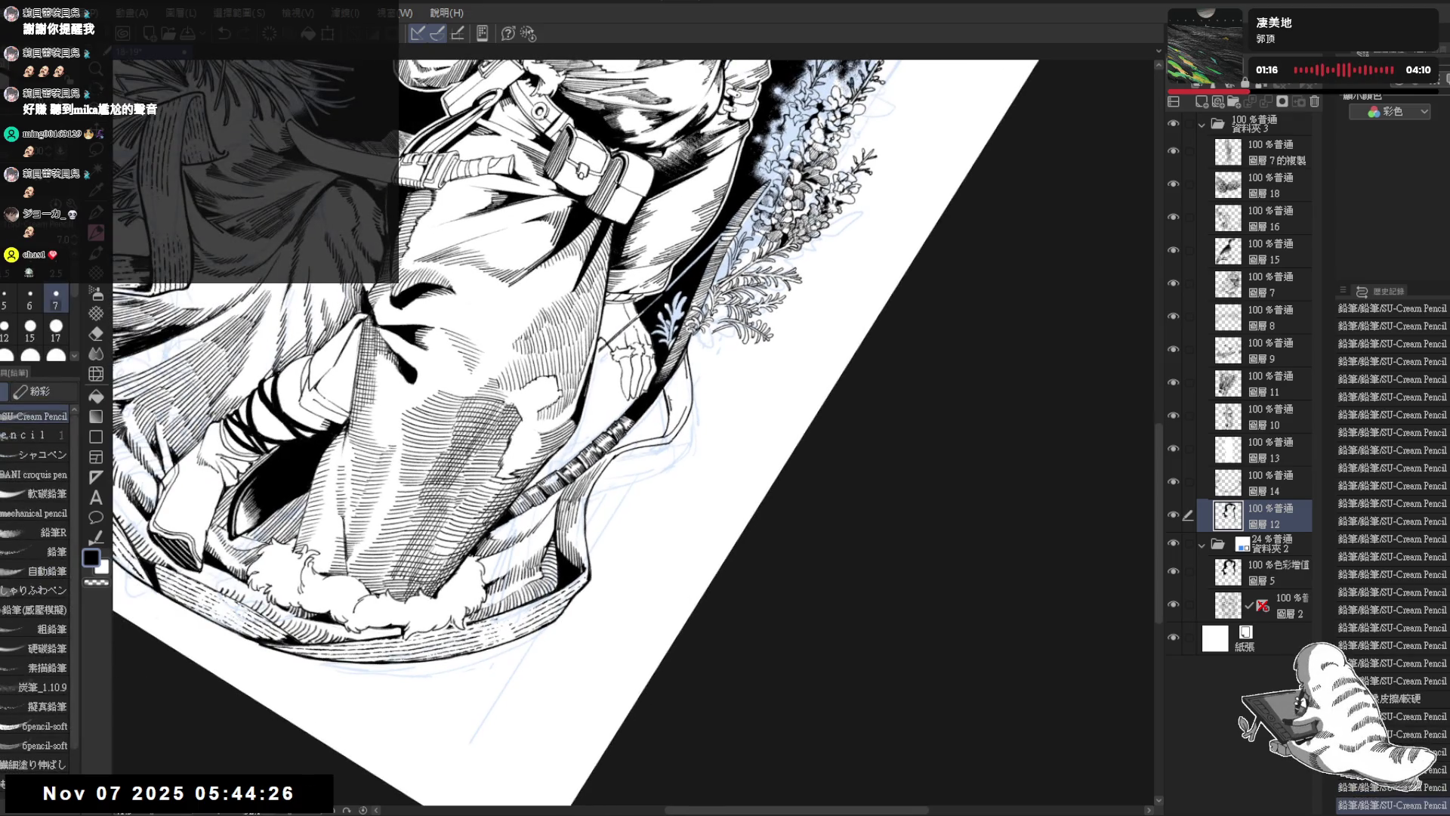
pyautogui.hotkey('ctrl', 'y')
pyautogui.hotkey('ctrl', 'y')
pyautogui.hotkey('ctrl', 'y')
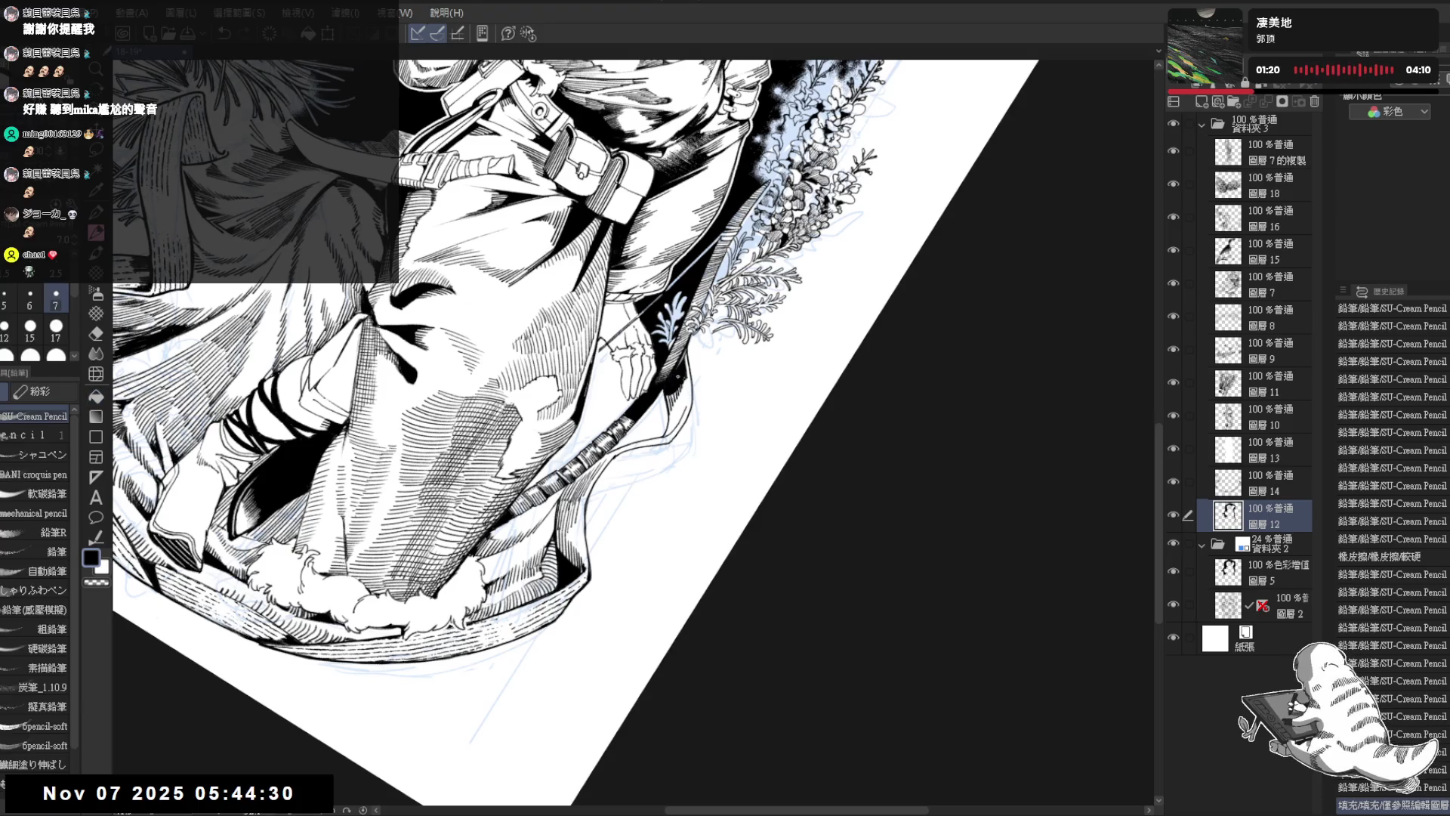
# Step: Clear a small patch beside the bow with the transparent colour, then return to black
pyautogui.click(96, 581)
pyautogui.click(675, 370)
pyautogui.moveTo(607, 425); pyautogui.dragTo(578, 470)
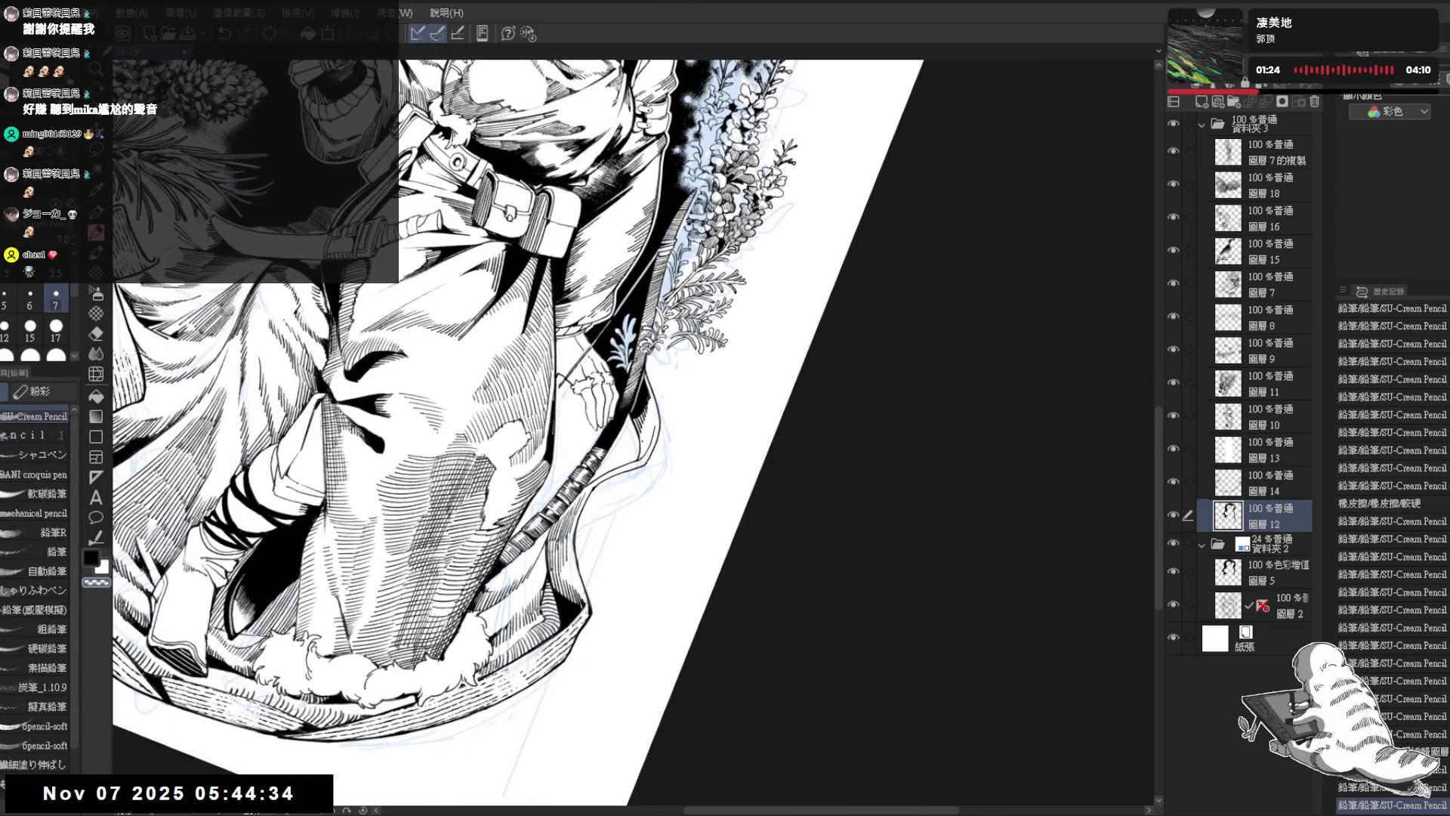
pyautogui.press('c')
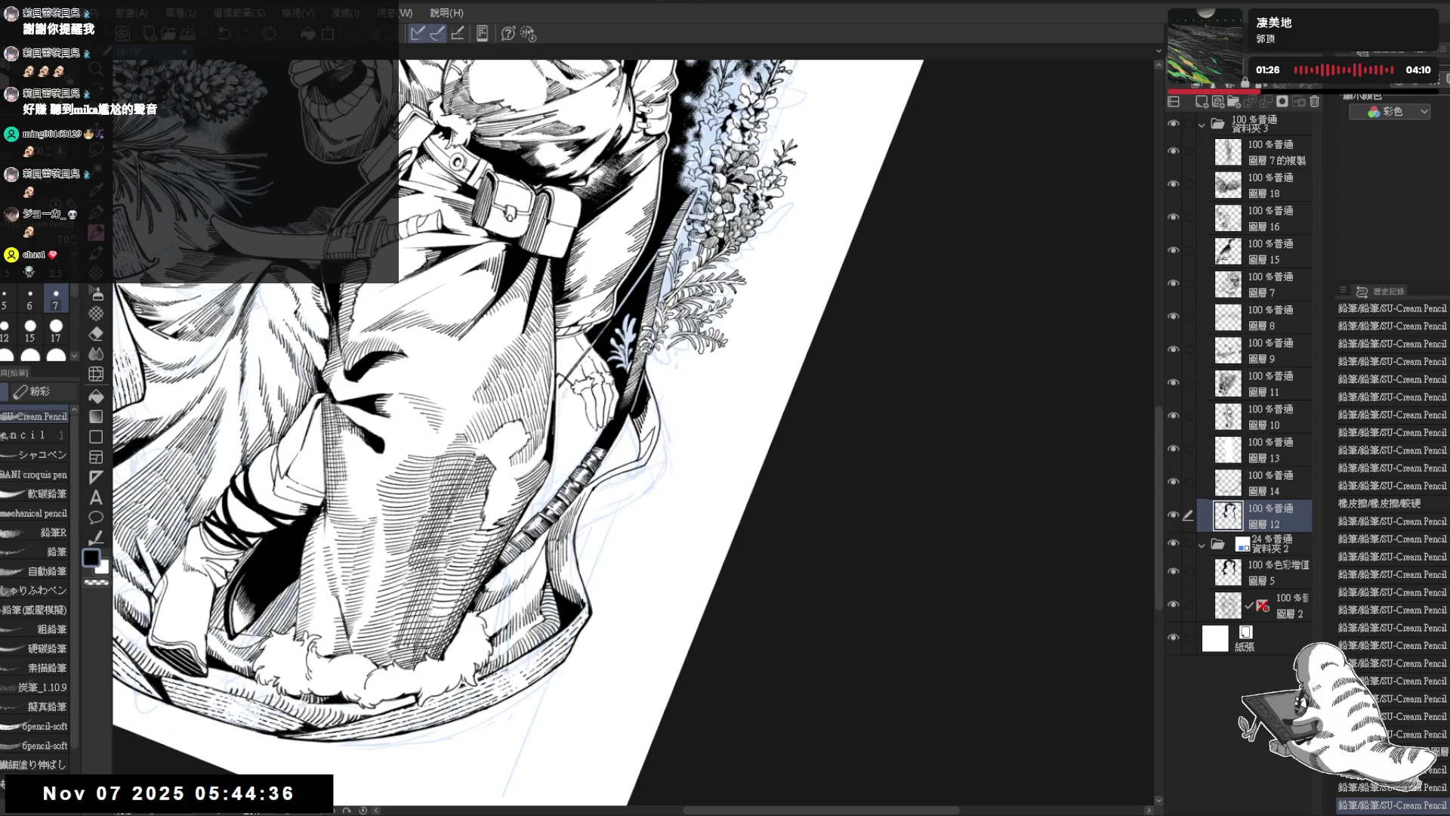
pyautogui.moveTo(644, 424); pyautogui.dragTo(651, 430)
pyautogui.hotkey('ctrl', 'z')
pyautogui.hotkey('ctrl', 'z')
pyautogui.hotkey('ctrl', 'z')
pyautogui.press(']')
# Step: Add a short hatch stroke on the coat, then straighten and zoom out the view
pyautogui.moveTo(657, 367)
pyautogui.mouseDown()
pyautogui.moveTo(642, 404)
pyautogui.moveTo(654, 435)
pyautogui.mouseUp()
pyautogui.press('-')
pyautogui.press('-')
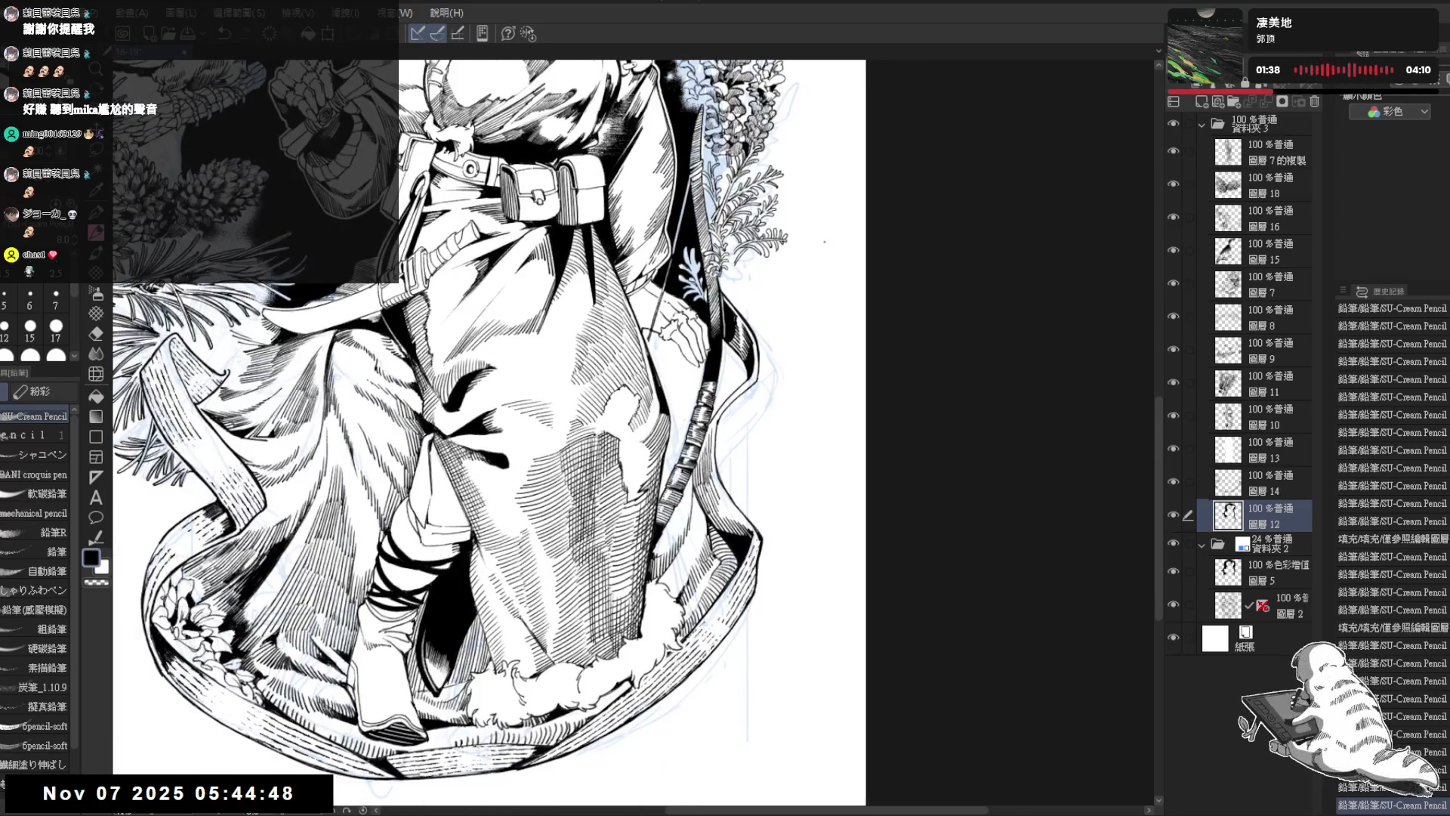
pyautogui.hotkey('ctrl', '-')
pyautogui.hotkey('ctrl', '-')
pyautogui.moveTo(816, 219)
pyautogui.mouseDown()
pyautogui.moveTo(858, 312)
pyautogui.moveTo(842, 342)
pyautogui.moveTo(733, 334)
pyautogui.moveTo(751, 414)
pyautogui.moveTo(724, 375)
pyautogui.moveTo(757, 318)
pyautogui.mouseUp()
pyautogui.press('e')
pyautogui.press('p')
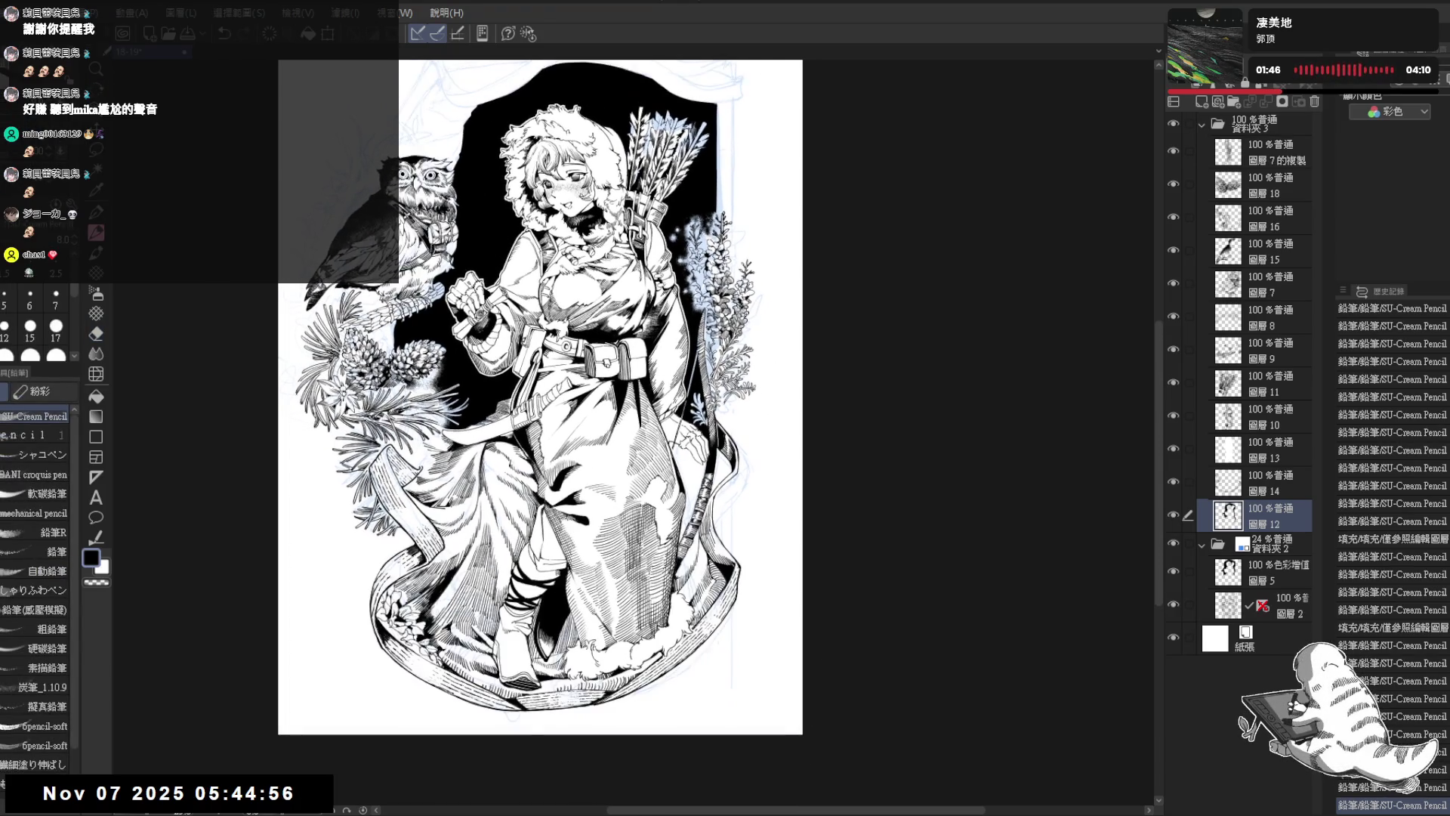
# Step: Draw short pencil strokes to the right of the bow, undoing a stray mark
pyautogui.moveTo(560, 218); pyautogui.dragTo(576, 295)
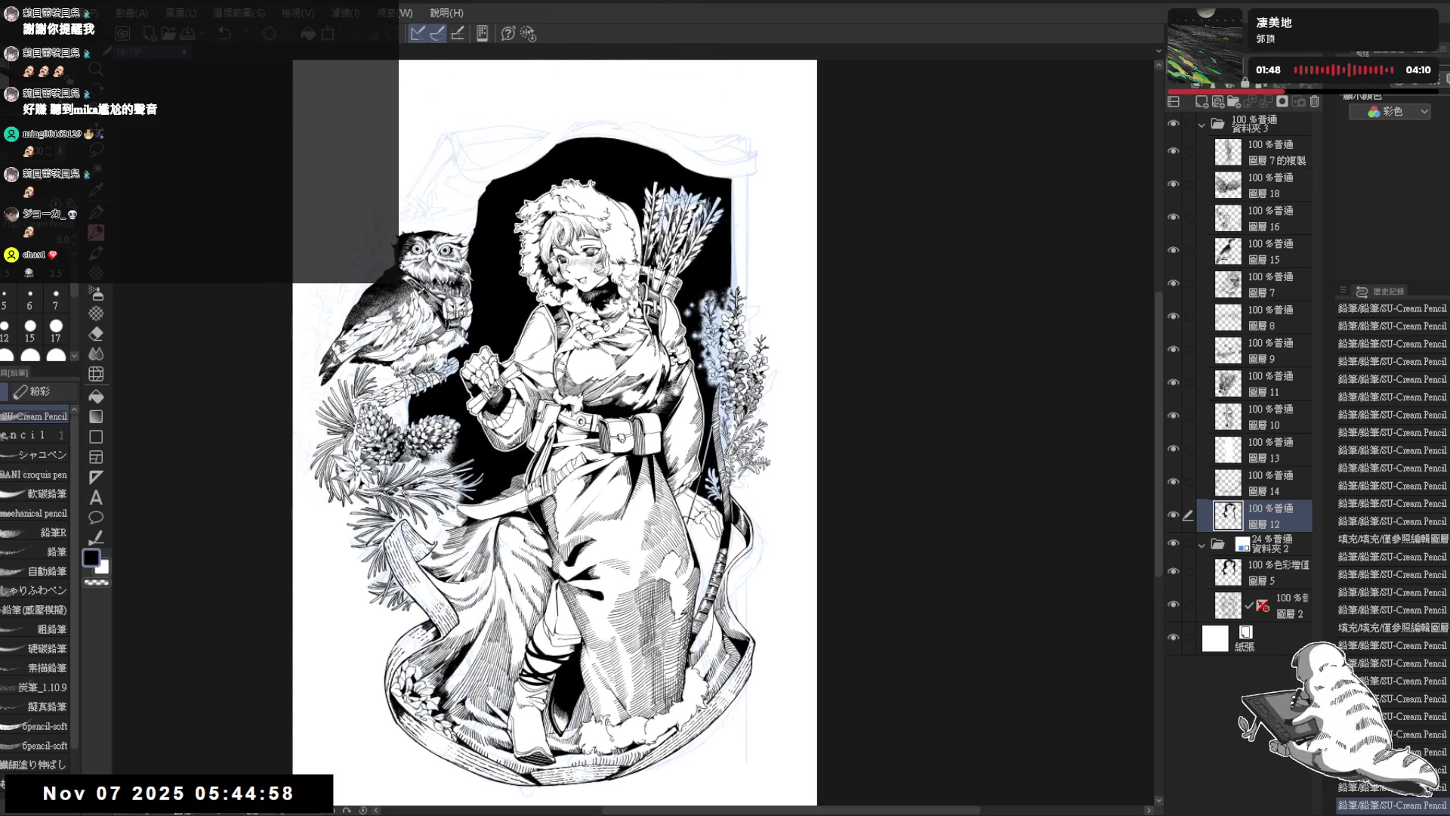
pyautogui.scroll(4, 676, 390)
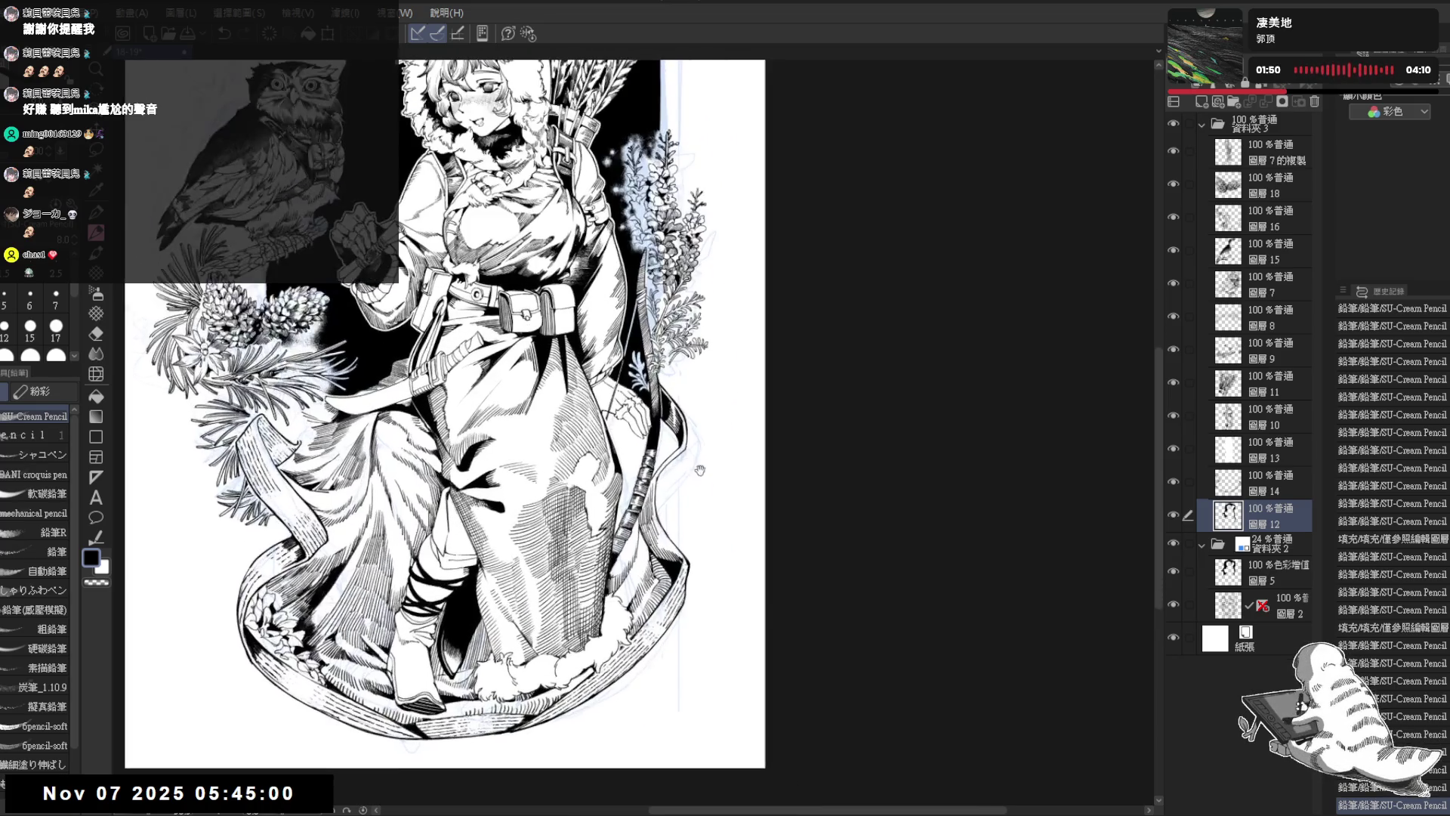
pyautogui.moveTo(700, 469); pyautogui.dragTo(680, 508)
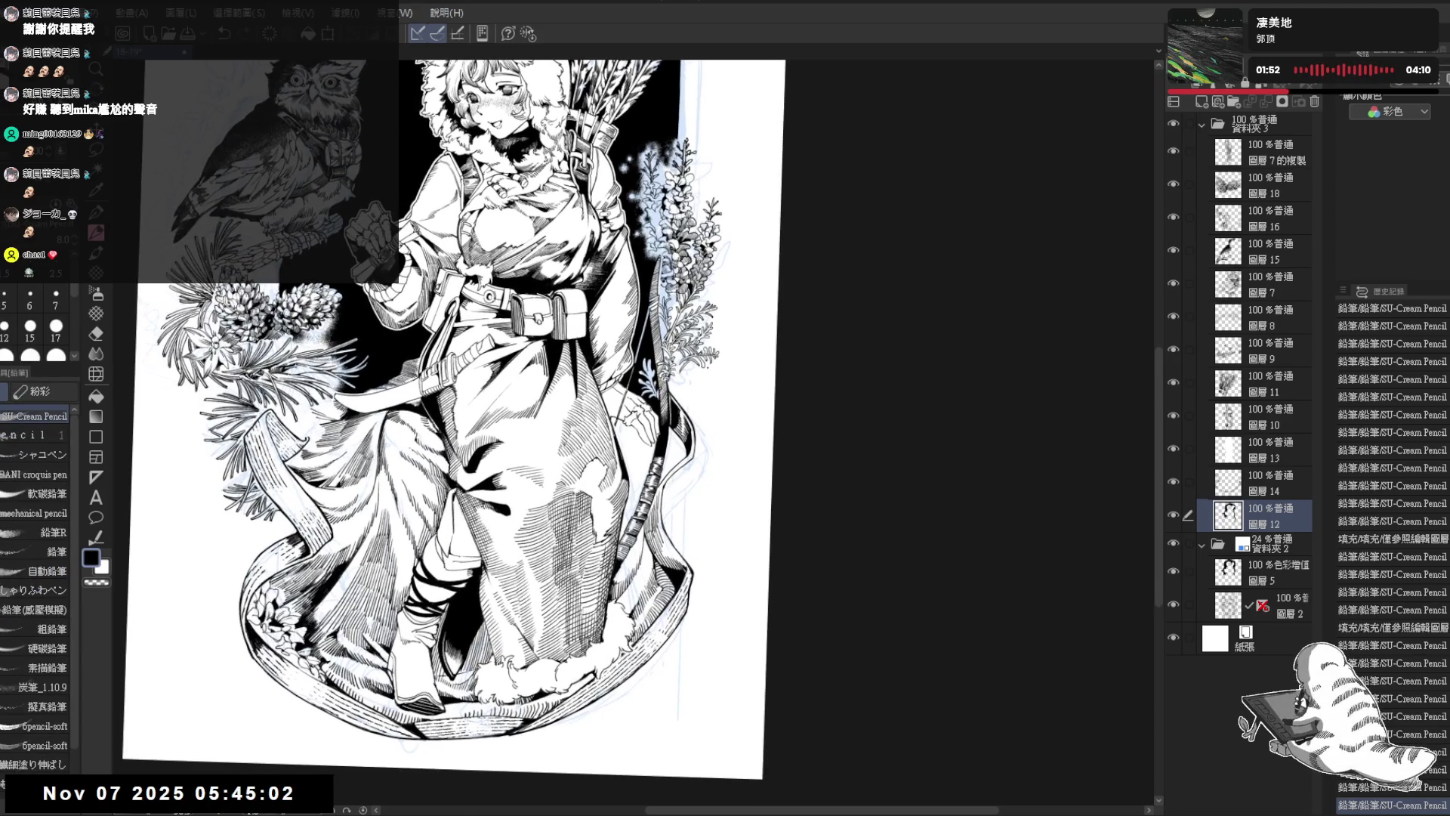
pyautogui.moveTo(722, 442); pyautogui.dragTo(653, 559)
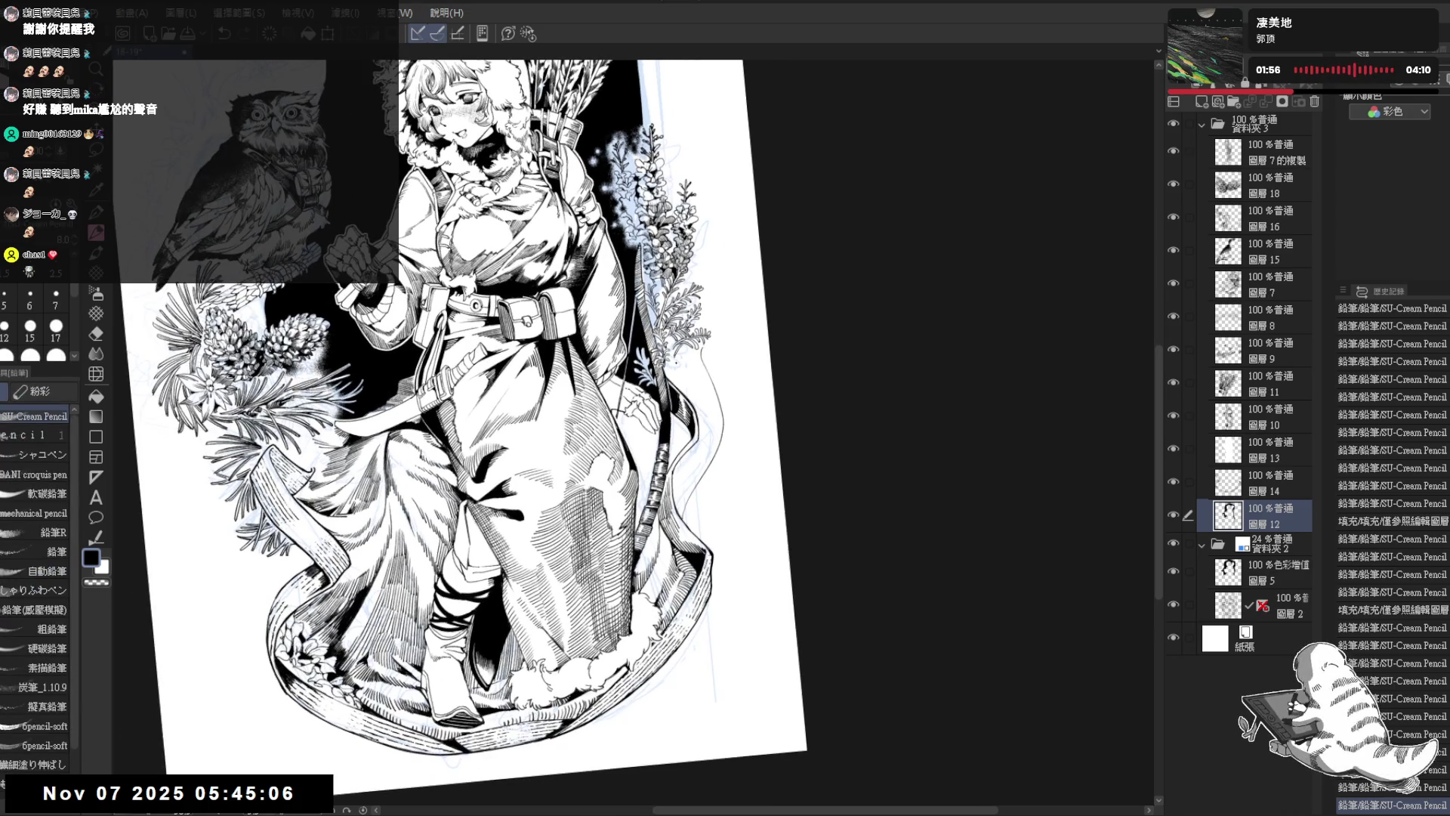
pyautogui.moveTo(680, 362); pyautogui.dragTo(685, 388)
pyautogui.hotkey('ctrl', 'z')
pyautogui.hotkey('ctrl', 'z')
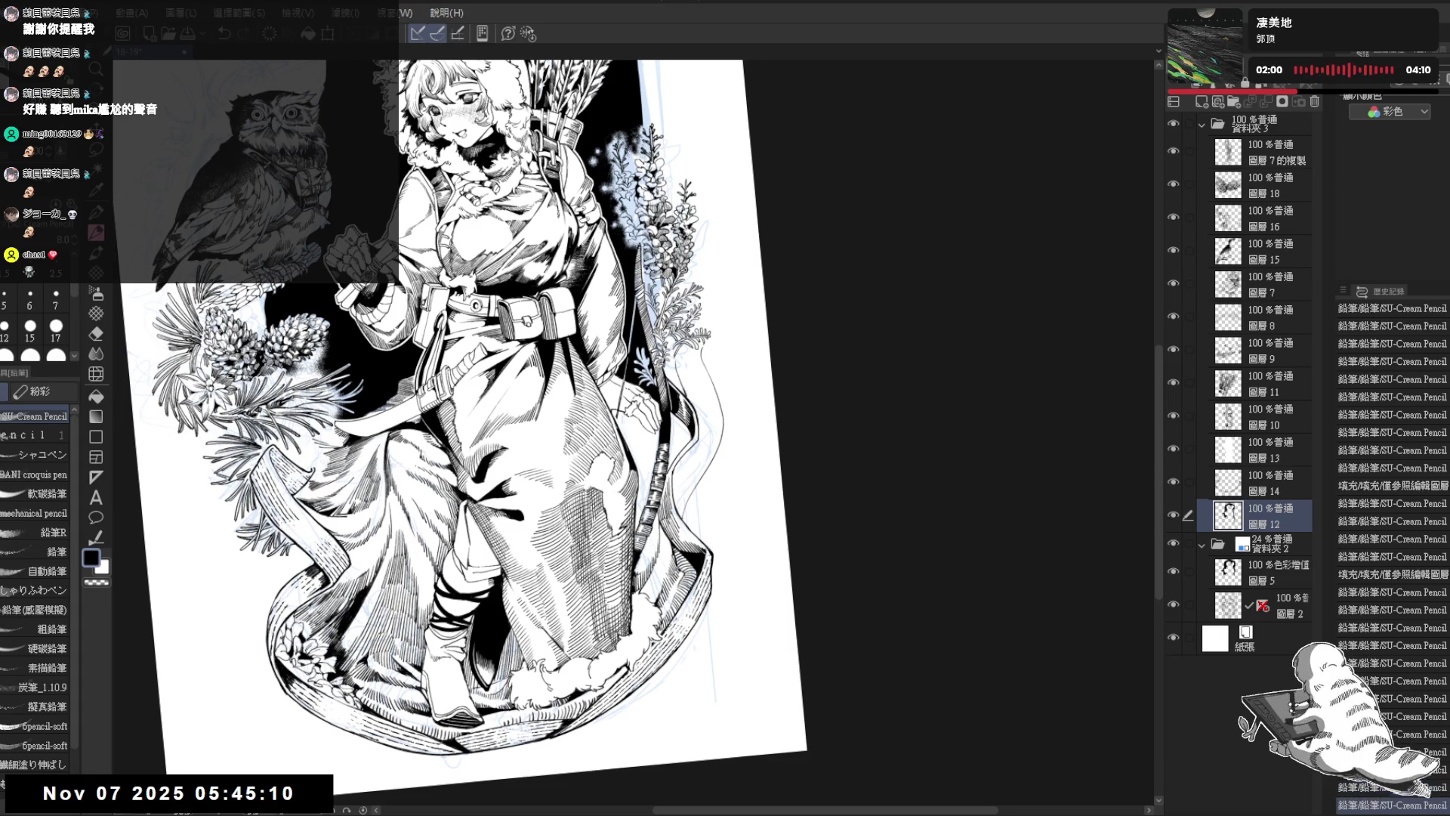
pyautogui.moveTo(684, 498); pyautogui.dragTo(700, 478)
pyautogui.scroll(2, 484, 423)
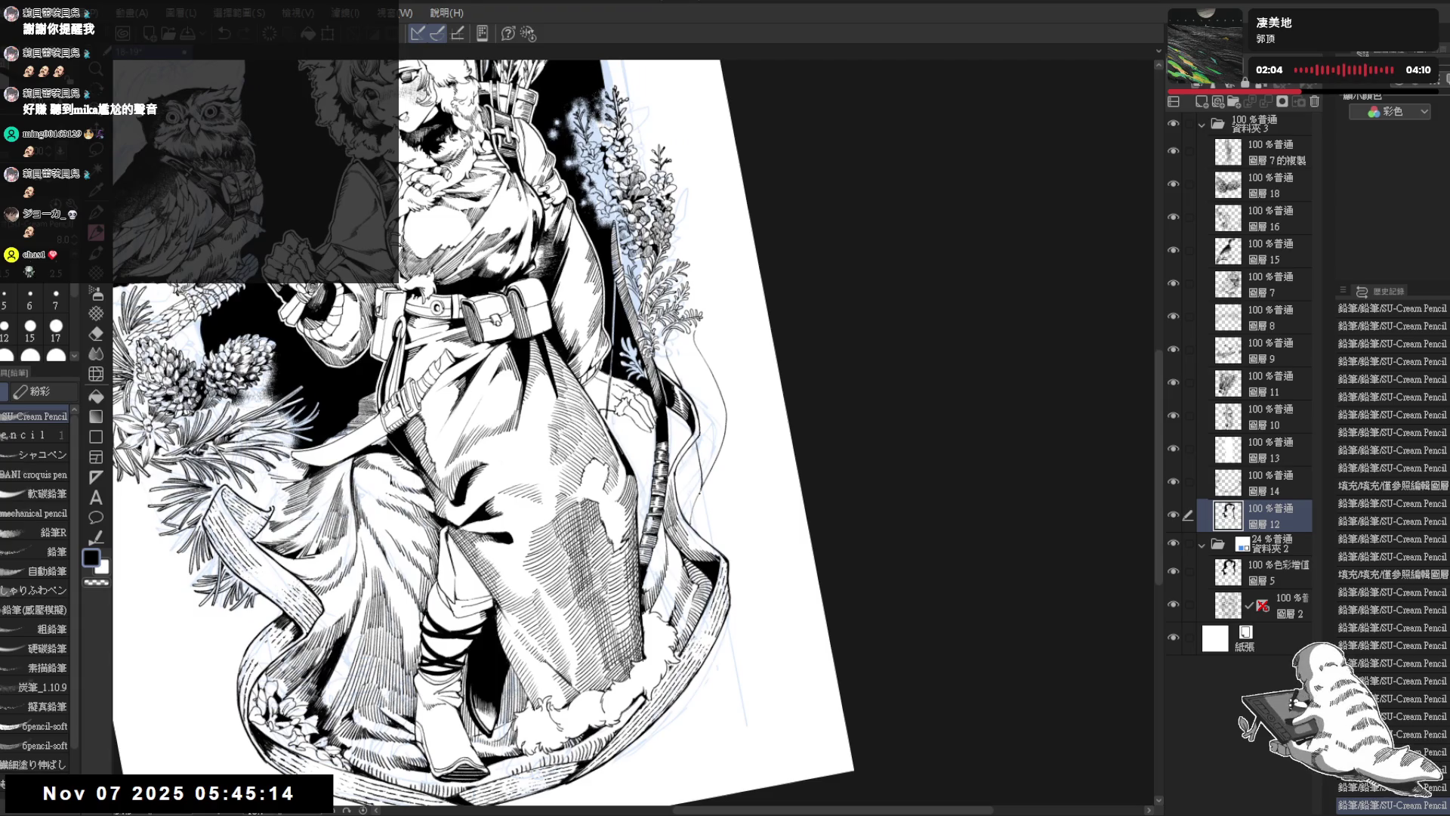
pyautogui.moveTo(710, 387); pyautogui.dragTo(714, 397)
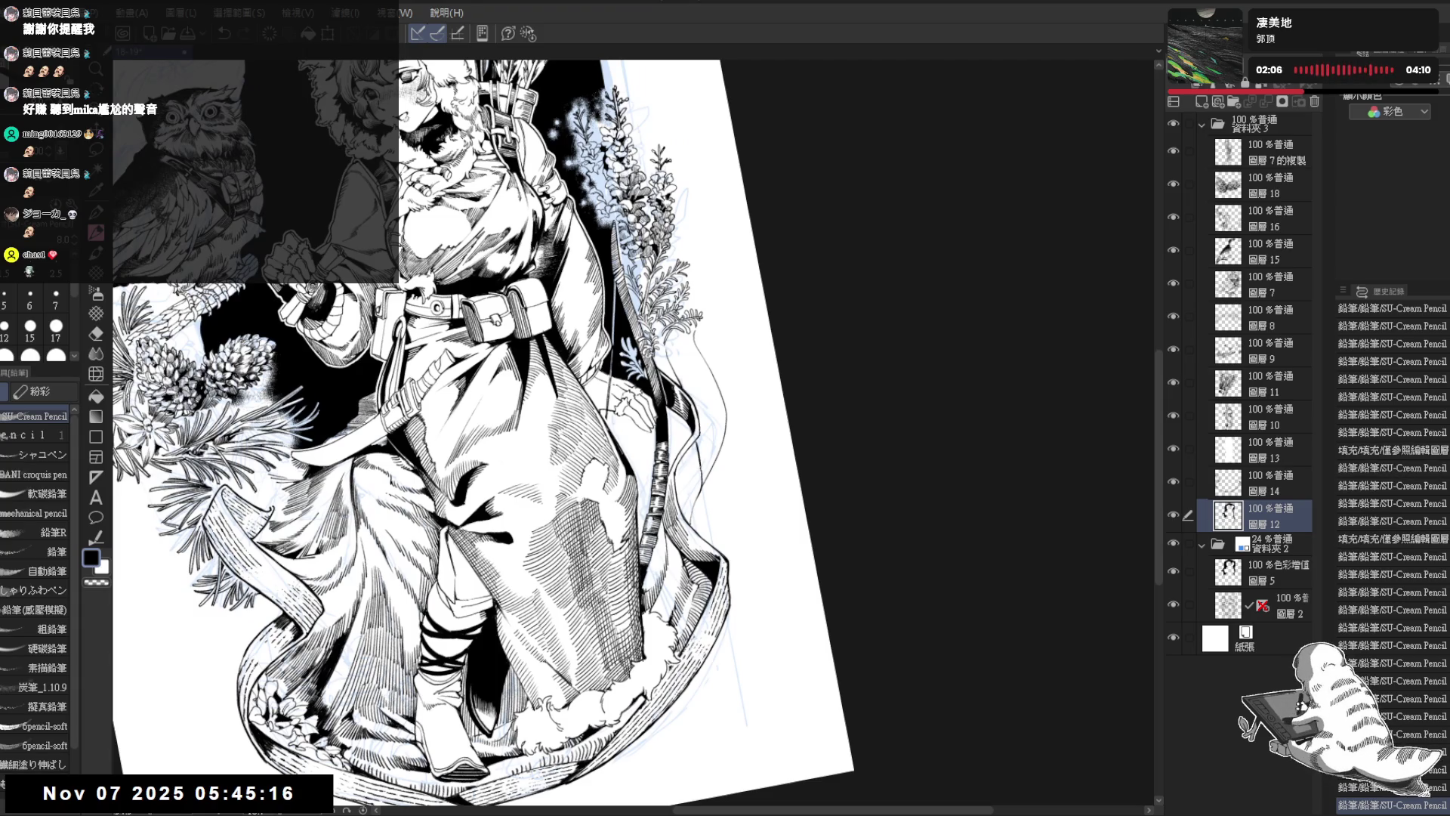
pyautogui.moveTo(699, 464); pyautogui.dragTo(718, 513)
# Step: Add more hatch strokes along the coat edge, then straighten the tilted view
pyautogui.press('e')
pyautogui.press('p')
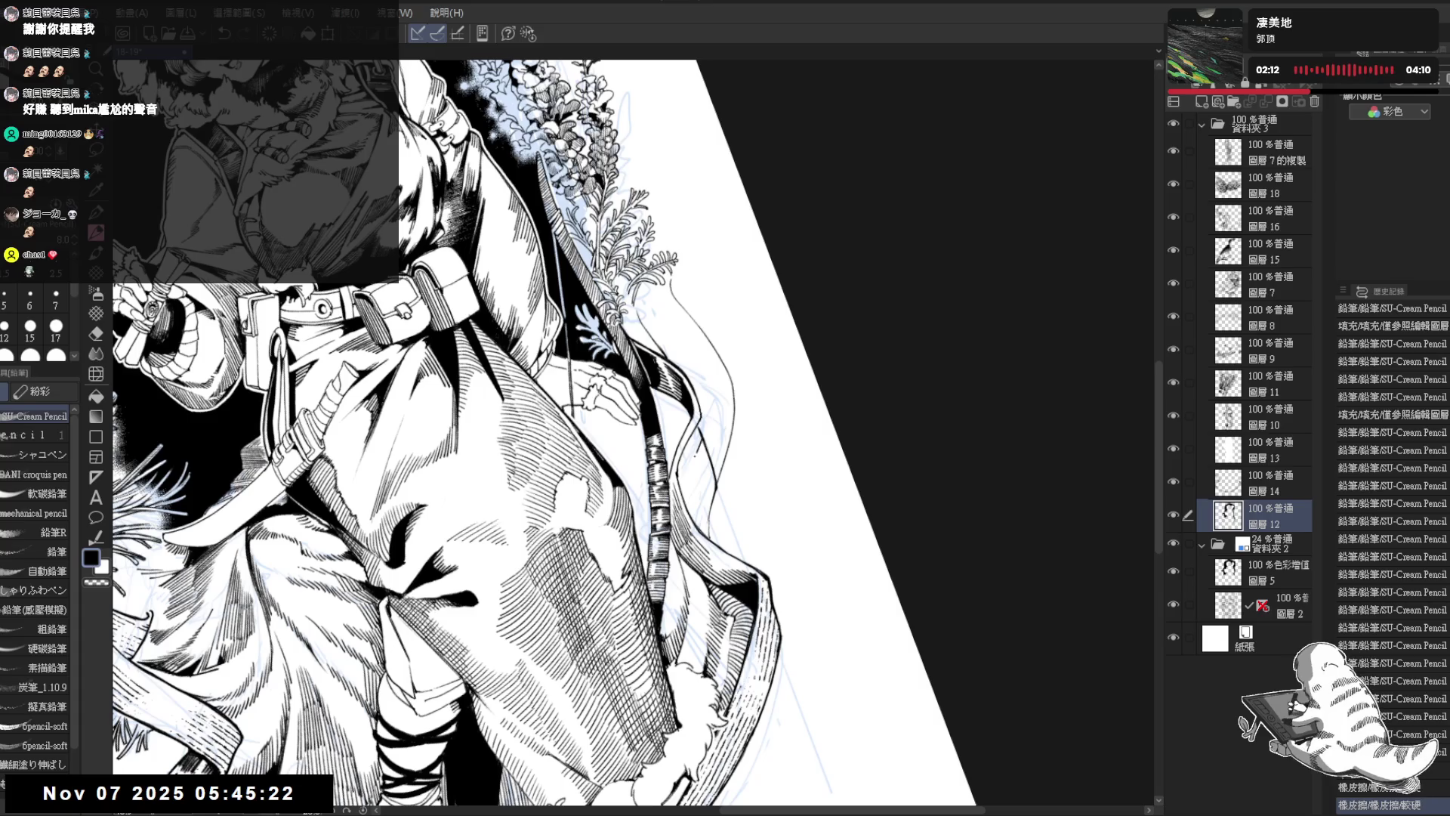
pyautogui.moveTo(699, 450); pyautogui.dragTo(684, 487)
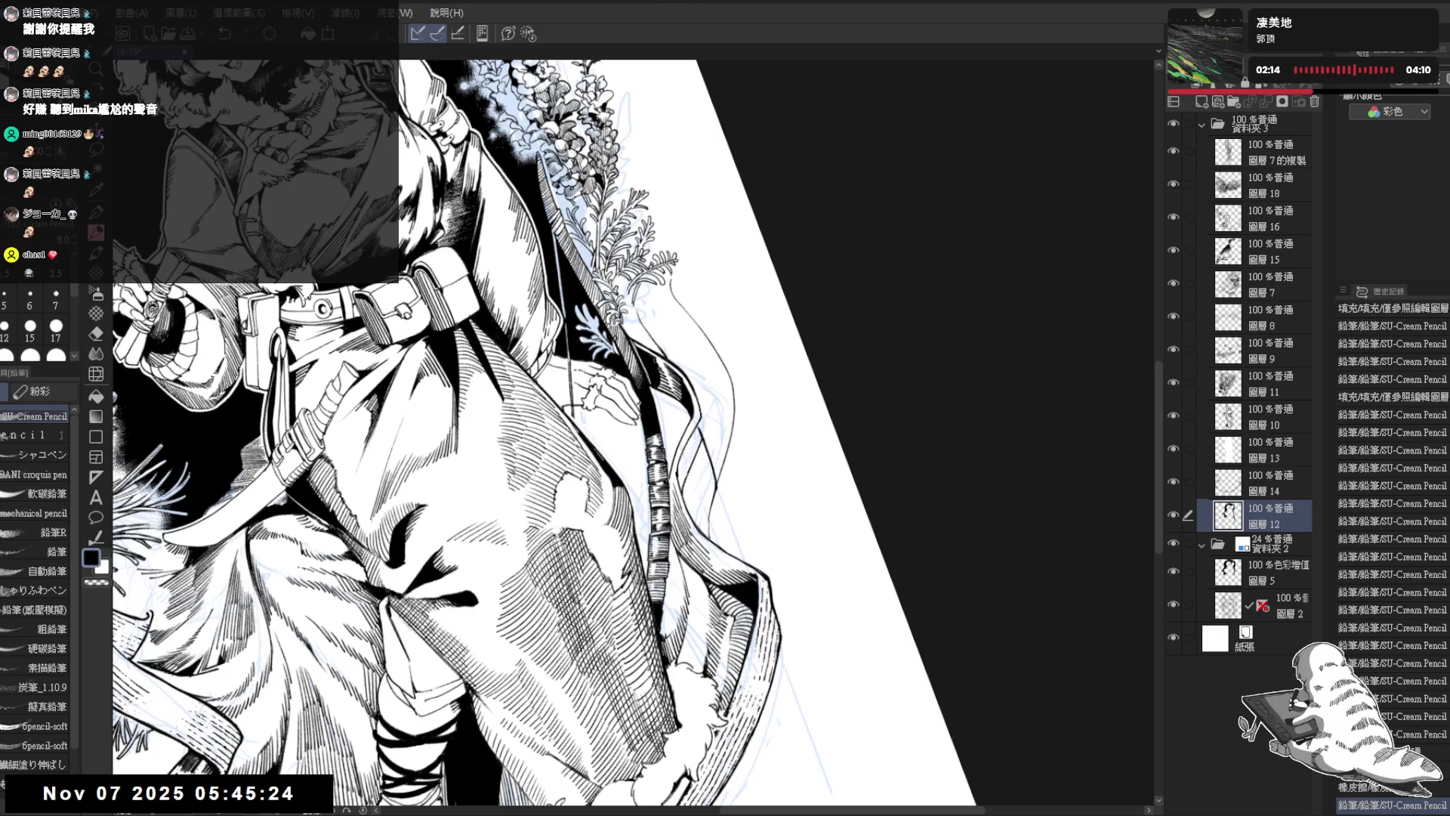
pyautogui.moveTo(689, 471); pyautogui.dragTo(704, 478)
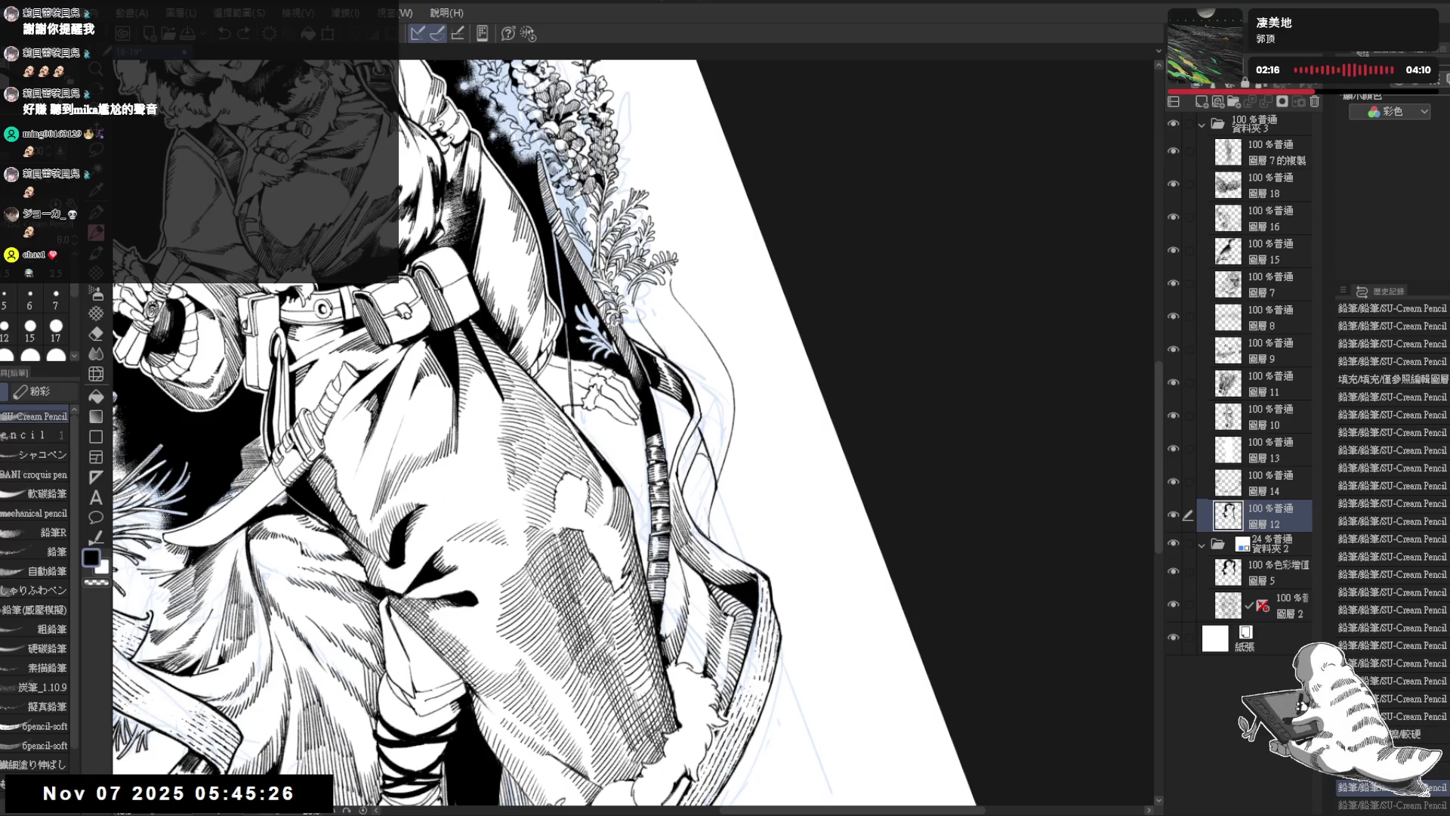
pyautogui.press('-')
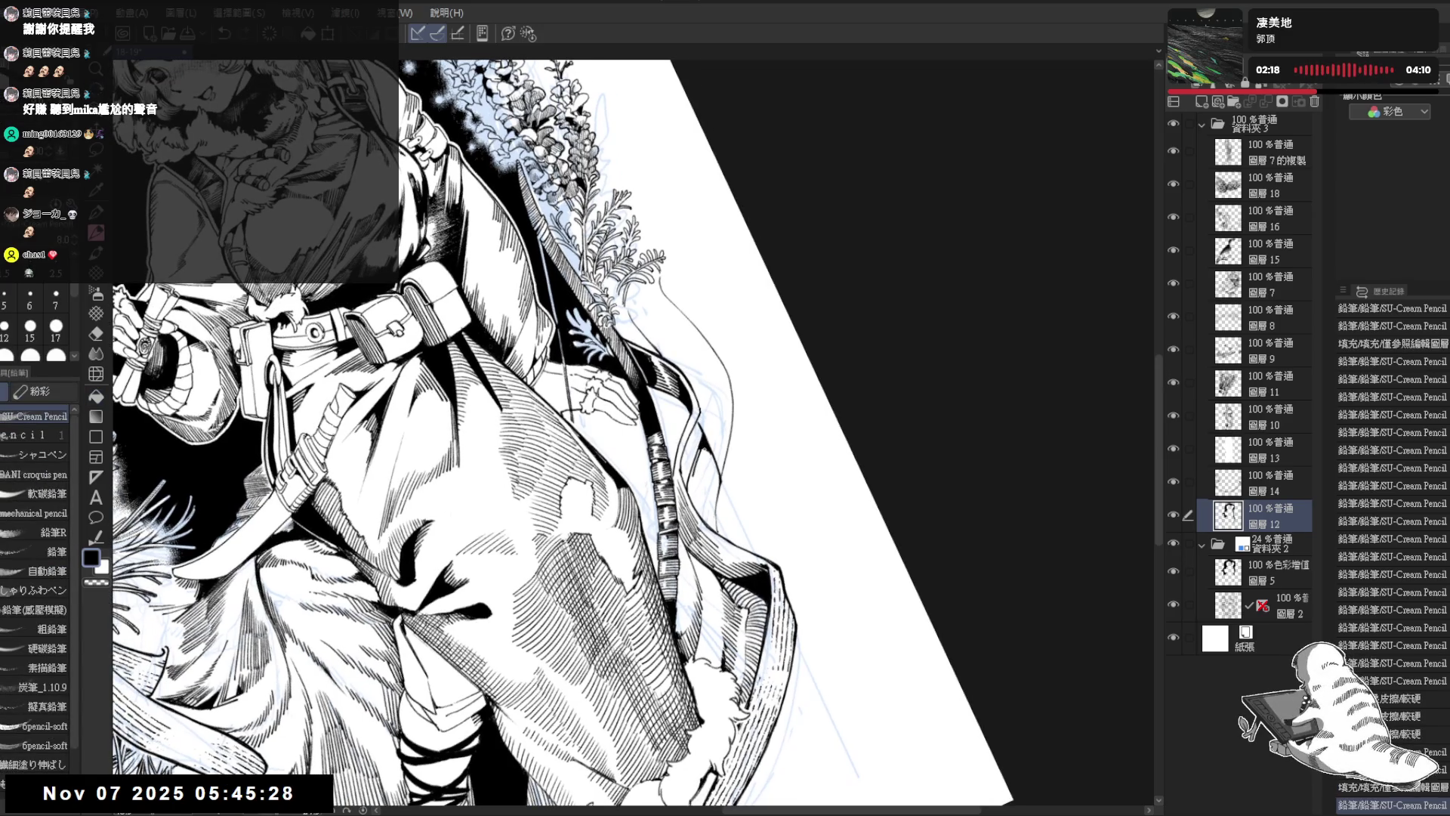
pyautogui.moveTo(703, 453)
pyautogui.mouseDown()
pyautogui.moveTo(695, 478)
pyautogui.moveTo(709, 476)
pyautogui.moveTo(725, 535)
pyautogui.mouseUp()
pyautogui.scroll(-1, 563, 430)
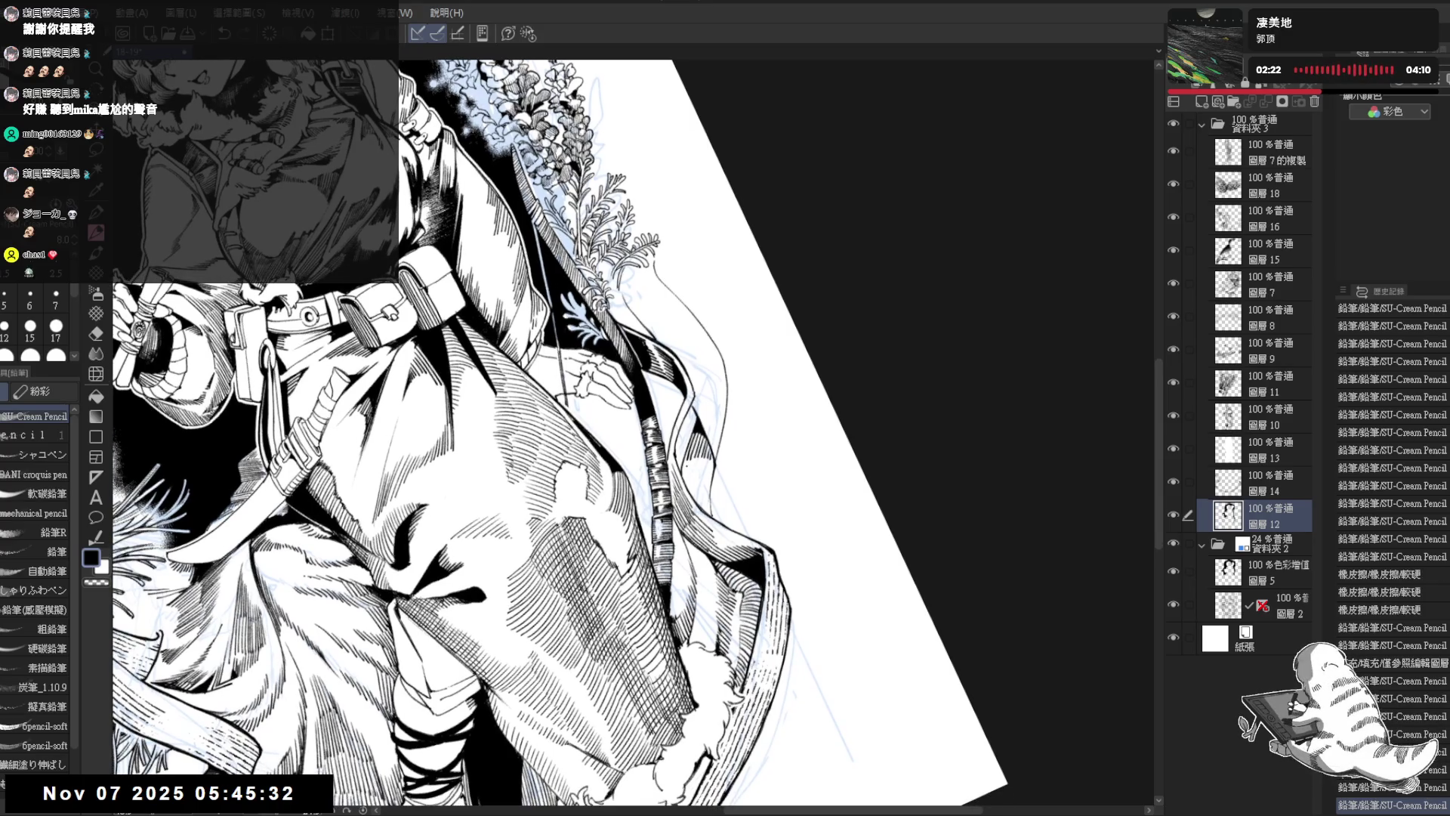
pyautogui.moveTo(691, 467); pyautogui.dragTo(699, 531)
pyautogui.hotkey('ctrl', '@')
pyautogui.press('e')
pyautogui.press('p')
pyautogui.scroll(-3, 699, 531)
pyautogui.scroll(2, 729, 503)
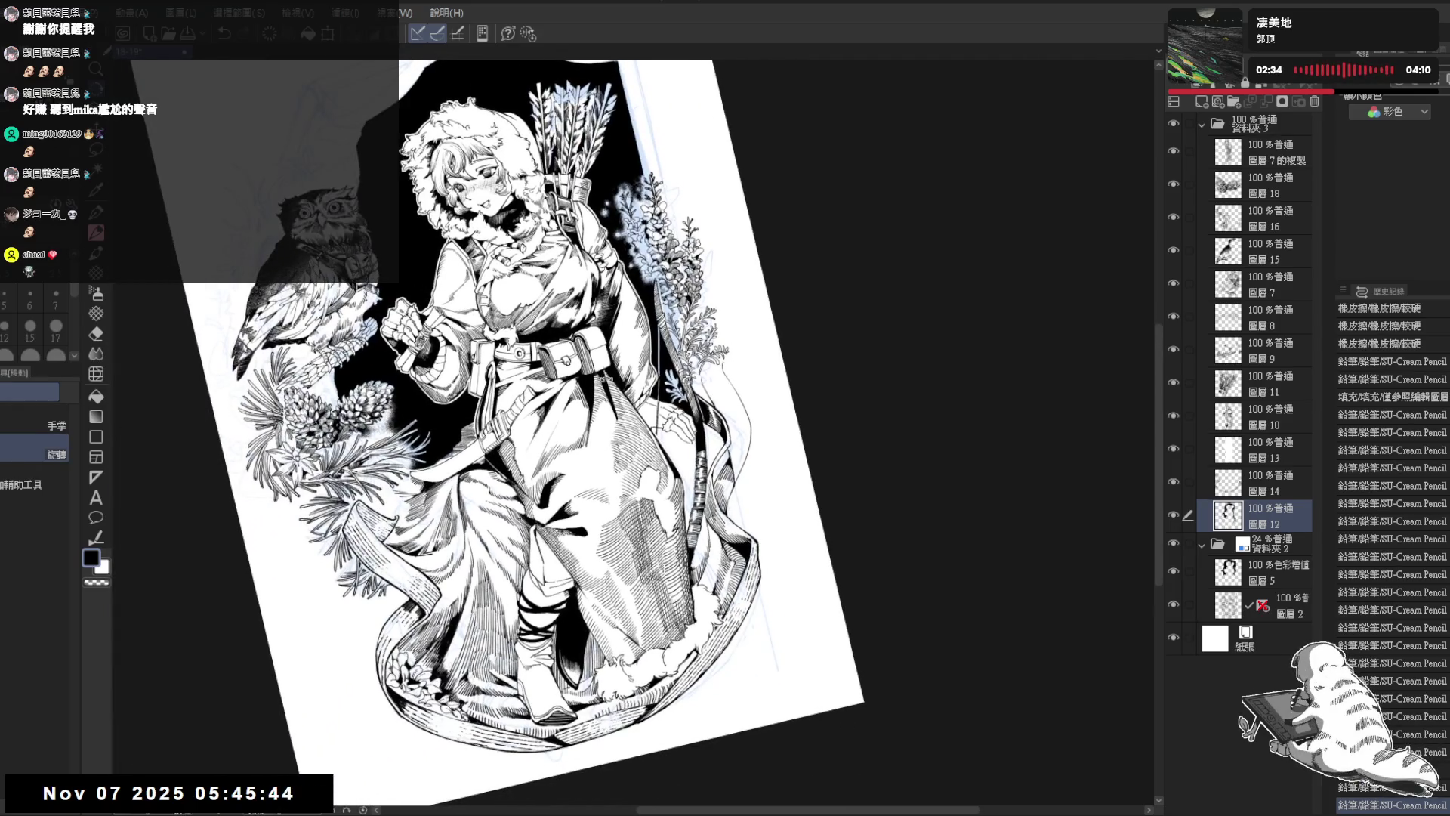
pyautogui.scroll(1, 729, 503)
pyautogui.scroll(1, 736, 460)
pyautogui.scroll(-3, 696, 407)
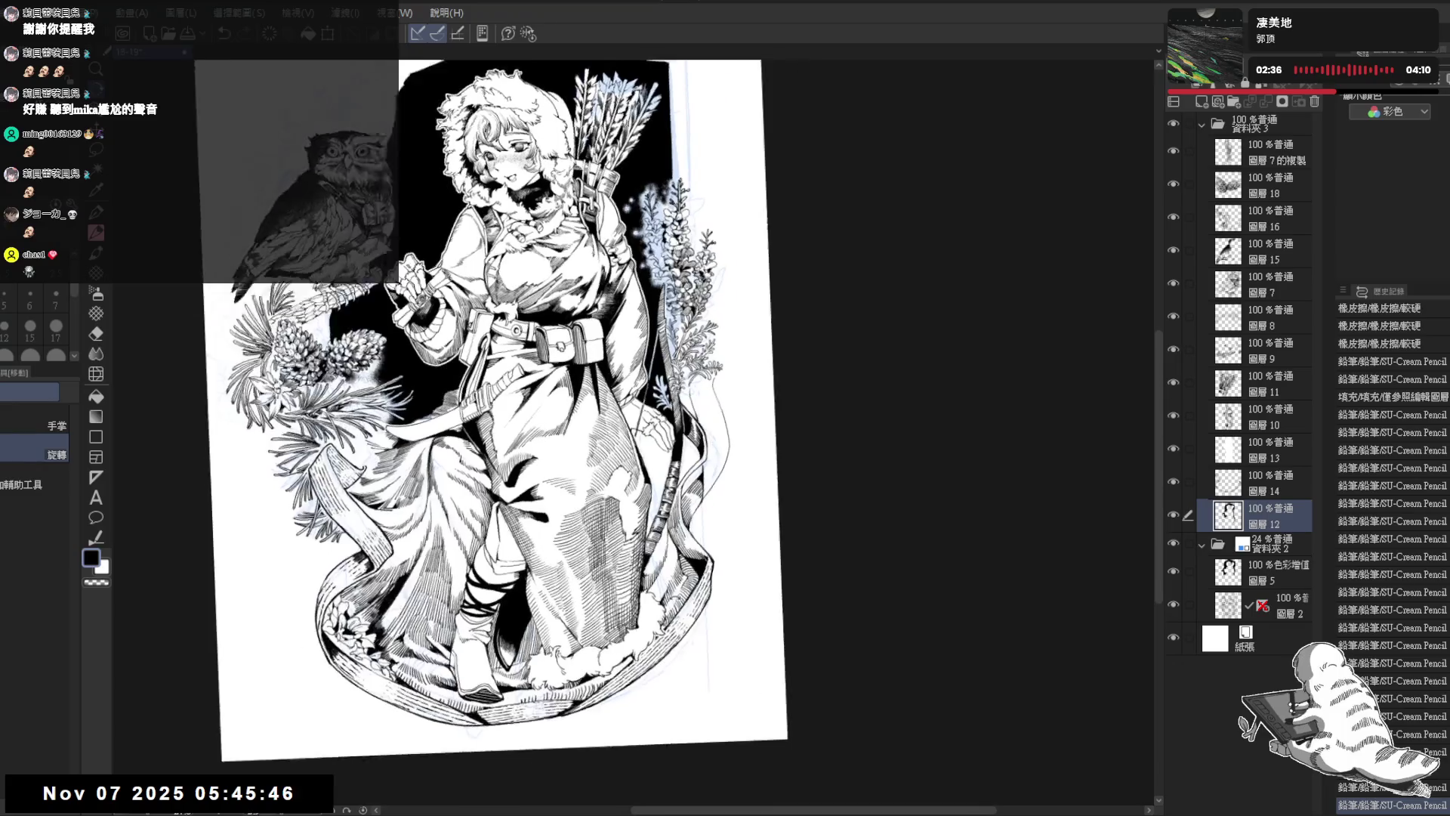
pyautogui.press('e')
pyautogui.click(708, 457)
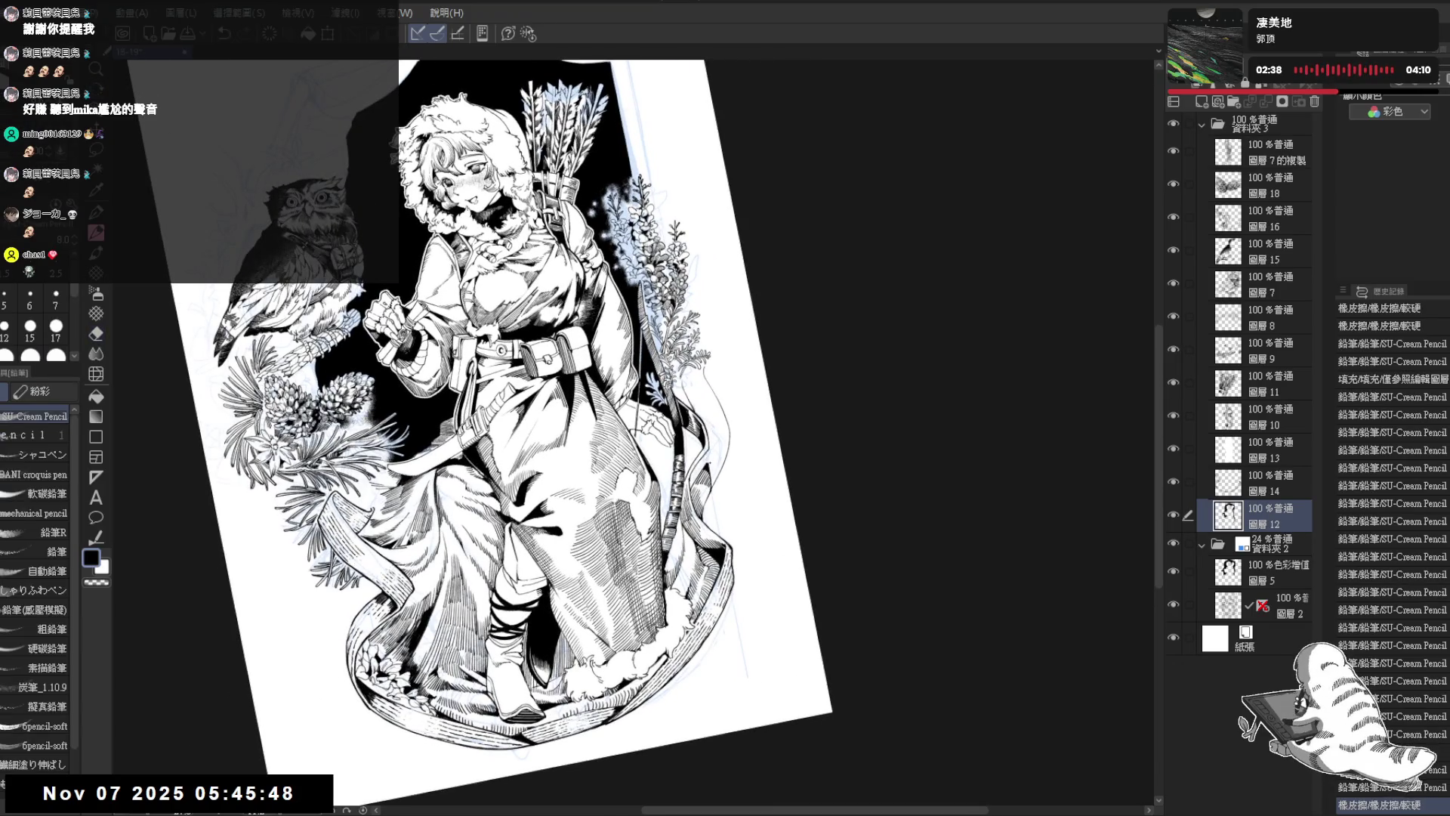
pyautogui.press('p')
pyautogui.moveTo(703, 453); pyautogui.dragTo(718, 467)
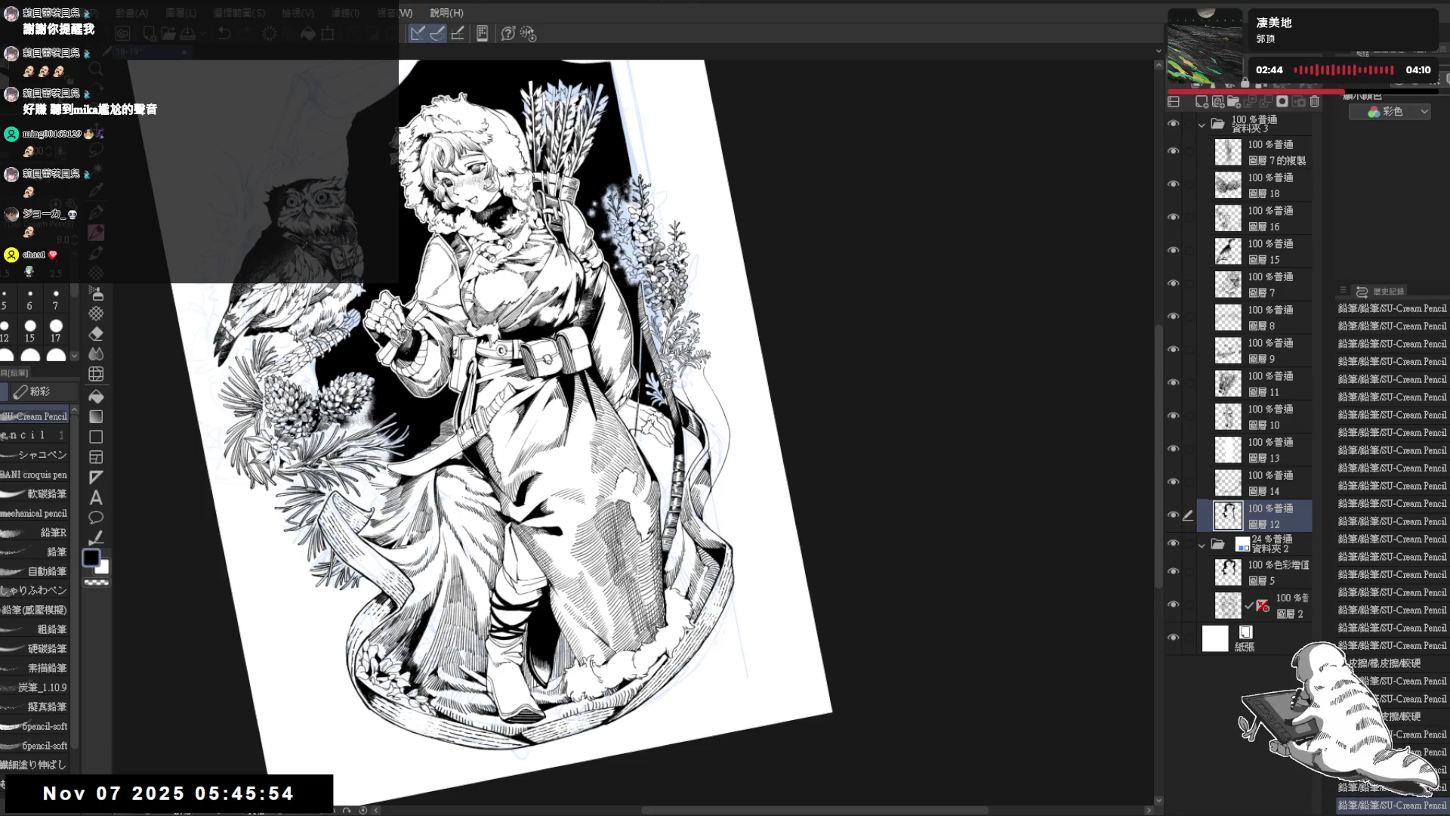
pyautogui.hotkey('ctrl', 'z')
pyautogui.hotkey('ctrl', '@')
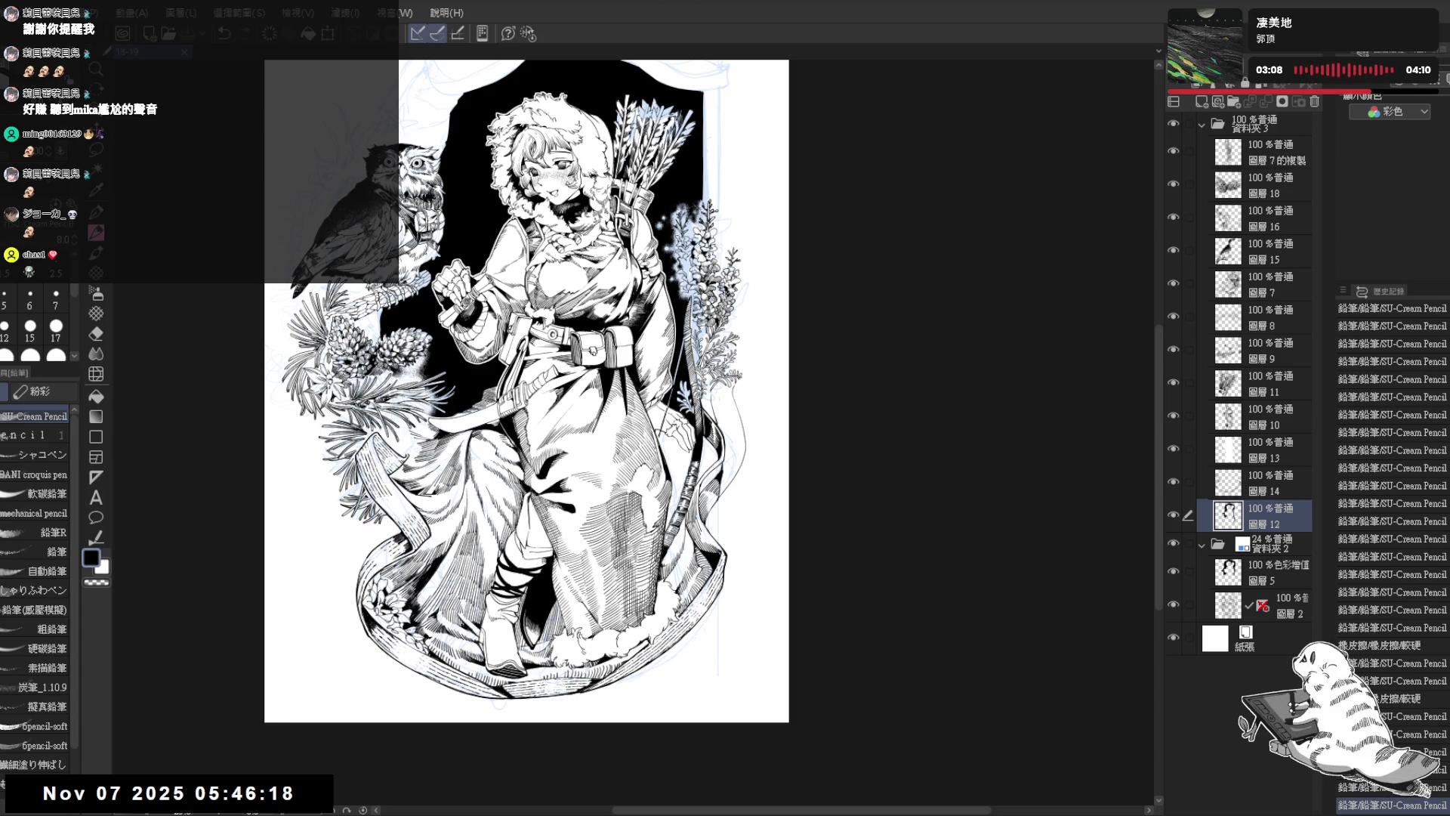
# Step: Zoom in on the ribbon beside the bow and add the first short pencil strokes
pyautogui.moveTo(741, 457); pyautogui.dragTo(680, 478)
pyautogui.scroll(3, 673, 405)
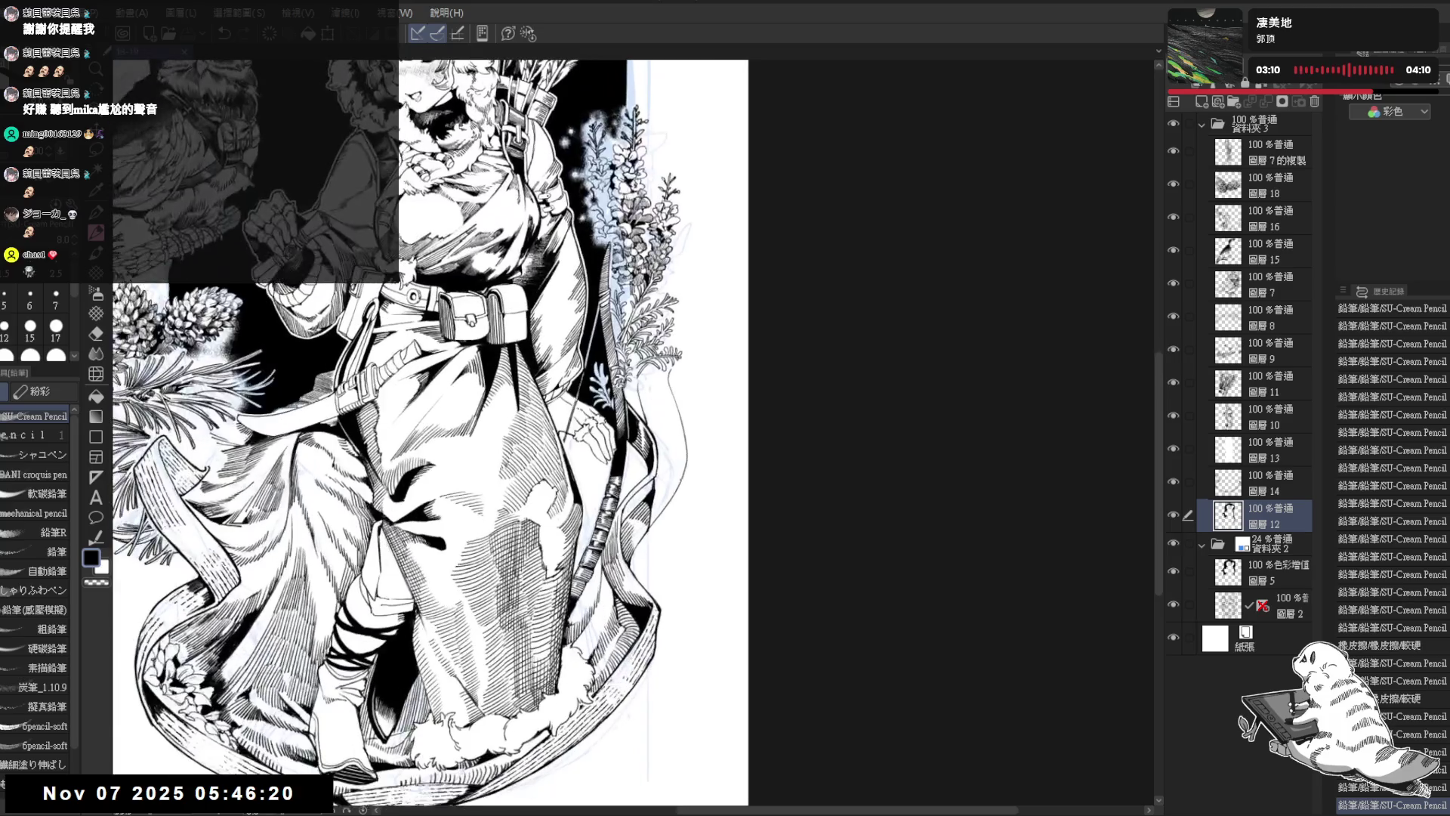
pyautogui.moveTo(673, 404); pyautogui.dragTo(658, 386)
pyautogui.scroll(1, 657, 387)
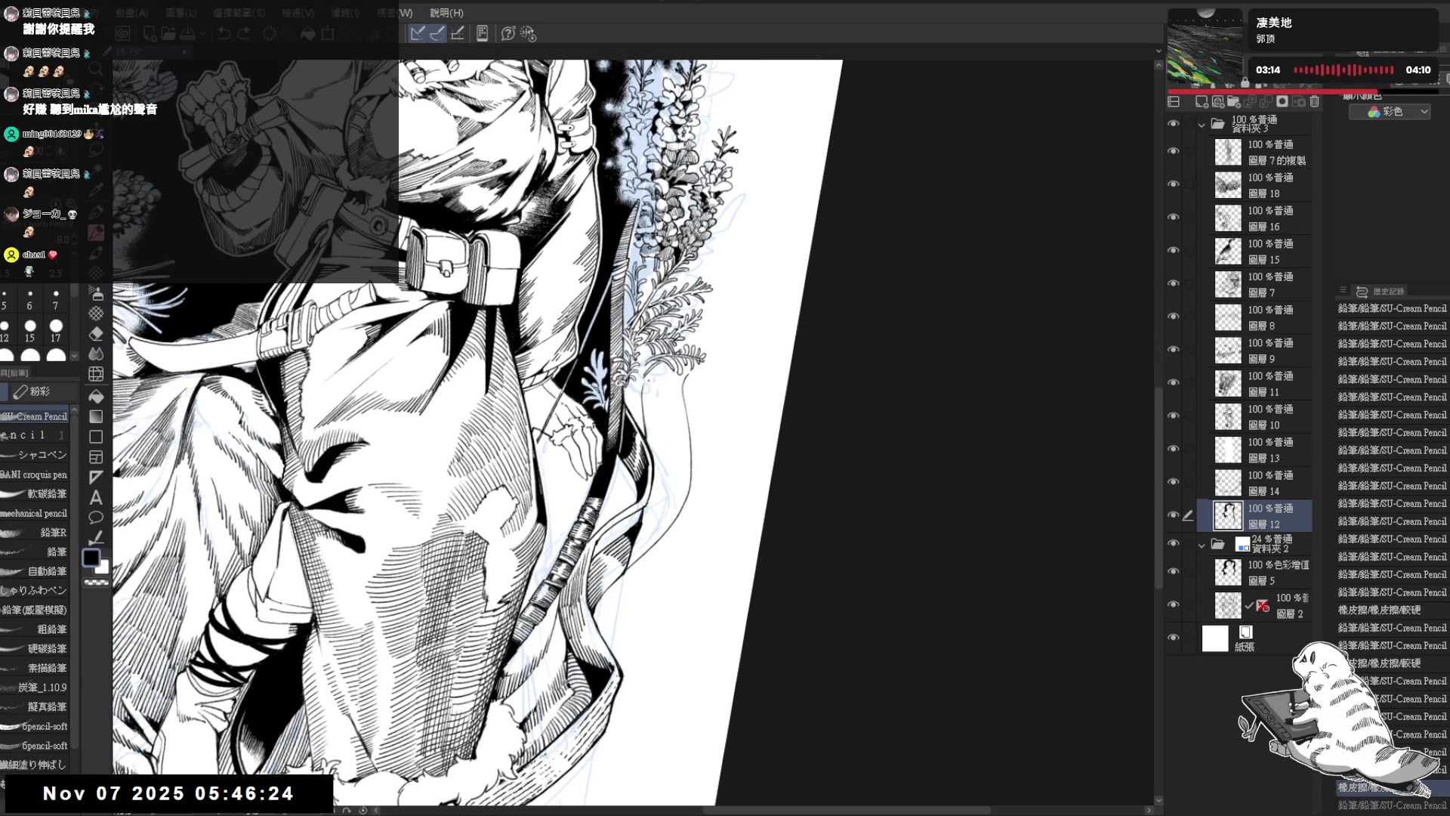
pyautogui.moveTo(647, 380)
pyautogui.mouseDown()
pyautogui.moveTo(647, 417)
pyautogui.moveTo(679, 397)
pyautogui.moveTo(687, 458)
pyautogui.mouseUp()
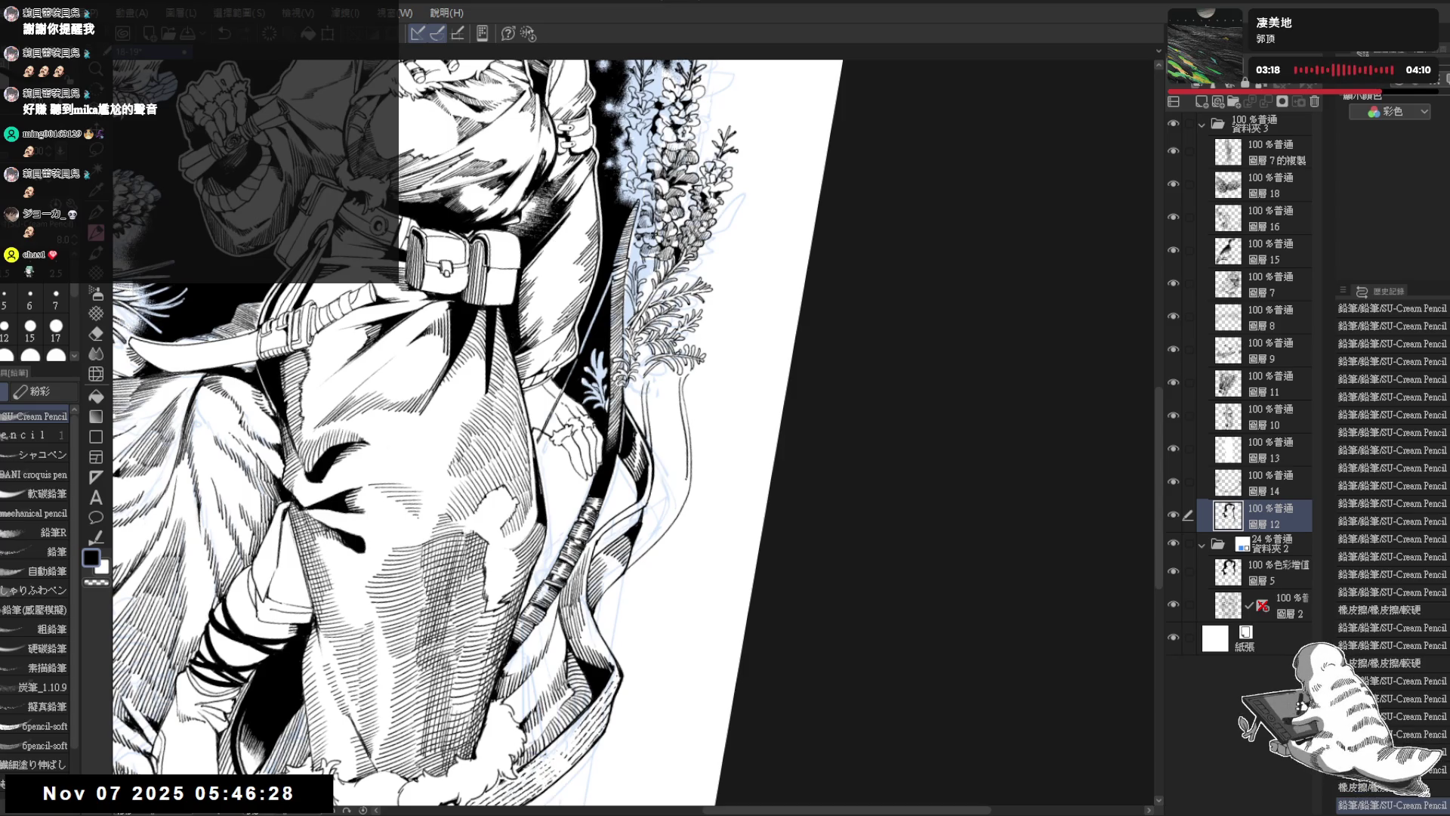
pyautogui.press('-')
pyautogui.press('-')
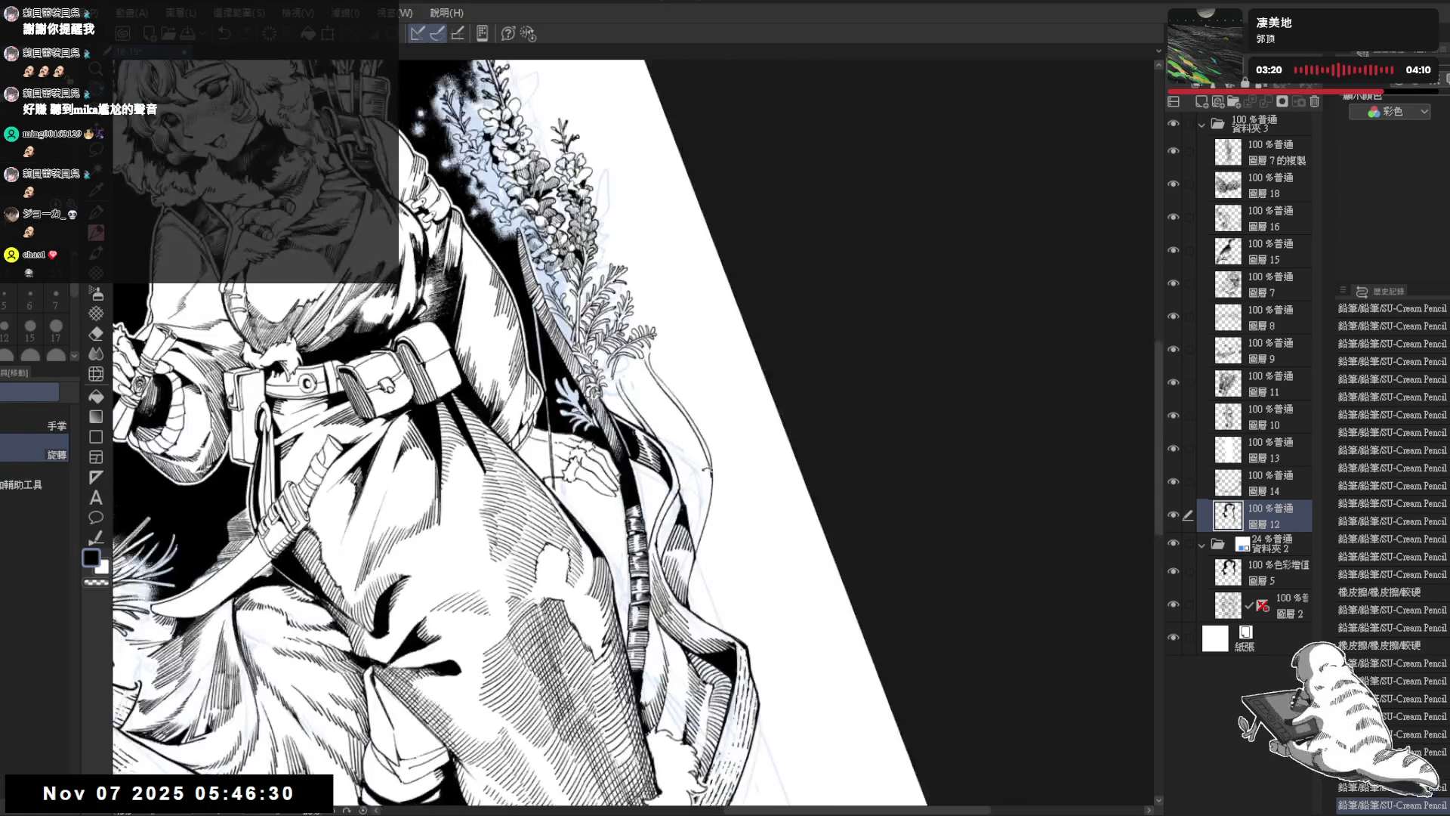
pyautogui.moveTo(707, 499); pyautogui.dragTo(705, 517)
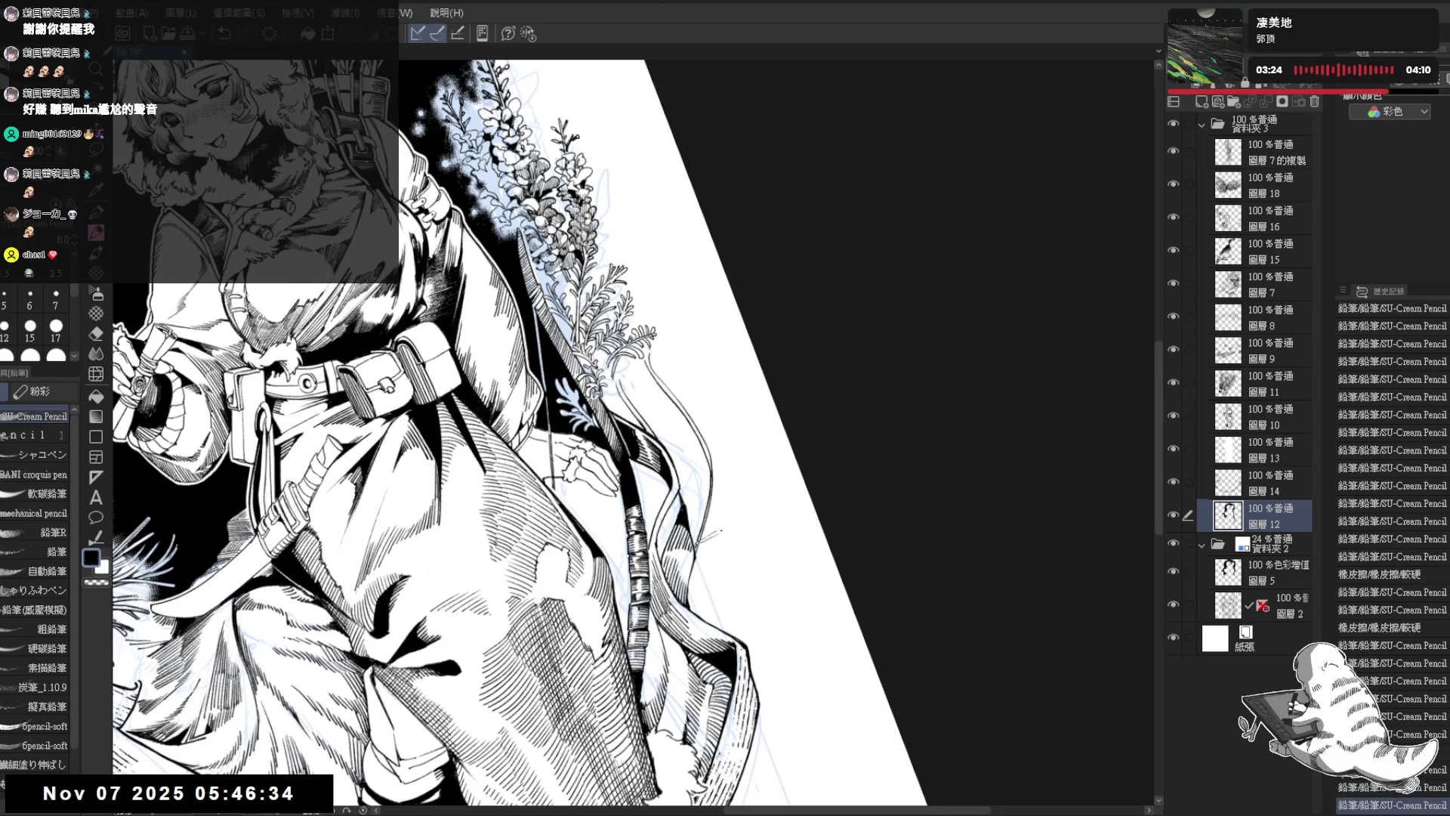
pyautogui.press('@')
# Step: Erase and redraw small marks on the ribbon, undoing misplaced strokes
pyautogui.press('e')
pyautogui.moveTo(691, 360); pyautogui.dragTo(680, 381)
pyautogui.press('p')
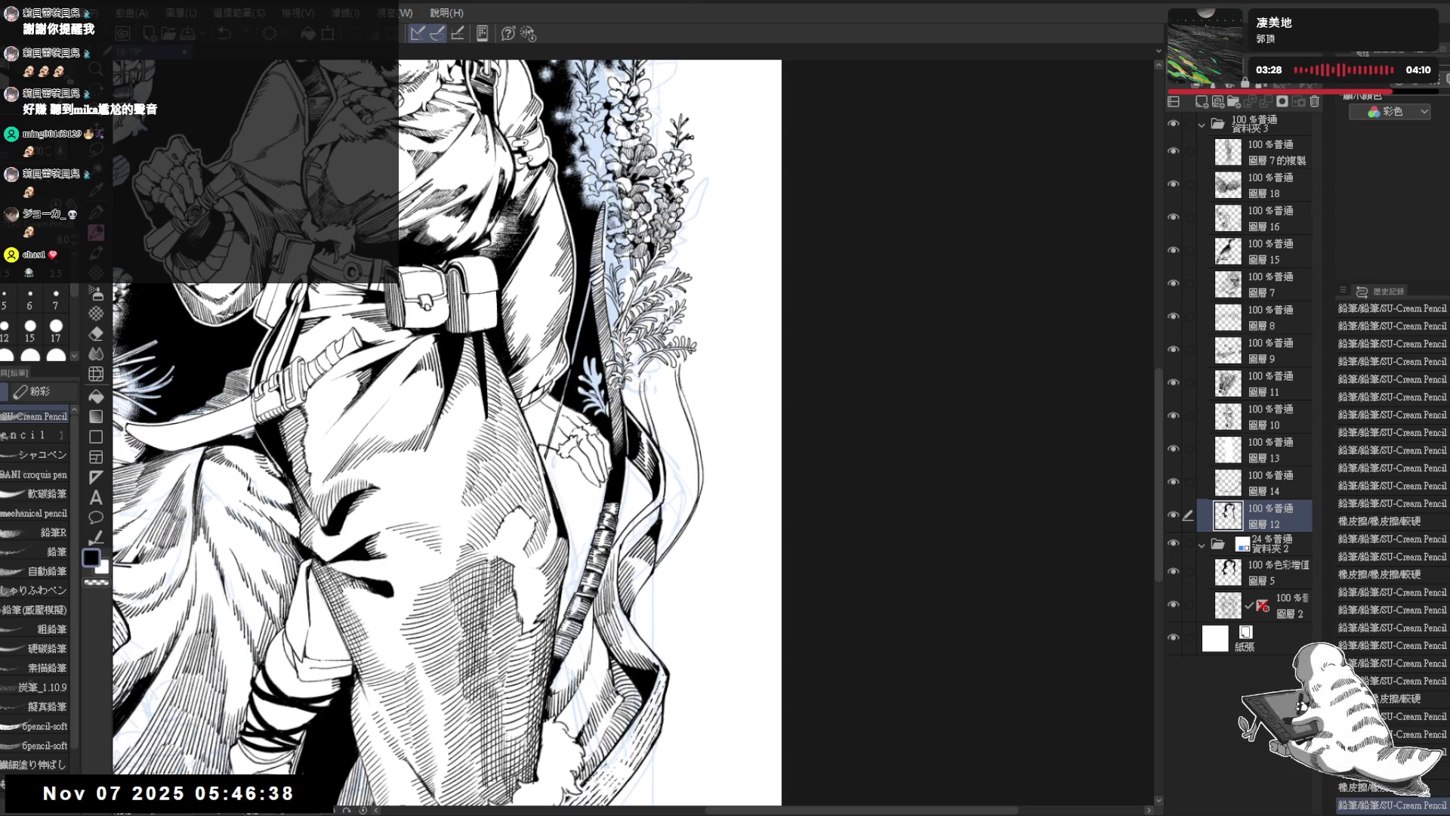
pyautogui.hotkey('ctrl', 'z')
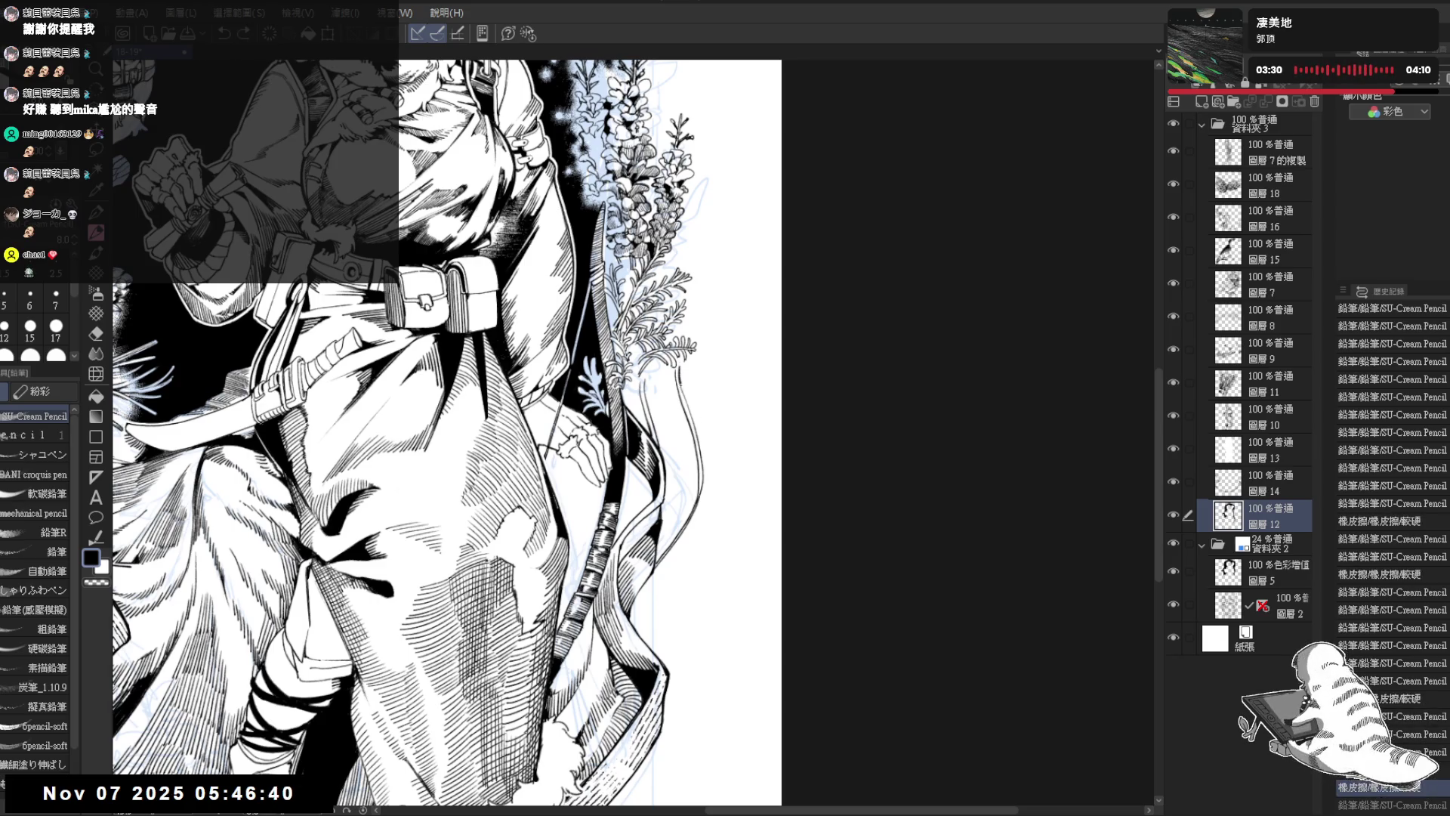
pyautogui.moveTo(681, 384); pyautogui.dragTo(698, 443)
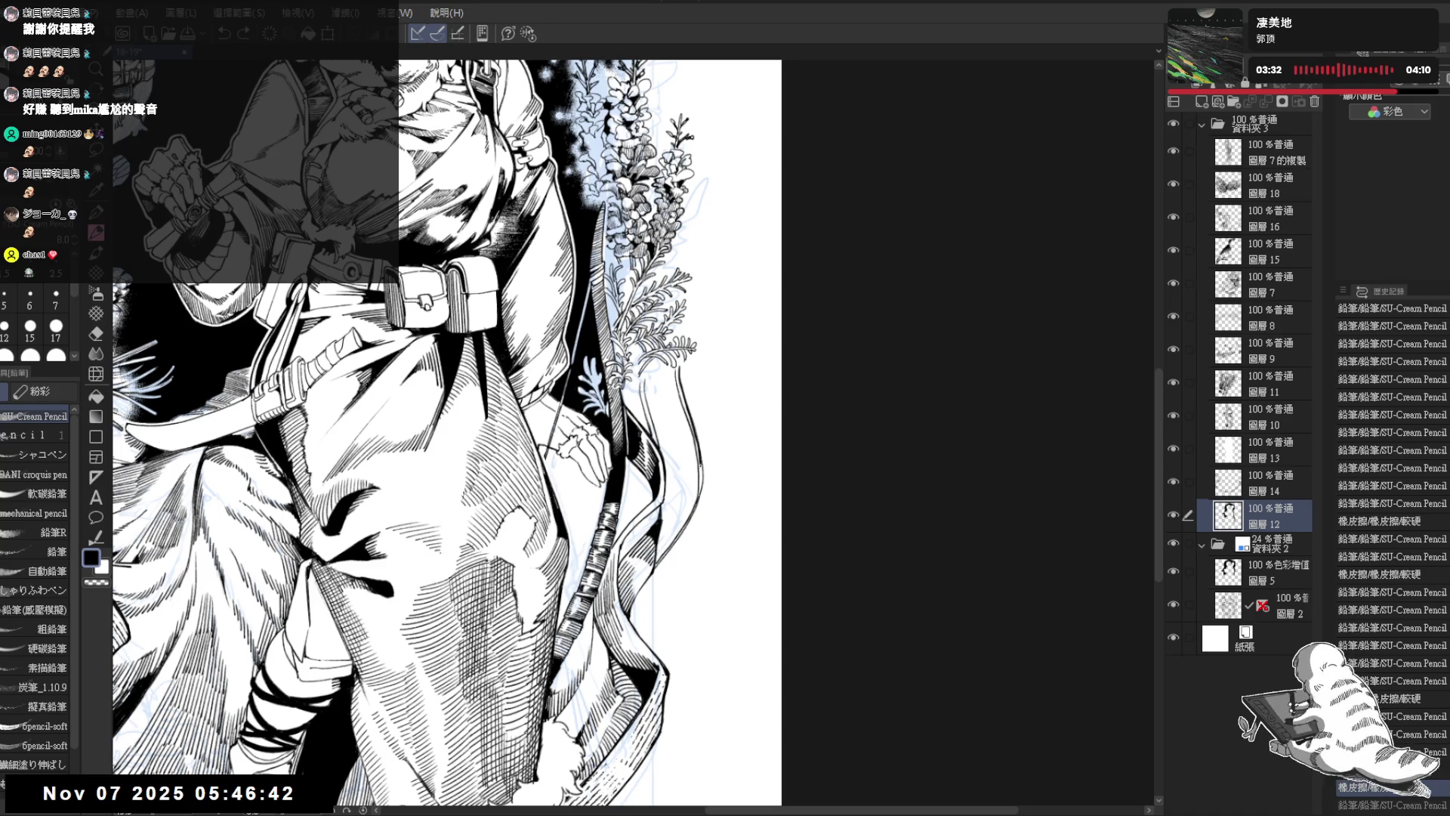
pyautogui.hotkey('ctrl', 'z')
pyautogui.moveTo(681, 378)
pyautogui.mouseDown()
pyautogui.moveTo(688, 415)
pyautogui.moveTo(686, 397)
pyautogui.mouseUp()
pyautogui.hotkey('ctrl', 'z')
pyautogui.press('e')
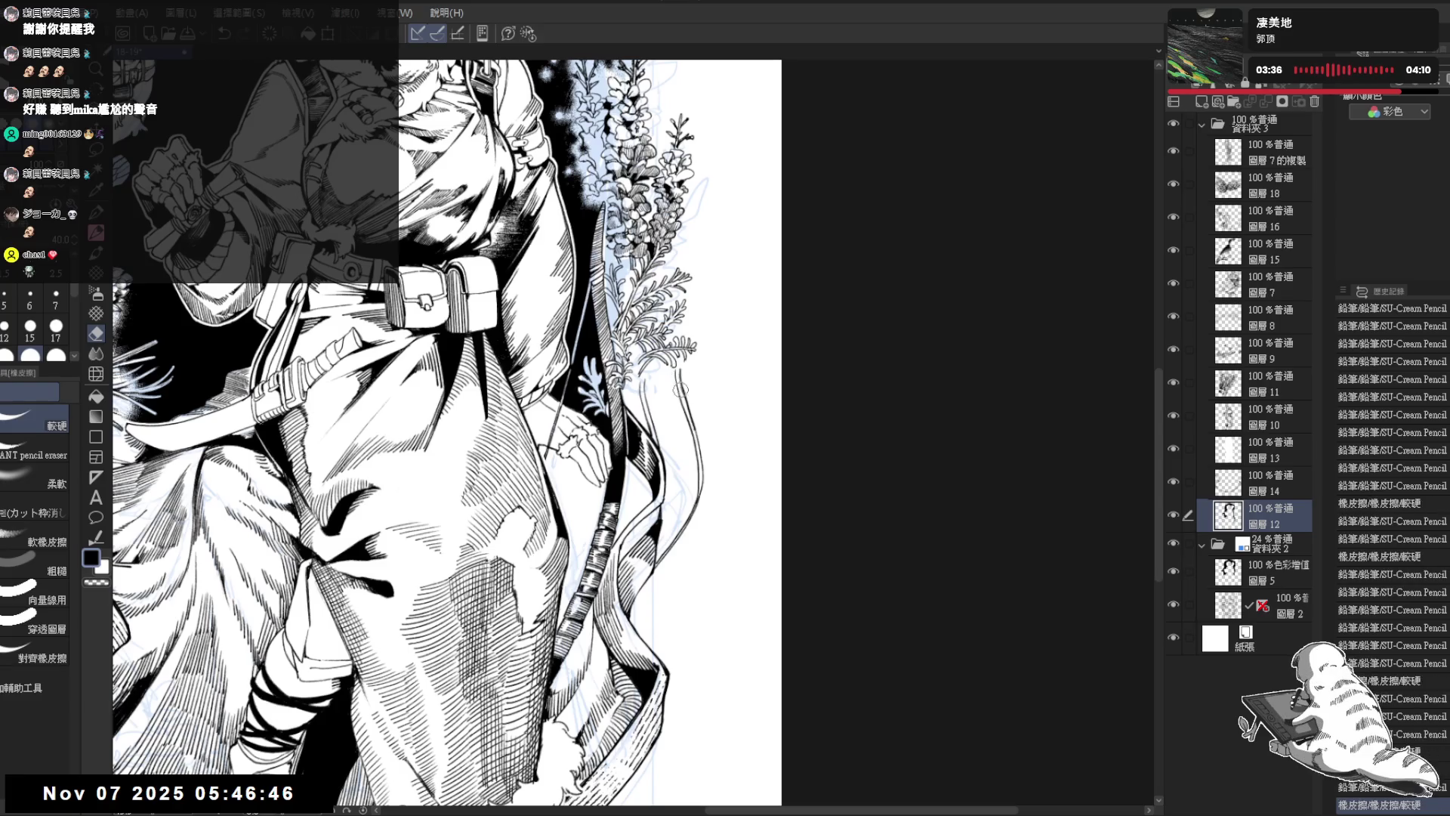
pyautogui.press('p')
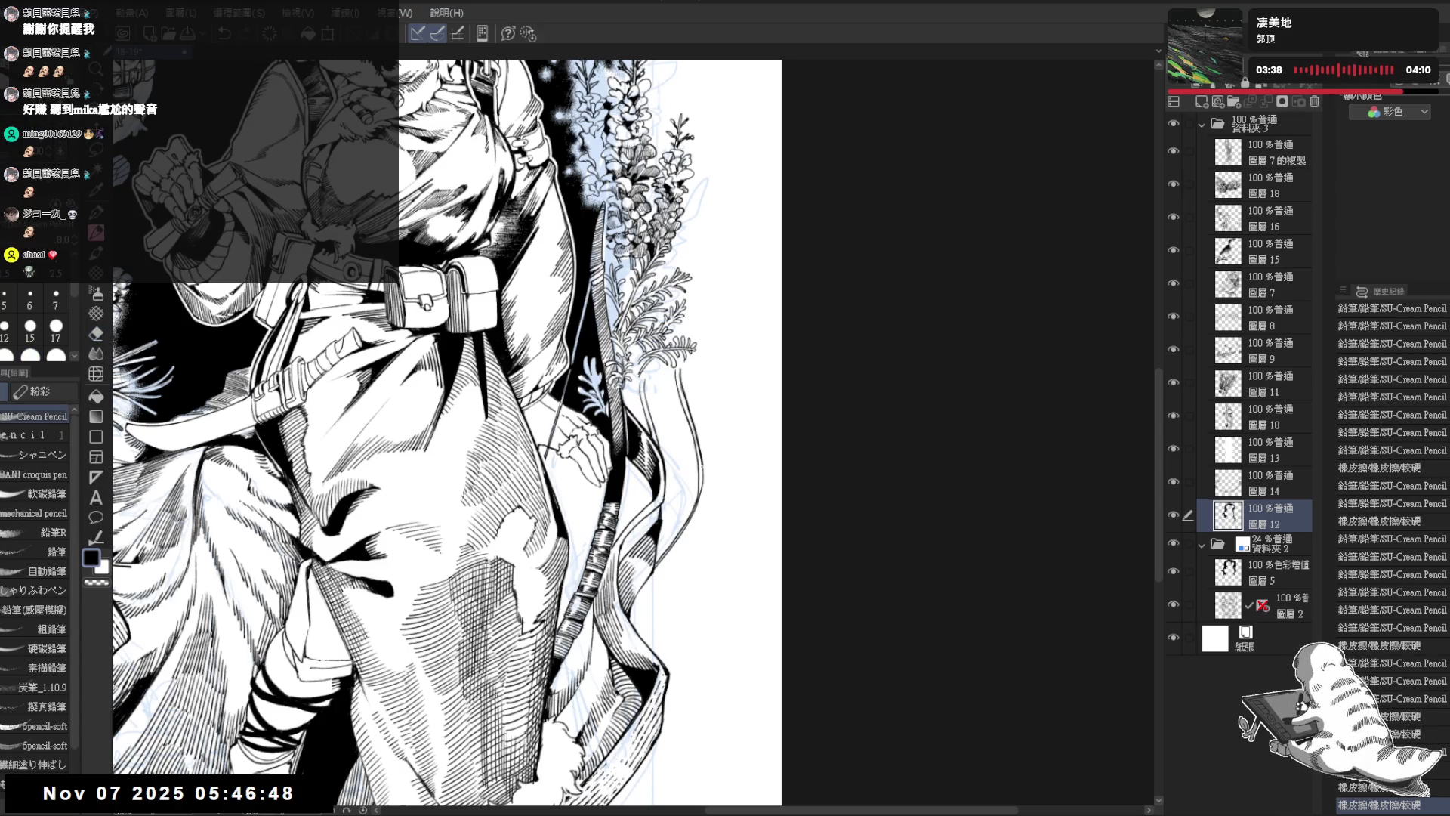
# Step: Ink the chevron marks down the ribbon with small pencil strokes
pyautogui.moveTo(698, 485); pyautogui.dragTo(703, 497)
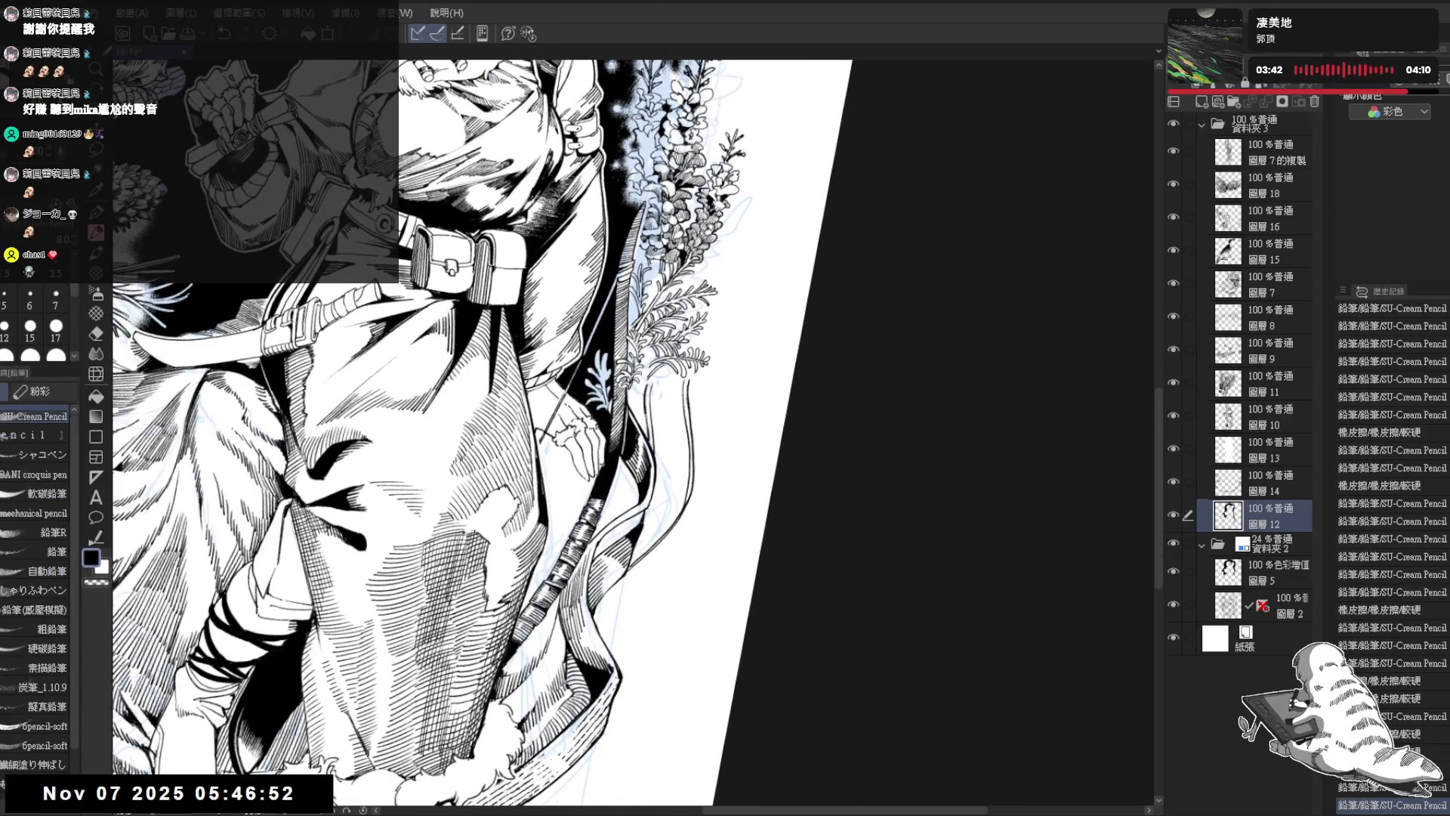
pyautogui.moveTo(645, 411); pyautogui.dragTo(648, 441)
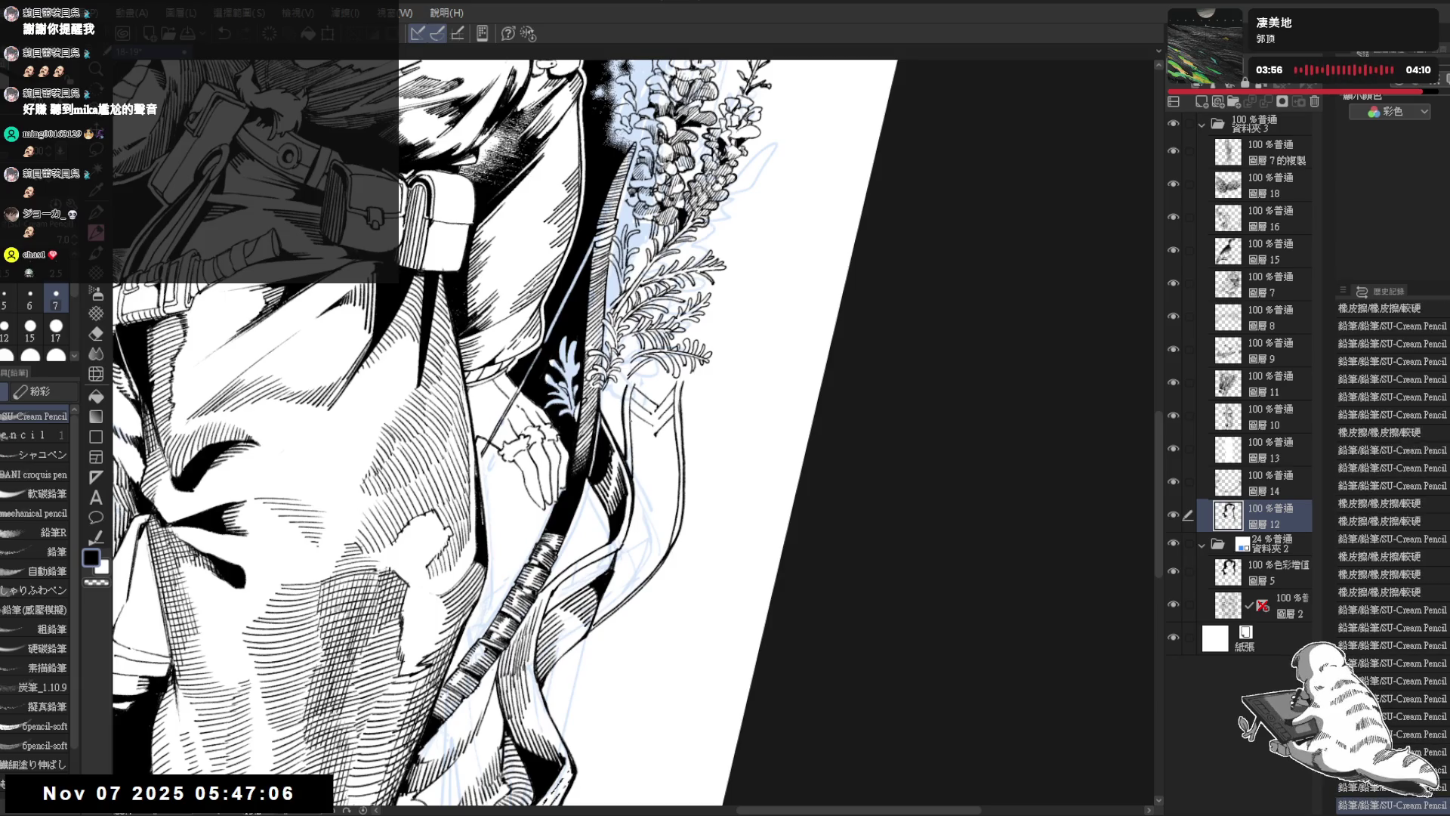
pyautogui.moveTo(632, 423)
pyautogui.mouseDown()
pyautogui.moveTo(674, 441)
pyautogui.moveTo(632, 445)
pyautogui.moveTo(674, 454)
pyautogui.moveTo(644, 456)
pyautogui.moveTo(678, 468)
pyautogui.moveTo(654, 475)
pyautogui.mouseUp()
pyautogui.moveTo(631, 459)
pyautogui.mouseDown()
pyautogui.moveTo(654, 475)
pyautogui.moveTo(657, 438)
pyautogui.mouseUp()
# Step: Rotate the canvas nearly upright and step back and forth through recent ribbon strokes with undo/redo
pyautogui.press('e')
pyautogui.press('p')
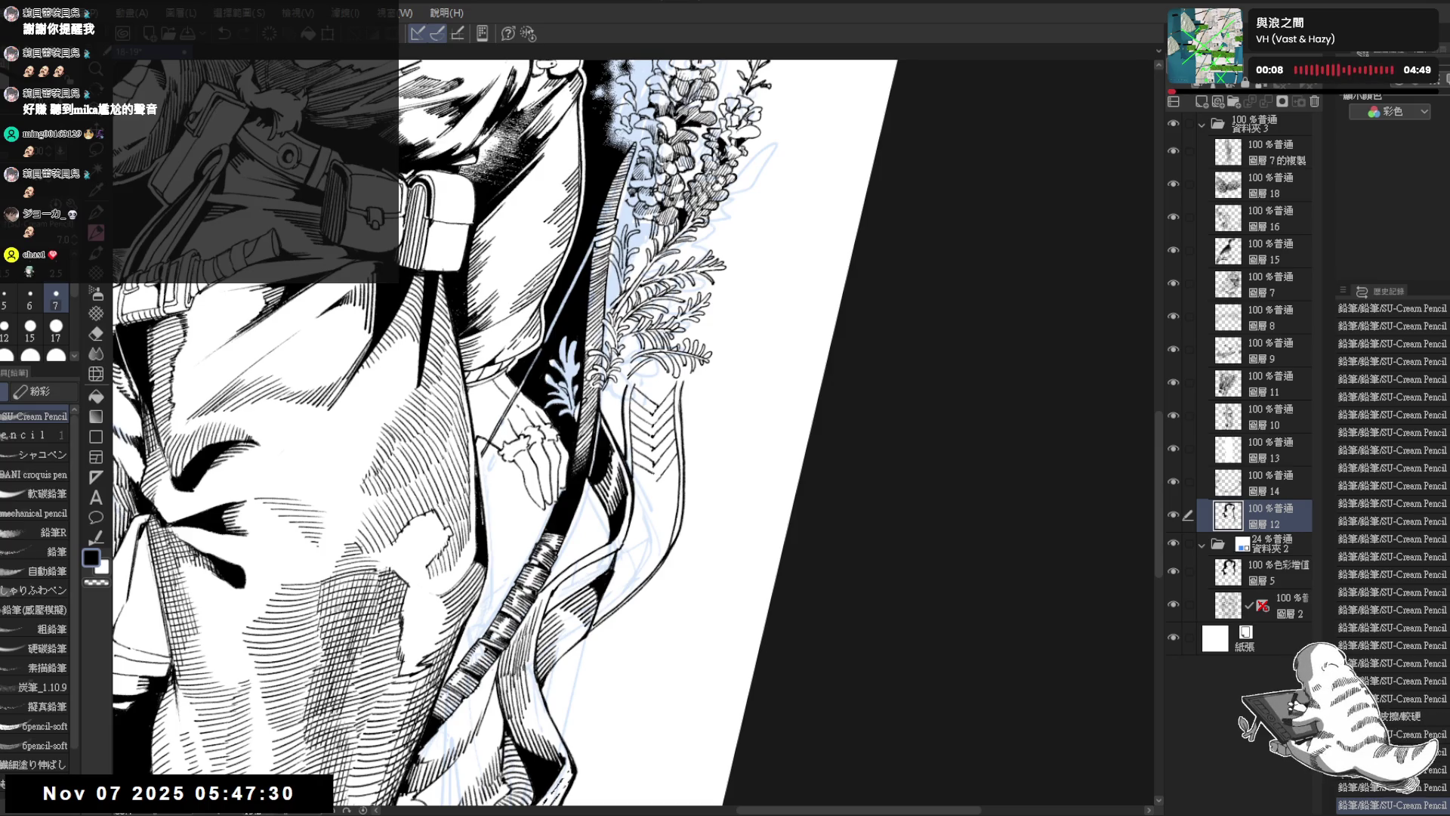
pyautogui.moveTo(529, 453); pyautogui.dragTo(453, 453)
pyautogui.hotkey('ctrl', 'z')
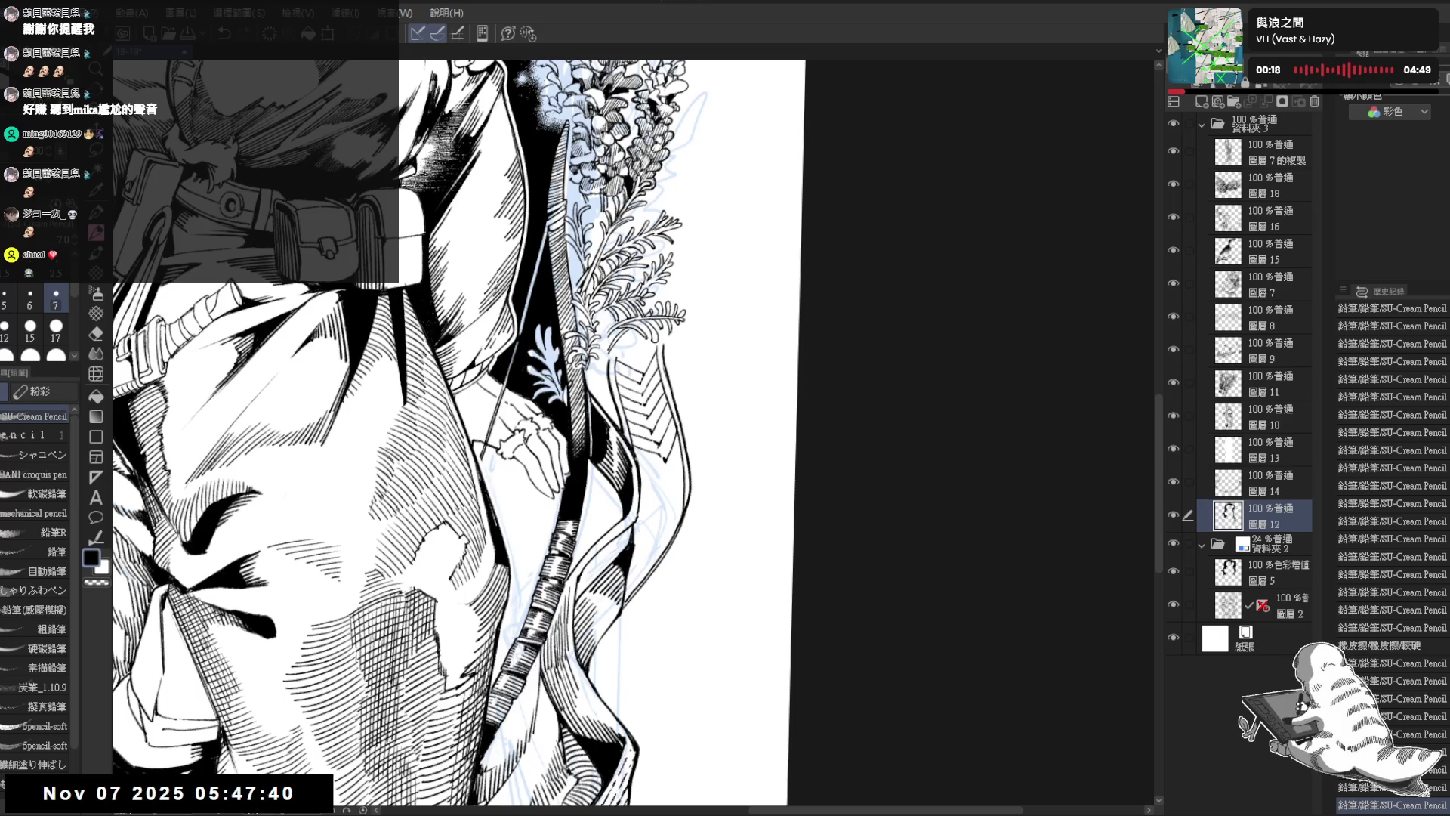
pyautogui.hotkey('ctrl', 'z')
pyautogui.hotkey('ctrl', 'z')
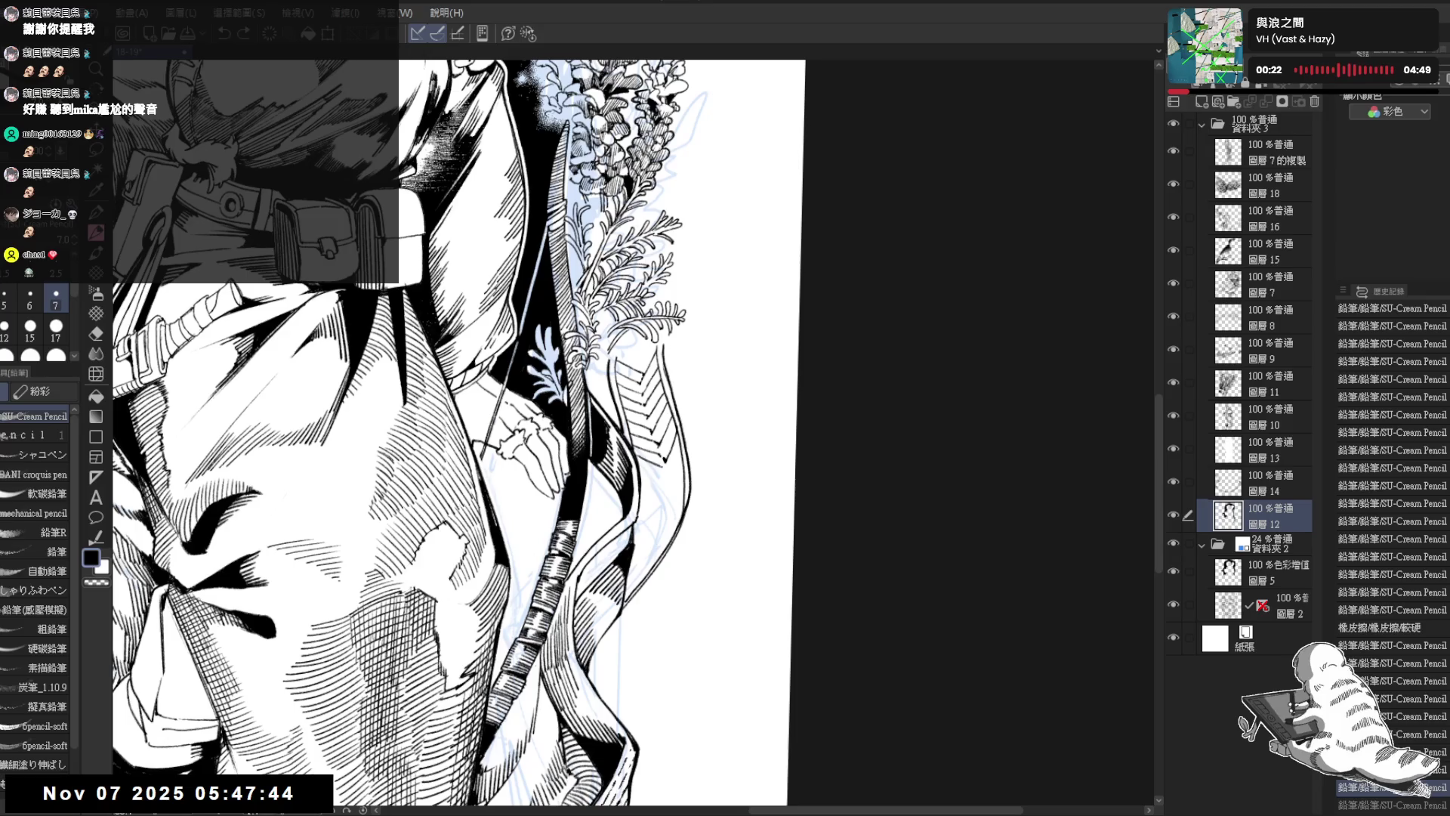
pyautogui.hotkey('ctrl', 'y')
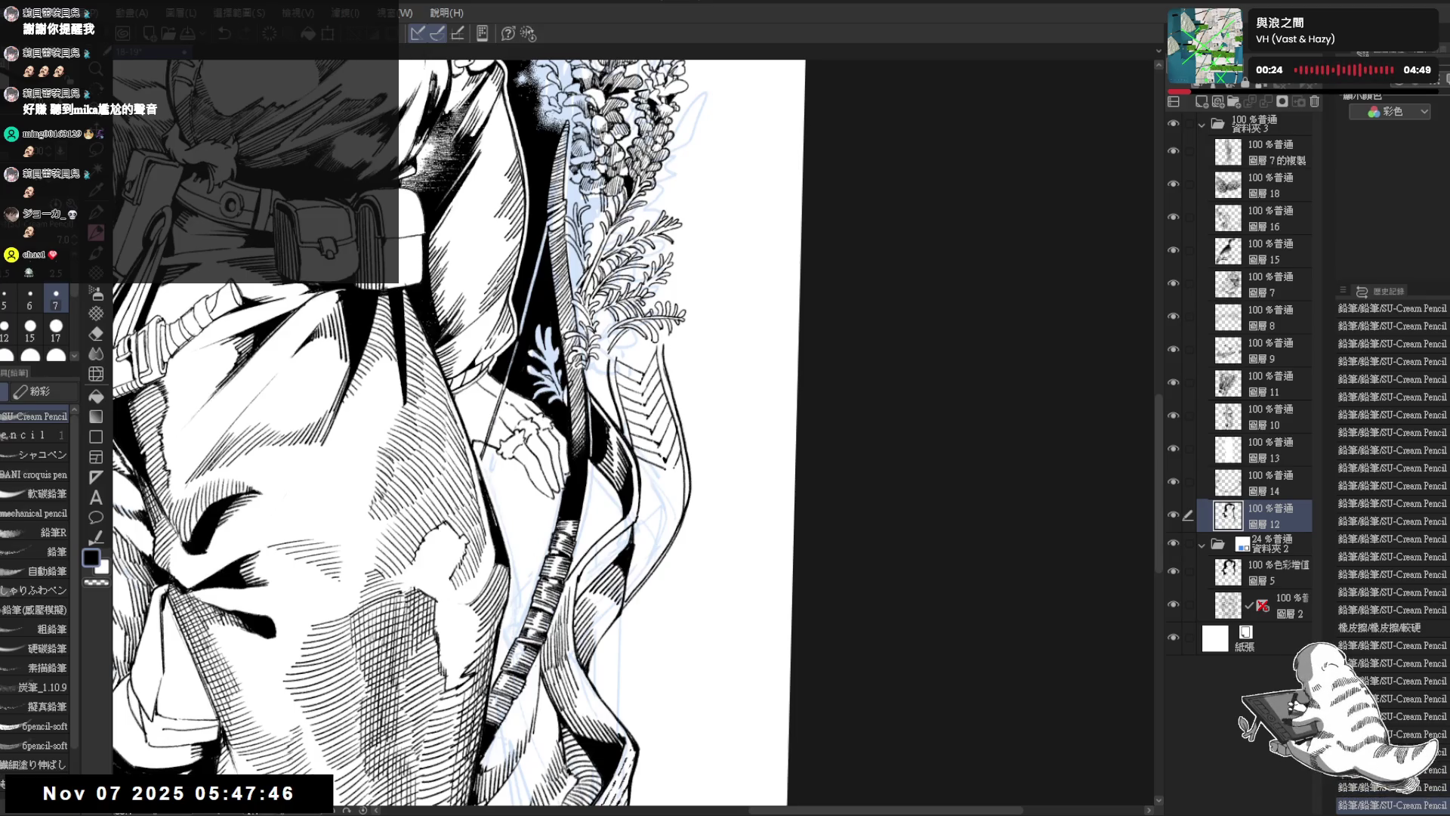
# Step: Add another chevron stroke to the ribbon, refining it with undo/redo while tilting the view
pyautogui.moveTo(665, 449); pyautogui.dragTo(673, 461)
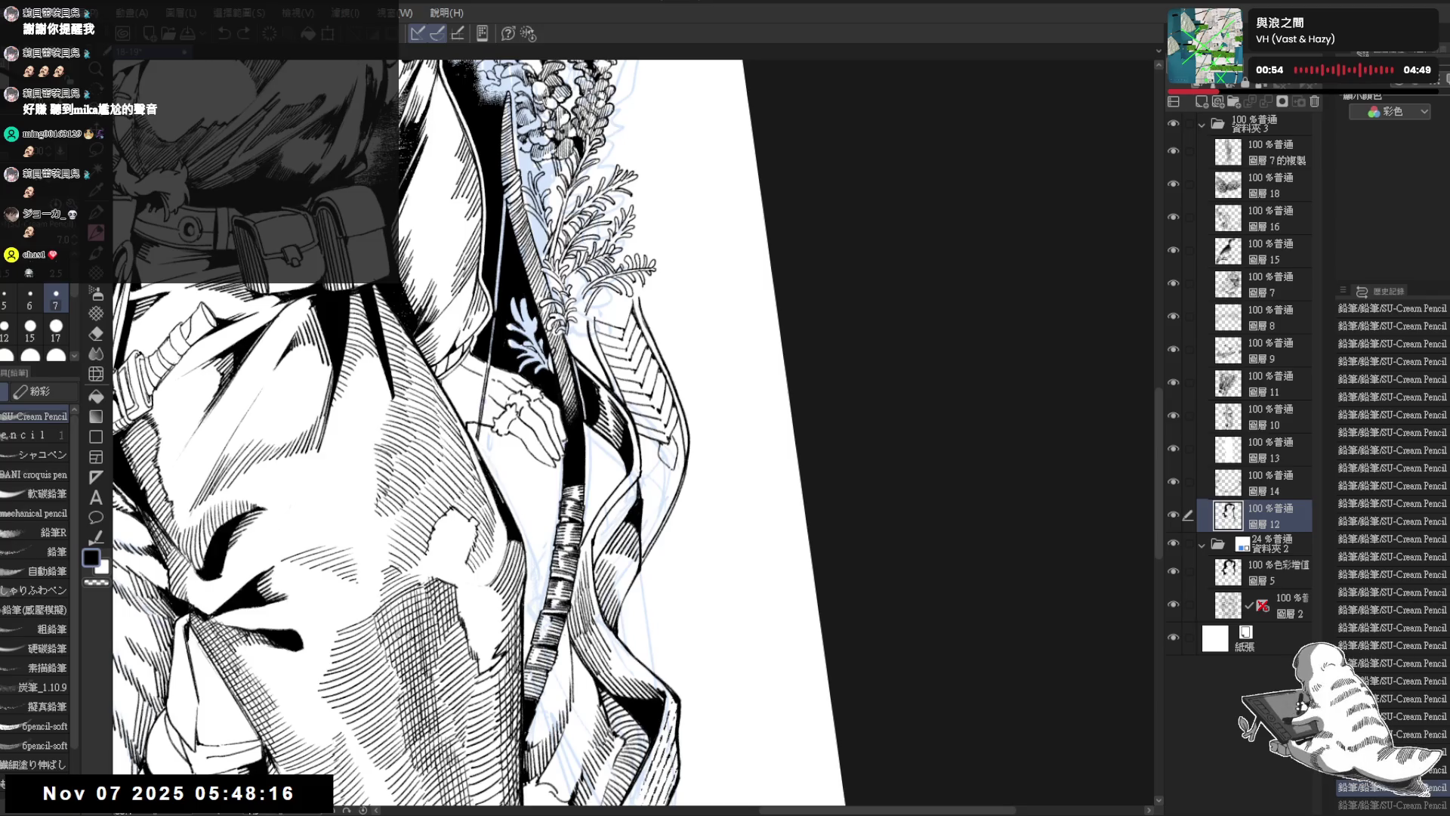
pyautogui.hotkey('ctrl', 'y')
pyautogui.hotkey('ctrl', 'z')
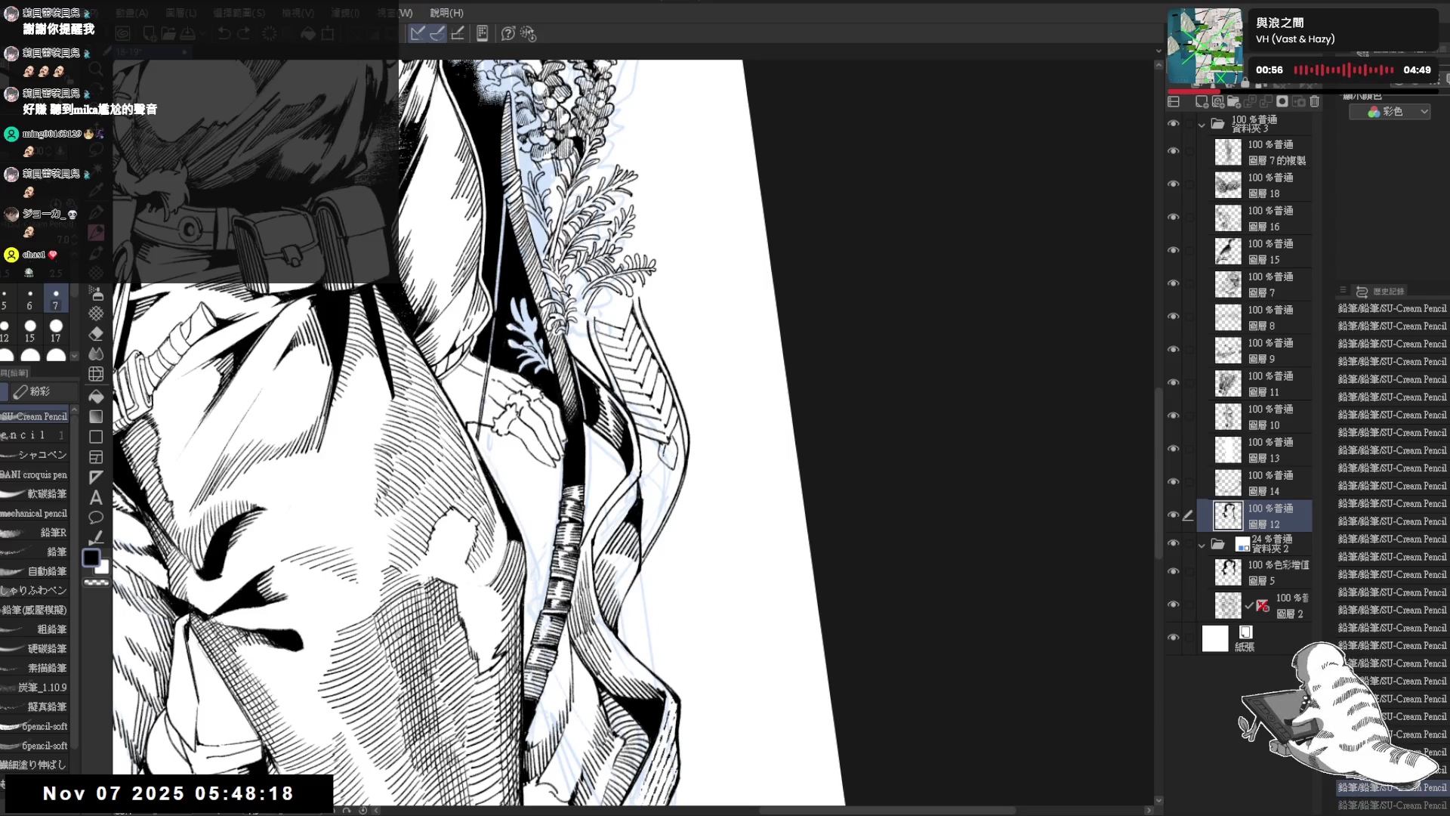
pyautogui.hotkey('ctrl', 'y')
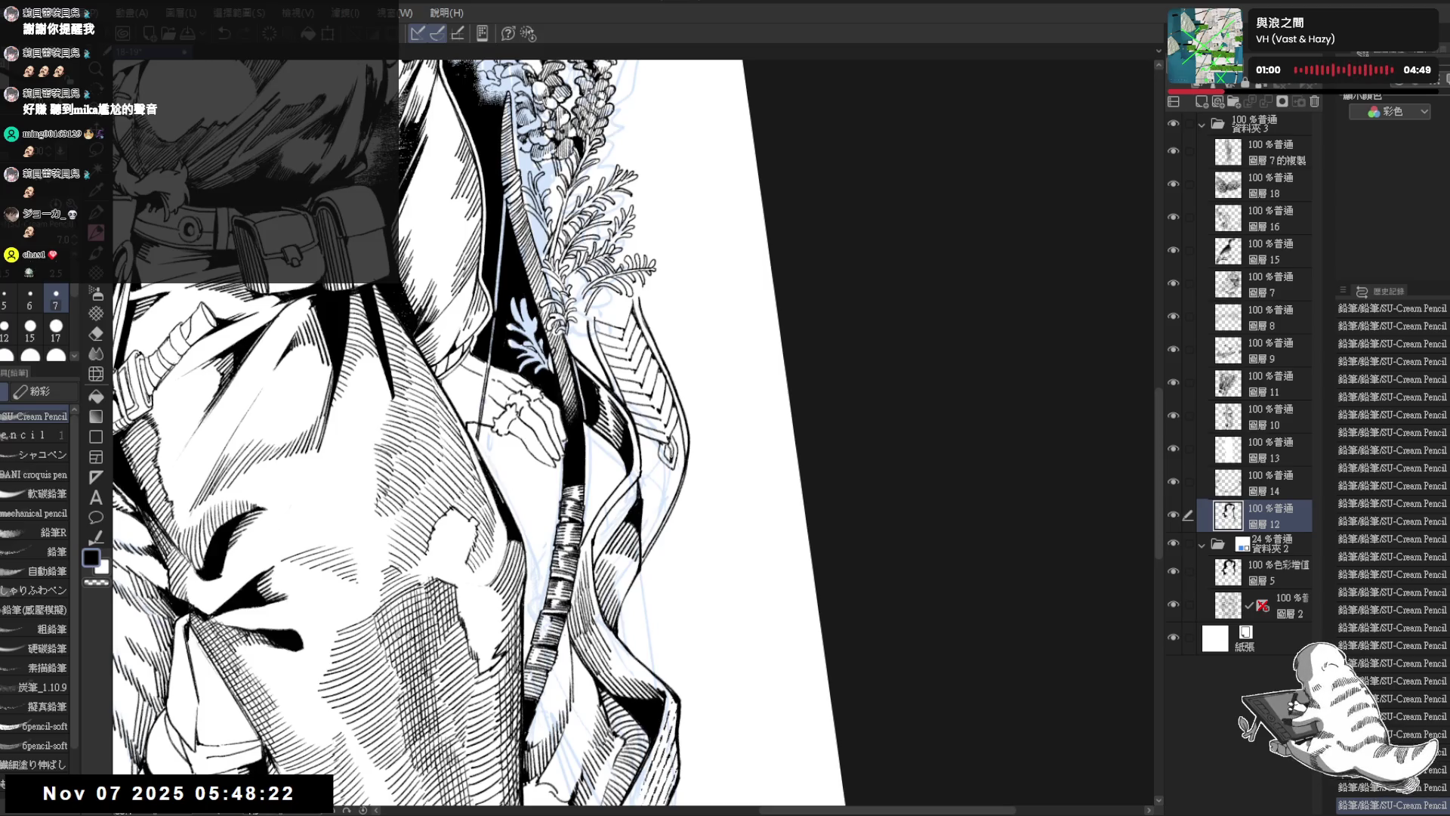
pyautogui.moveTo(529, 453); pyautogui.dragTo(582, 416)
pyautogui.hotkey('ctrl', 'y')
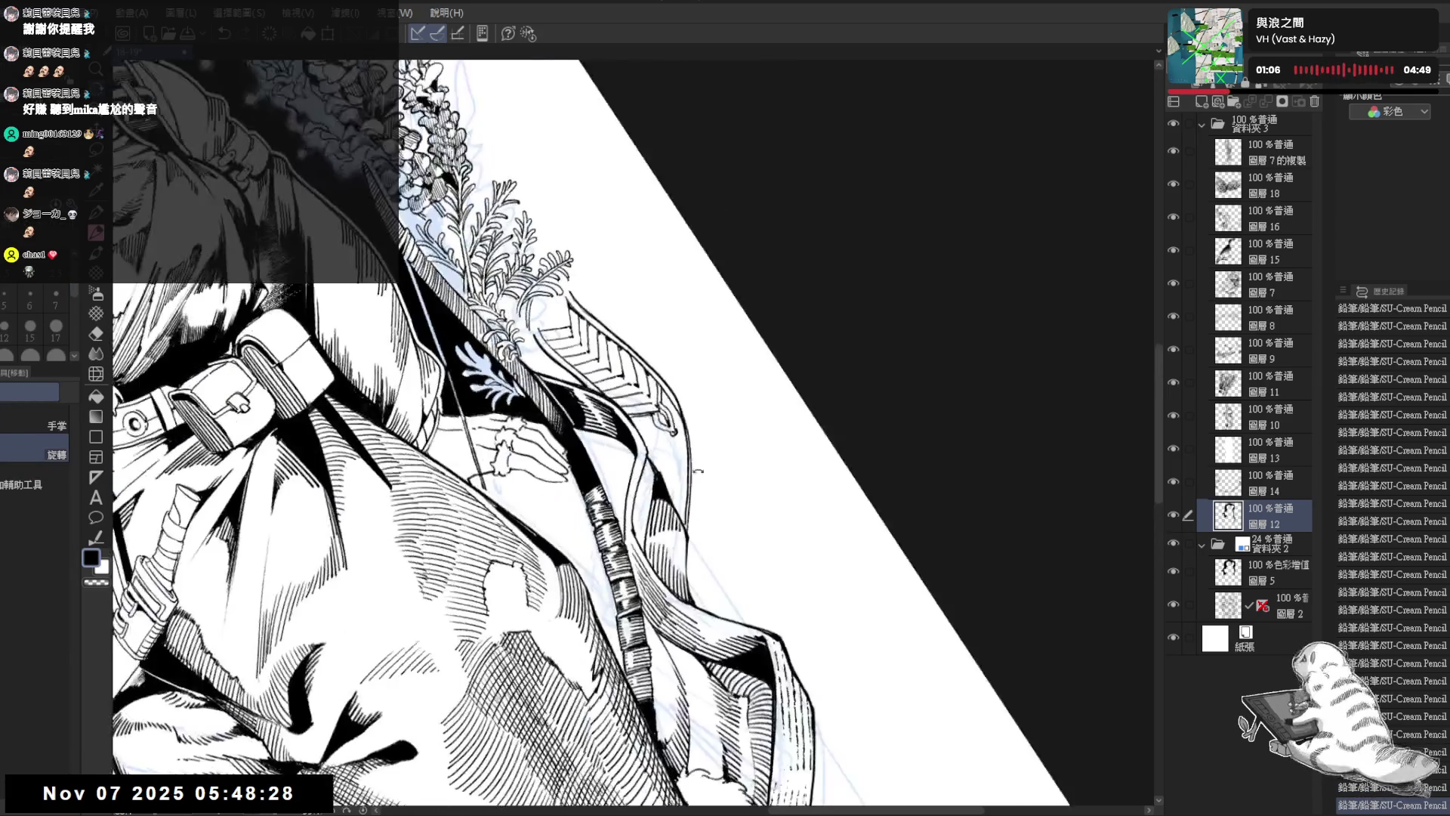
pyautogui.moveTo(605, 423); pyautogui.dragTo(664, 377)
pyautogui.press('-')
pyautogui.hotkey('ctrl', 'z')
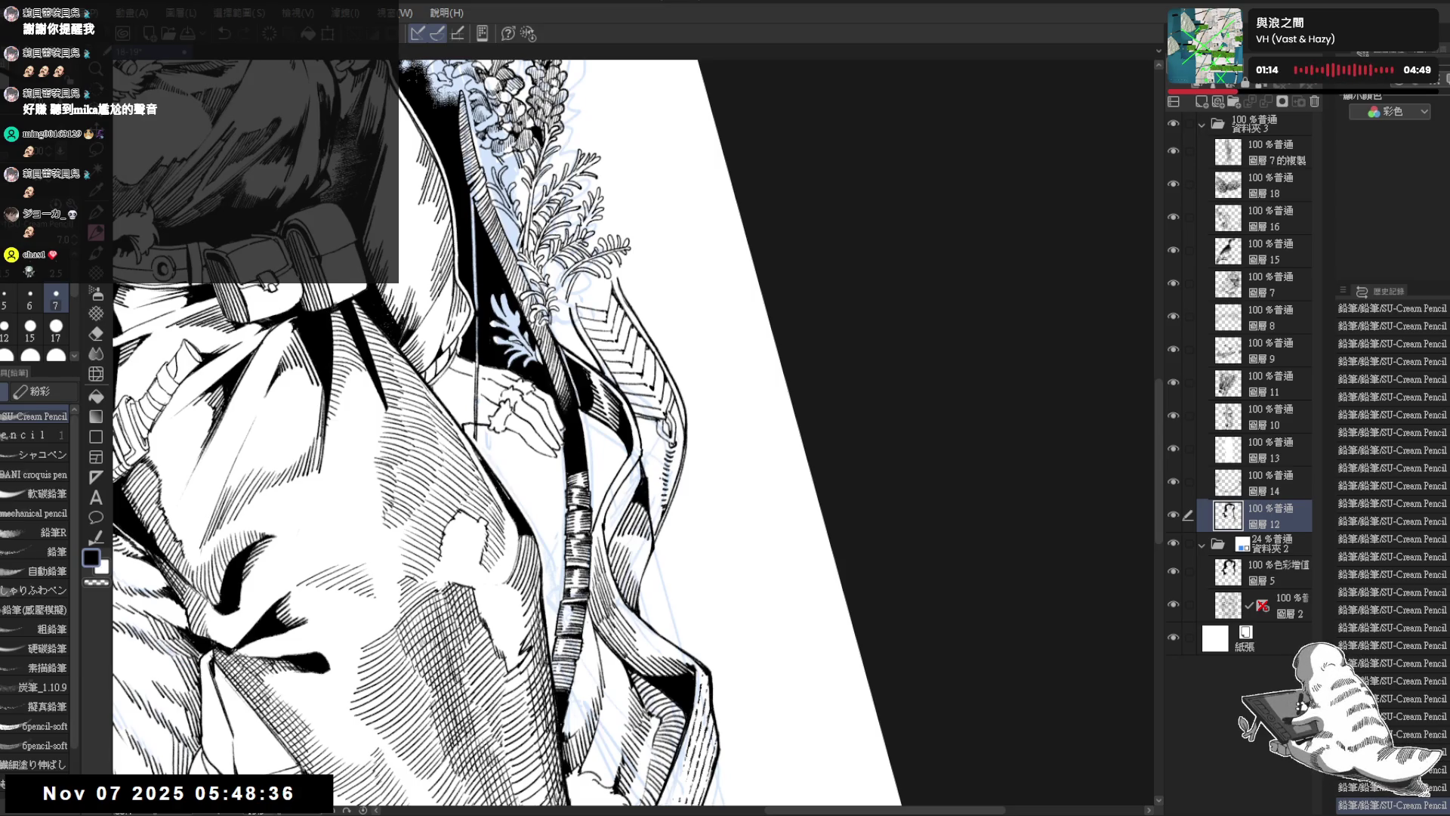
# Step: Erase a stray ribbon mark, then hatch the ribbon's edges beside the bow with the SU-Cream Pencil
pyautogui.press('e')
pyautogui.moveTo(654, 457); pyautogui.dragTo(654, 417)
pyautogui.press('p')
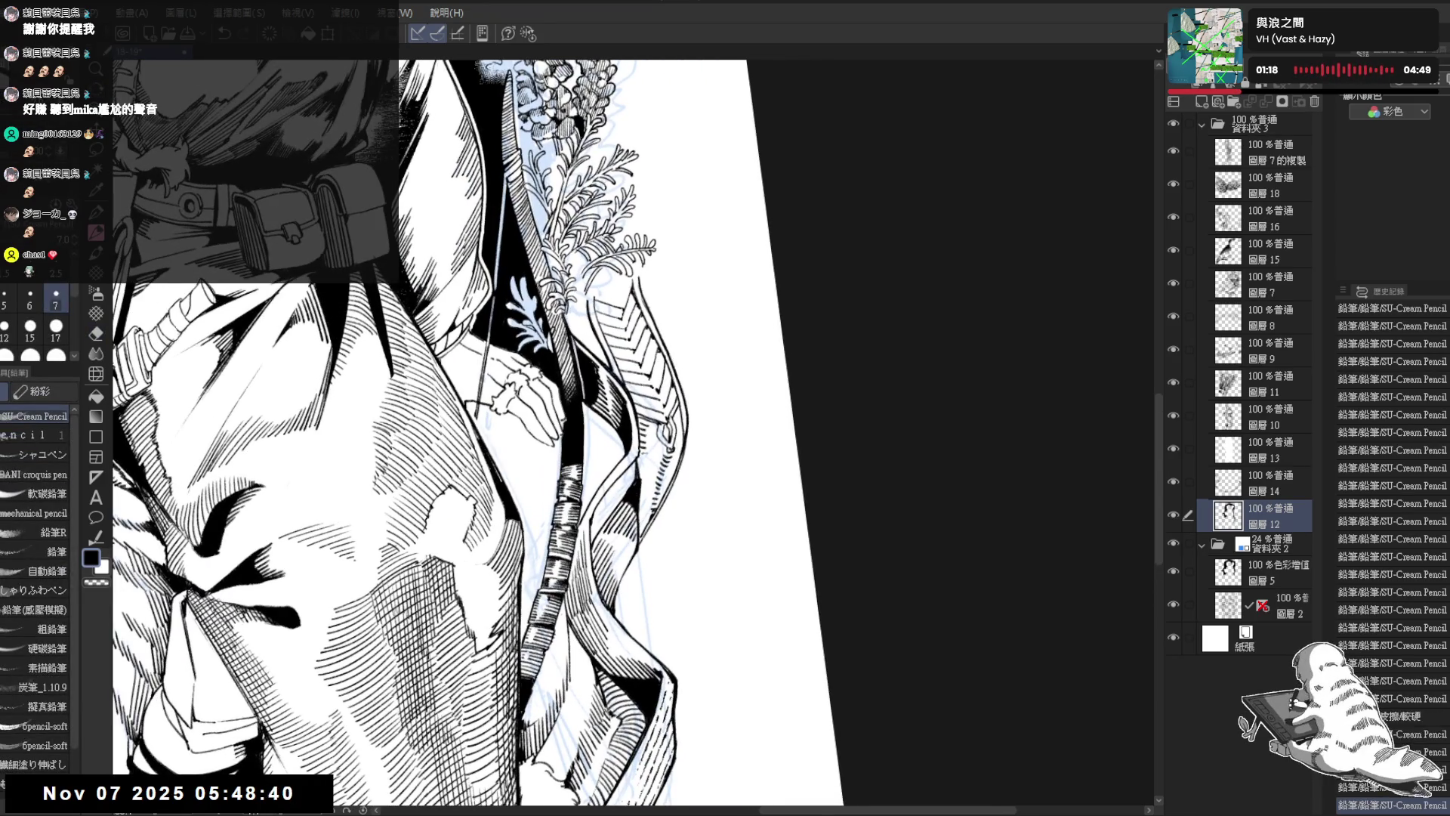
pyautogui.moveTo(635, 472); pyautogui.dragTo(644, 464)
pyautogui.moveTo(638, 474); pyautogui.dragTo(650, 426)
pyautogui.moveTo(642, 492); pyautogui.dragTo(648, 471)
pyautogui.moveTo(642, 528)
pyautogui.mouseDown()
pyautogui.moveTo(645, 501)
pyautogui.moveTo(643, 516)
pyautogui.mouseUp()
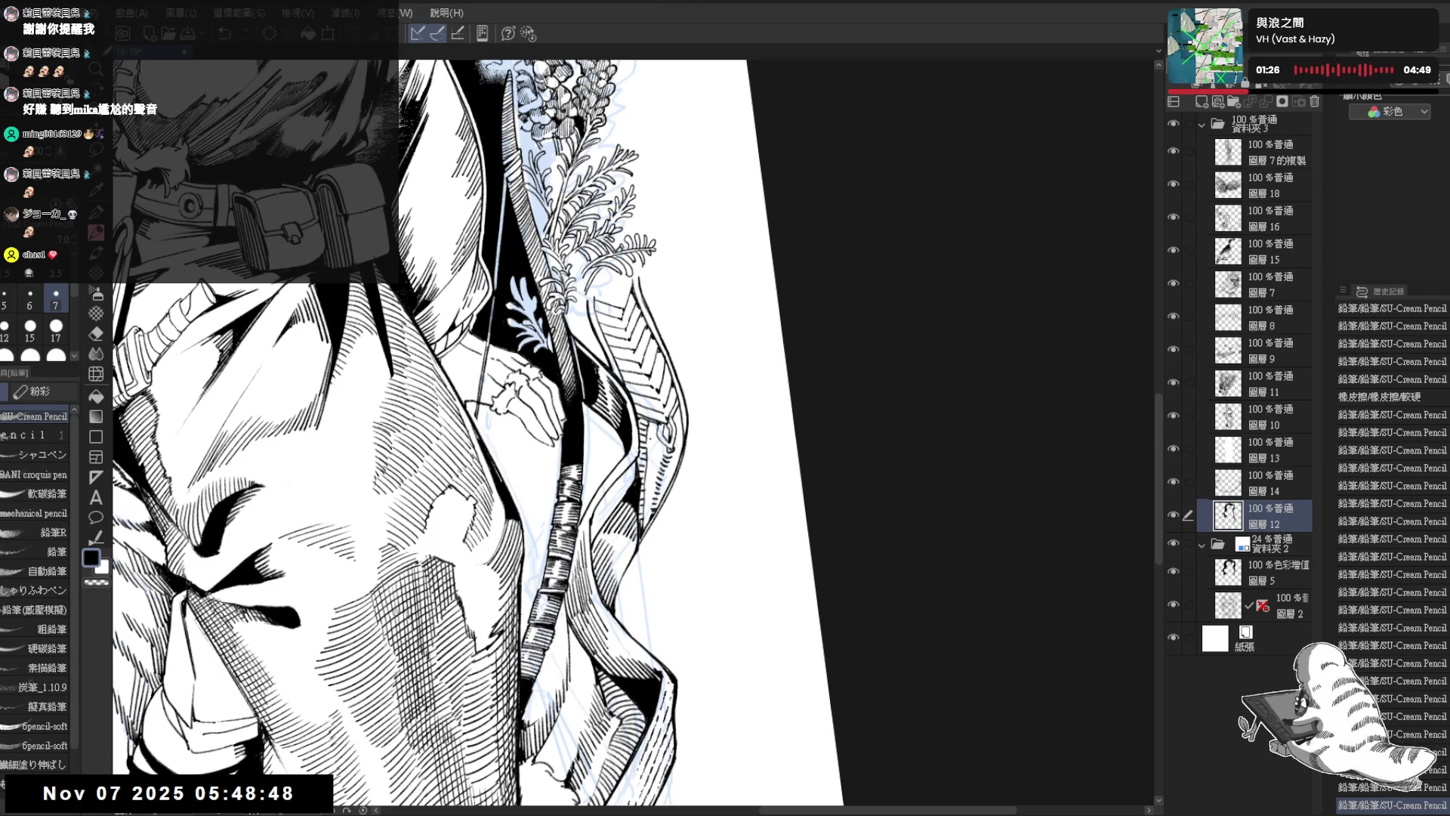
pyautogui.moveTo(649, 439); pyautogui.dragTo(652, 420)
pyautogui.moveTo(646, 483); pyautogui.dragTo(642, 529)
# Step: Zoom in on the torso, add coat strokes, undo a stray mark and thin the pencil slightly
pyautogui.moveTo(678, 473); pyautogui.dragTo(677, 447)
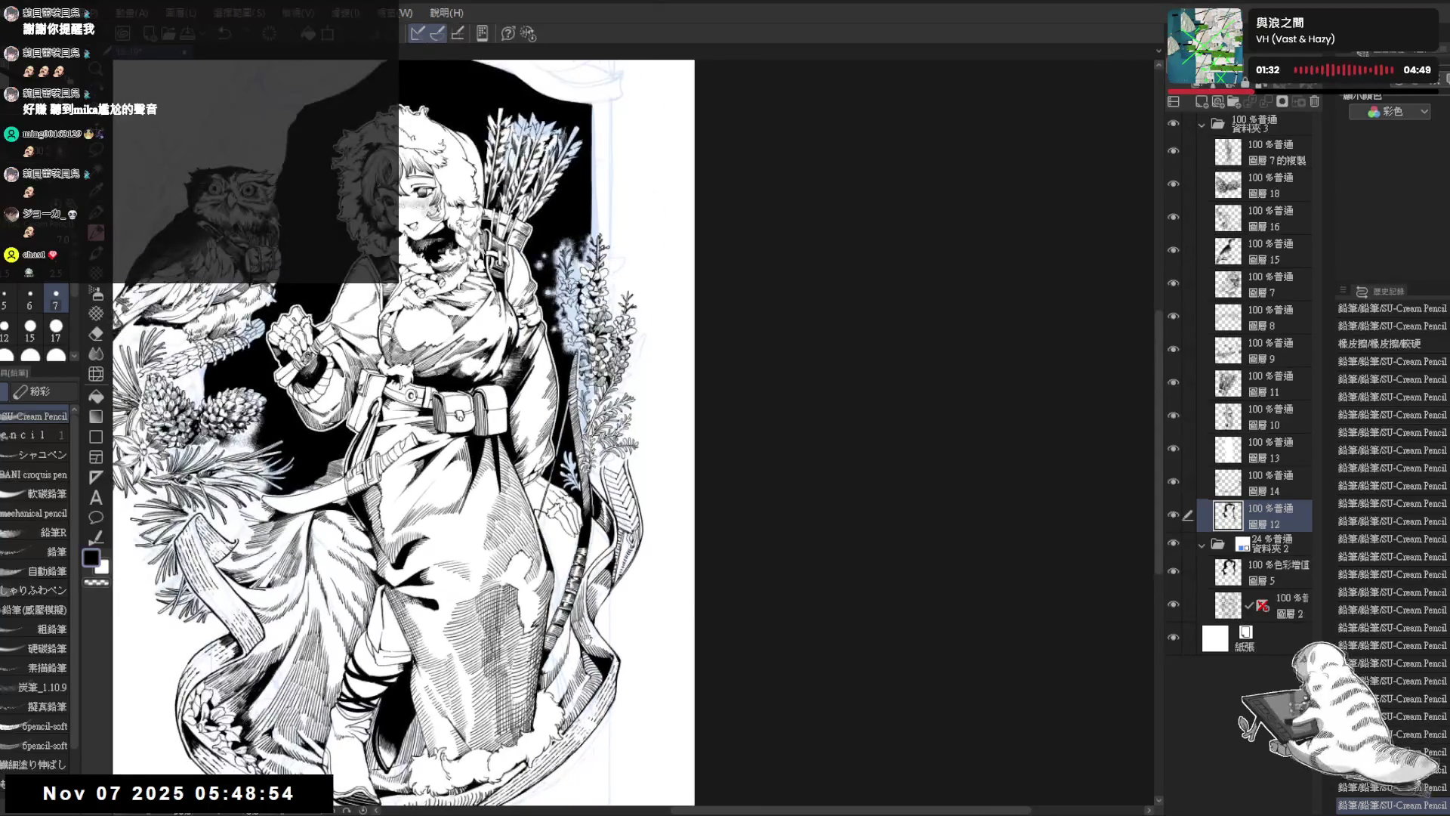
pyautogui.moveTo(587, 639); pyautogui.dragTo(714, 537)
pyautogui.moveTo(679, 340); pyautogui.dragTo(688, 325)
pyautogui.moveTo(671, 440)
pyautogui.mouseDown()
pyautogui.moveTo(574, 392)
pyautogui.moveTo(671, 440)
pyautogui.mouseUp()
pyautogui.hotkey('ctrl', 'z')
pyautogui.press('[')
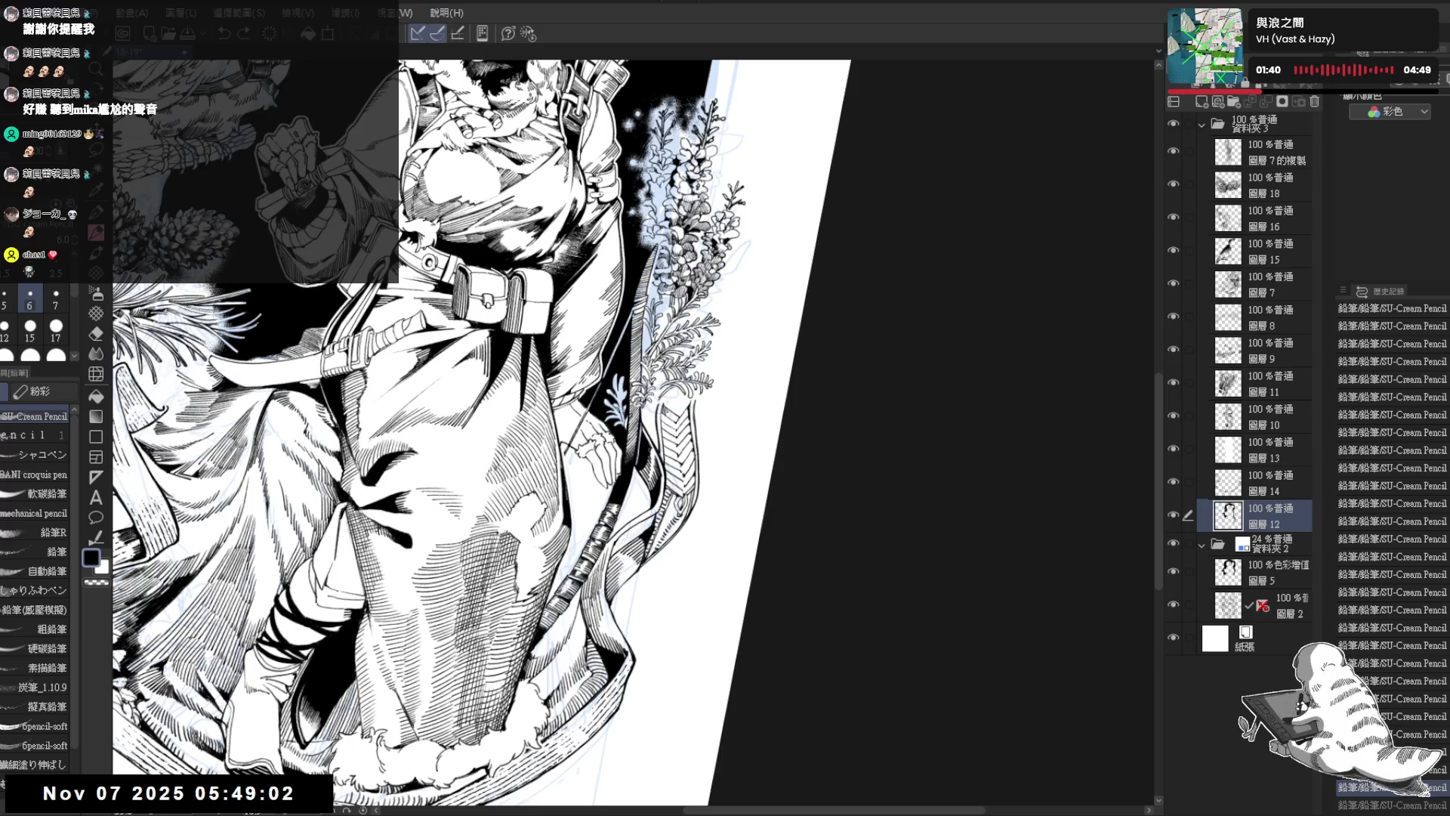
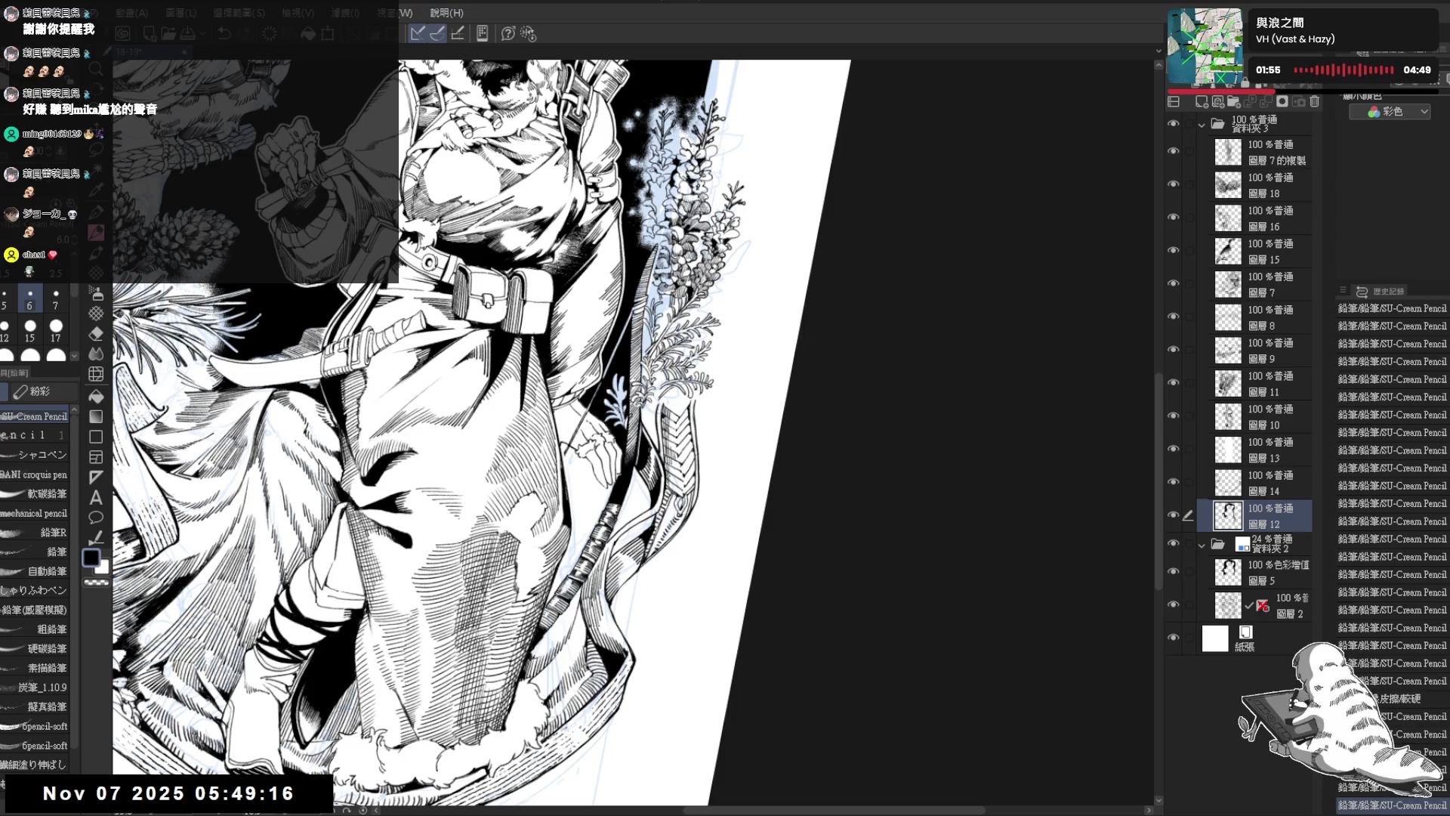
# Step: Erase two small stray ink marks beside the girl's skirt
pyautogui.scroll(1, 686, 420)
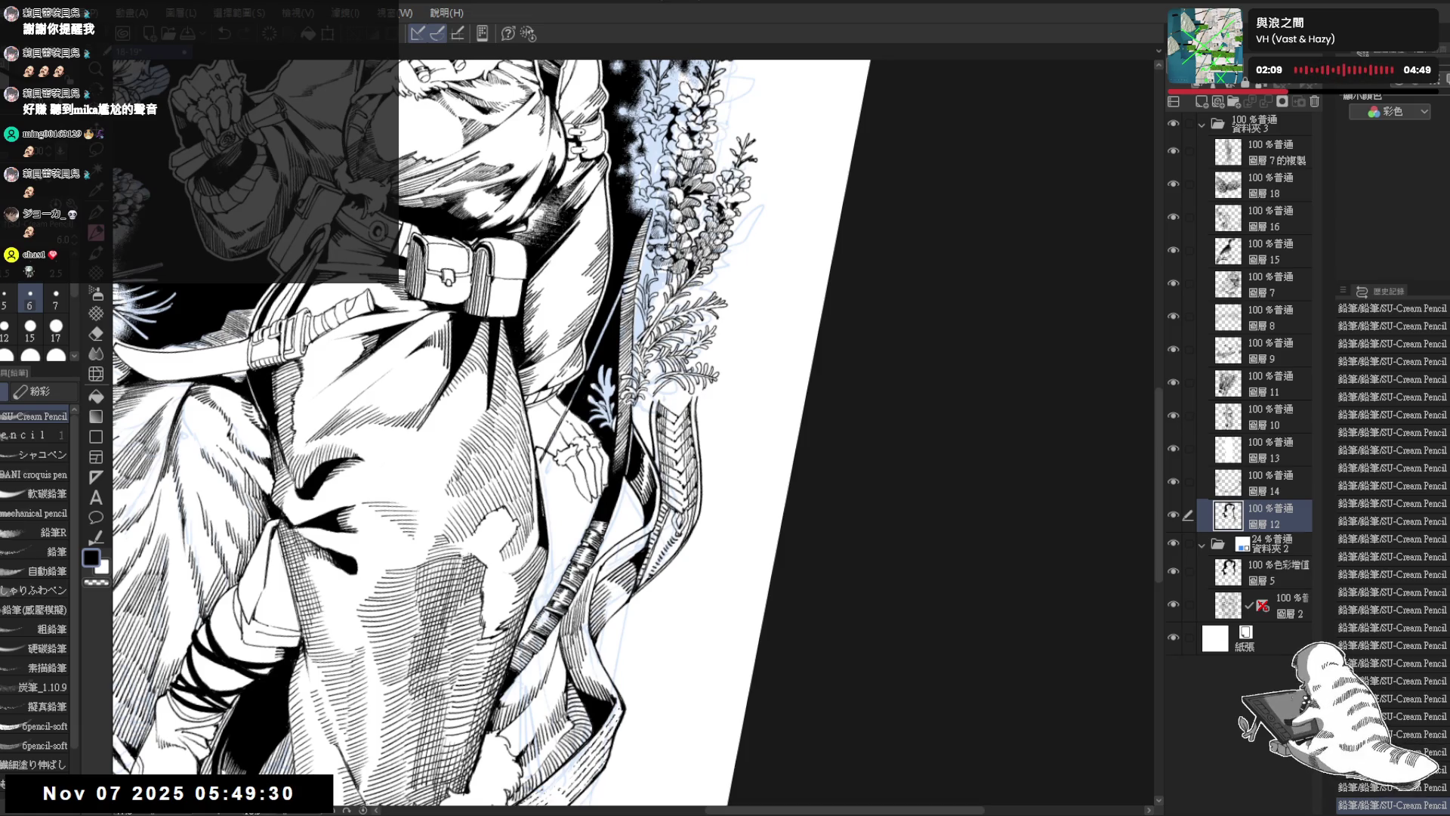
pyautogui.moveTo(665, 459)
pyautogui.mouseDown()
pyautogui.moveTo(682, 475)
pyautogui.moveTo(676, 437)
pyautogui.mouseUp()
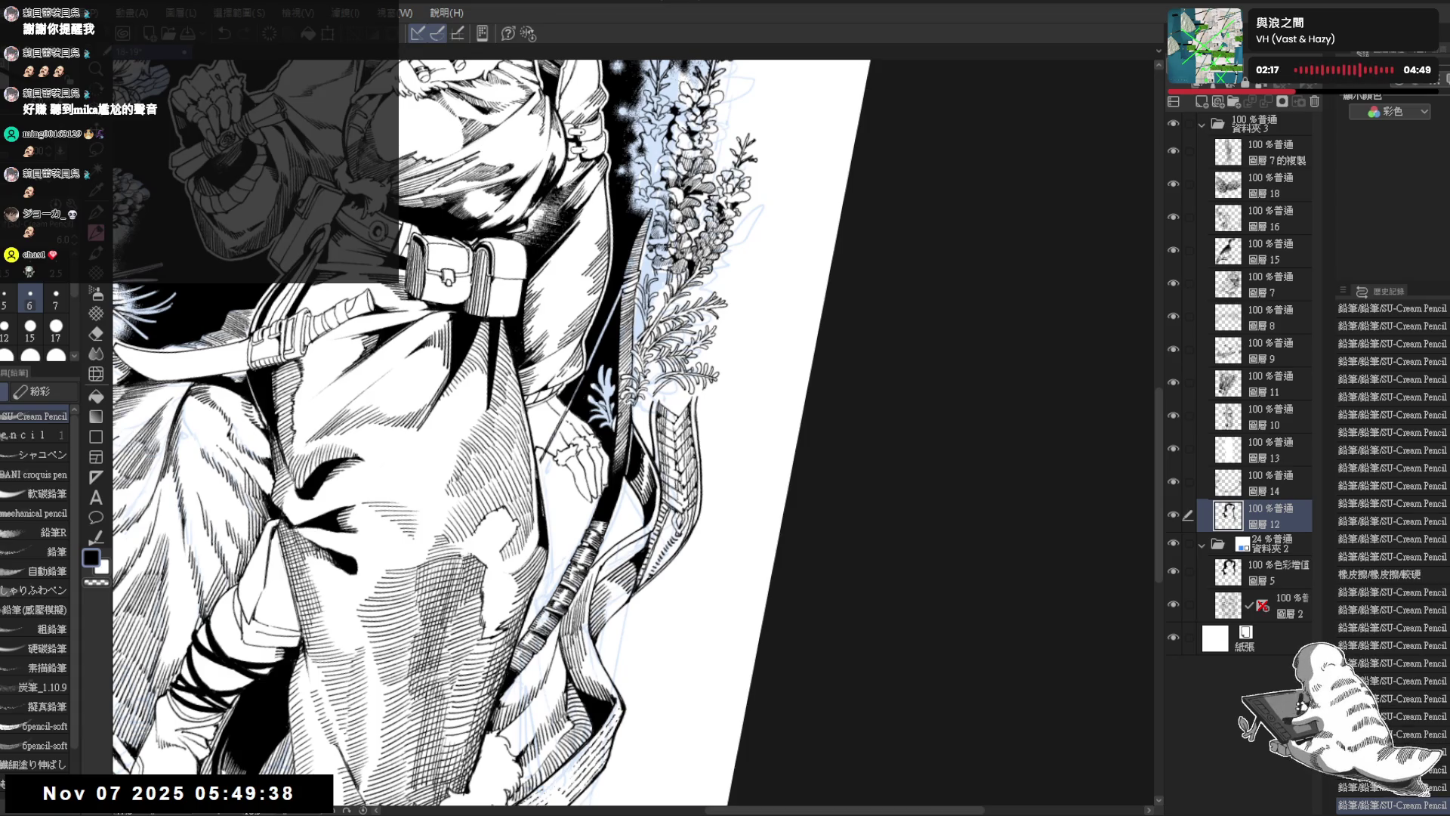
pyautogui.moveTo(665, 492); pyautogui.dragTo(674, 506)
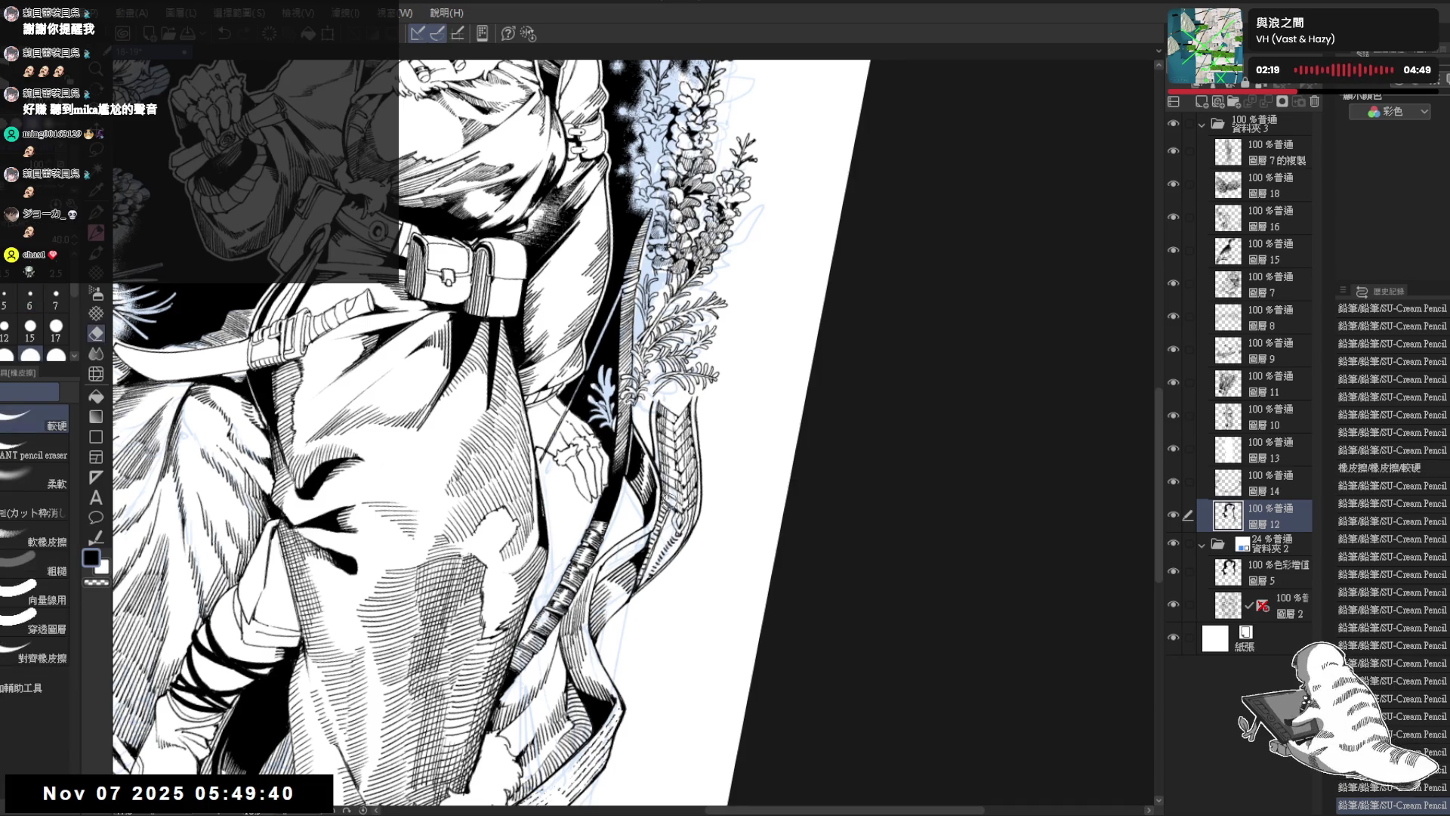
# Step: Undo the recent pencil and eraser strokes, then redo several to compare
pyautogui.hotkey('ctrl', 'shift', 'r')
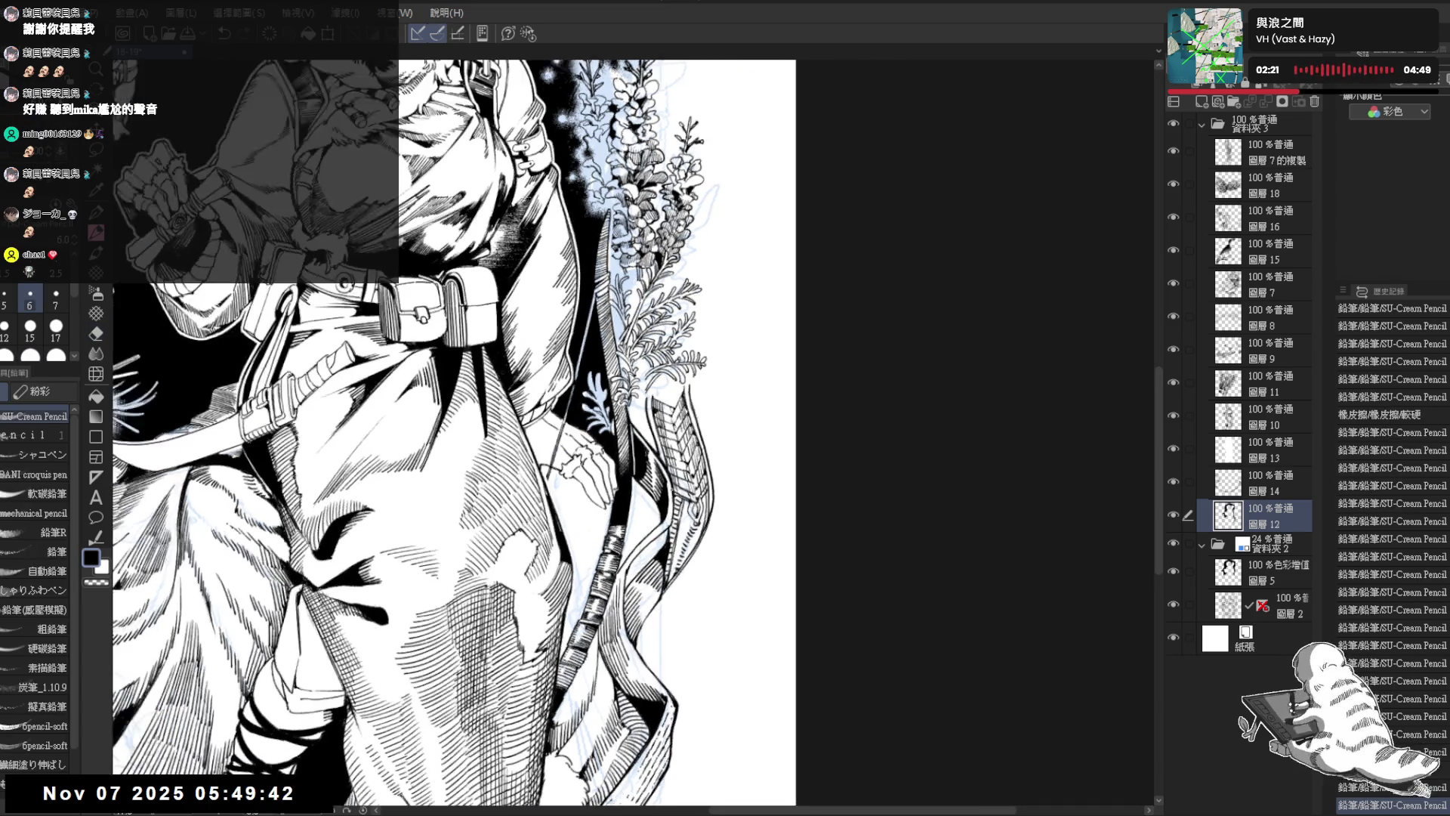
pyautogui.scroll(-3, 435, 433)
pyautogui.scroll(-2, 438, 431)
pyautogui.moveTo(528, 302)
pyautogui.mouseDown()
pyautogui.moveTo(605, 453)
pyautogui.moveTo(529, 318)
pyautogui.mouseUp()
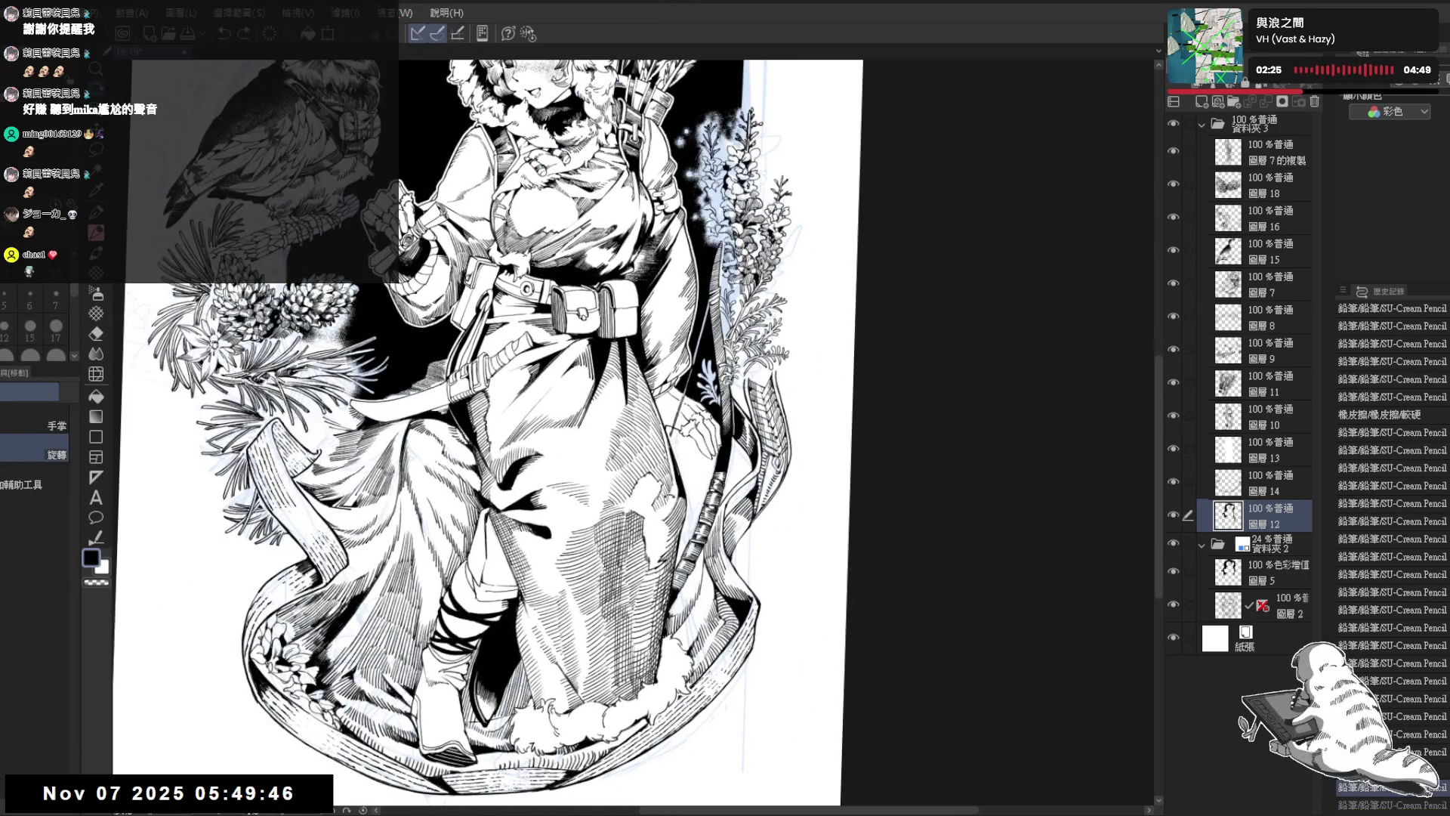
pyautogui.hotkey('ctrl', 'z')
pyautogui.hotkey('ctrl', 'z')
pyautogui.hotkey('ctrl', 'z')
pyautogui.hotkey('ctrl', 'z')
pyautogui.hotkey('ctrl', 'z')
pyautogui.hotkey('ctrl', 'z')
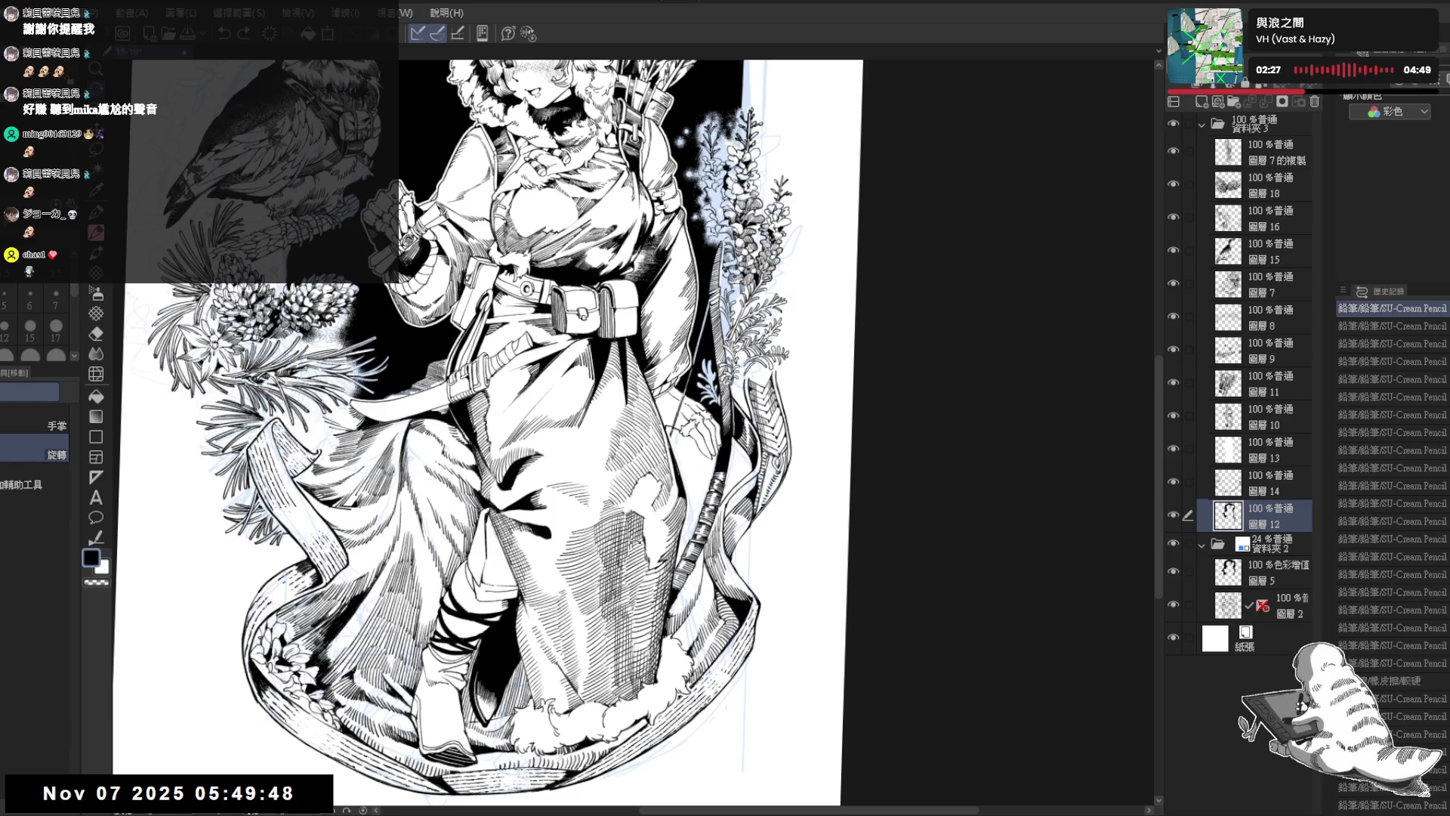
pyautogui.scroll(2, 796, 412)
pyautogui.press('p')
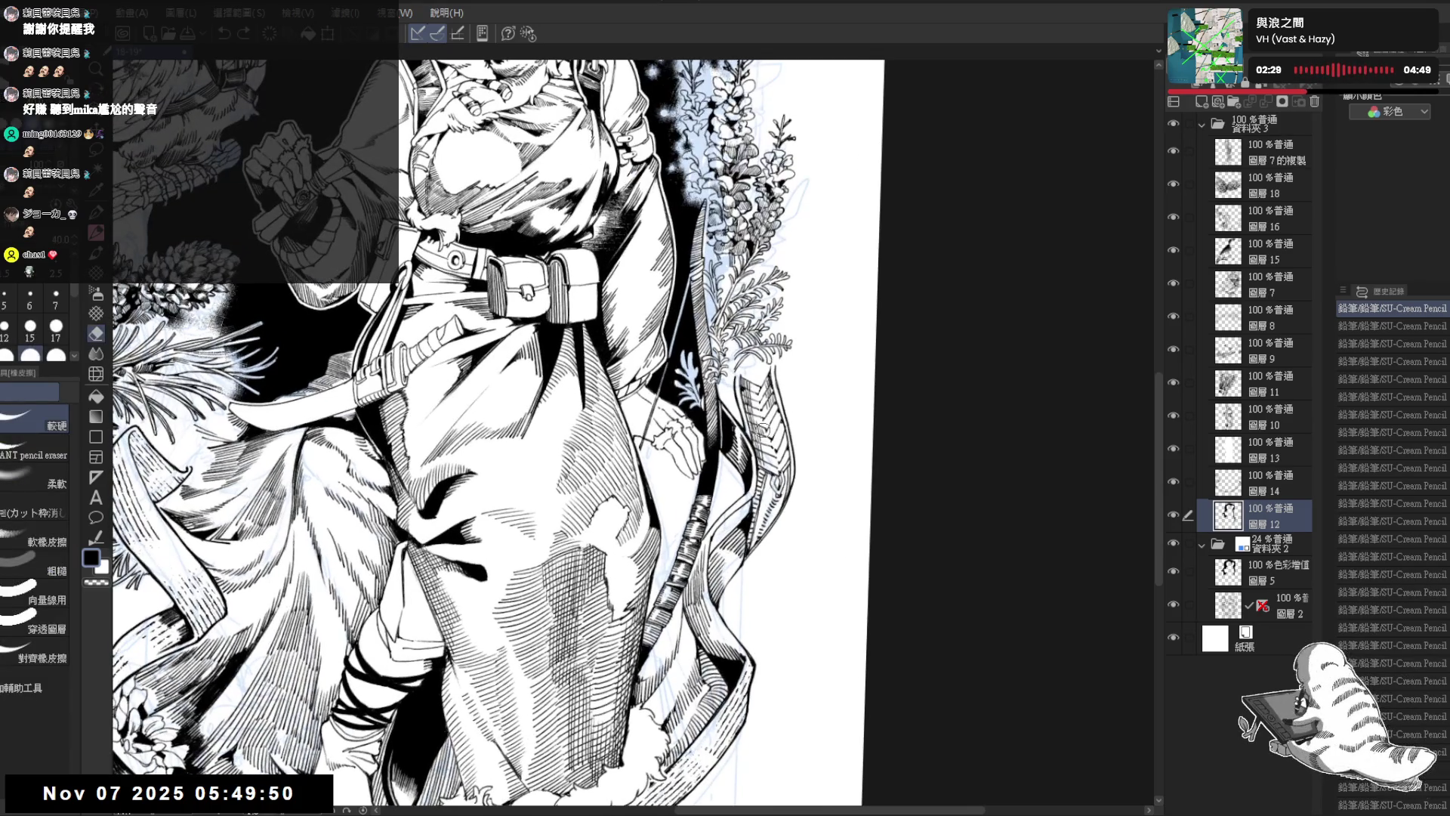
pyautogui.hotkey('ctrl', 'y')
pyautogui.hotkey('ctrl', 'y')
pyautogui.hotkey('ctrl', 'y')
pyautogui.hotkey('ctrl', 'y')
pyautogui.press('e')
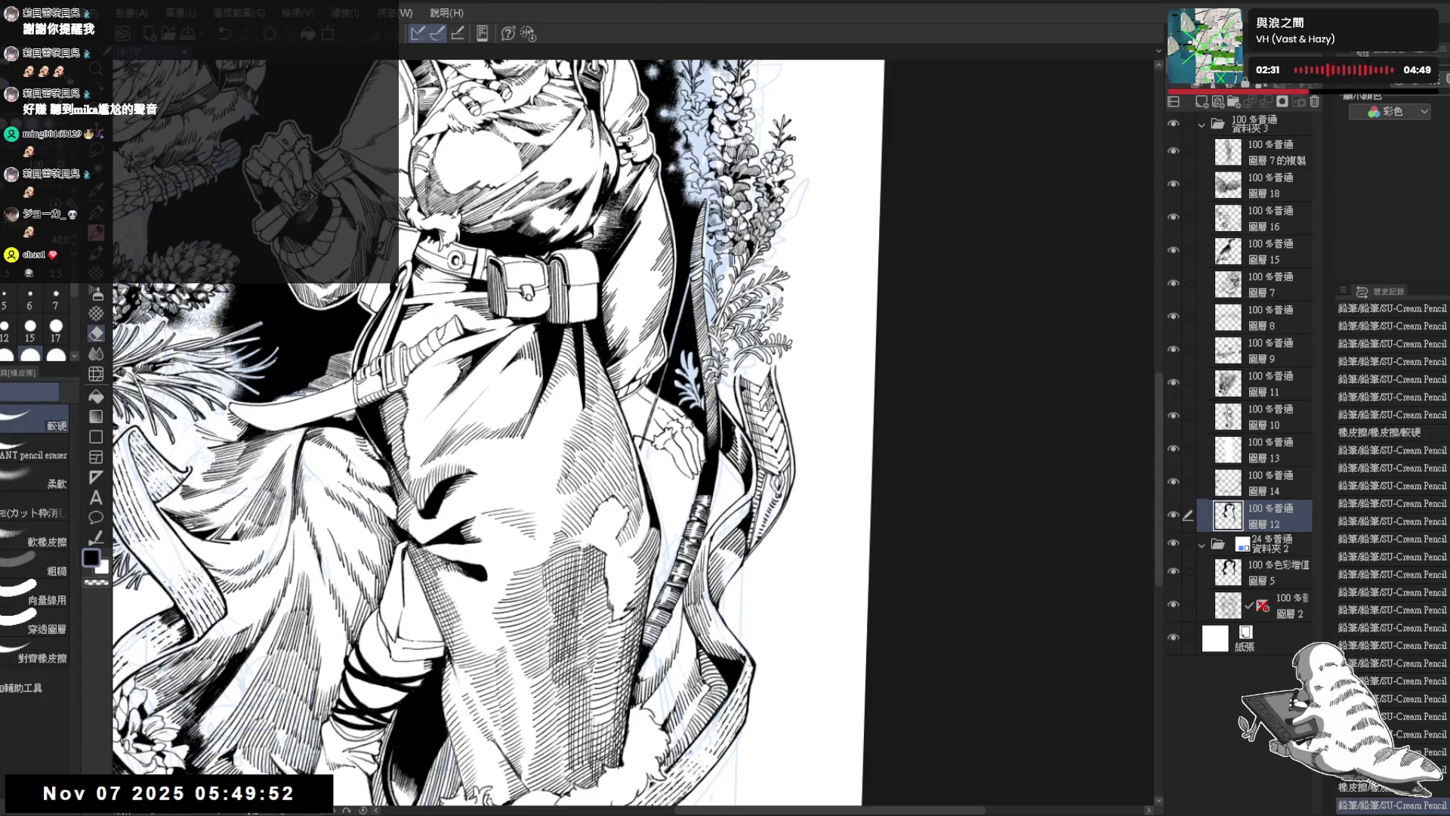
pyautogui.press('p')
pyautogui.hotkey('ctrl', 'y')
pyautogui.hotkey('ctrl', 'y')
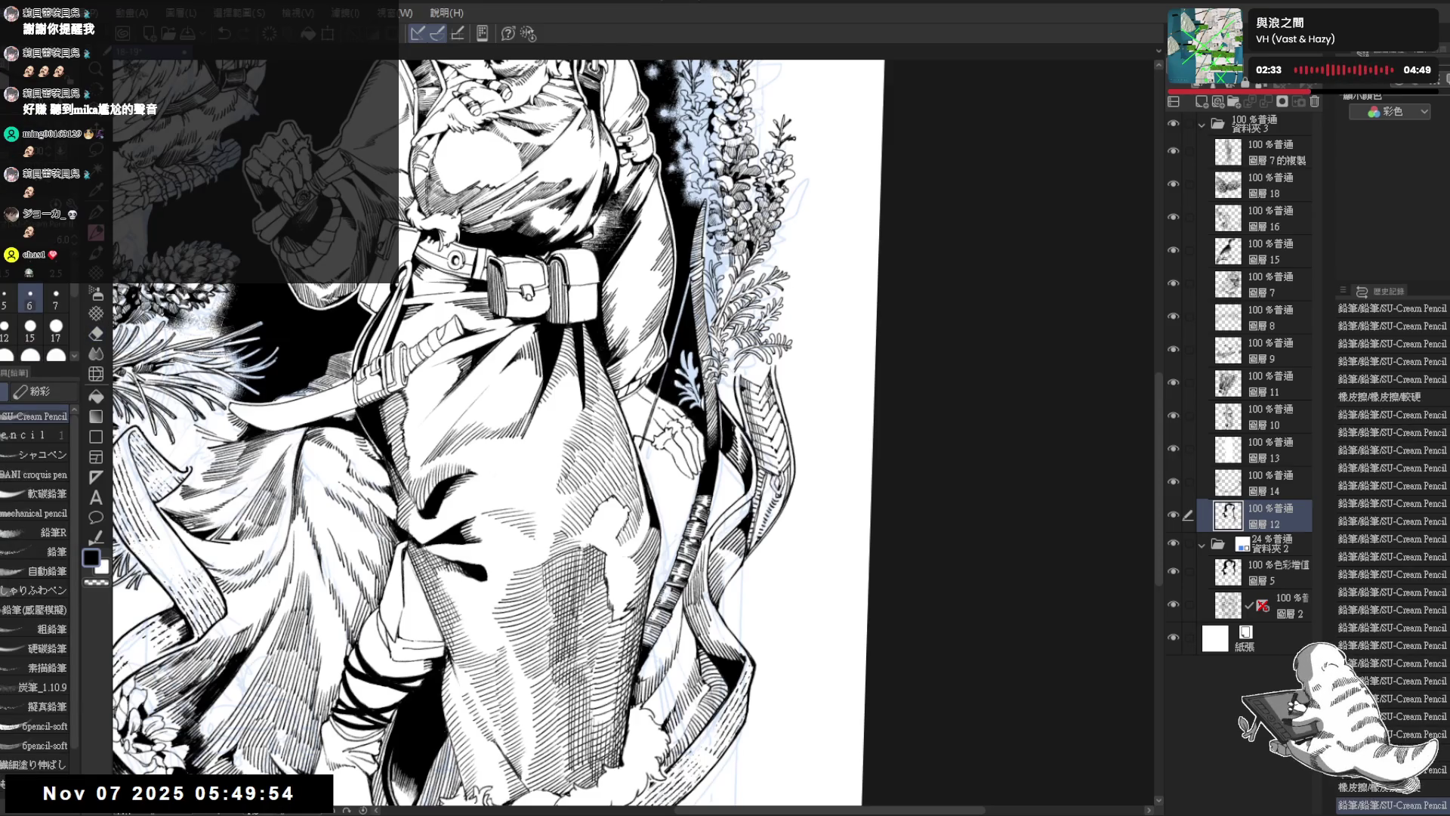
pyautogui.hotkey('ctrl', 'y')
pyautogui.hotkey('ctrl', 'y')
pyautogui.hotkey('ctrl', 'y')
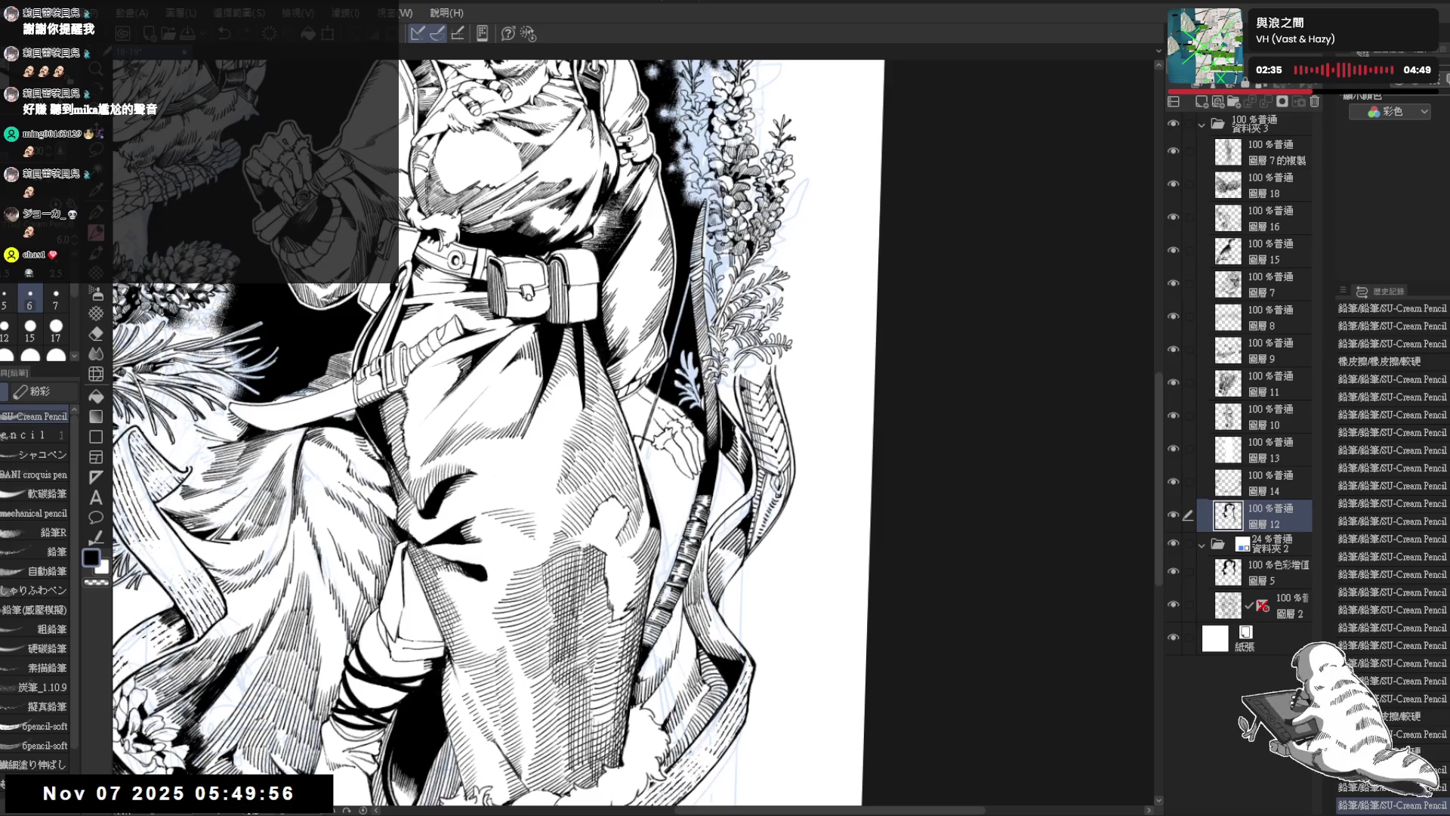
pyautogui.hotkey('ctrl', 'y')
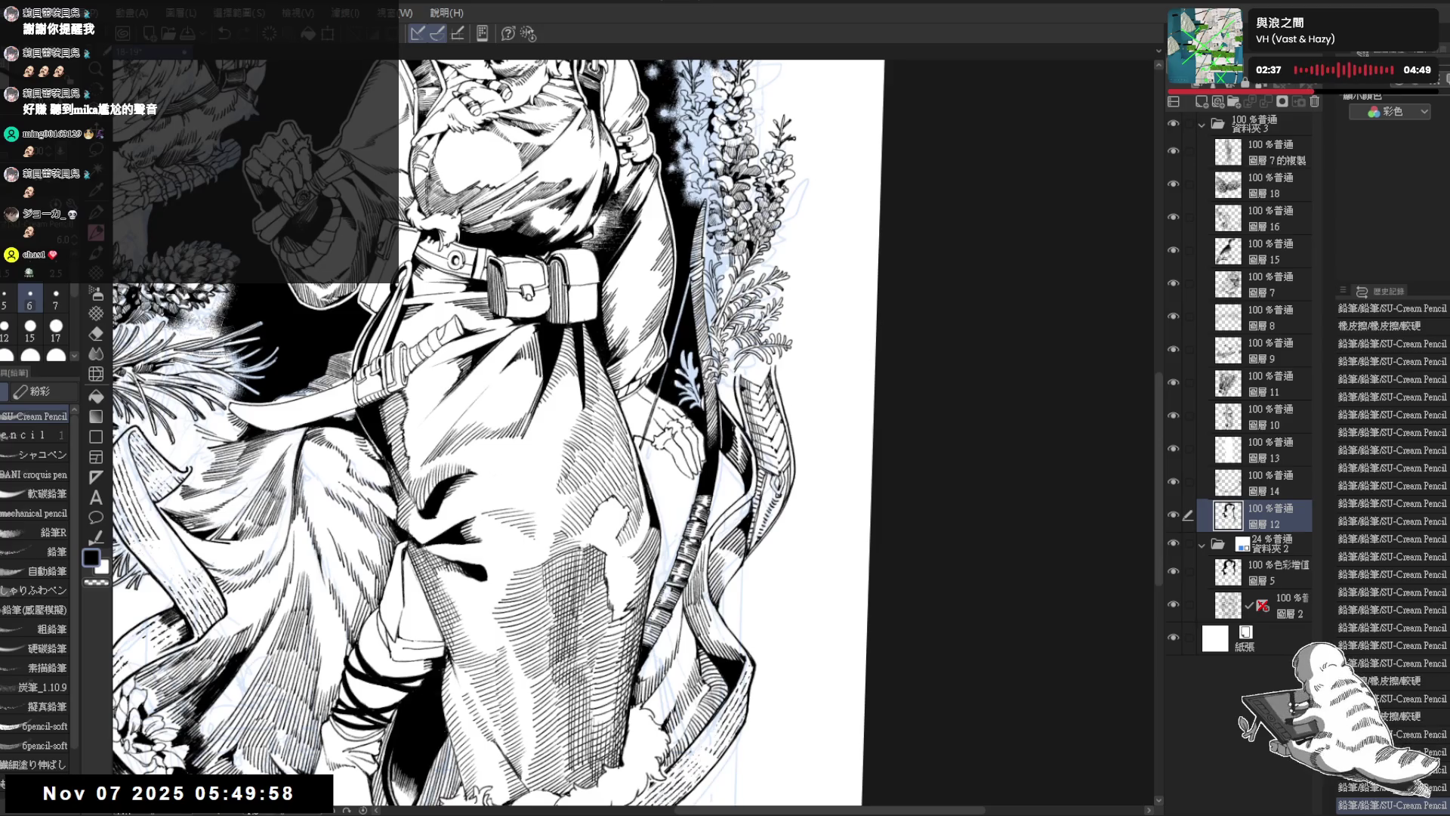
pyautogui.hotkey('ctrl', 'y')
pyautogui.hotkey('ctrl', 'y')
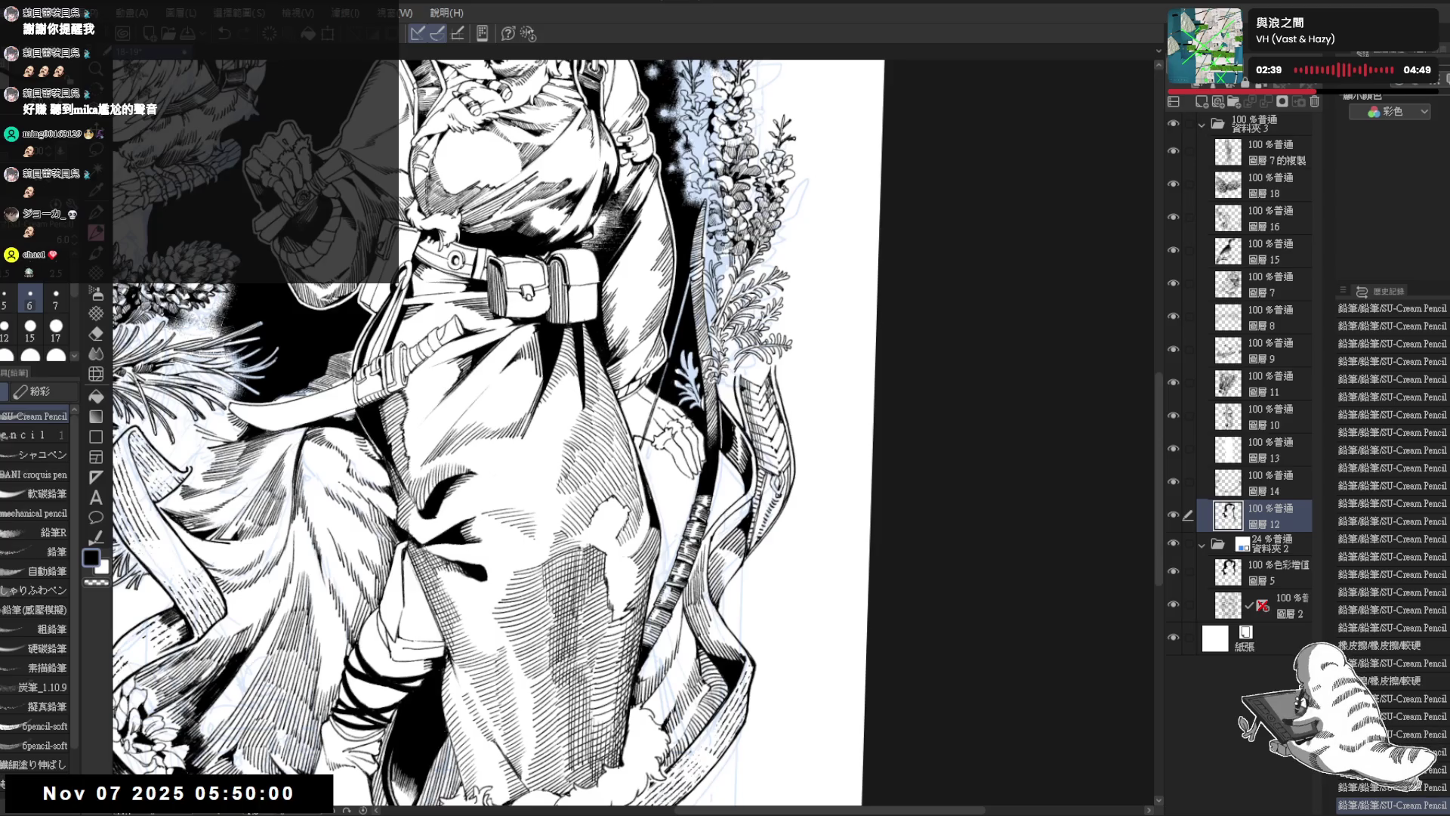
# Step: Redo the remaining undone strokes while toggling between pencil and eraser
pyautogui.press('e')
pyautogui.hotkey('ctrl', 'y')
pyautogui.press('p')
pyautogui.hotkey('ctrl', 'y')
pyautogui.hotkey('ctrl', 'y')
pyautogui.press('e')
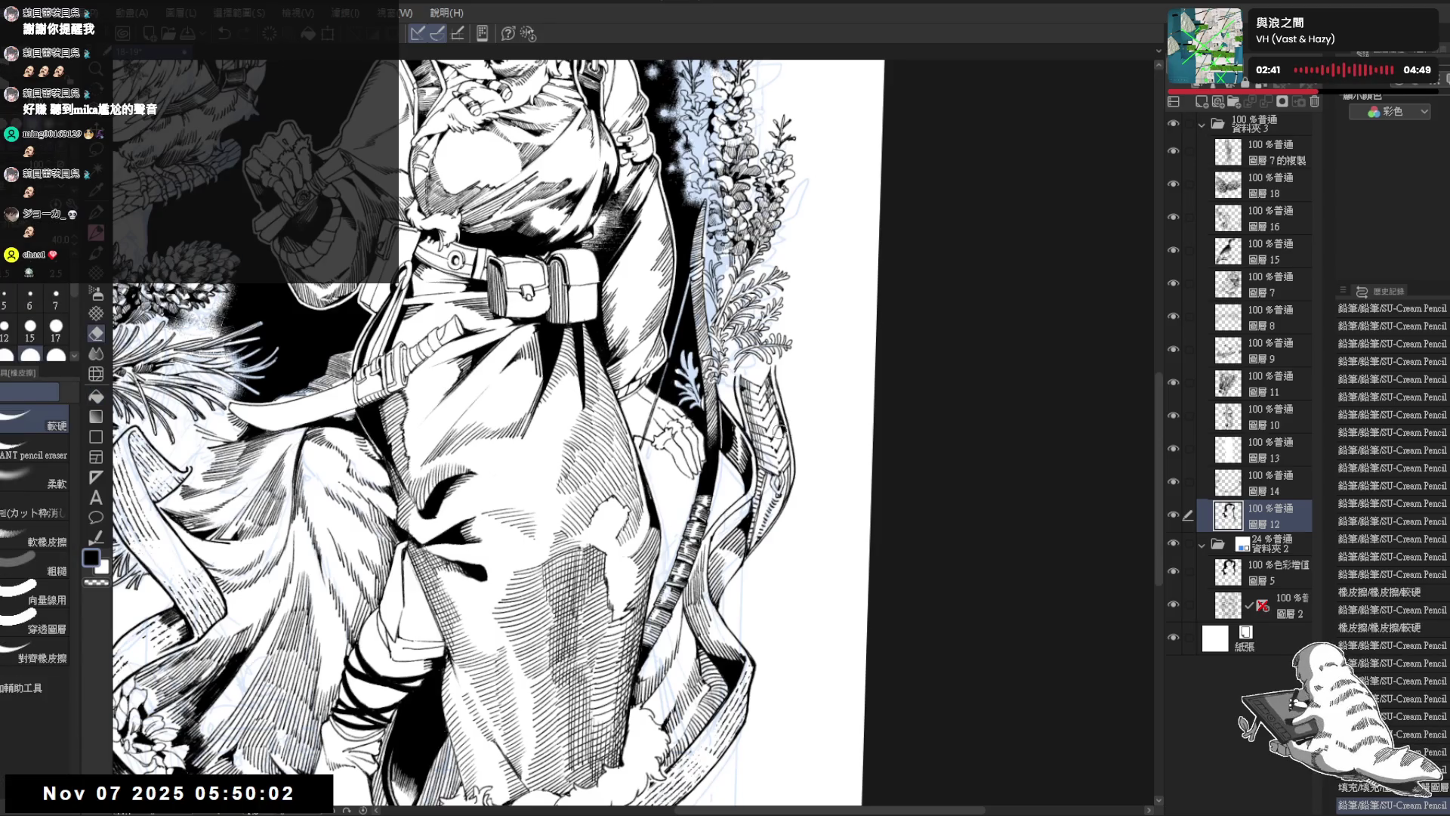
pyautogui.hotkey('ctrl', 'y')
pyautogui.hotkey('ctrl', 'y')
pyautogui.press('p')
pyautogui.hotkey('ctrl', 'y')
pyautogui.hotkey('ctrl', 'y')
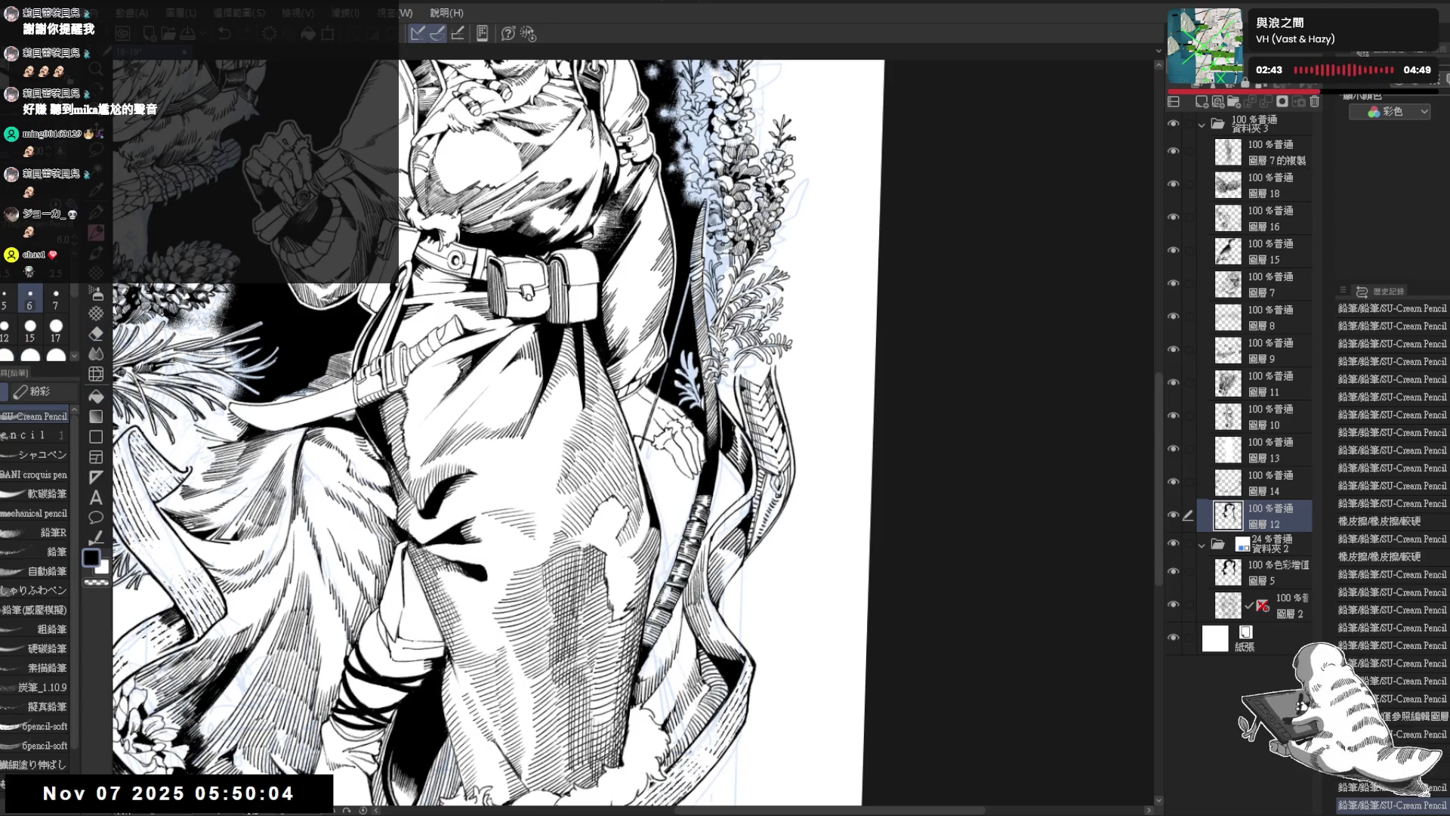
pyautogui.press('-')
pyautogui.hotkey('ctrl', 'y')
pyautogui.hotkey('ctrl', 'y')
# Step: Straighten the rotated view and fit the whole page in the window
pyautogui.press('^')
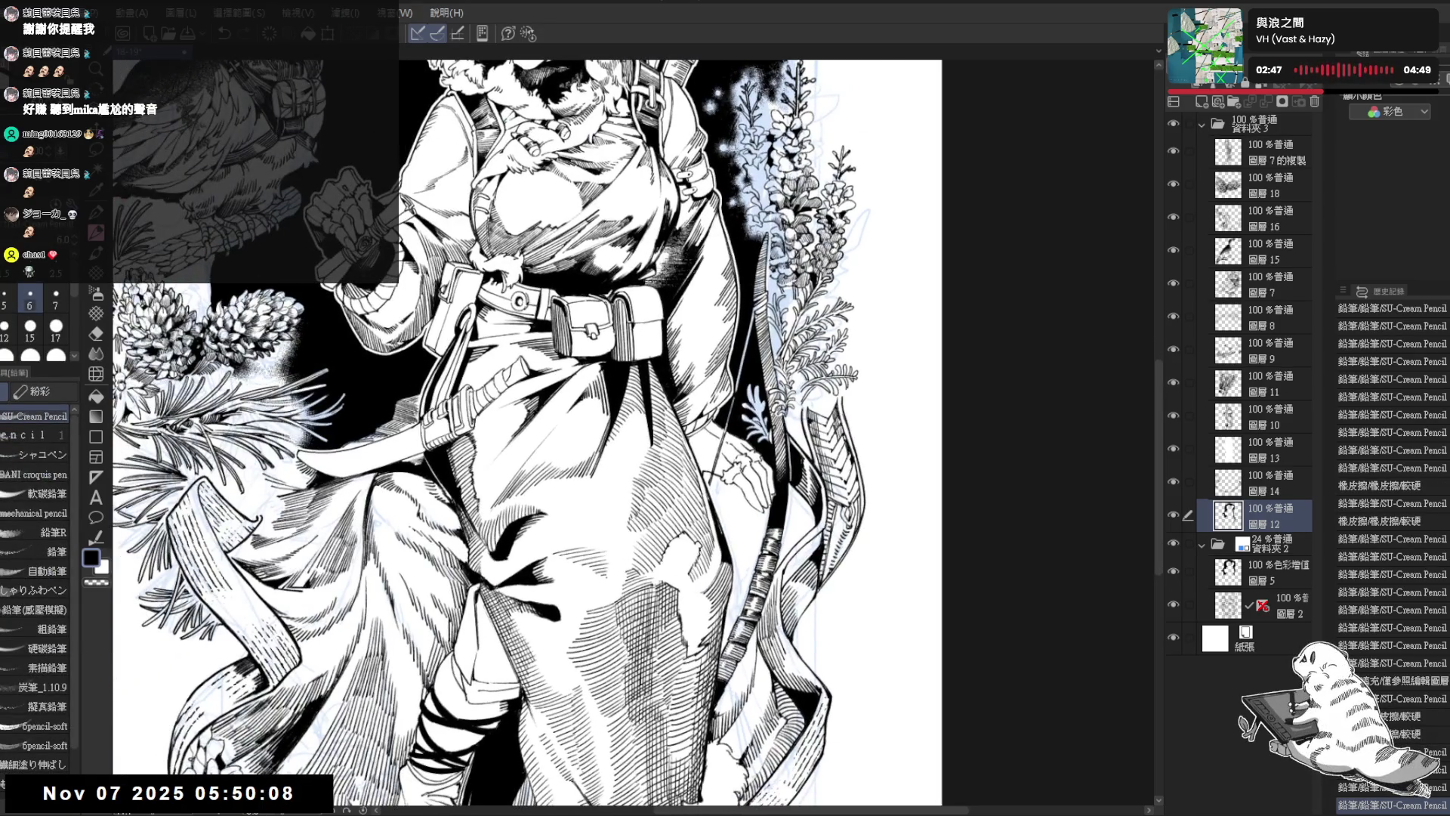
pyautogui.hotkey('ctrl', '0')
pyautogui.moveTo(808, 314); pyautogui.dragTo(853, 353)
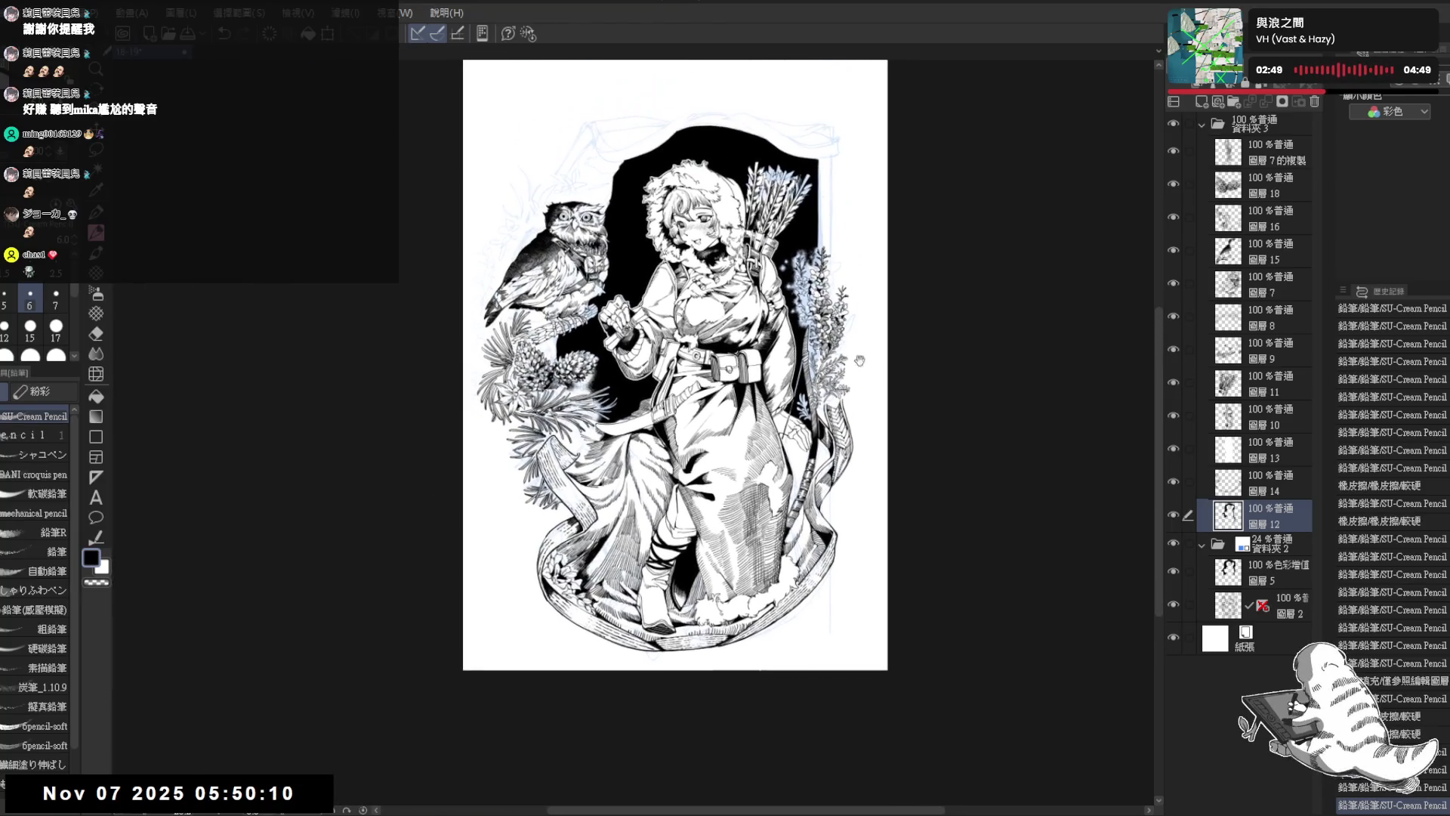
# Step: Hide the blue sketch lines, zoom in on the figure, and select the 圖層 7的複製 layer
pyautogui.click(1173, 543)
pyautogui.hotkey('ctrl', '+')
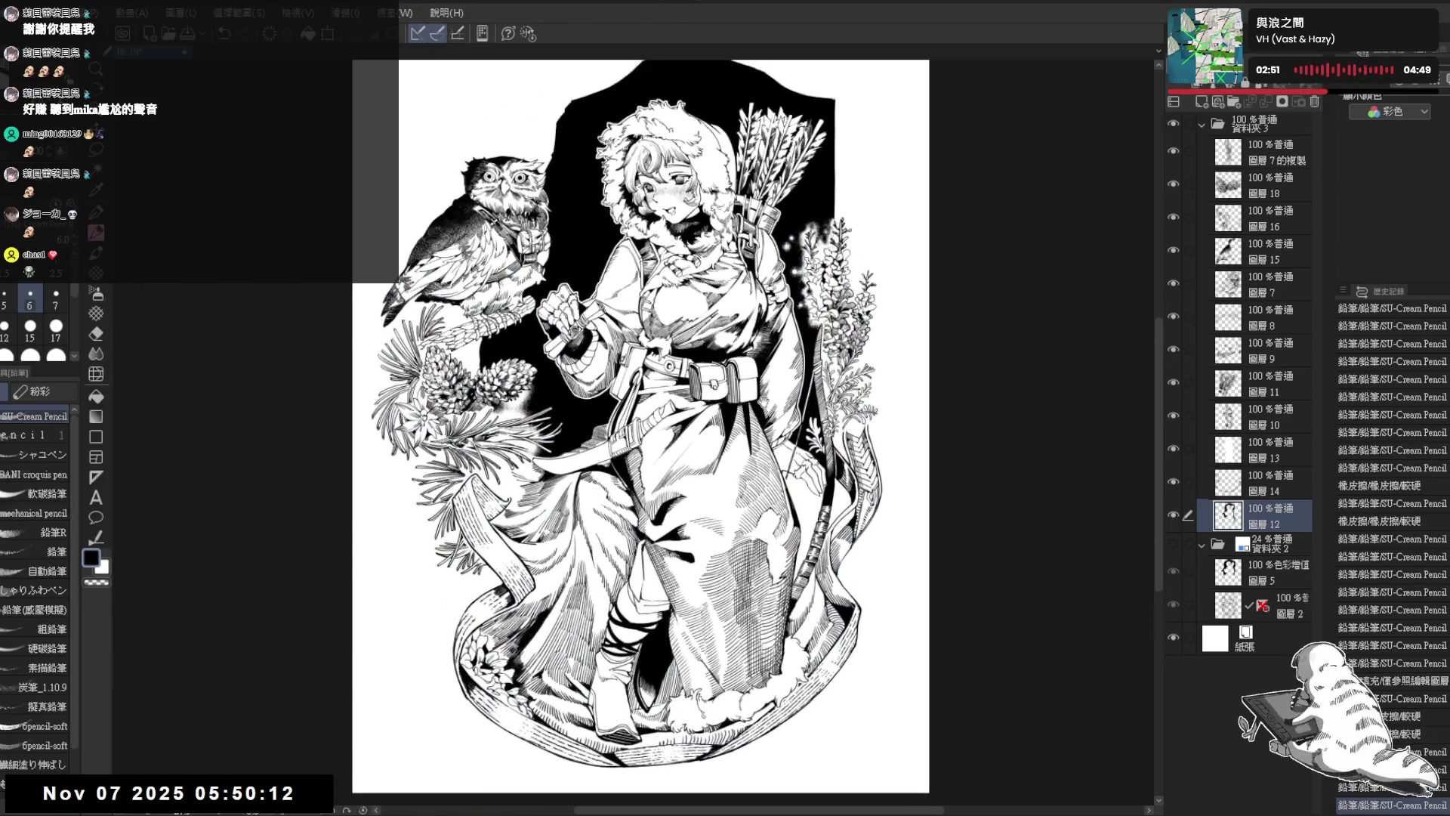
pyautogui.hotkey('ctrl', '+')
pyautogui.hotkey('ctrl', '+')
pyautogui.press('-')
pyautogui.press('-')
pyautogui.press('-')
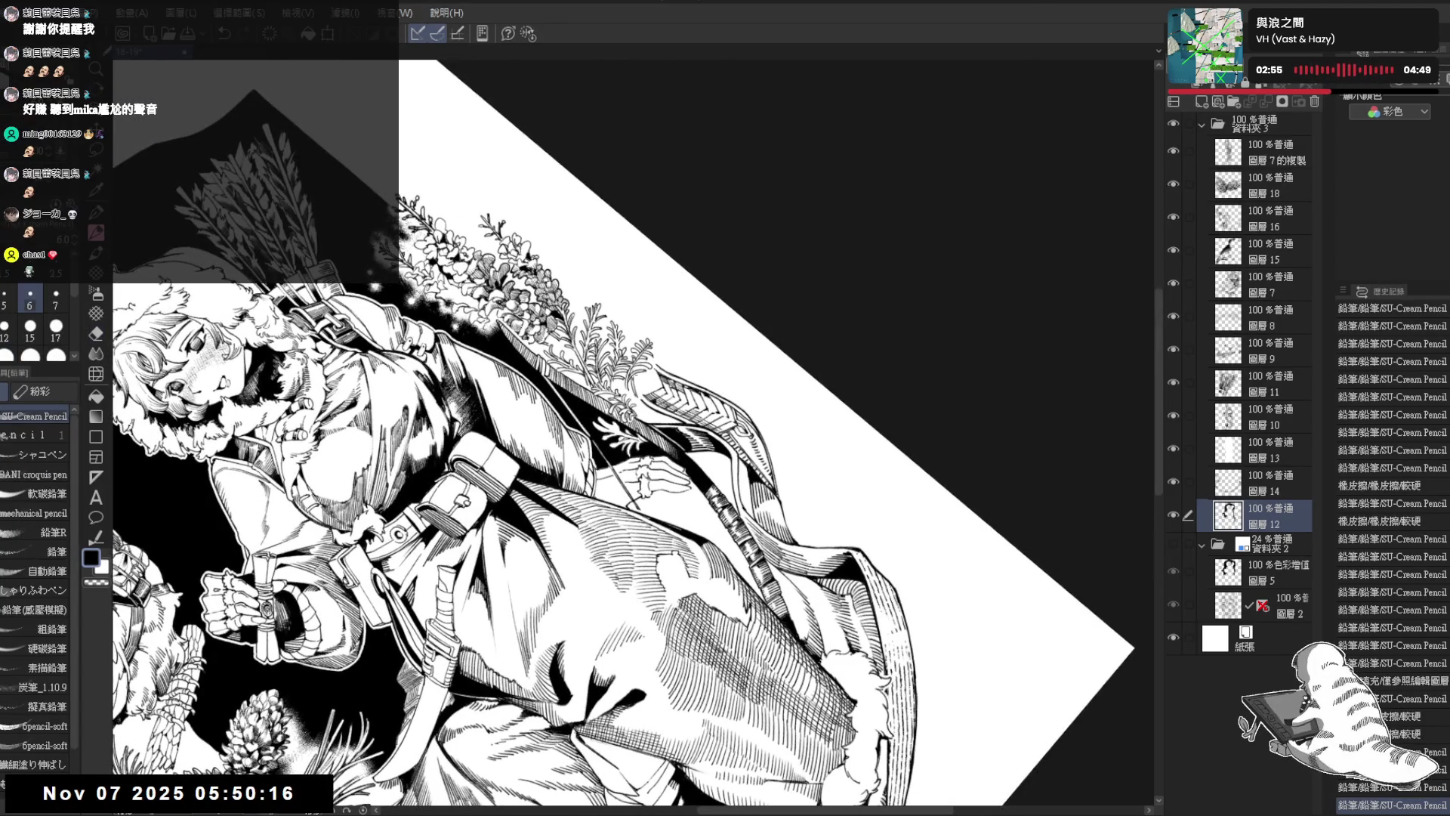
pyautogui.click(1276, 151)
pyautogui.press('^')
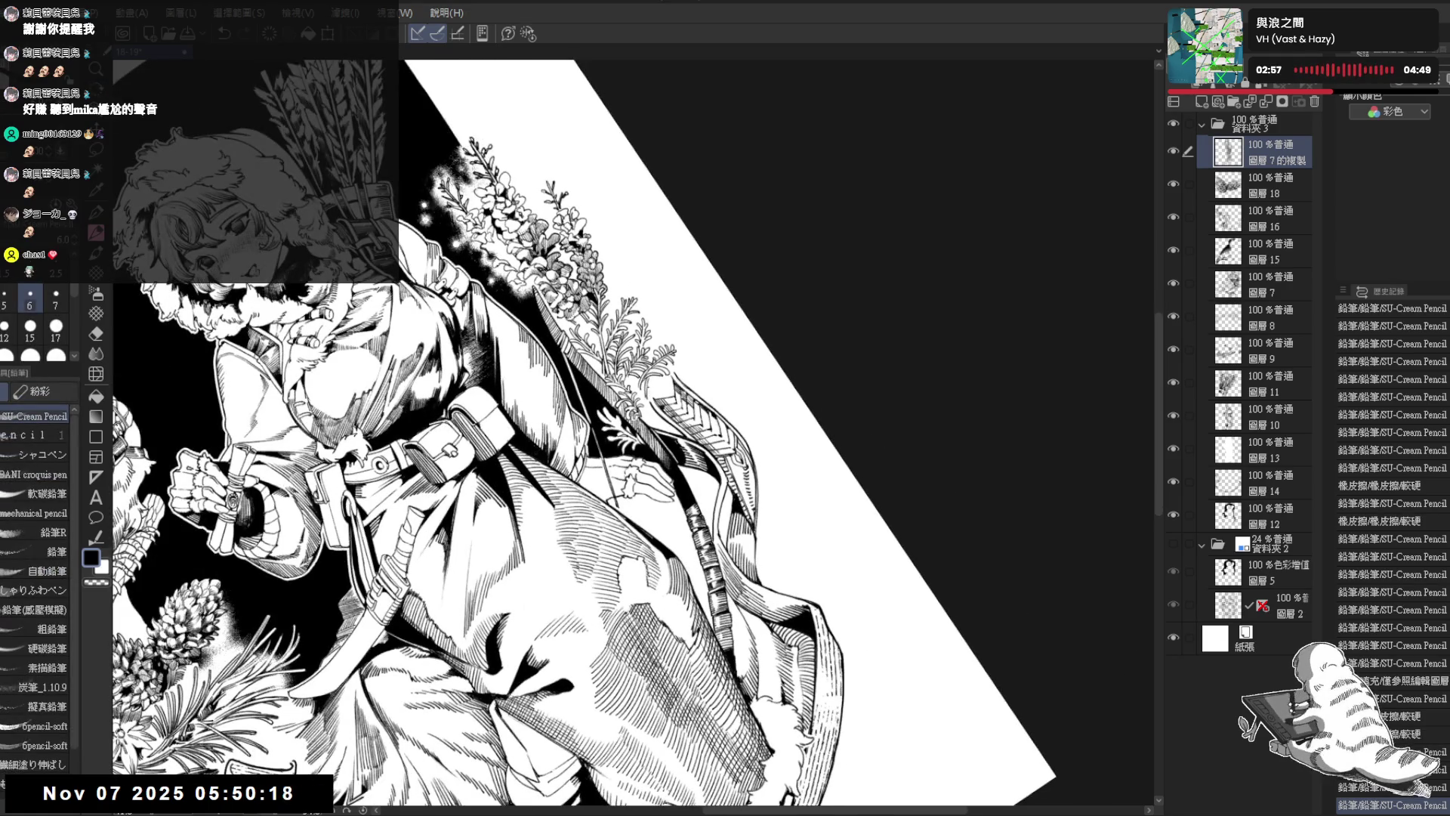
pyautogui.moveTo(736, 403); pyautogui.dragTo(732, 470)
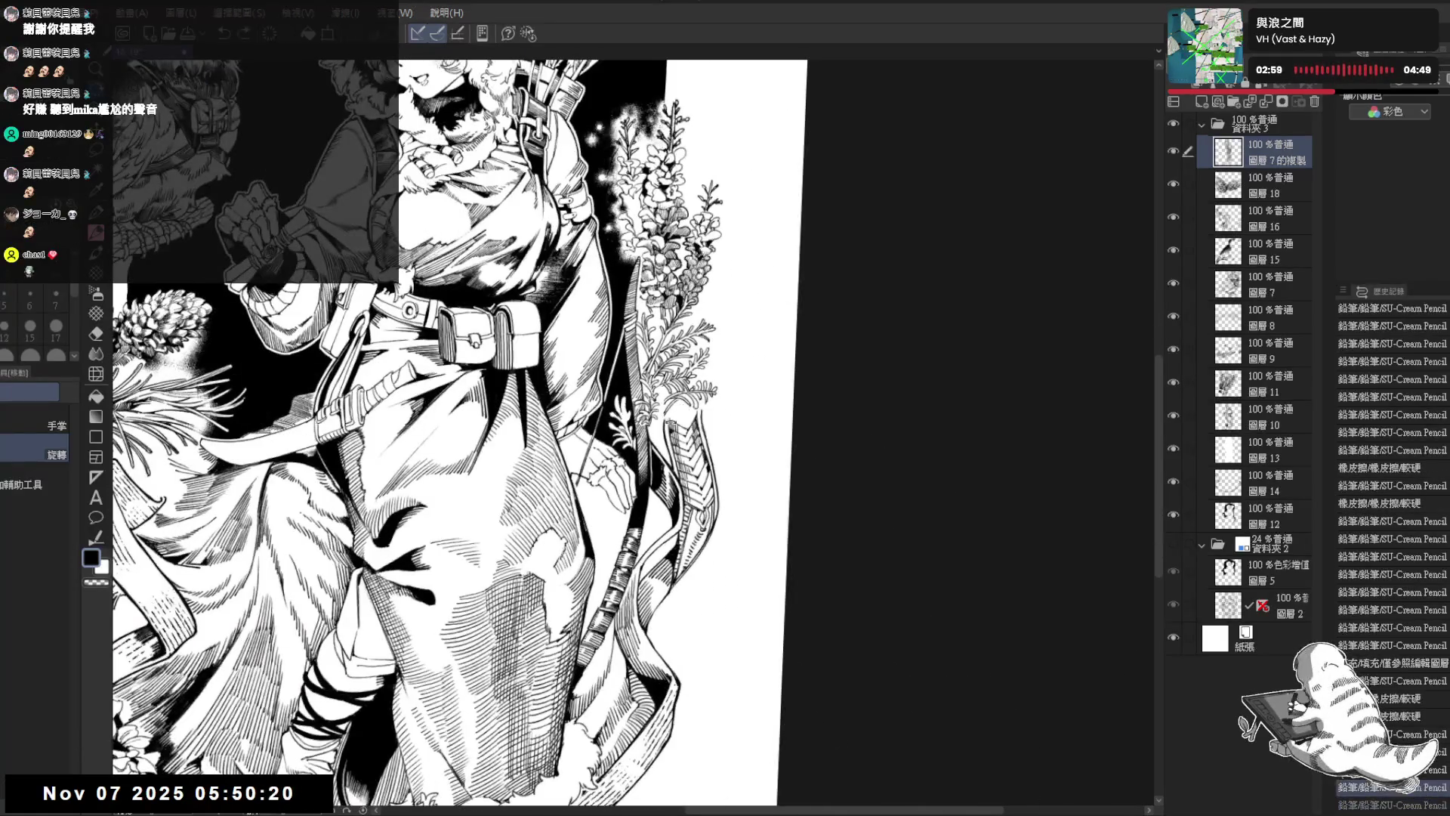
# Step: Hide the black fill and add small ink strokes and erasures to the flowers
pyautogui.press('e')
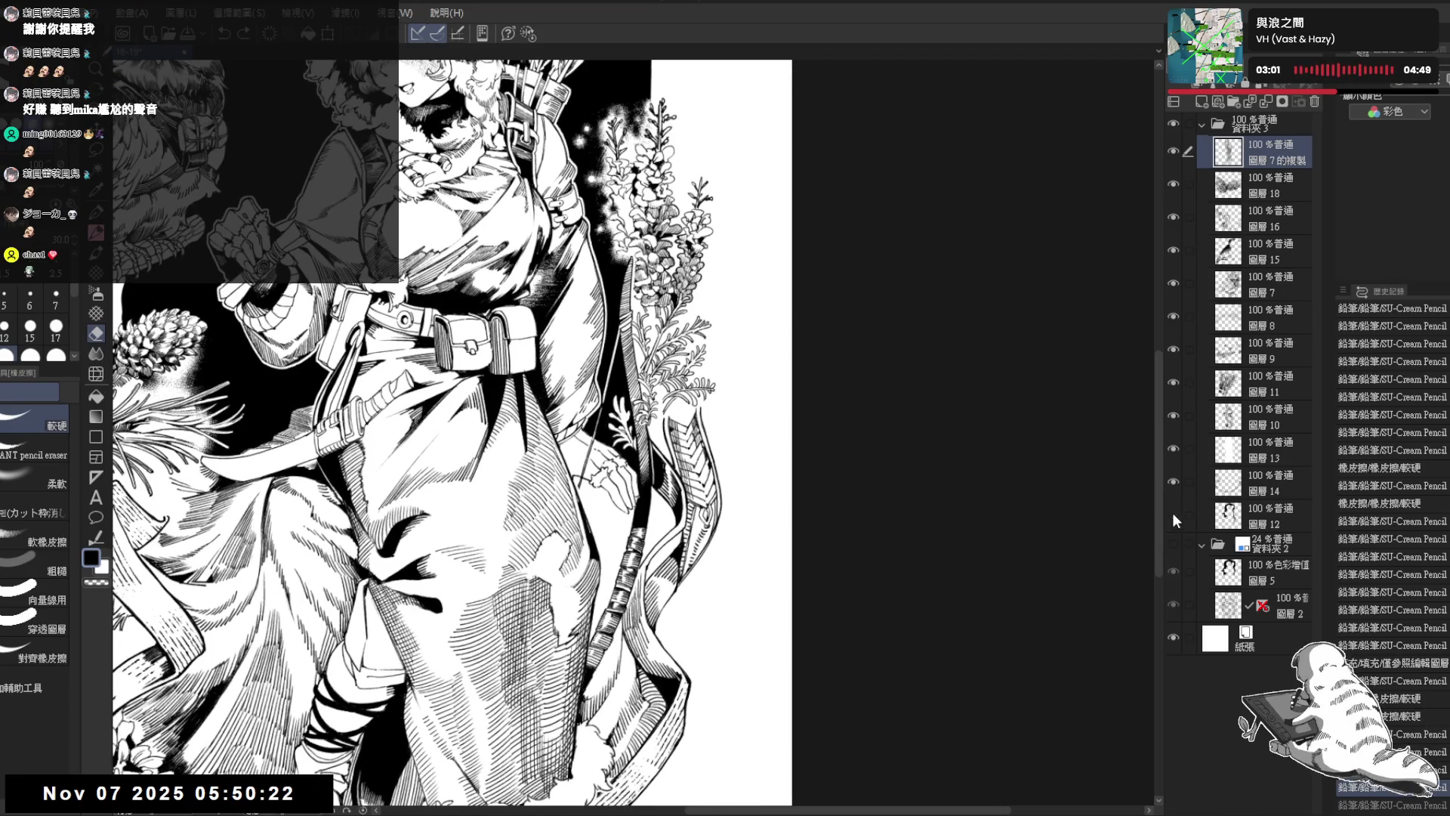
pyautogui.click(1175, 516)
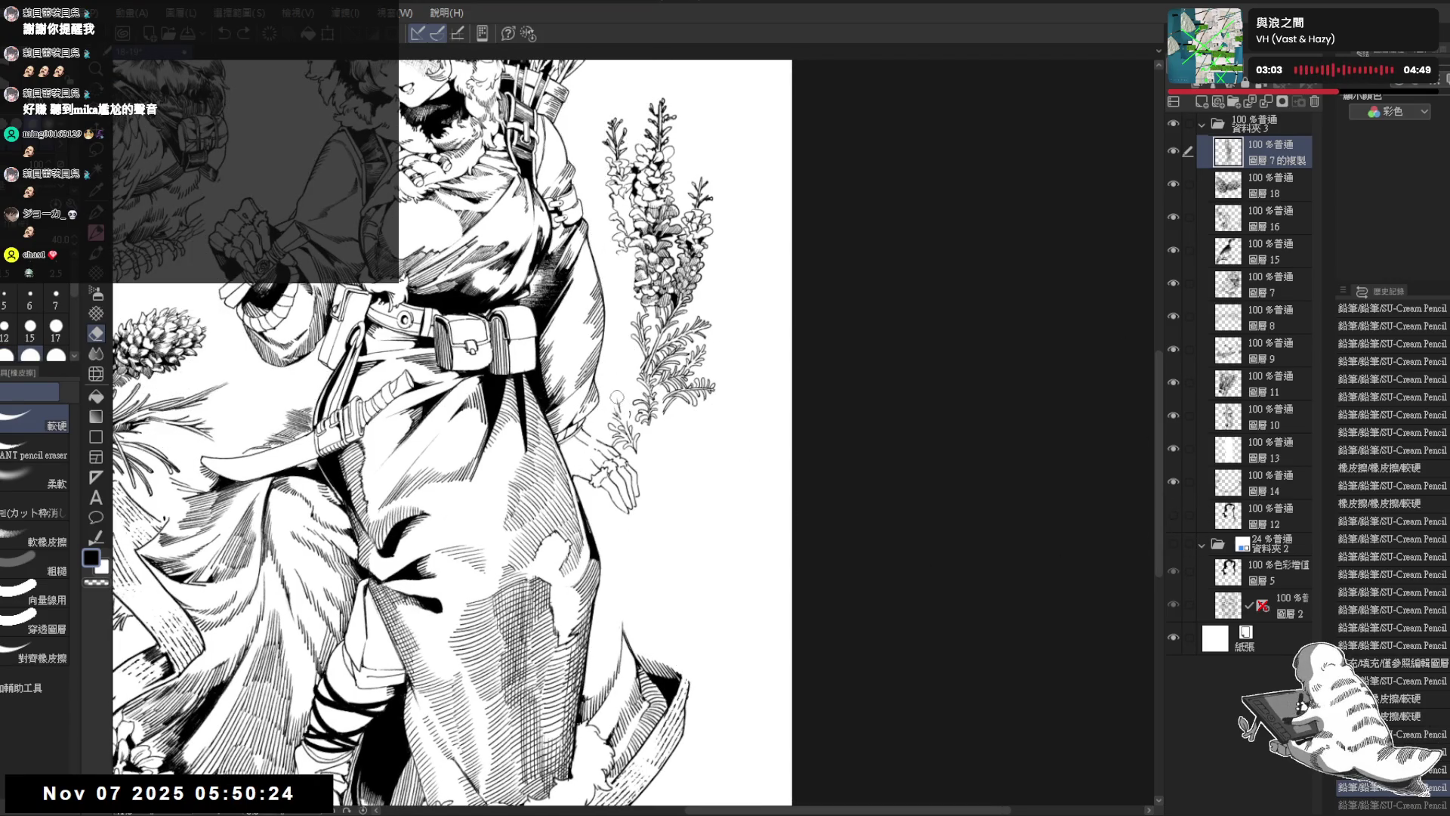
pyautogui.press('p')
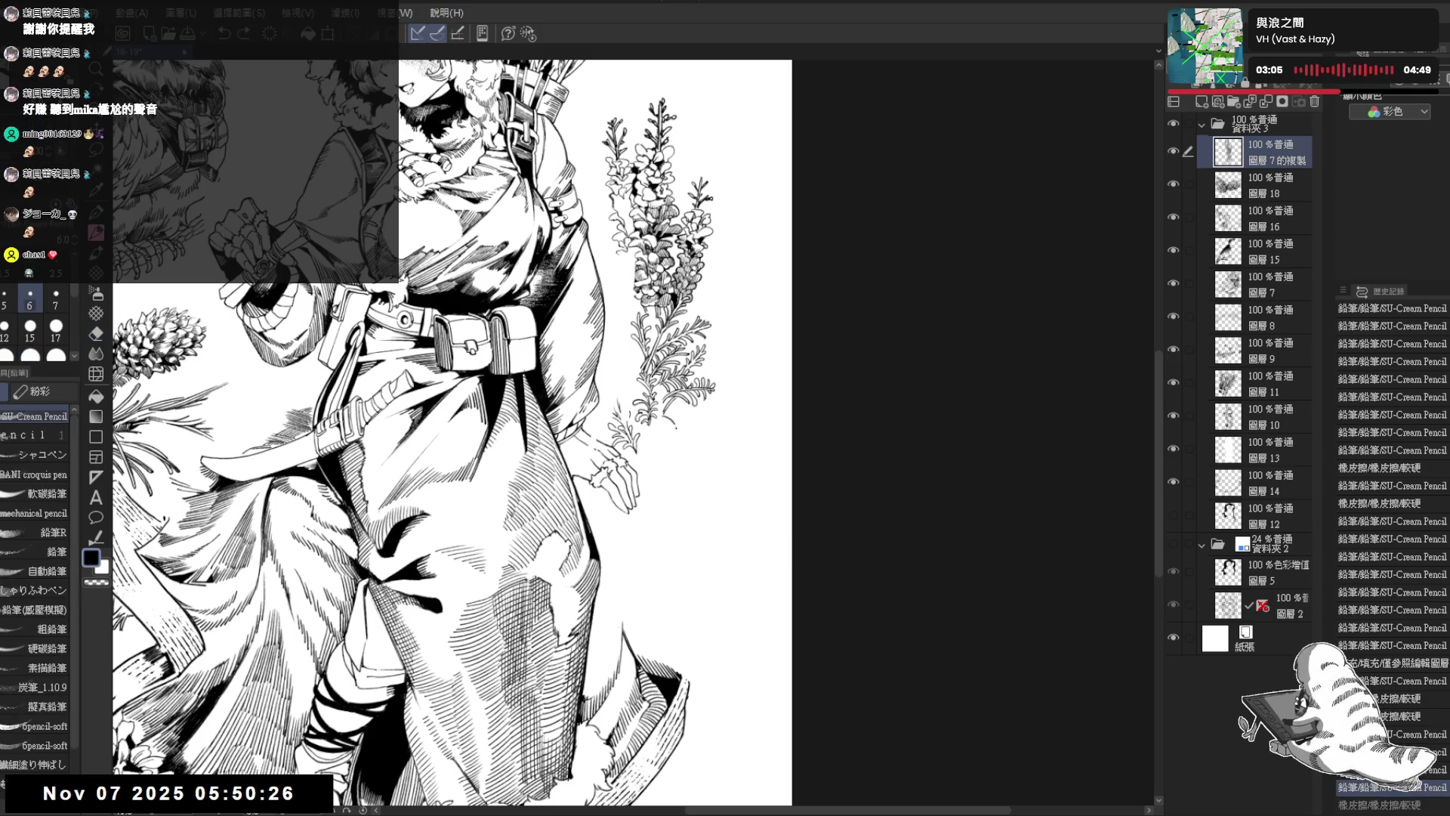
pyautogui.moveTo(672, 411)
pyautogui.mouseDown()
pyautogui.moveTo(674, 428)
pyautogui.moveTo(692, 425)
pyautogui.mouseUp()
pyautogui.moveTo(690, 422)
pyautogui.mouseDown()
pyautogui.moveTo(705, 447)
pyautogui.moveTo(692, 437)
pyautogui.mouseUp()
pyautogui.moveTo(728, 311)
pyautogui.mouseDown()
pyautogui.moveTo(706, 325)
pyautogui.moveTo(756, 400)
pyautogui.moveTo(778, 498)
pyautogui.mouseUp()
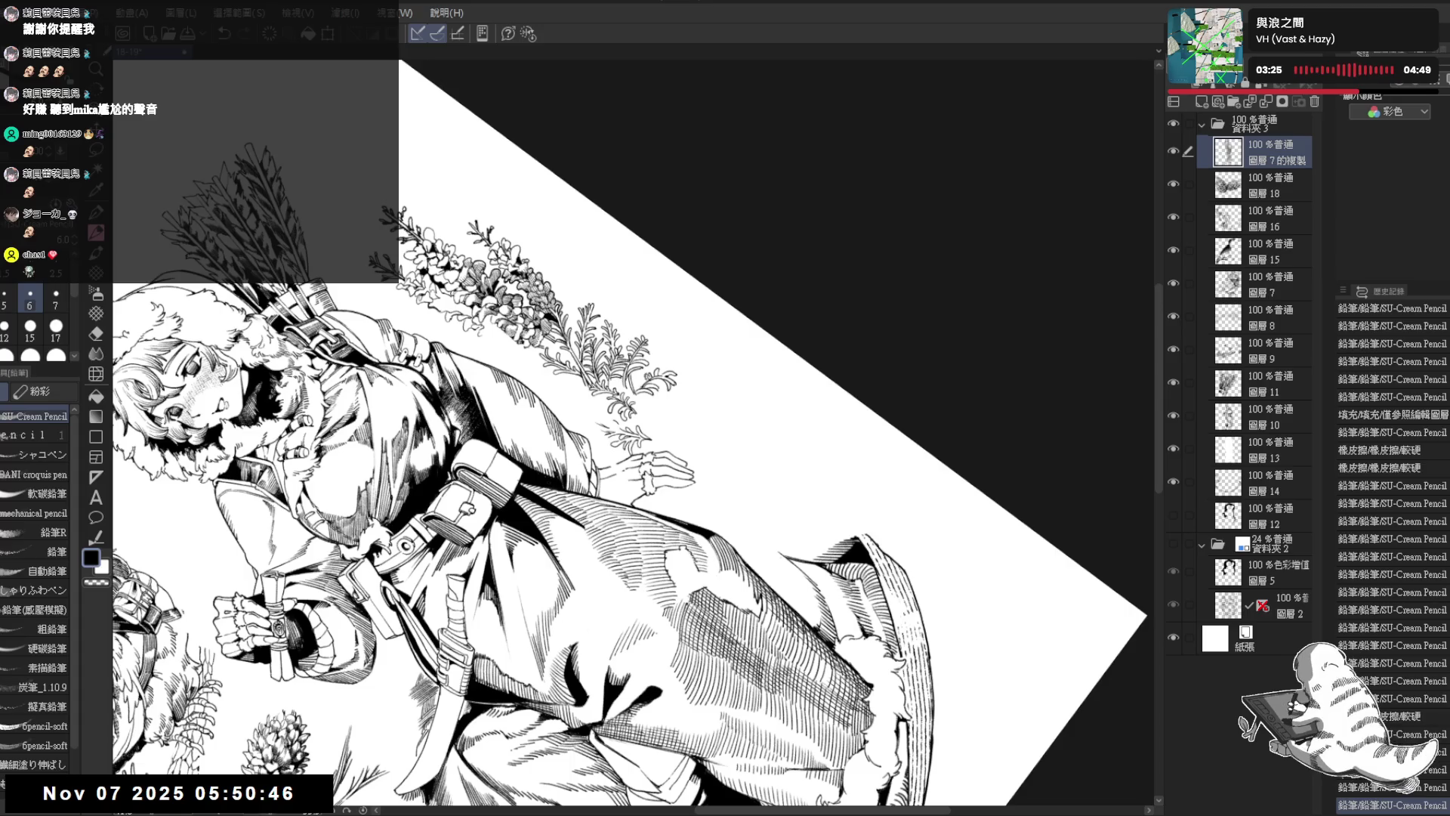
pyautogui.moveTo(642, 366); pyautogui.dragTo(654, 381)
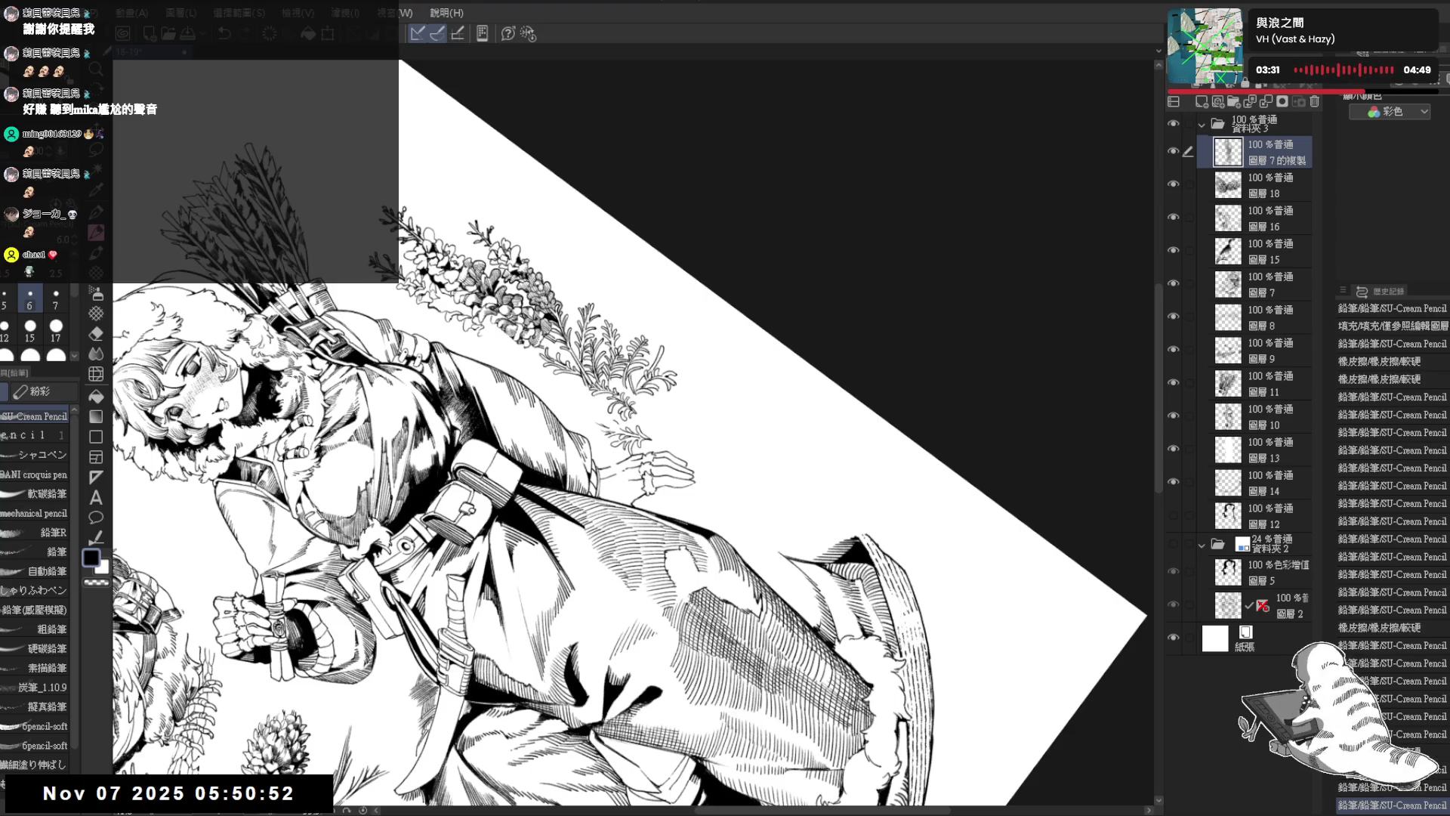
pyautogui.moveTo(635, 423); pyautogui.dragTo(680, 453)
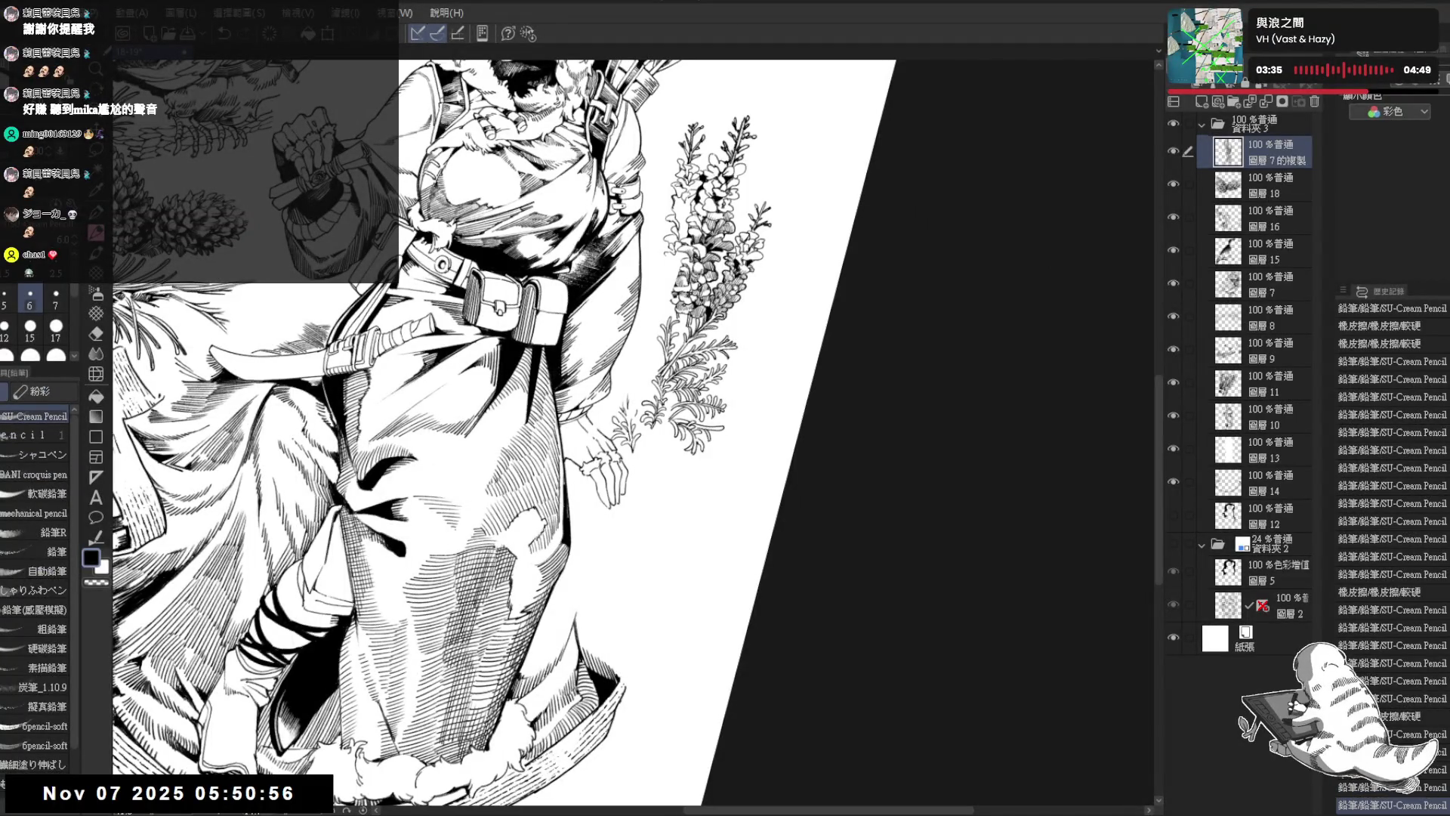
pyautogui.moveTo(706, 424); pyautogui.dragTo(716, 439)
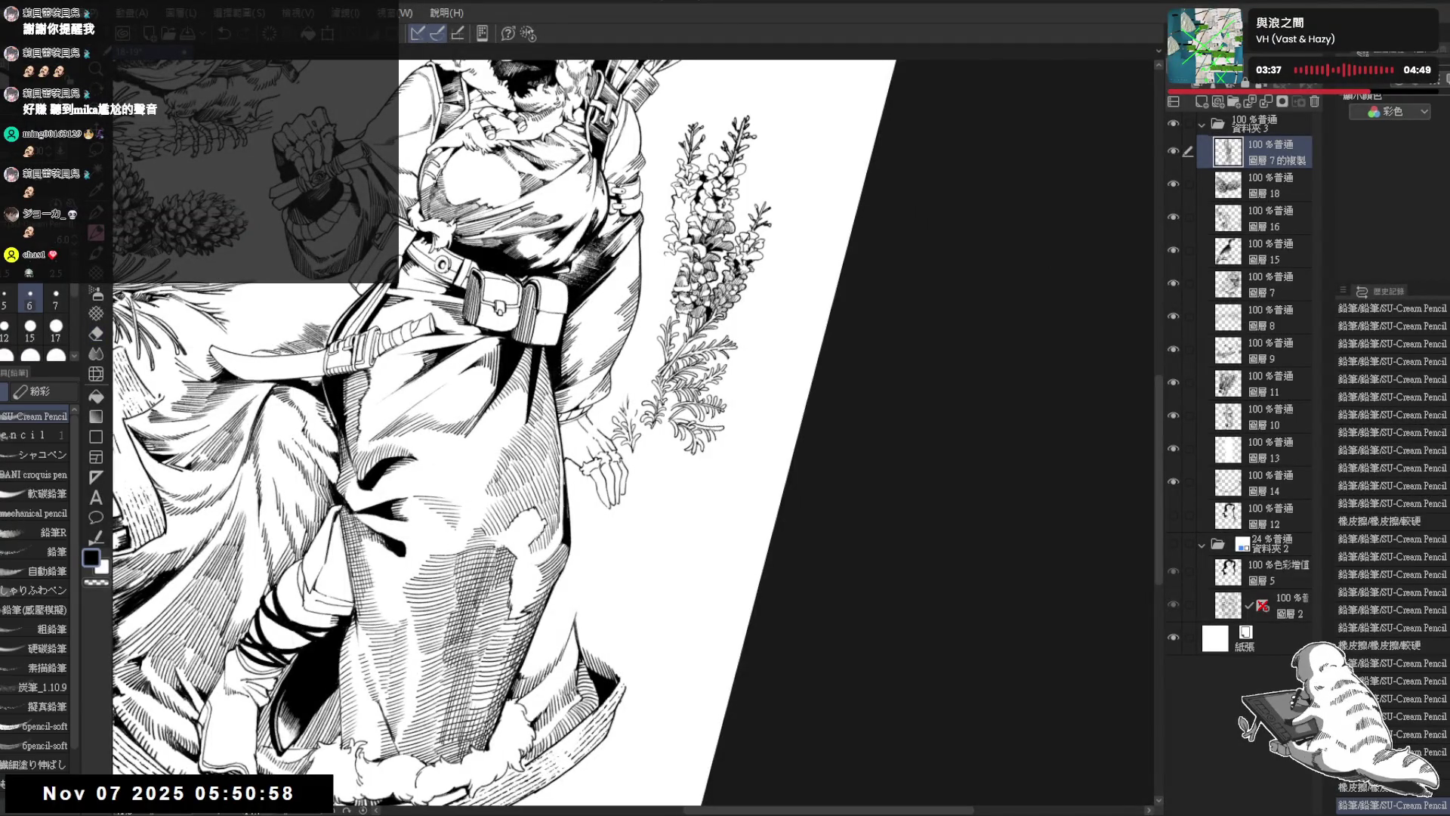
pyautogui.press('e')
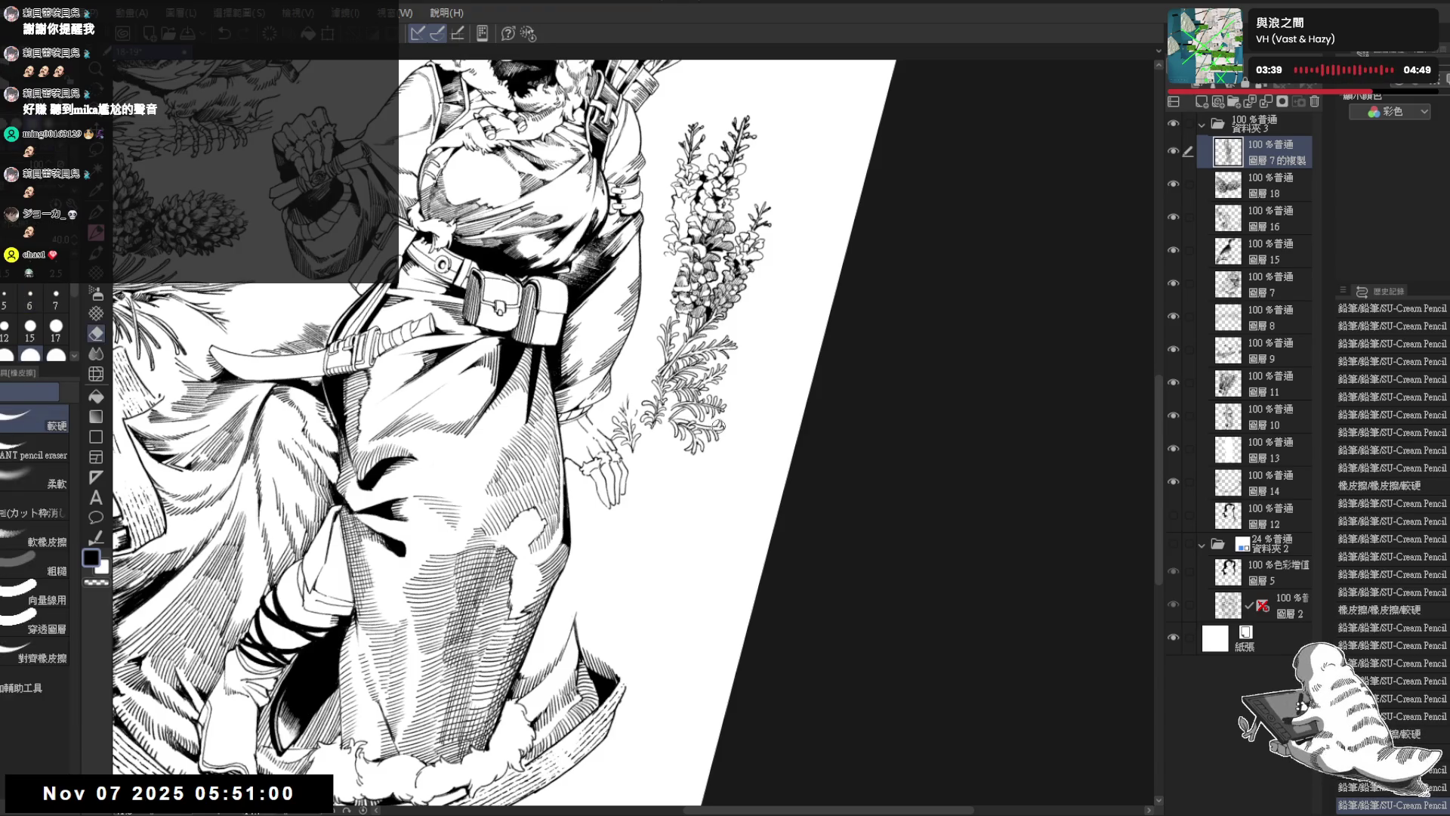
pyautogui.press('p')
# Step: Show the dark fill layer, undo a trial fern erasure, and make Layer 12 active
pyautogui.hotkey('ctrl', '@')
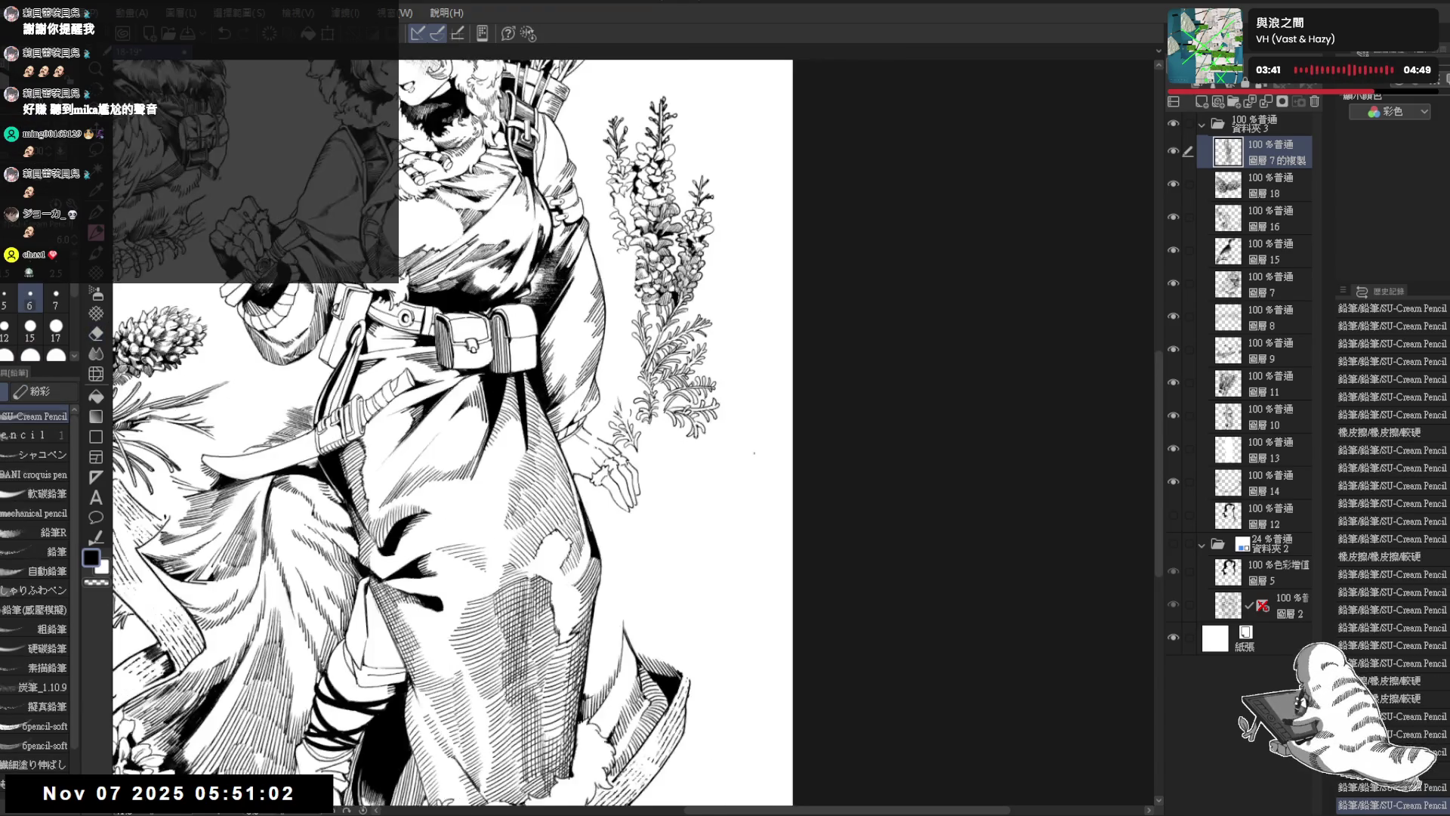
pyautogui.click(1175, 515)
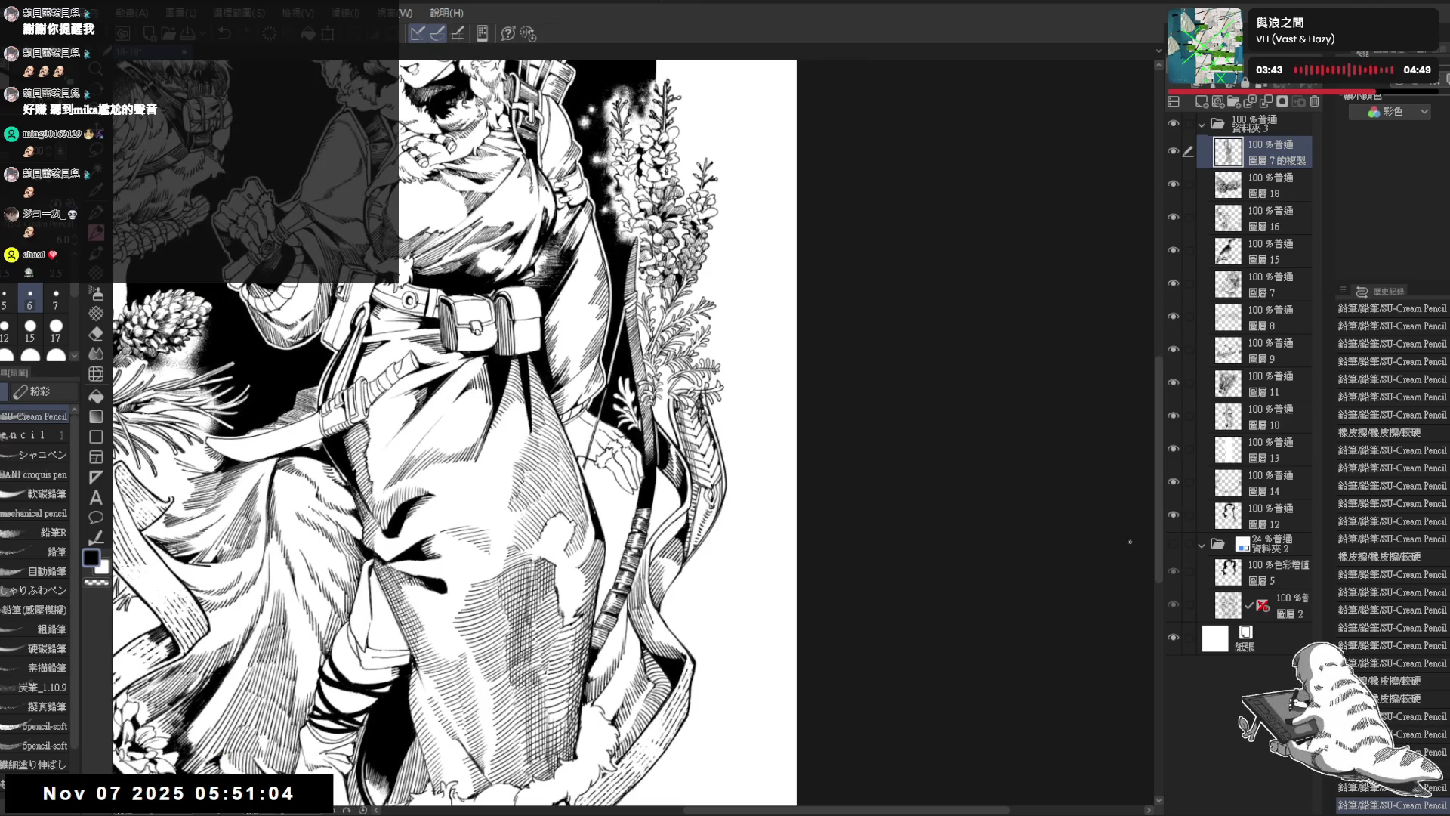
pyautogui.press('e')
pyautogui.moveTo(710, 378); pyautogui.dragTo(680, 397)
pyautogui.press('p')
pyautogui.hotkey('ctrl', 'z')
pyautogui.hotkey('ctrl', 'z')
pyautogui.keyDown('ctrl'); pyautogui.keyDown('shift'); pyautogui.click(706, 393); pyautogui.keyUp('shift'); pyautogui.keyUp('ctrl')
pyautogui.press('e')
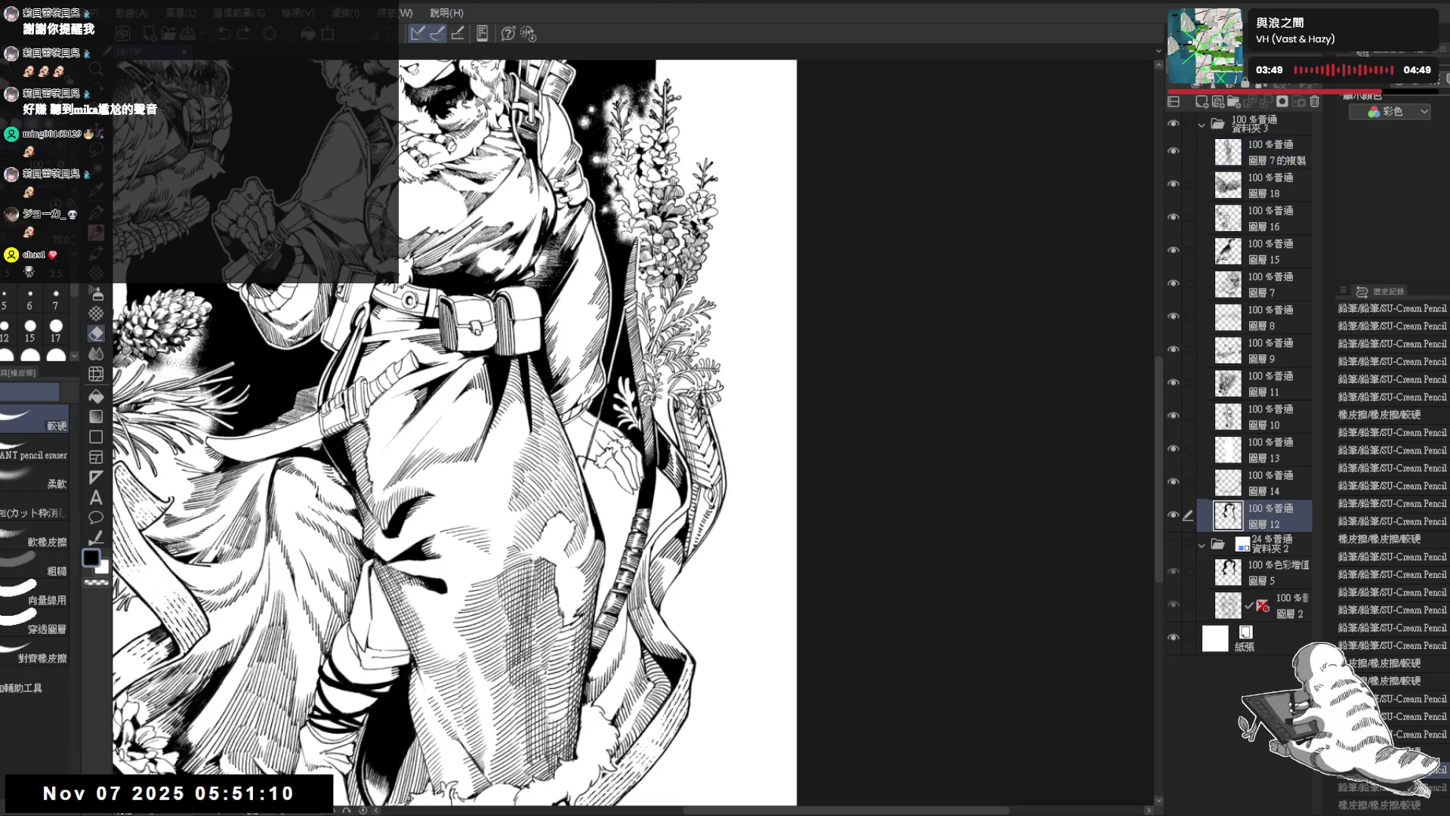
# Step: Erase stray marks in Layer 12's line work with quick eraser touch-ups, then zoom out
pyautogui.moveTo(706, 419)
pyautogui.mouseDown()
pyautogui.moveTo(665, 389)
pyautogui.moveTo(665, 411)
pyautogui.moveTo(660, 385)
pyautogui.mouseUp()
pyautogui.press('p')
pyautogui.press('e')
pyautogui.press('p')
pyautogui.press('e')
pyautogui.press('p')
pyautogui.press('e')
pyautogui.press('p')
pyautogui.hotkey('ctrl', '-')
pyautogui.hotkey('ctrl', '-')
pyautogui.hotkey('ctrl', '-')
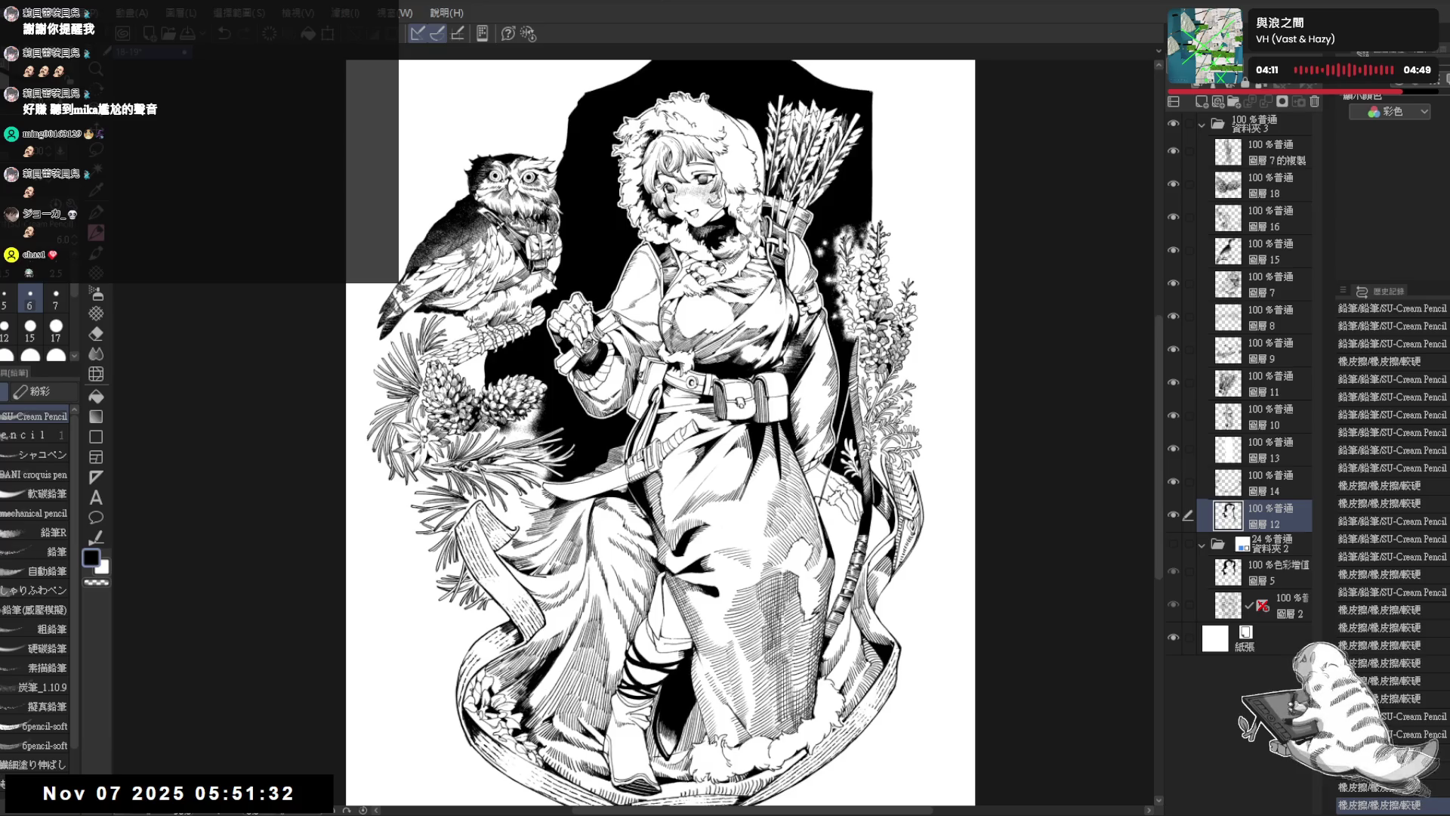
# Step: On the 圖層 7的複製 layer, undo and redo the recent pencil and eraser strokes
pyautogui.hotkey('ctrl', '+')
pyautogui.hotkey('ctrl', '+')
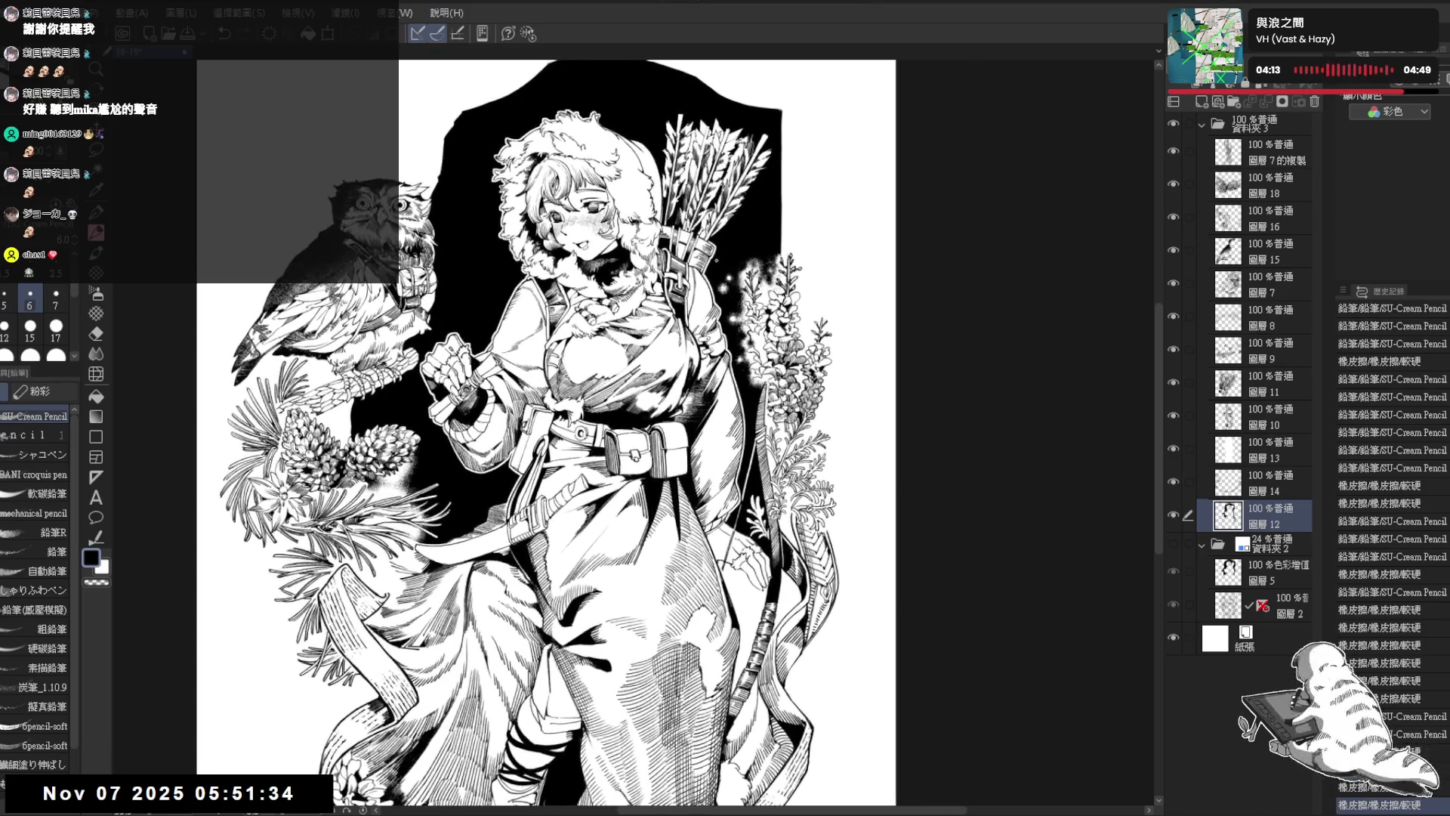
pyautogui.press('^')
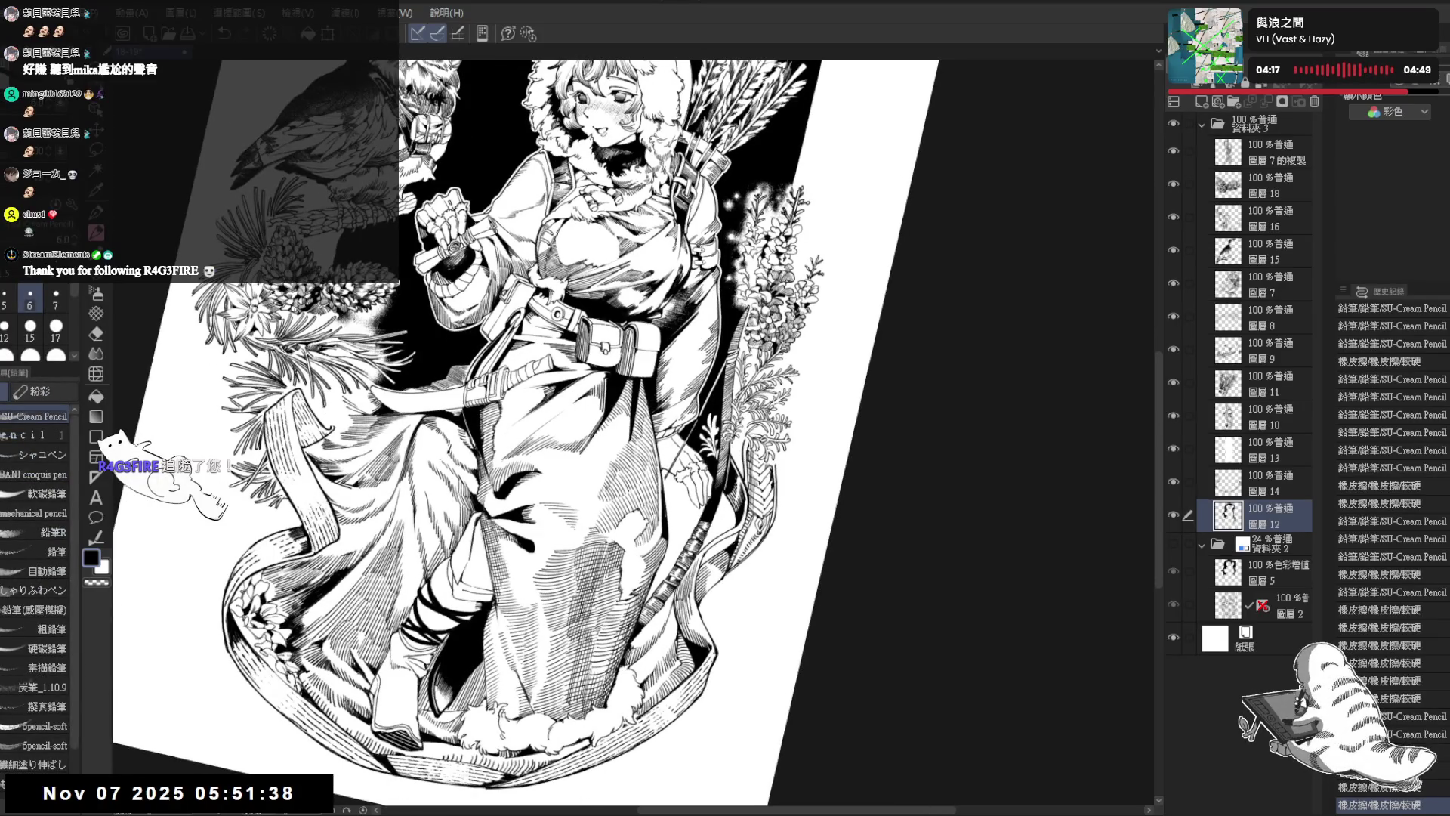
pyautogui.hotkey('ctrl', 'z')
pyautogui.click(1276, 151)
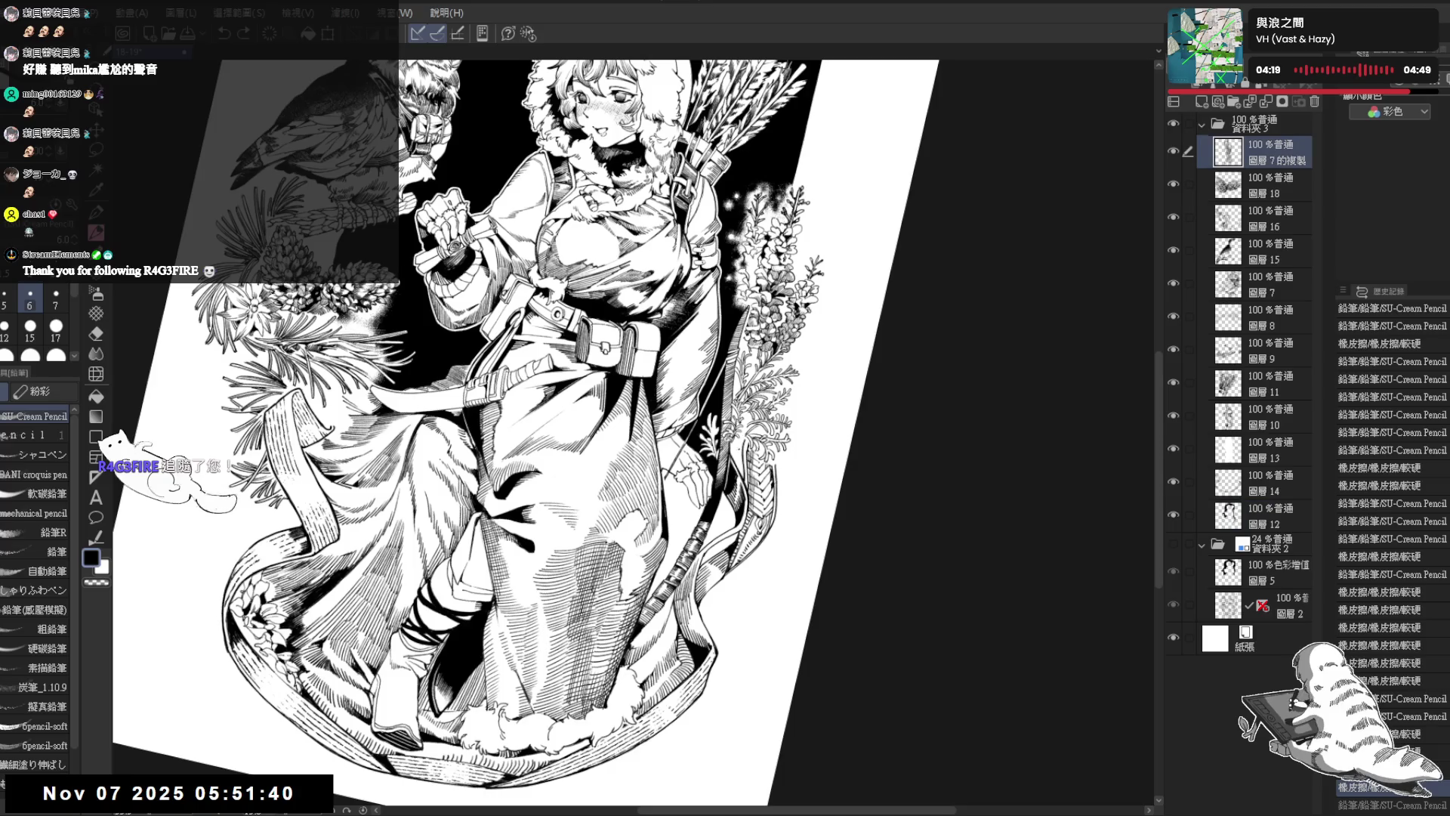
pyautogui.press('-')
pyautogui.press('-')
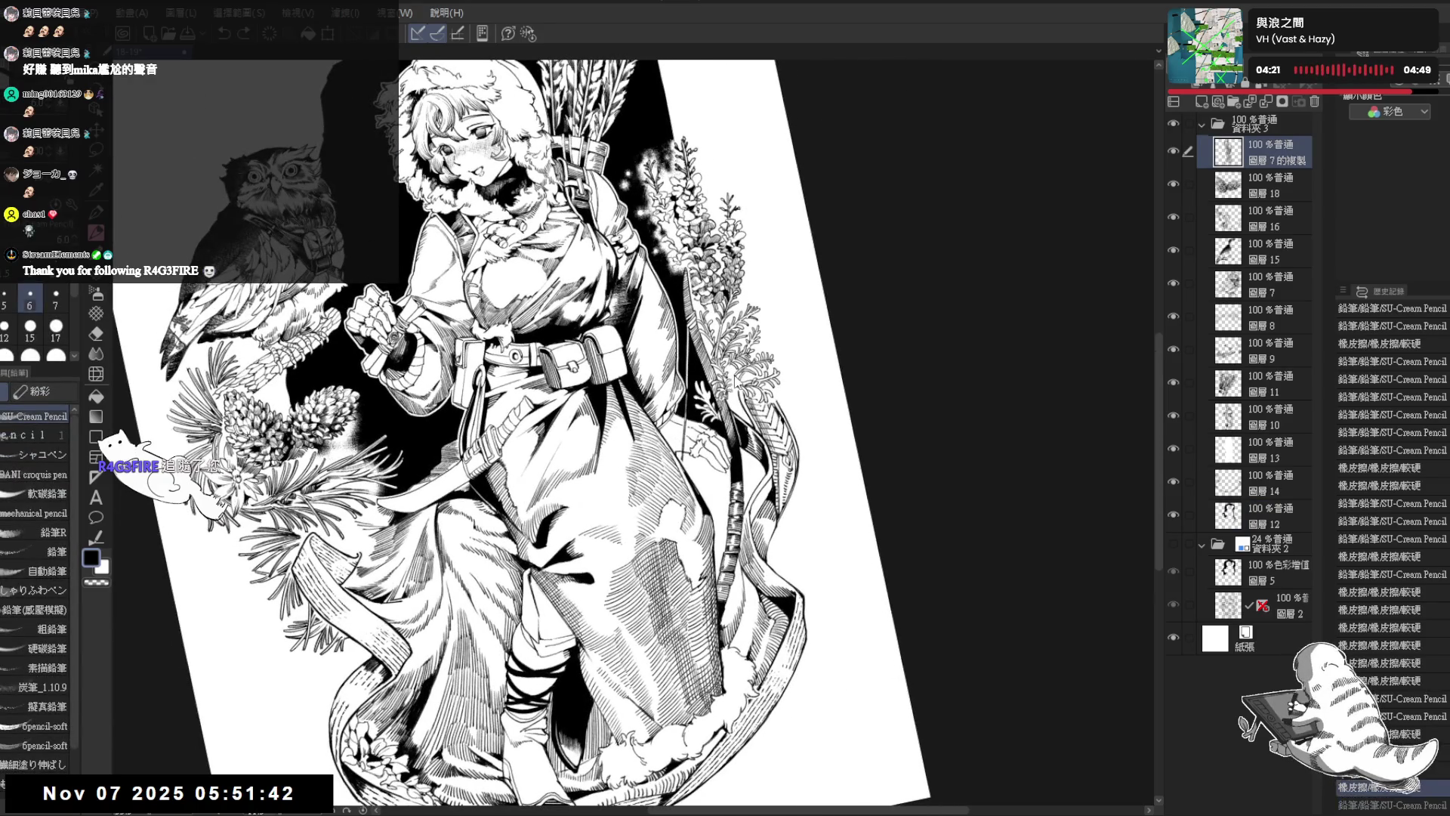
pyautogui.hotkey('ctrl', 'y')
pyautogui.hotkey('ctrl', 'y')
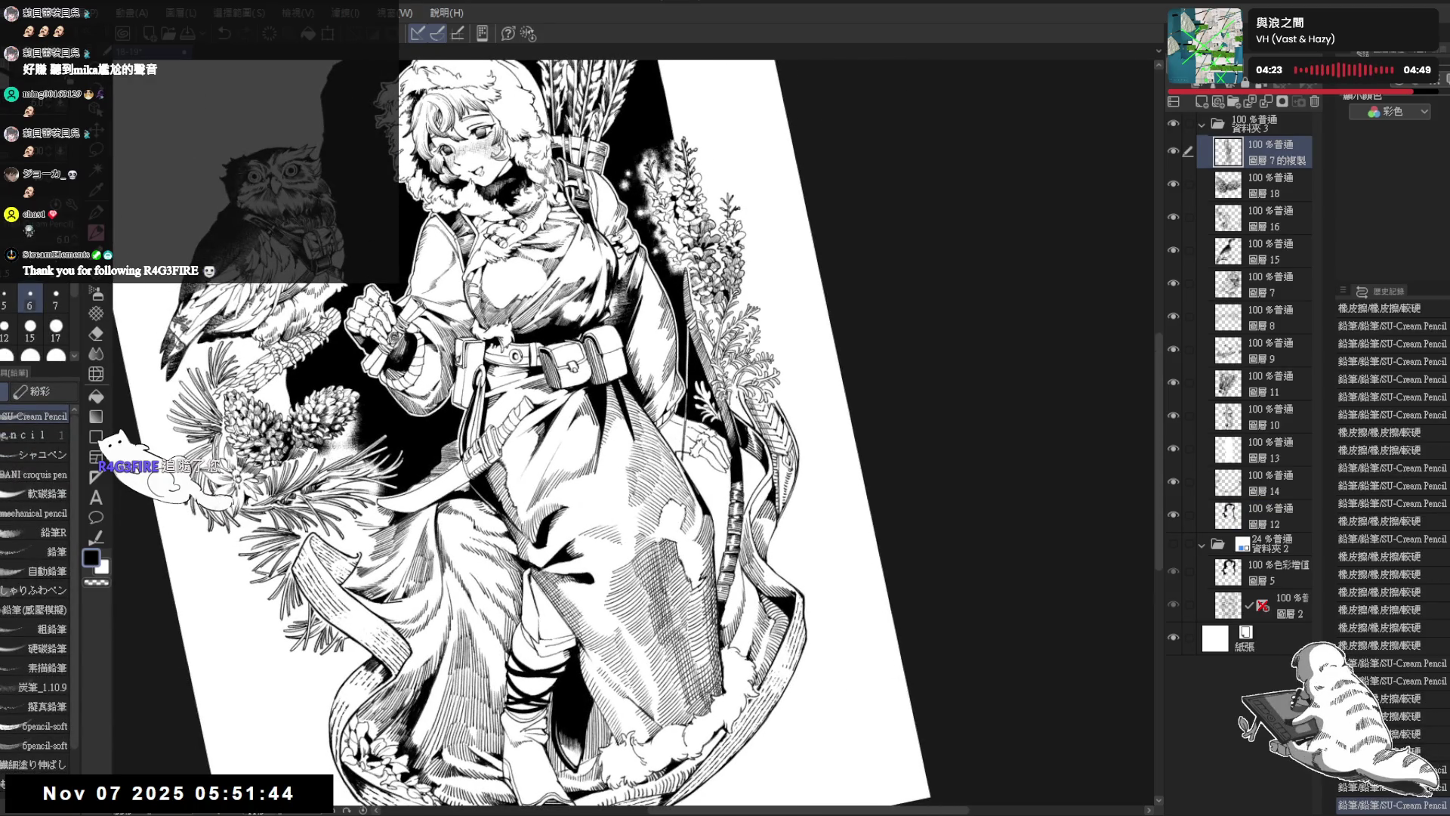
pyautogui.hotkey('ctrl', 'y')
pyautogui.hotkey('ctrl', 'y')
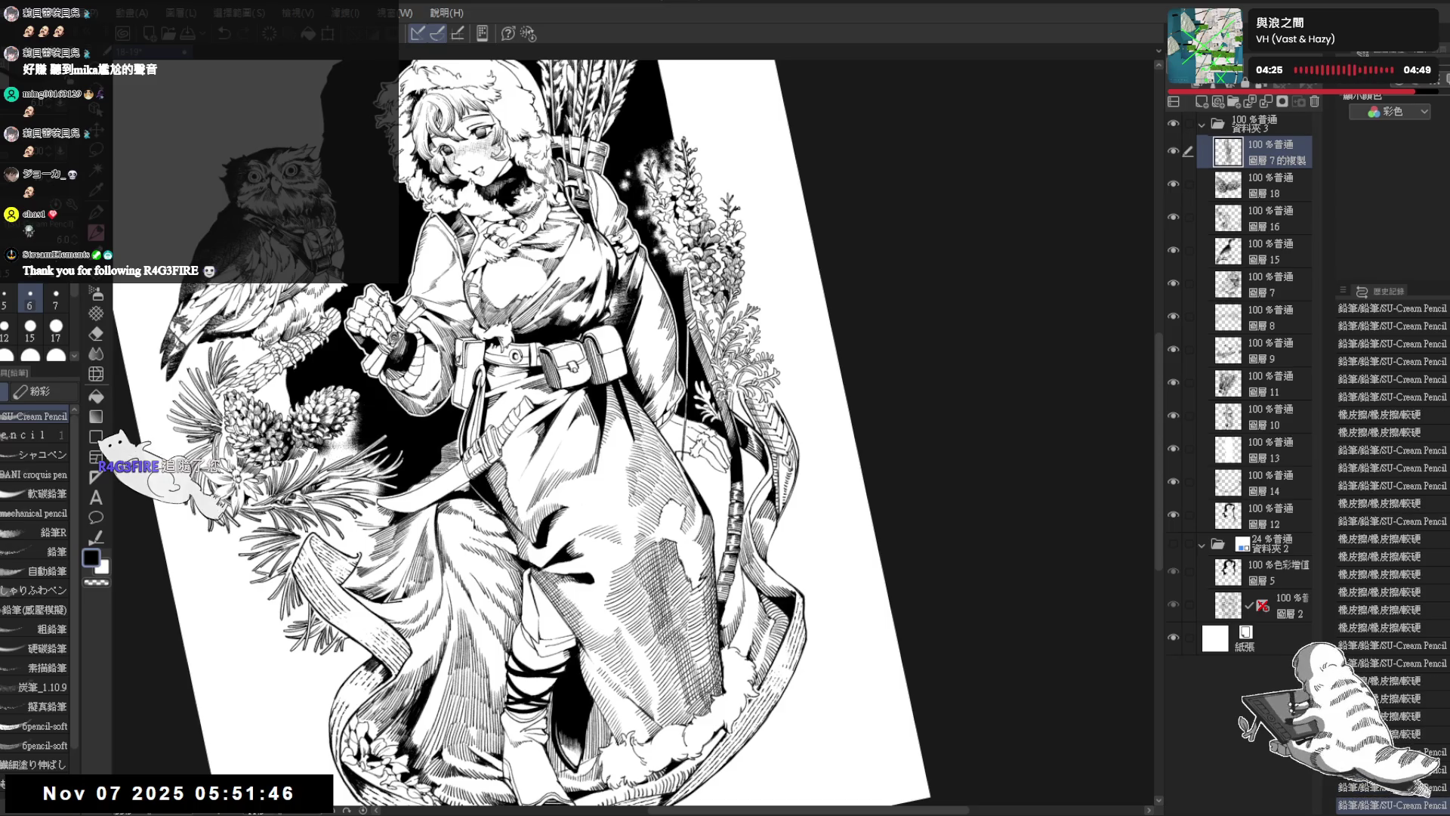
pyautogui.hotkey('ctrl', 'y')
pyautogui.hotkey('ctrl', 'y')
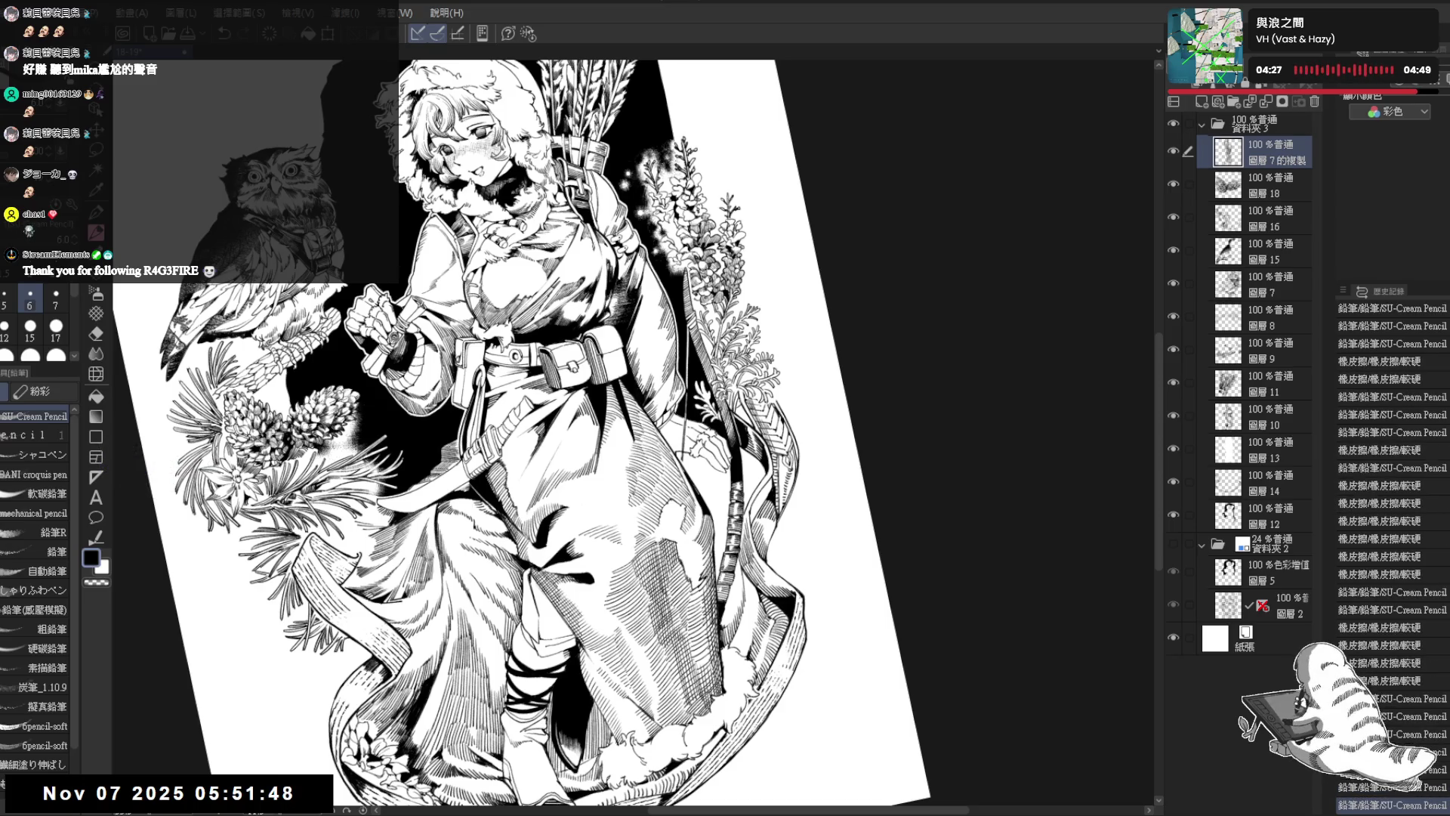
pyautogui.hotkey('ctrl', 'y')
pyautogui.hotkey('ctrl', 'y')
pyautogui.hotkey('ctrl', 'y')
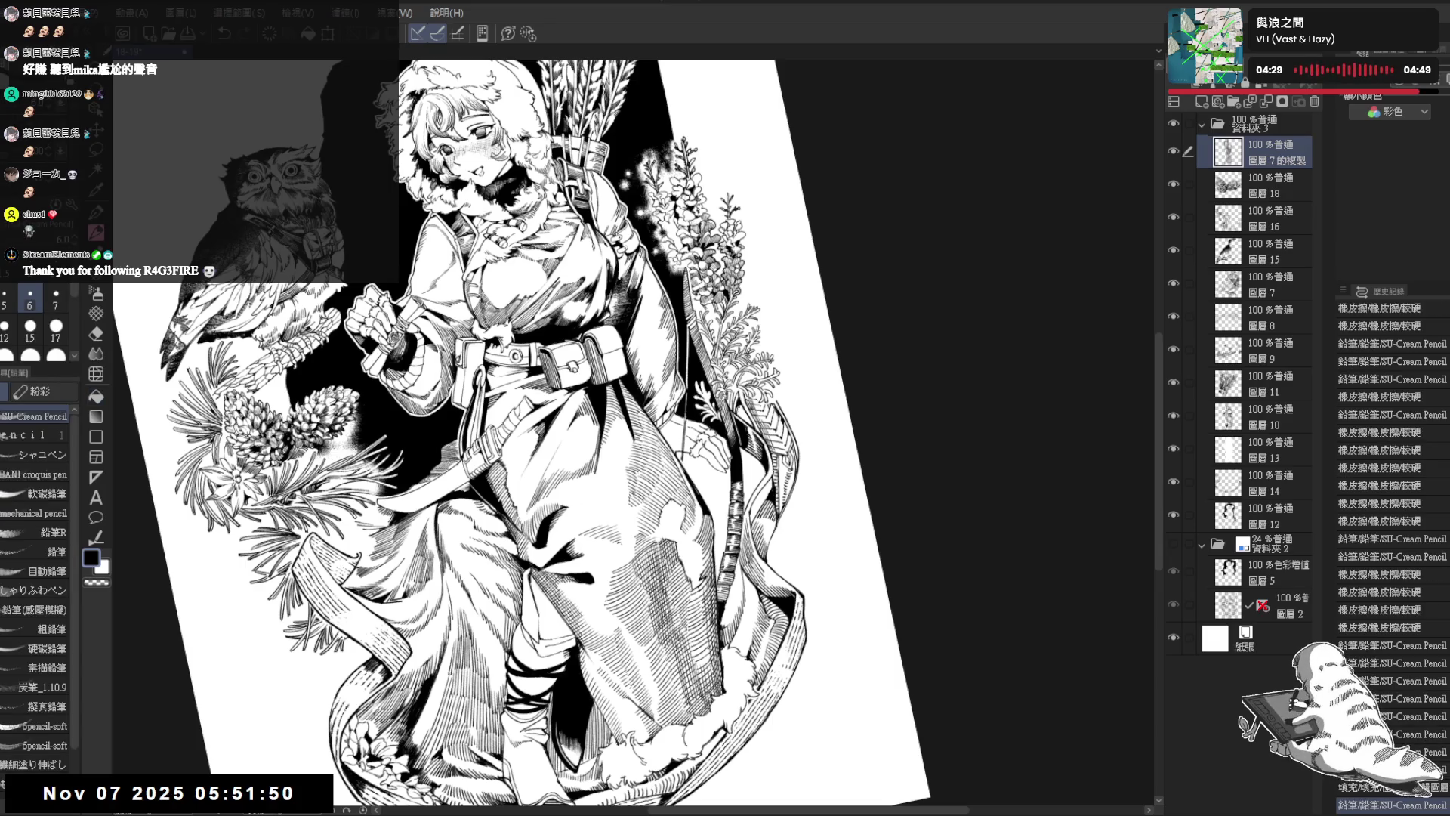
pyautogui.hotkey('ctrl', 'y')
pyautogui.hotkey('ctrl', 'y')
pyautogui.hotkey('ctrl', 'y')
pyautogui.hotkey('ctrl', 'y')
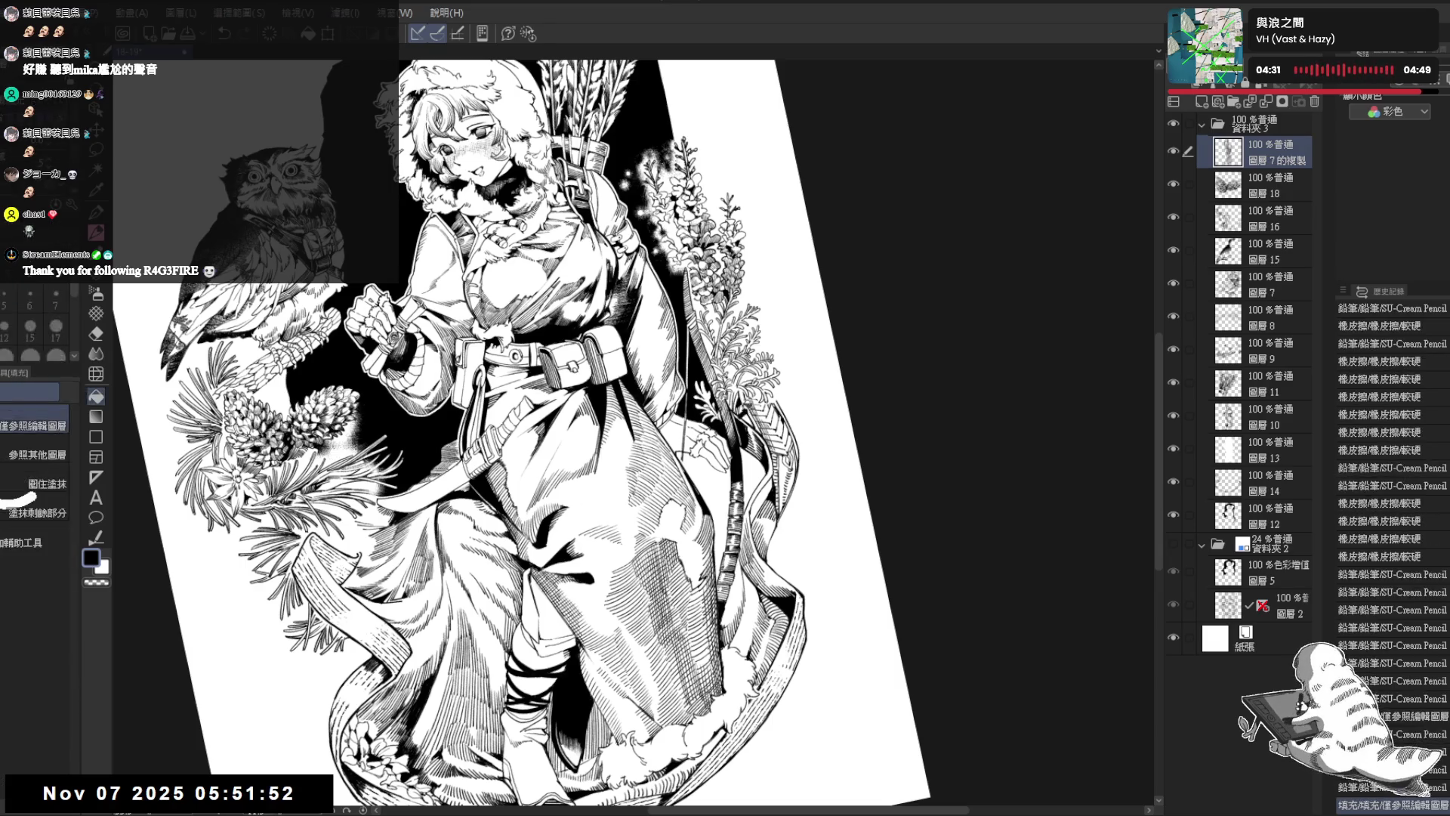
pyautogui.press('e')
pyautogui.hotkey('ctrl', 'y')
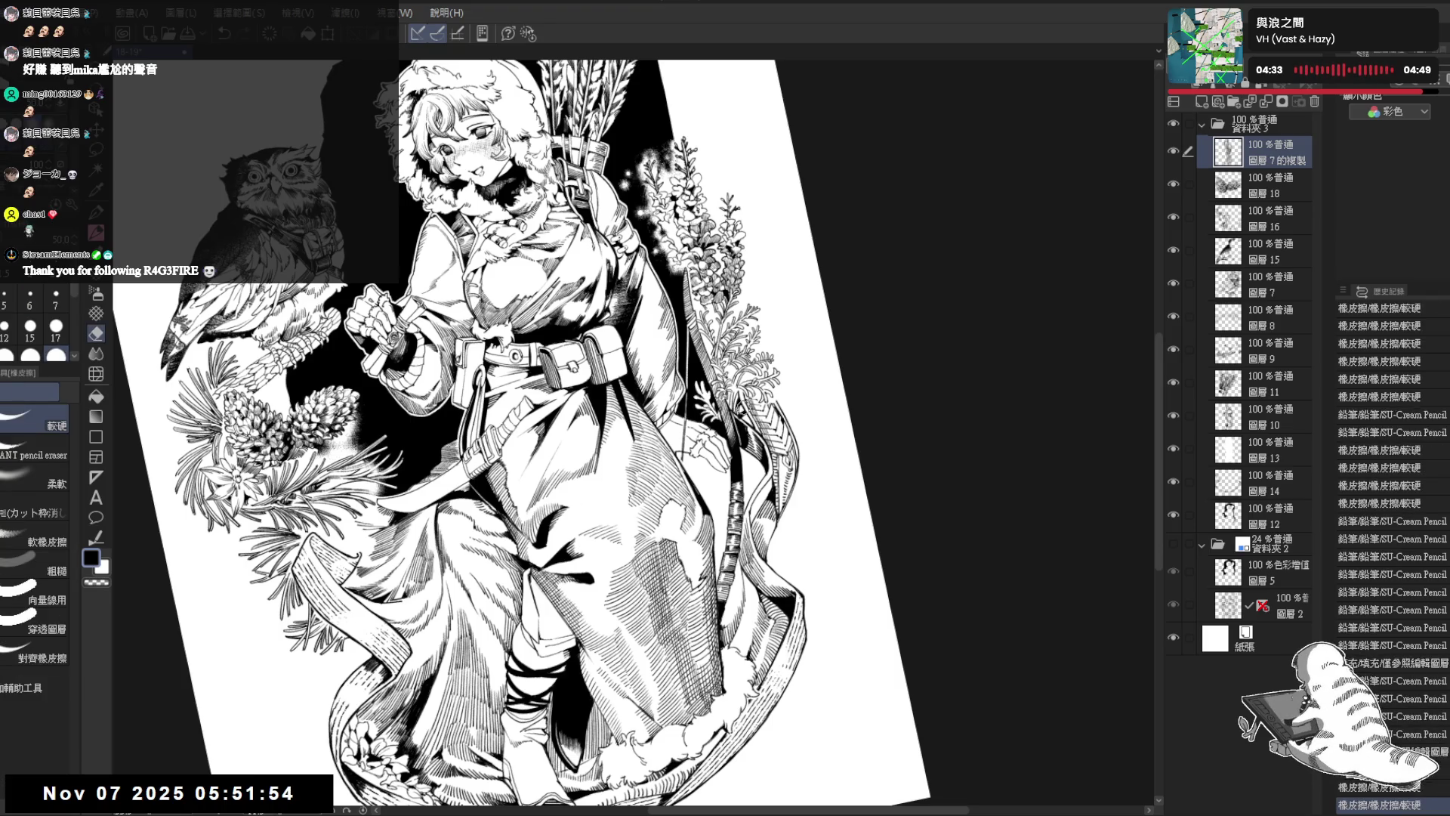
pyautogui.press('p')
pyautogui.hotkey('ctrl', 'y')
pyautogui.hotkey('ctrl', 'y')
# Step: Add a small dark mark on the robe and zoom back out to the whole figure
pyautogui.scroll(-4, 734, 261)
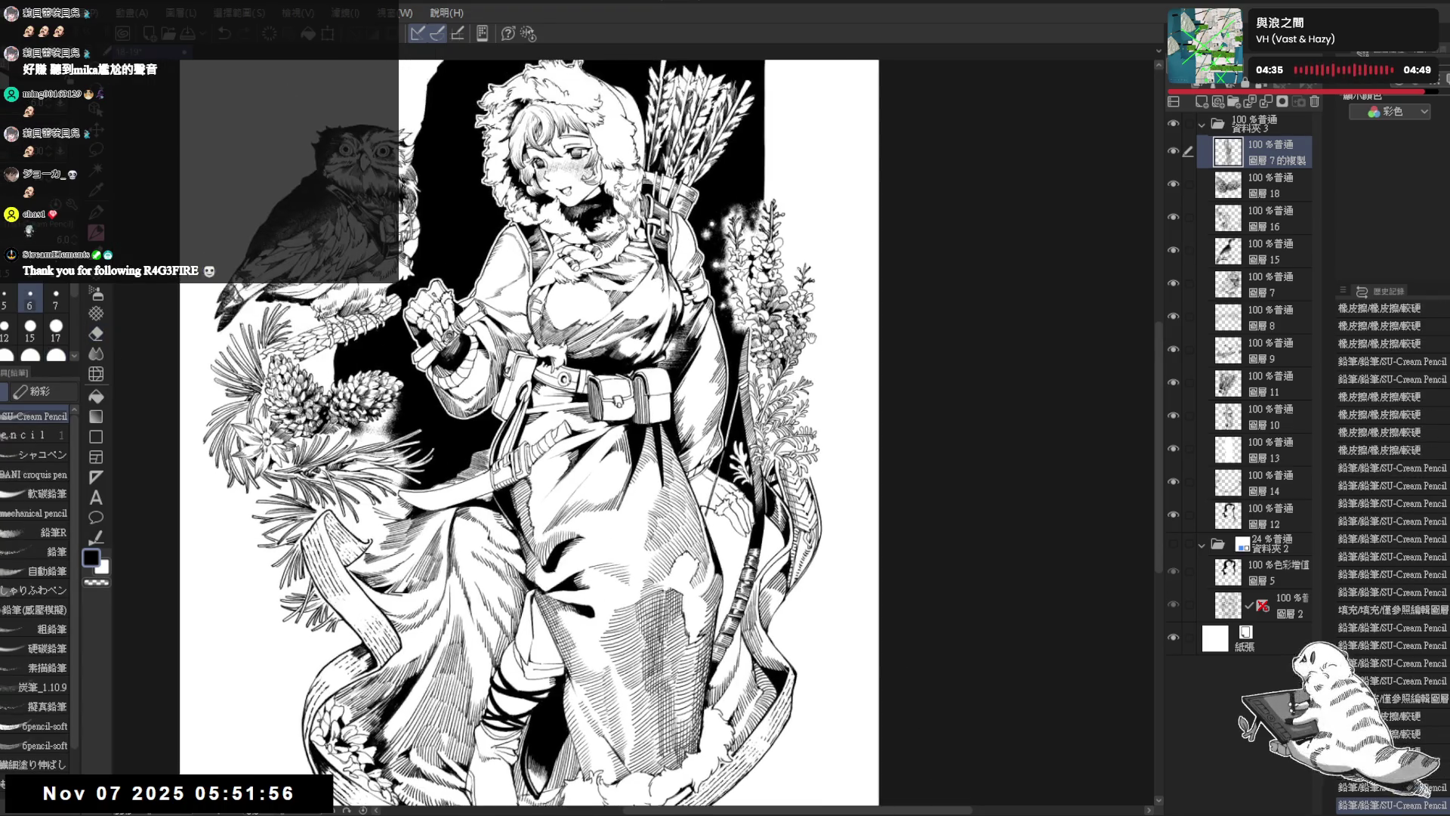
pyautogui.scroll(2, 734, 260)
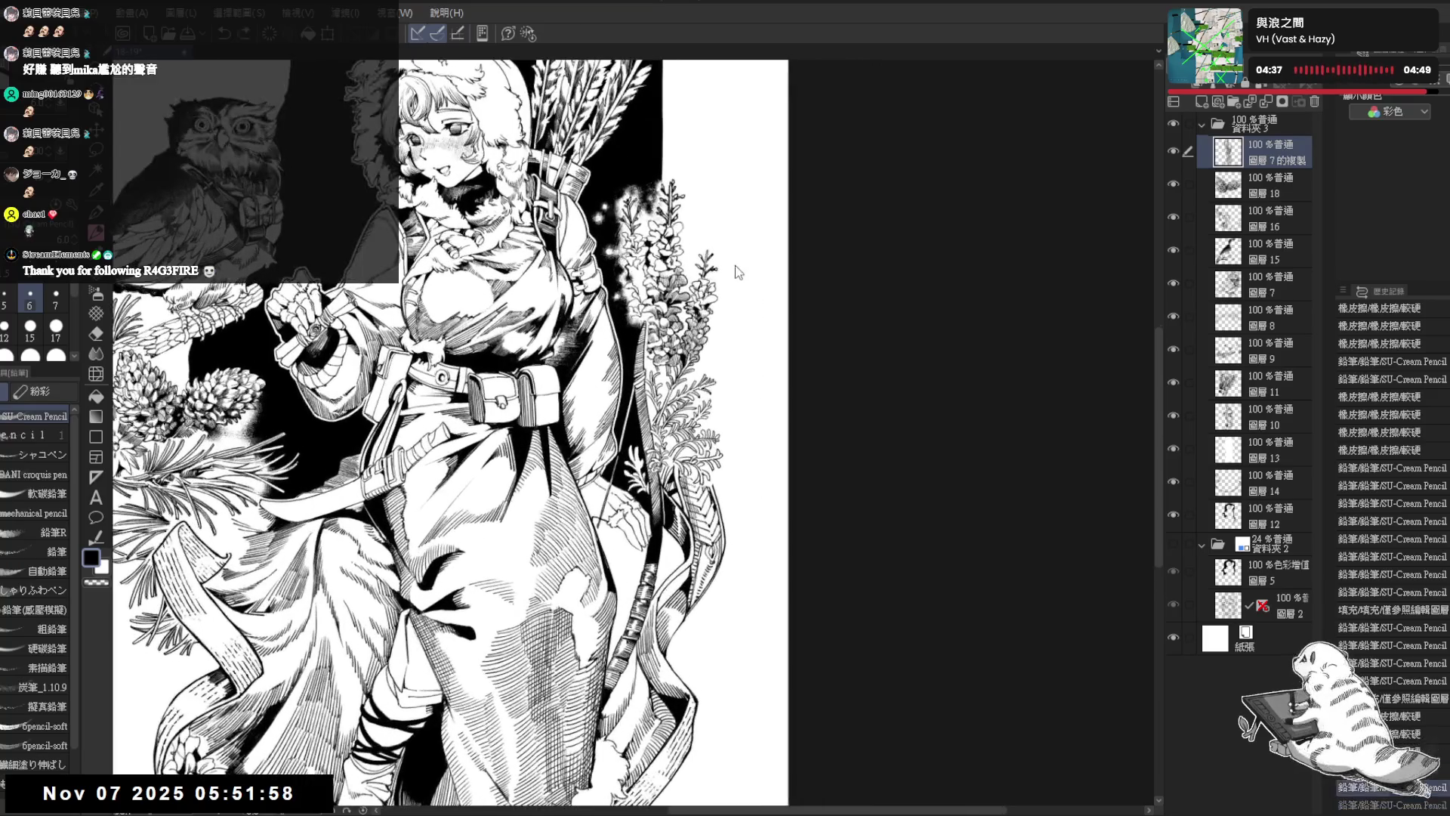
pyautogui.hotkey('ctrl', 'z')
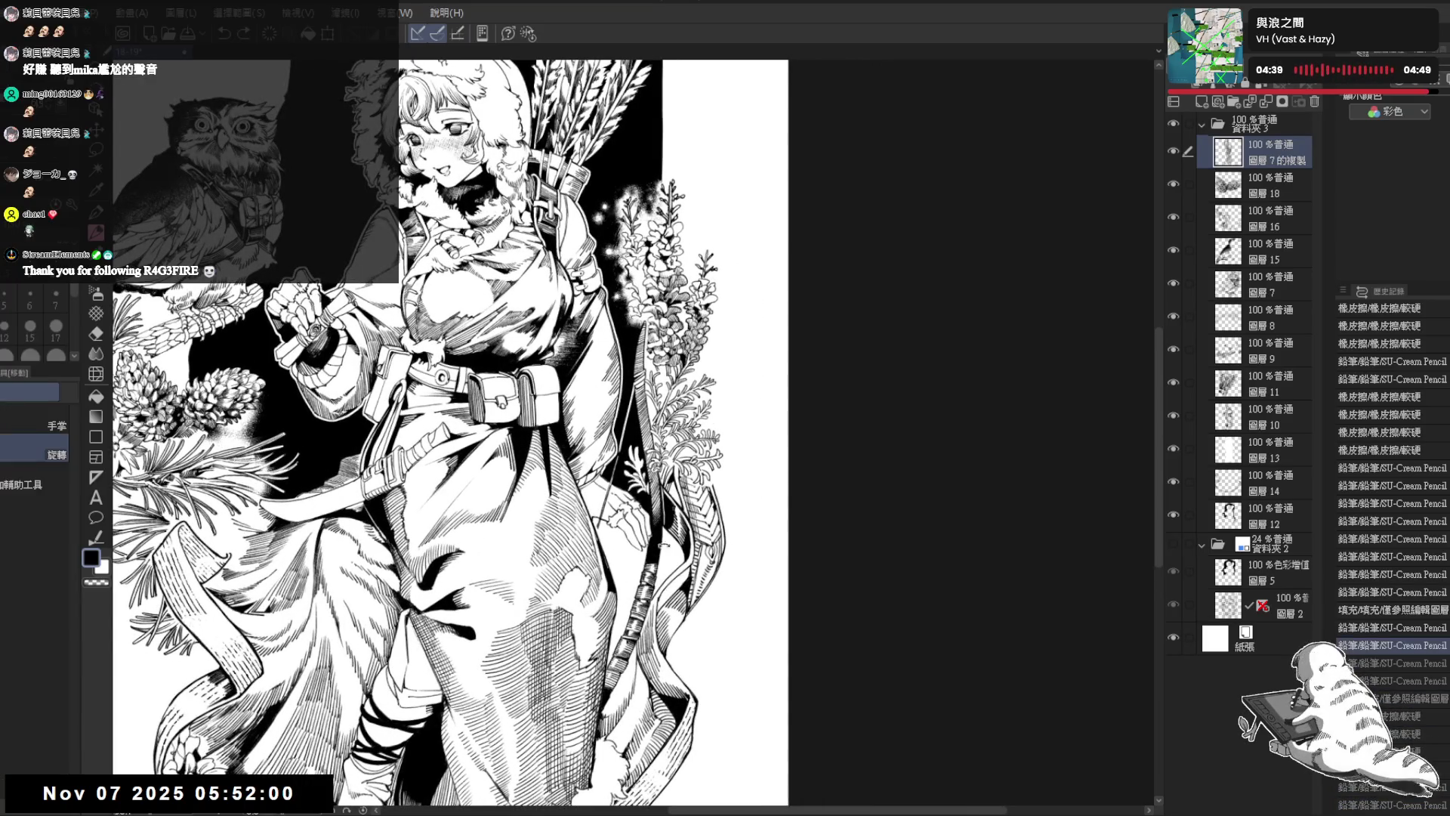
pyautogui.press('-')
pyautogui.press('-')
pyautogui.moveTo(689, 462); pyautogui.dragTo(689, 479)
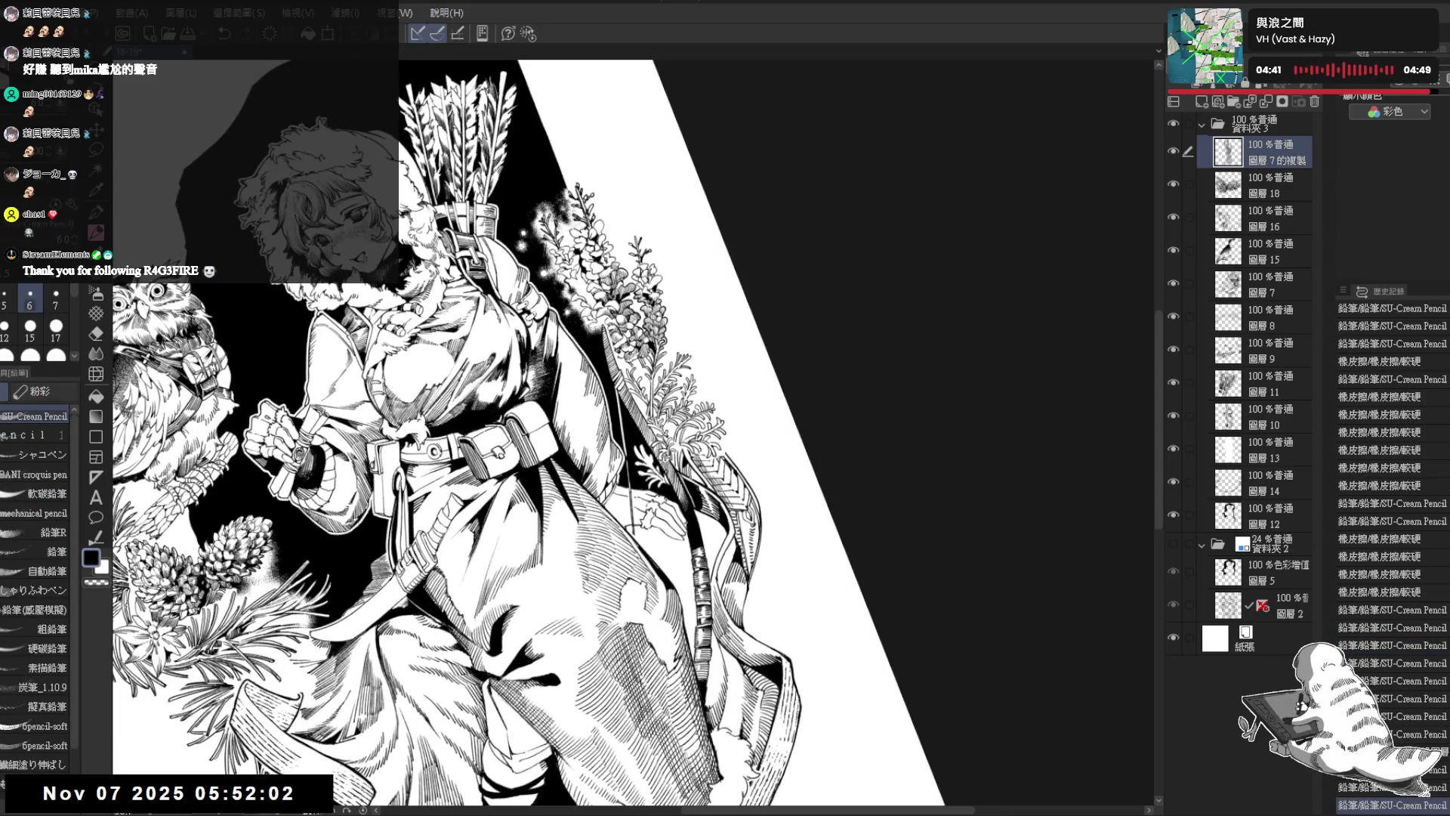
pyautogui.press('^')
pyautogui.press('^')
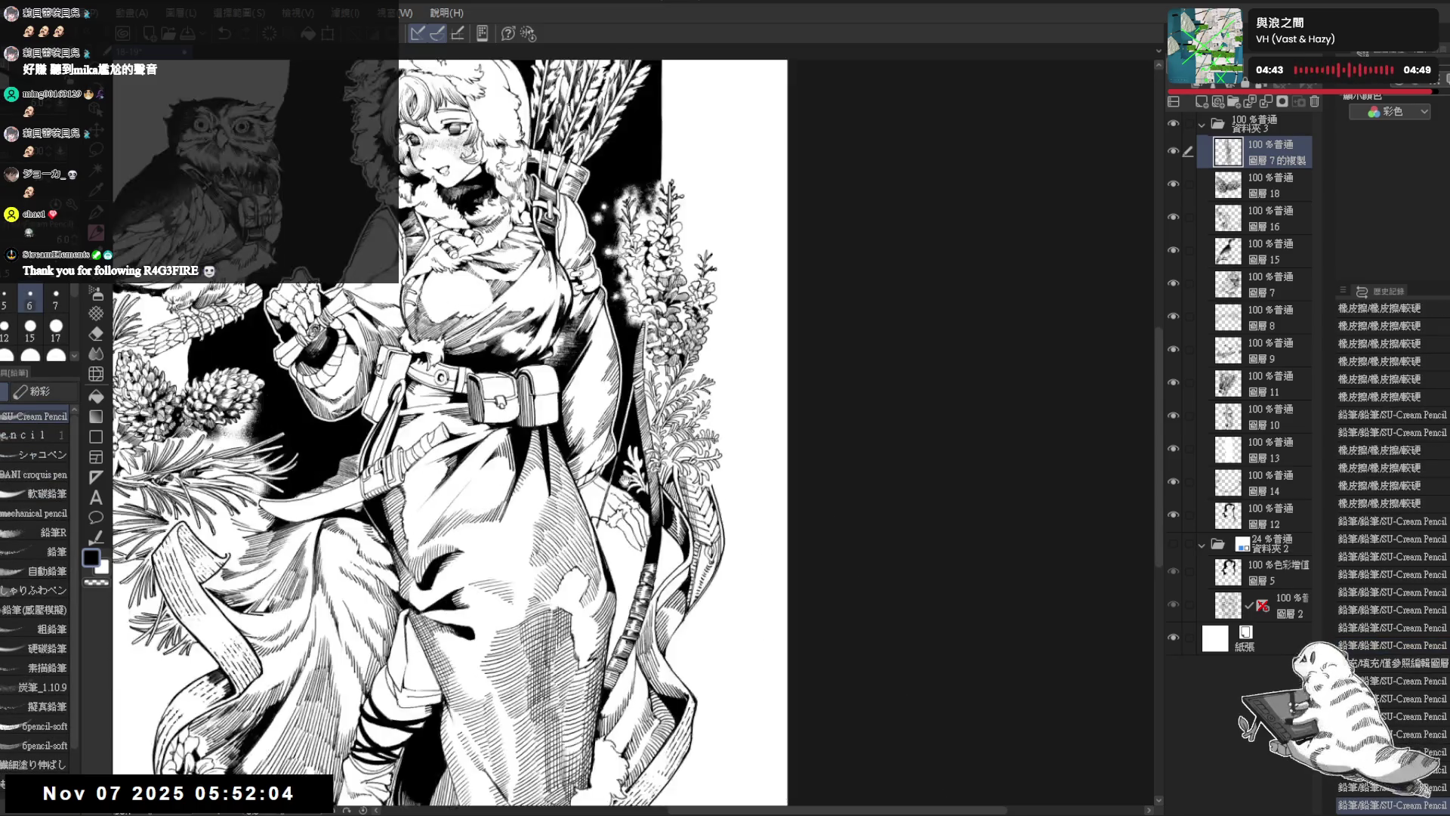
pyautogui.hotkey('ctrl', '-')
pyautogui.hotkey('ctrl', '-')
pyautogui.hotkey('ctrl', '-')
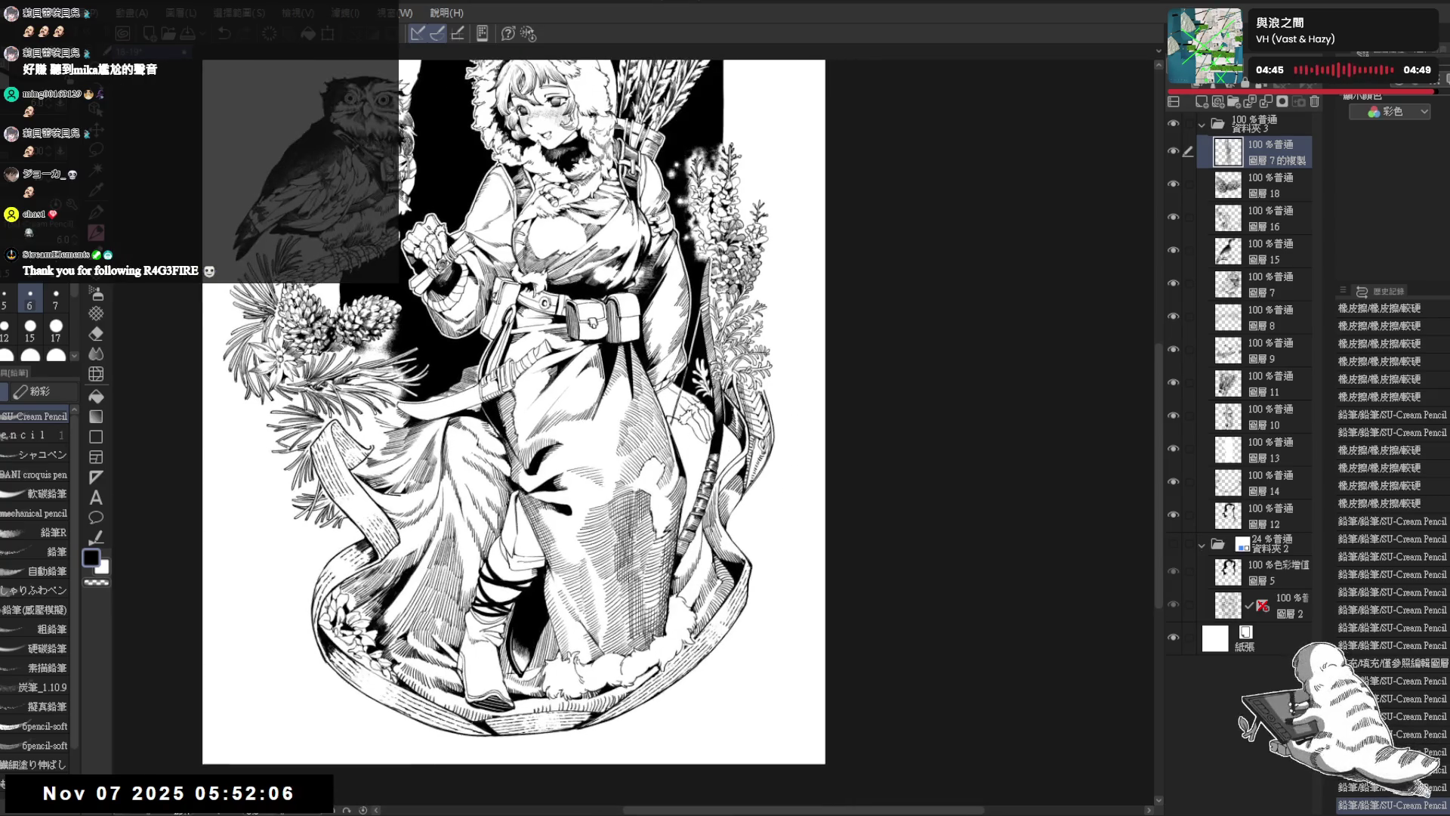
# Step: Select Layer 16, zoom into the lower robe, and test pencil strokes at sizes 5 and 6
pyautogui.click(1280, 218)
pyautogui.hotkey('ctrl', '+')
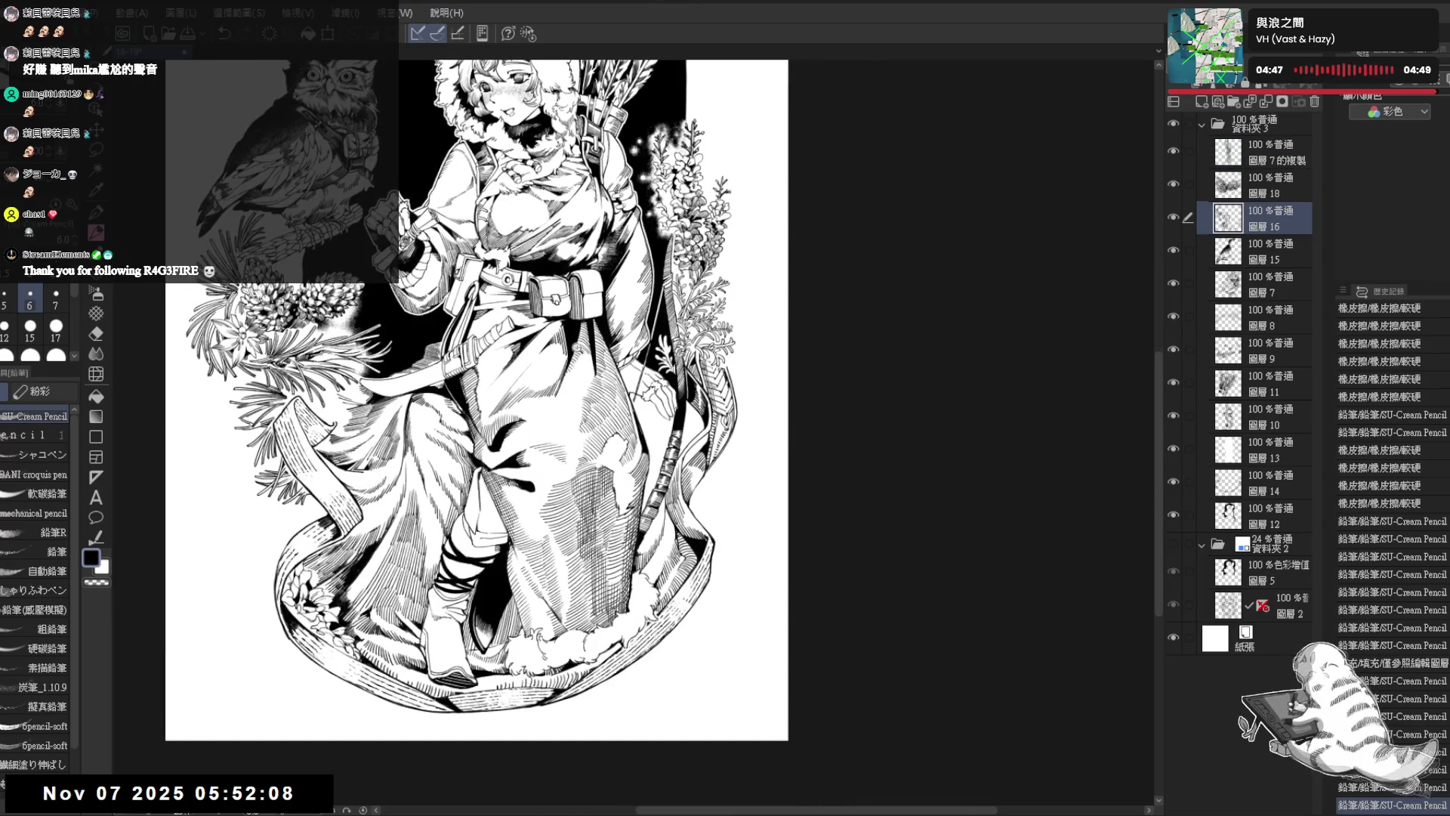
pyautogui.hotkey('ctrl', '+')
pyautogui.press('^')
pyautogui.hotkey('ctrl', '+')
pyautogui.press('p')
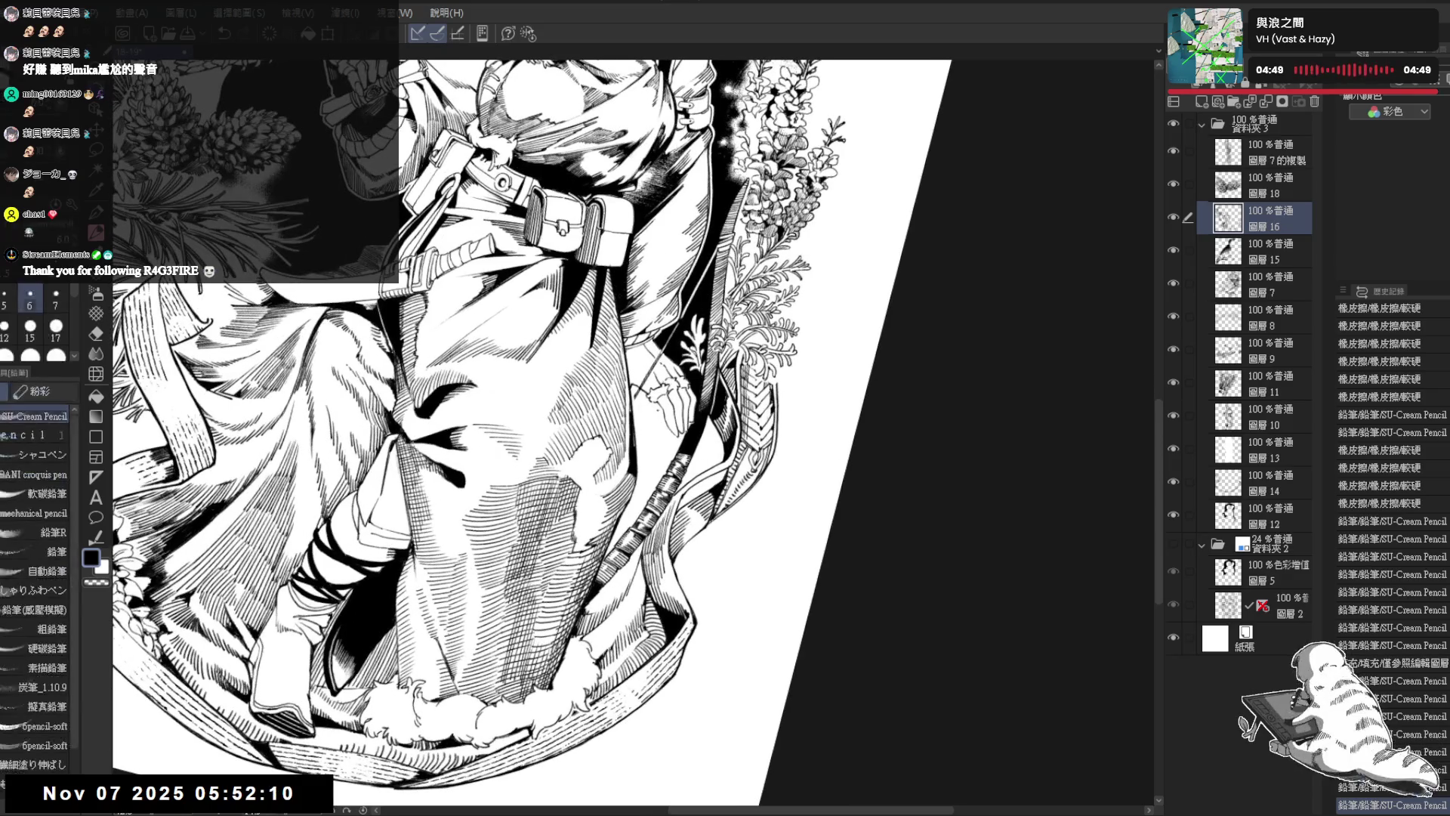
pyautogui.moveTo(657, 411); pyautogui.dragTo(657, 446)
pyautogui.press('[')
pyautogui.hotkey('ctrl', 'z')
pyautogui.press(']')
pyautogui.hotkey('ctrl', 'z')
# Step: Hatch fine shading onto the lower robe with the size-6 pencil
pyautogui.moveTo(653, 432); pyautogui.dragTo(647, 466)
pyautogui.moveTo(645, 450); pyautogui.dragTo(649, 464)
pyautogui.moveTo(648, 447); pyautogui.dragTo(651, 463)
pyautogui.press('@')
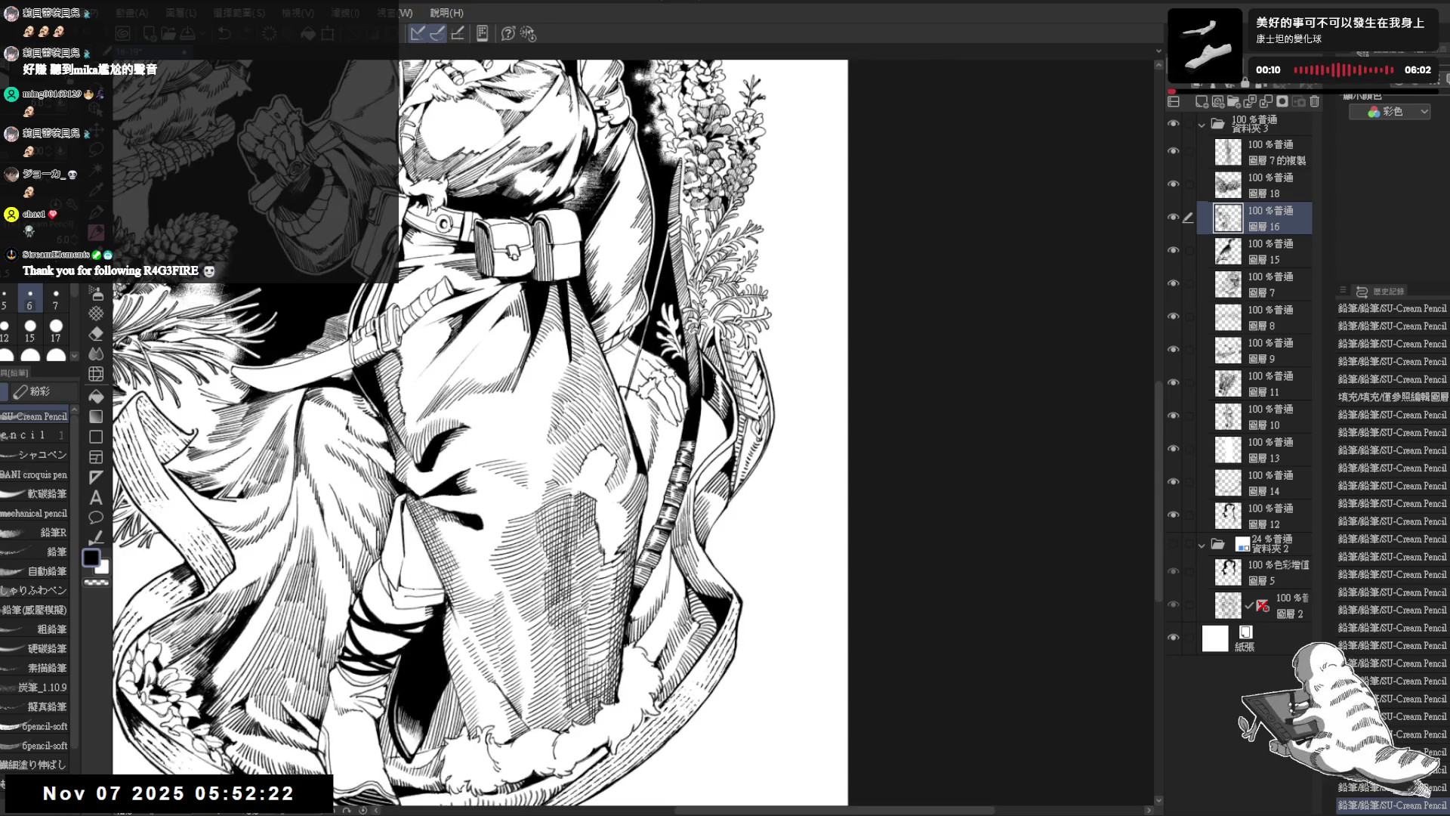
pyautogui.moveTo(669, 424); pyautogui.dragTo(672, 438)
pyautogui.moveTo(670, 424); pyautogui.dragTo(672, 440)
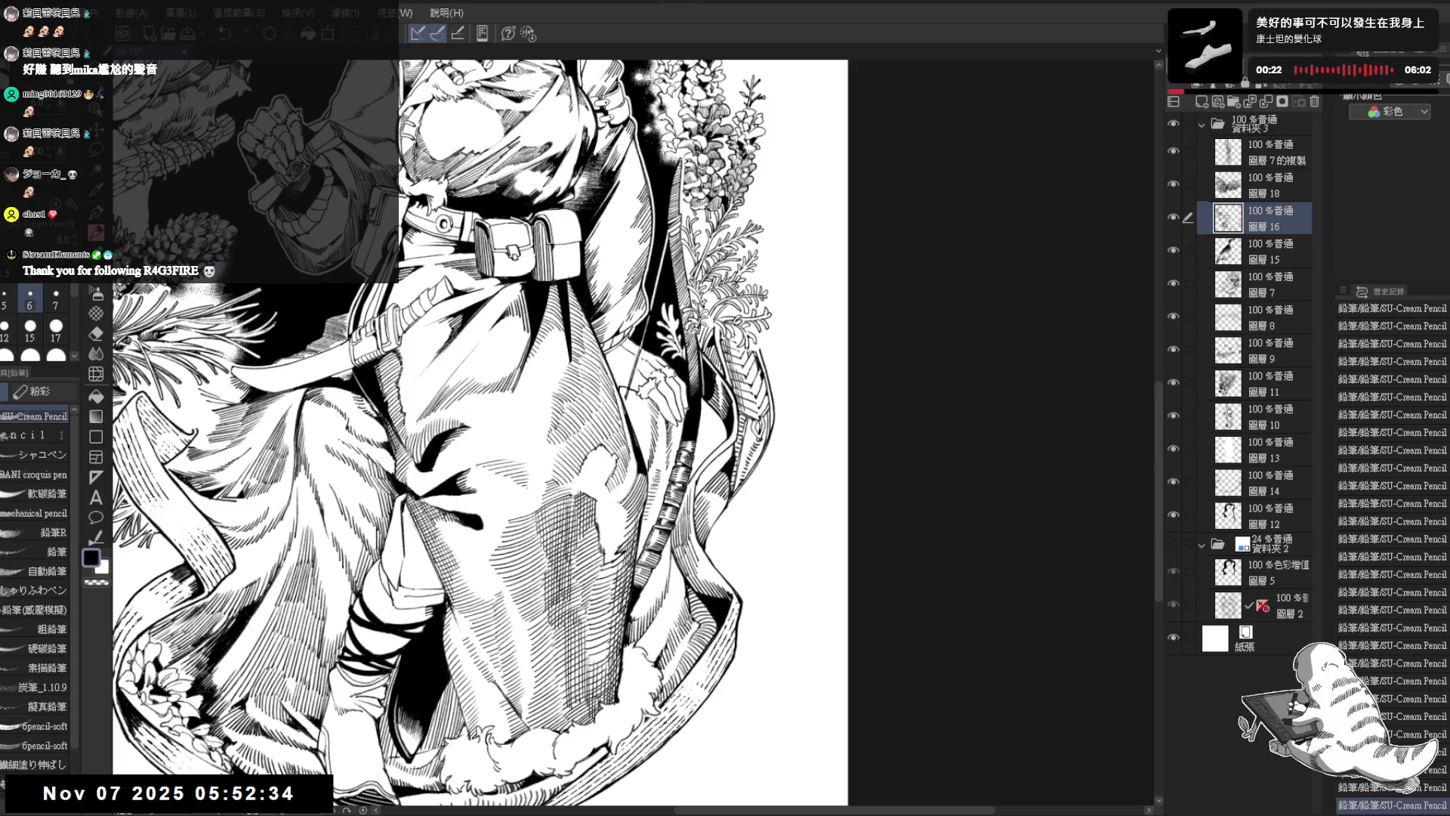
# Step: Undo stray strokes, erase a small robe area, and reset the view to fit the page
pyautogui.hotkey('shift', 'space')
pyautogui.moveTo(727, 428)
pyautogui.mouseDown()
pyautogui.moveTo(677, 568)
pyautogui.moveTo(658, 459)
pyautogui.mouseUp()
pyautogui.hotkey('ctrl', 'z')
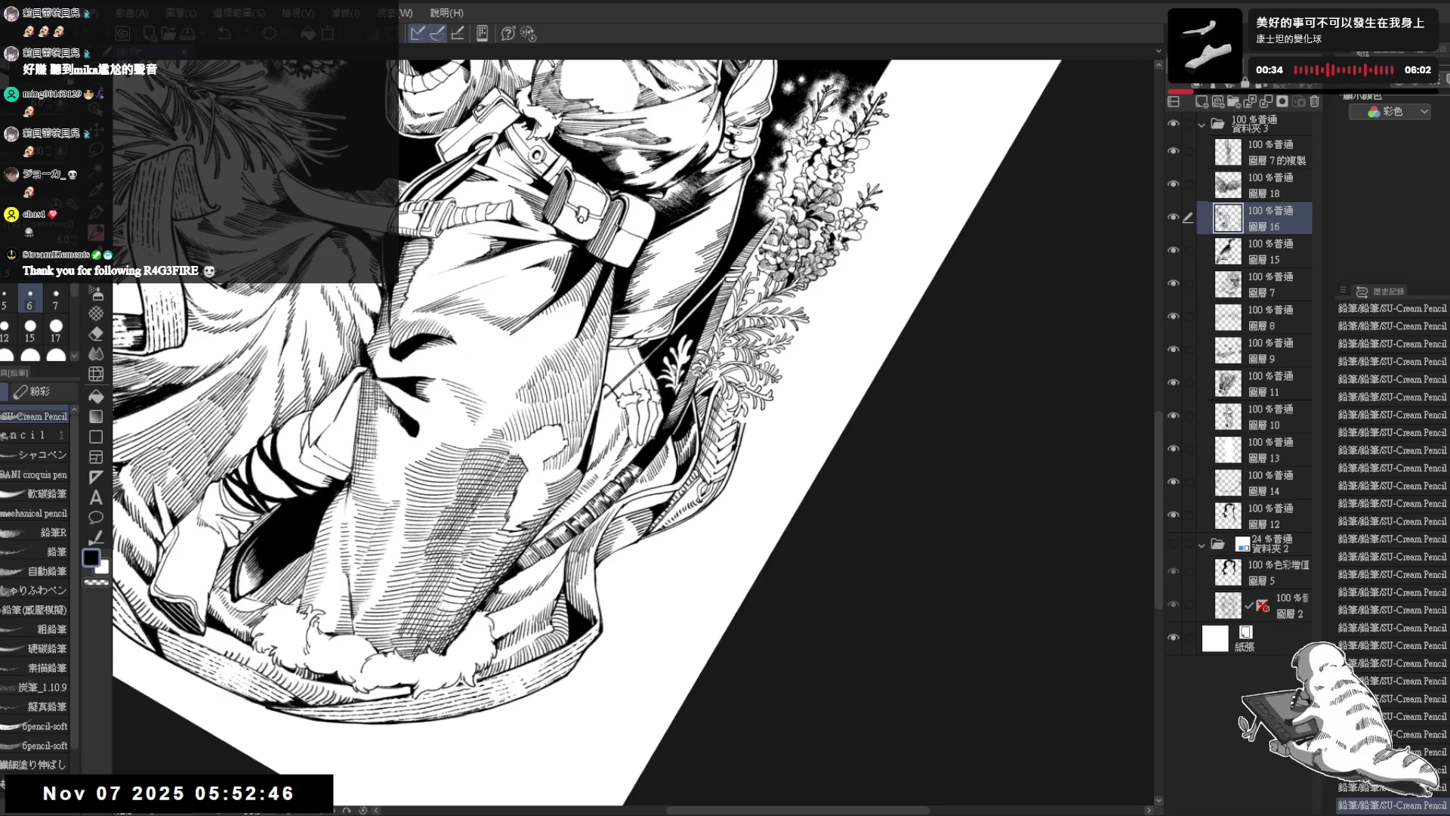
pyautogui.hotkey('ctrl', '@')
pyautogui.hotkey('ctrl', '-')
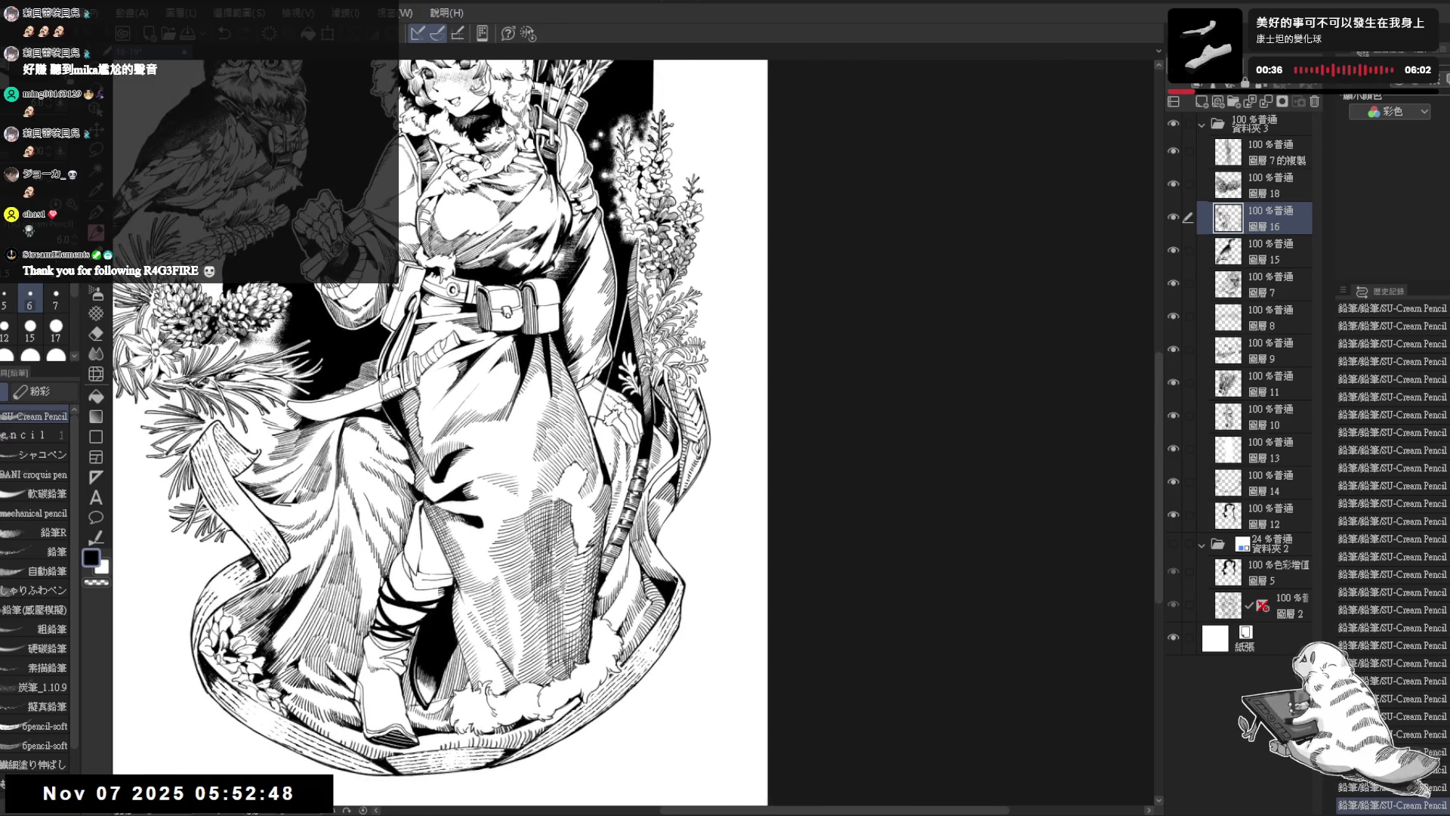
pyautogui.moveTo(617, 370); pyautogui.dragTo(590, 419)
pyautogui.scroll(1, 590, 419)
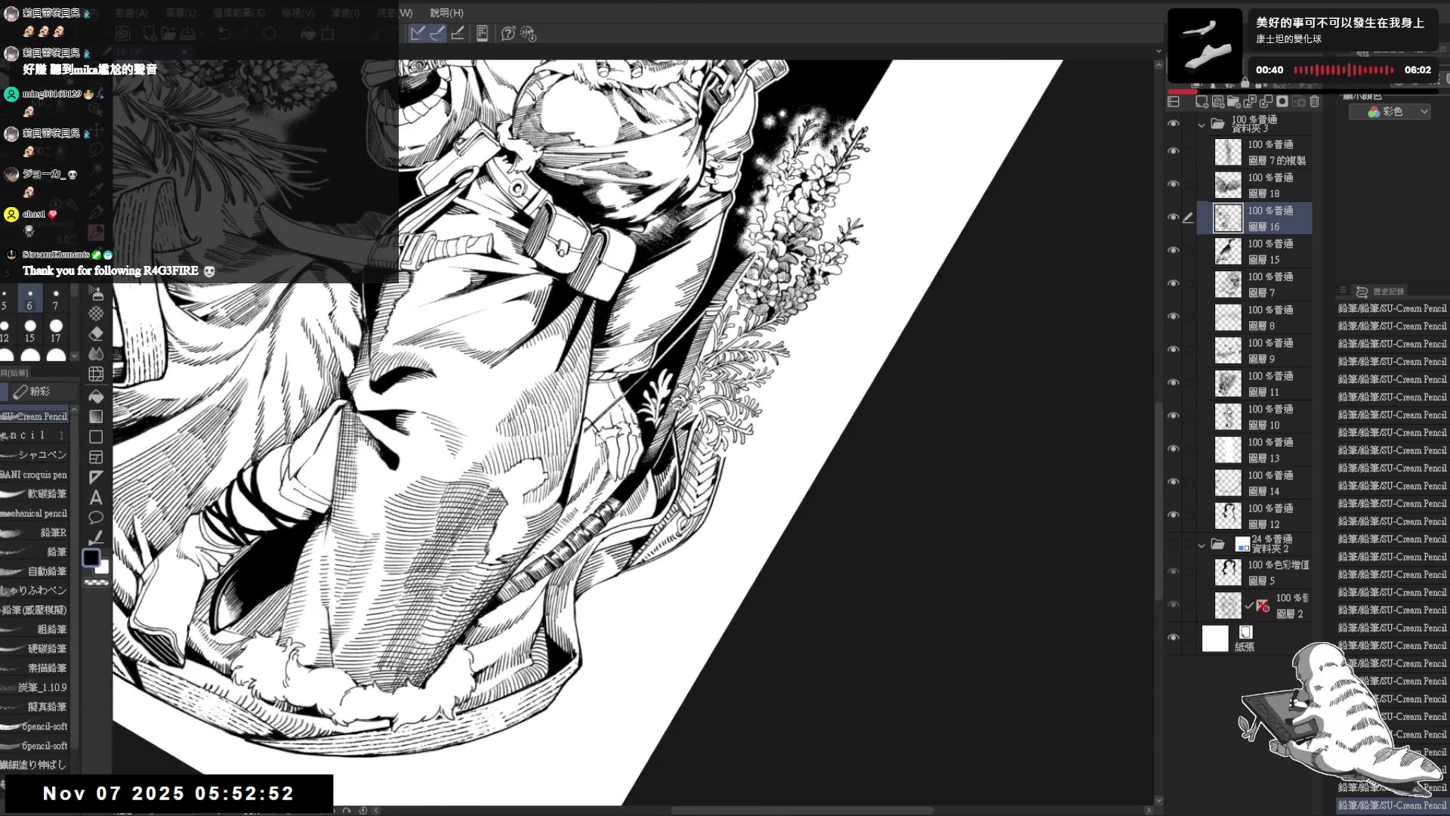
pyautogui.hotkey('ctrl', 'z')
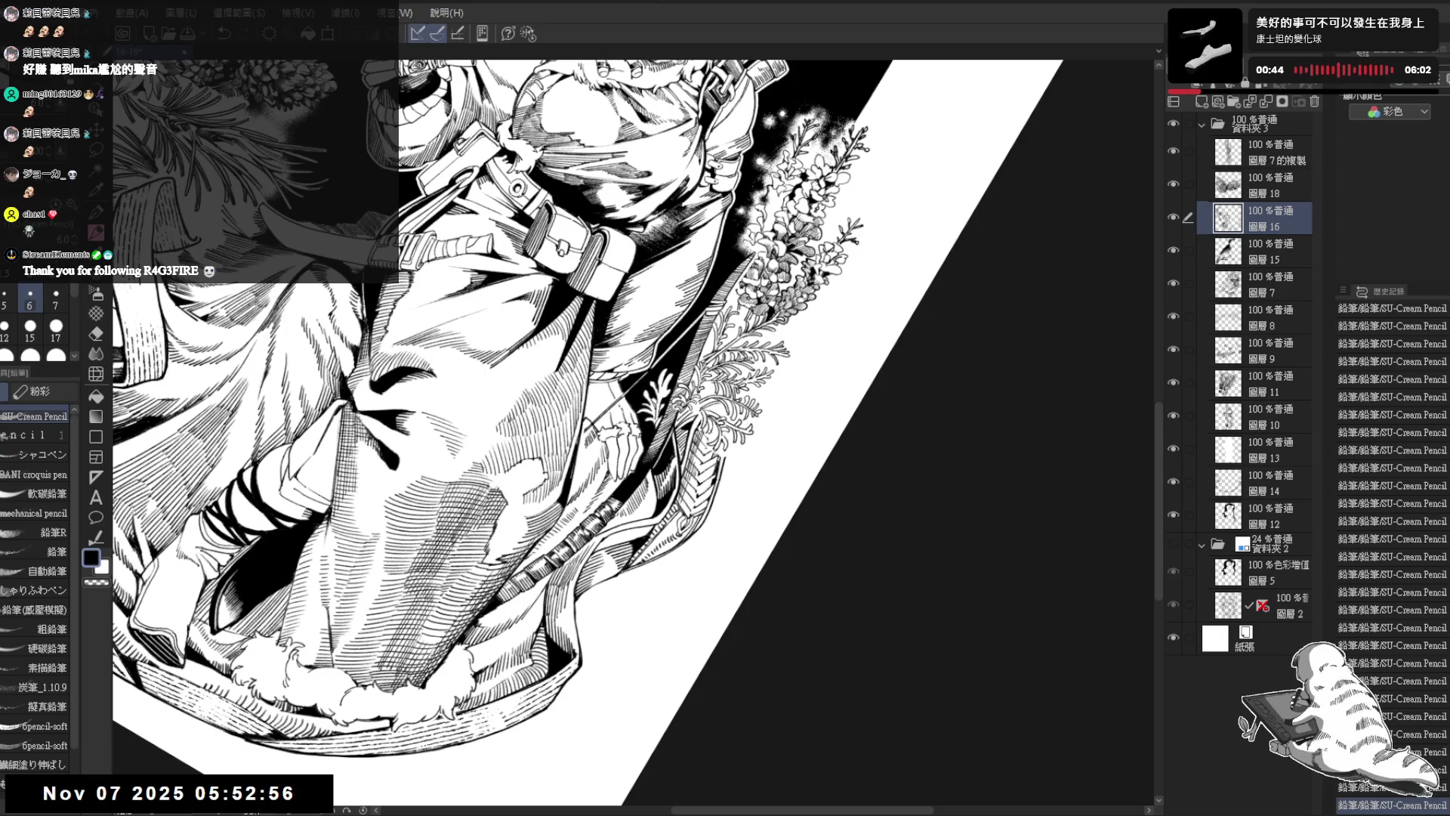
pyautogui.moveTo(578, 450); pyautogui.dragTo(586, 464)
pyautogui.press('-')
pyautogui.press('-')
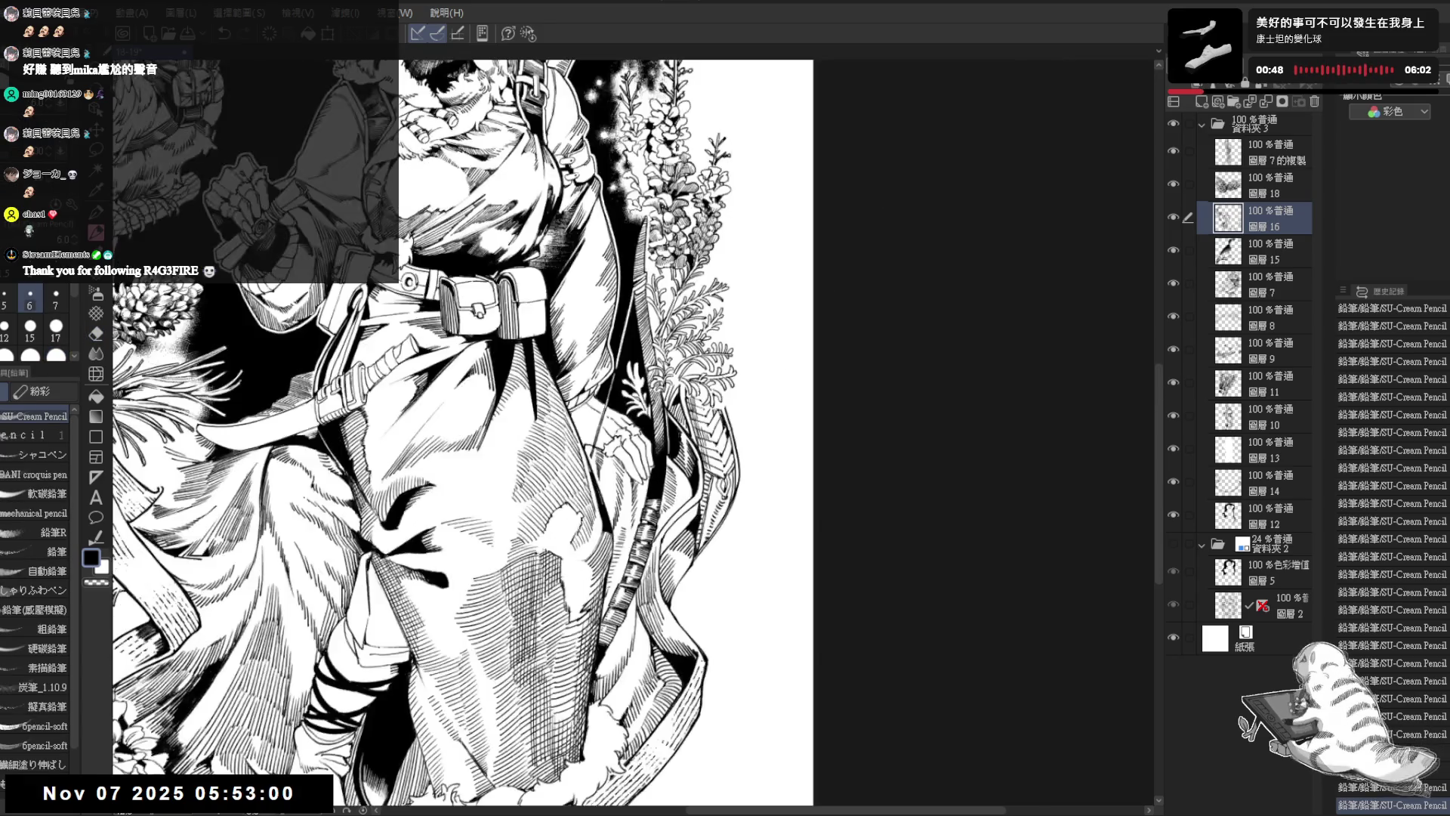
pyautogui.hotkey('ctrl', '0')
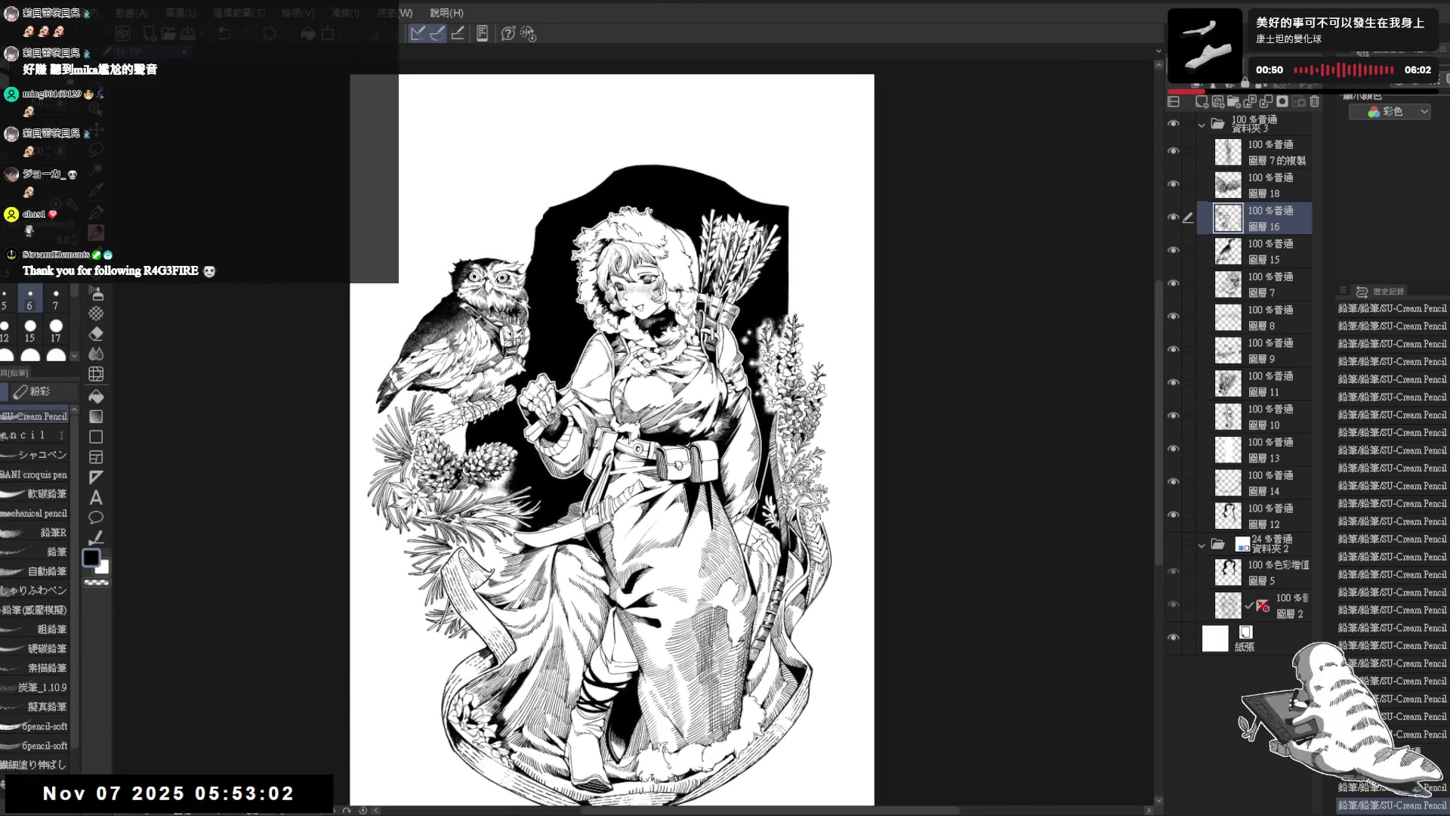
# Step: Show the light-blue sketch folder and zoom in on the girl and owl
pyautogui.click(1173, 542)
pyautogui.scroll(3, 568, 337)
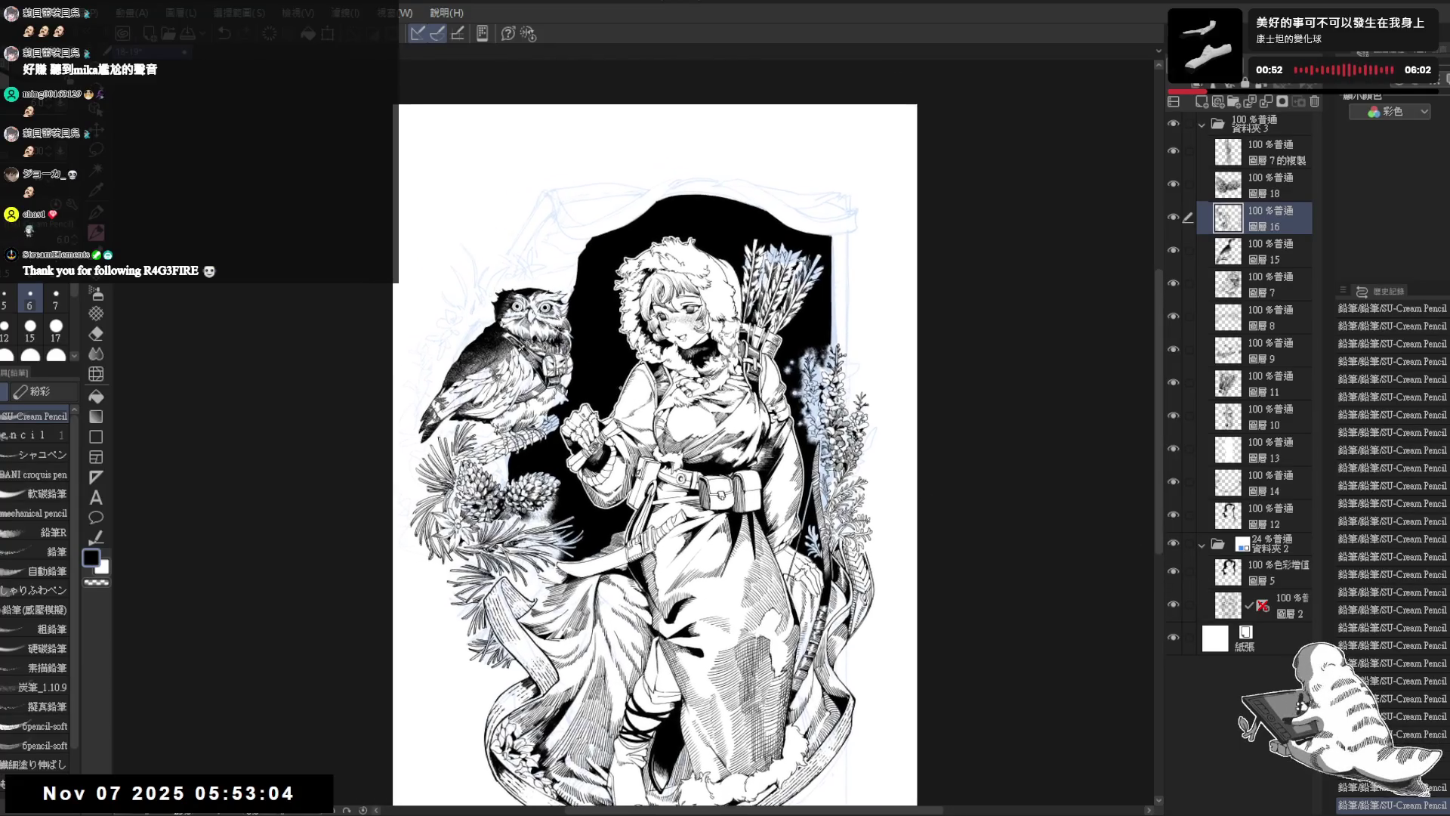
pyautogui.scroll(2, 568, 337)
pyautogui.scroll(-2, 700, 340)
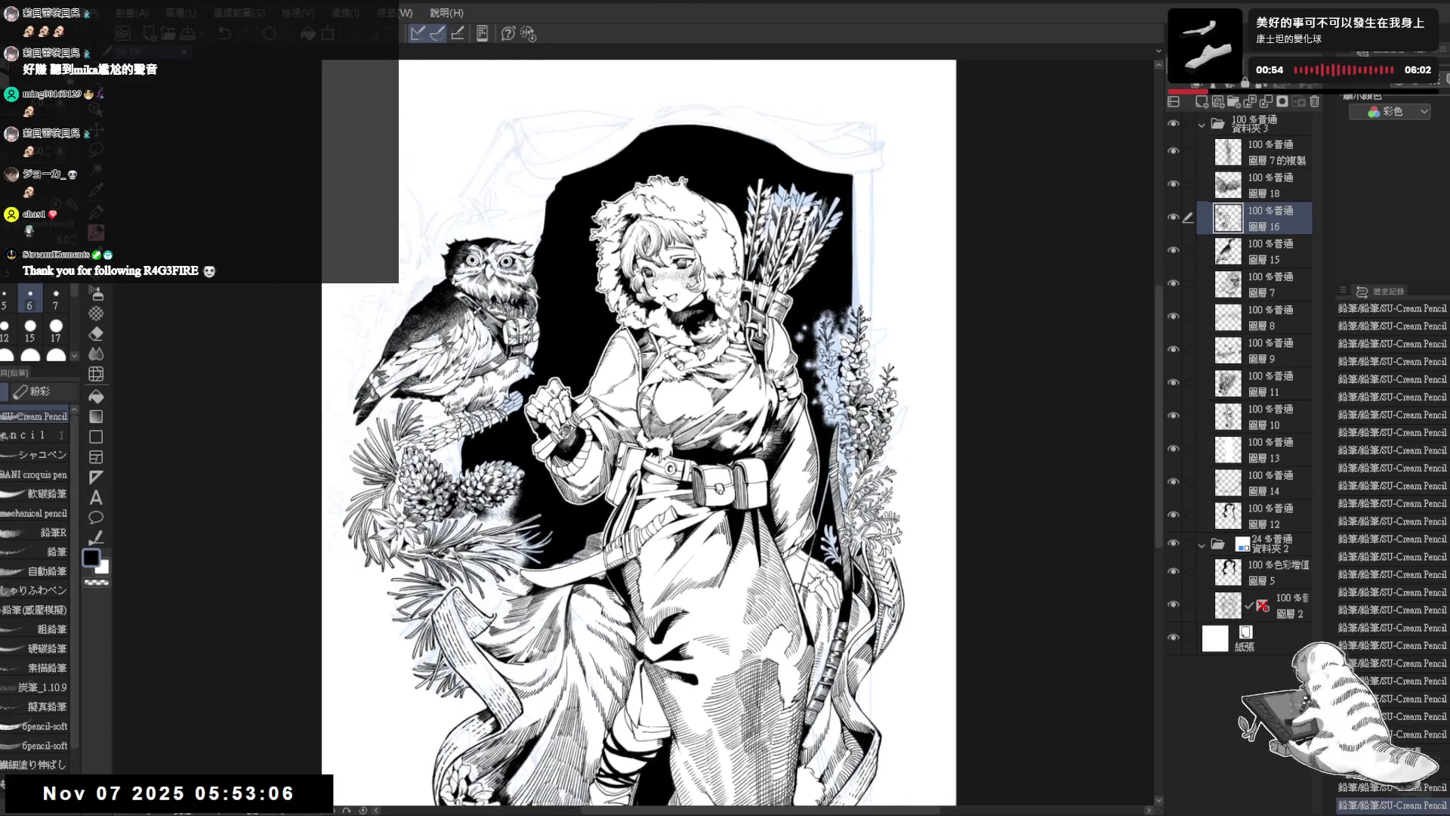
pyautogui.moveTo(710, 281)
pyautogui.mouseDown()
pyautogui.moveTo(704, 259)
pyautogui.moveTo(715, 263)
pyautogui.mouseUp()
pyautogui.moveTo(715, 263); pyautogui.dragTo(723, 264)
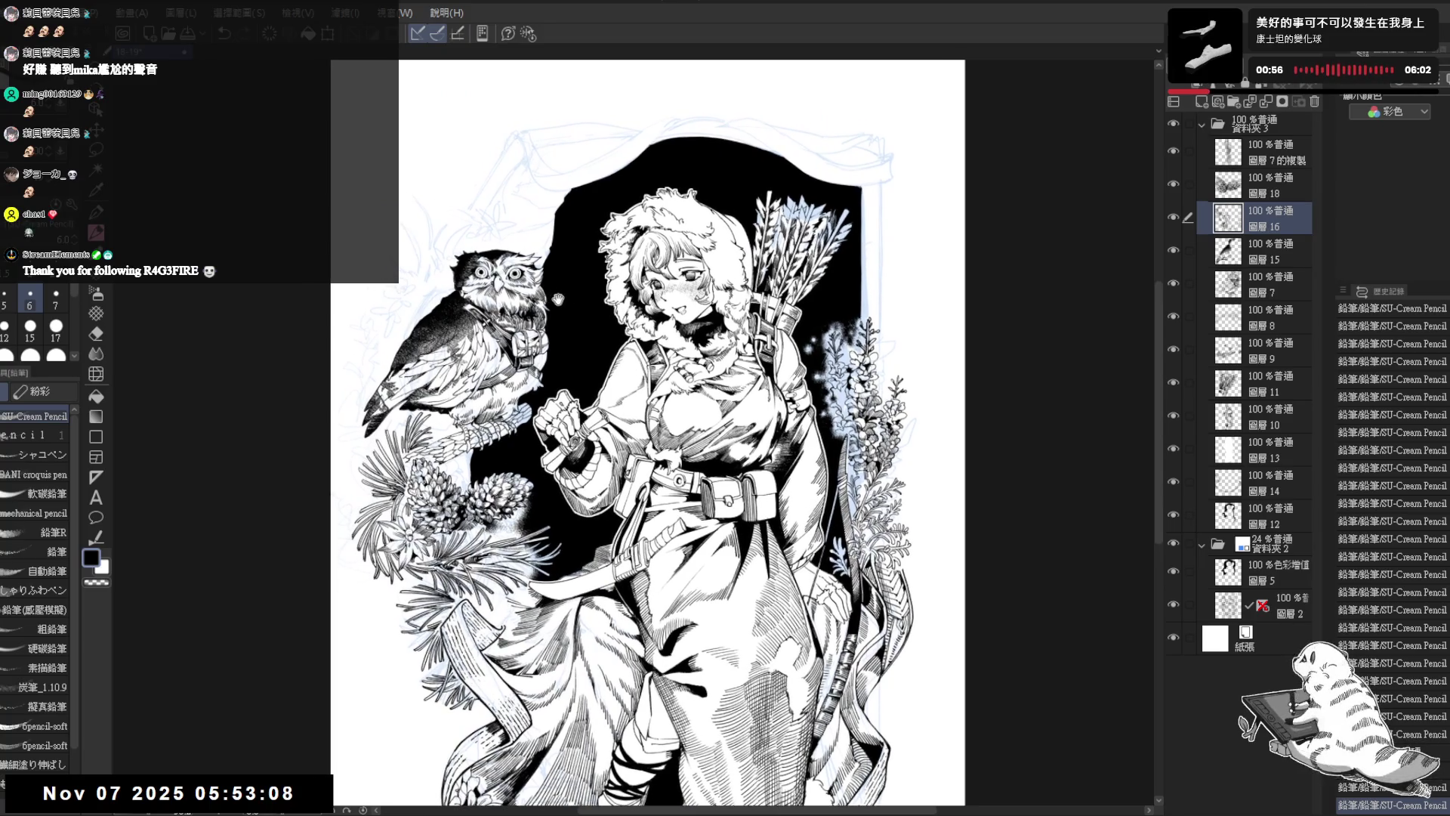
pyautogui.hotkey('ctrl', '+')
pyautogui.hotkey('ctrl', '+')
pyautogui.hotkey('ctrl', '+')
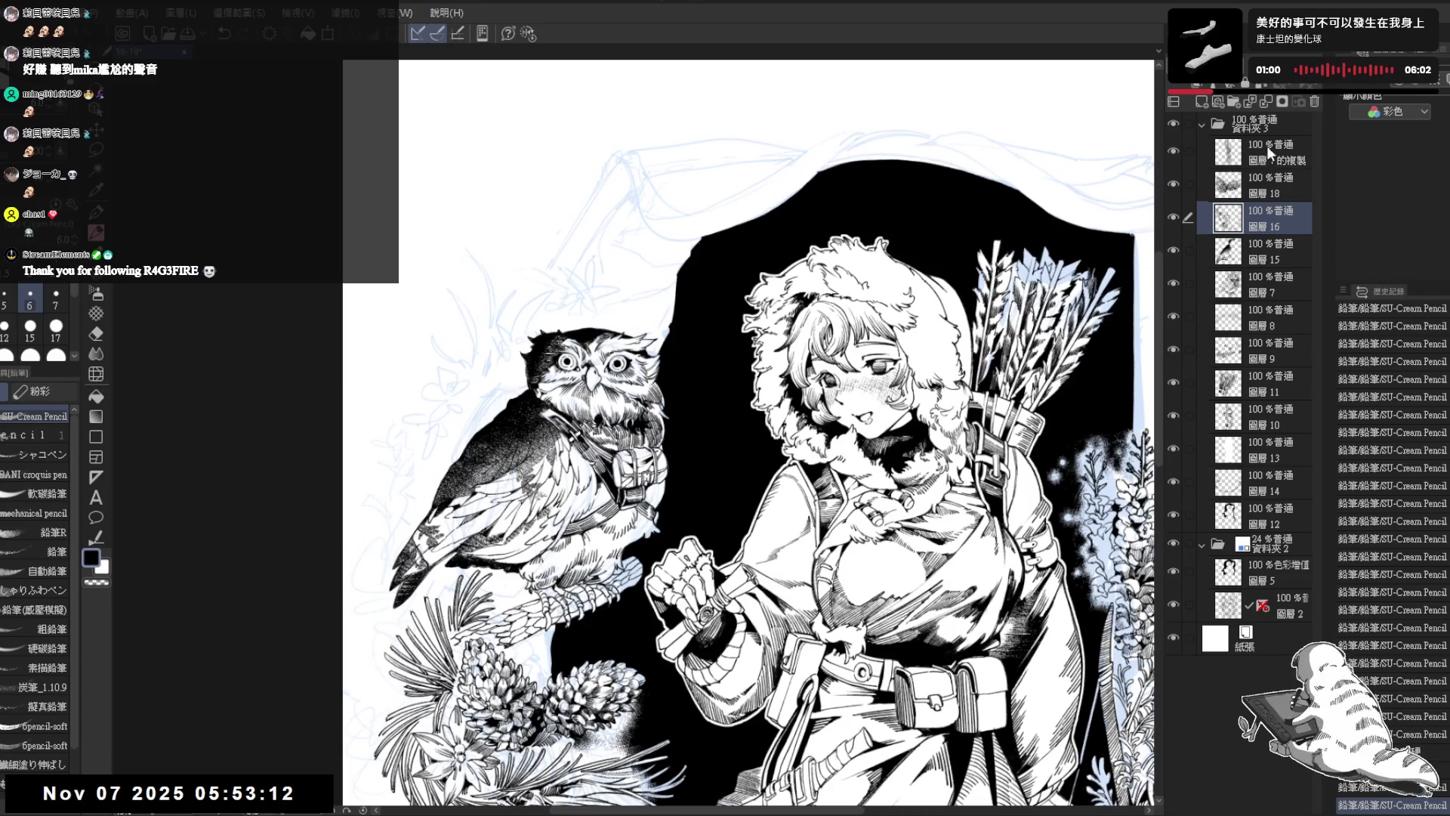
# Step: Add a new raster layer above 圖層 7的複製 in the Layer palette
pyautogui.click(1272, 153)
pyautogui.click(1202, 102)
pyautogui.moveTo(513, 236); pyautogui.dragTo(521, 238)
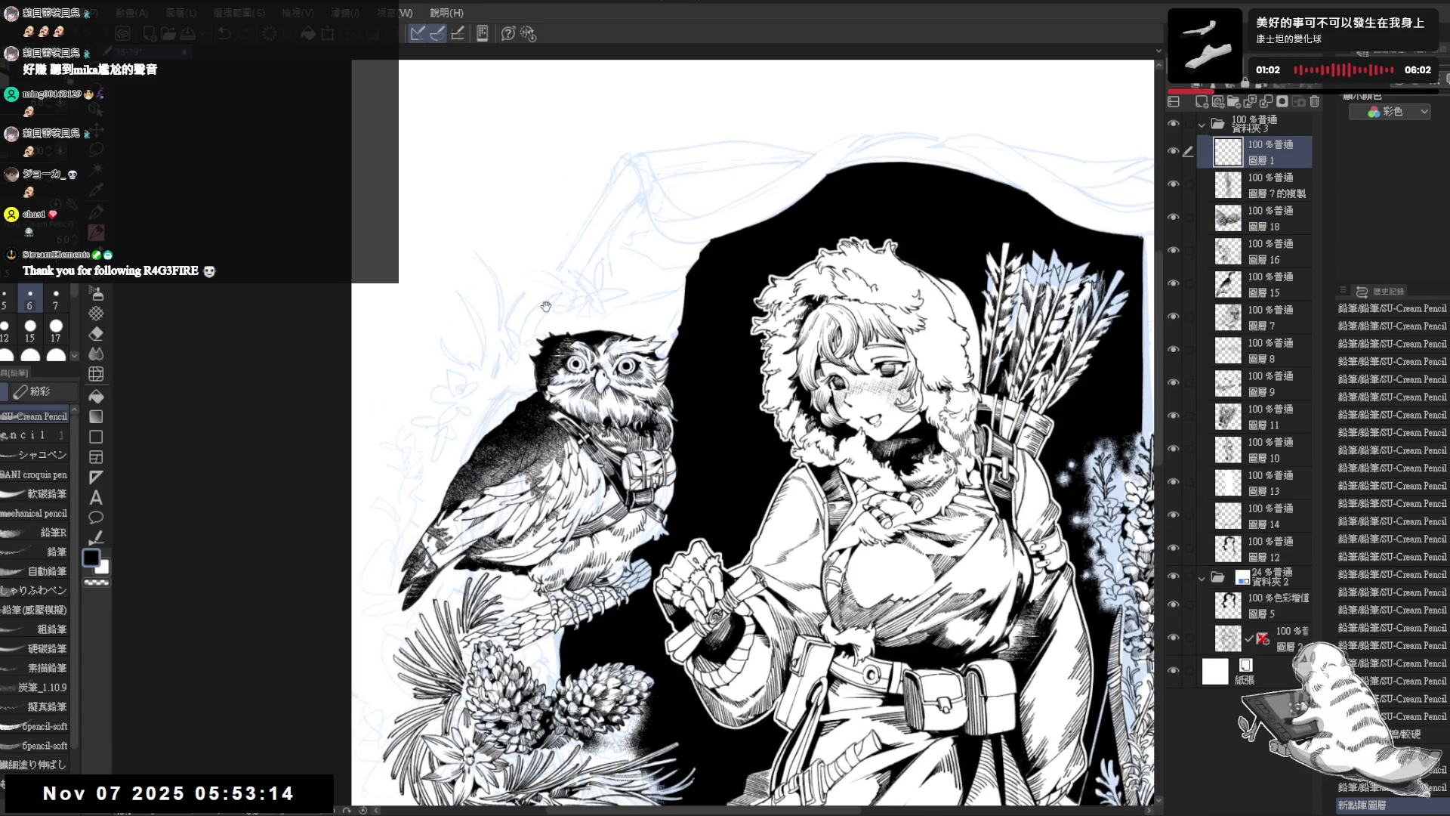
pyautogui.scroll(-2, 544, 305)
pyautogui.scroll(1, 483, 325)
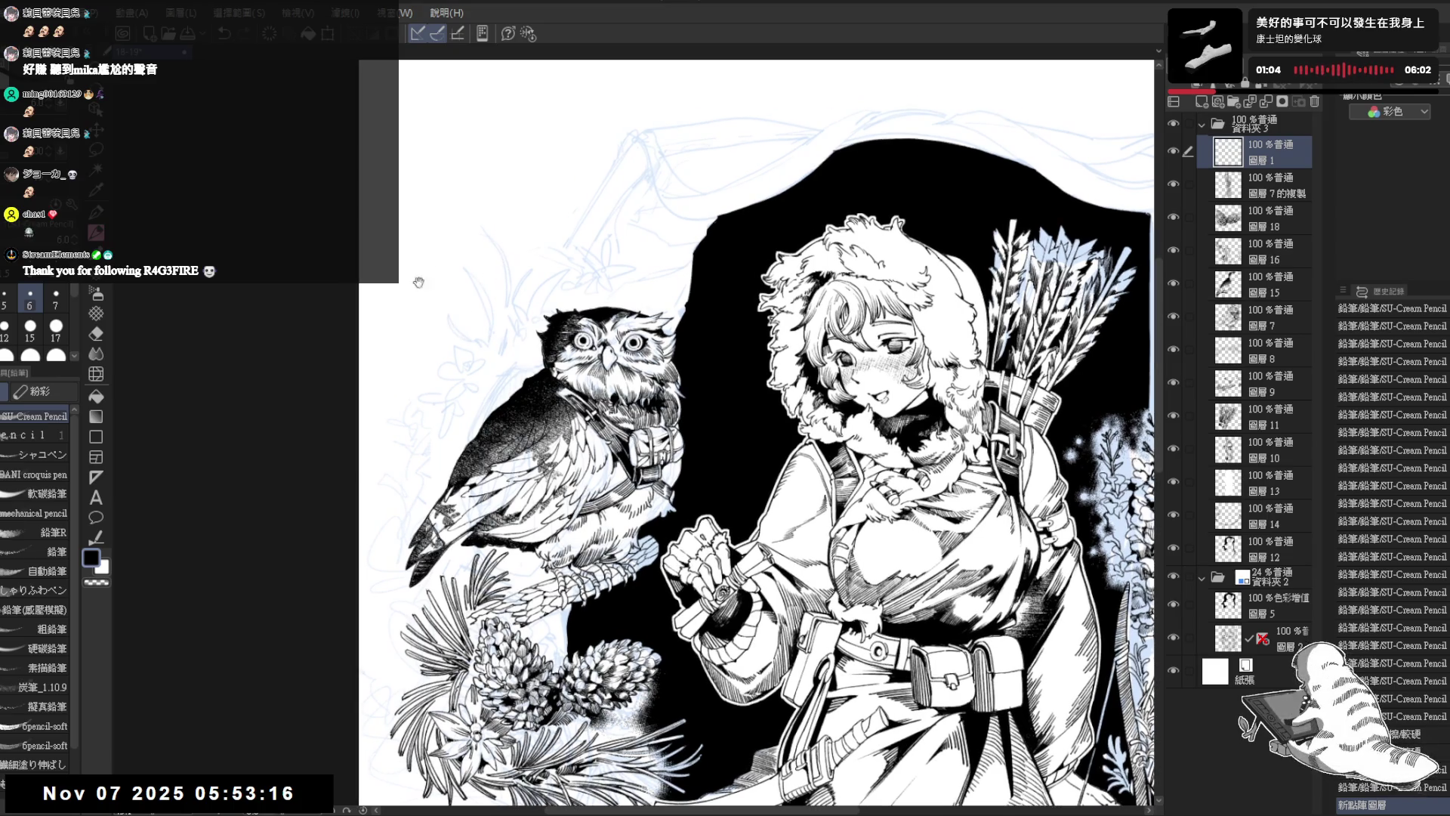
pyautogui.scroll(1, 521, 242)
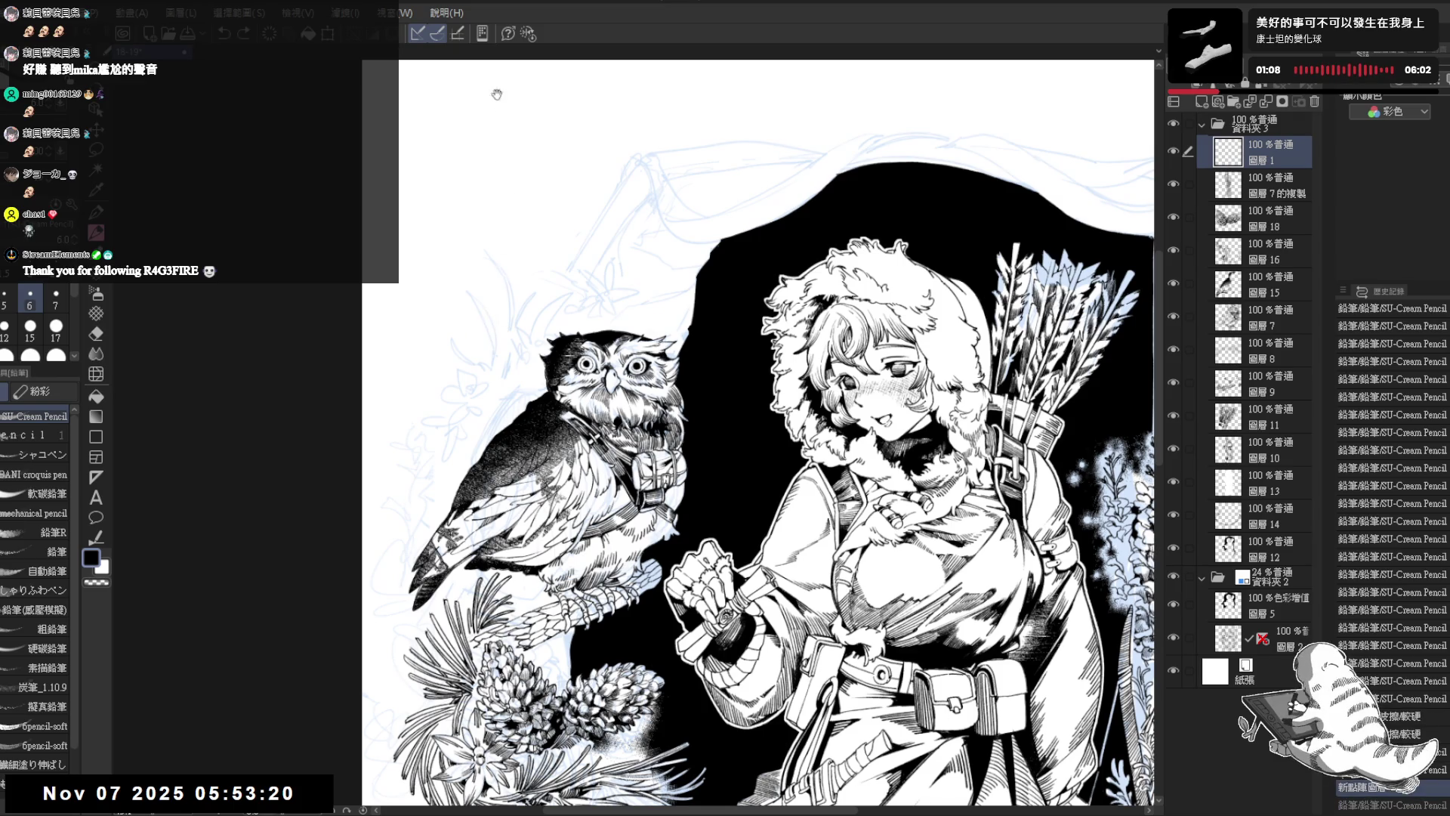
pyautogui.moveTo(526, 265); pyautogui.dragTo(535, 267)
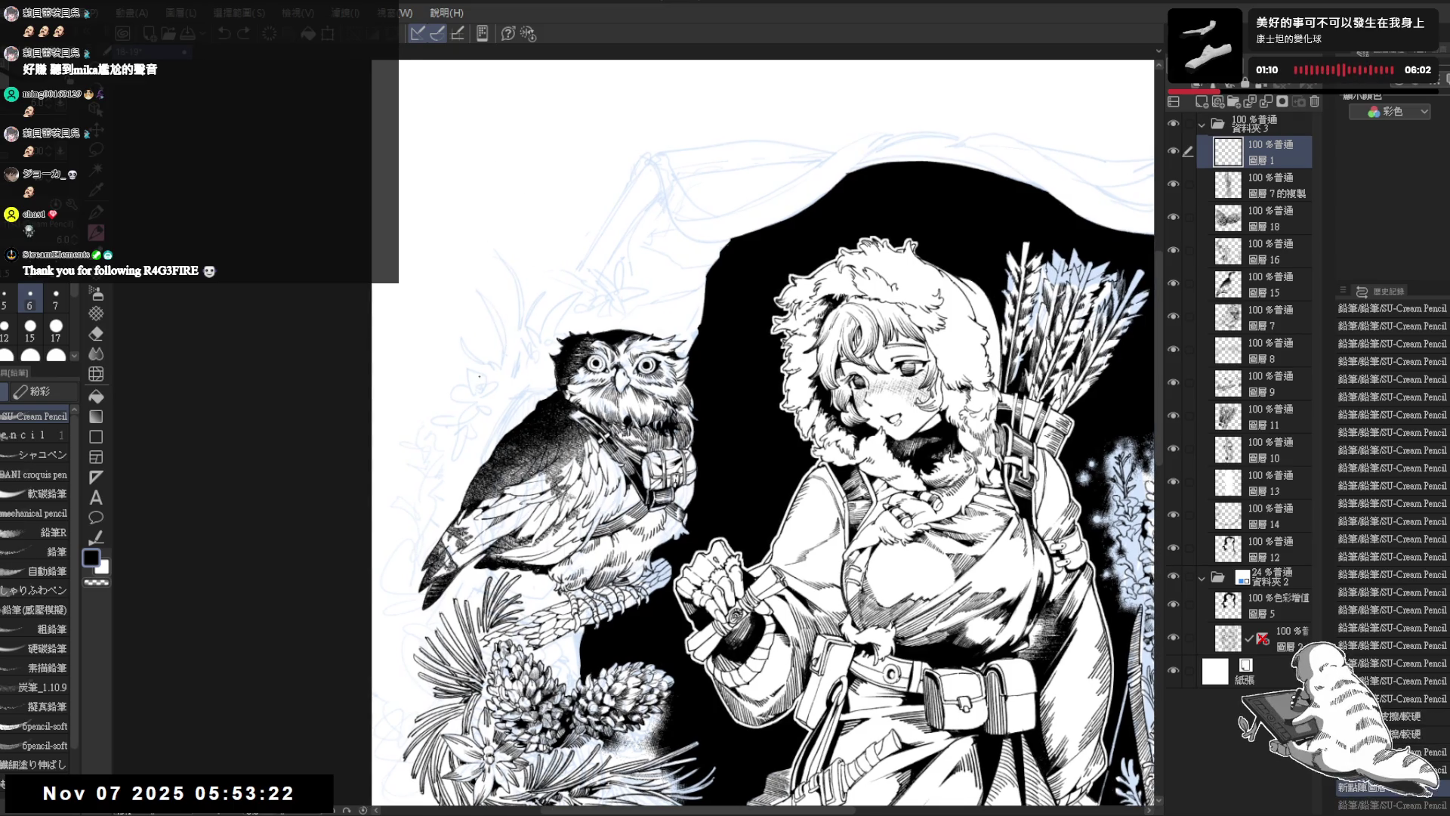
# Step: Draw and undo several trial strokes in the empty area above the owl
pyautogui.moveTo(480, 387); pyautogui.dragTo(536, 257)
pyautogui.hotkey('ctrl', 'z')
pyautogui.moveTo(477, 394); pyautogui.dragTo(527, 276)
pyautogui.hotkey('ctrl', 'z')
pyautogui.moveTo(507, 357); pyautogui.dragTo(534, 288)
pyautogui.hotkey('ctrl', 'z')
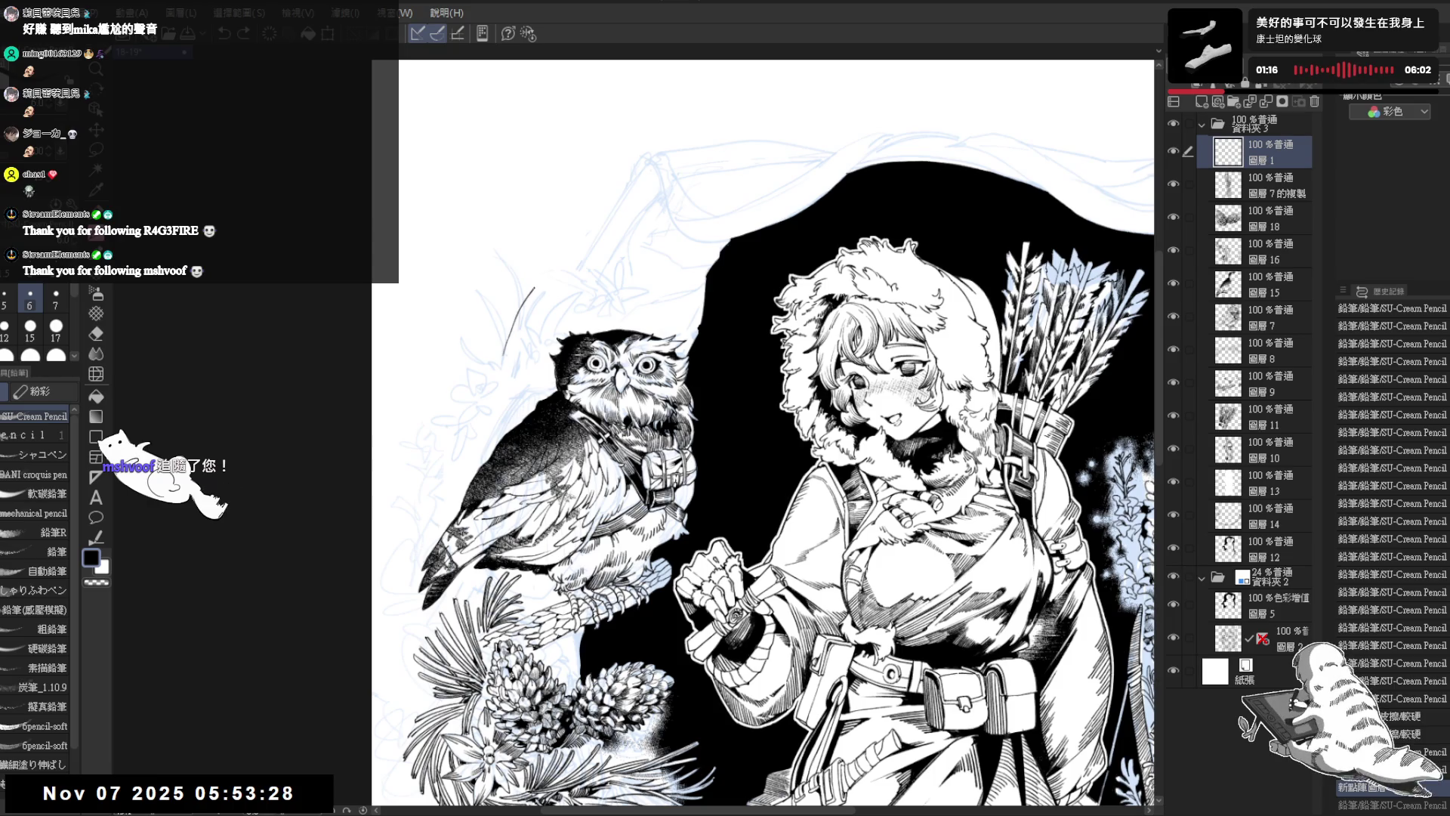
pyautogui.hotkey('ctrl', 'z')
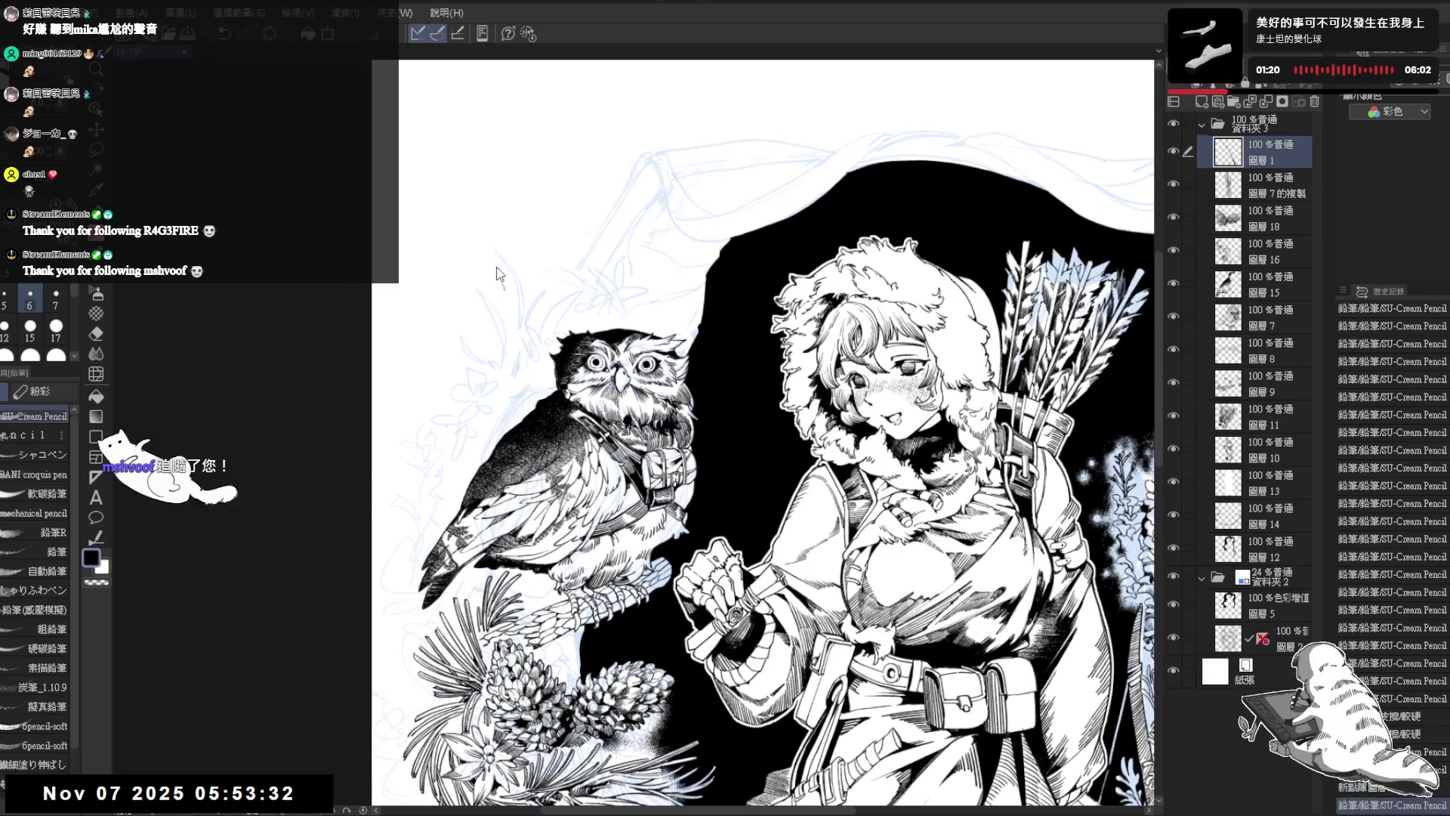
# Step: Ink the curved outline and tip of a falling feather, adding dark shading marks
pyautogui.moveTo(498, 259); pyautogui.dragTo(507, 357)
pyautogui.moveTo(506, 242); pyautogui.dragTo(497, 262)
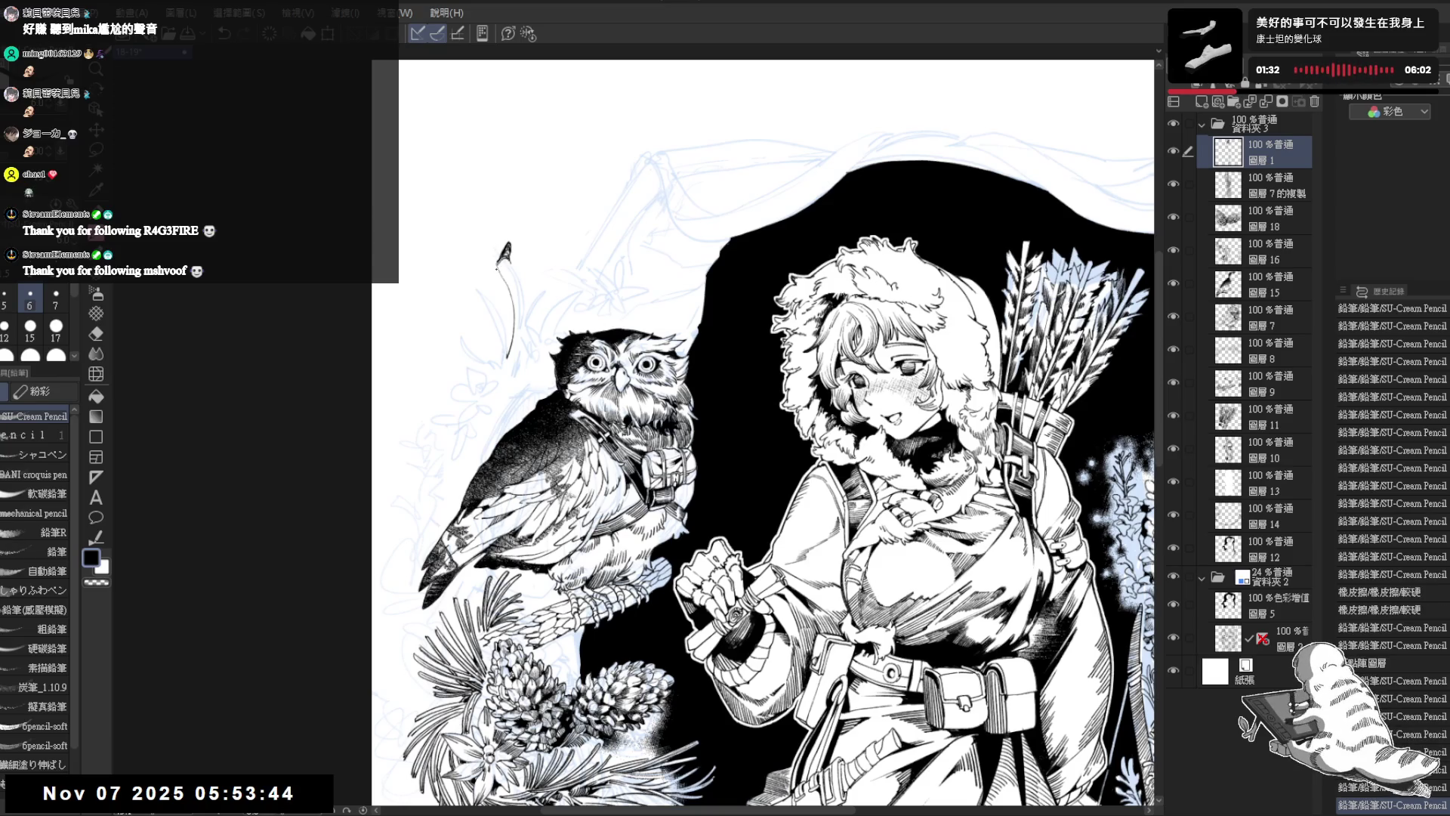
pyautogui.moveTo(508, 258); pyautogui.dragTo(496, 272)
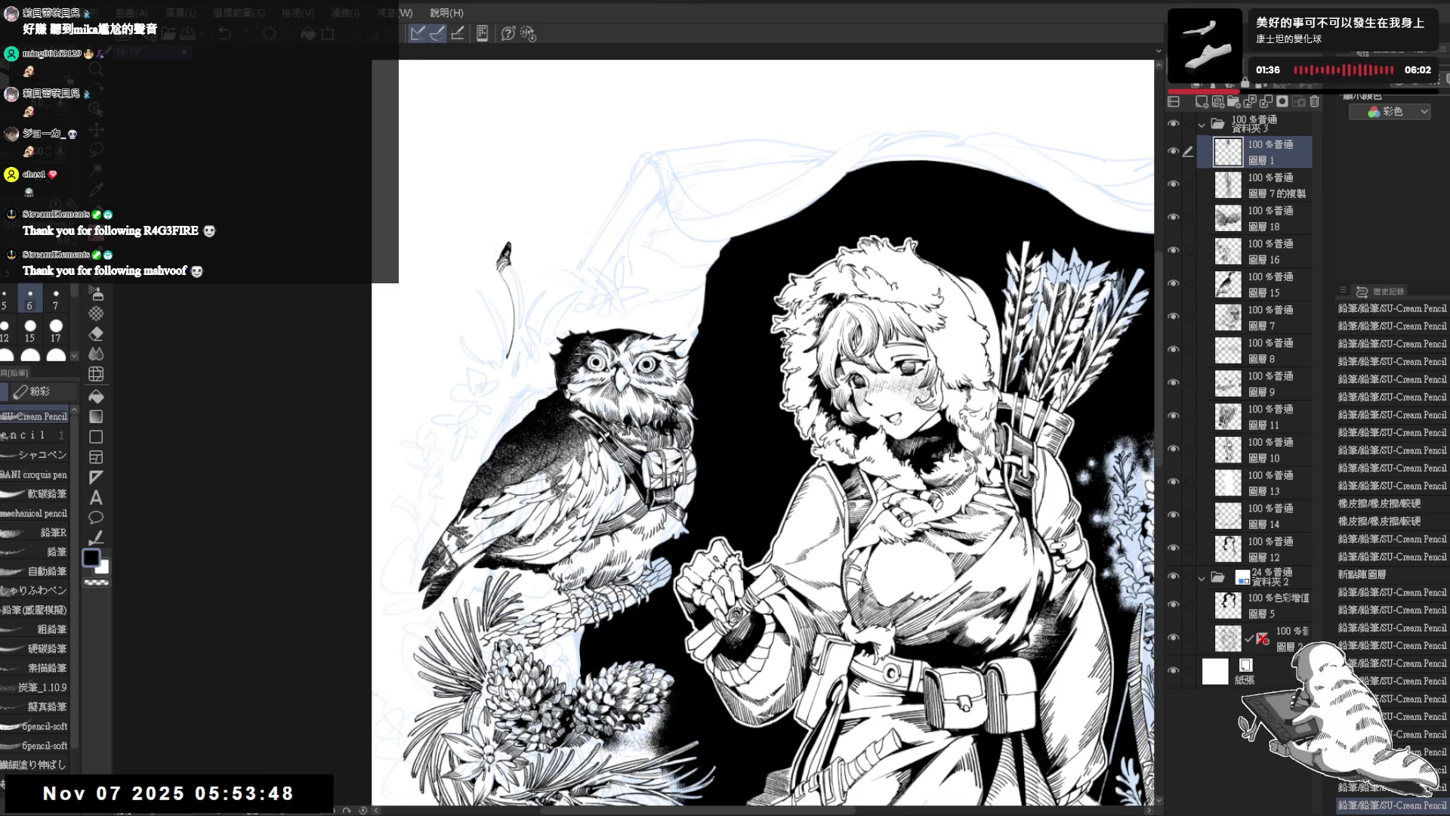
pyautogui.press(']')
pyautogui.scroll(2, 529, 280)
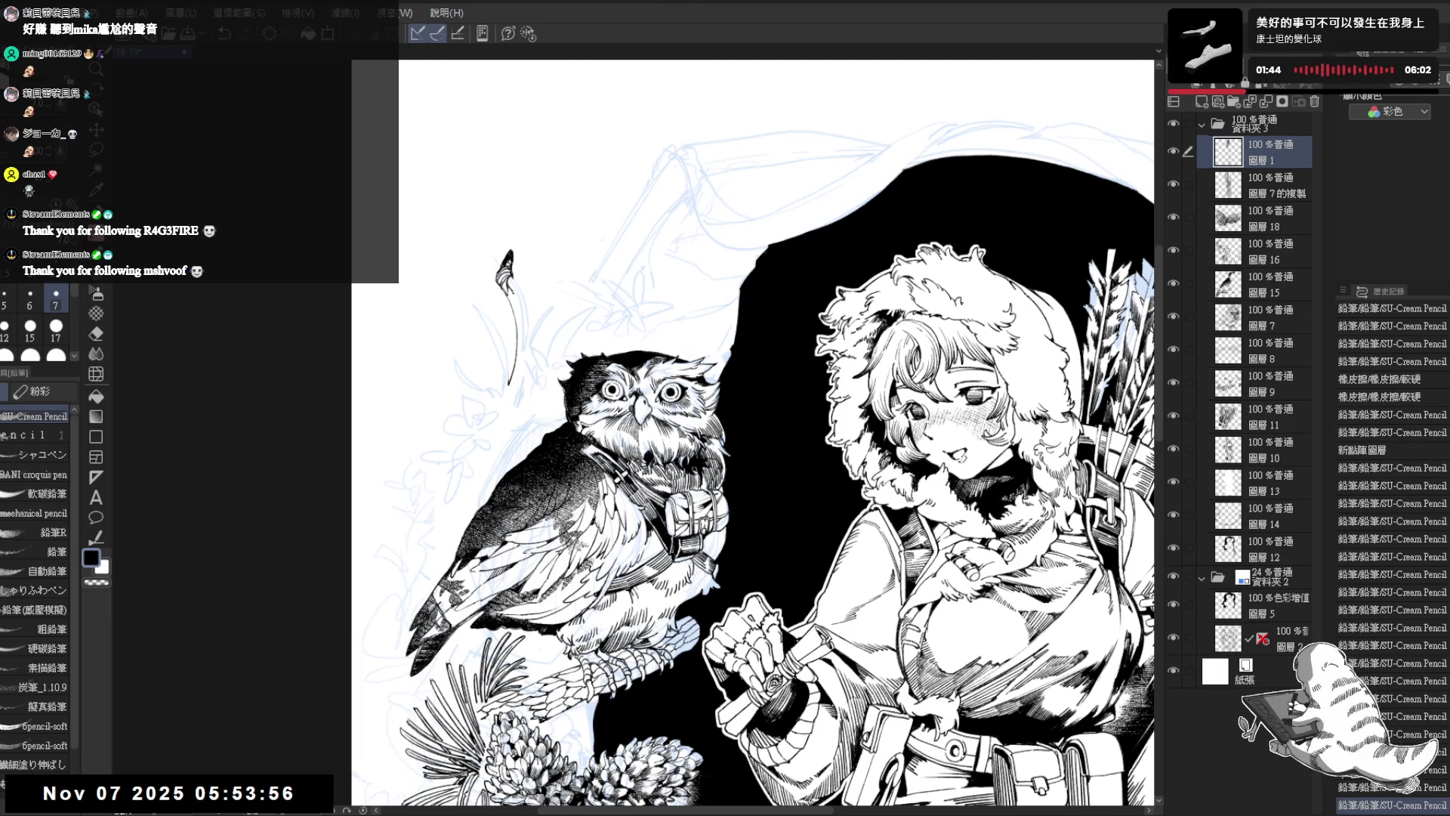
pyautogui.press('[')
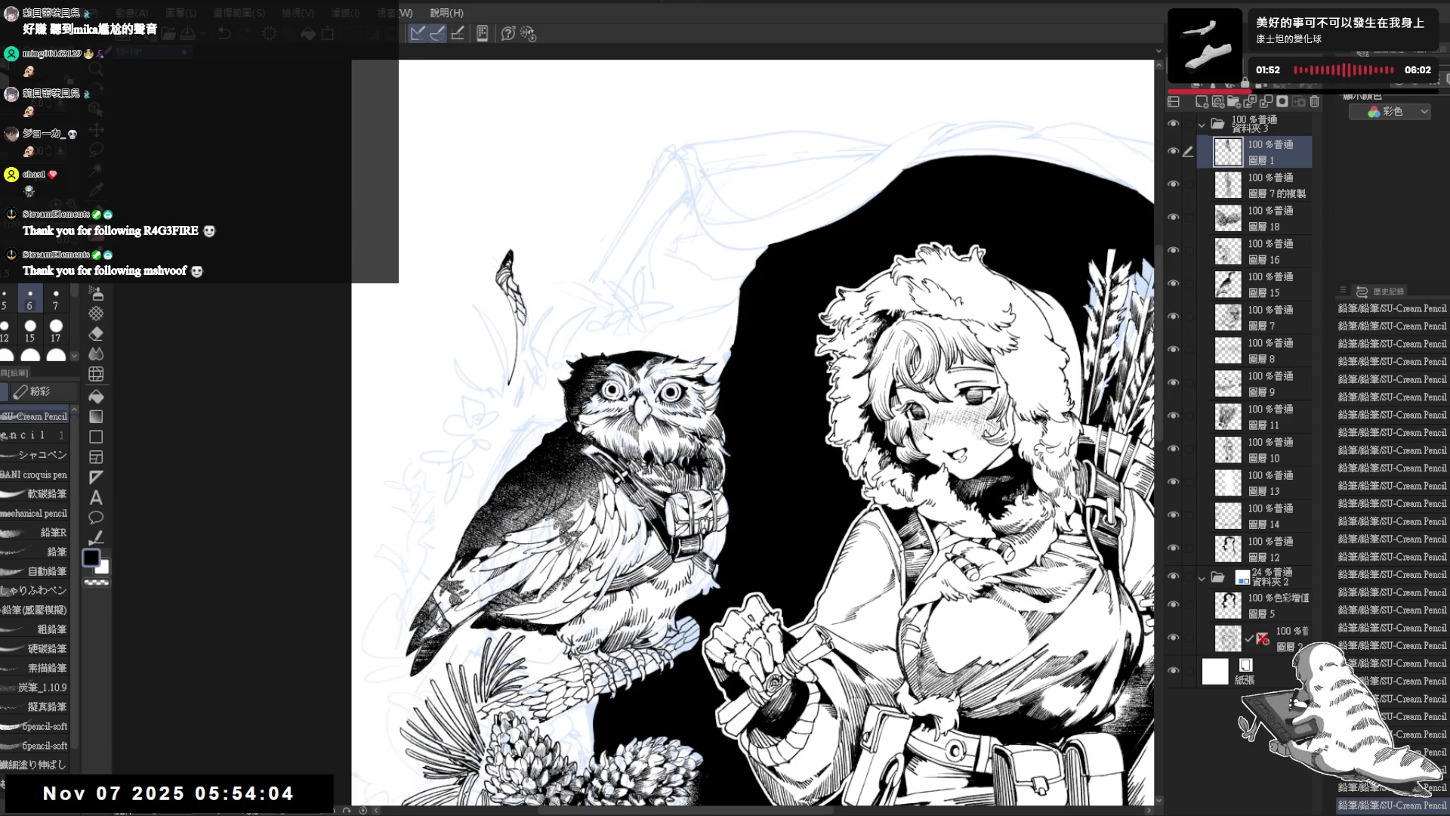
pyautogui.moveTo(515, 312); pyautogui.dragTo(519, 332)
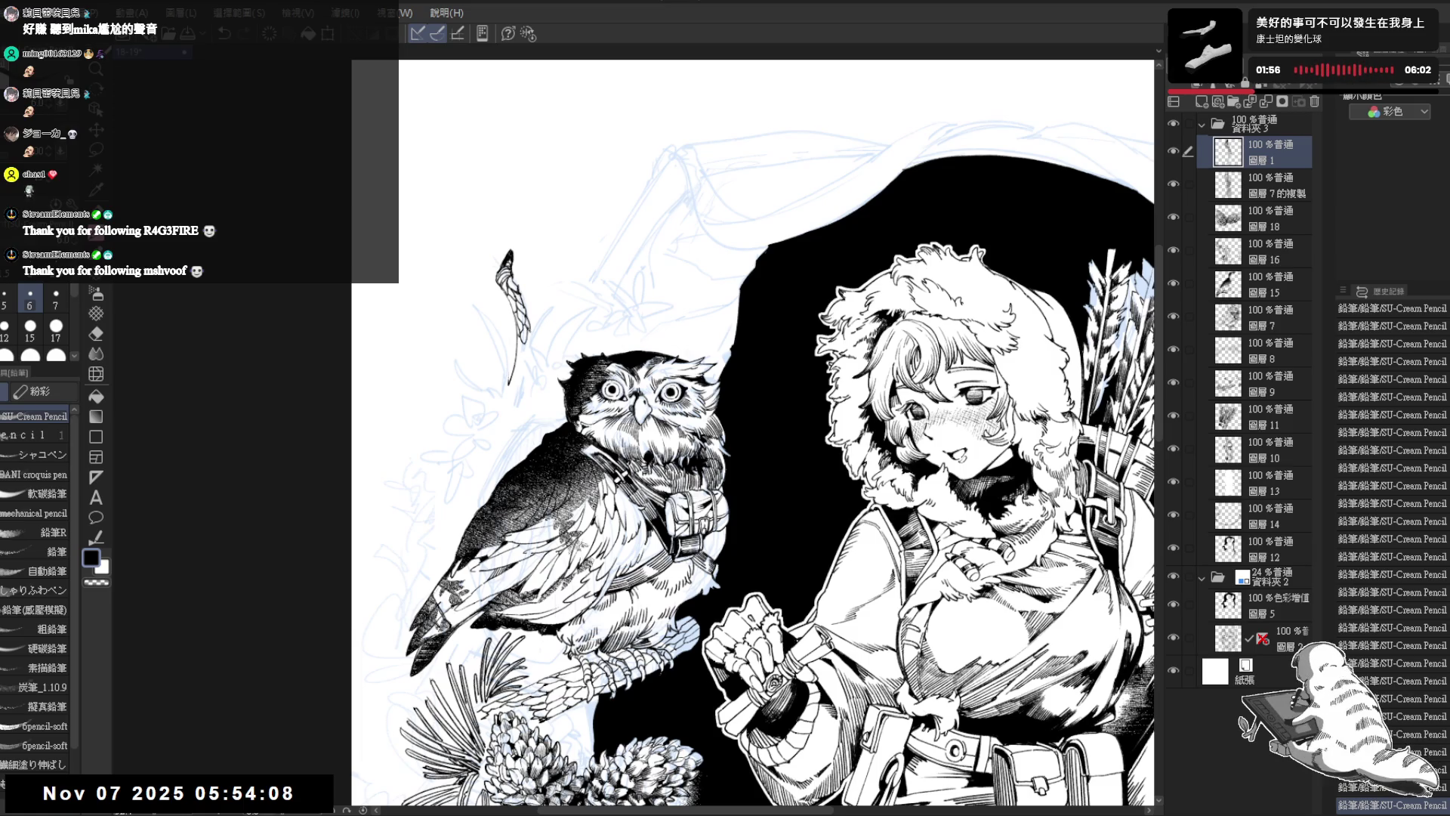
# Step: Erase a stray bit near the feather tip
pyautogui.scroll(-1, 521, 381)
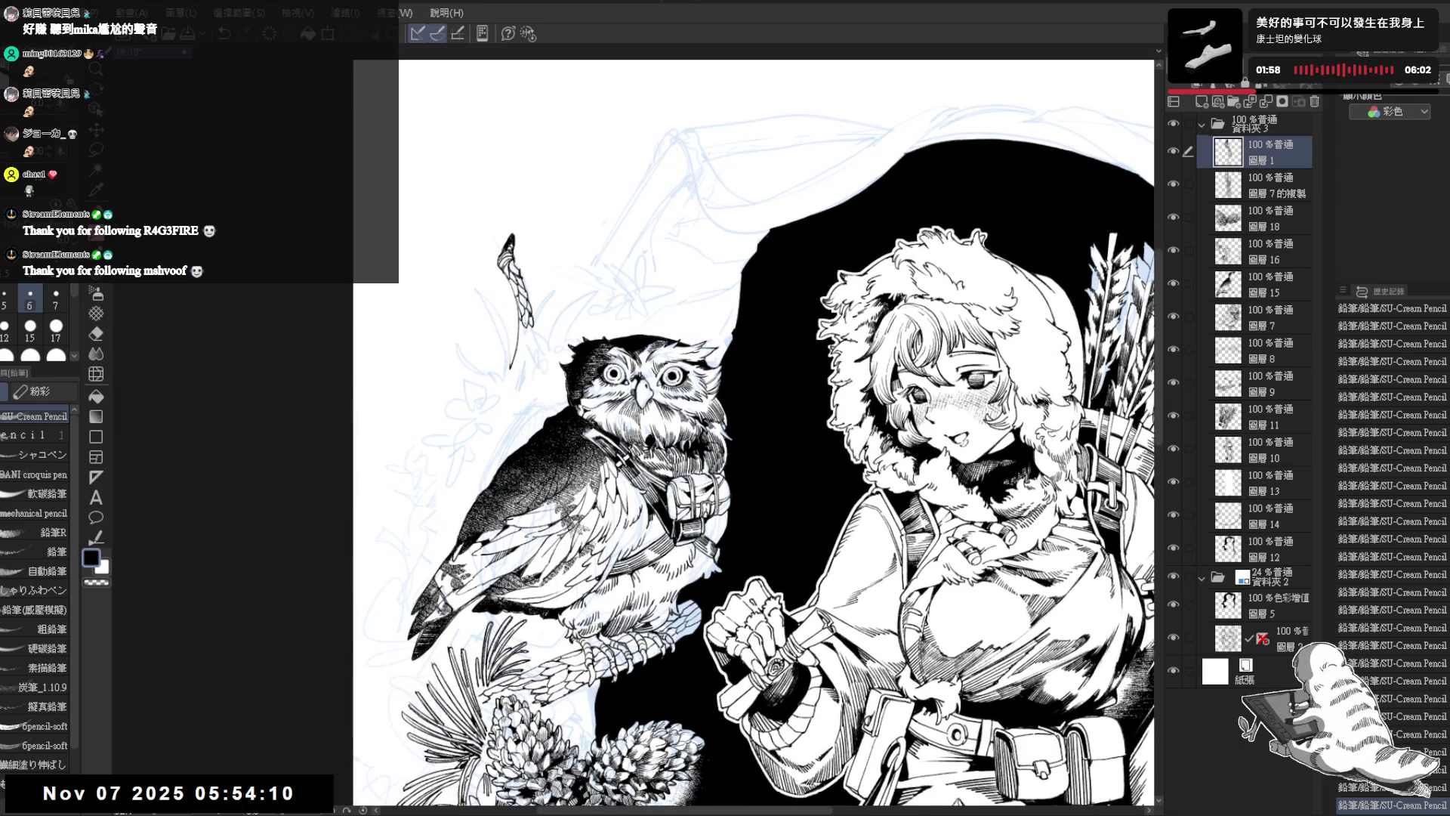
pyautogui.moveTo(528, 333); pyautogui.dragTo(532, 335)
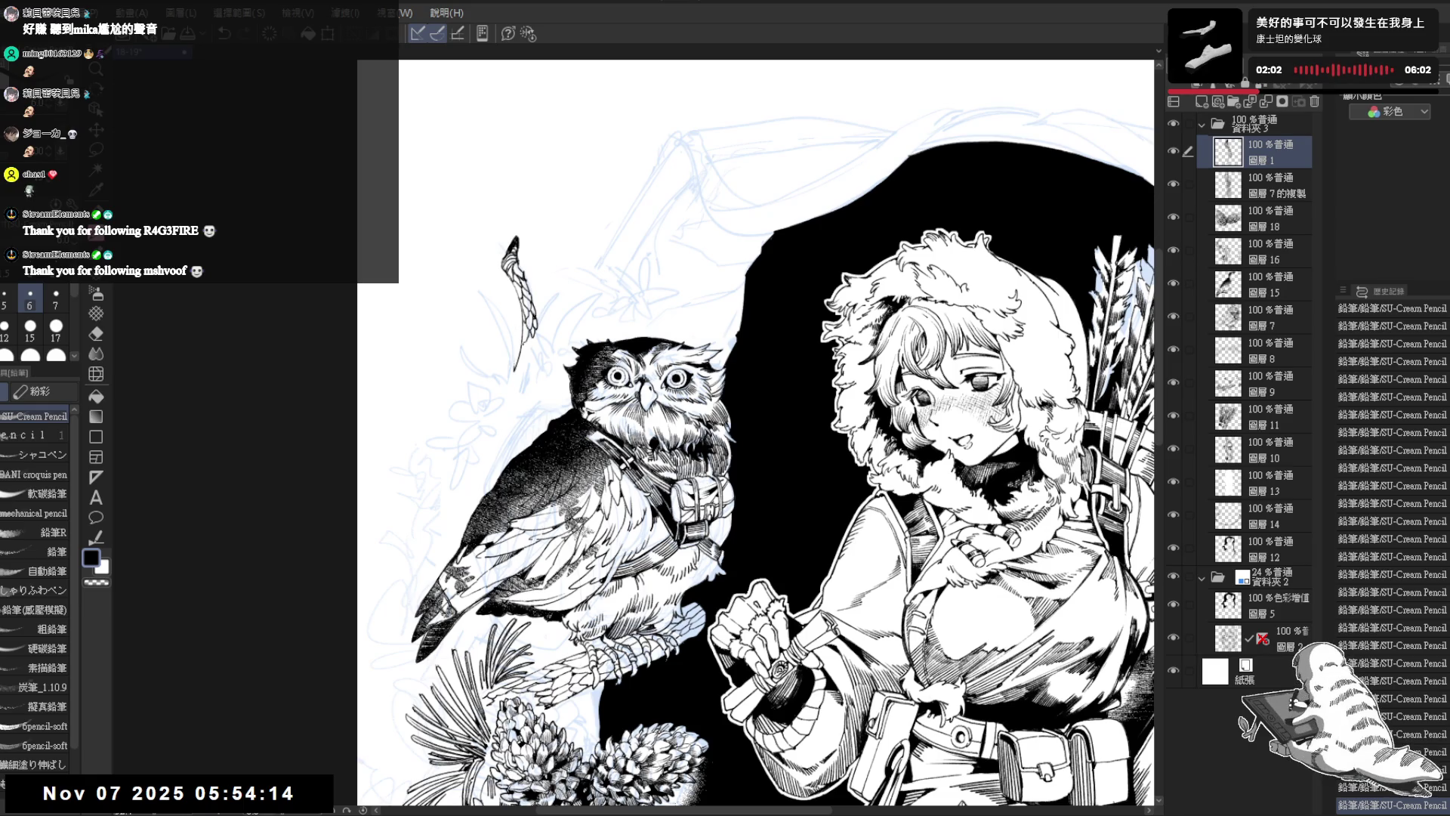
pyautogui.scroll(1, 544, 299)
pyautogui.press('e')
pyautogui.moveTo(521, 281); pyautogui.dragTo(514, 272)
pyautogui.press('p')
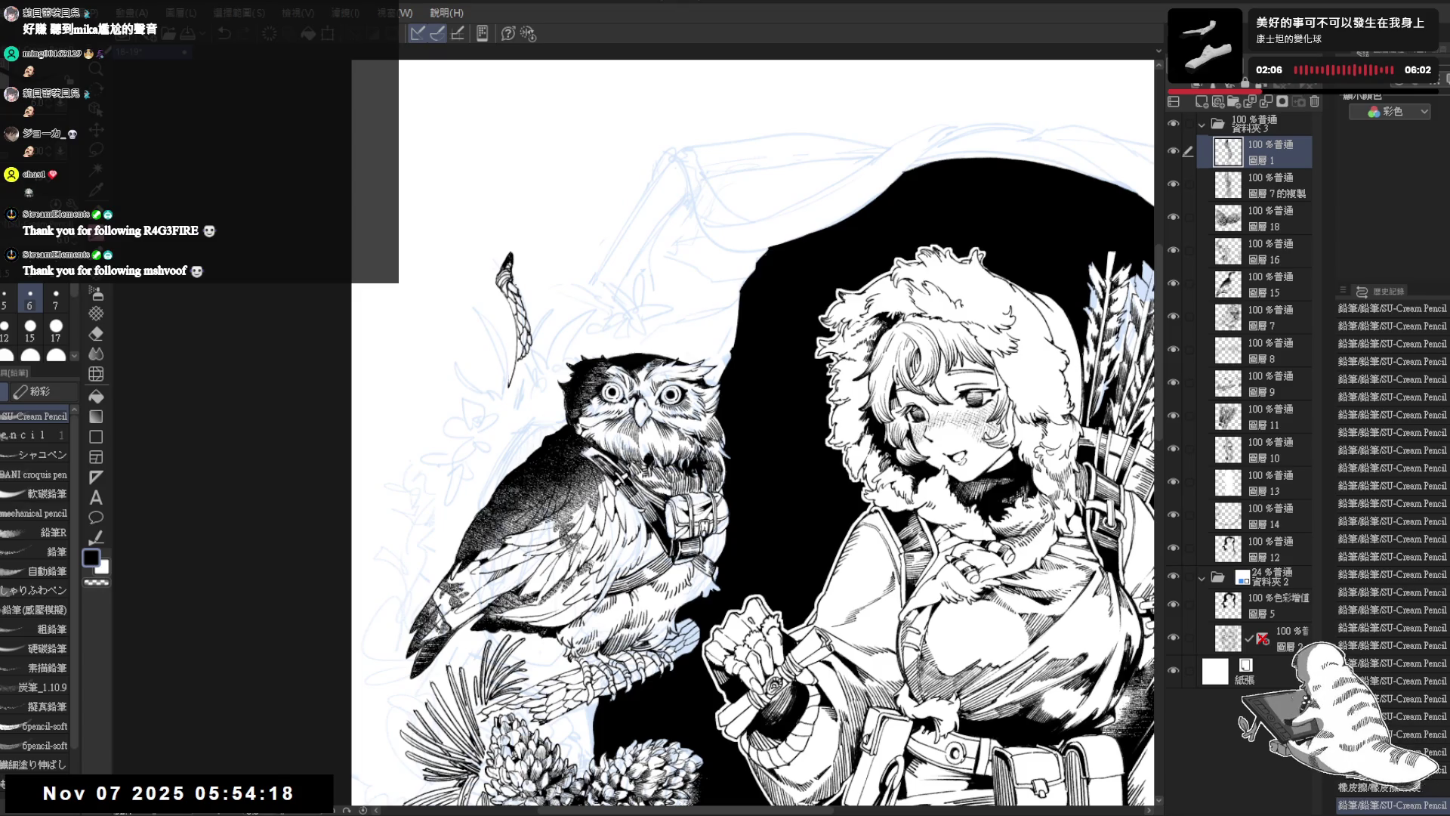
# Step: Draw a small pine sprig with thin stems and needles beside the feather
pyautogui.moveTo(756, 491); pyautogui.dragTo(717, 411)
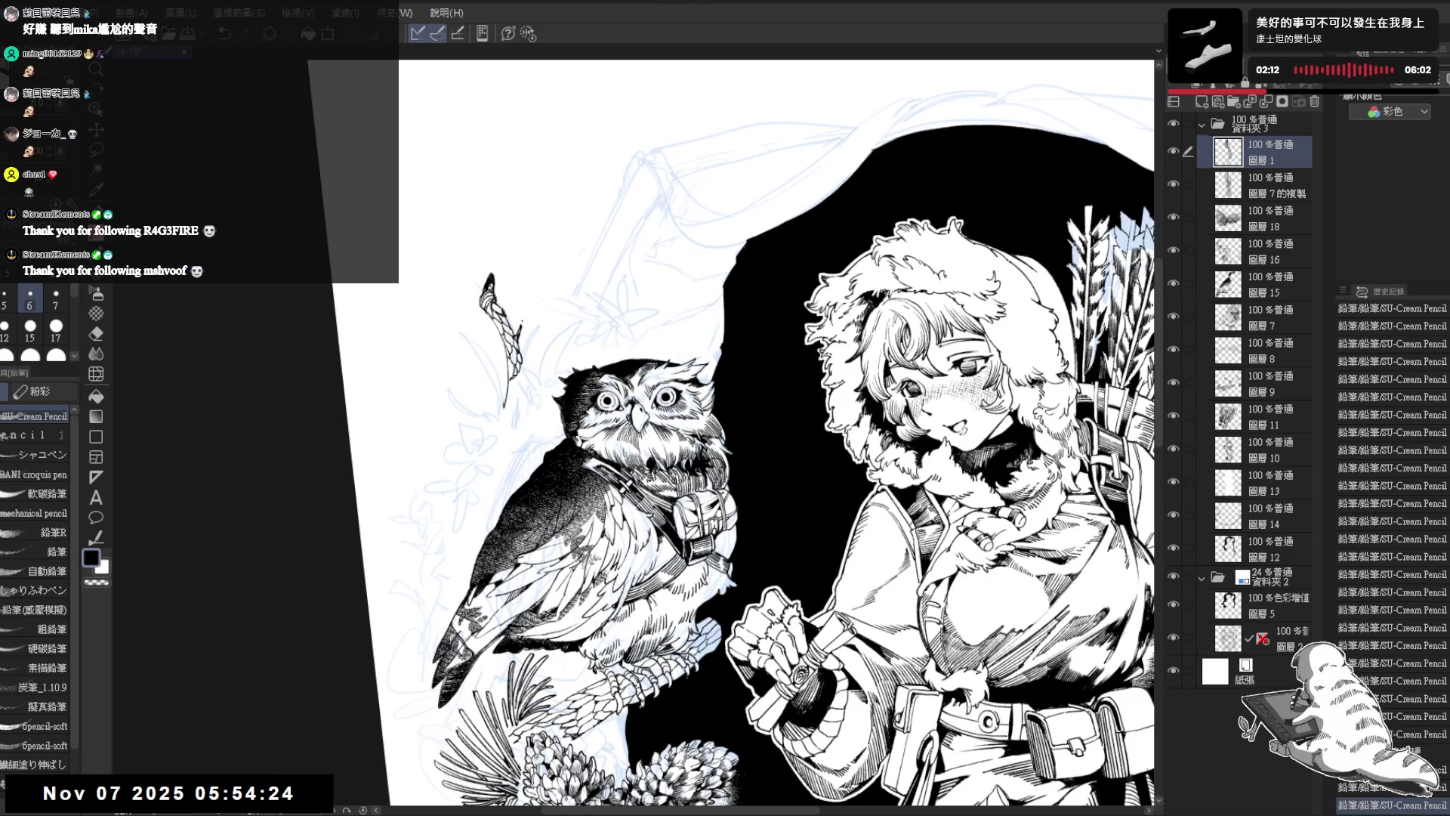
pyautogui.moveTo(526, 264); pyautogui.dragTo(526, 306)
pyautogui.moveTo(543, 251); pyautogui.dragTo(529, 284)
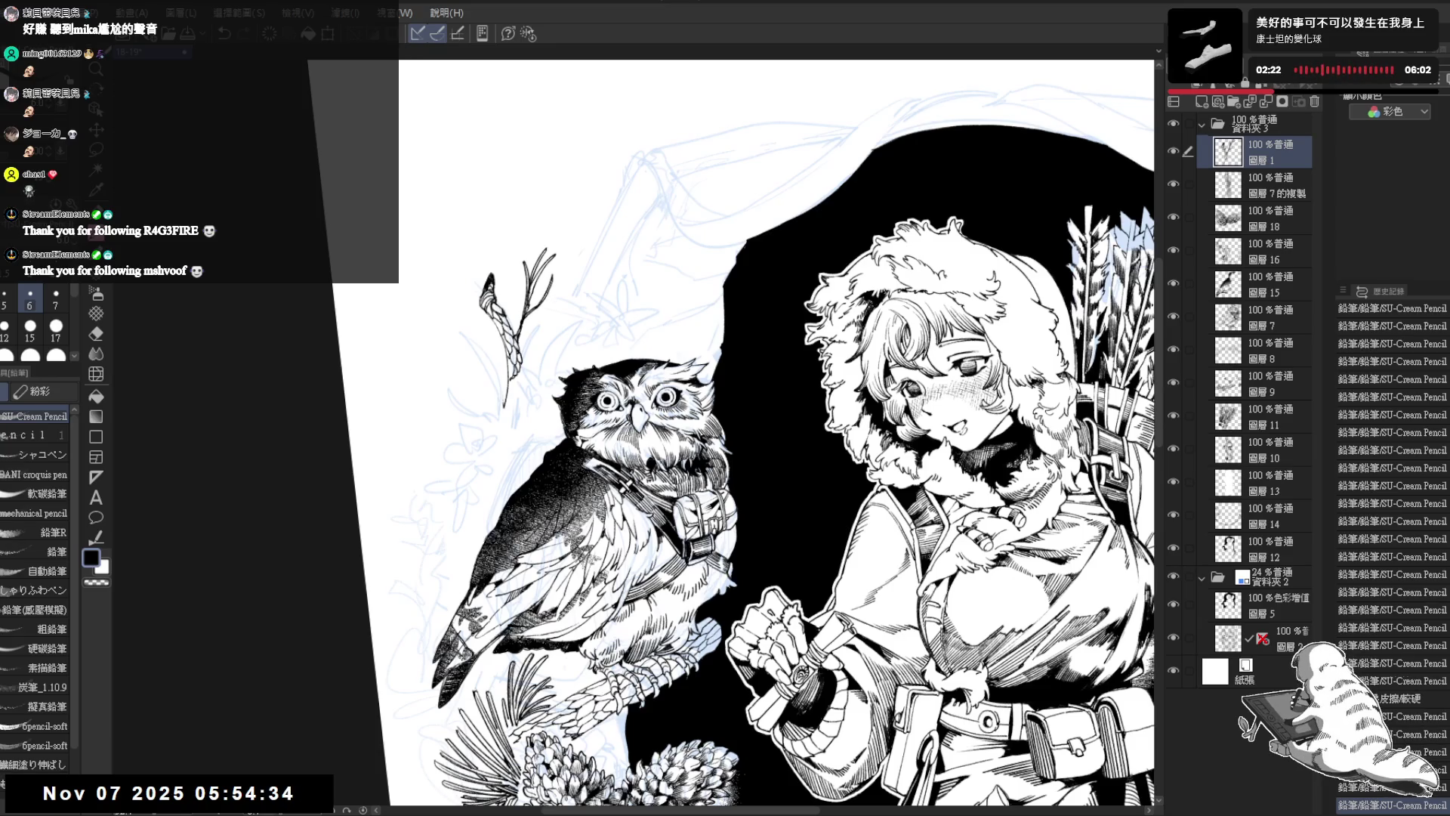
pyautogui.moveTo(545, 294); pyautogui.dragTo(559, 302)
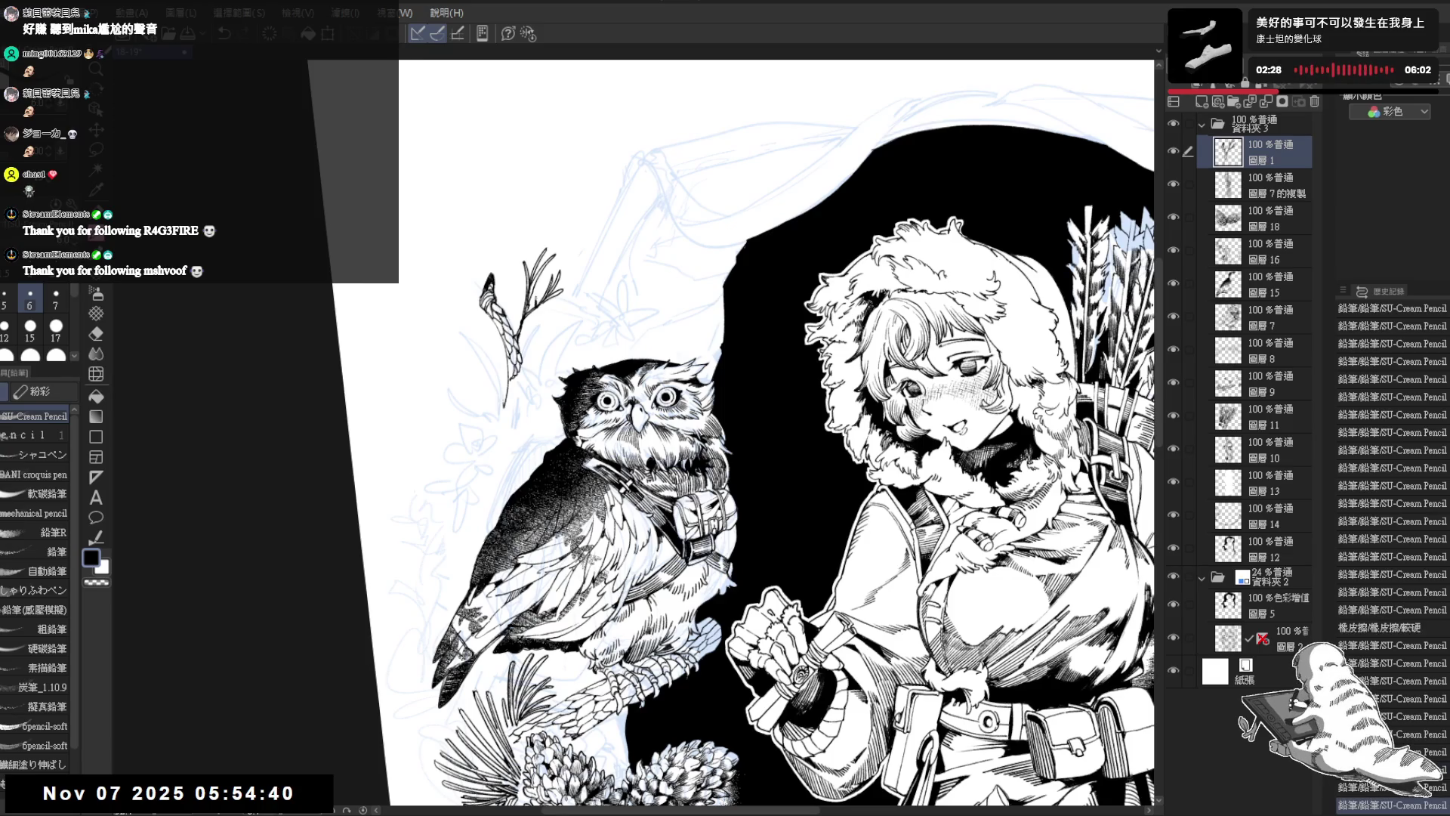
pyautogui.moveTo(516, 309); pyautogui.dragTo(521, 285)
# Step: Erase stray marks near the feather and draw a curved line left of the owl's branch
pyautogui.hotkey('ctrl', '0')
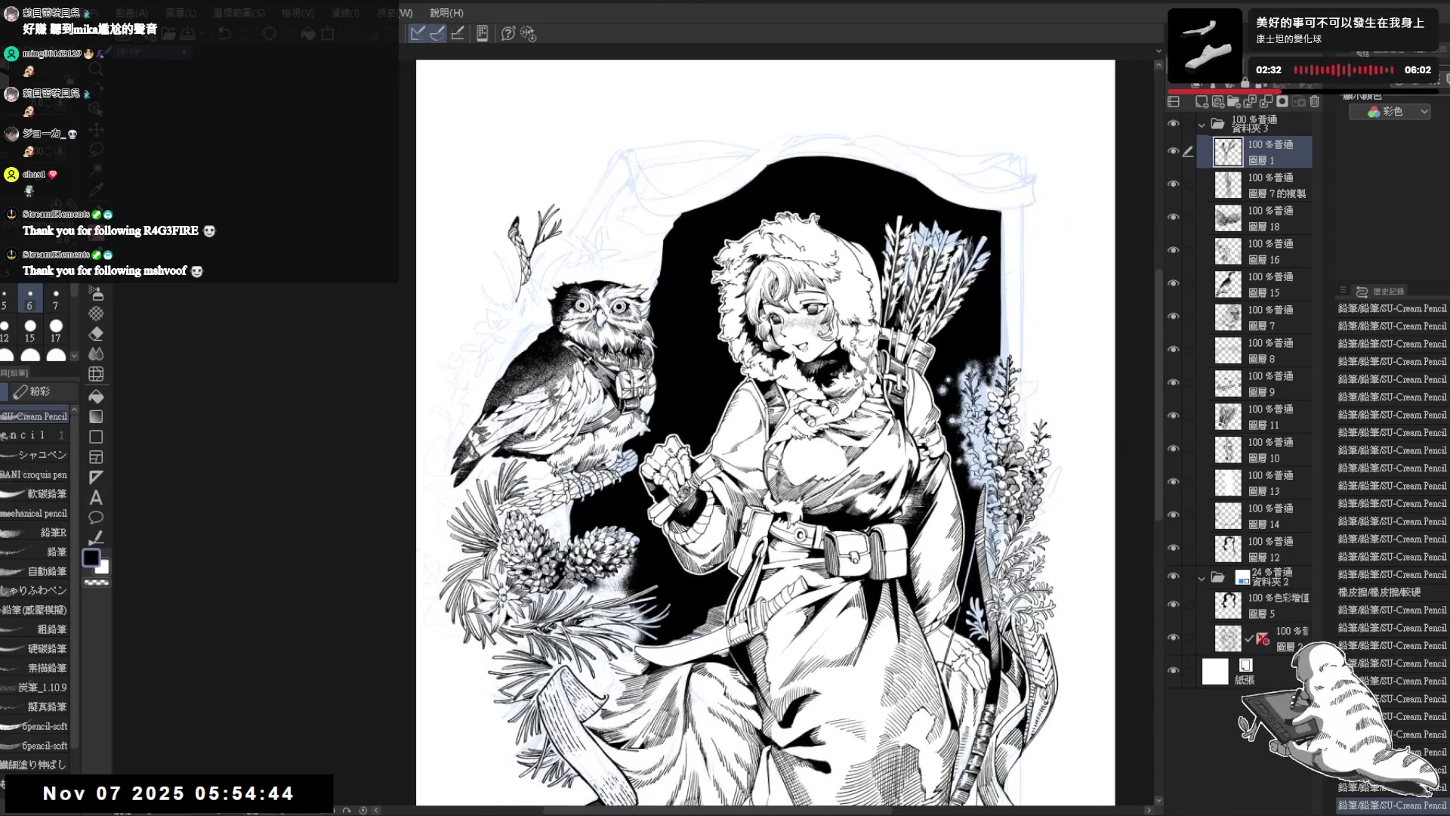
pyautogui.scroll(1, 519, 238)
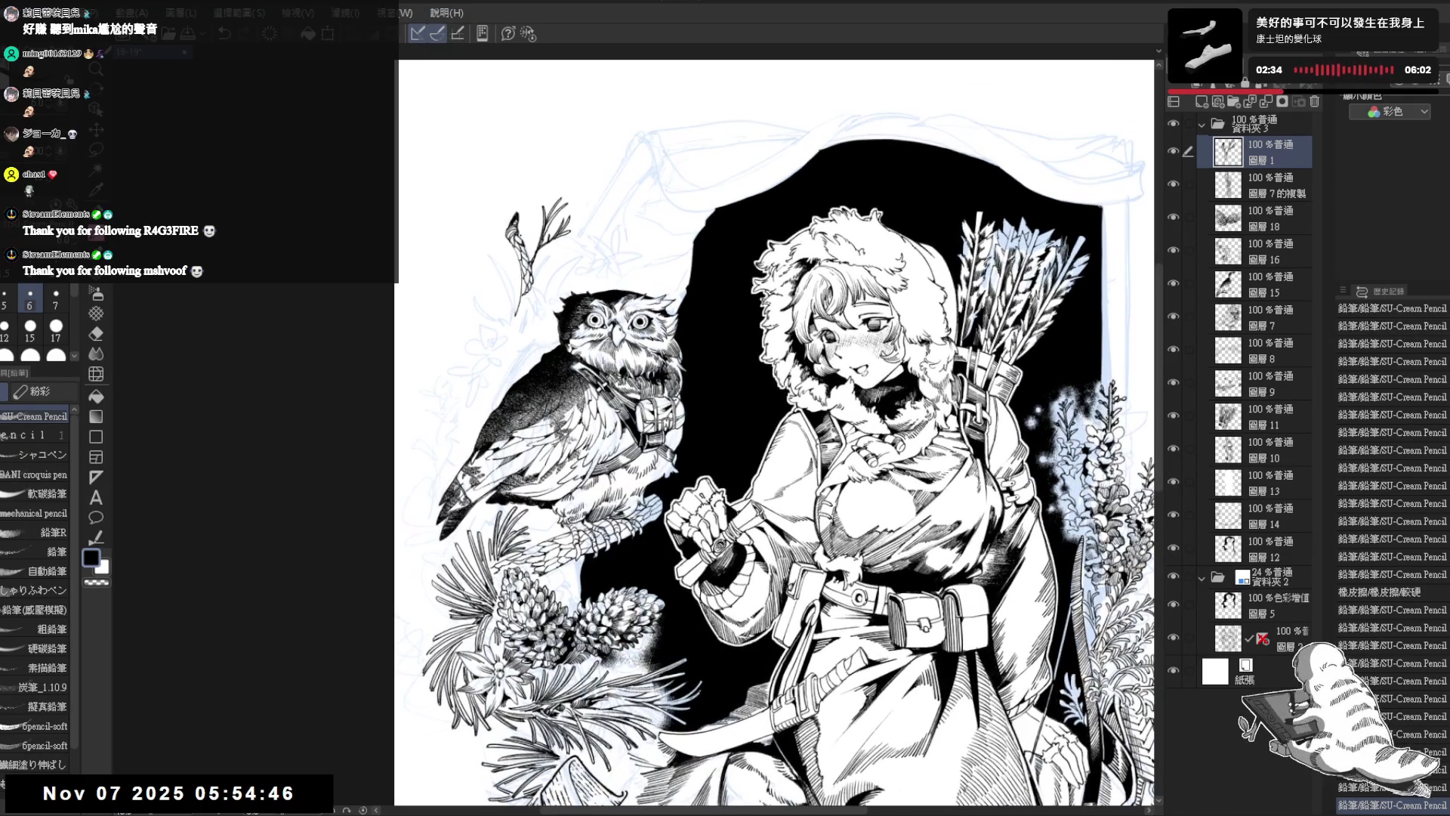
pyautogui.moveTo(460, 193); pyautogui.dragTo(464, 217)
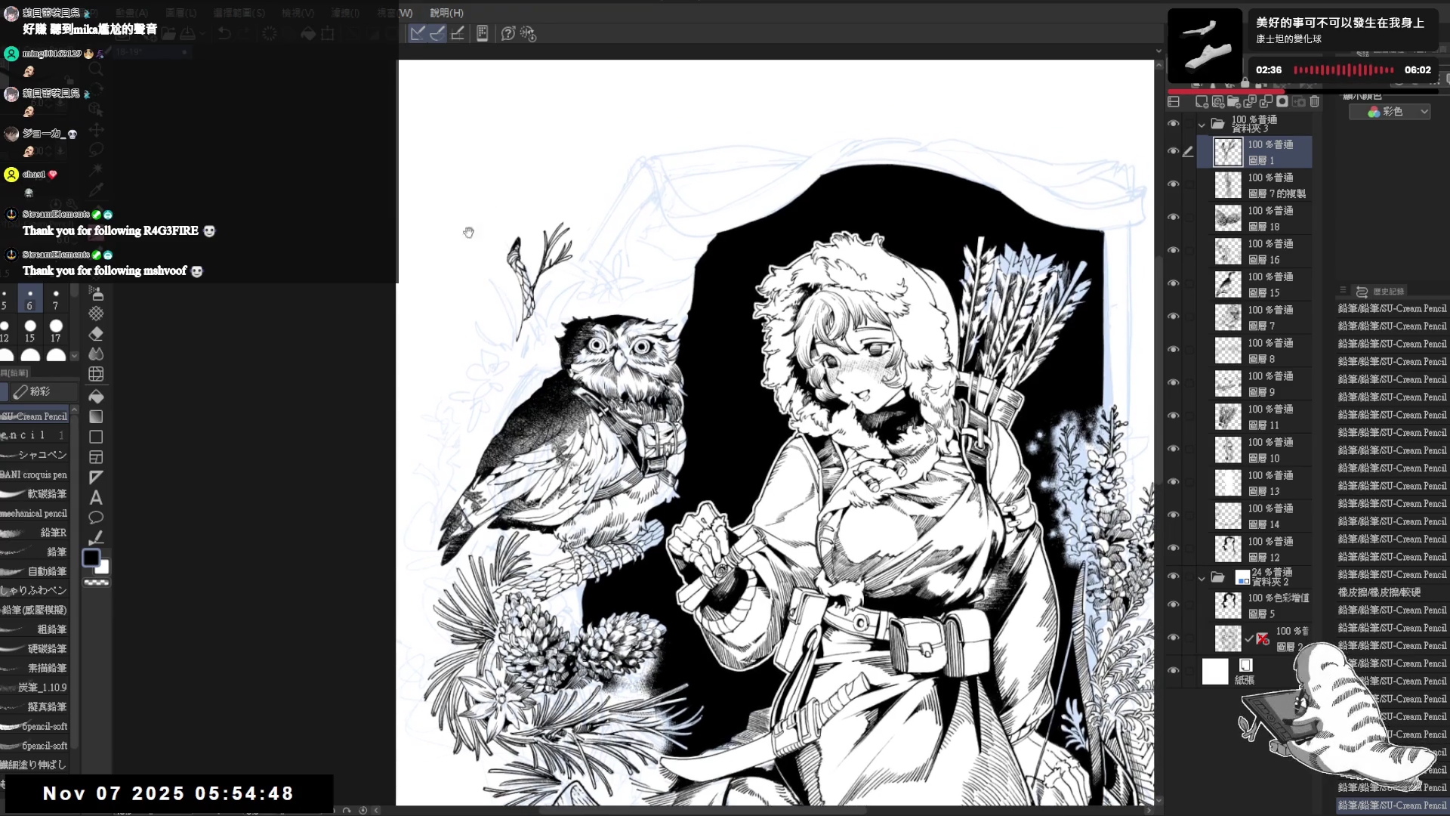
pyautogui.moveTo(515, 316); pyautogui.dragTo(520, 346)
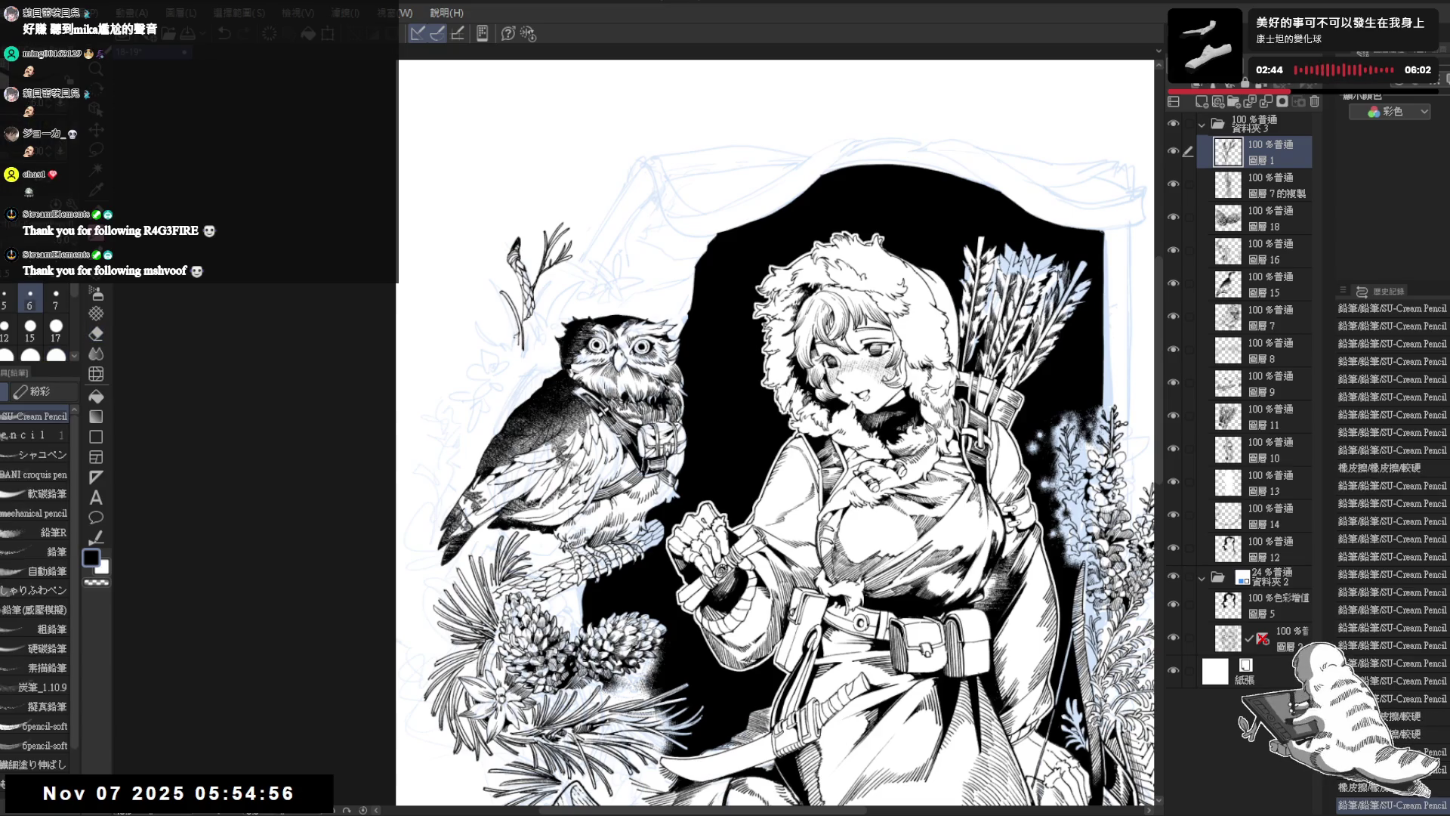
pyautogui.moveTo(476, 290); pyautogui.dragTo(514, 346)
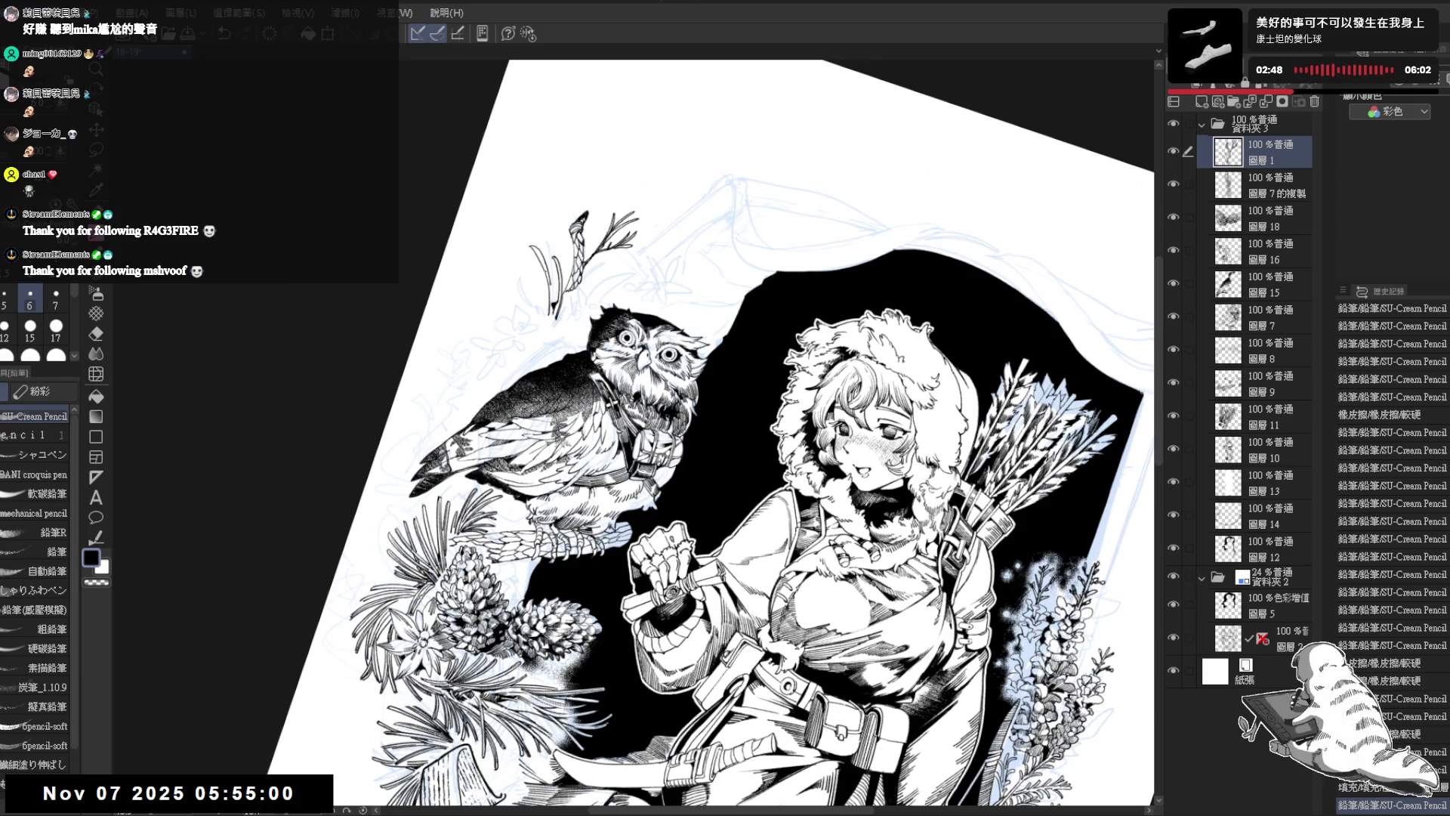
pyautogui.hotkey('ctrl', 'z')
pyautogui.hotkey('ctrl', 'y')
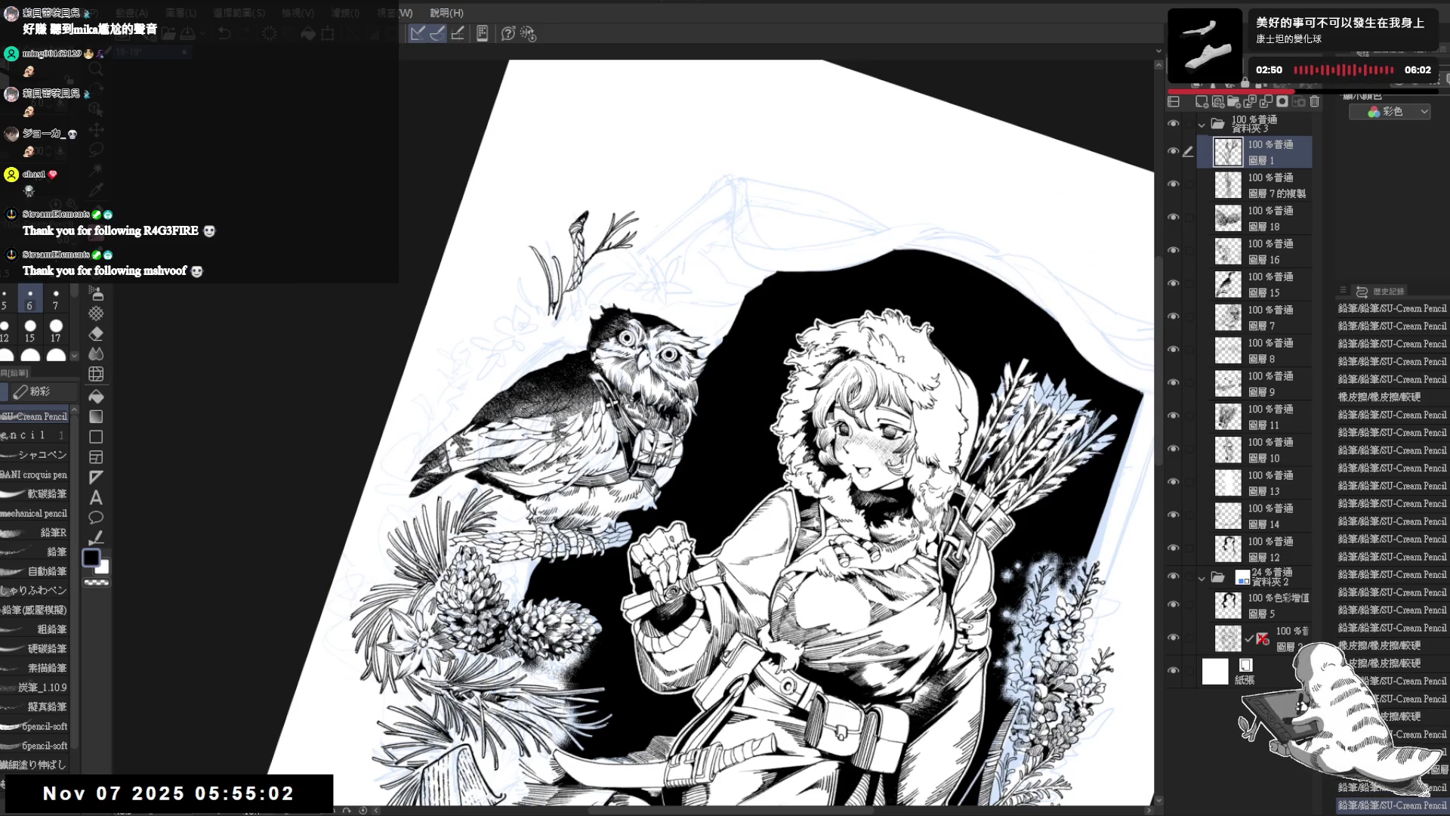
# Step: Add grass-like strokes beside the owl and a thin stroke above them
pyautogui.moveTo(554, 276); pyautogui.dragTo(550, 306)
pyautogui.moveTo(512, 257)
pyautogui.mouseDown()
pyautogui.moveTo(546, 325)
pyautogui.moveTo(545, 306)
pyautogui.mouseUp()
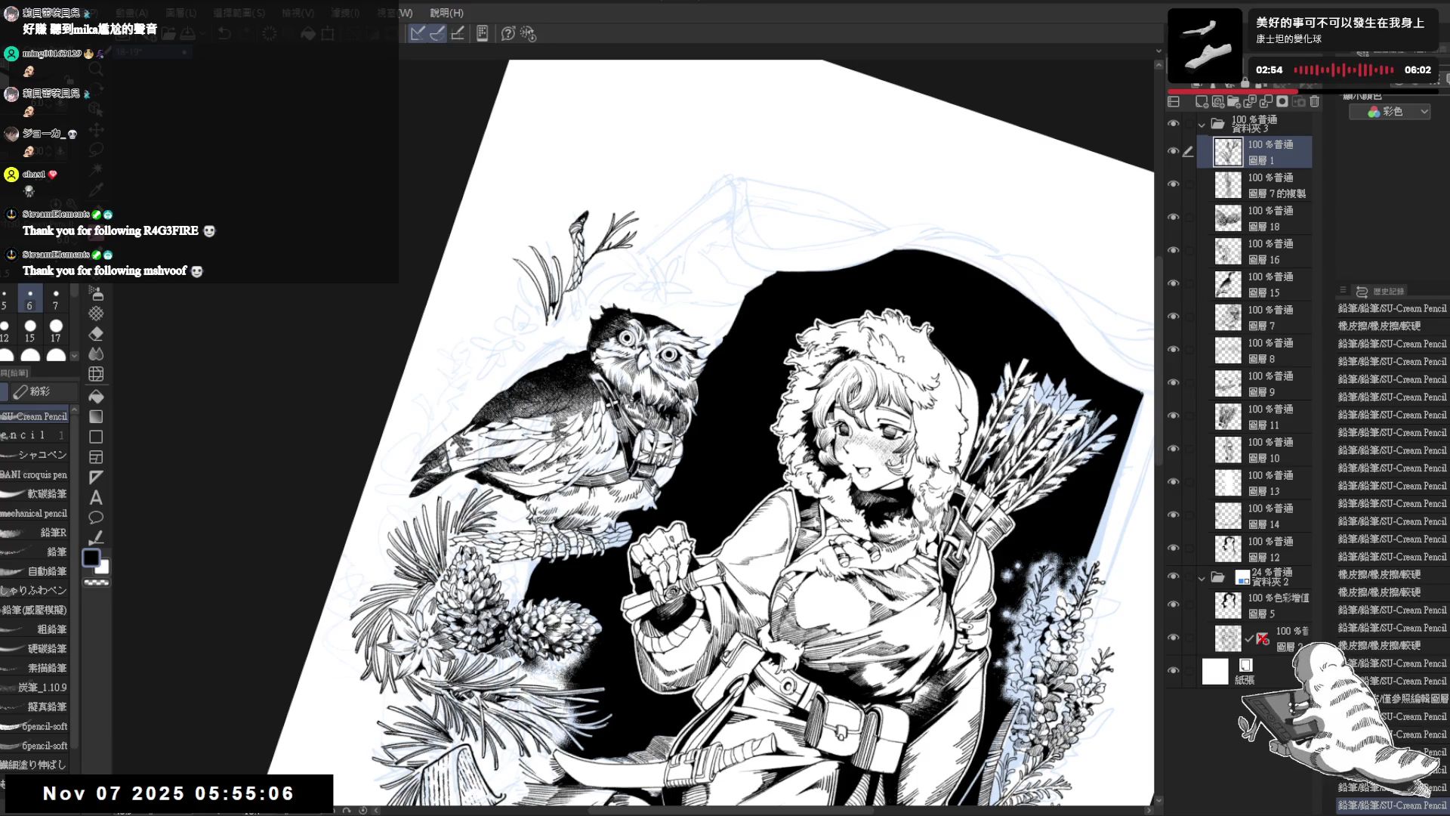
pyautogui.press('e')
pyautogui.moveTo(524, 249); pyautogui.dragTo(507, 267)
pyautogui.press('p')
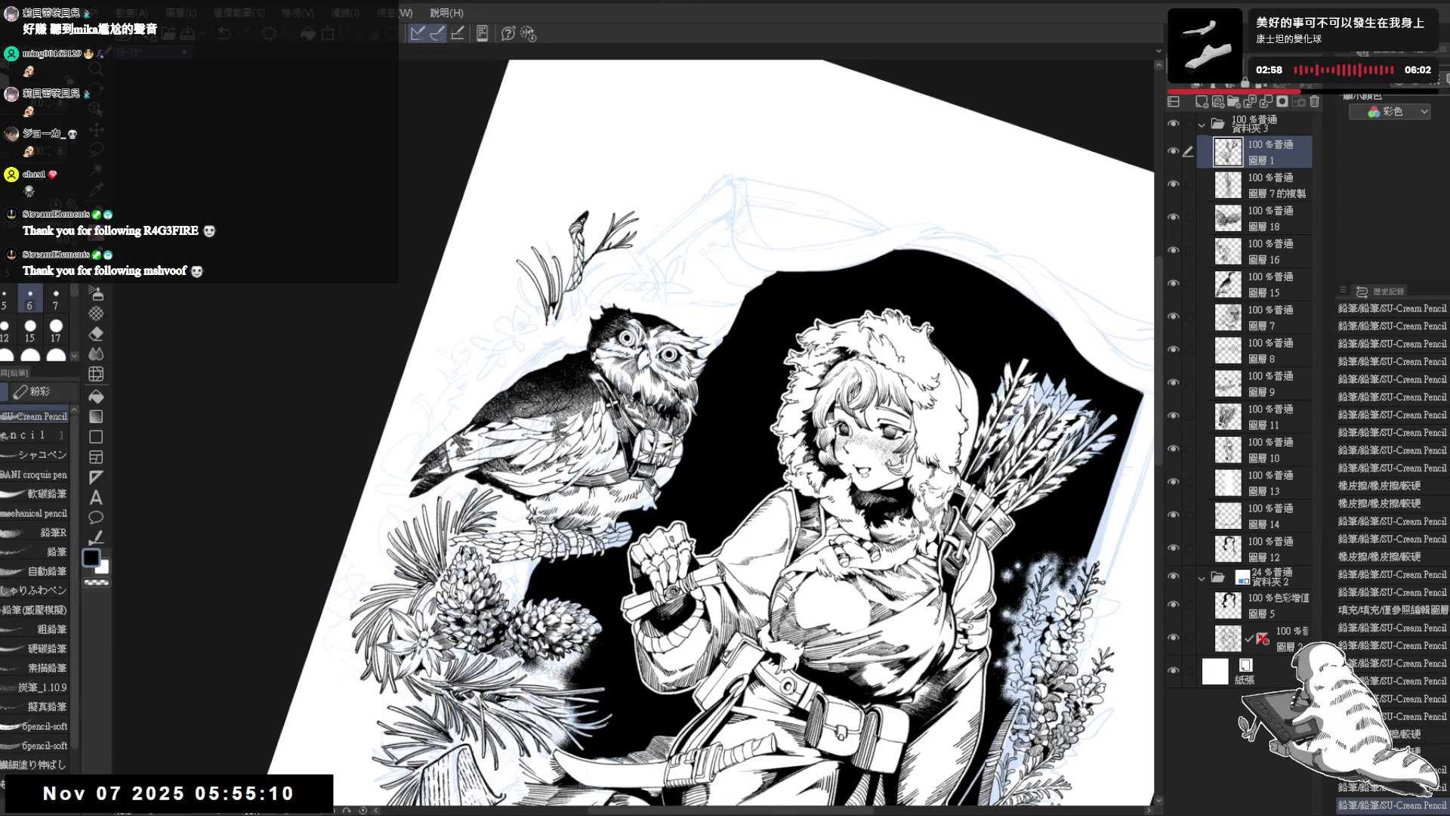
pyautogui.hotkey('ctrl', '@')
pyautogui.press('-')
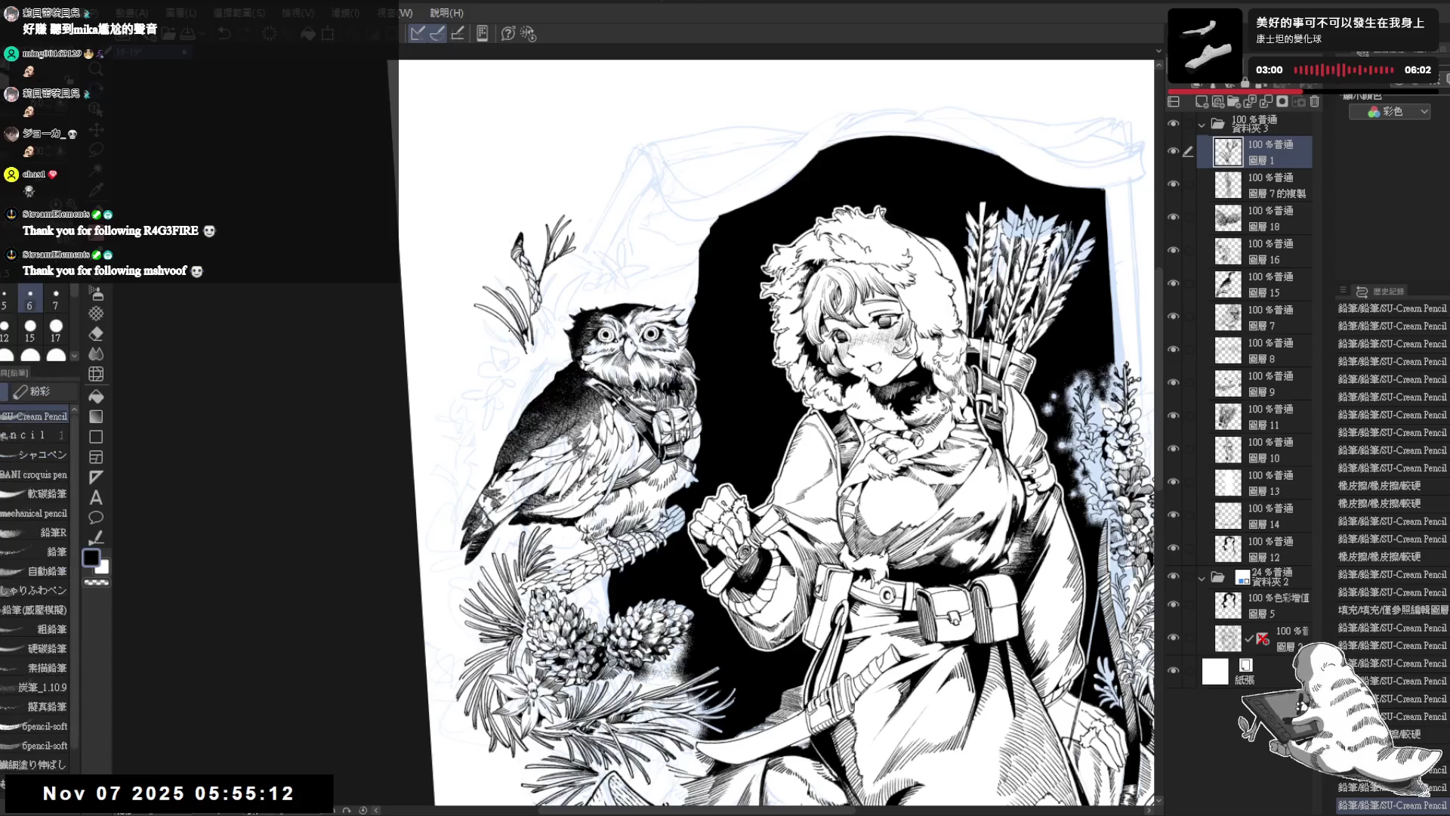
pyautogui.press('^')
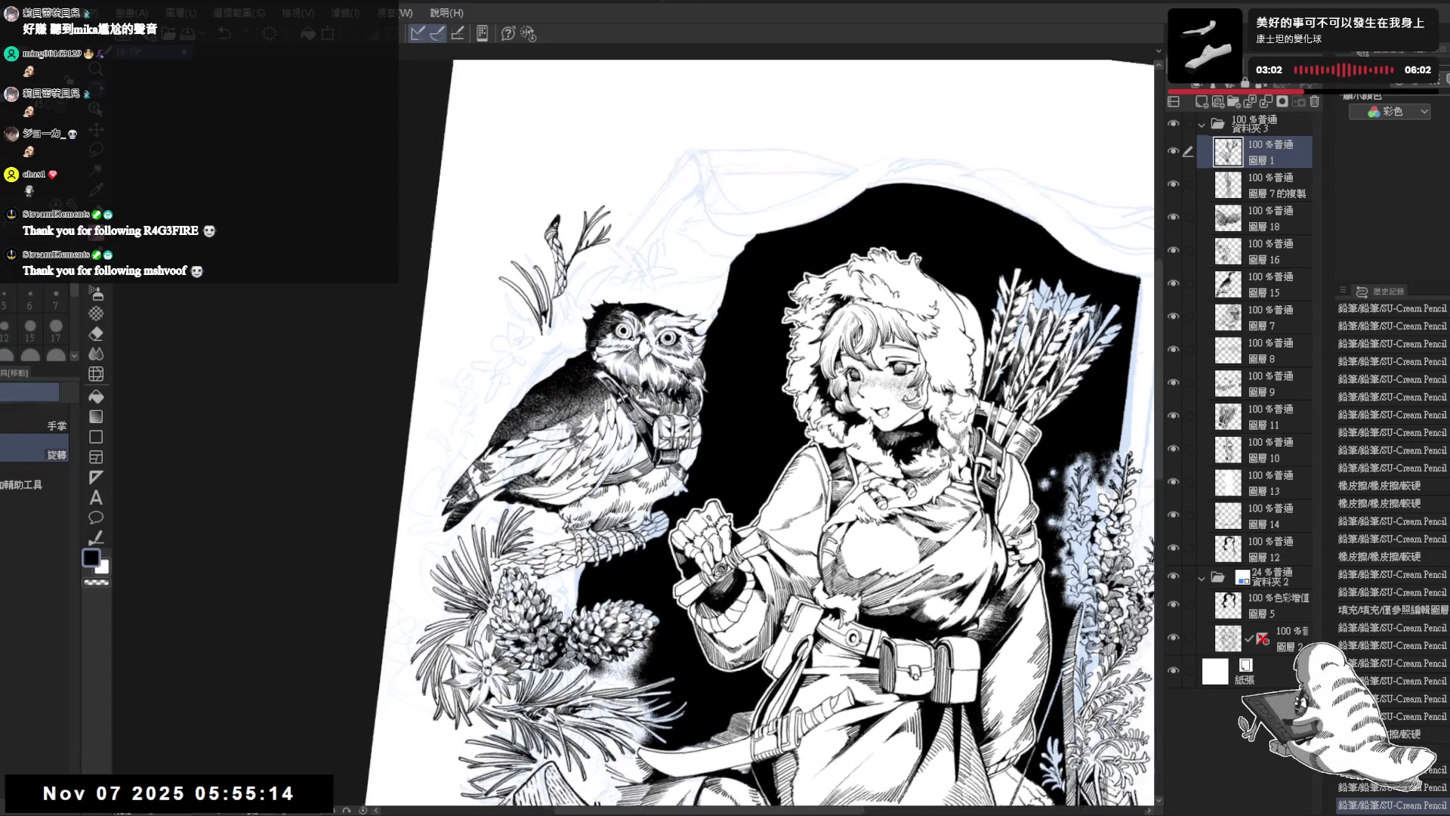
pyautogui.moveTo(541, 221); pyautogui.dragTo(542, 289)
# Step: Ink a short stroke near the girl's arm and fill the small enclosed area black
pyautogui.press('g')
pyautogui.click(545, 243)
pyautogui.press('p')
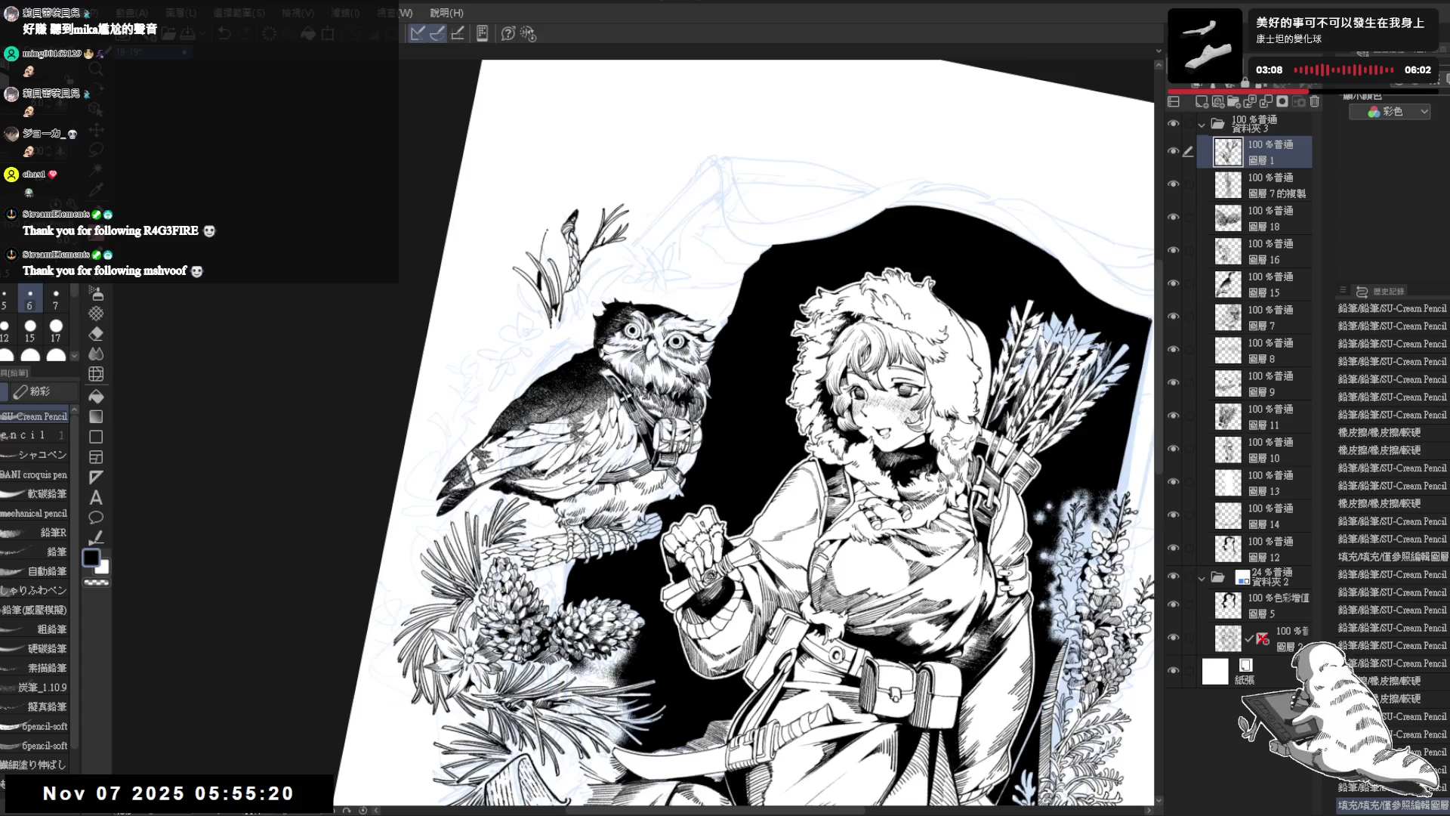
pyautogui.hotkey('ctrl', 'z')
pyautogui.moveTo(542, 234); pyautogui.dragTo(541, 309)
pyautogui.press('g')
pyautogui.click(546, 245)
pyautogui.press('p')
pyautogui.hotkey('ctrl', 'z')
# Step: Add short strokes around the owl's head and along its left side
pyautogui.moveTo(538, 293)
pyautogui.mouseDown()
pyautogui.moveTo(538, 378)
pyautogui.moveTo(506, 367)
pyautogui.mouseUp()
pyautogui.scroll(1, 778, 430)
pyautogui.moveTo(500, 364); pyautogui.dragTo(502, 384)
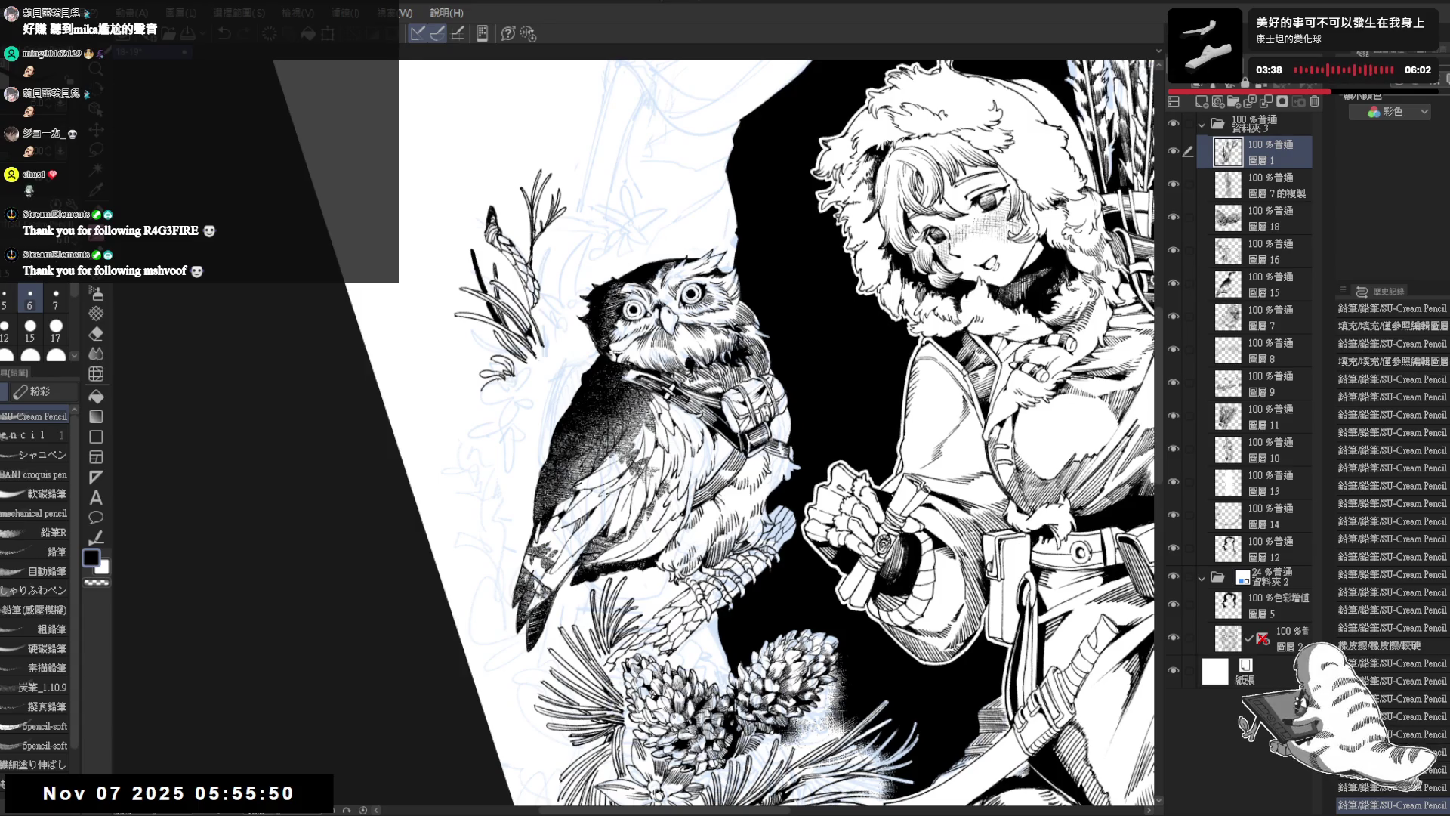
pyautogui.moveTo(489, 380); pyautogui.dragTo(501, 385)
pyautogui.scroll(2, 497, 385)
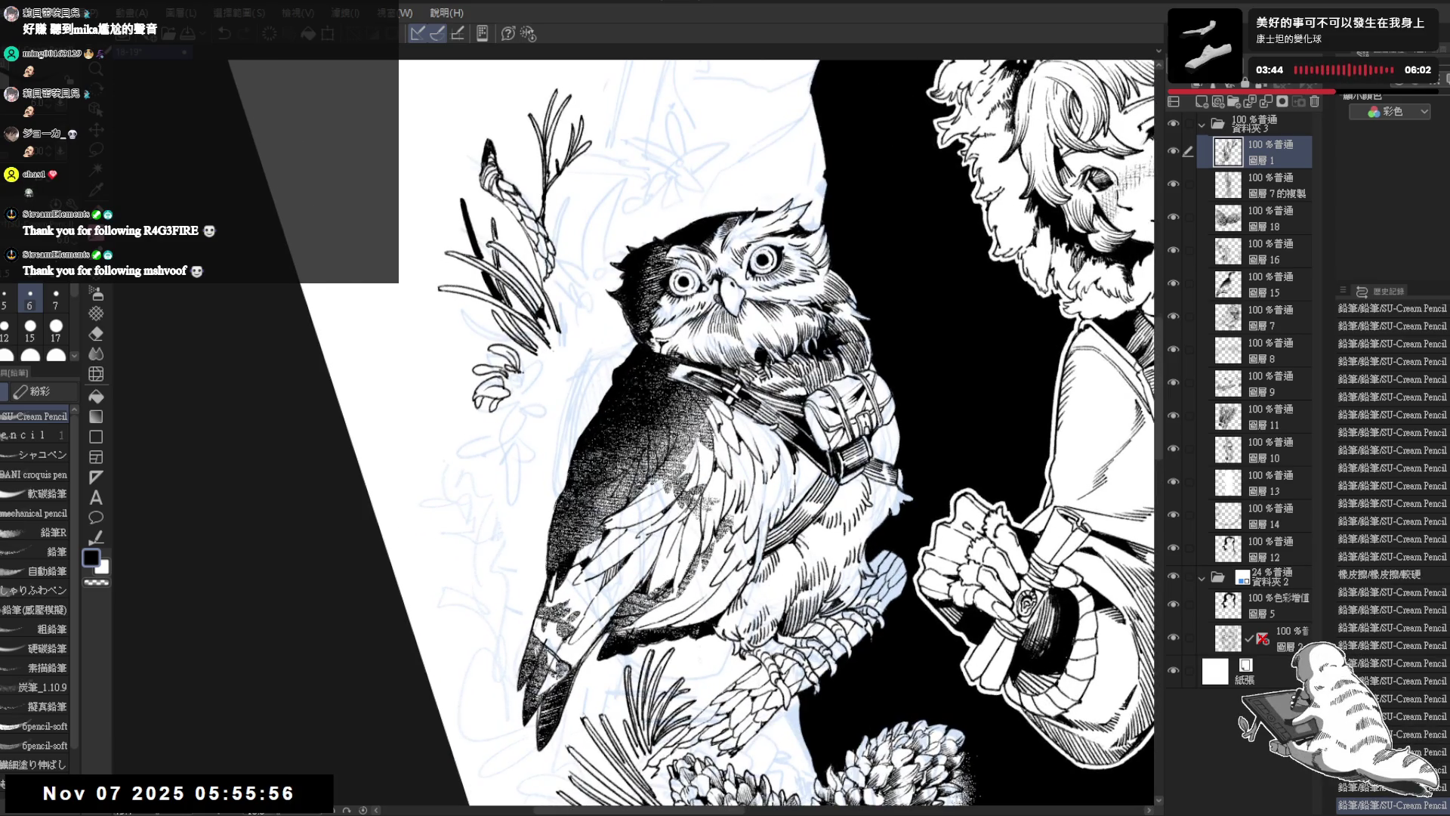
# Step: Add small ink strokes and marks on the owl's left shoulder
pyautogui.moveTo(495, 382)
pyautogui.mouseDown()
pyautogui.moveTo(521, 376)
pyautogui.moveTo(527, 401)
pyautogui.mouseUp()
pyautogui.moveTo(524, 401)
pyautogui.mouseDown()
pyautogui.moveTo(539, 401)
pyautogui.moveTo(527, 378)
pyautogui.moveTo(513, 402)
pyautogui.mouseUp()
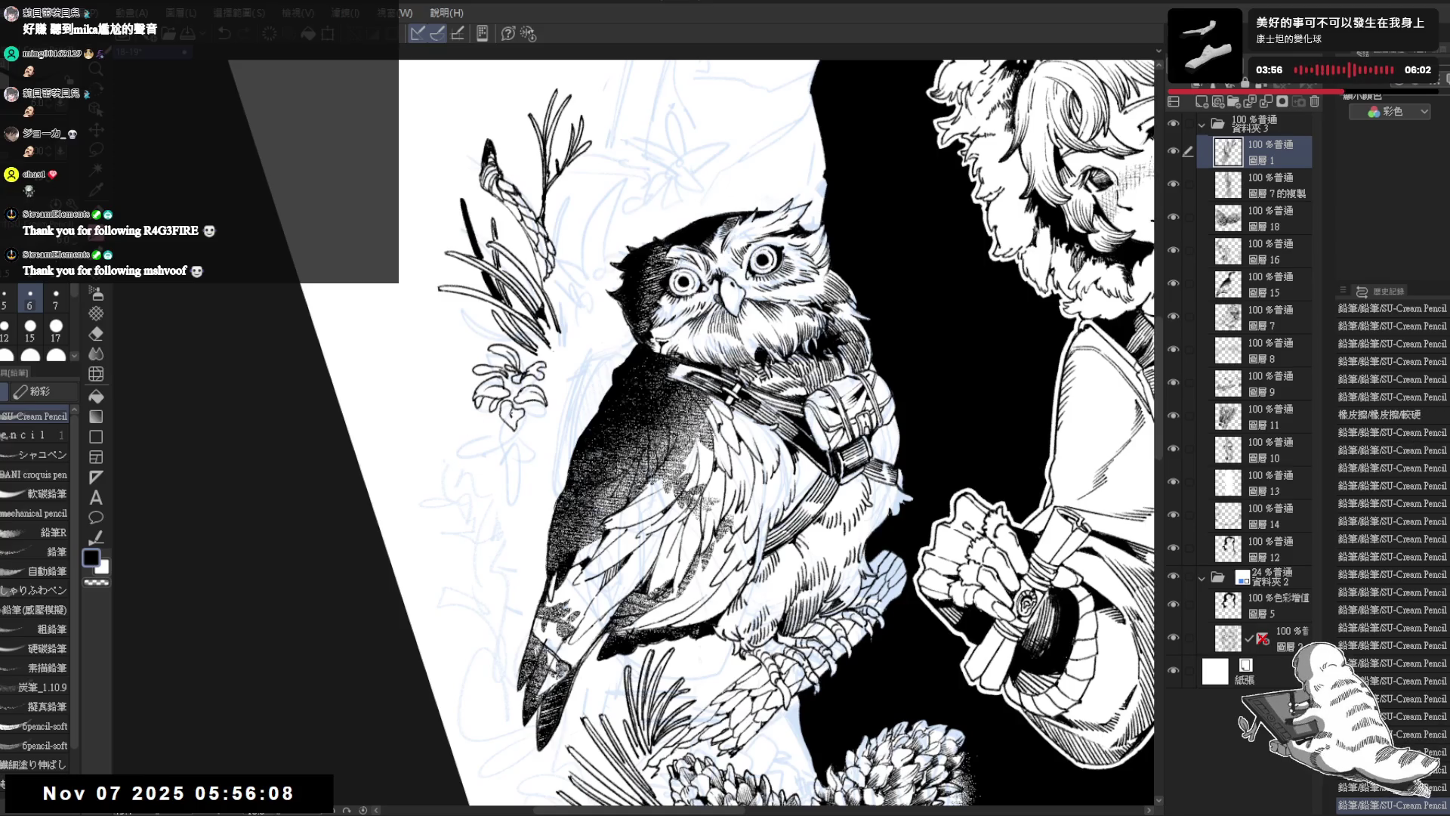
pyautogui.moveTo(472, 423)
pyautogui.mouseDown()
pyautogui.moveTo(495, 411)
pyautogui.moveTo(491, 428)
pyautogui.moveTo(508, 431)
pyautogui.moveTo(491, 445)
pyautogui.mouseUp()
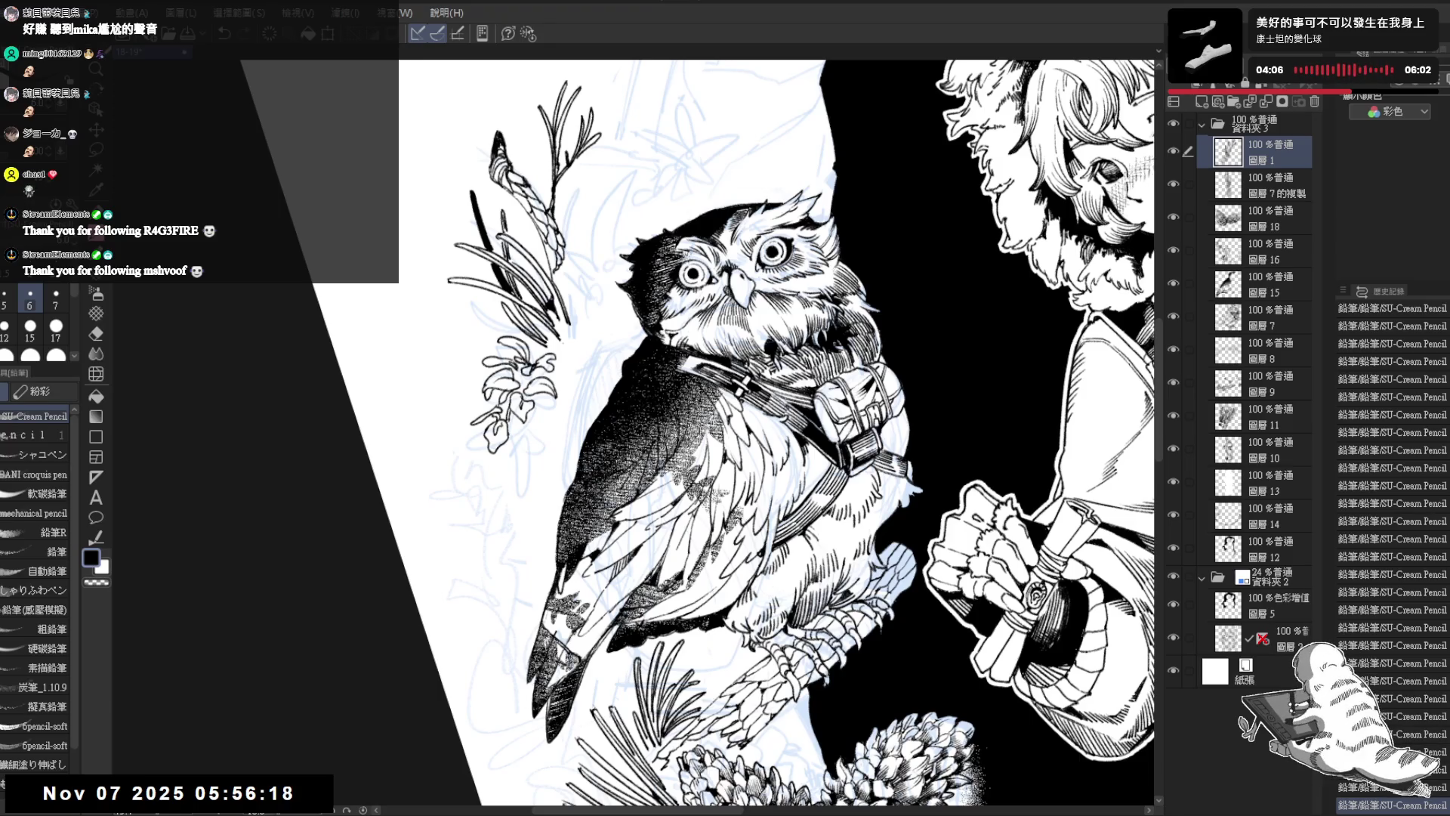
pyautogui.scroll(3, 768, 436)
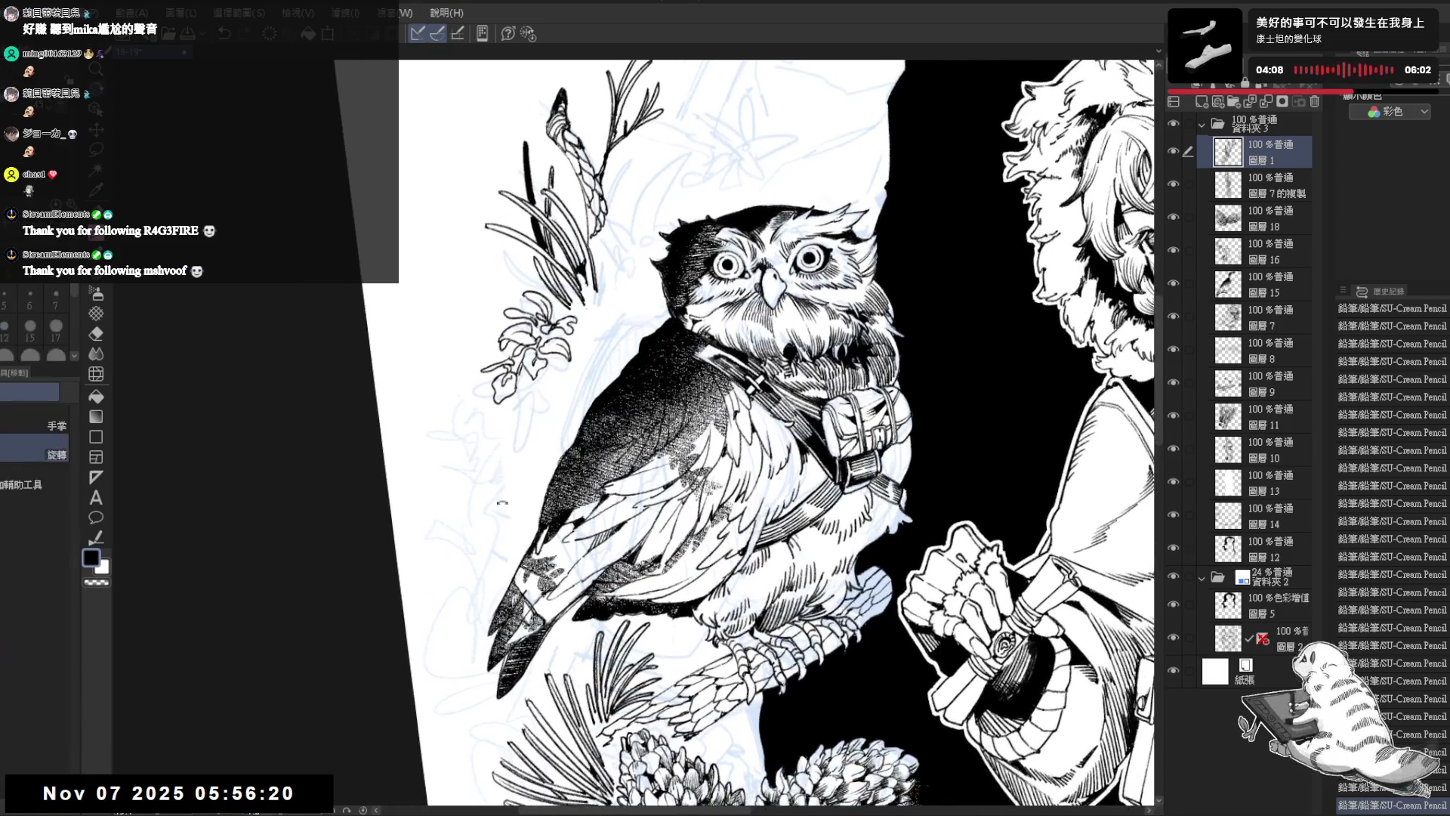
pyautogui.moveTo(507, 374); pyautogui.dragTo(525, 400)
pyautogui.hotkey('ctrl', 'z')
pyautogui.hotkey('ctrl', 'z')
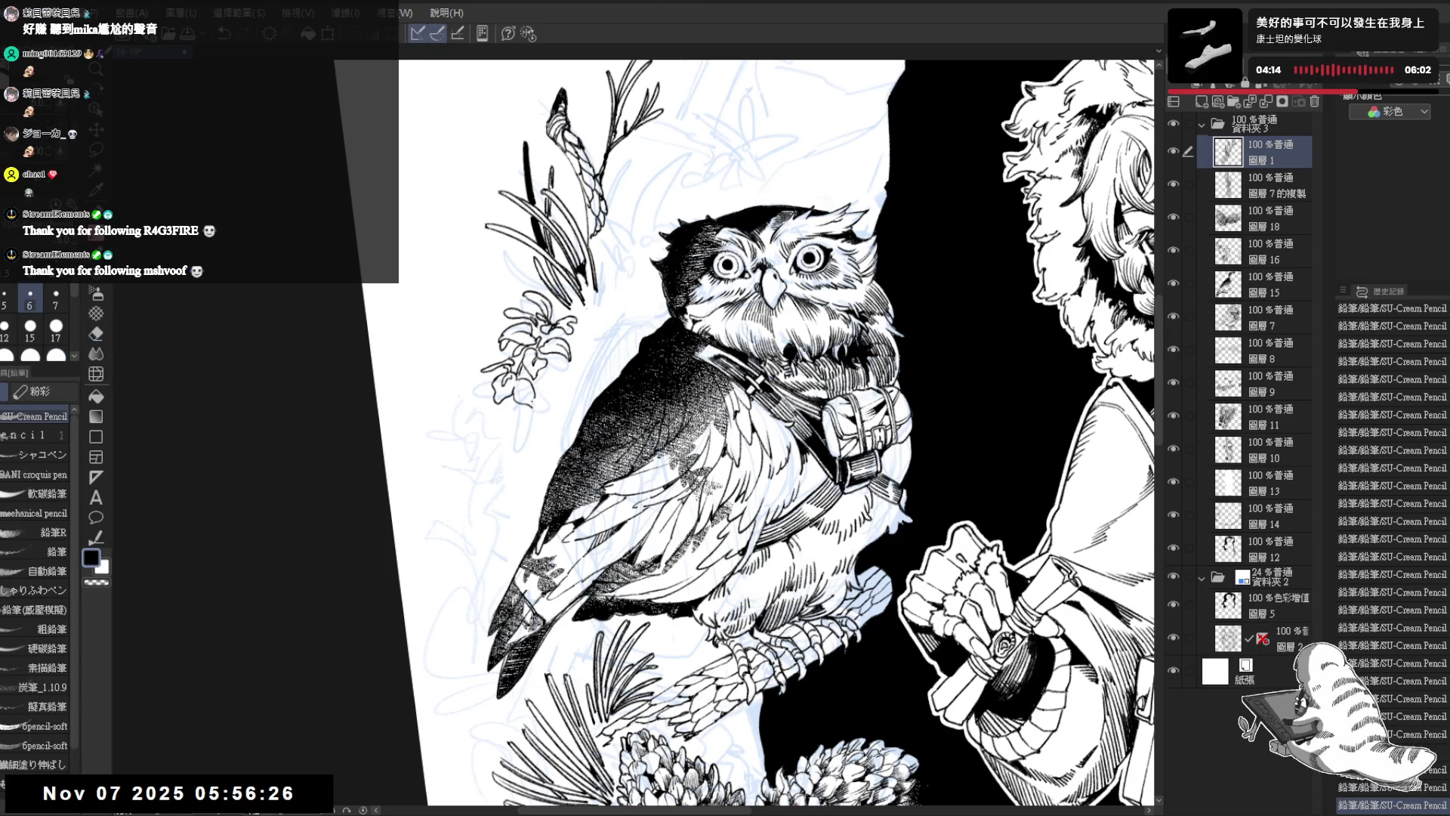
# Step: Ink a small dark mark by the leaf and a few tiny dots on the owl
pyautogui.moveTo(522, 387); pyautogui.dragTo(532, 406)
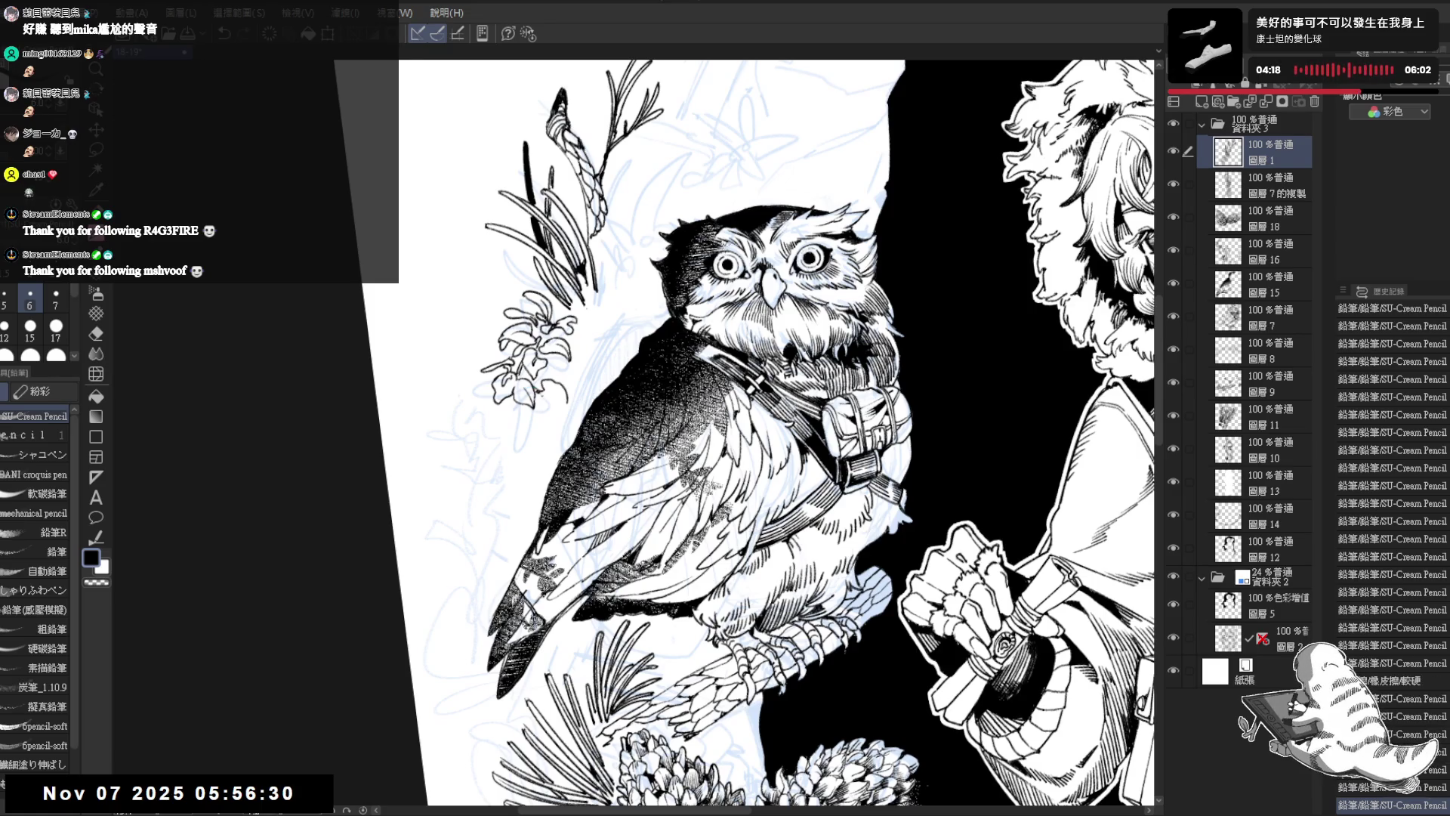
pyautogui.click(529, 397)
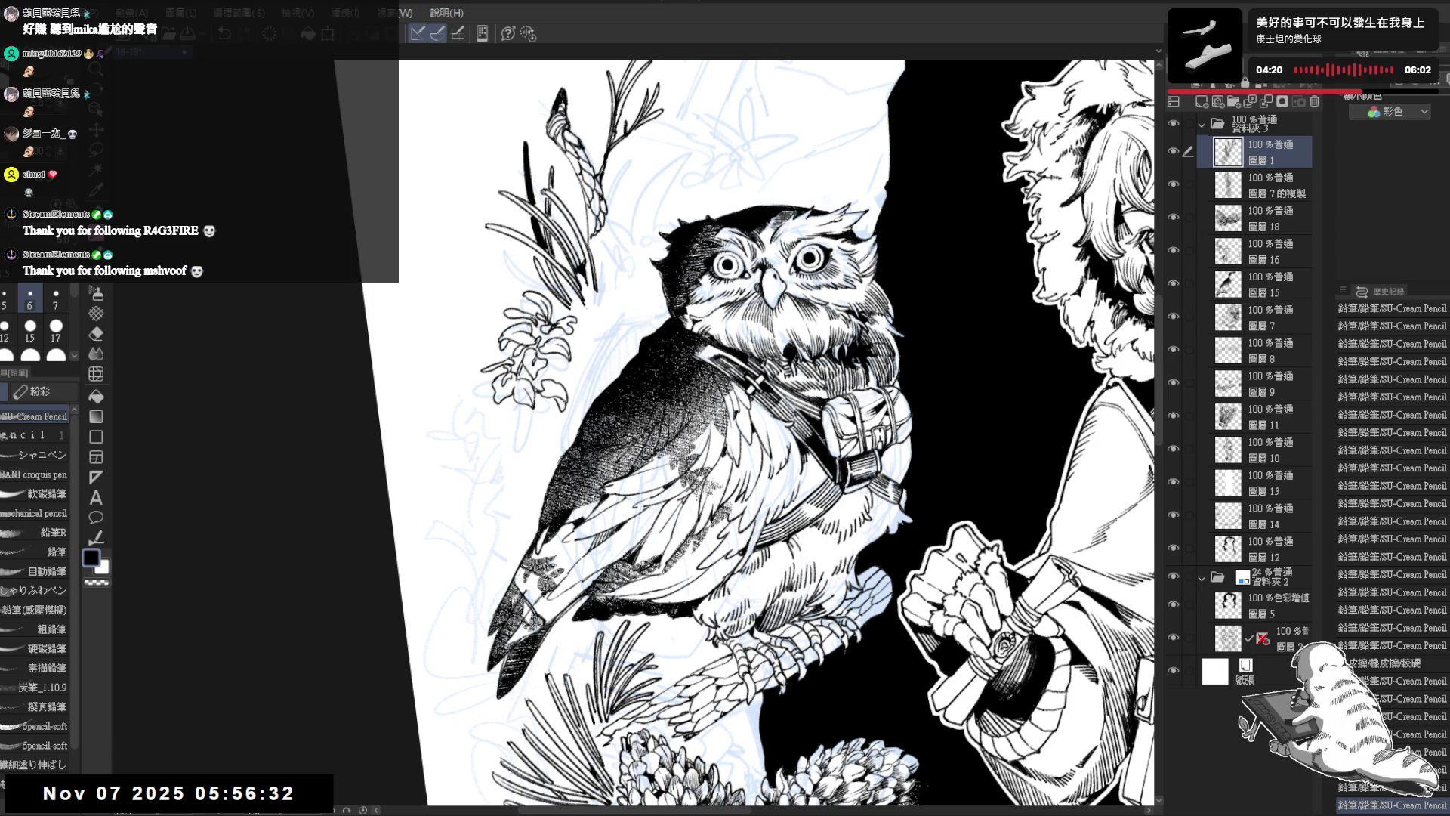
pyautogui.click(561, 401)
pyautogui.click(560, 401)
pyautogui.hotkey('ctrl', 'y')
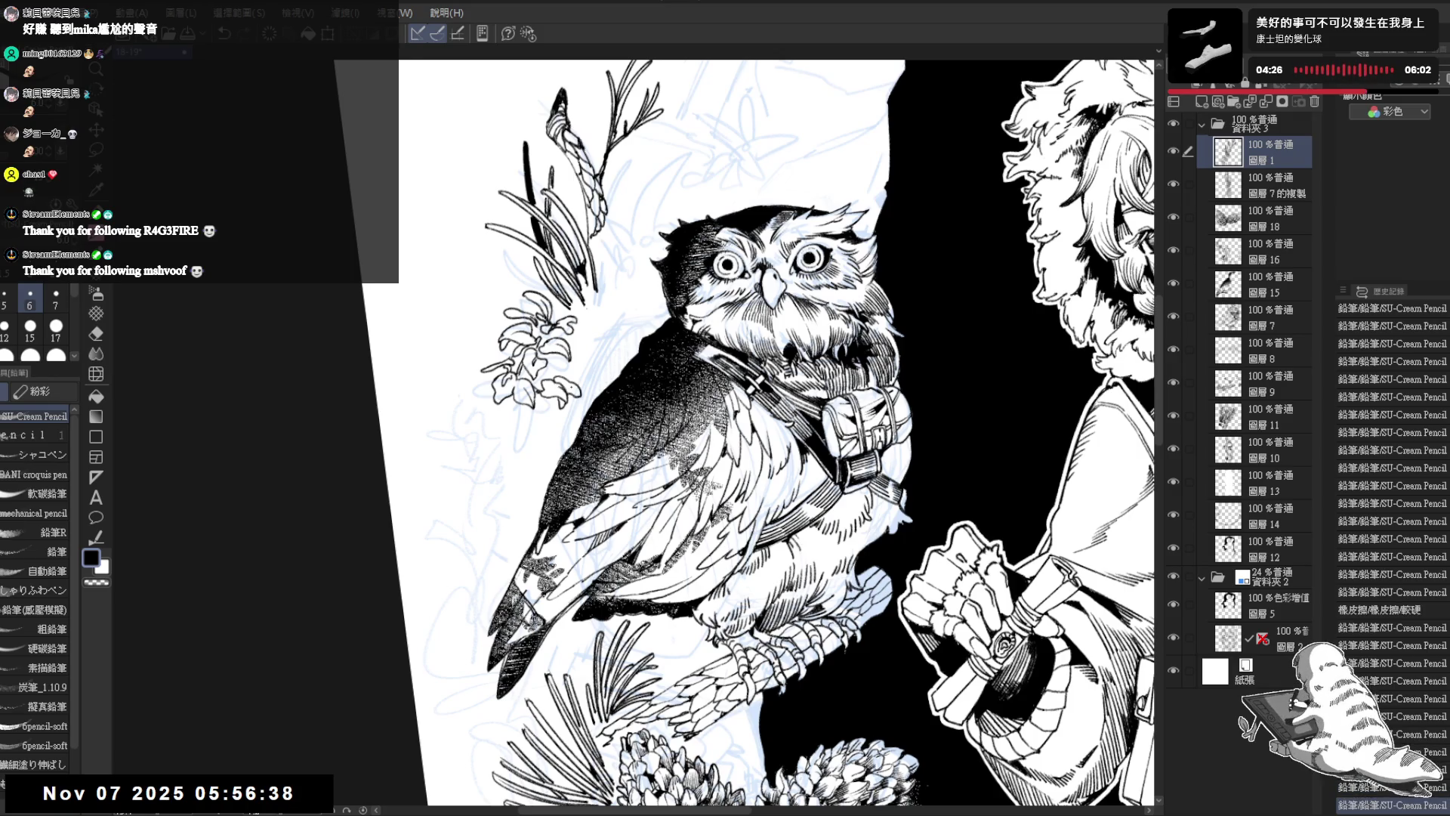
# Step: Erase the stray blue sketch lines left of the owl and ink a small dark mark there
pyautogui.hotkey('ctrl', '+')
pyautogui.moveTo(585, 302); pyautogui.dragTo(513, 423)
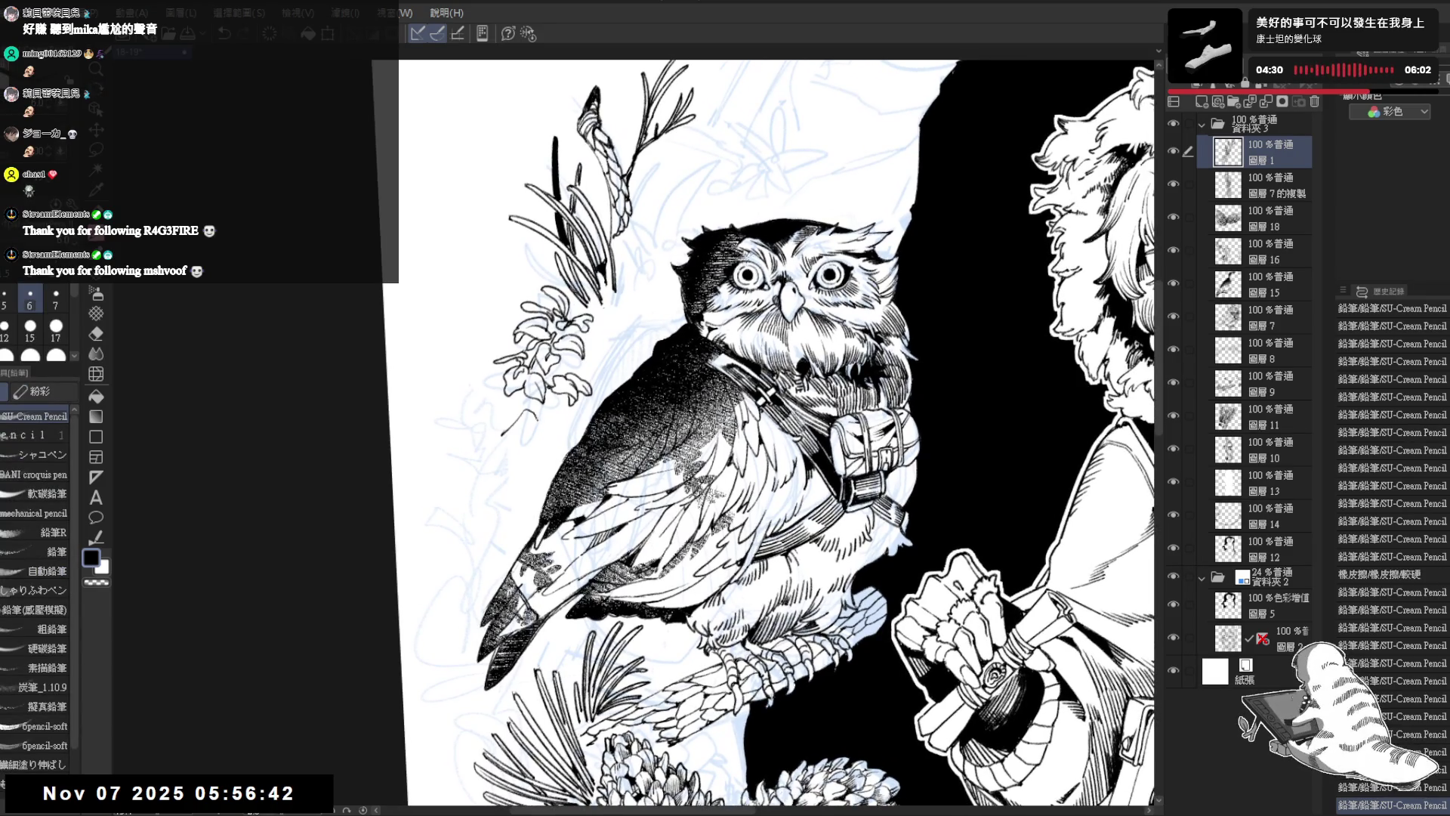
pyautogui.moveTo(483, 454); pyautogui.dragTo(529, 416)
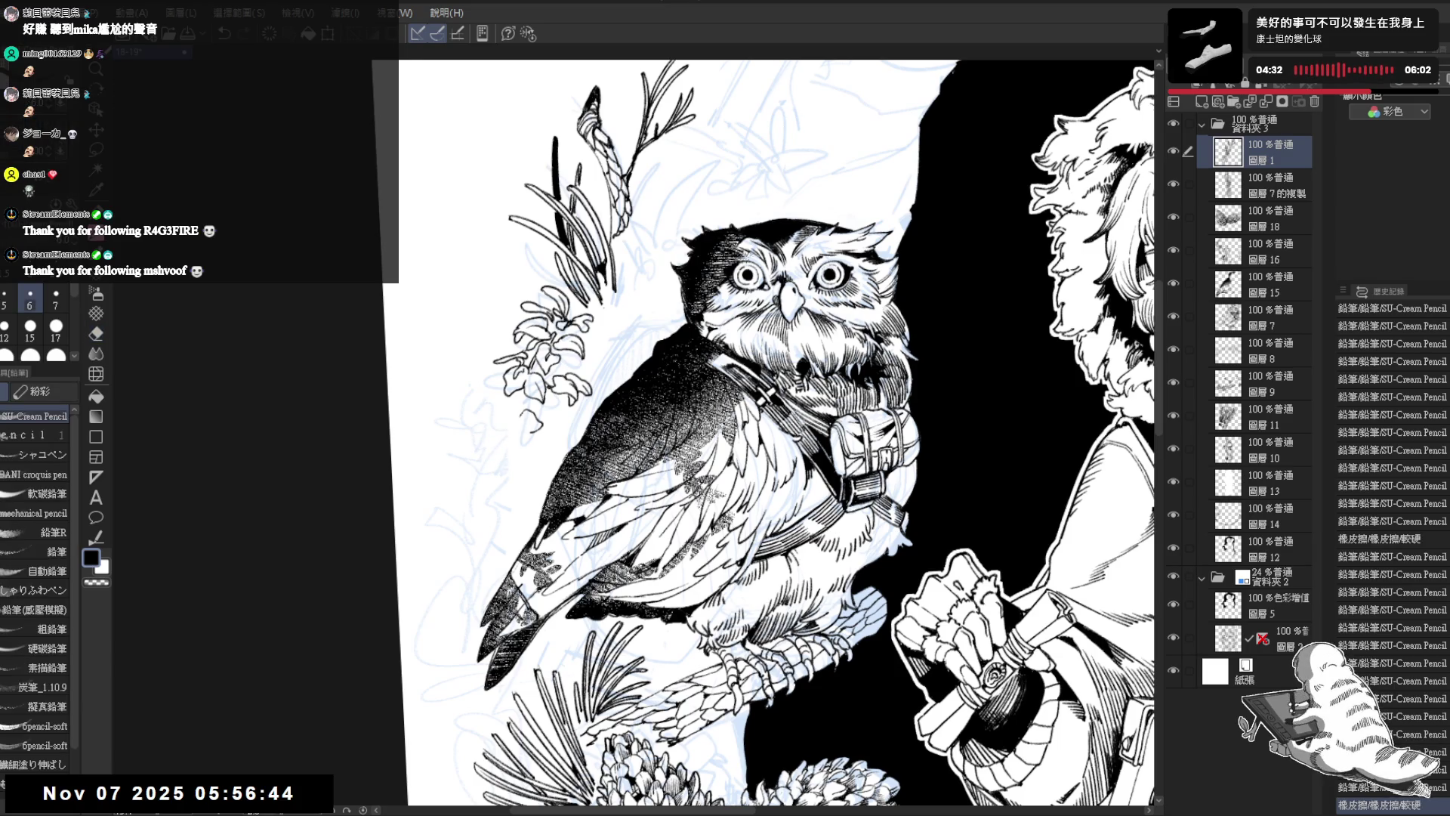
pyautogui.moveTo(755, 453); pyautogui.dragTo(770, 469)
pyautogui.press('-')
pyautogui.moveTo(493, 427); pyautogui.dragTo(498, 427)
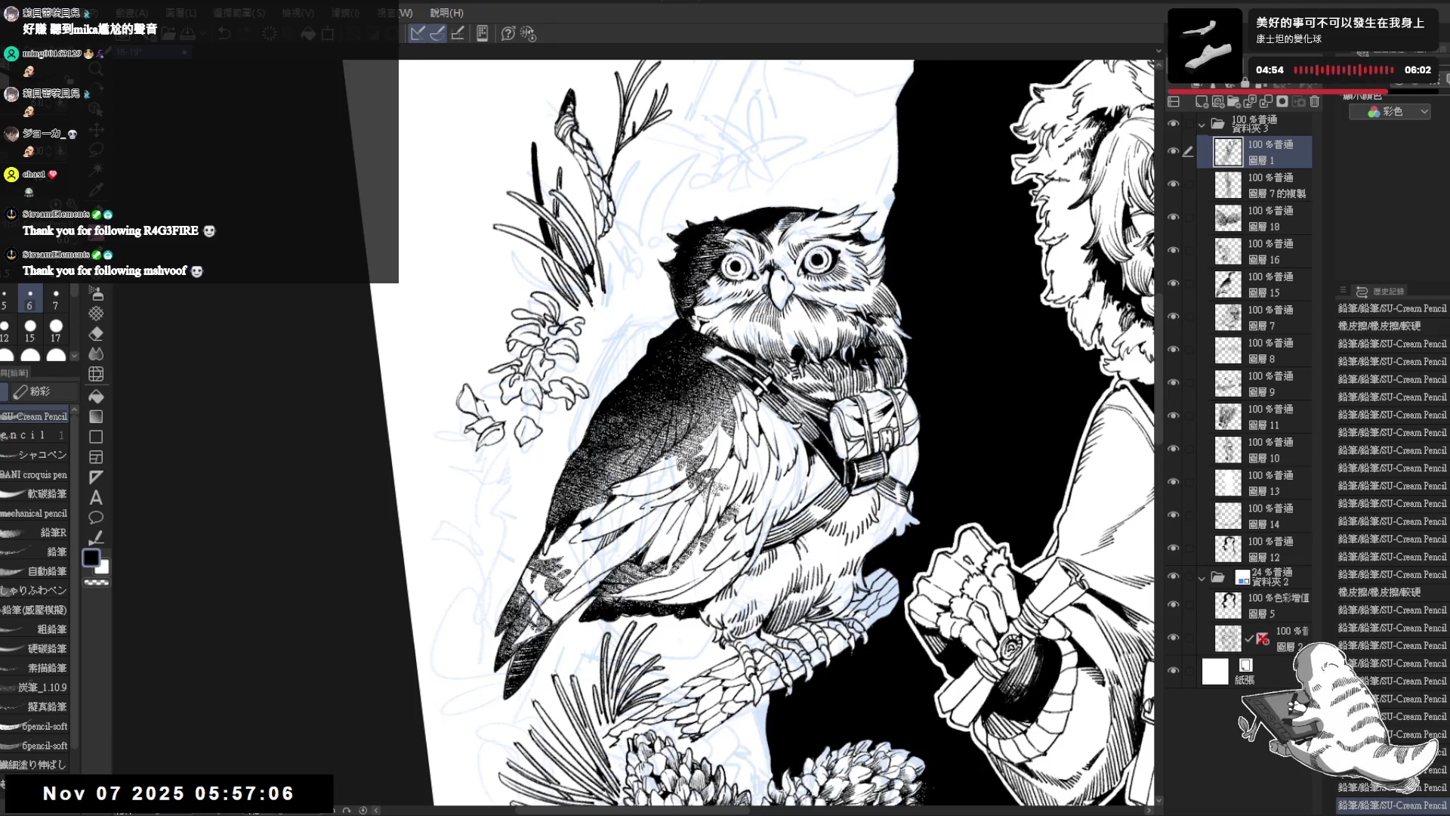
# Step: Erase a small spot near the leaves left of the owl and add two short pencil strokes
pyautogui.moveTo(574, 226); pyautogui.dragTo(533, 208)
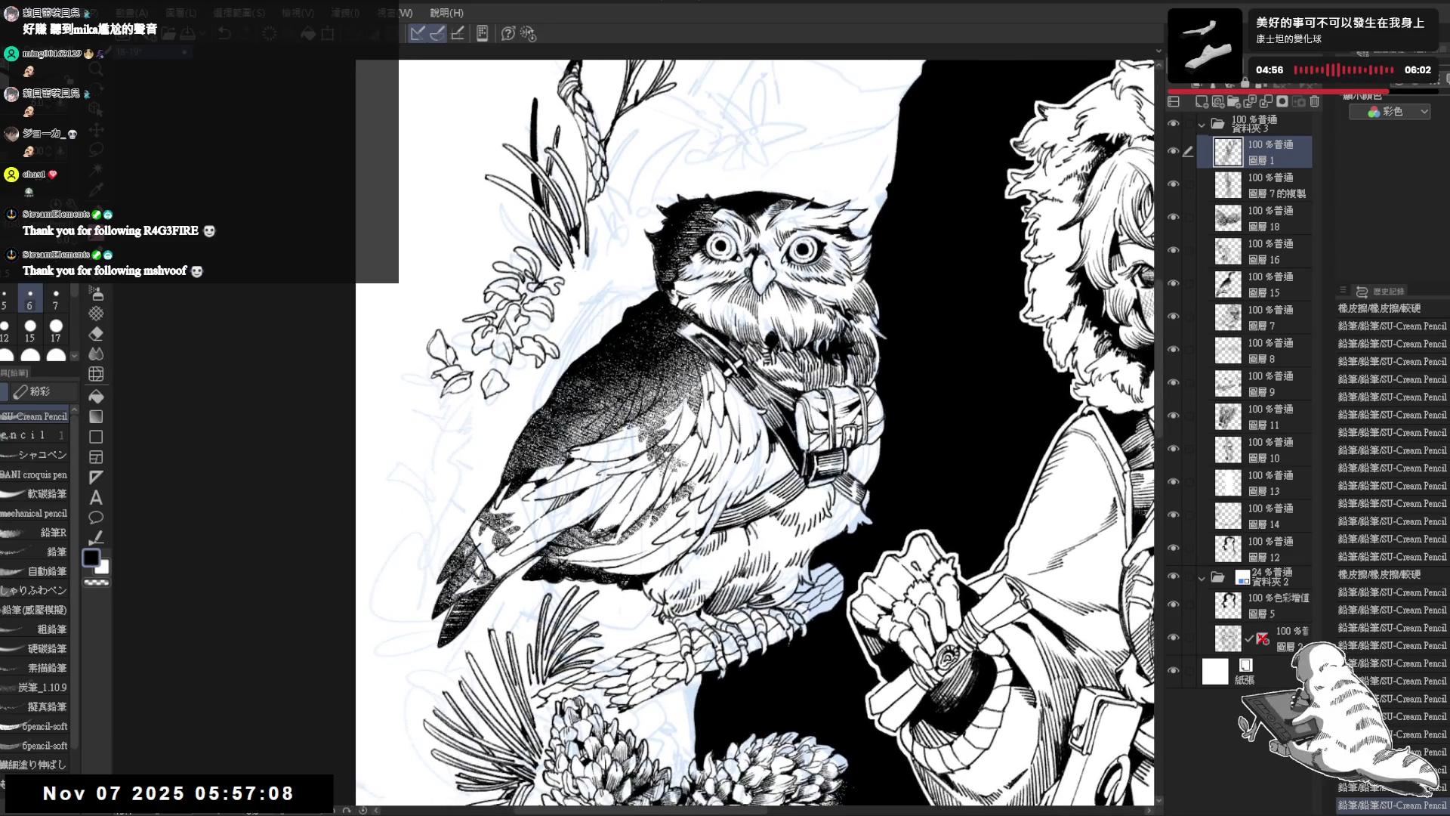
pyautogui.scroll(-5, 533, 207)
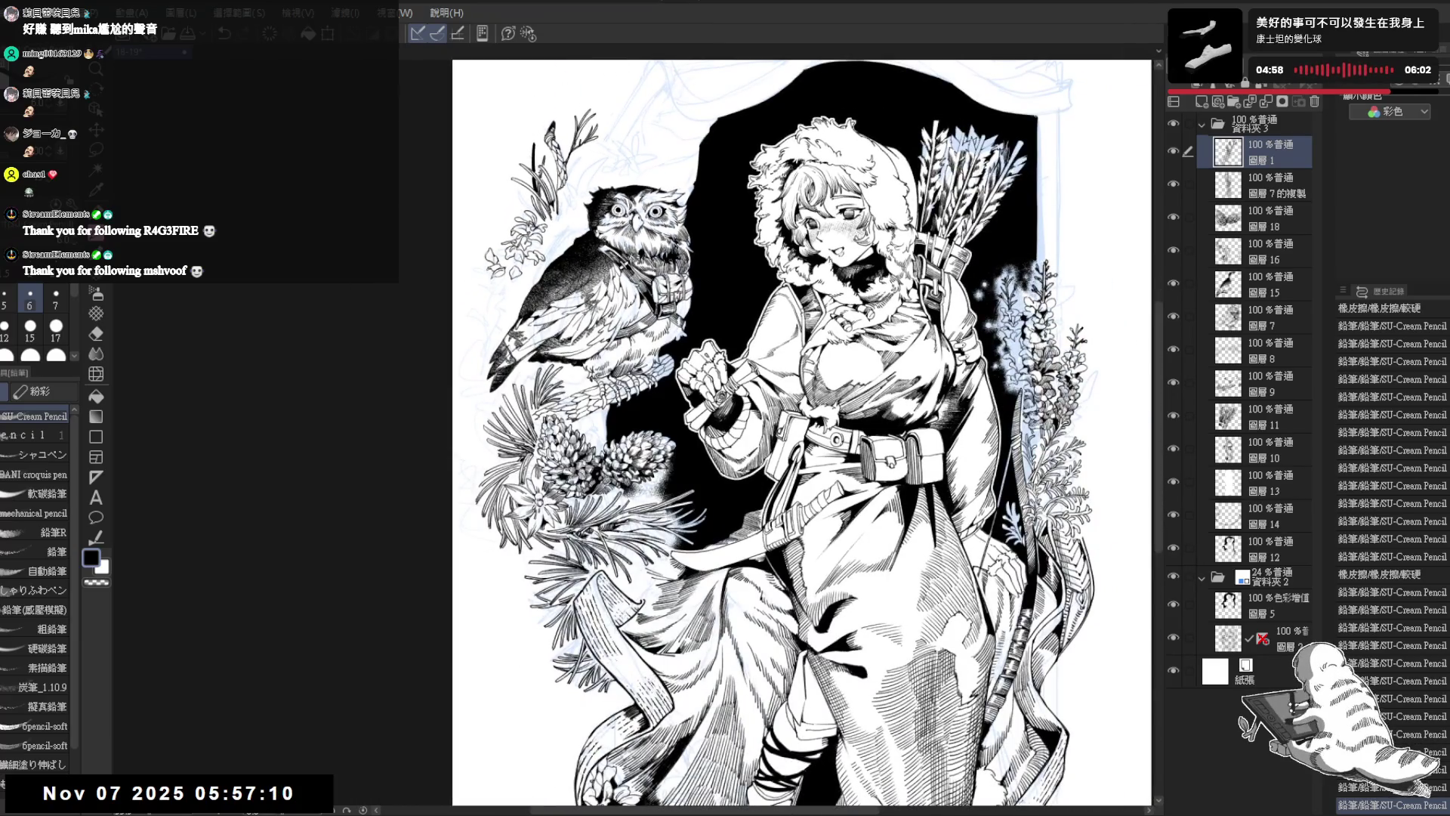
pyautogui.scroll(4, 538, 189)
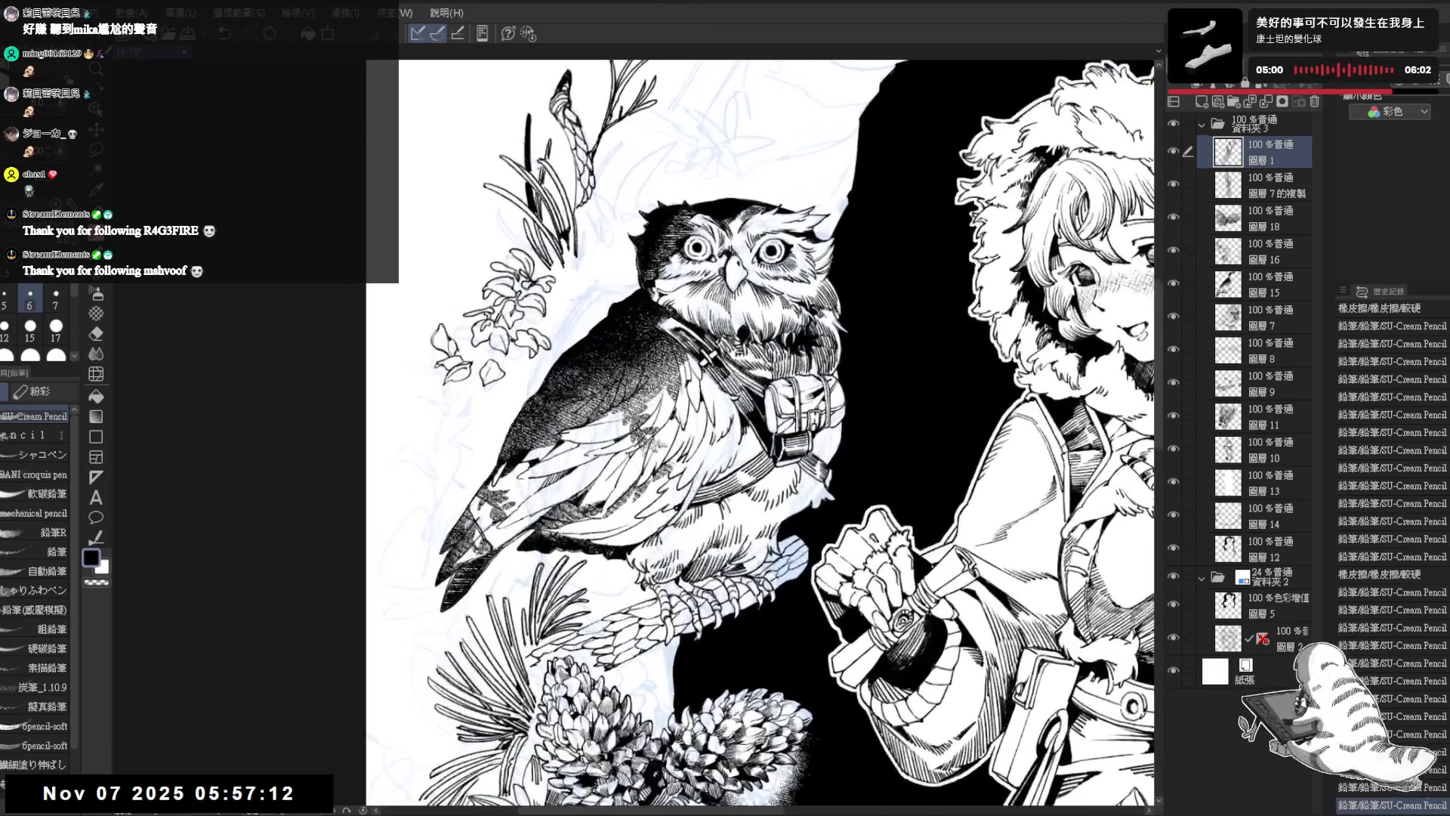
pyautogui.press('-')
pyautogui.press('-')
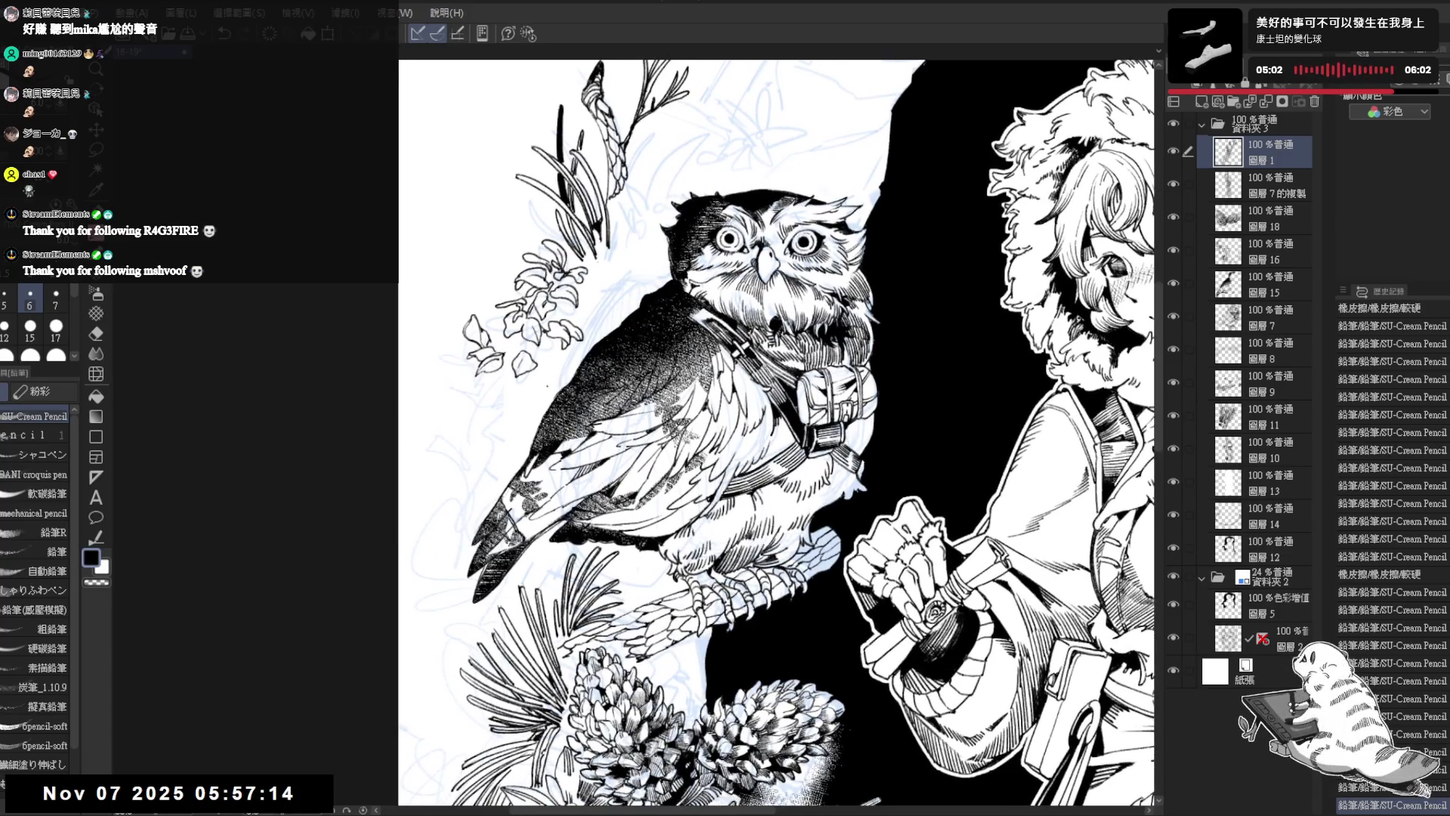
pyautogui.press('e')
pyautogui.moveTo(504, 408); pyautogui.dragTo(491, 418)
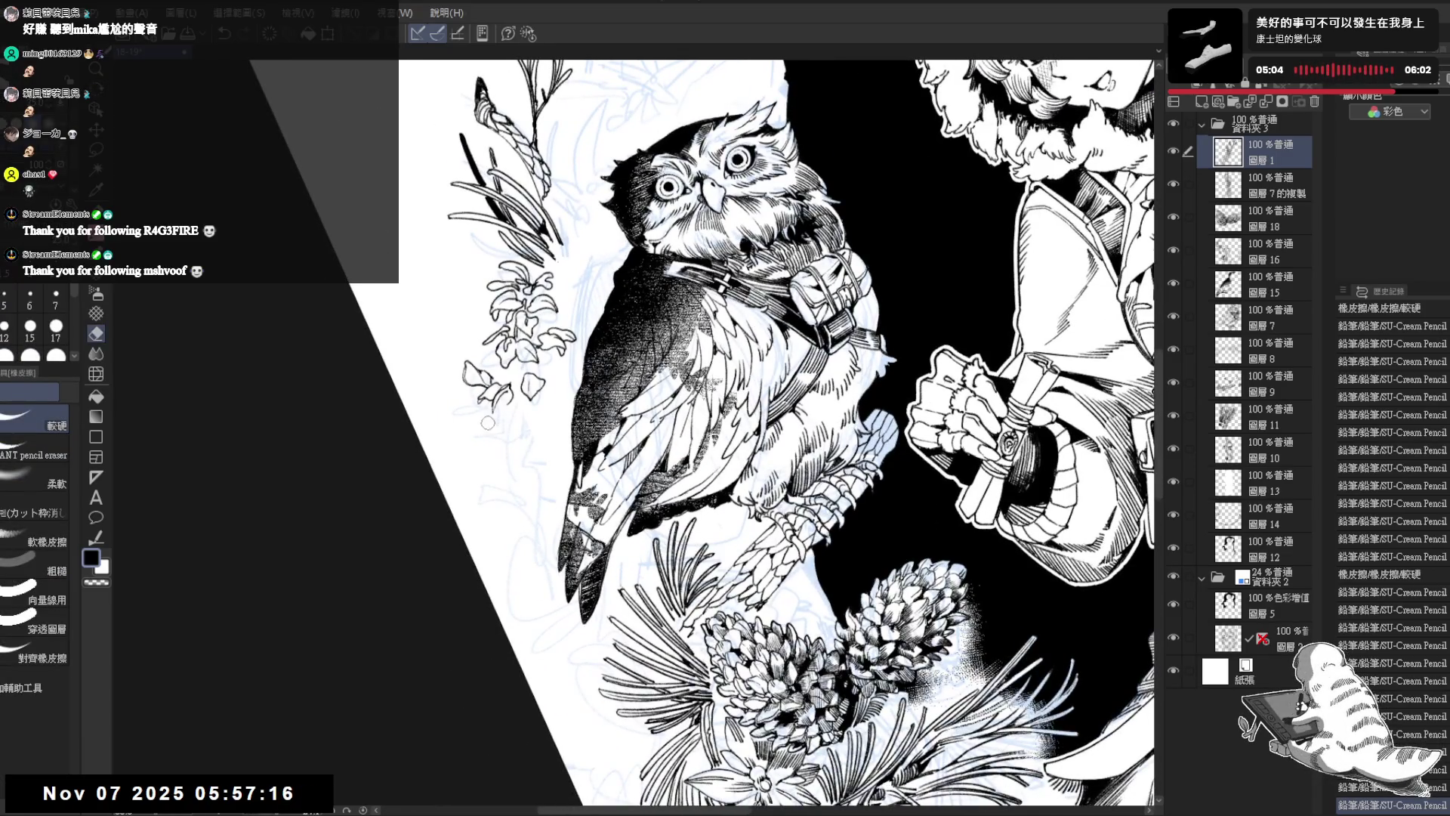
pyautogui.press('p')
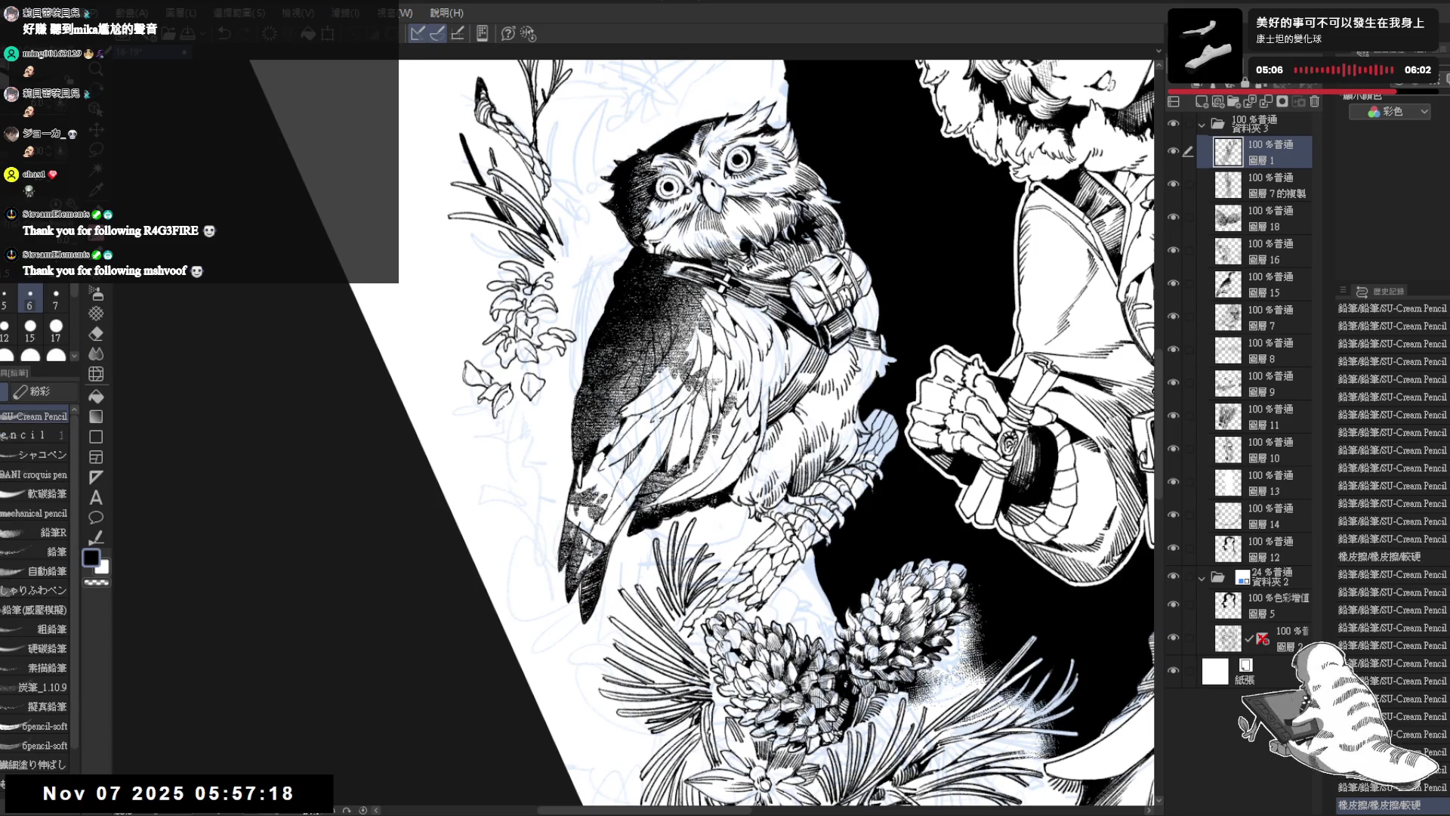
pyautogui.press('^')
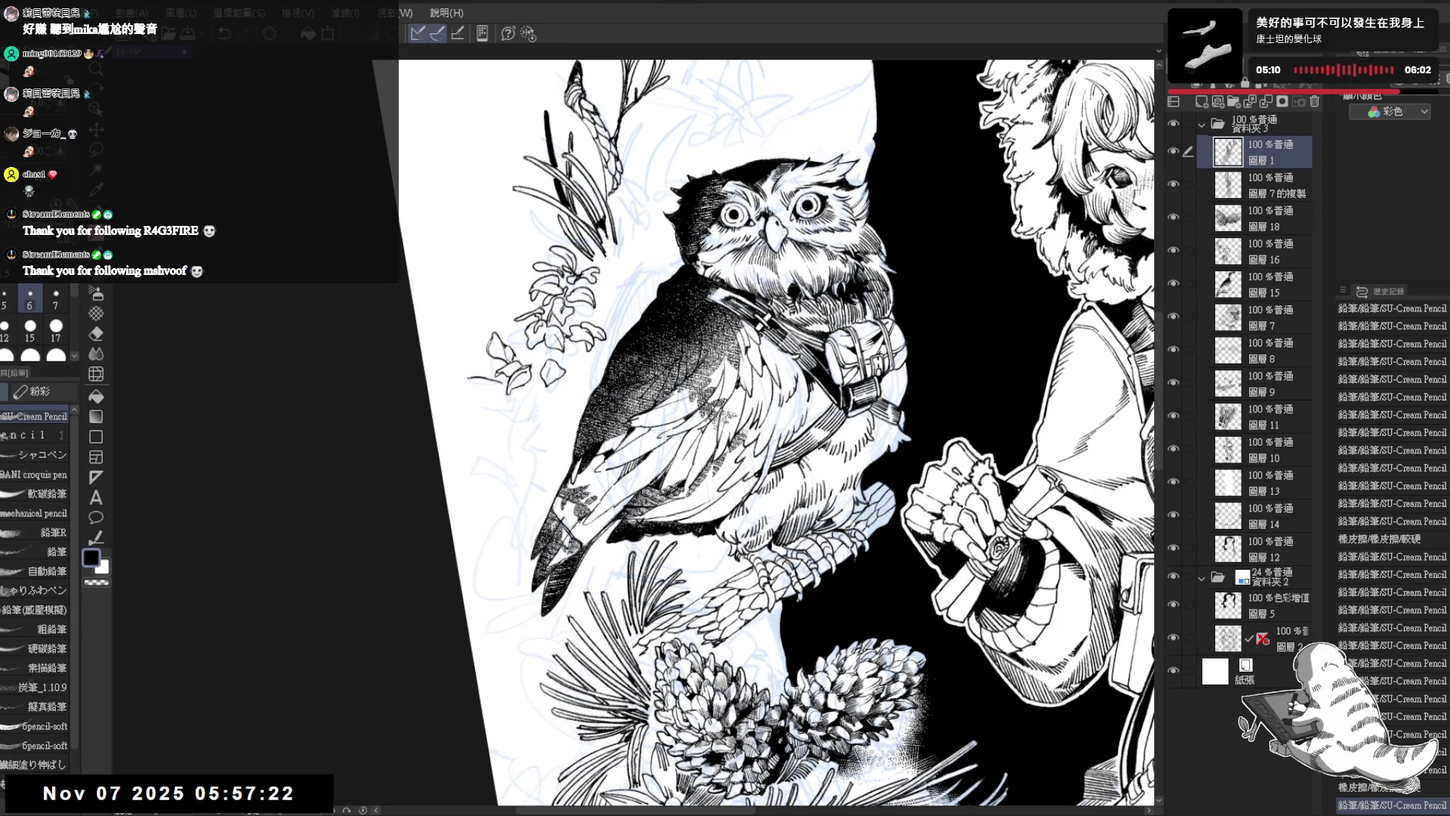
pyautogui.moveTo(465, 380); pyautogui.dragTo(480, 377)
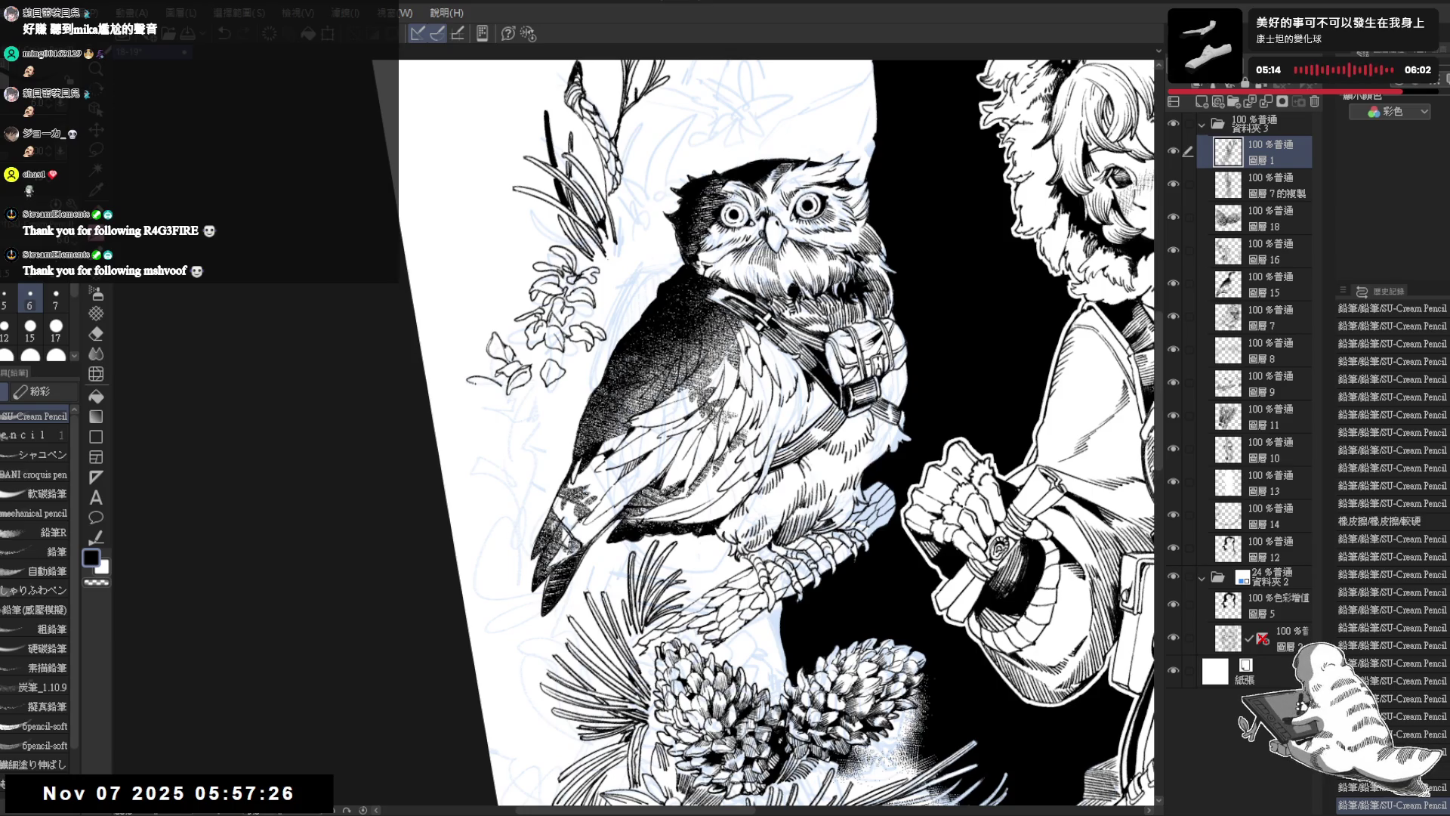
pyautogui.moveTo(468, 378); pyautogui.dragTo(481, 378)
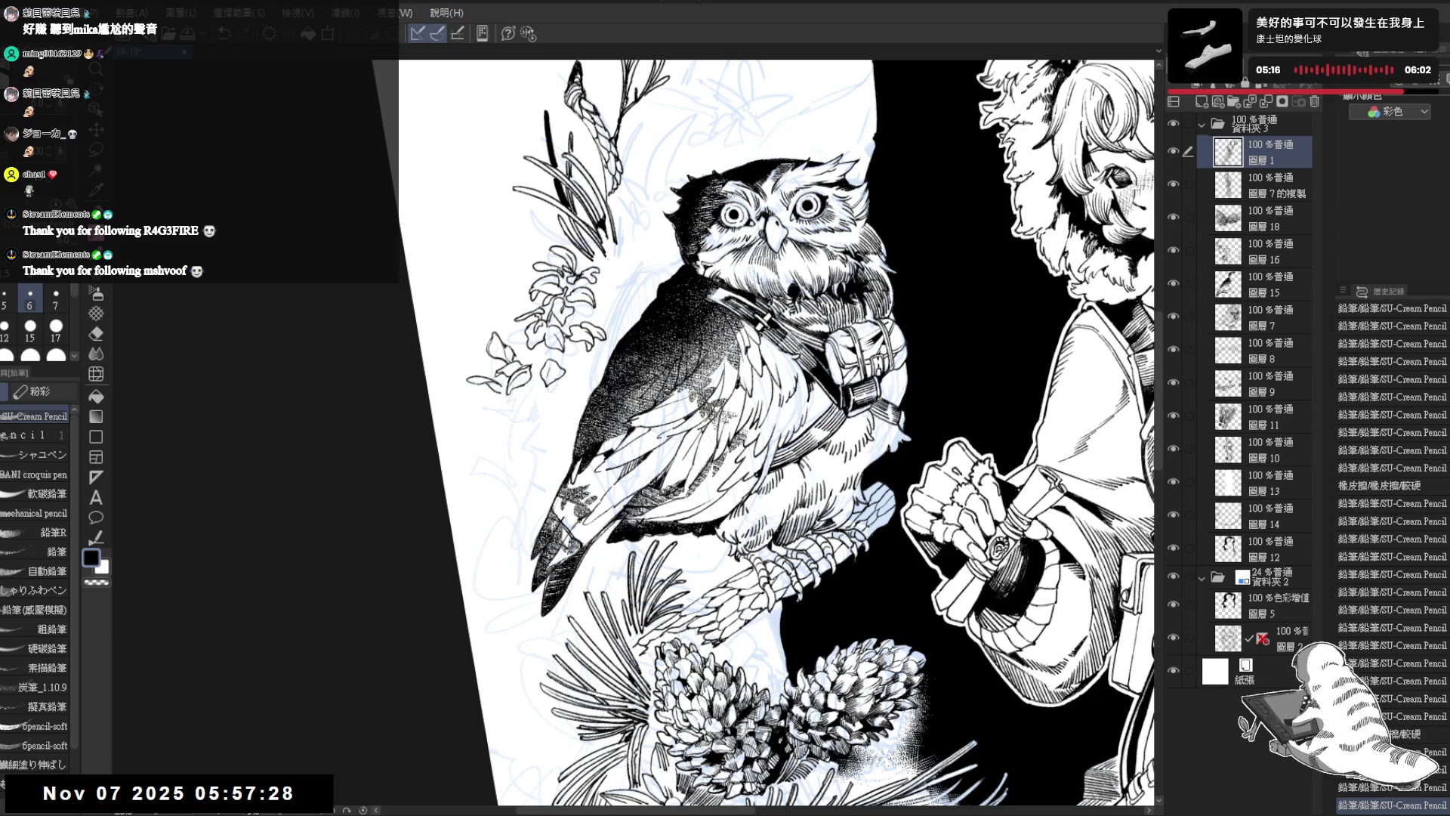
# Step: Check the whole illustration flipped horizontally, flip it back, and select layer 圖層15
pyautogui.hotkey('ctrl', '-')
pyautogui.hotkey('ctrl', '0')
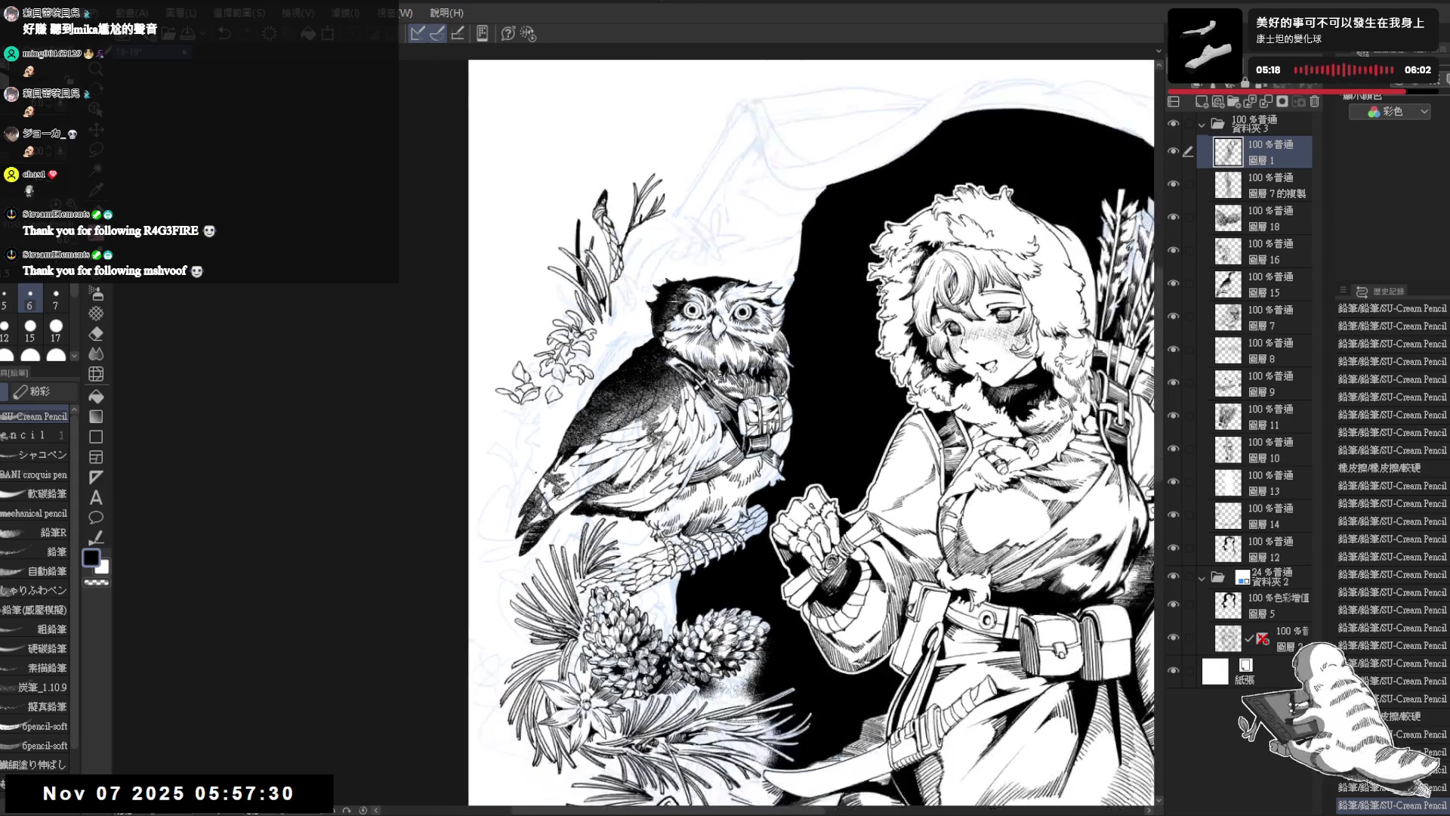
pyautogui.press('h')
pyautogui.press('h')
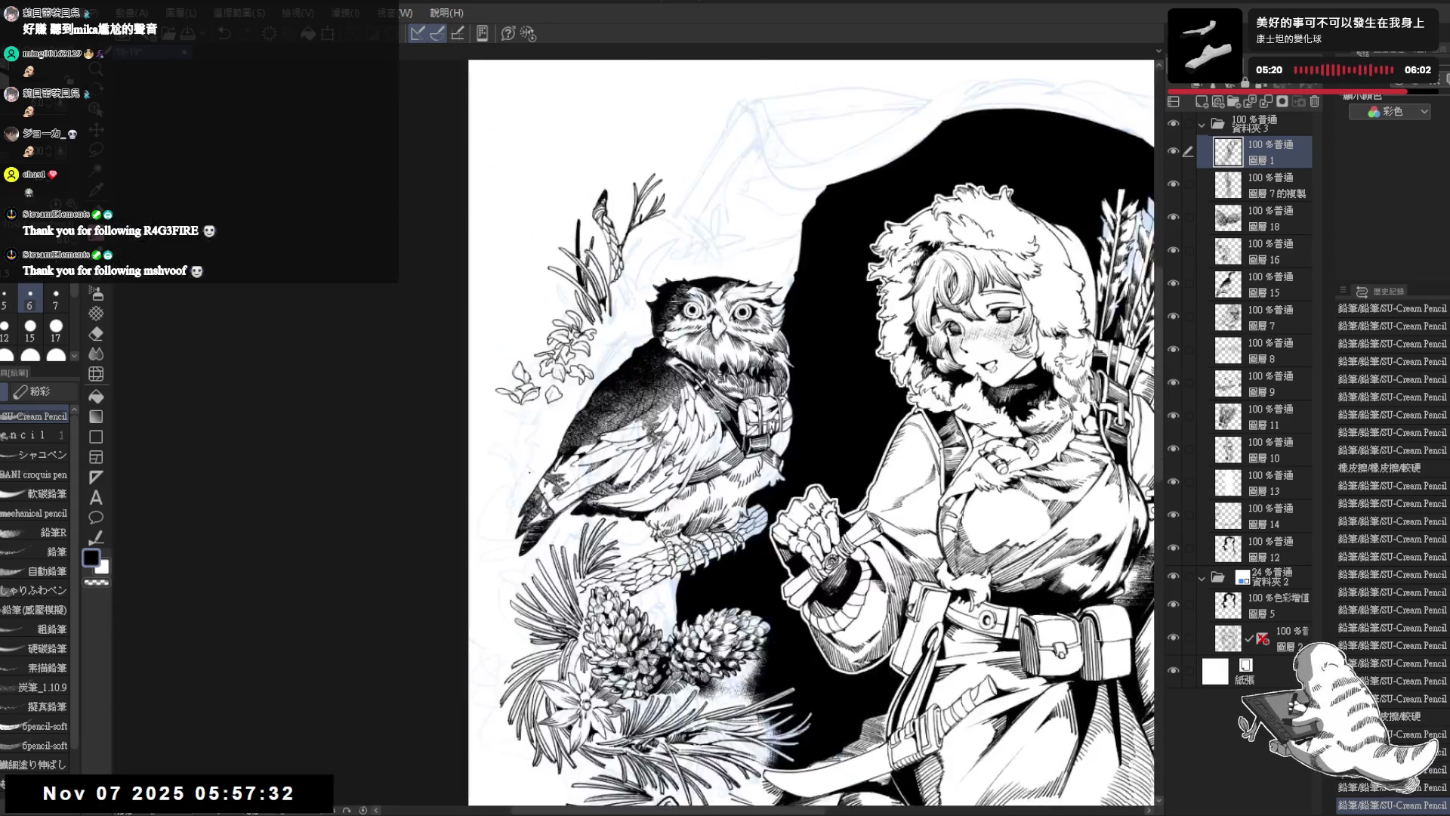
pyautogui.moveTo(546, 370); pyautogui.dragTo(566, 393)
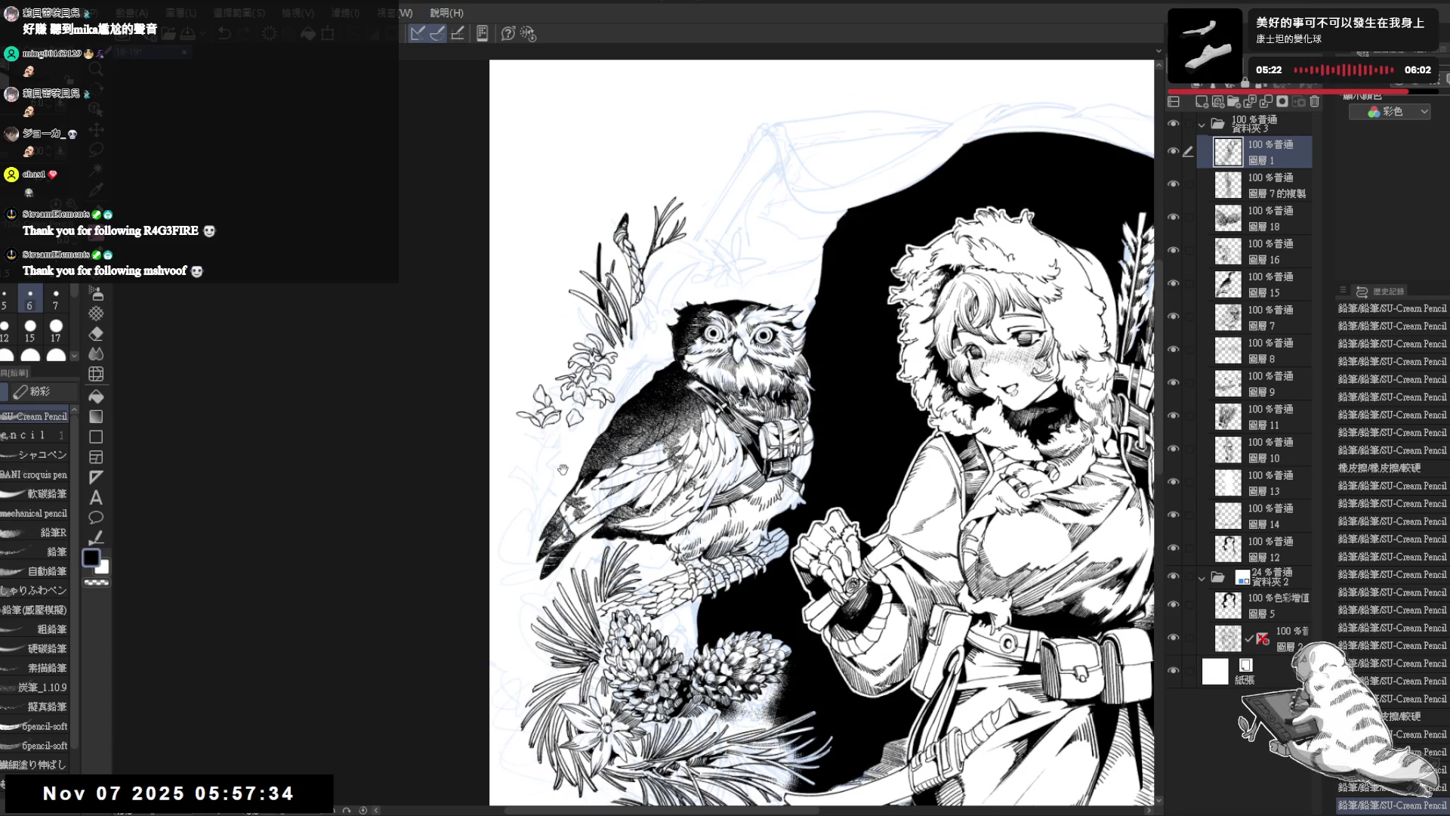
pyautogui.hotkey('ctrl', '+')
pyautogui.hotkey('ctrl', '+')
pyautogui.press('h')
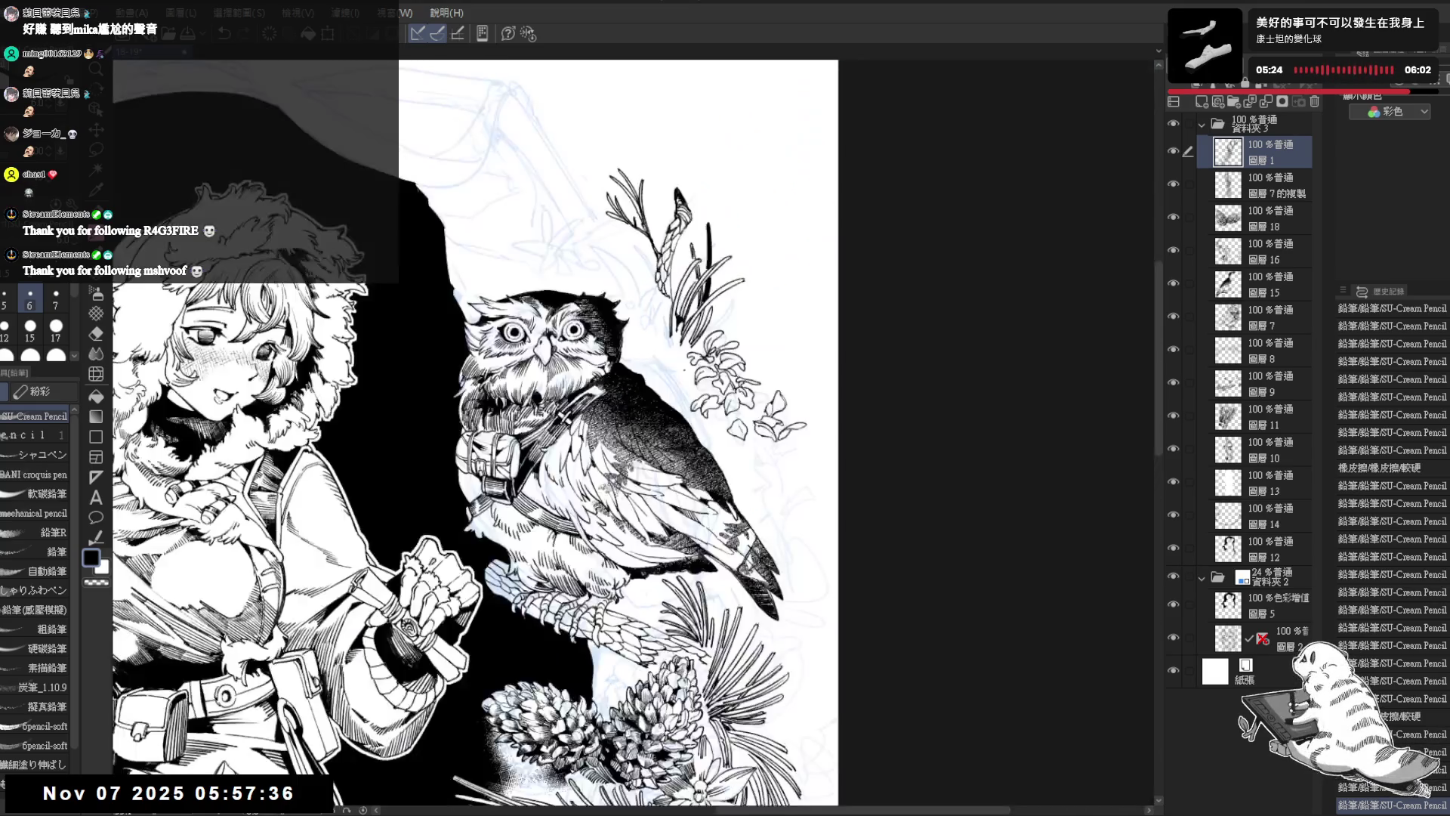
pyautogui.press('h')
pyautogui.hotkey('ctrl', '+')
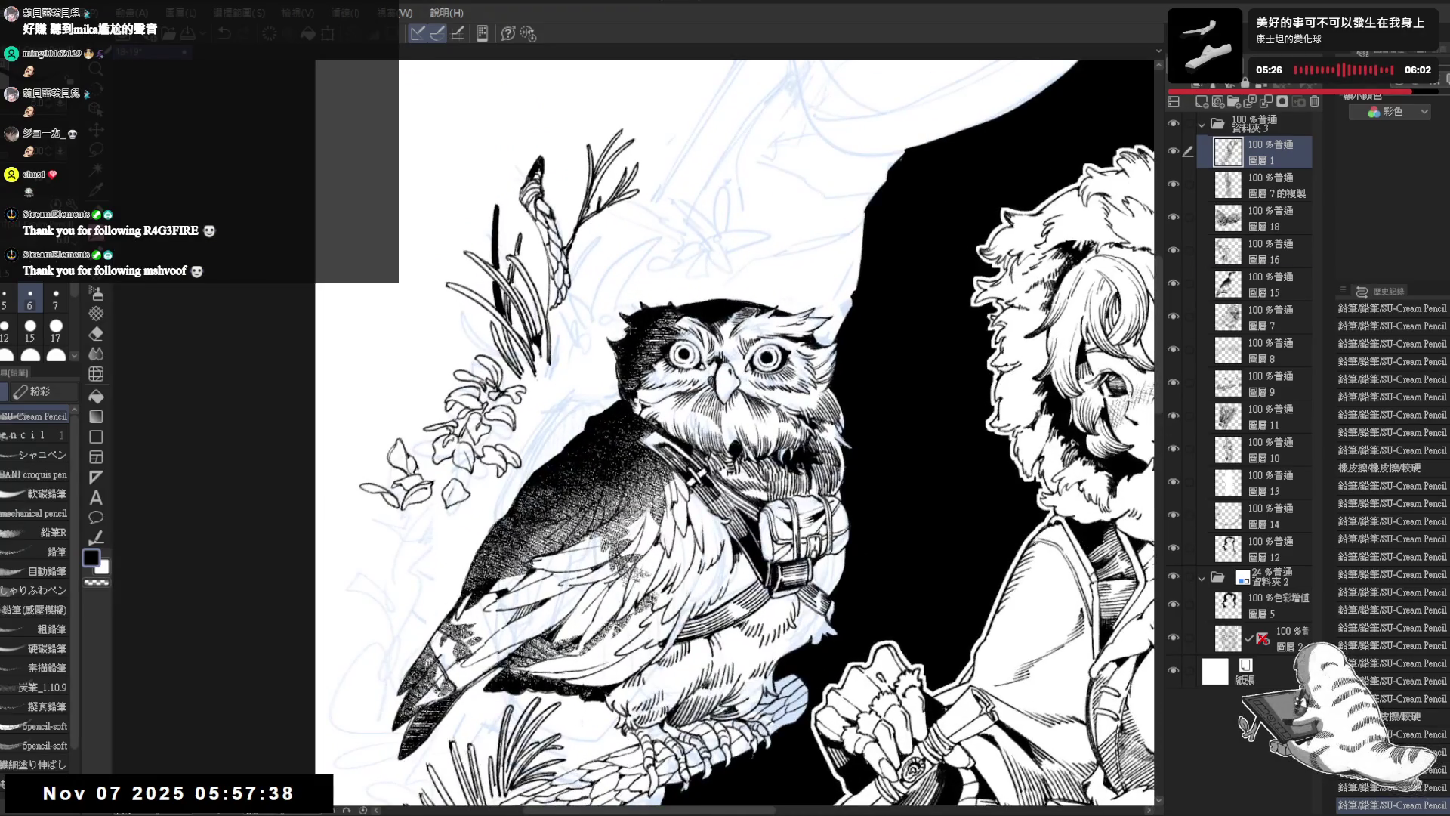
pyautogui.keyDown('ctrl'); pyautogui.keyDown('shift'); pyautogui.click(608, 365); pyautogui.keyUp('shift'); pyautogui.keyUp('ctrl')
pyautogui.press('-')
pyautogui.press('-')
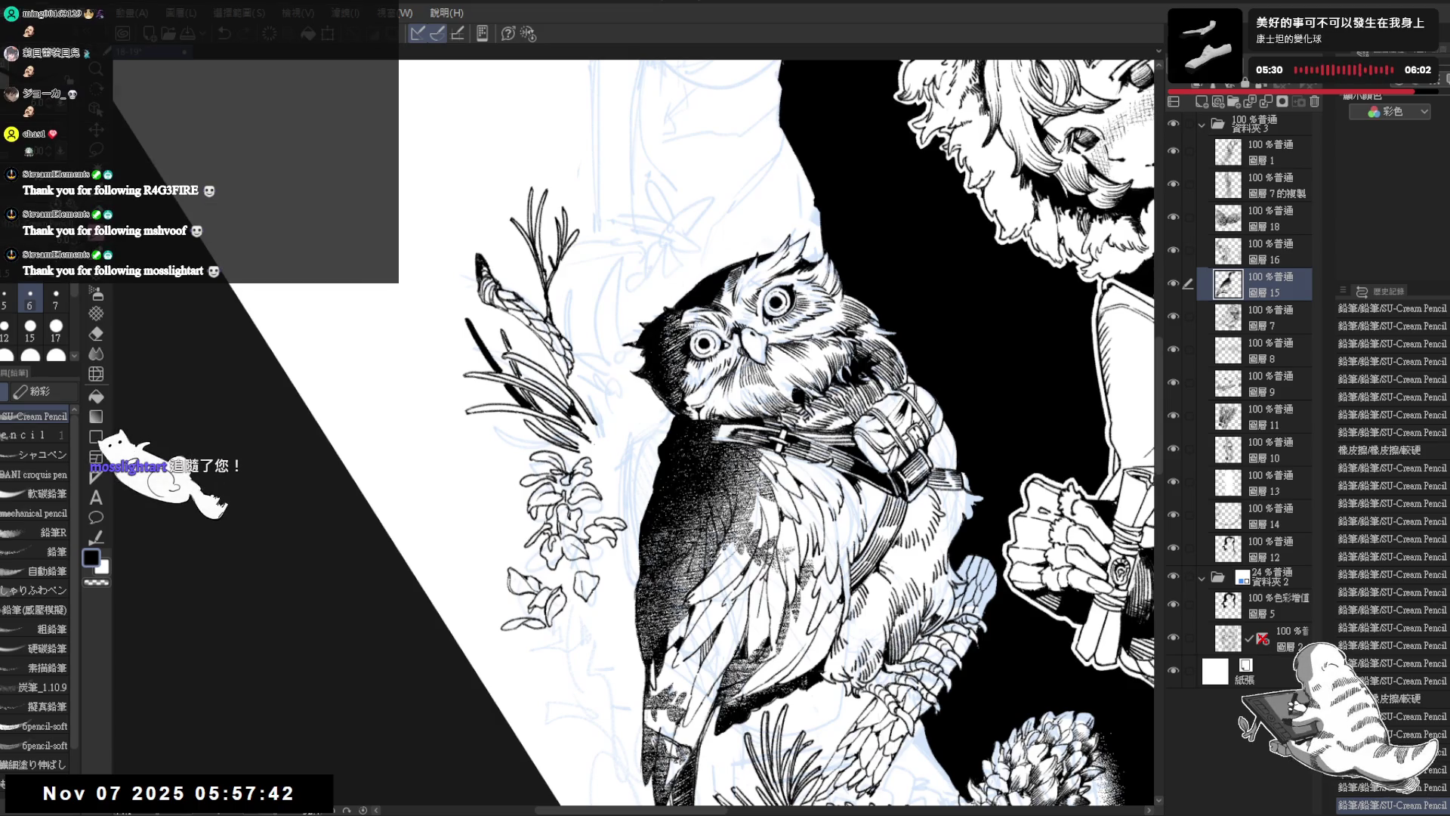
# Step: Undo the last change, straighten the canvas, and erase a small speck on the drawing
pyautogui.hotkey('ctrl', 'z')
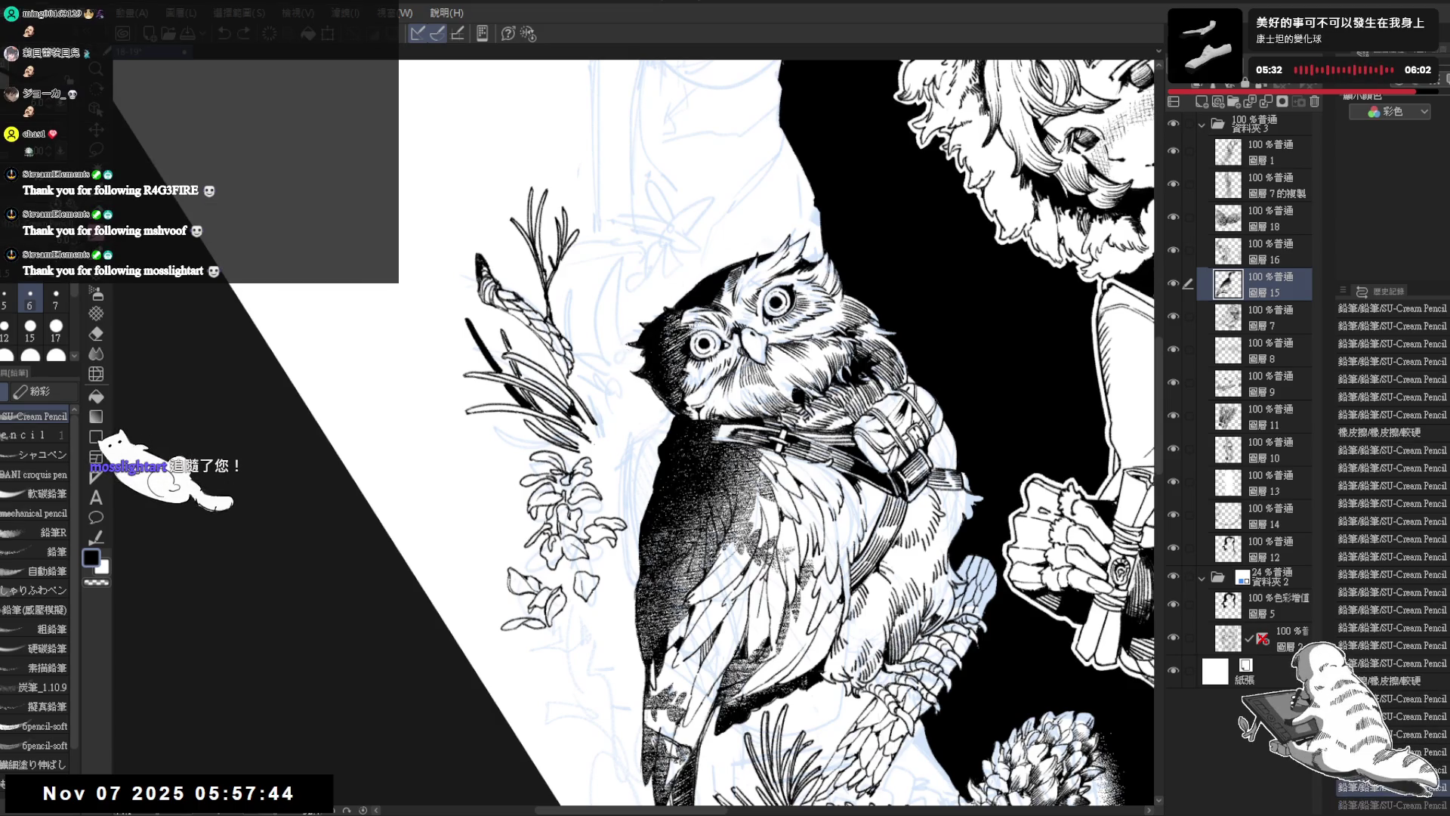
pyautogui.press('^')
pyautogui.press('^')
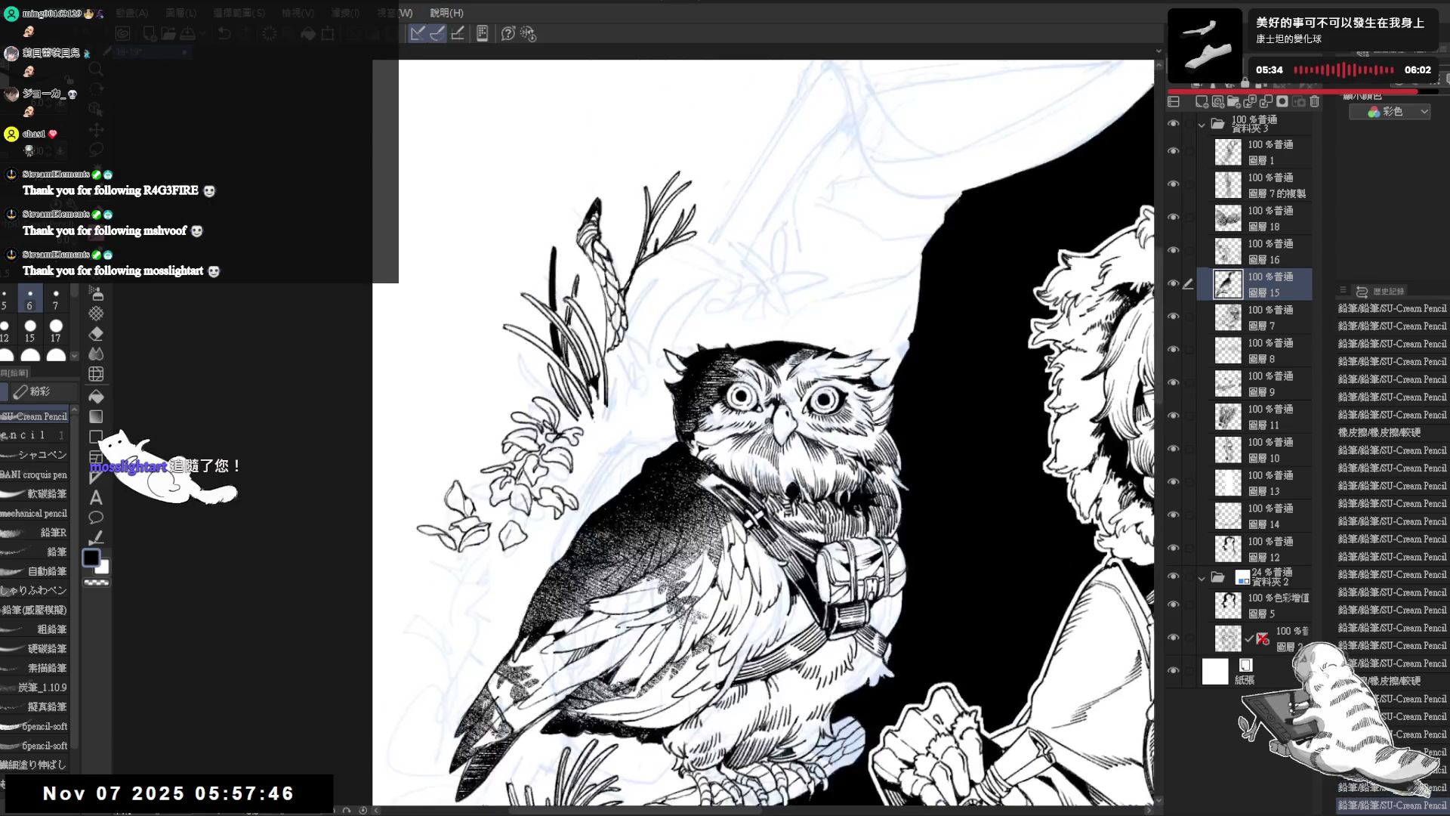
pyautogui.press('^')
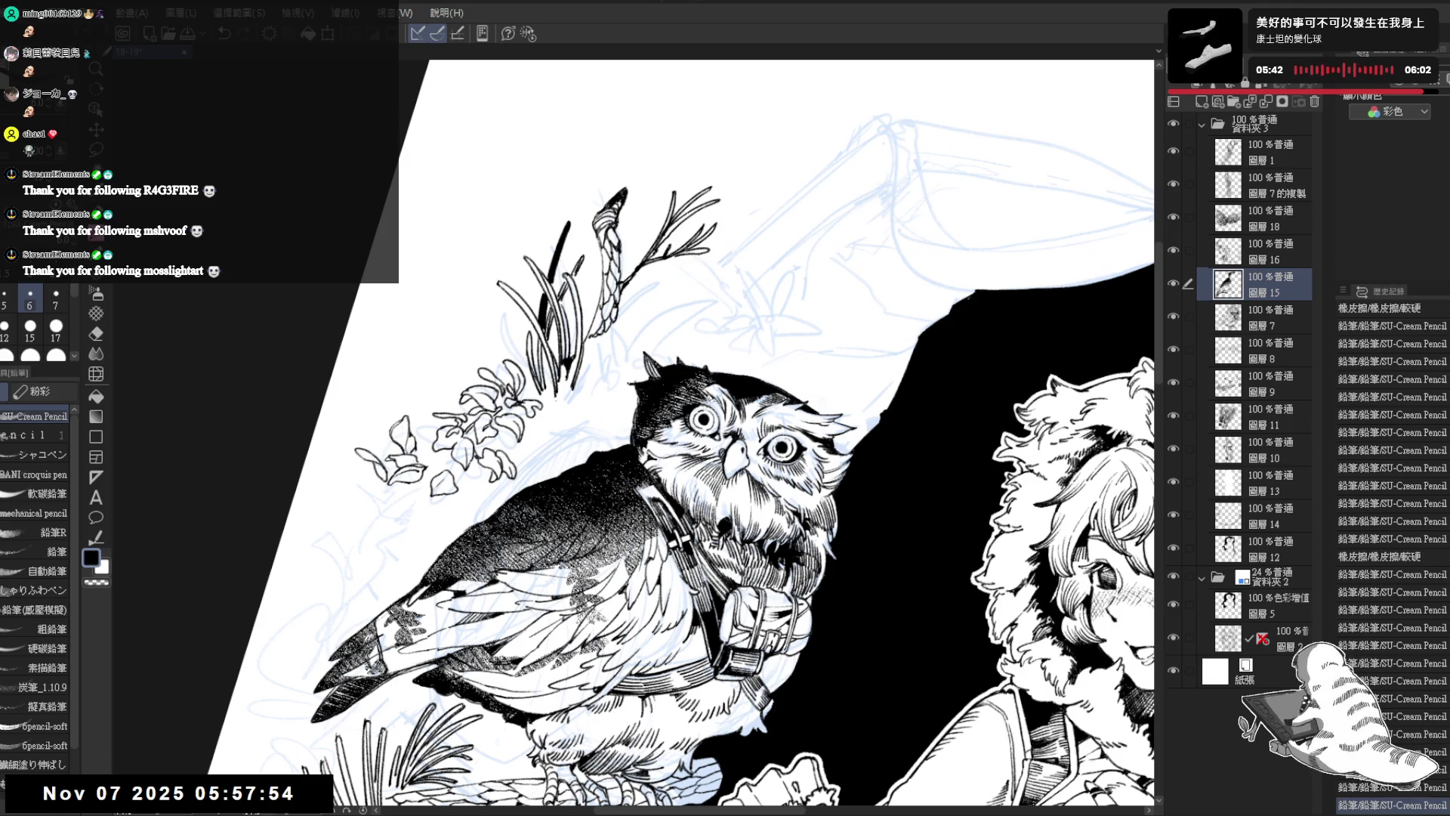
pyautogui.hotkey('ctrl', '@')
pyautogui.press('e')
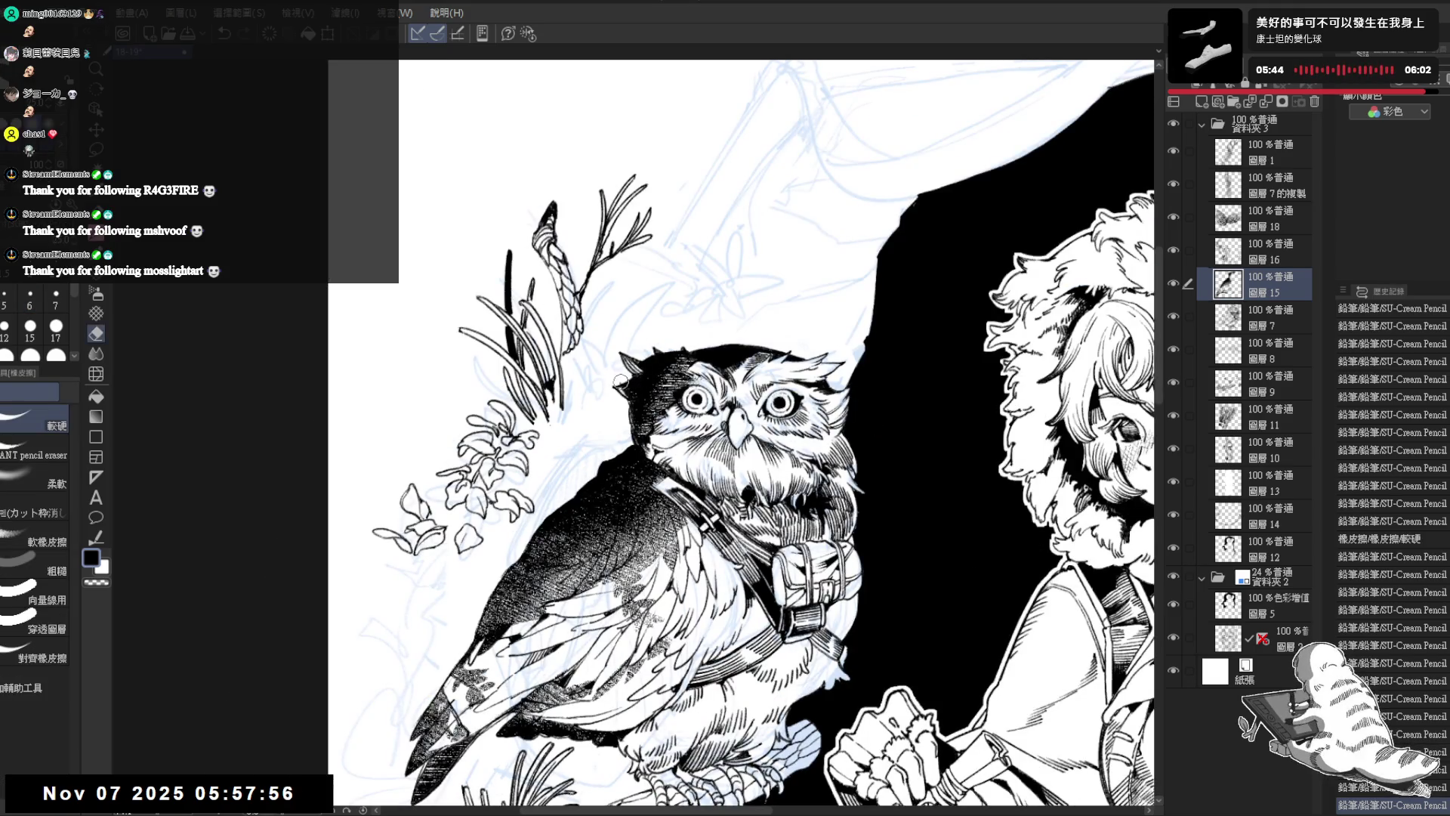
pyautogui.click(616, 381)
pyautogui.press('p')
pyautogui.press('e')
pyautogui.press('p')
pyautogui.hotkey('alt', '[')
pyautogui.press('e')
pyautogui.press('p')
# Step: Add small dots and short dark strokes to the feathers around the owl's head
pyautogui.click(630, 405)
pyautogui.click(631, 408)
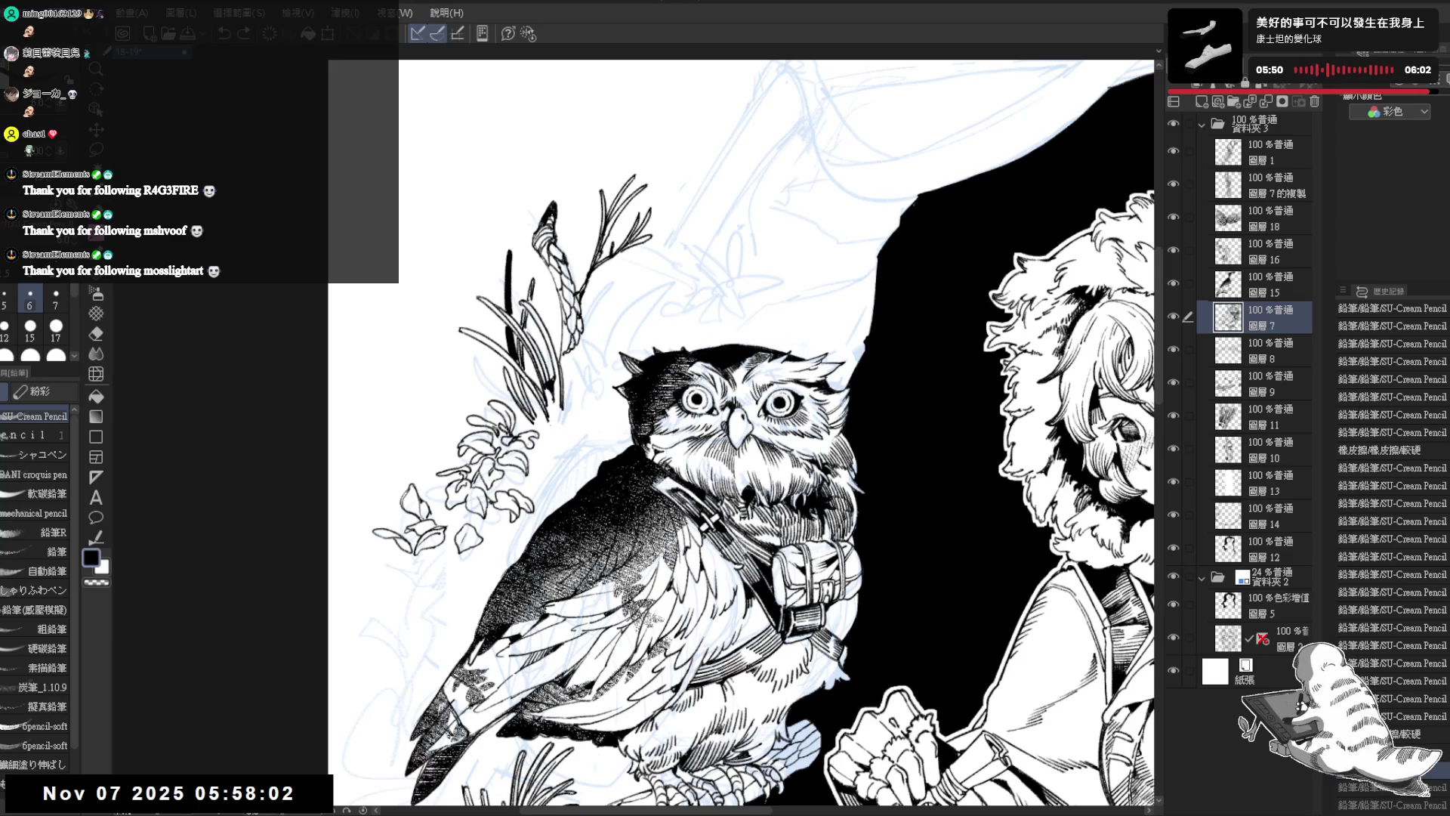
pyautogui.click(623, 407)
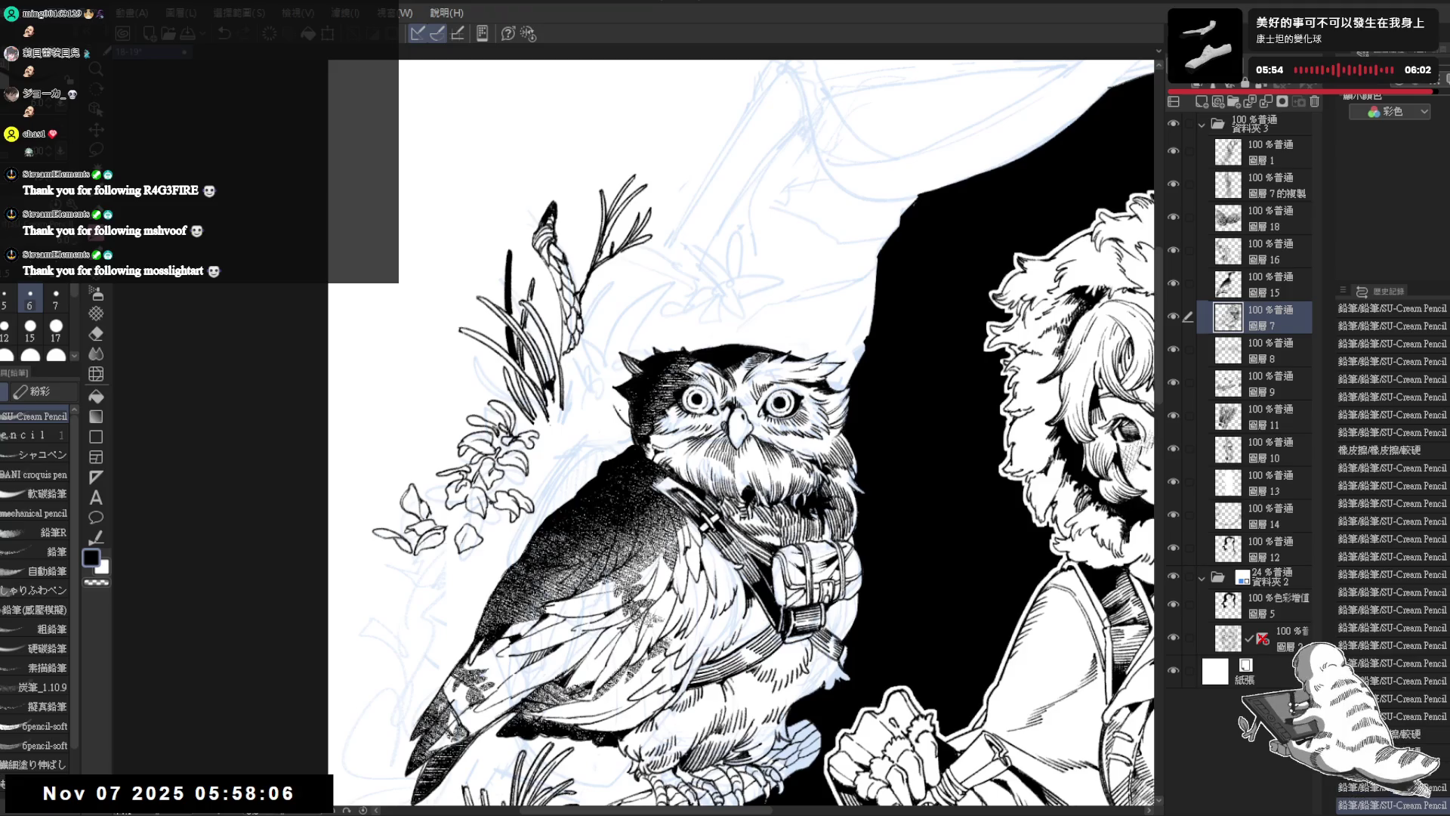
pyautogui.moveTo(613, 407)
pyautogui.mouseDown()
pyautogui.moveTo(635, 420)
pyautogui.moveTo(624, 396)
pyautogui.moveTo(636, 416)
pyautogui.mouseUp()
pyautogui.moveTo(622, 408); pyautogui.dragTo(636, 417)
pyautogui.moveTo(620, 408); pyautogui.dragTo(636, 417)
pyautogui.moveTo(619, 408)
pyautogui.mouseDown()
pyautogui.moveTo(637, 415)
pyautogui.moveTo(616, 448)
pyautogui.mouseUp()
pyautogui.moveTo(611, 435); pyautogui.dragTo(622, 453)
pyautogui.moveTo(616, 438); pyautogui.dragTo(635, 450)
pyautogui.moveTo(631, 437); pyautogui.dragTo(636, 451)
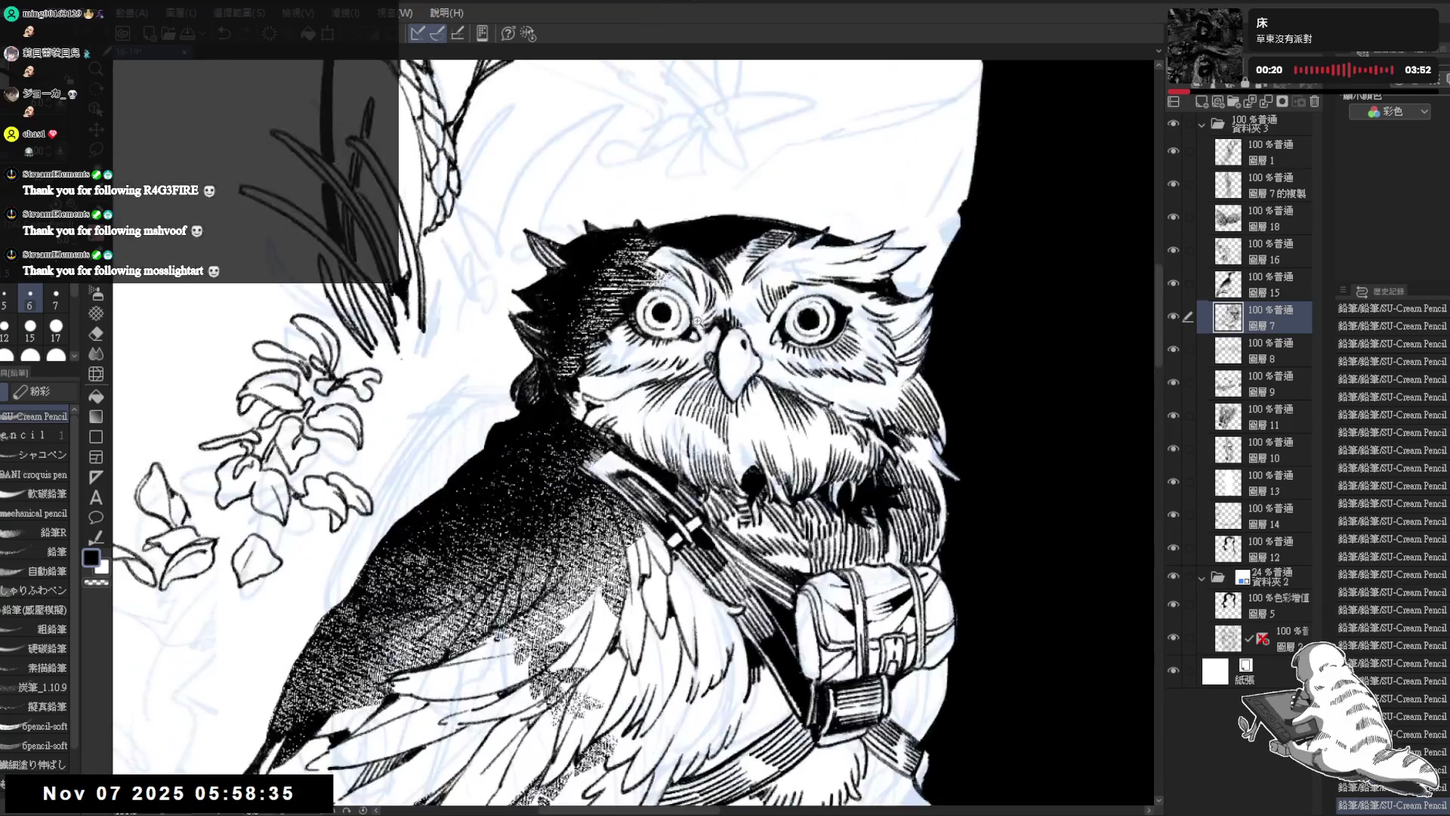
# Step: Erase stray ink beside the owl's left eye with the eraser at size 15
pyautogui.press('e')
pyautogui.press('[')
pyautogui.moveTo(656, 323); pyautogui.dragTo(664, 332)
pyautogui.press('p')
pyautogui.scroll(-4, 662, 333)
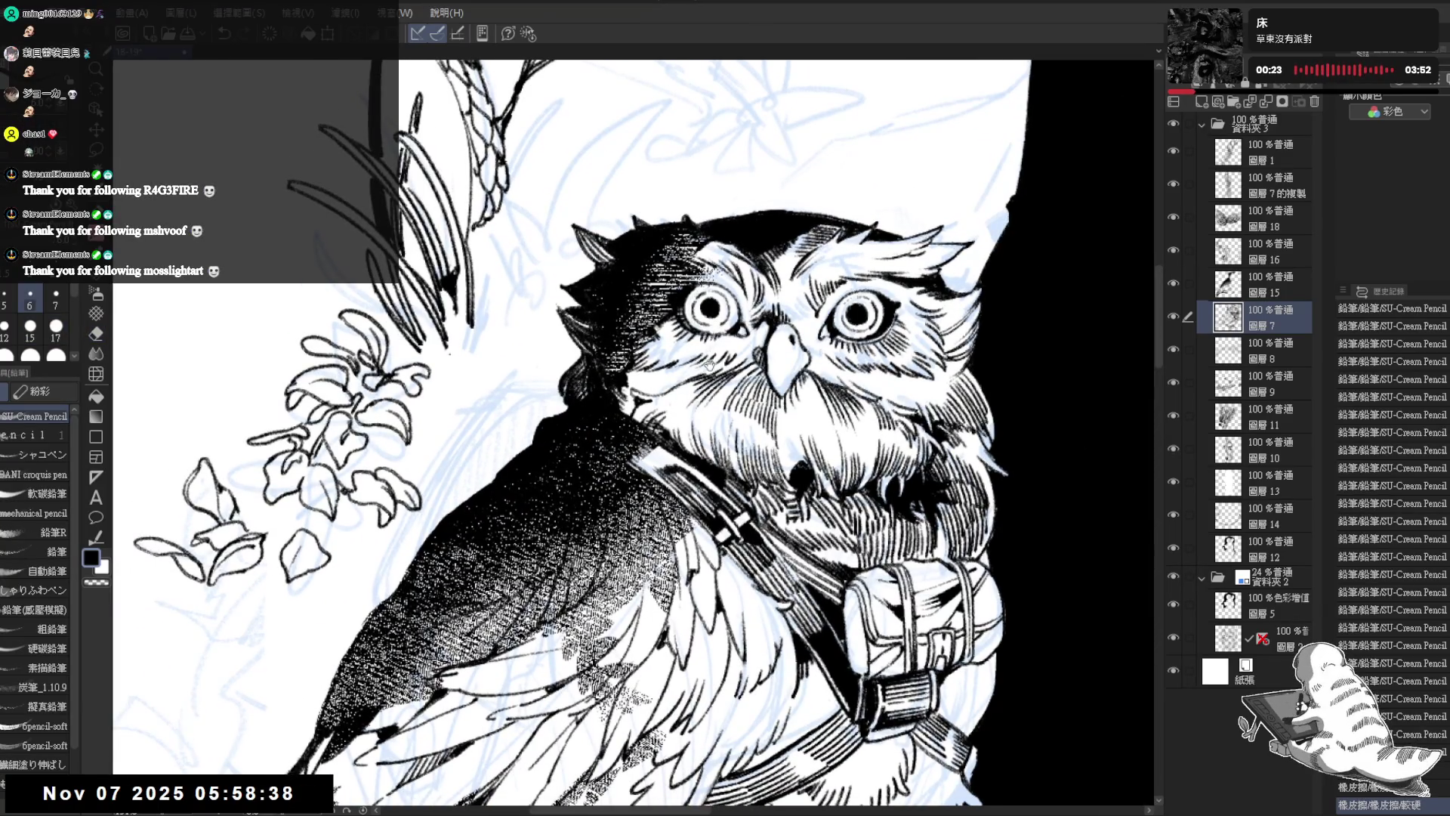
pyautogui.scroll(-1, 687, 304)
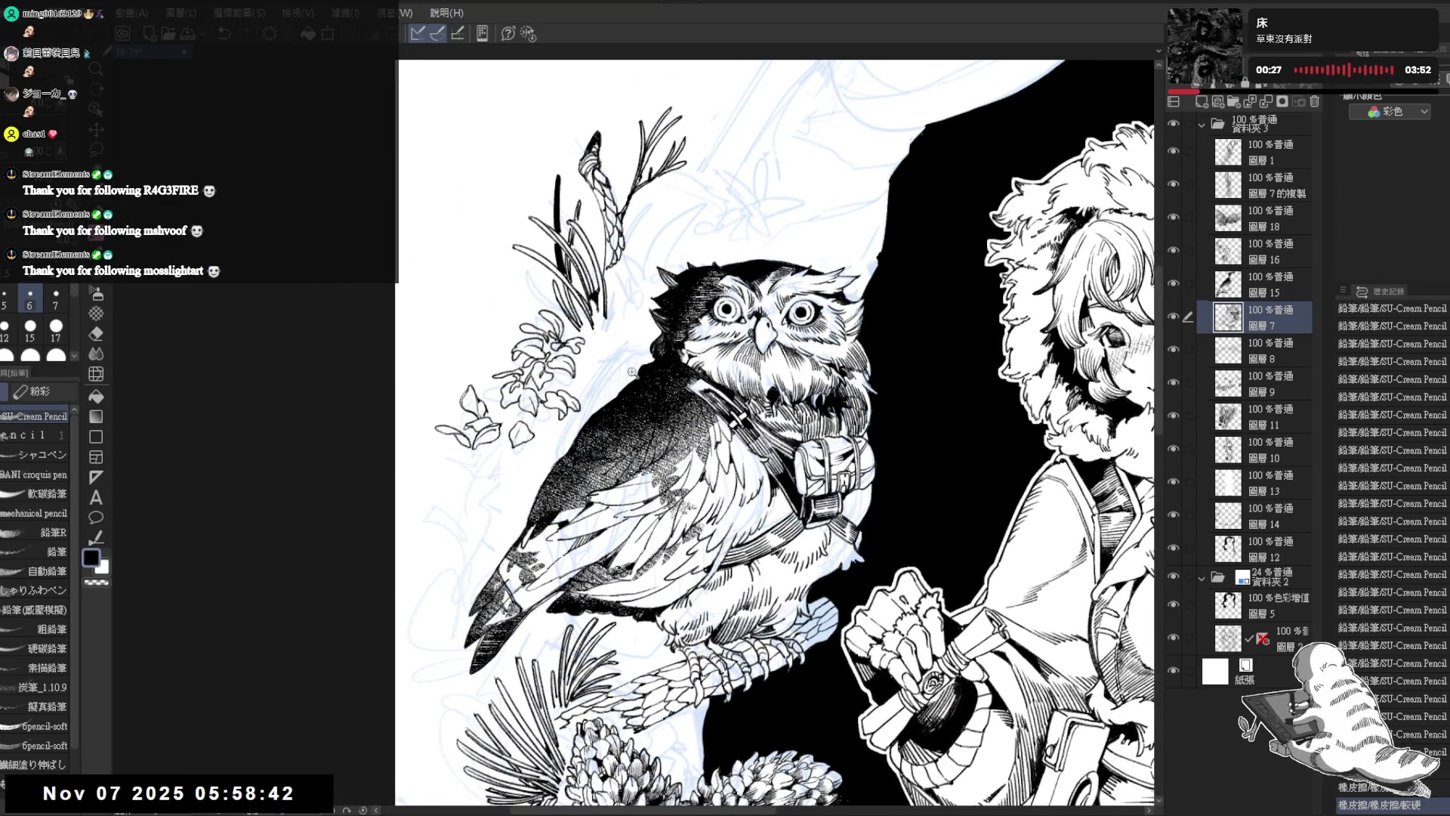
pyautogui.scroll(1, 614, 398)
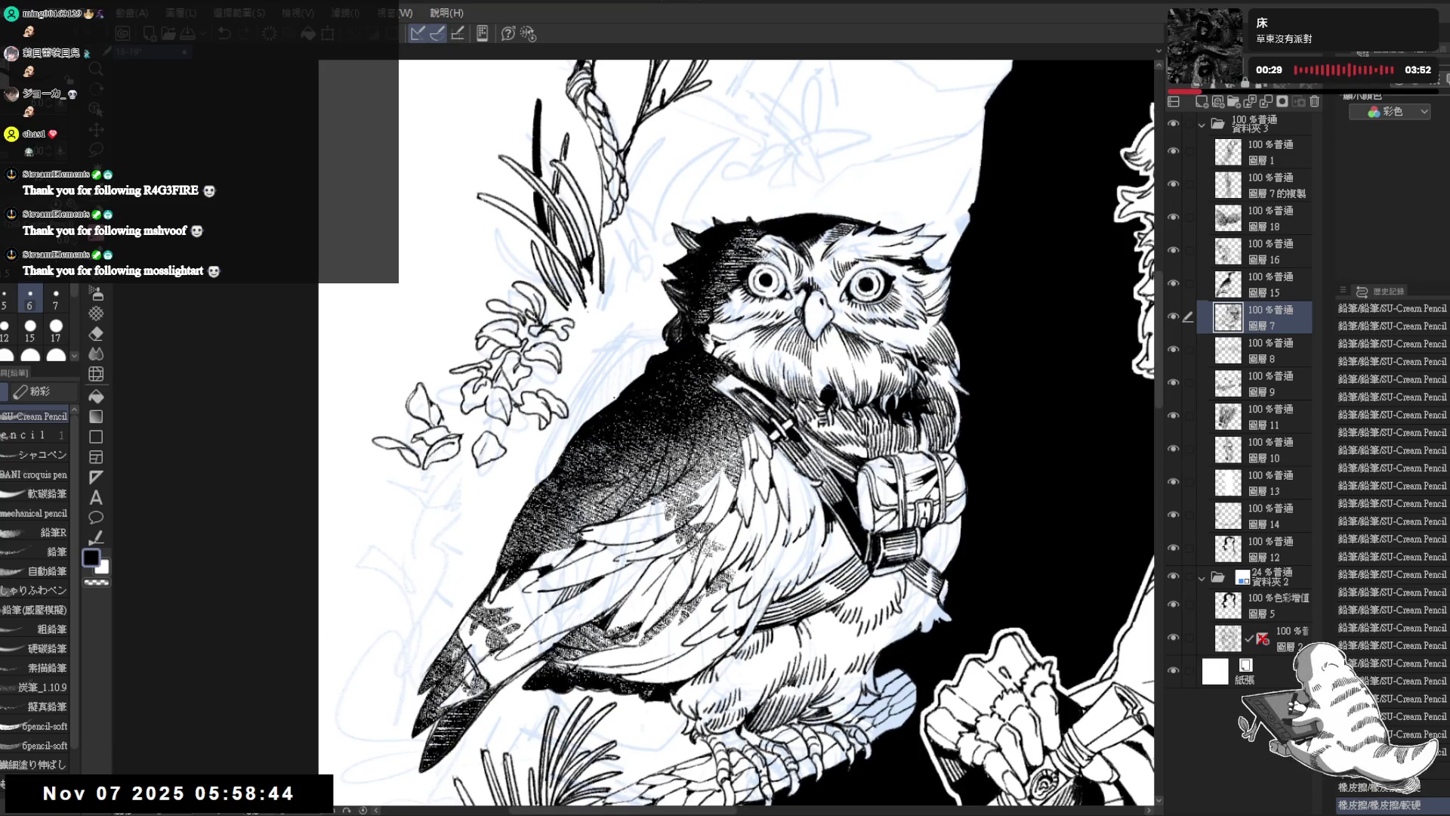
pyautogui.scroll(-2, 606, 398)
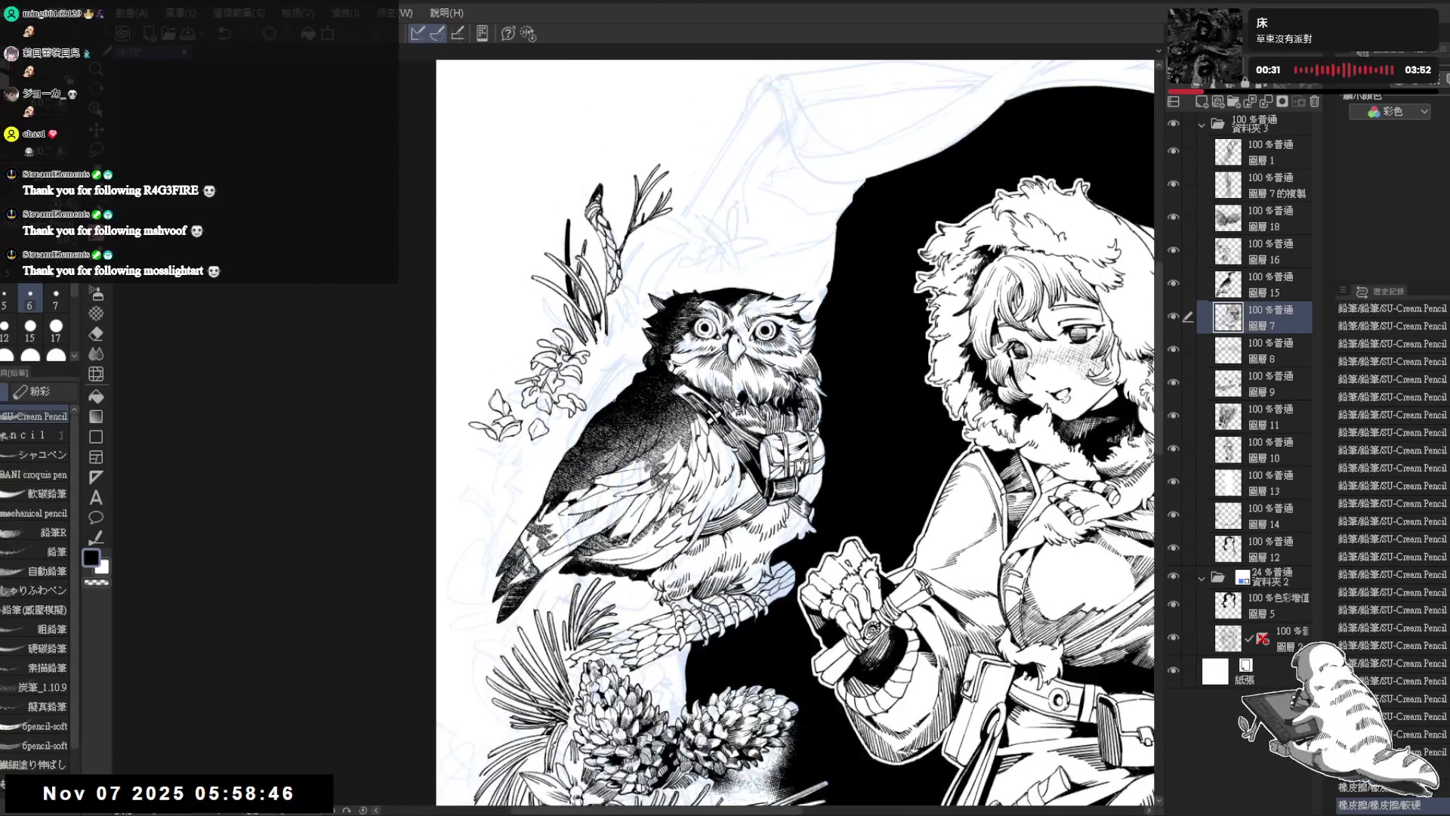
pyautogui.scroll(2, 597, 386)
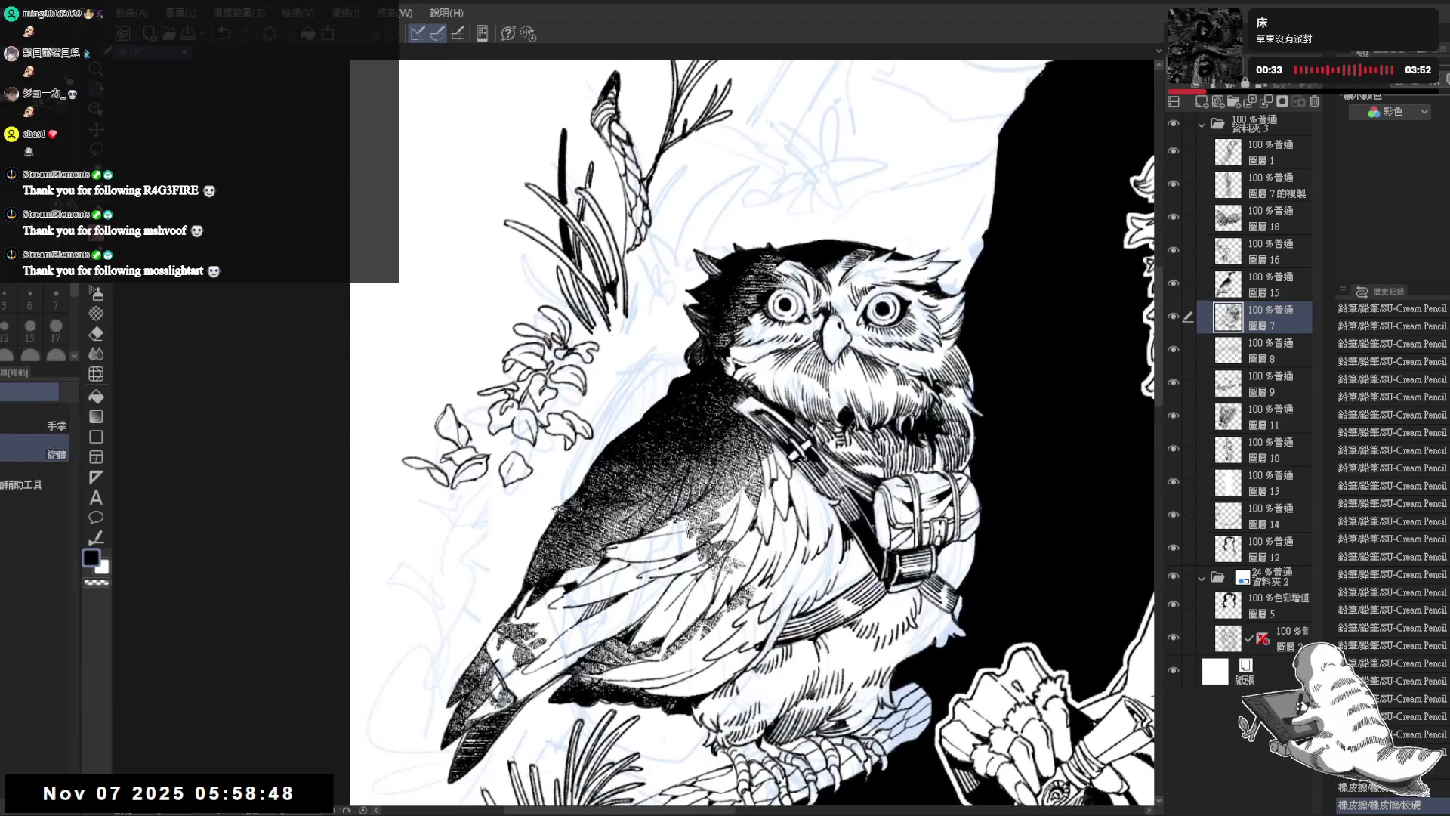
# Step: On layer 圖層 1, add short pencil strokes to the plant stem and owl's head feathers
pyautogui.press('-')
pyautogui.press('-')
pyautogui.click(1277, 151)
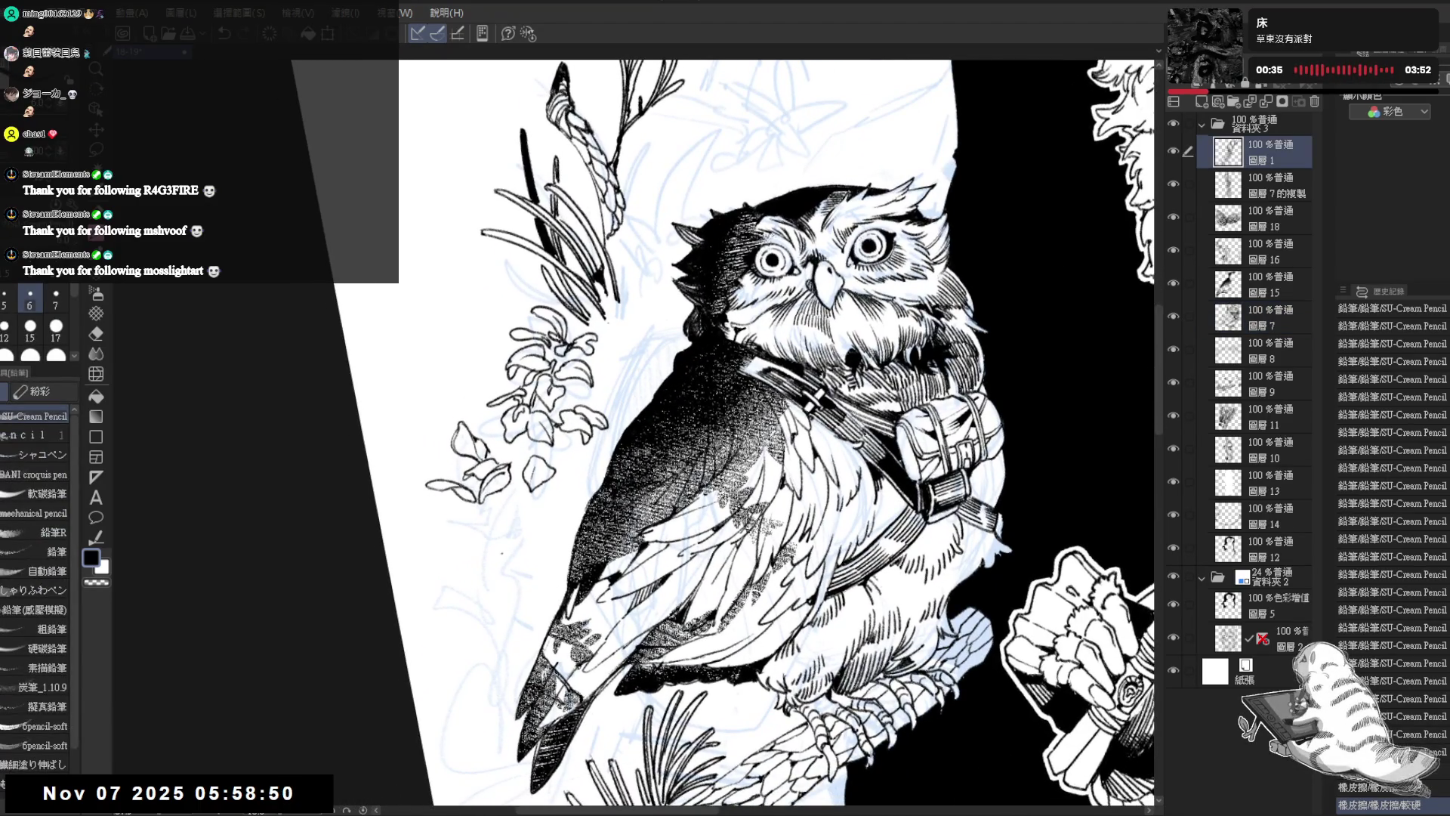
pyautogui.press('-')
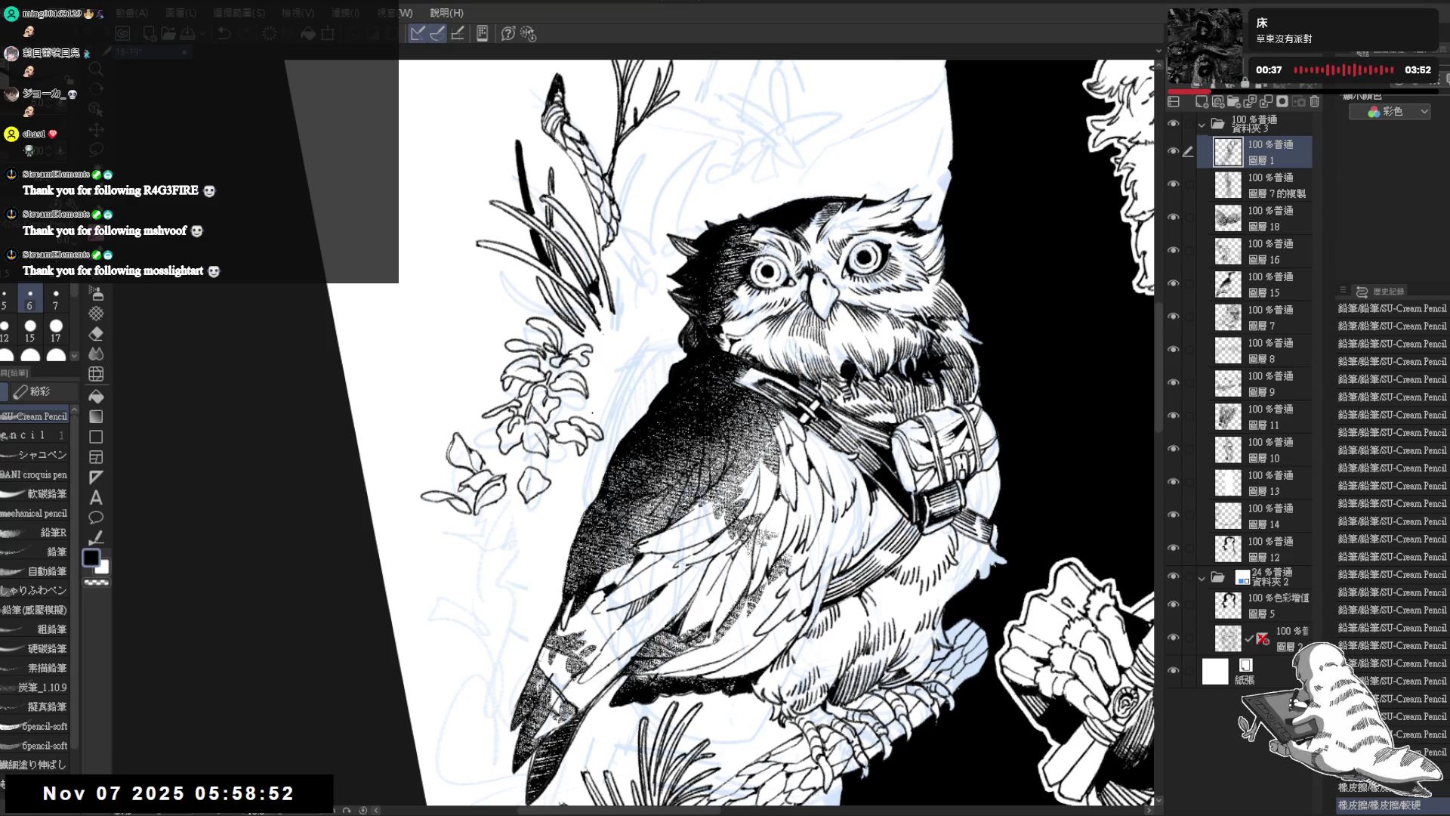
pyautogui.moveTo(614, 329); pyautogui.dragTo(594, 413)
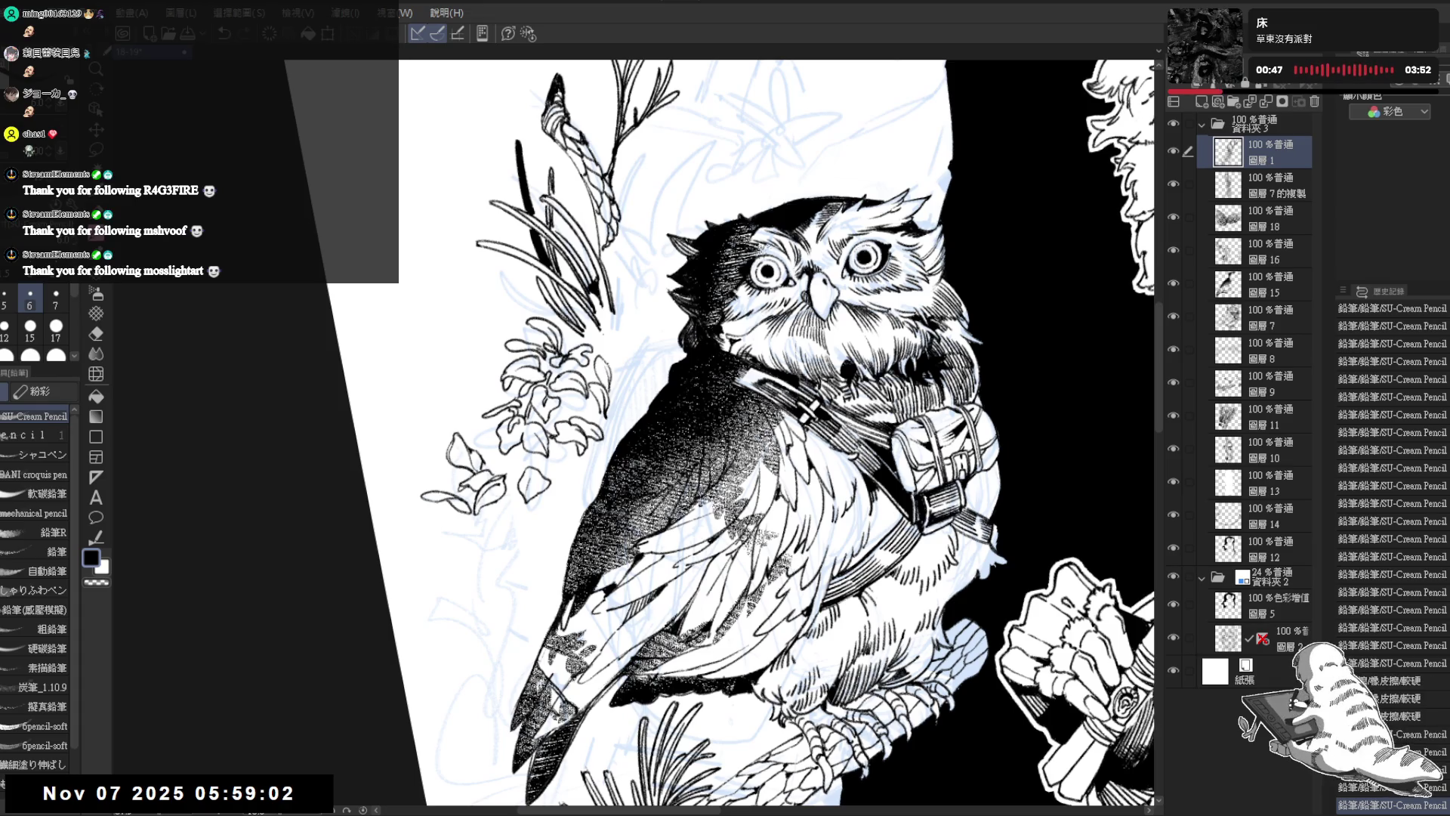
pyautogui.moveTo(619, 332); pyautogui.dragTo(611, 364)
pyautogui.moveTo(629, 302); pyautogui.dragTo(648, 334)
pyautogui.hotkey('ctrl', 'z')
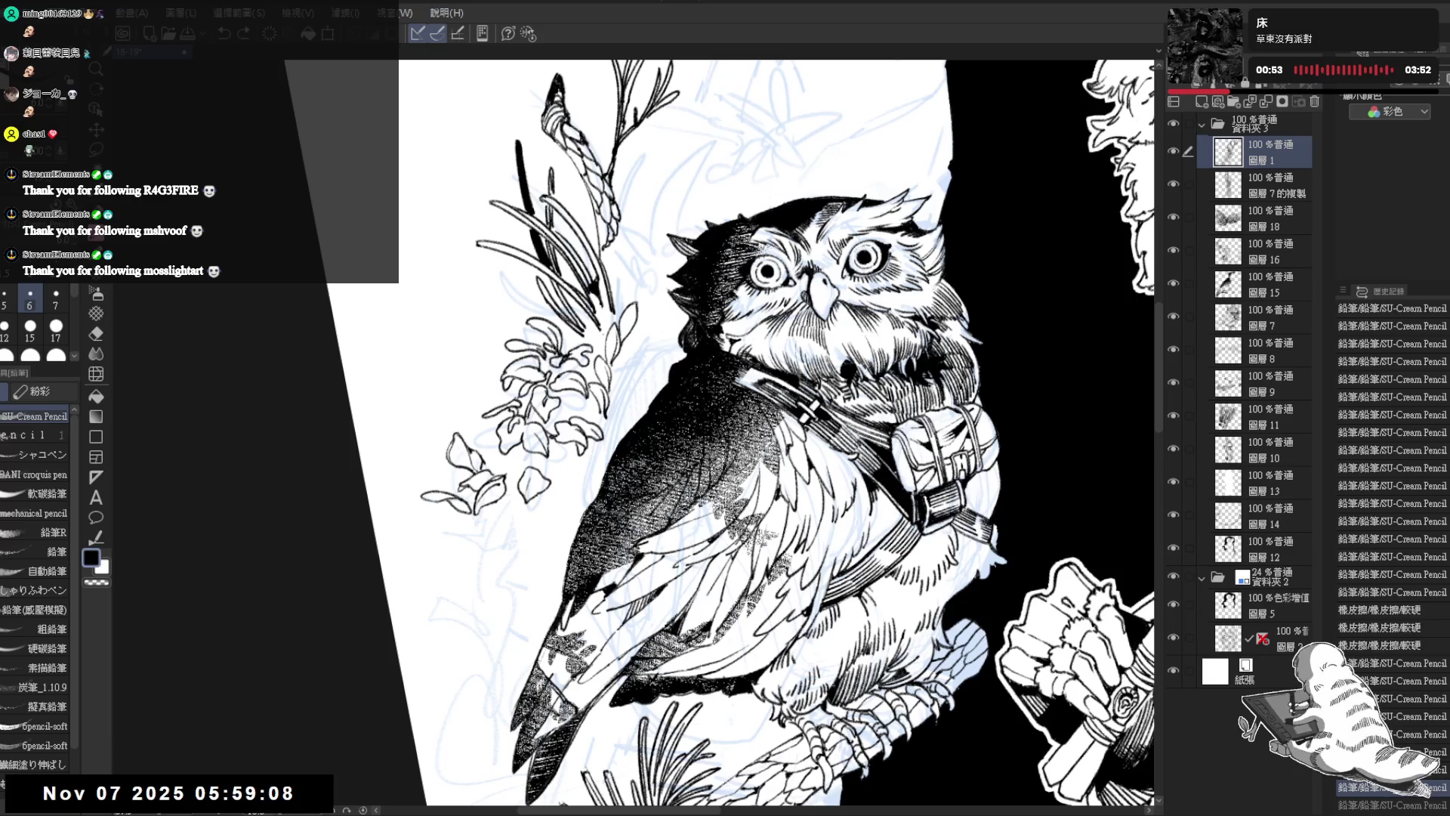
pyautogui.hotkey('ctrl', 'y')
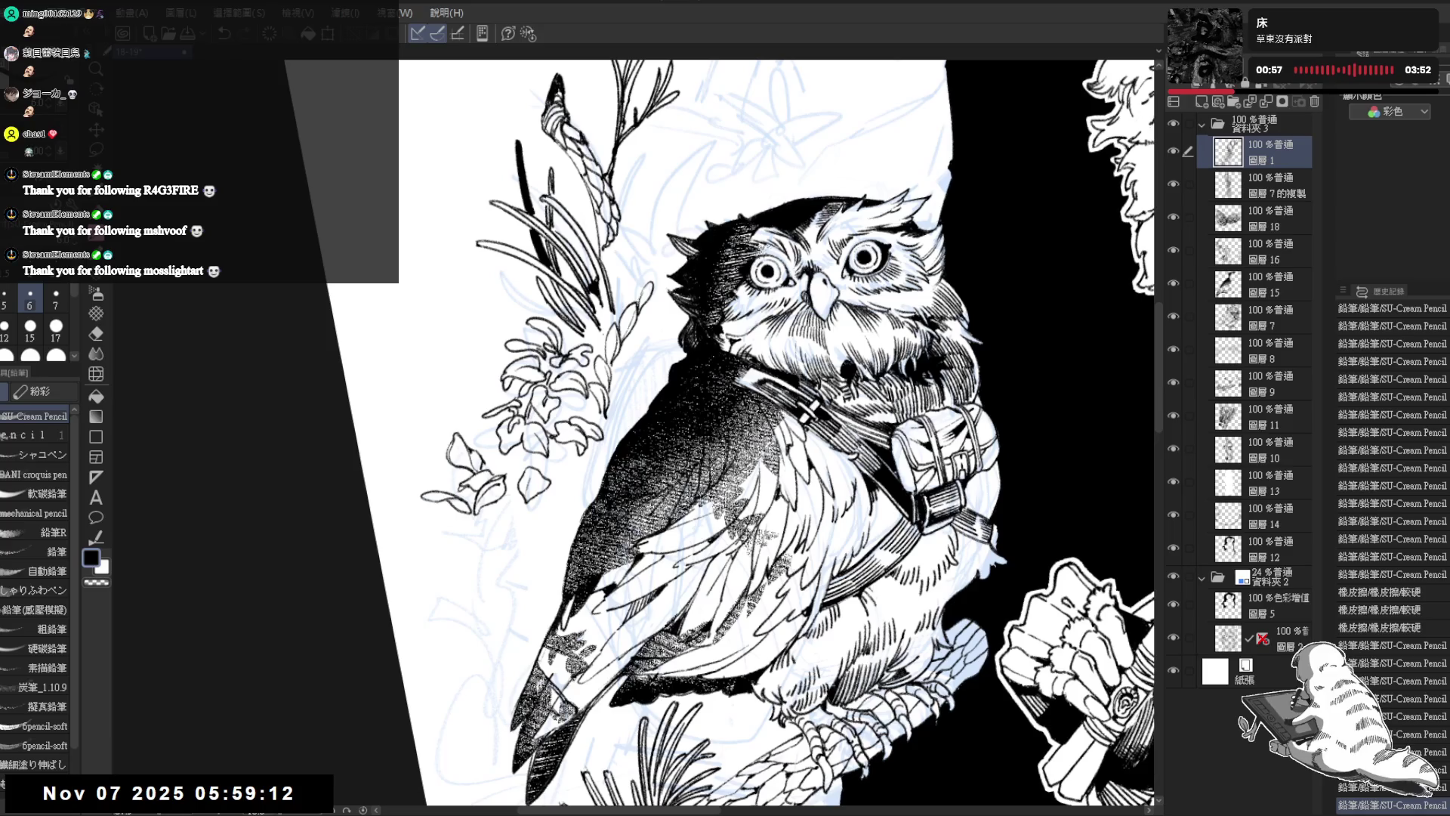
pyautogui.moveTo(651, 287)
pyautogui.mouseDown()
pyautogui.moveTo(628, 361)
pyautogui.moveTo(634, 346)
pyautogui.moveTo(616, 353)
pyautogui.moveTo(616, 411)
pyautogui.mouseUp()
pyautogui.hotkey('ctrl', 'z')
# Step: Add a few fine pencil touches to the owl, then zoom out to view it beside the hooded girl
pyautogui.moveTo(625, 403); pyautogui.dragTo(619, 408)
pyautogui.scroll(-1, 670, 500)
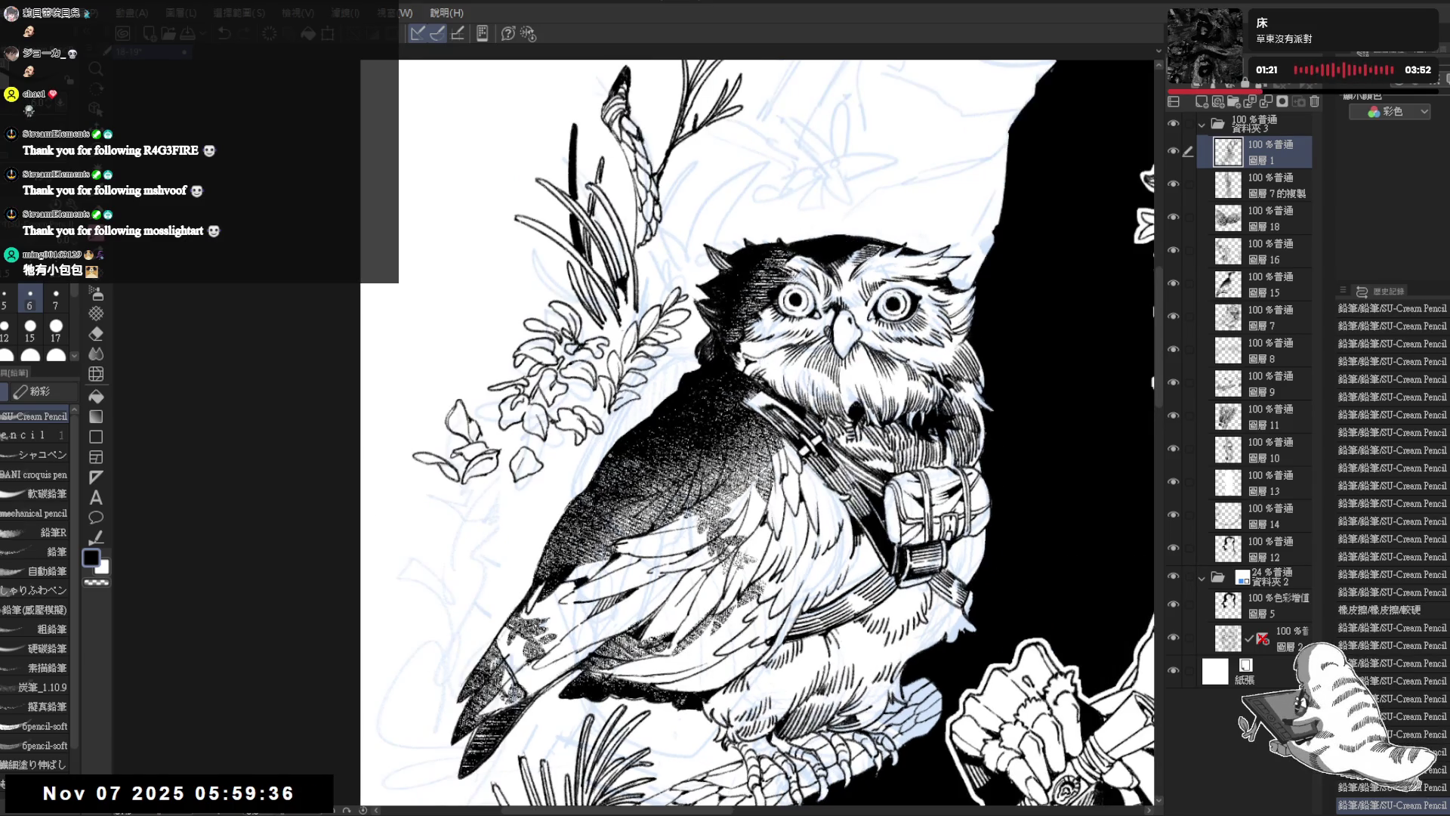
pyautogui.scroll(-1, 670, 499)
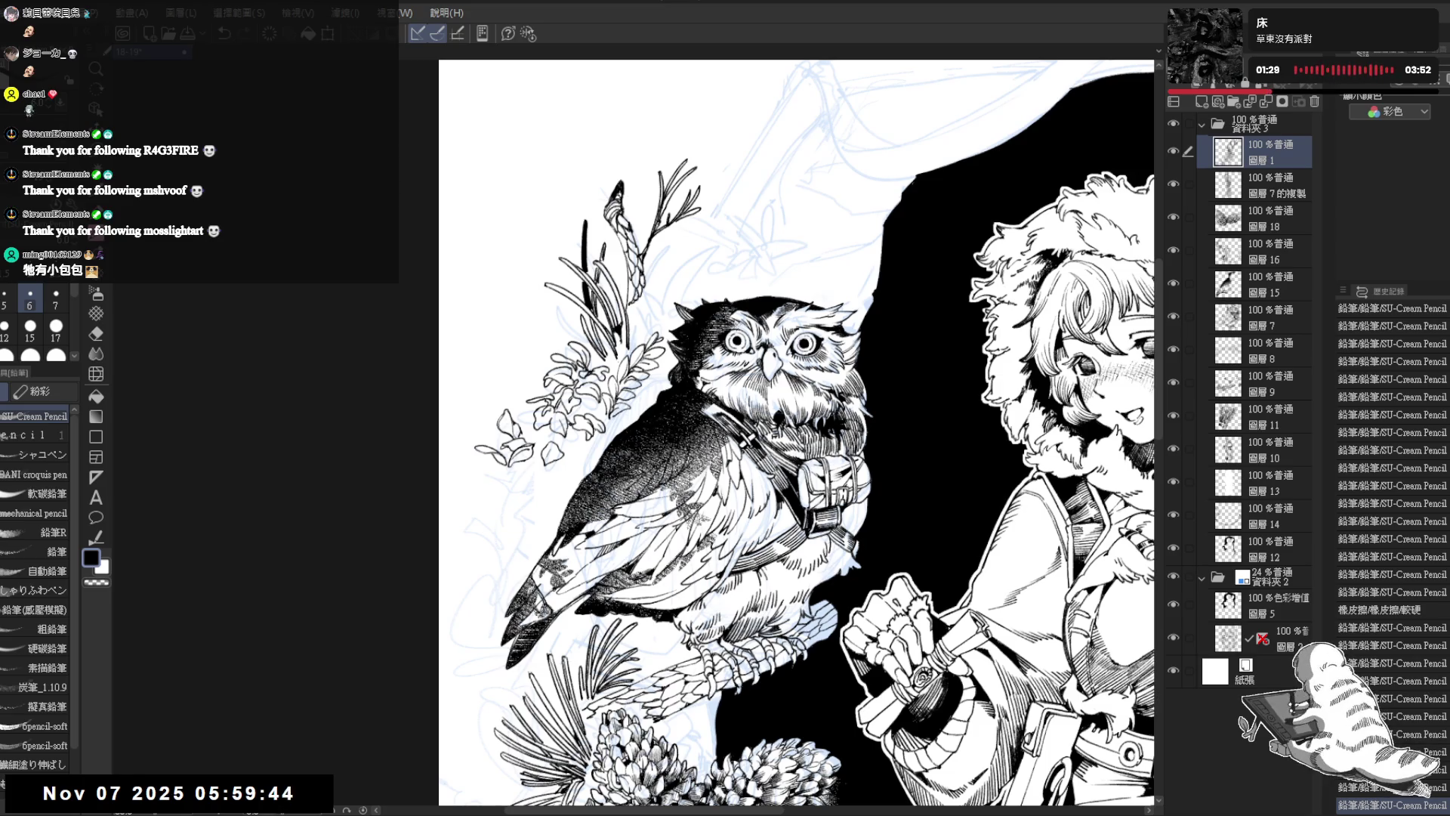
pyautogui.scroll(-1, 670, 500)
pyautogui.scroll(-1, 670, 499)
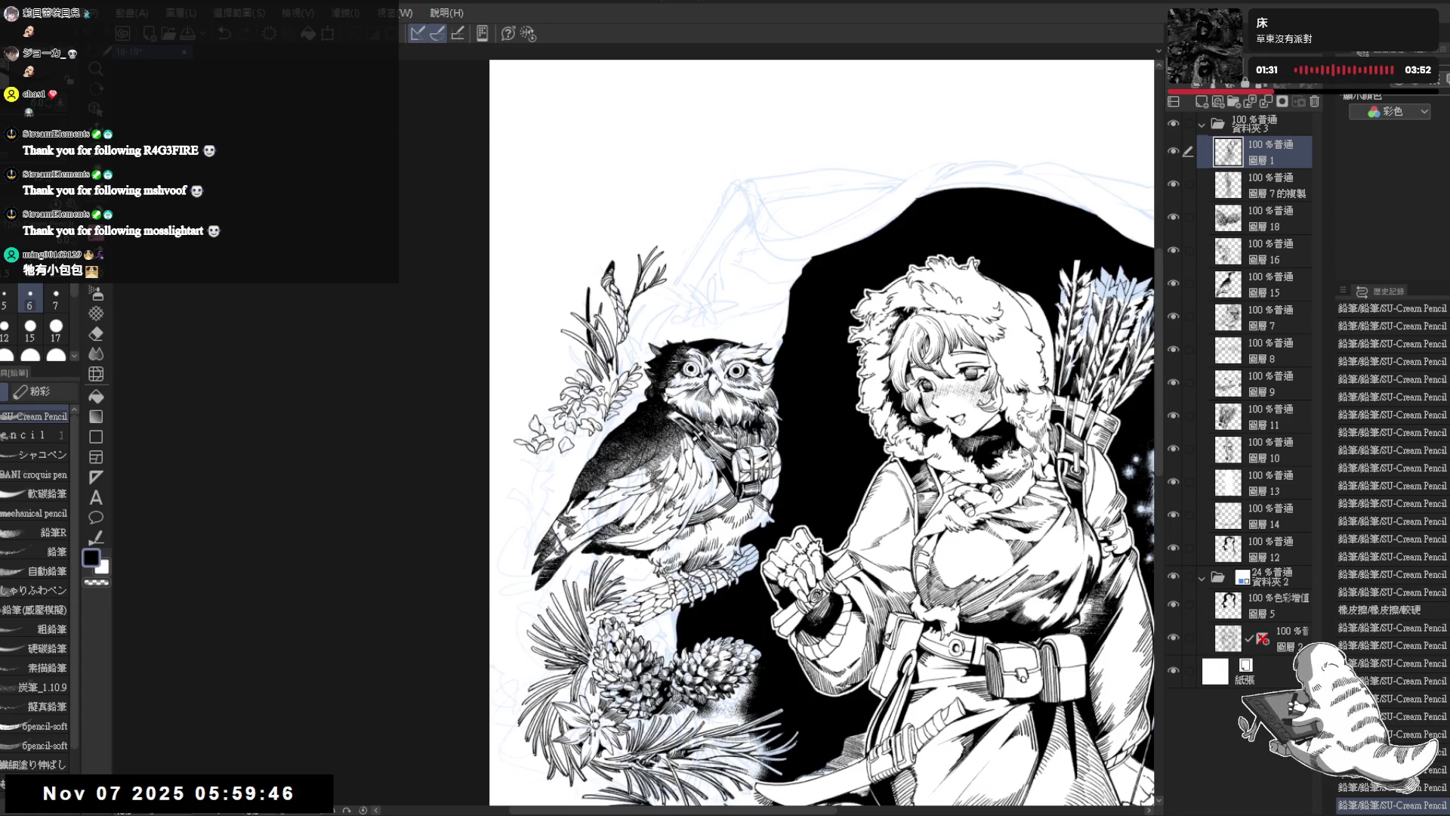
pyautogui.scroll(1, 670, 499)
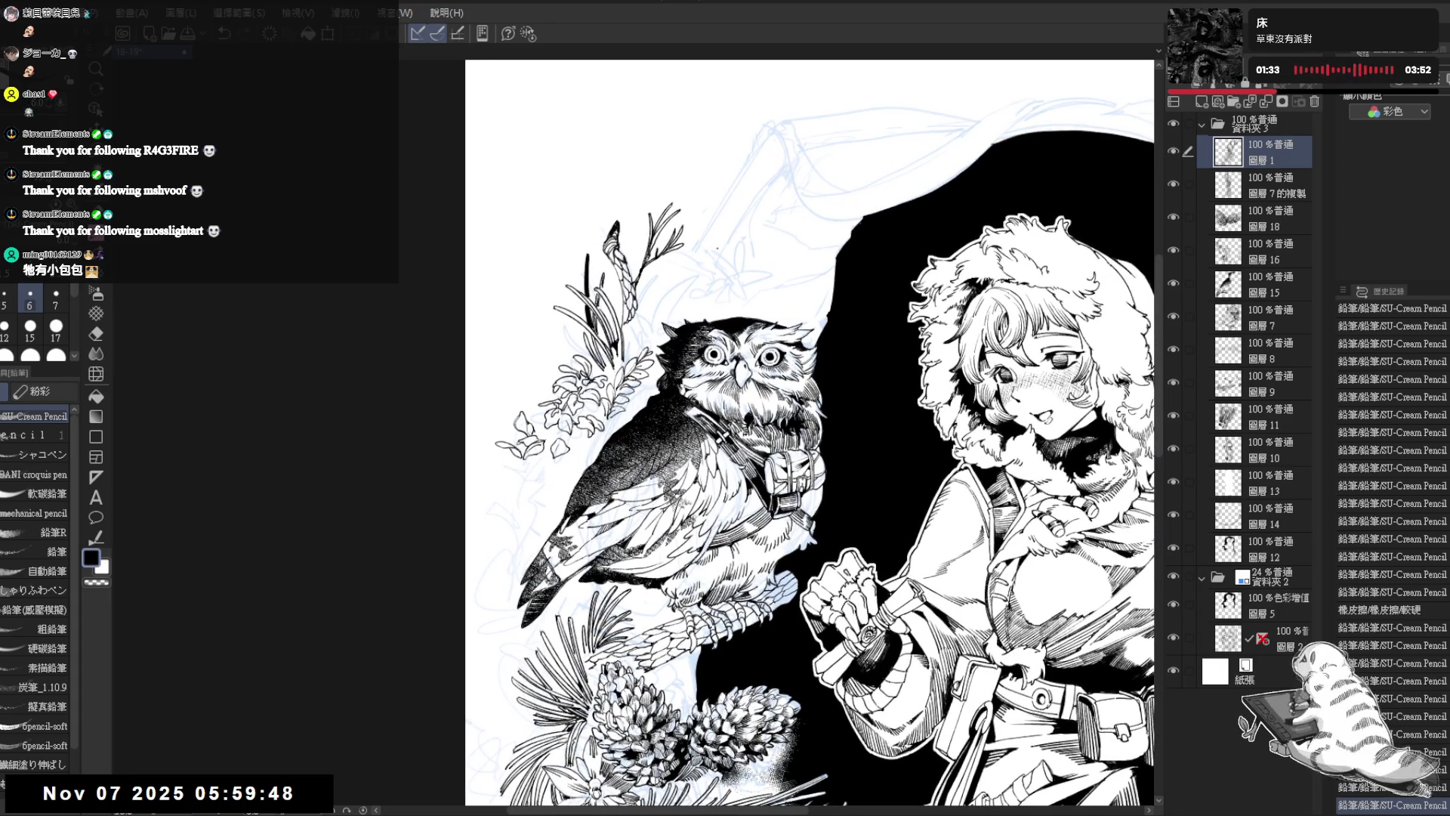
pyautogui.scroll(-3, 670, 499)
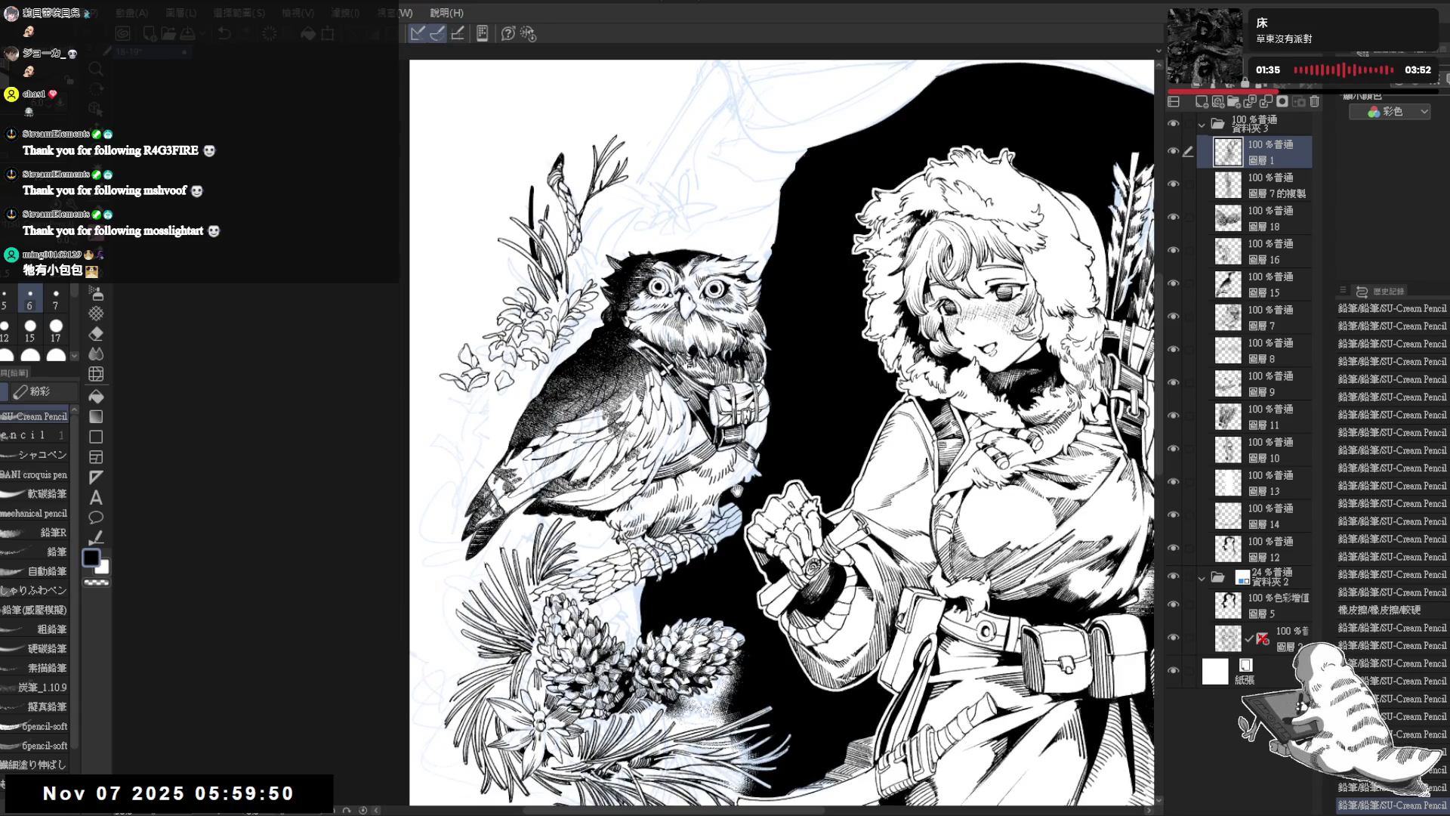
pyautogui.scroll(-2, 680, 396)
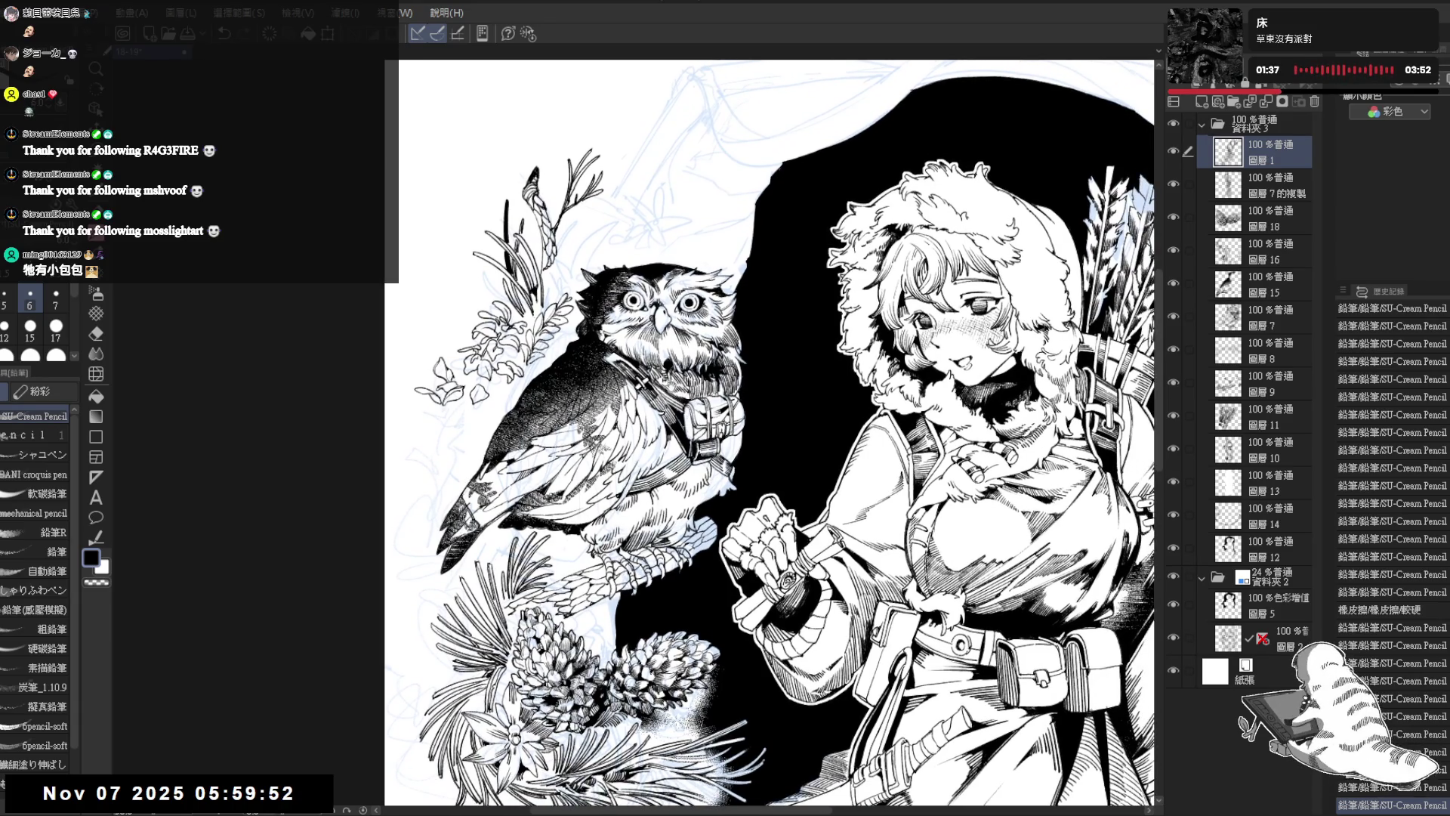
pyautogui.scroll(-2, 654, 426)
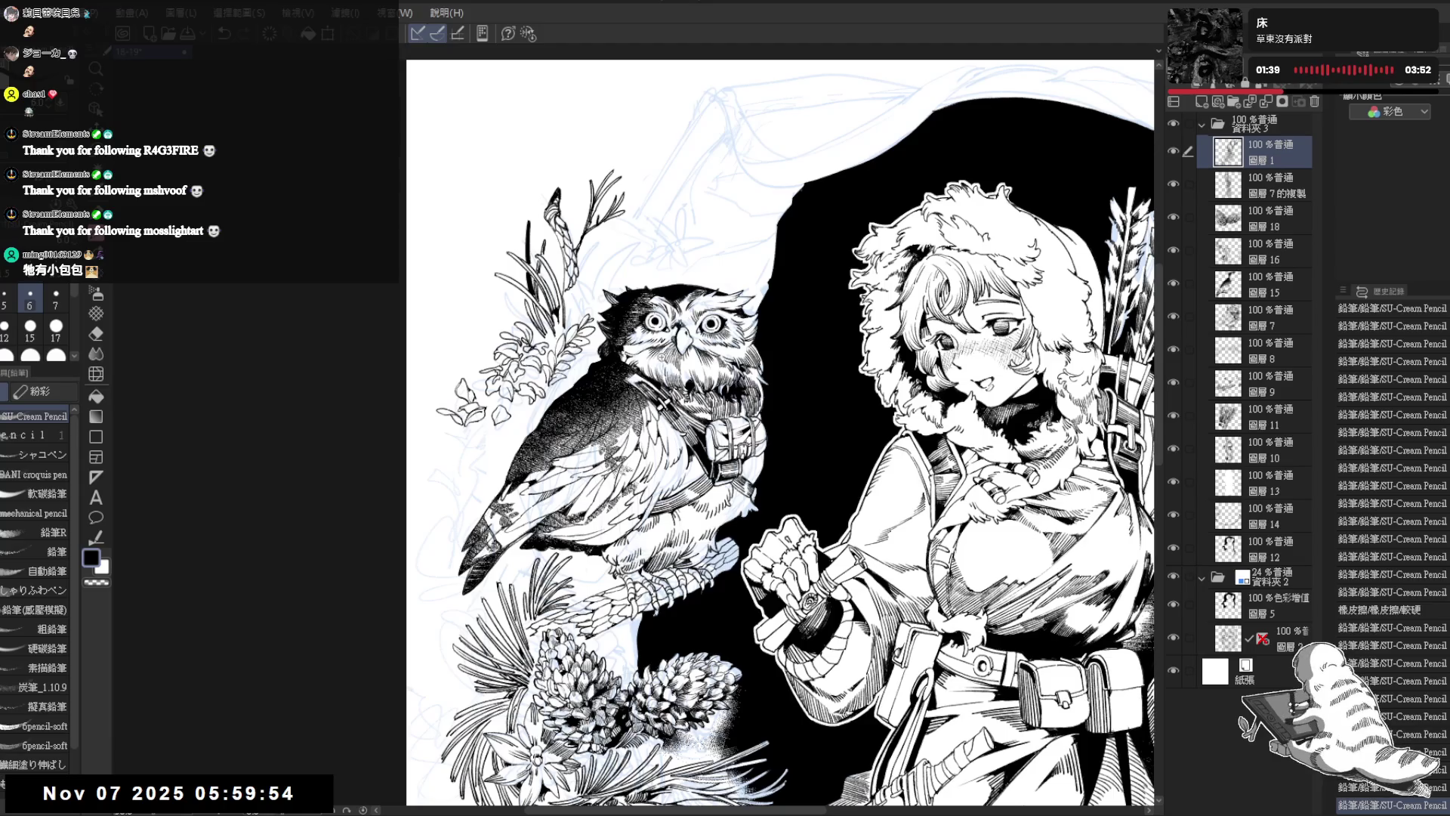
pyautogui.scroll(2, 633, 372)
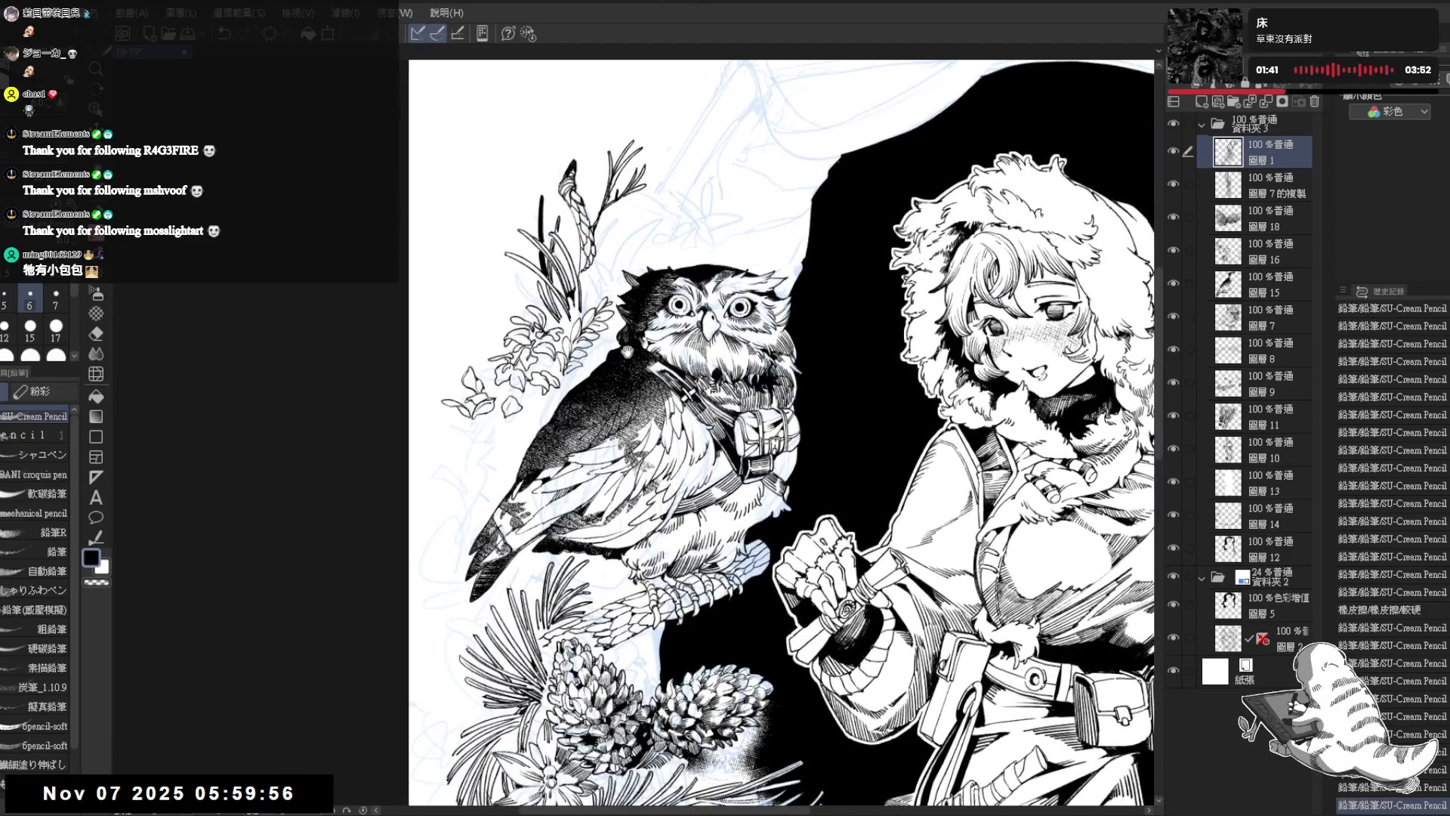
pyautogui.scroll(1, 616, 355)
pyautogui.scroll(1, 620, 352)
pyautogui.scroll(1, 642, 427)
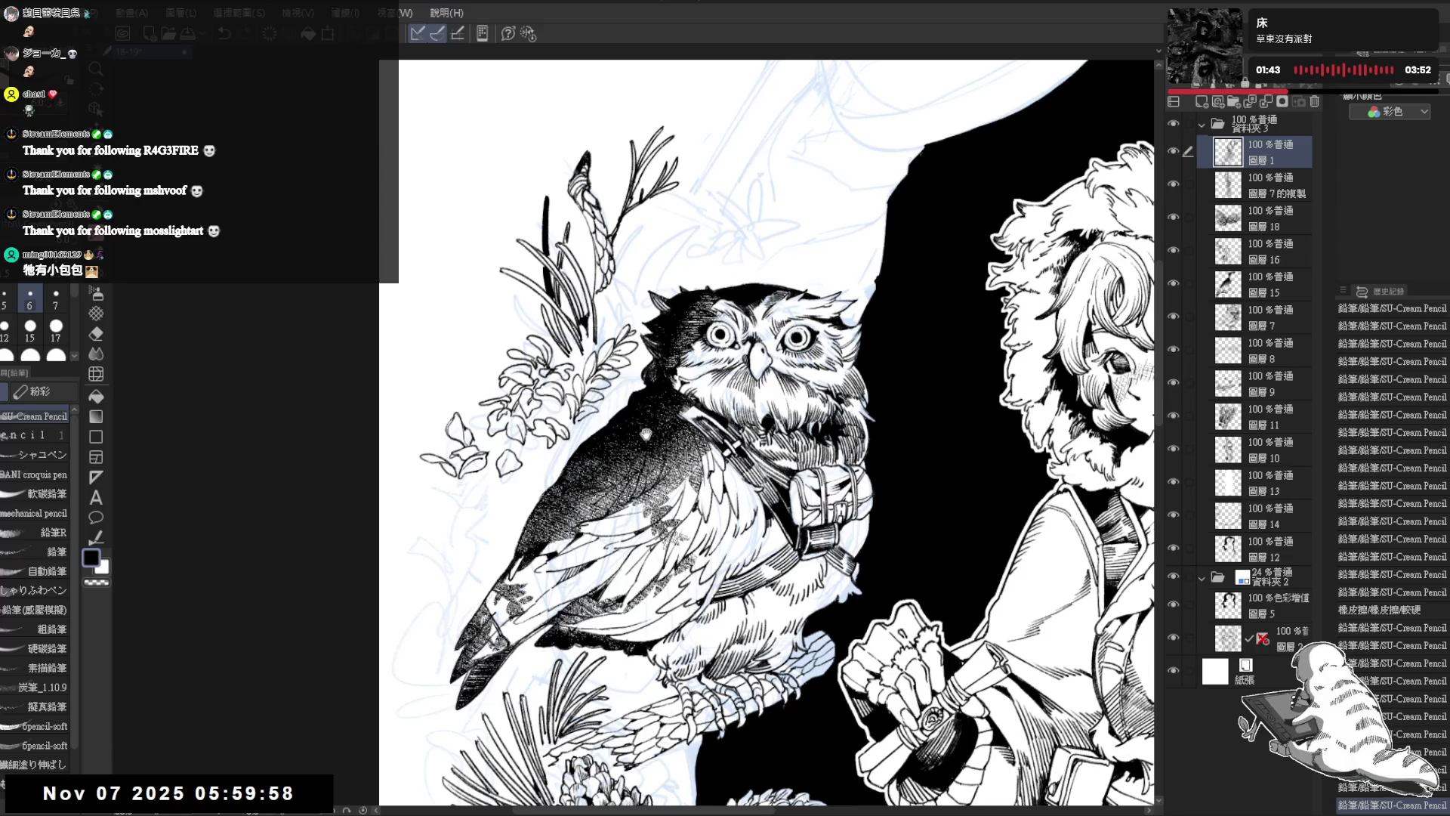
# Step: Tilt the canvas around the owl and add a small dark mark with the size-6 pencil
pyautogui.press('space')
pyautogui.moveTo(642, 427)
pyautogui.mouseDown()
pyautogui.moveTo(604, 447)
pyautogui.moveTo(621, 572)
pyautogui.mouseUp()
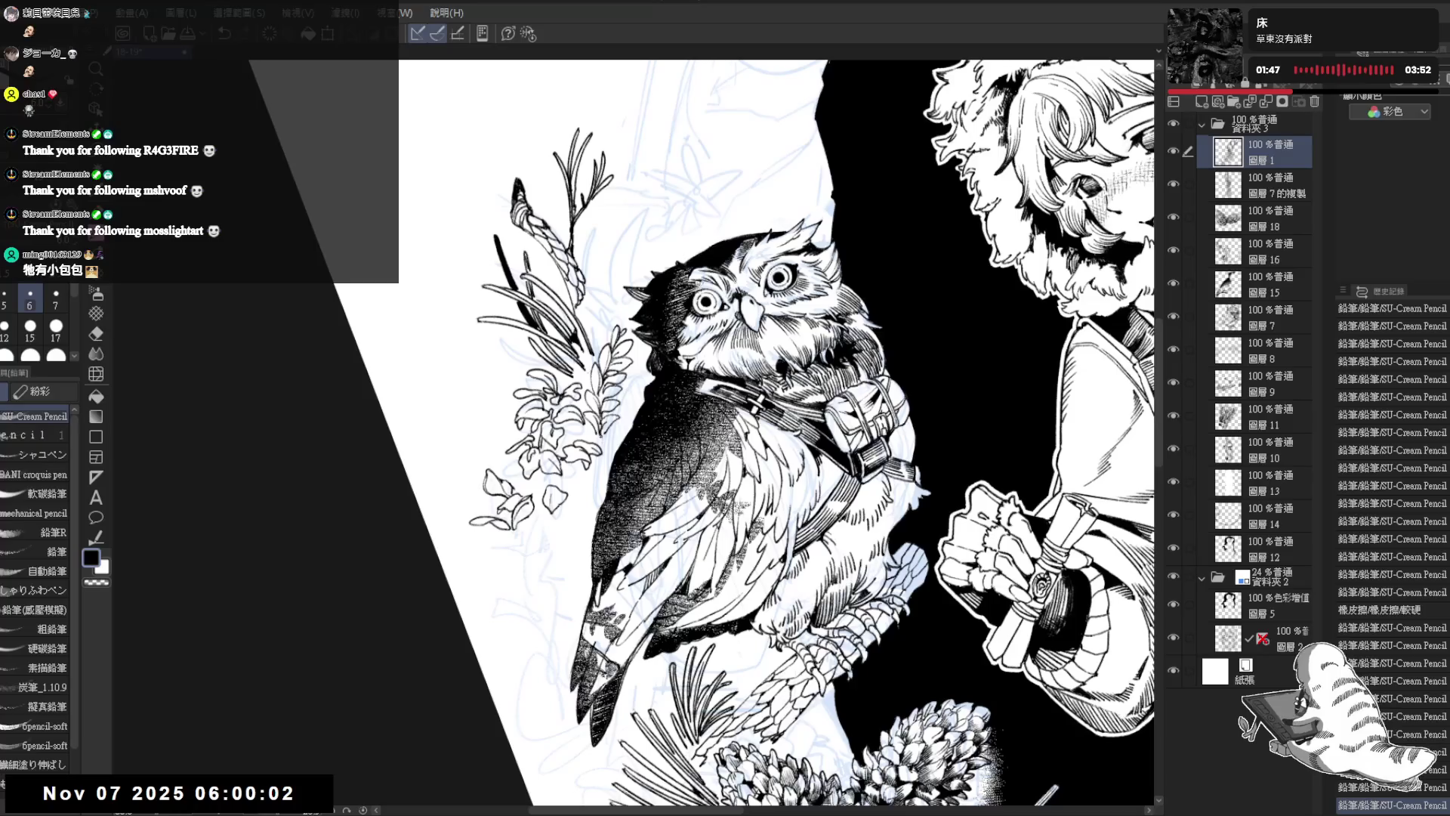
pyautogui.moveTo(669, 601)
pyautogui.mouseDown()
pyautogui.moveTo(539, 582)
pyautogui.moveTo(521, 540)
pyautogui.mouseUp()
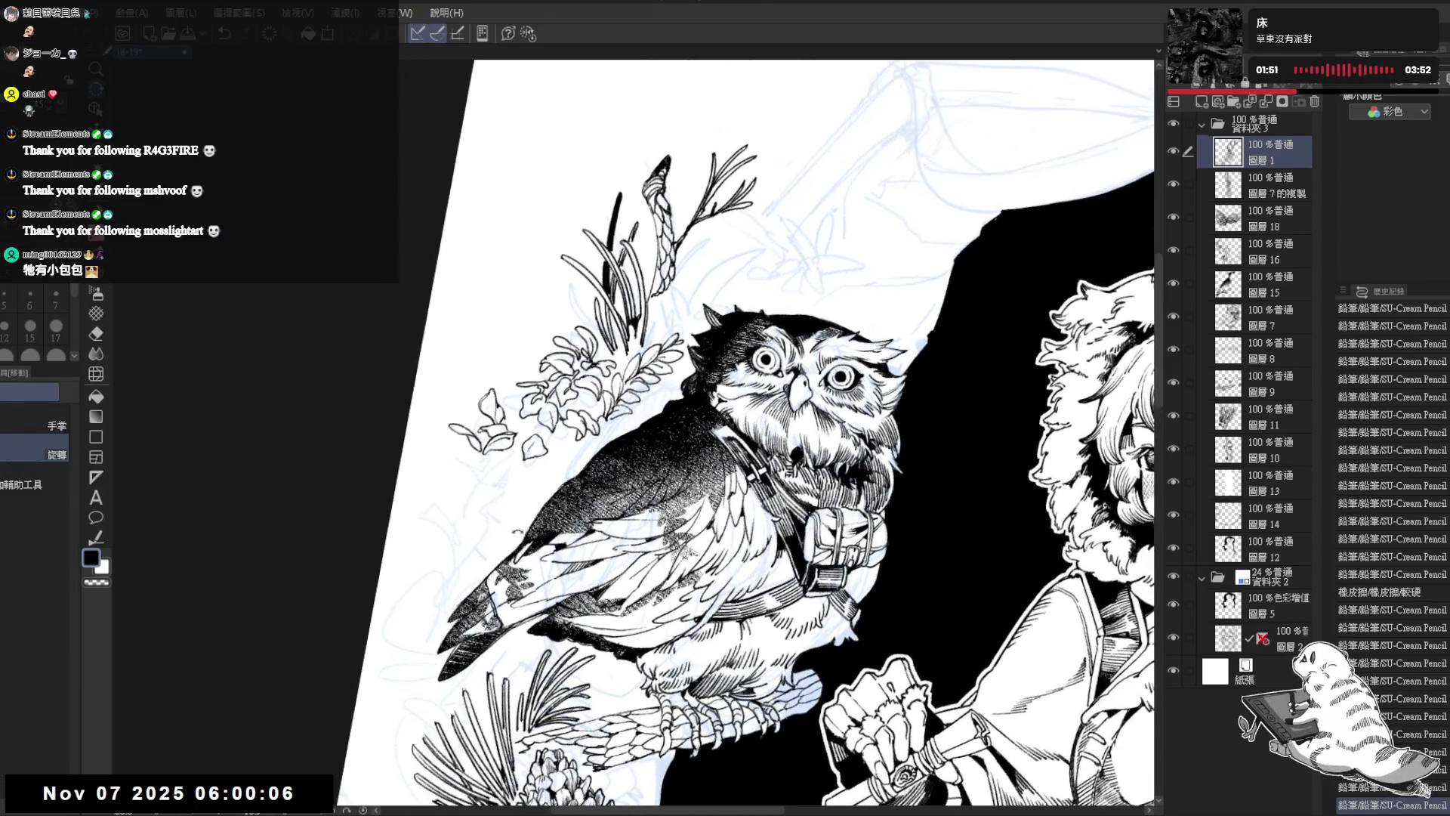
pyautogui.press('e')
pyautogui.press('p')
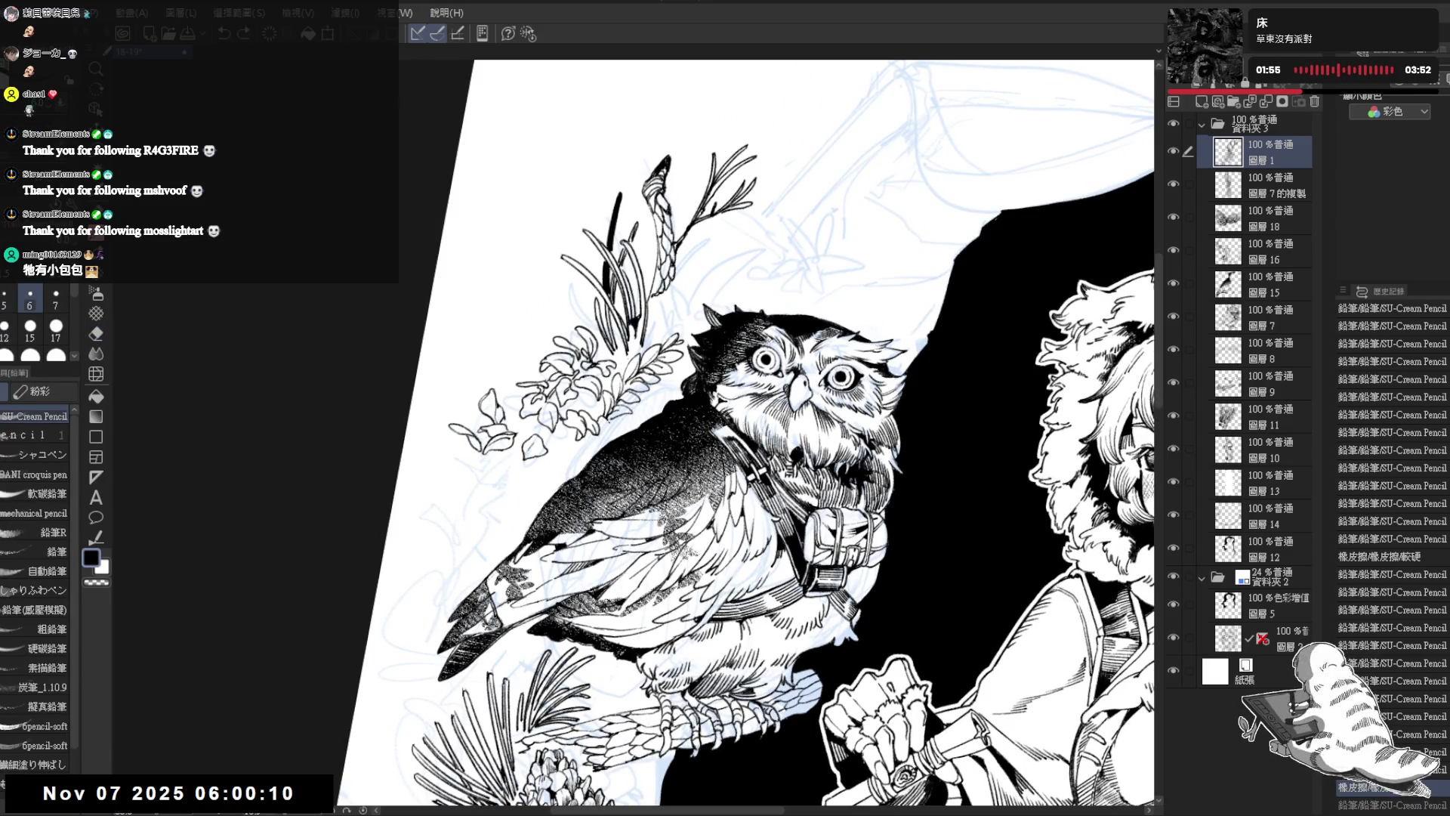
pyautogui.moveTo(612, 420); pyautogui.dragTo(609, 432)
# Step: Rotate the view so the owl stands upright, add a small dark pencil dot, and zoom to check
pyautogui.press('r')
pyautogui.moveTo(756, 453); pyautogui.dragTo(695, 393)
pyautogui.moveTo(559, 554); pyautogui.dragTo(603, 560)
pyautogui.press('p')
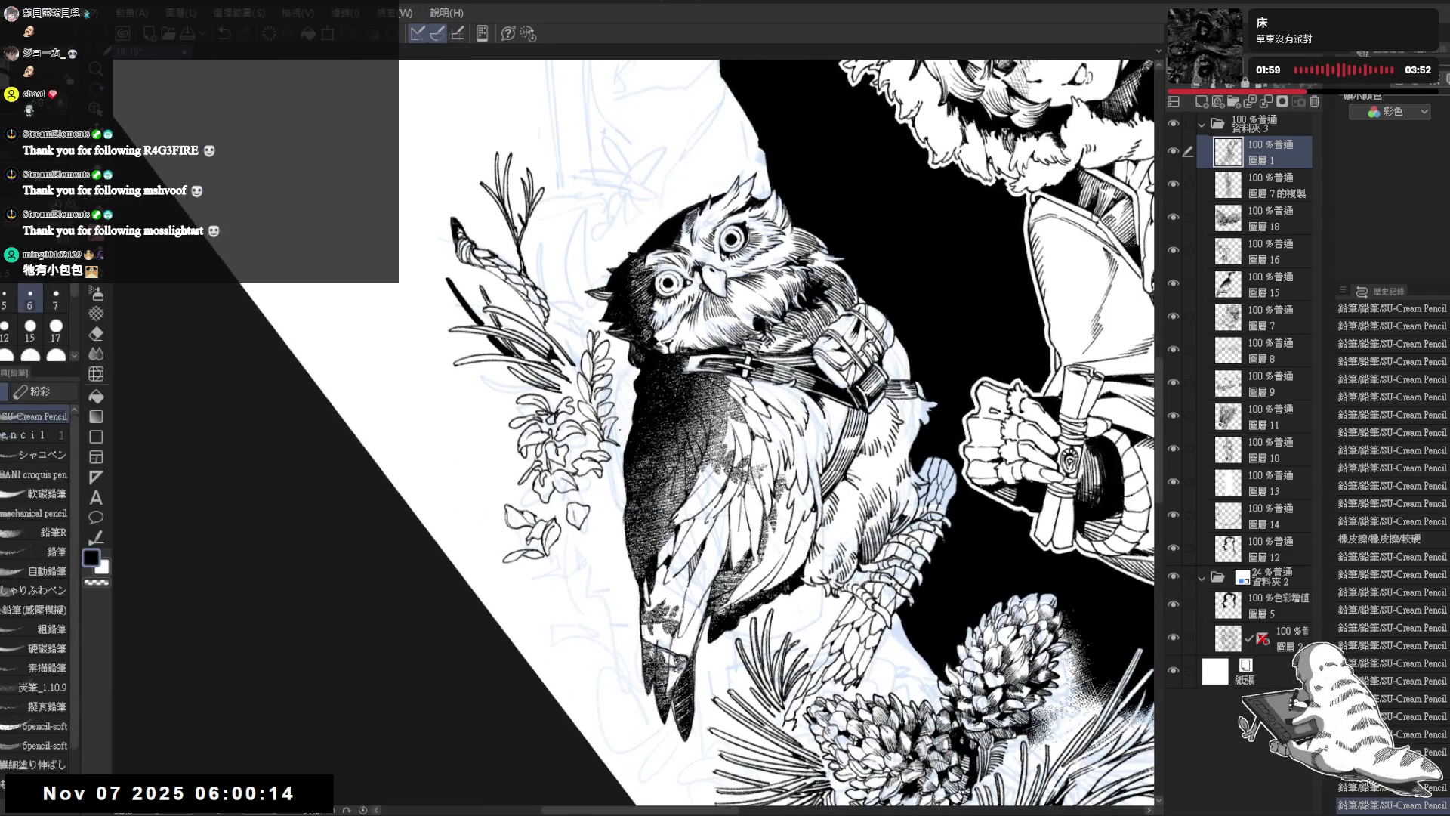
pyautogui.press('r')
pyautogui.moveTo(756, 453); pyautogui.dragTo(694, 393)
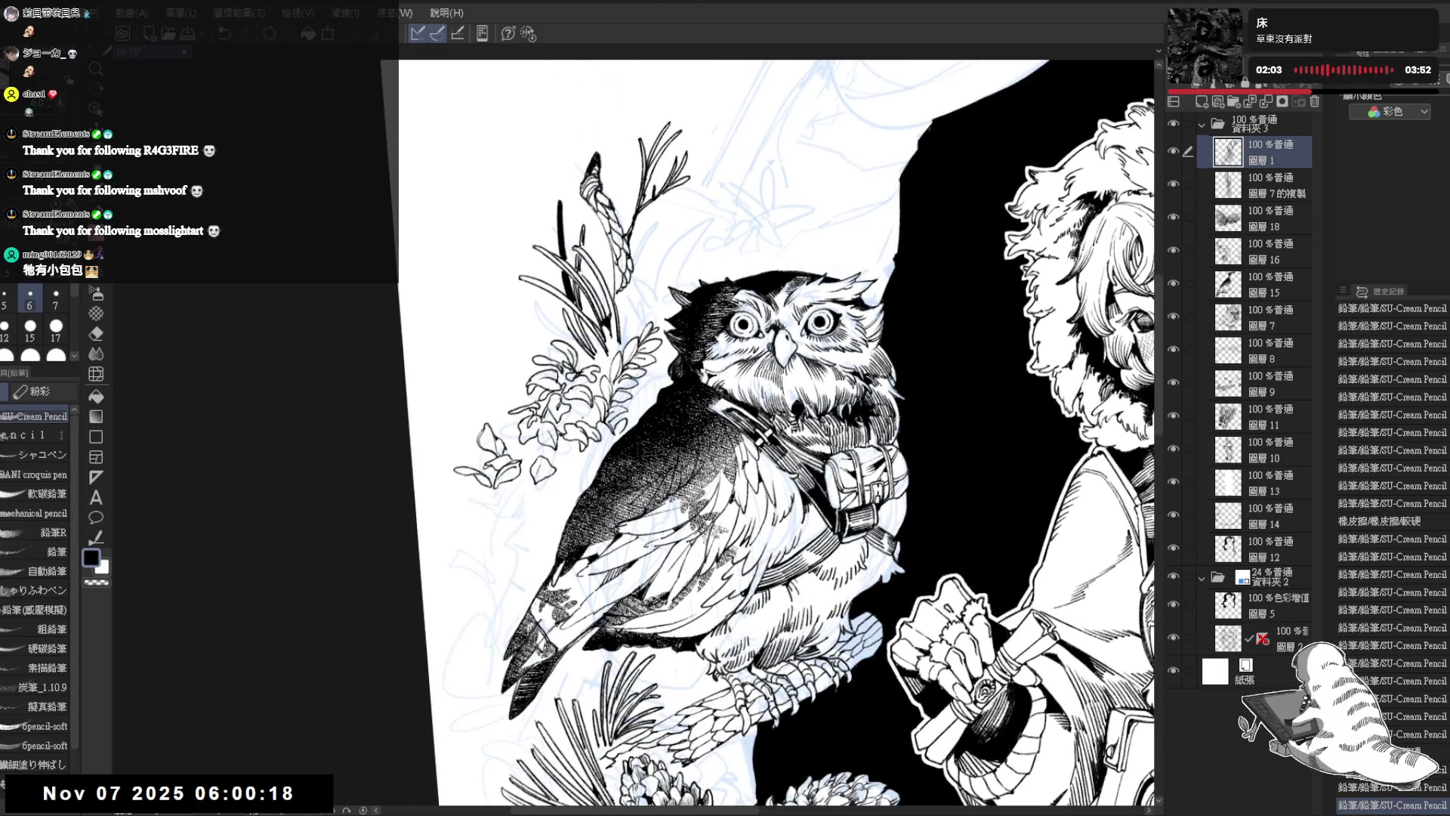
pyautogui.click(587, 421)
pyautogui.moveTo(726, 423); pyautogui.dragTo(628, 363)
pyautogui.scroll(-2, 604, 275)
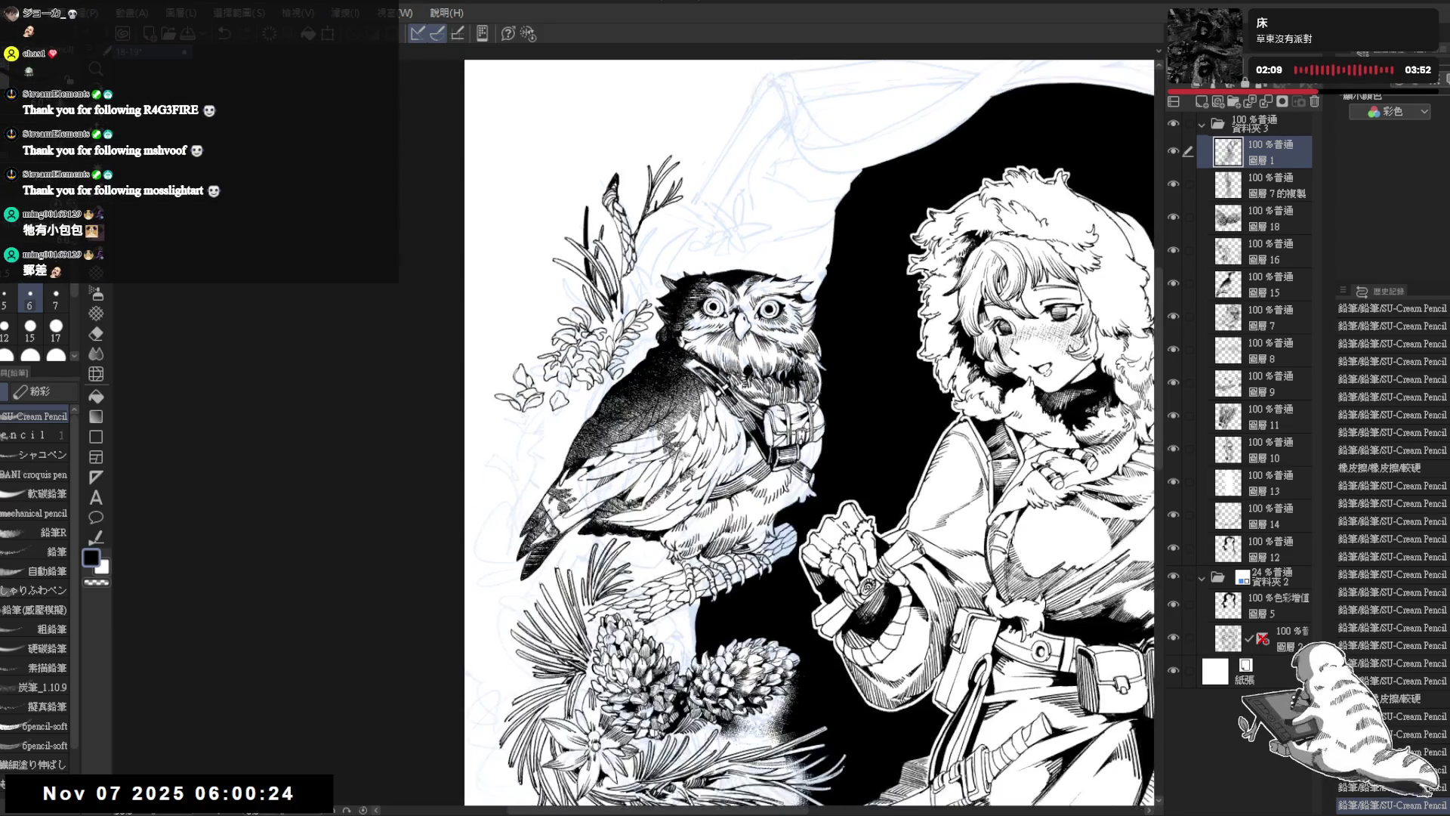
pyautogui.scroll(2, 635, 260)
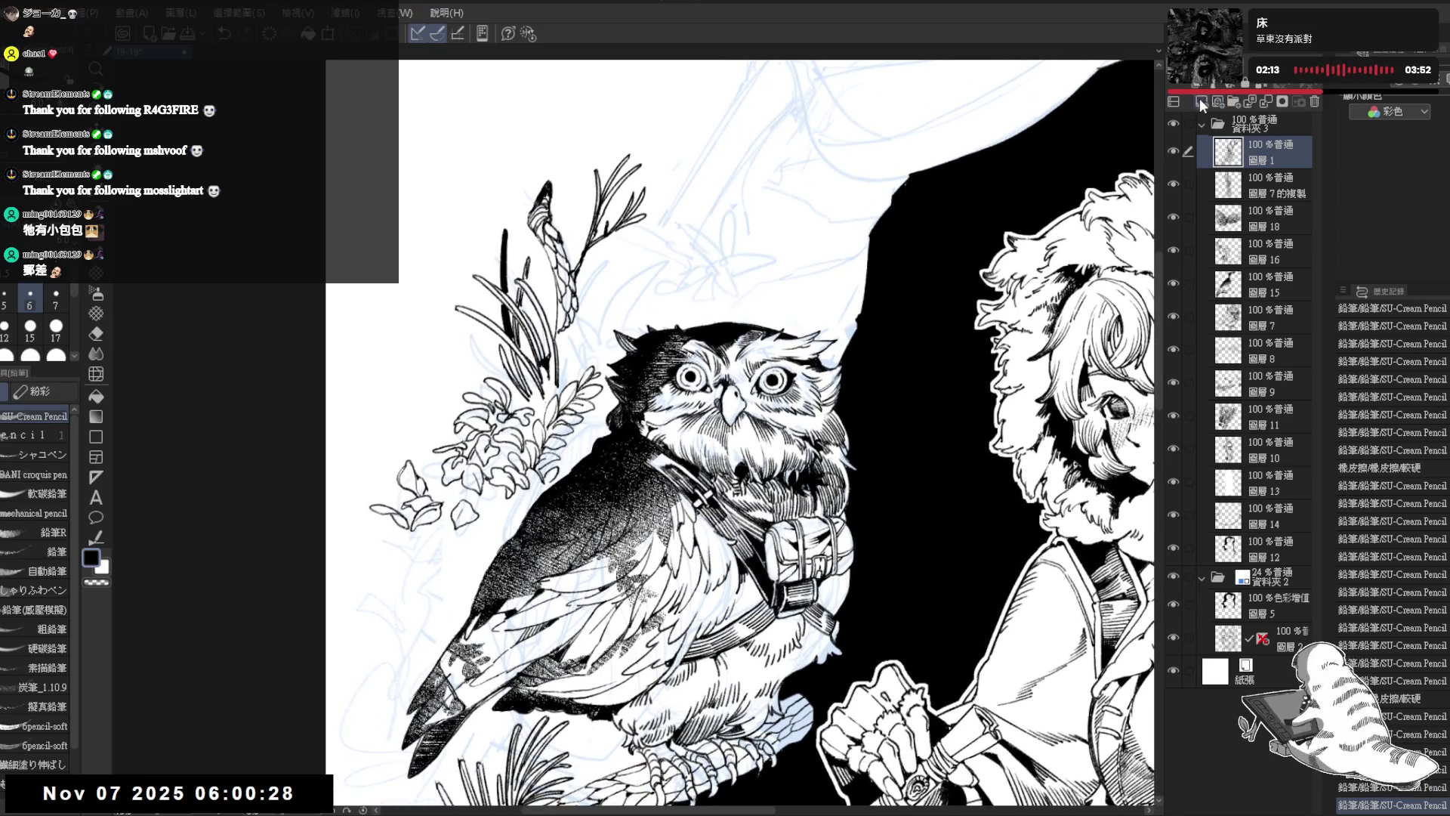
# Step: On a new layer, sketch the cap's curve above the owl's head, undoing and erasing stray strokes
pyautogui.hotkey('ctrl', 'shift', 'n')
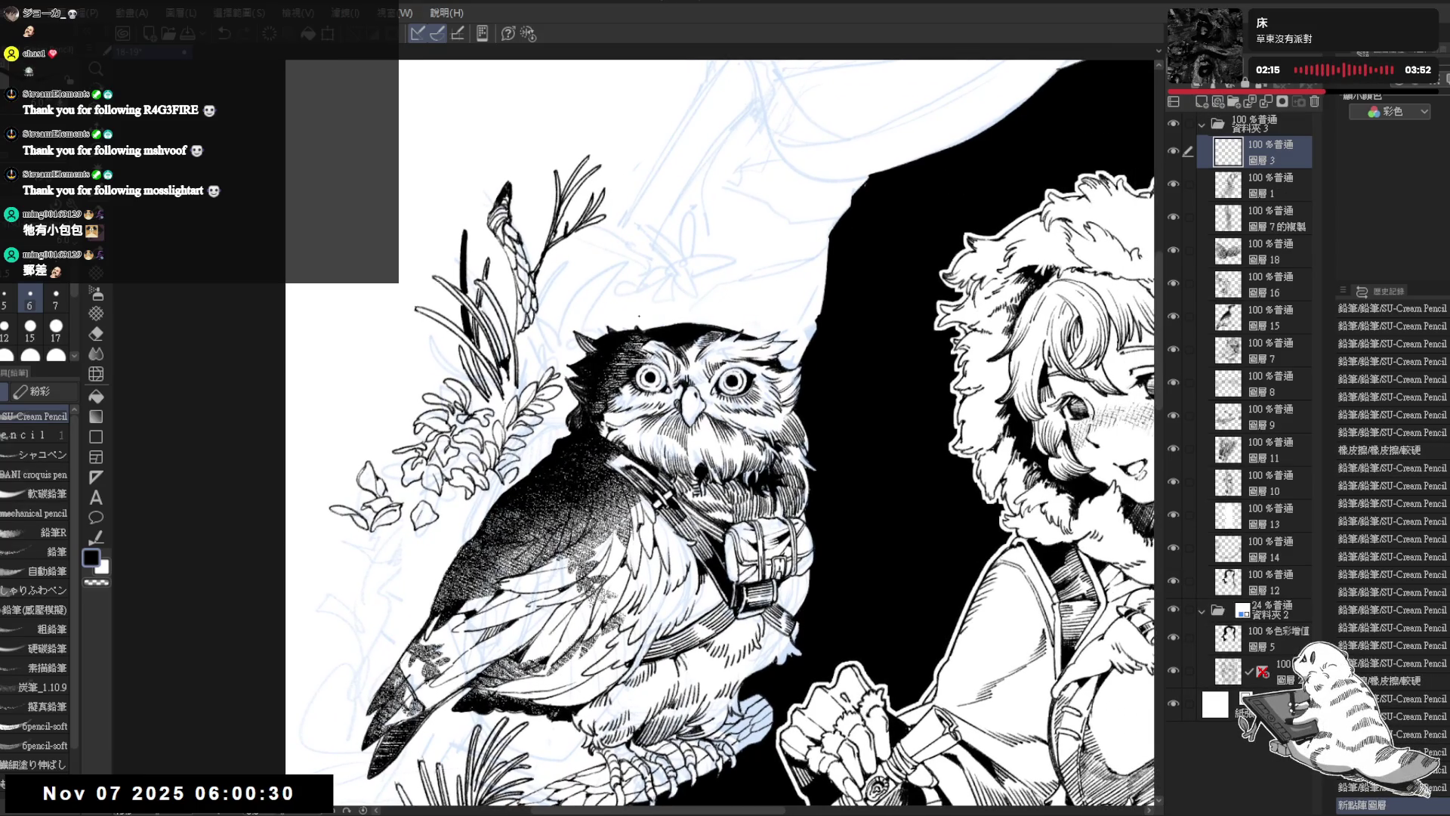
pyautogui.moveTo(636, 318)
pyautogui.mouseDown()
pyautogui.moveTo(647, 270)
pyautogui.moveTo(718, 264)
pyautogui.mouseUp()
pyautogui.hotkey('ctrl', 'z')
pyautogui.moveTo(633, 319)
pyautogui.mouseDown()
pyautogui.moveTo(666, 260)
pyautogui.moveTo(723, 264)
pyautogui.moveTo(772, 299)
pyautogui.moveTo(768, 313)
pyautogui.moveTo(680, 304)
pyautogui.moveTo(649, 318)
pyautogui.moveTo(758, 300)
pyautogui.mouseUp()
pyautogui.hotkey('ctrl', 'z')
pyautogui.moveTo(646, 323)
pyautogui.mouseDown()
pyautogui.moveTo(646, 306)
pyautogui.moveTo(754, 302)
pyautogui.moveTo(727, 326)
pyautogui.moveTo(696, 318)
pyautogui.moveTo(757, 302)
pyautogui.moveTo(789, 326)
pyautogui.moveTo(679, 317)
pyautogui.moveTo(771, 310)
pyautogui.moveTo(789, 322)
pyautogui.mouseUp()
pyautogui.hotkey('ctrl', 'z')
pyautogui.press('e')
pyautogui.press('p')
pyautogui.hotkey('ctrl', 'z')
pyautogui.press('e')
pyautogui.press('p')
pyautogui.press('e')
pyautogui.press('p')
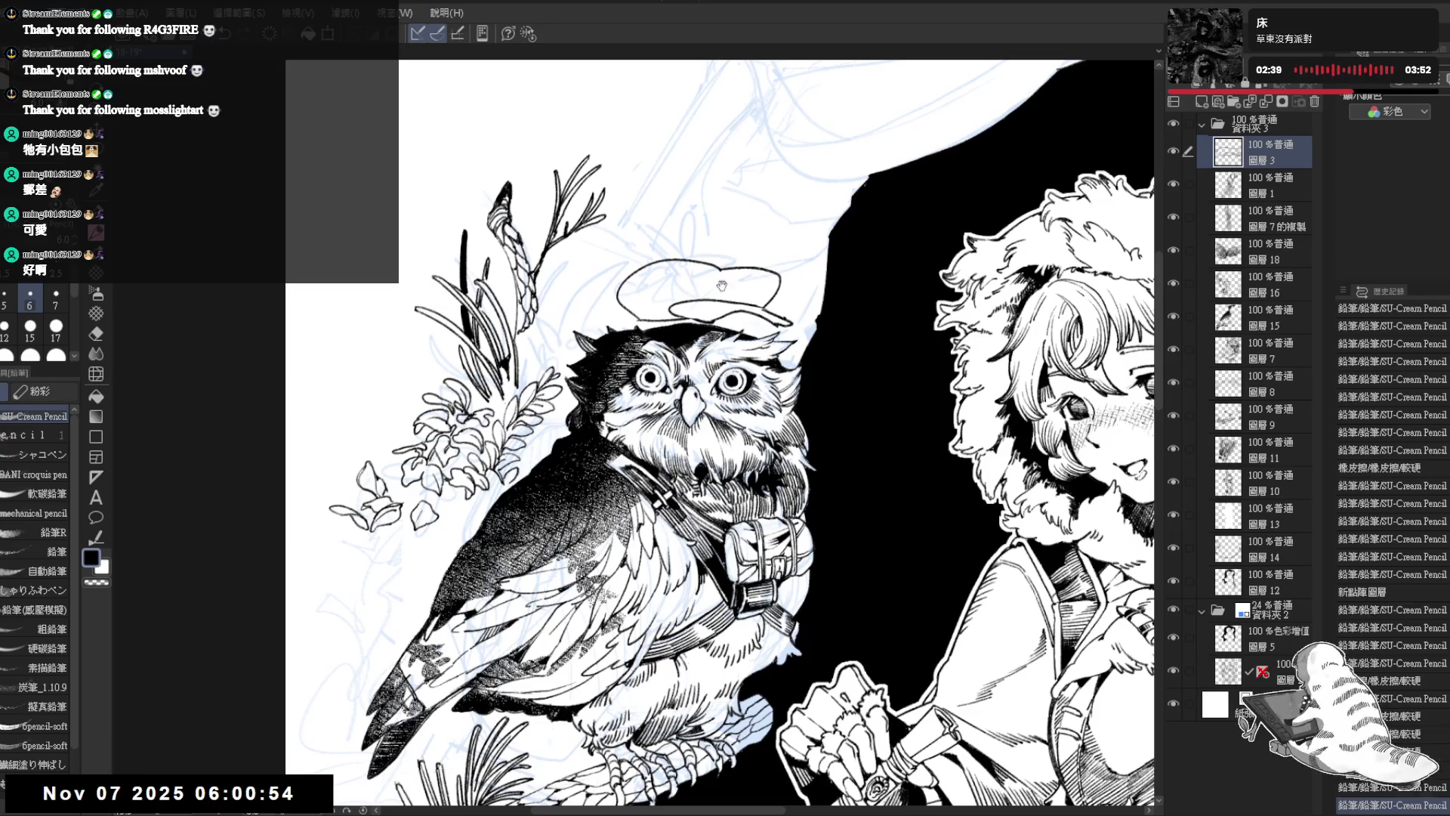
# Step: Darken the cap's brim line, add a loop emblem inside it and a short right-edge line
pyautogui.scroll(3, 718, 270)
pyautogui.moveTo(631, 359)
pyautogui.mouseDown()
pyautogui.moveTo(717, 334)
pyautogui.moveTo(727, 356)
pyautogui.moveTo(706, 327)
pyautogui.moveTo(763, 328)
pyautogui.moveTo(823, 338)
pyautogui.moveTo(838, 372)
pyautogui.mouseUp()
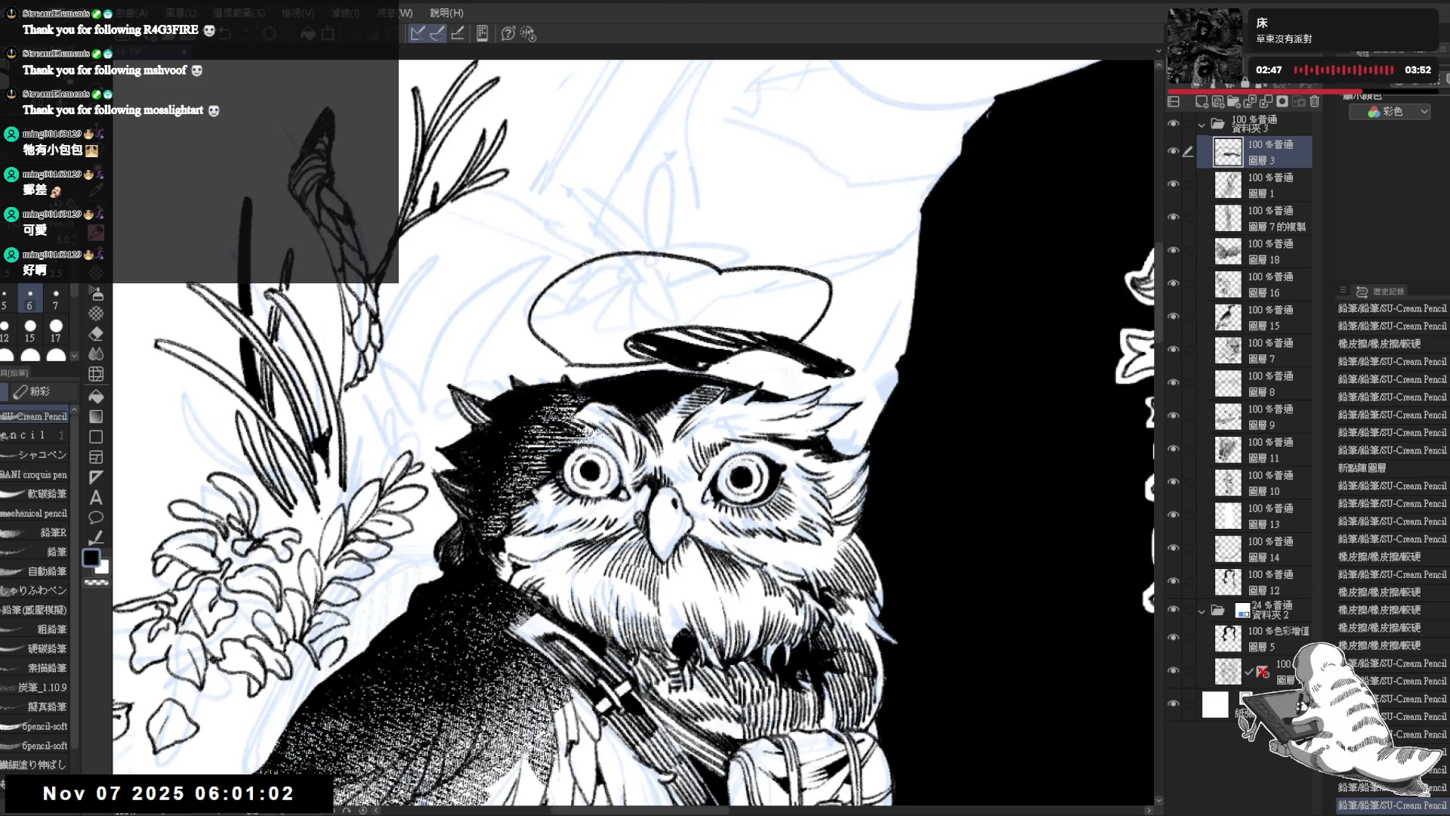
pyautogui.moveTo(707, 374)
pyautogui.mouseDown()
pyautogui.moveTo(769, 360)
pyautogui.moveTo(809, 378)
pyautogui.mouseUp()
pyautogui.moveTo(708, 370)
pyautogui.mouseDown()
pyautogui.moveTo(787, 355)
pyautogui.moveTo(821, 377)
pyautogui.moveTo(821, 356)
pyautogui.mouseUp()
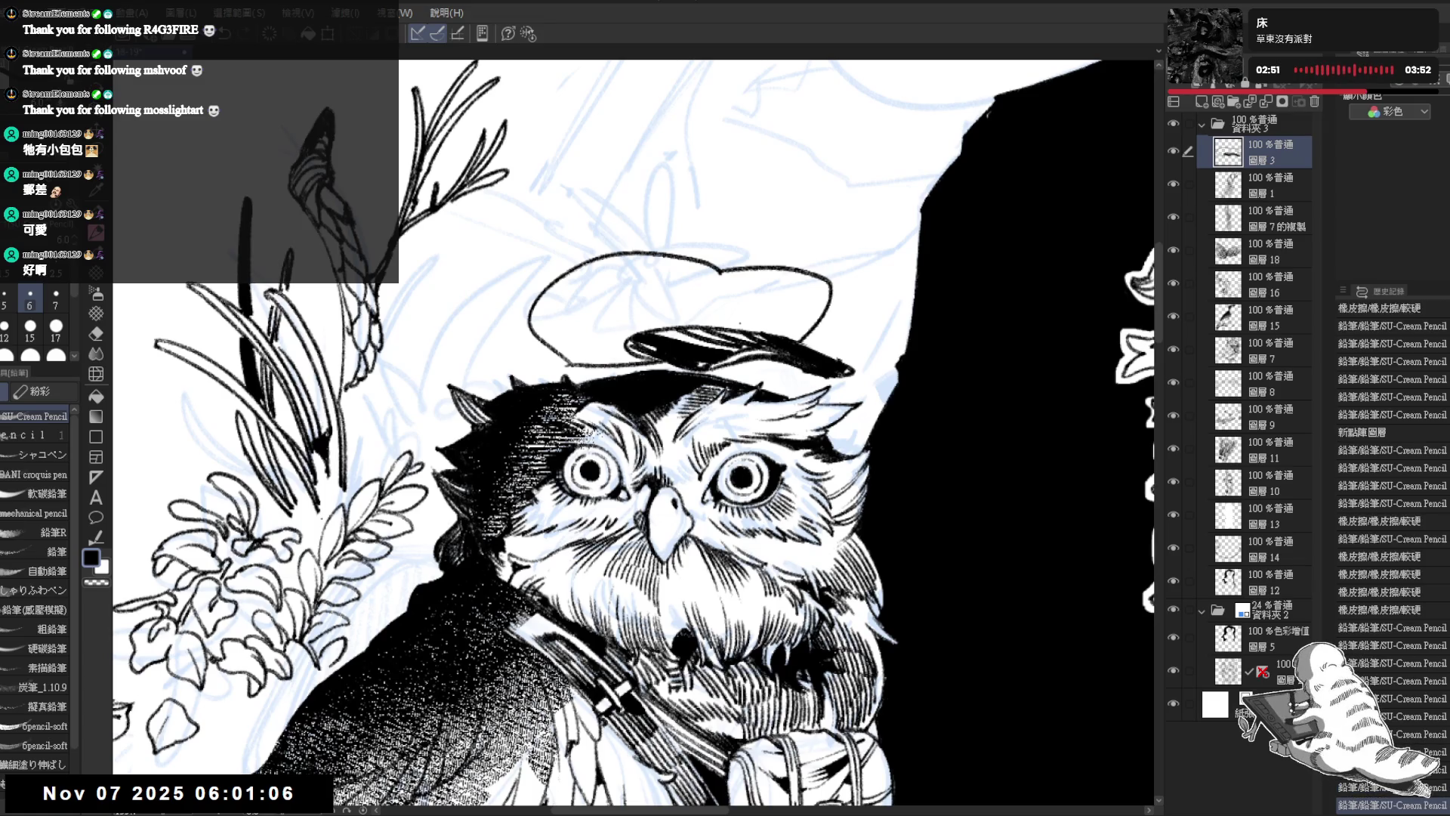
pyautogui.moveTo(539, 334); pyautogui.dragTo(601, 356)
pyautogui.moveTo(663, 312); pyautogui.dragTo(746, 316)
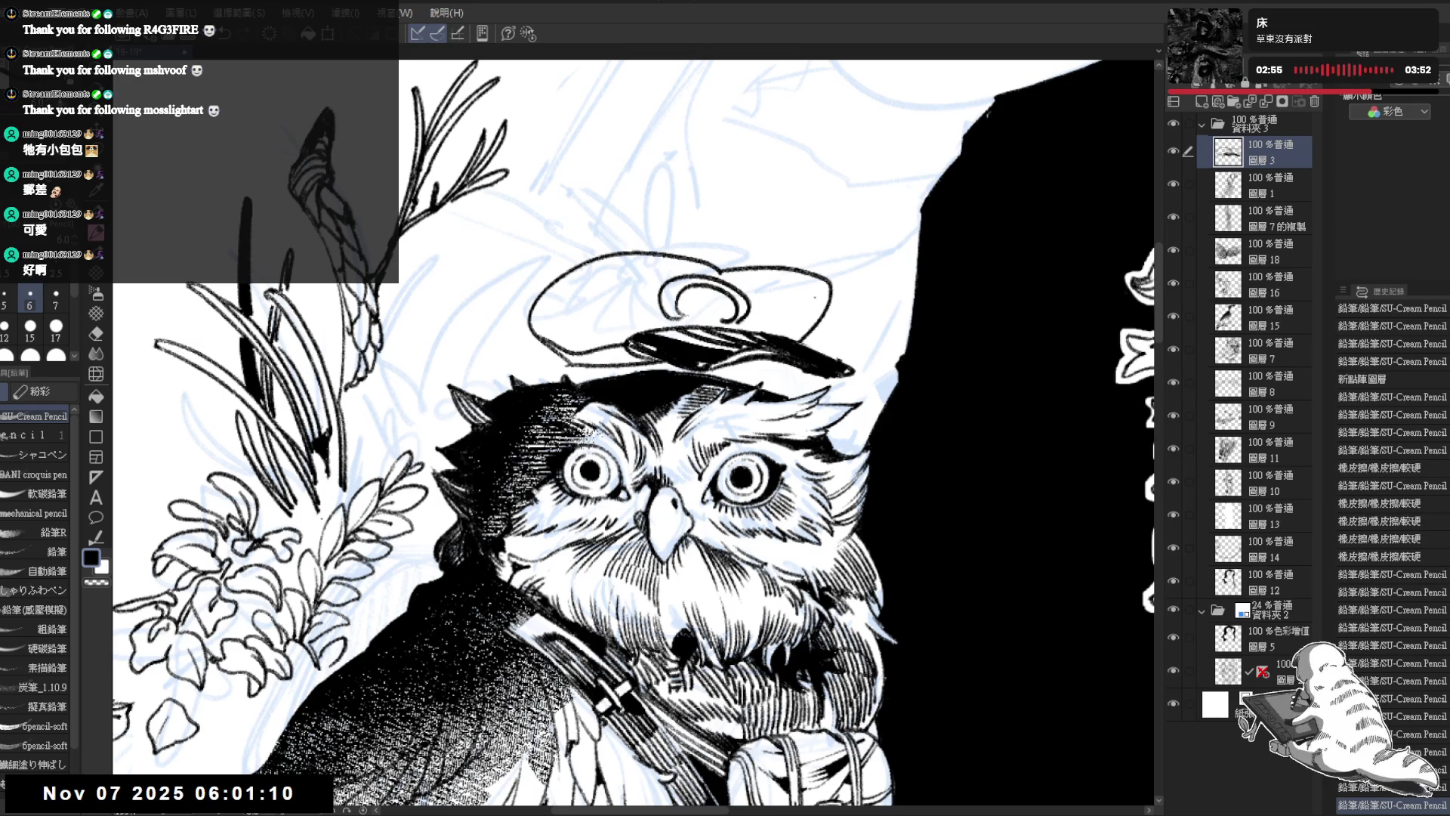
pyautogui.moveTo(831, 284); pyautogui.dragTo(792, 339)
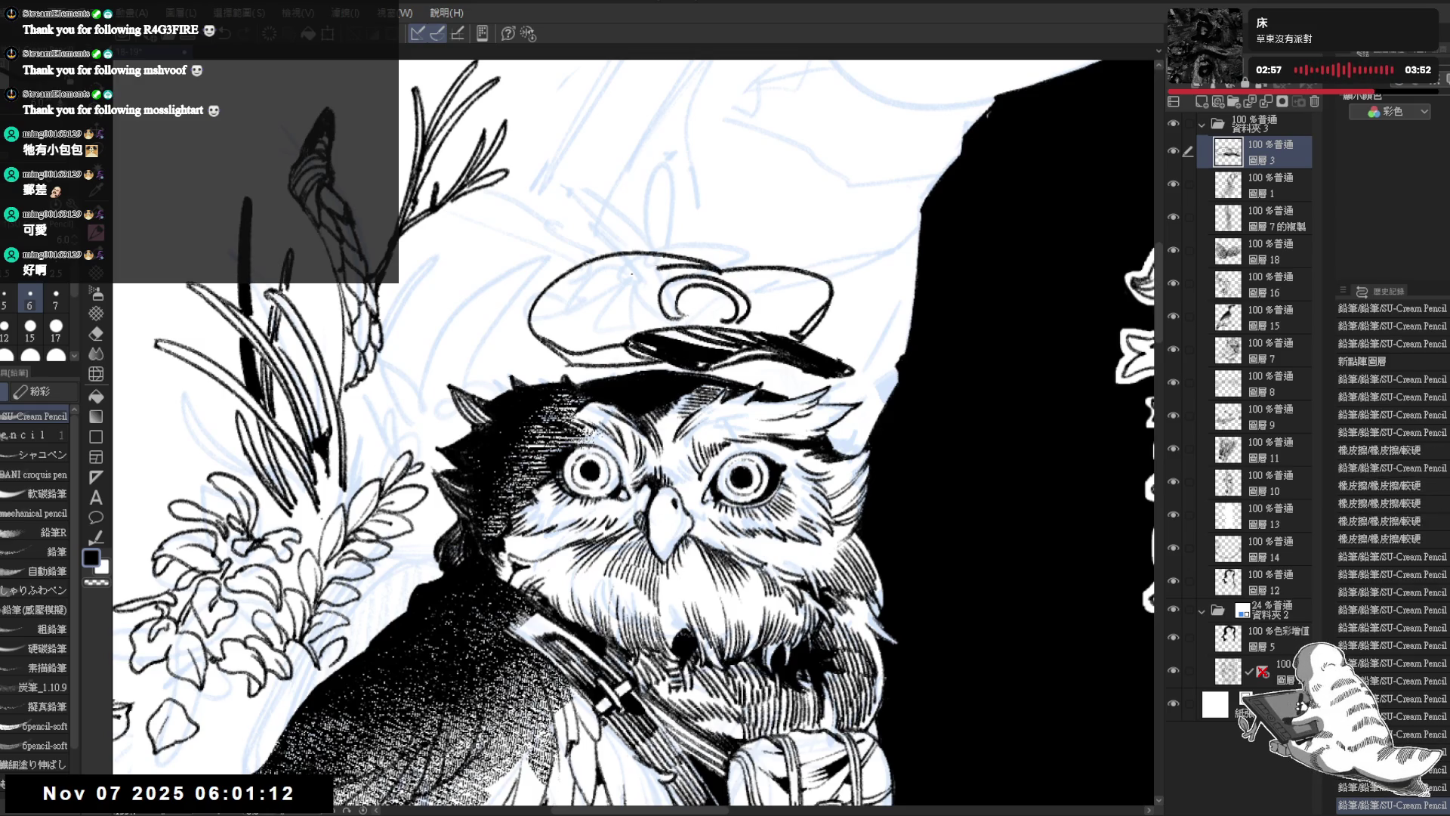
pyautogui.scroll(-5, 609, 408)
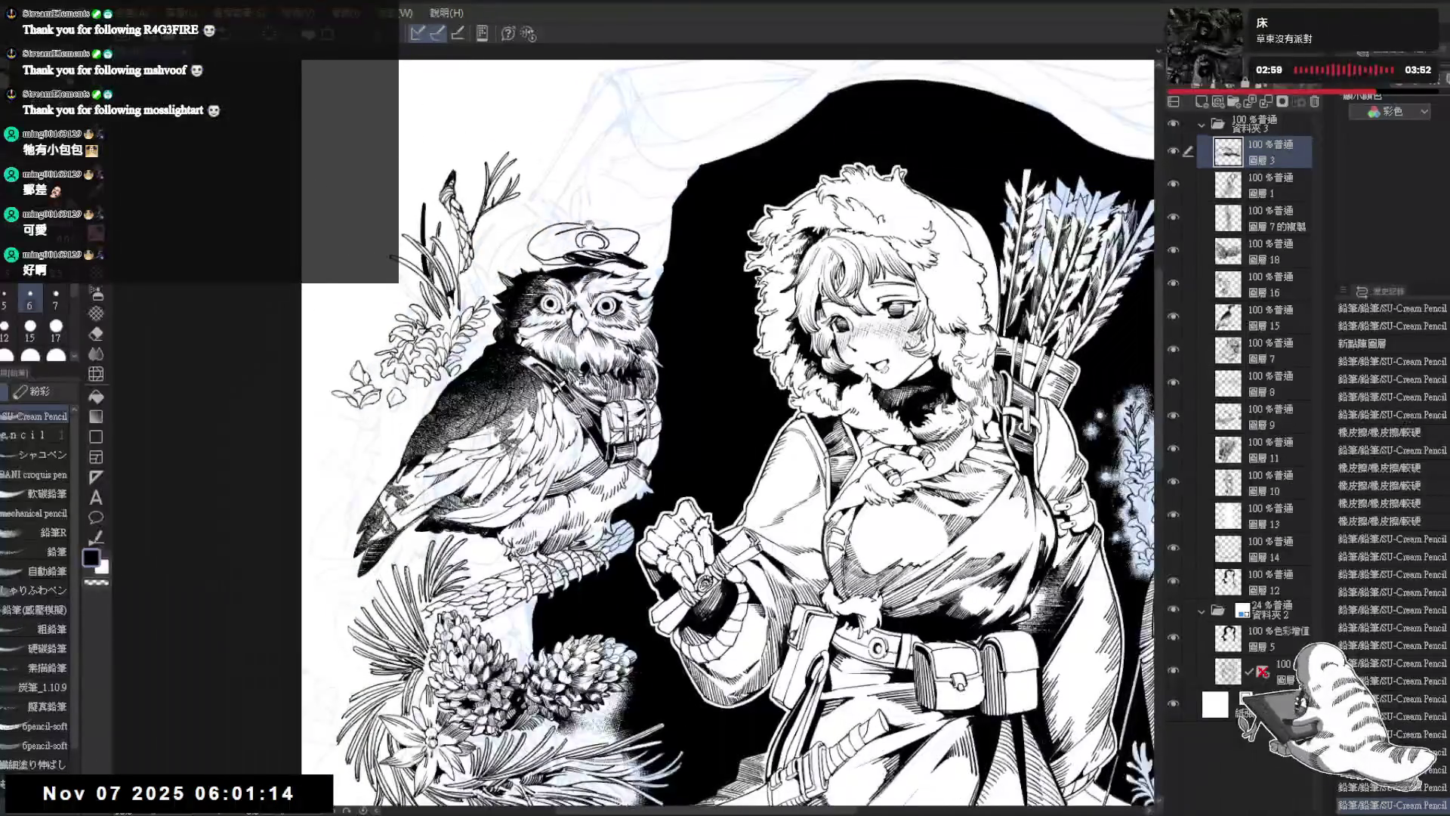
# Step: Tilt the cap down onto the owl's head, then delete the cap layer 圖層 3 and recenter the owl
pyautogui.scroll(3, 725, 430)
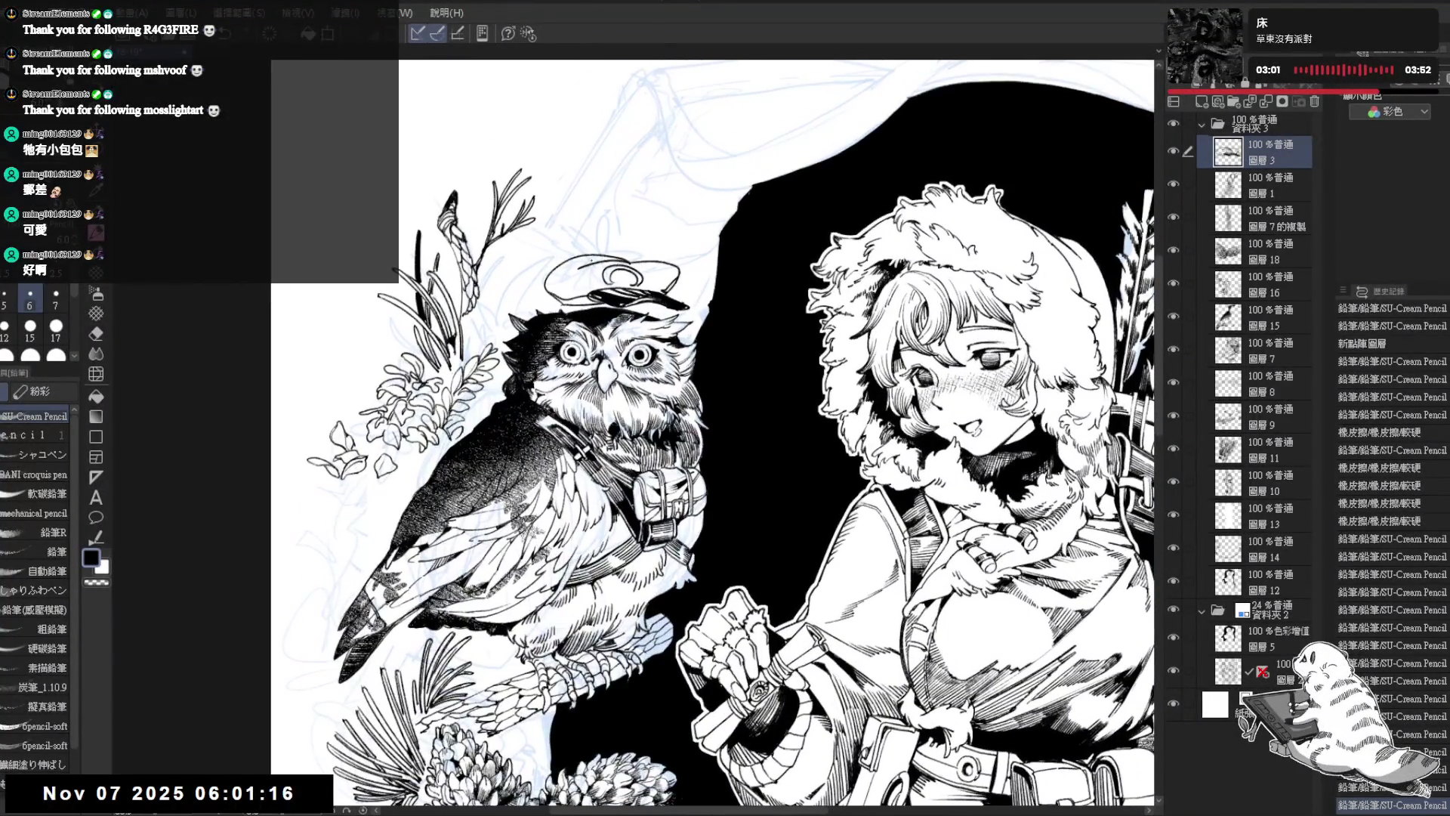
pyautogui.moveTo(649, 279); pyautogui.dragTo(664, 305)
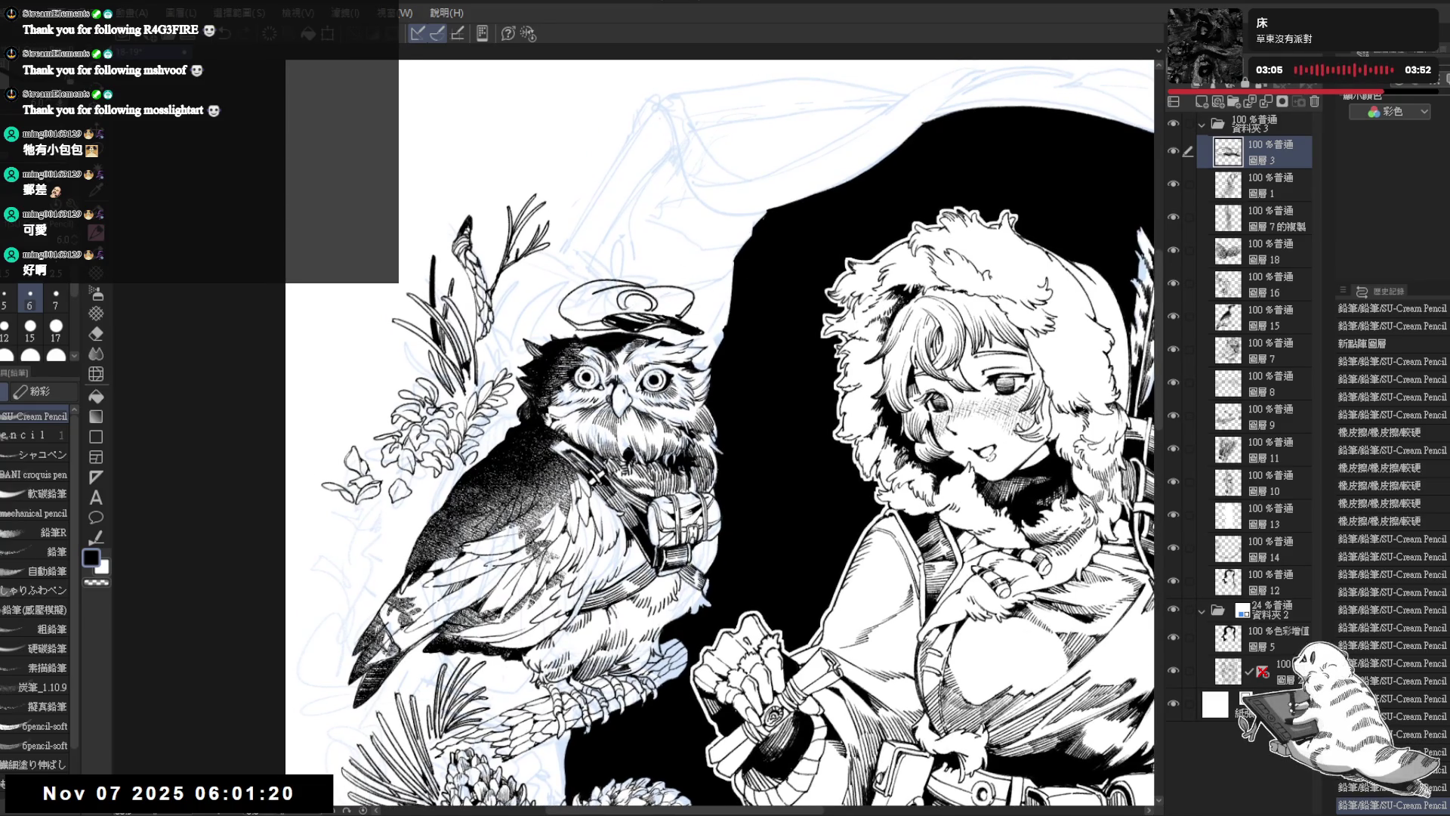
pyautogui.moveTo(656, 333)
pyautogui.mouseDown()
pyautogui.moveTo(635, 352)
pyautogui.moveTo(650, 219)
pyautogui.moveTo(654, 306)
pyautogui.mouseUp()
pyautogui.press('Delete')
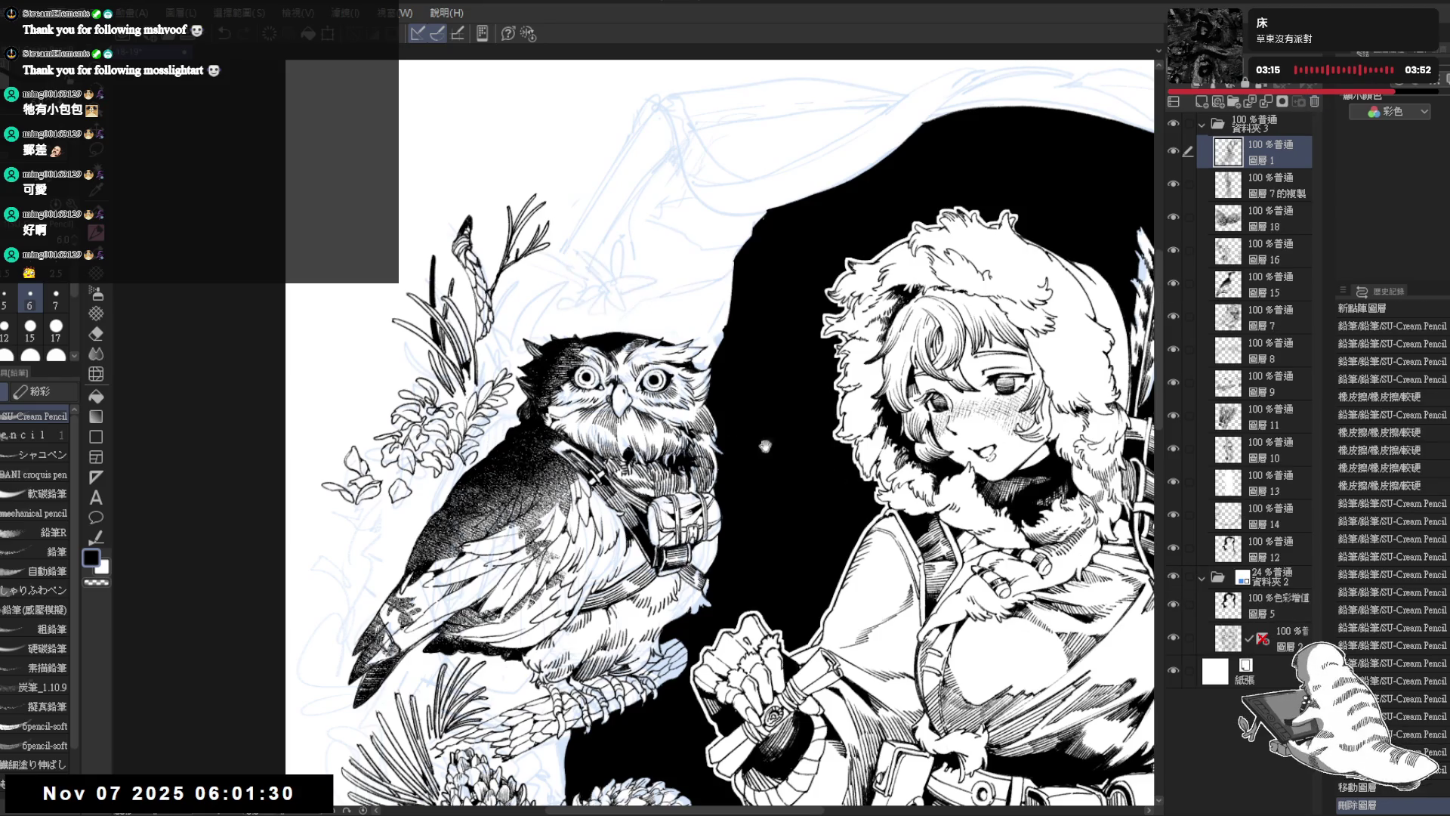
pyautogui.moveTo(790, 458); pyautogui.dragTo(909, 381)
pyautogui.moveTo(664, 370); pyautogui.dragTo(690, 379)
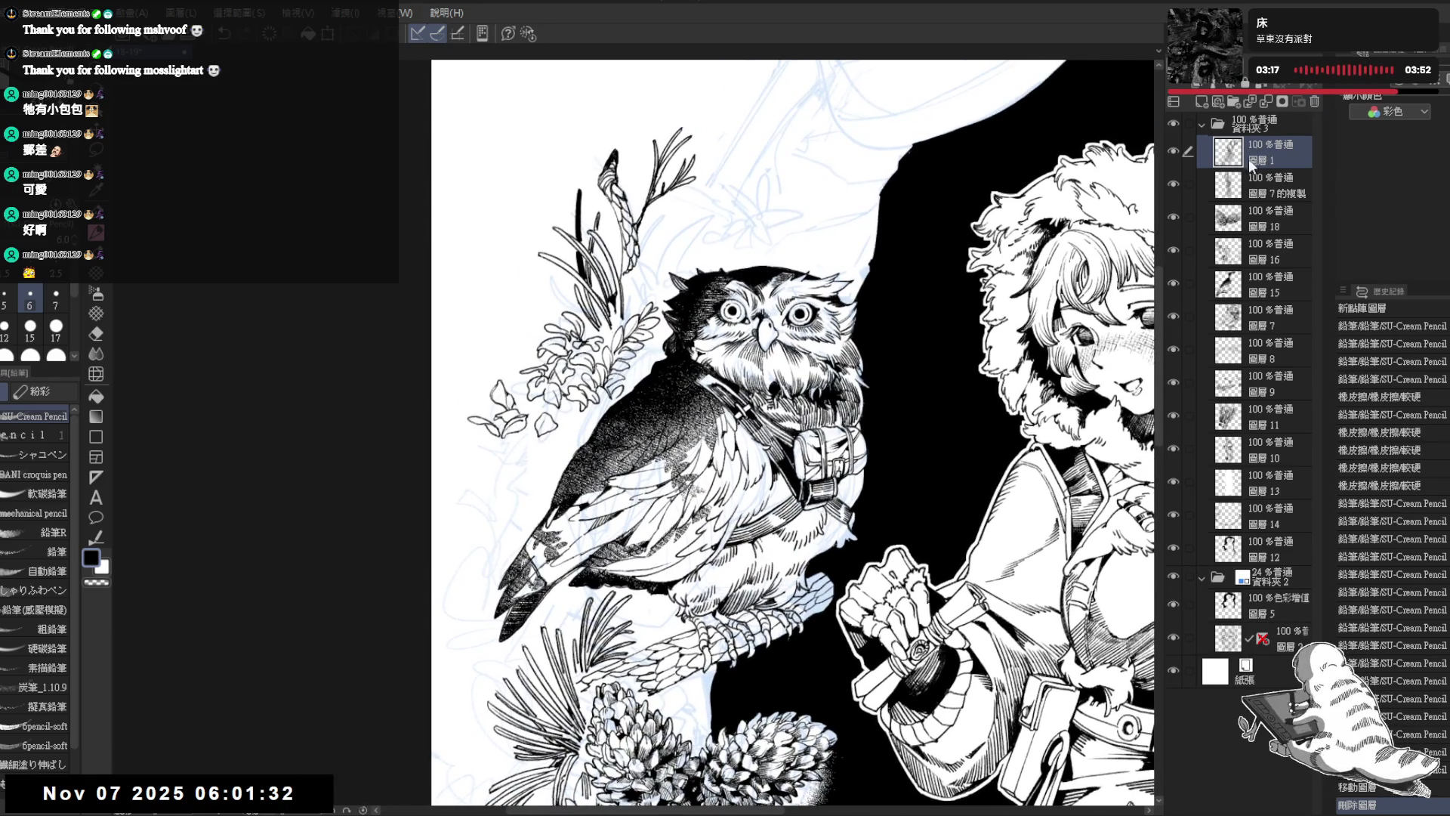
pyautogui.moveTo(793, 430); pyautogui.dragTo(807, 439)
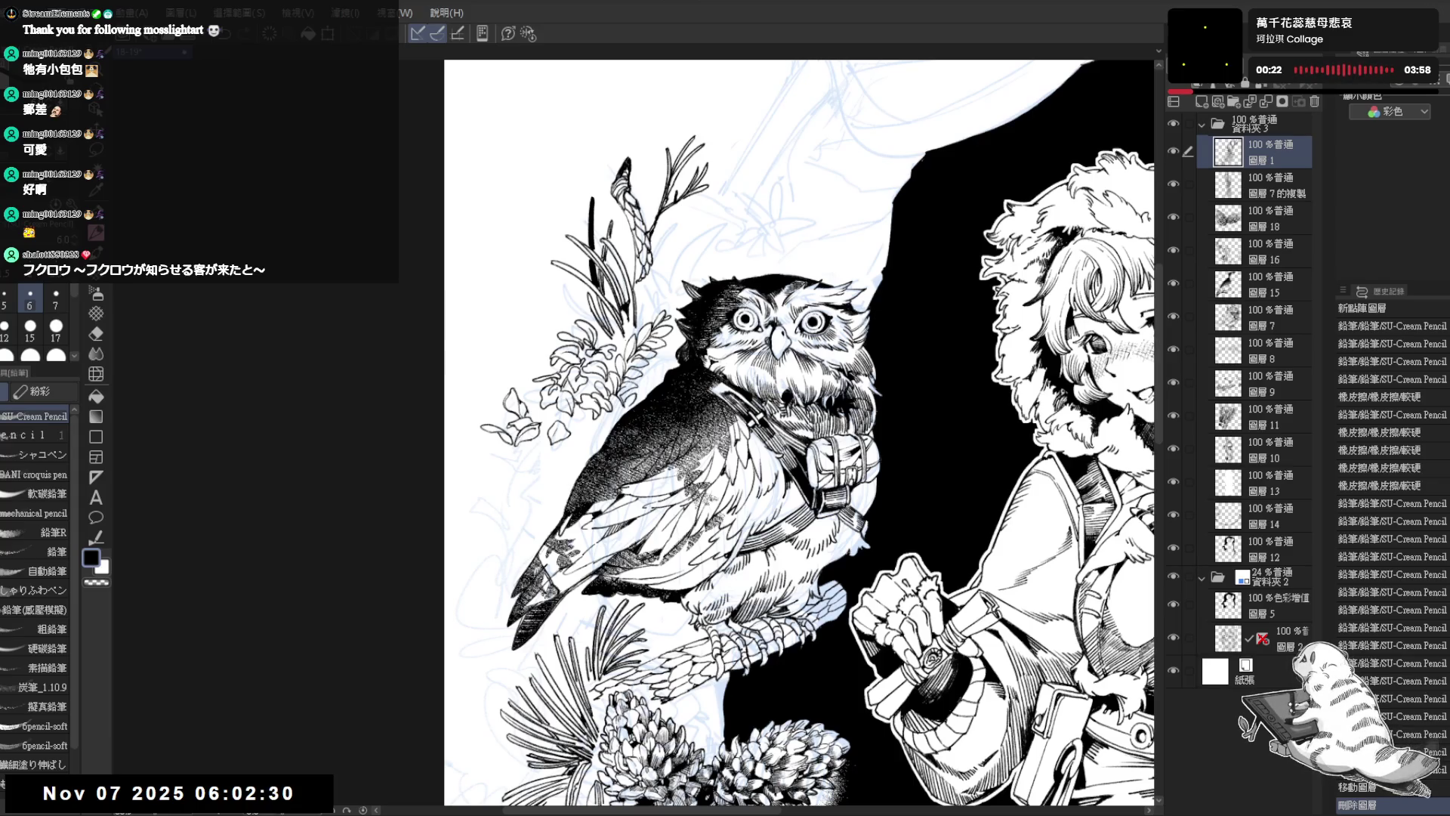
pyautogui.scroll(2, 748, 320)
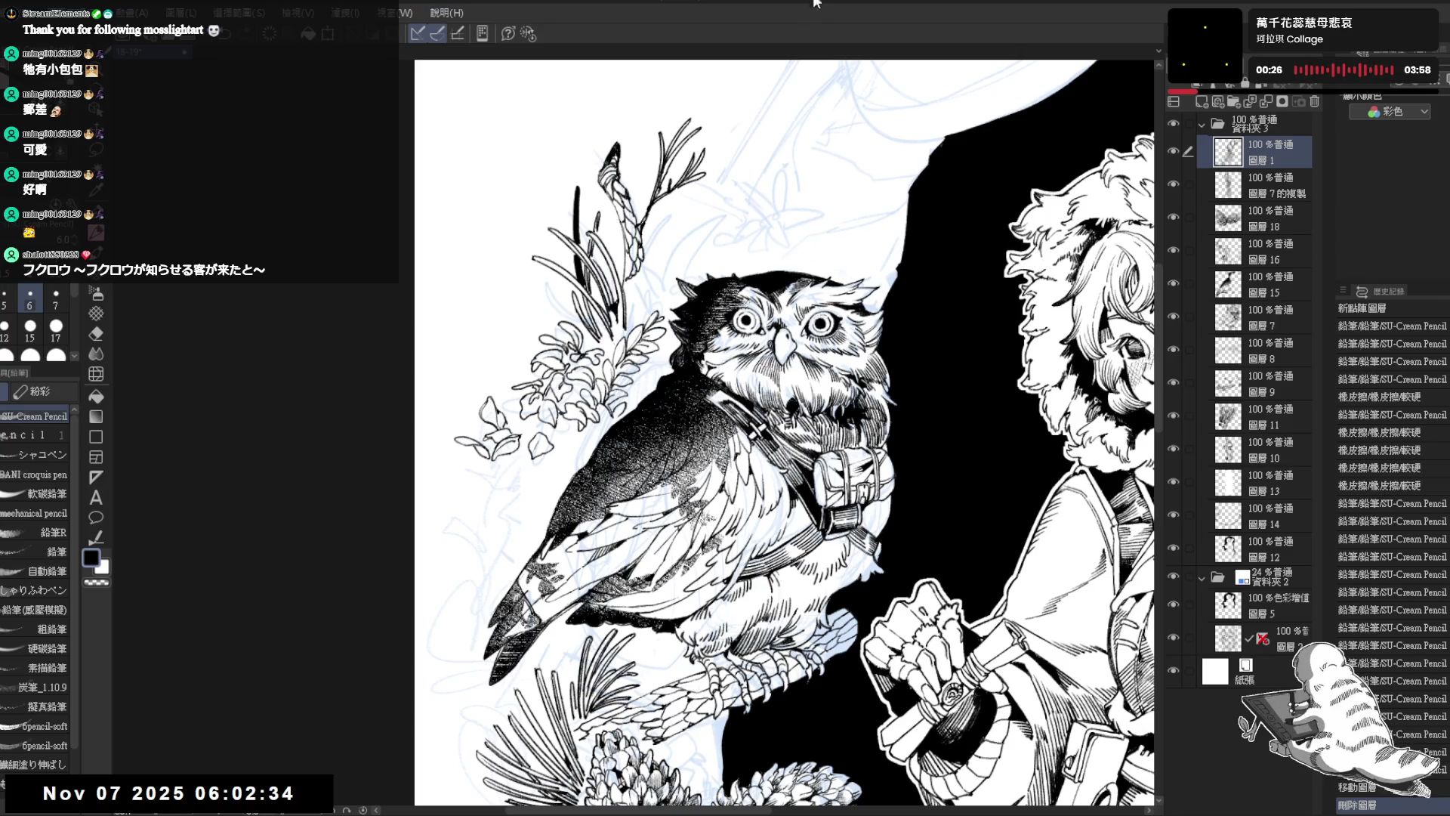
# Step: Bring the owl into view and sketch a new leaf outline with the pencil reduced to size 5
pyautogui.moveTo(793, 378); pyautogui.dragTo(714, 383)
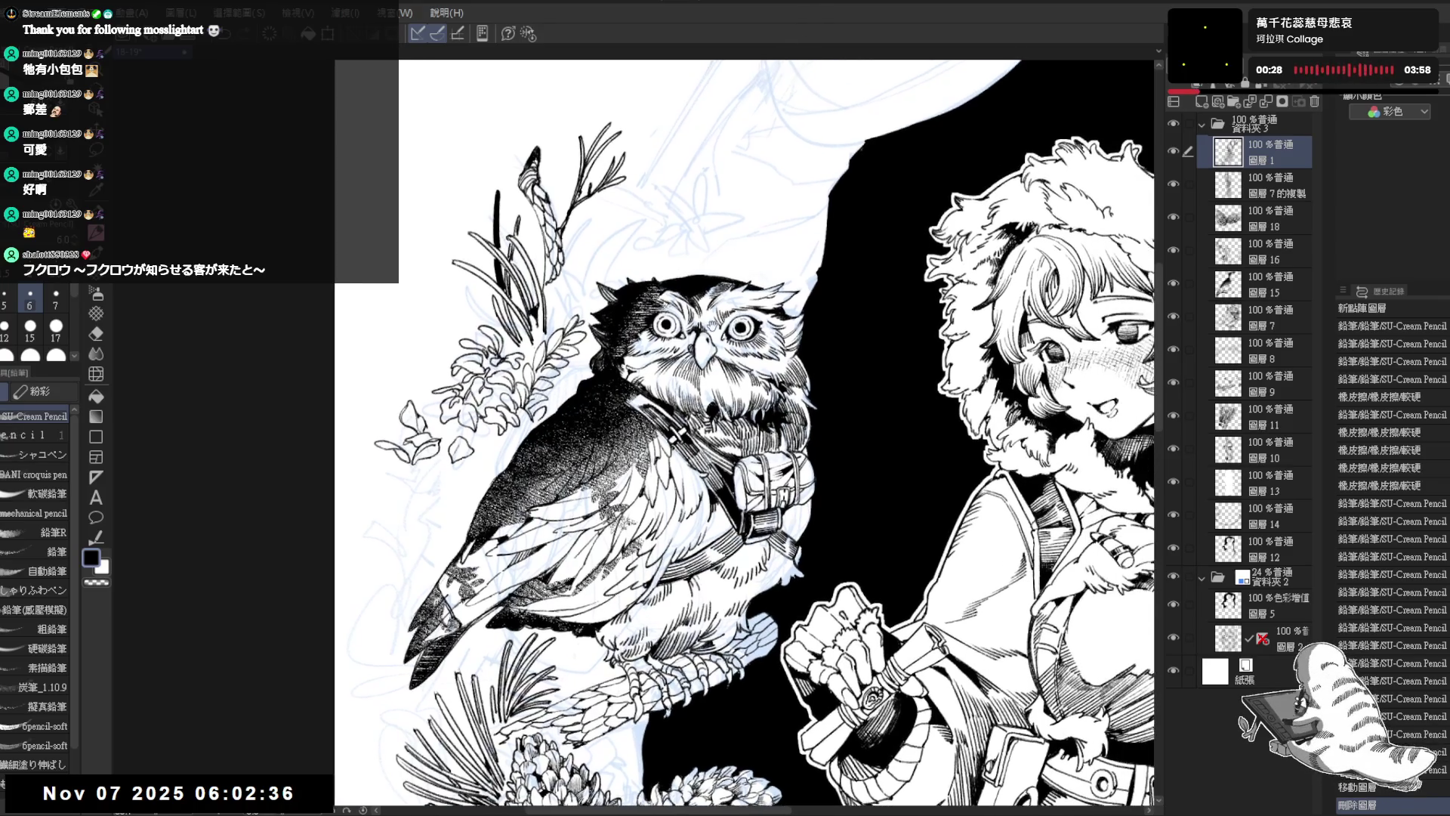
pyautogui.scroll(-3, 710, 325)
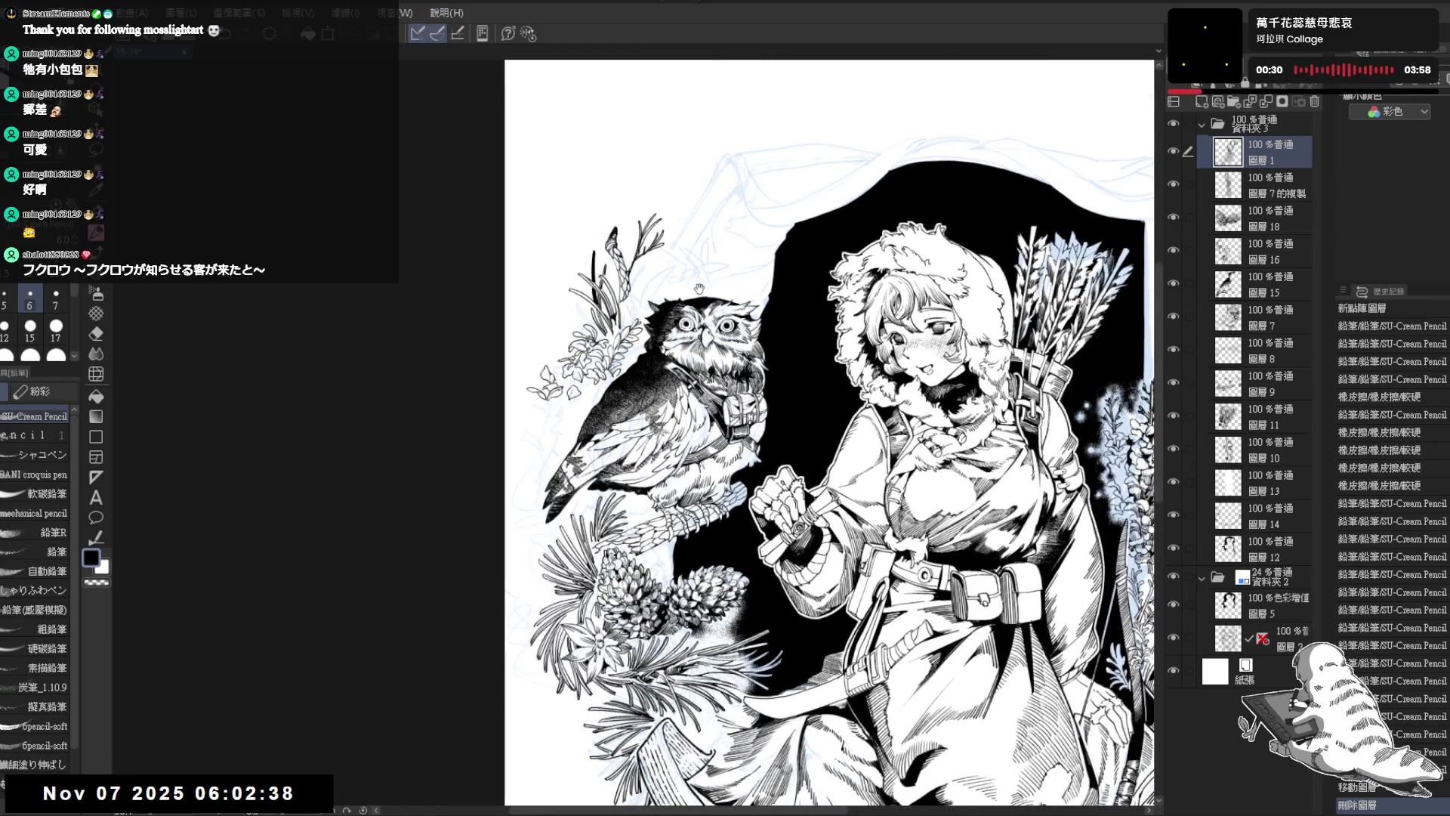
pyautogui.scroll(2, 651, 321)
pyautogui.press('m')
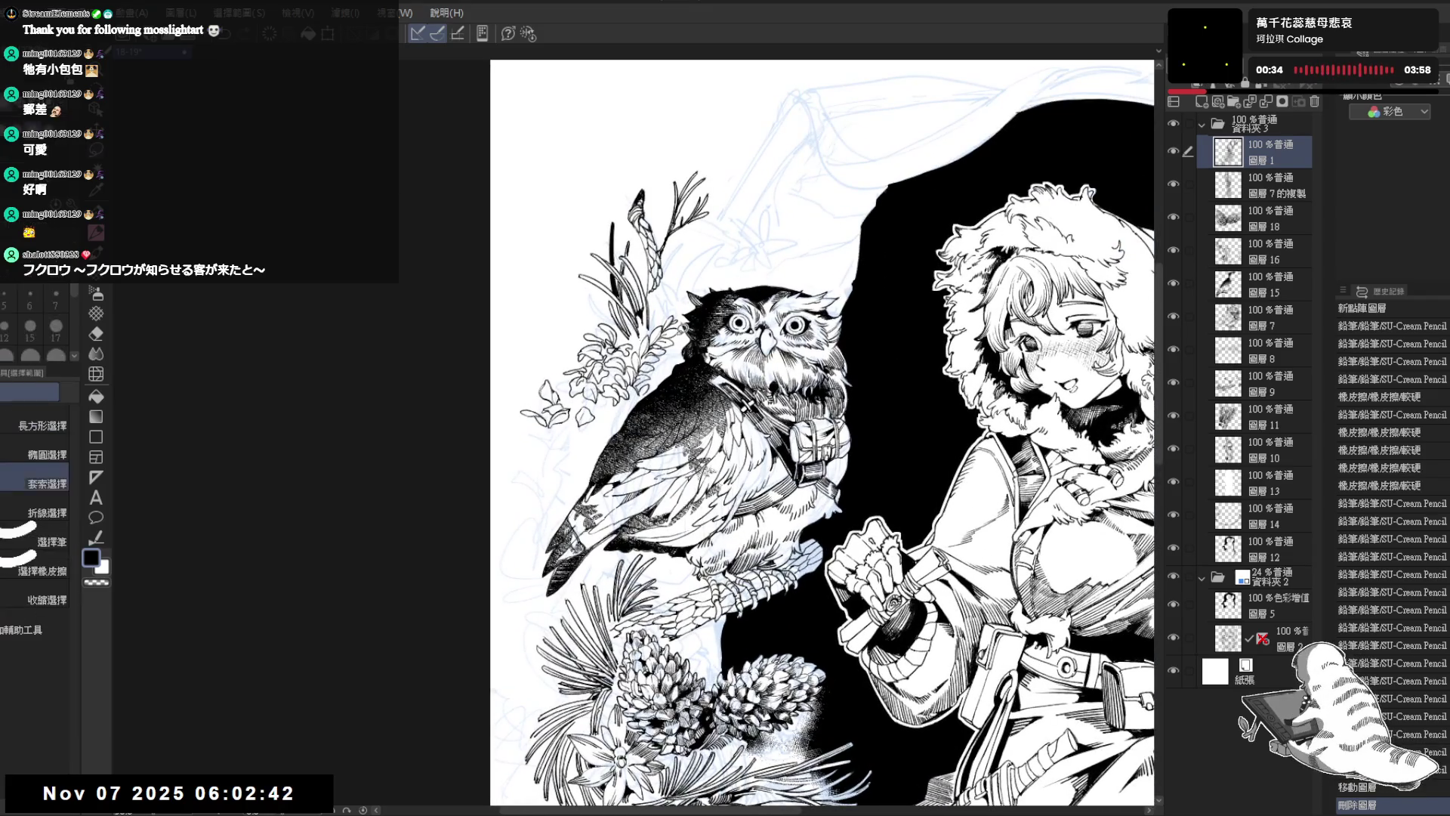
pyautogui.moveTo(624, 314); pyautogui.dragTo(629, 317)
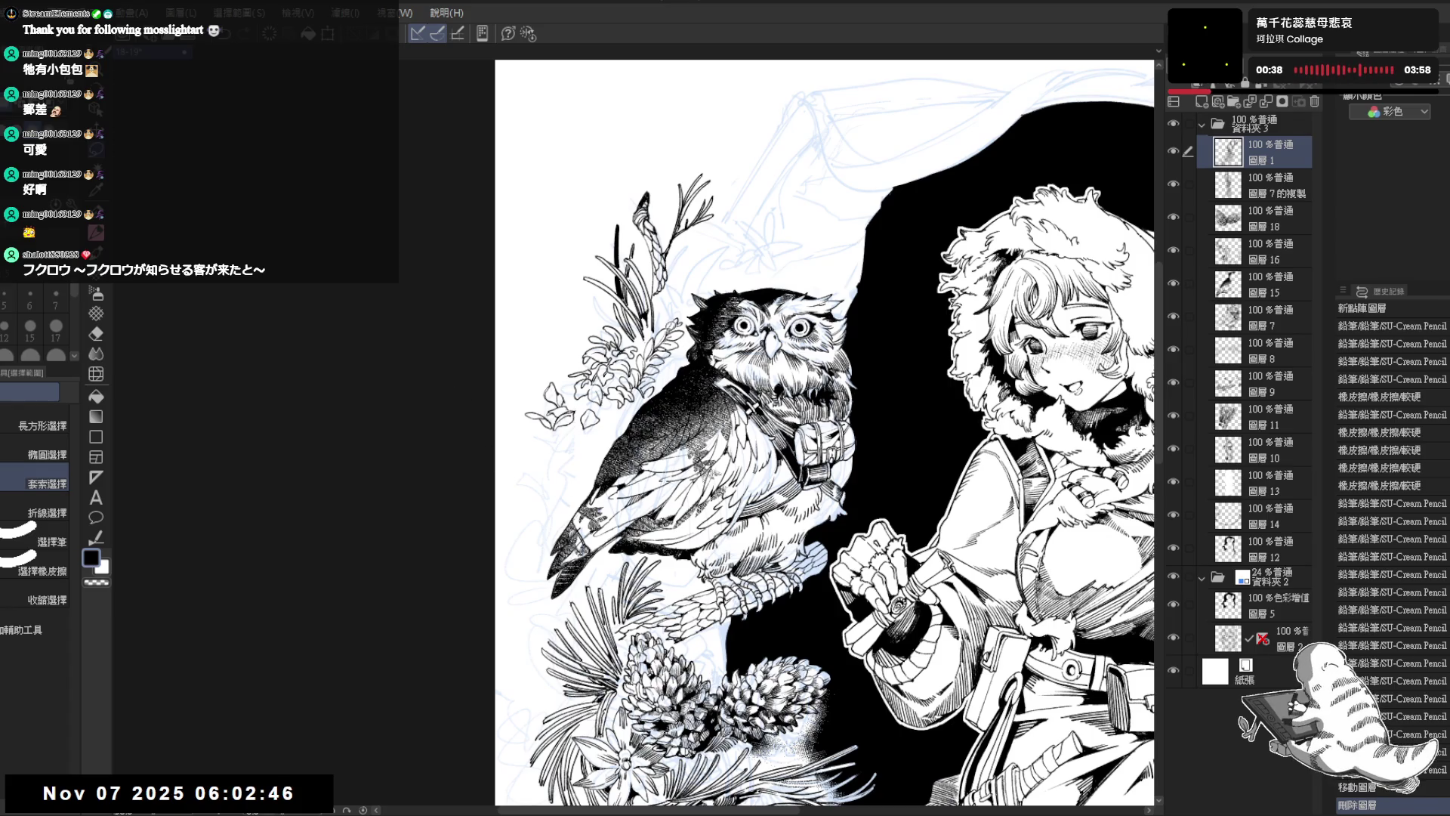
pyautogui.moveTo(618, 265); pyautogui.dragTo(637, 246)
pyautogui.press('p')
pyautogui.scroll(2, 567, 440)
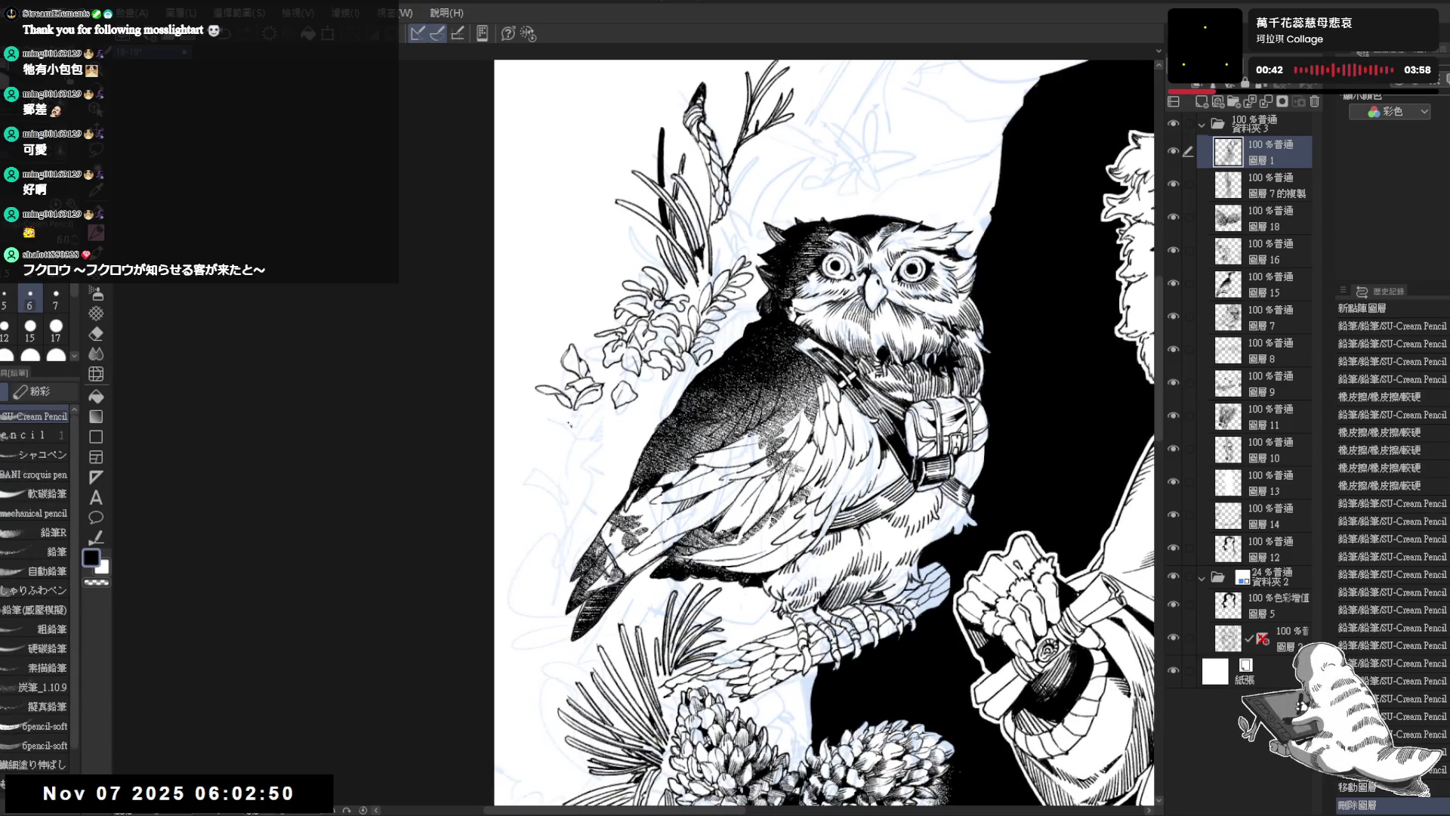
pyautogui.moveTo(563, 425); pyautogui.dragTo(542, 418)
pyautogui.press('[')
pyautogui.moveTo(545, 404)
pyautogui.mouseDown()
pyautogui.moveTo(527, 421)
pyautogui.moveTo(559, 432)
pyautogui.mouseUp()
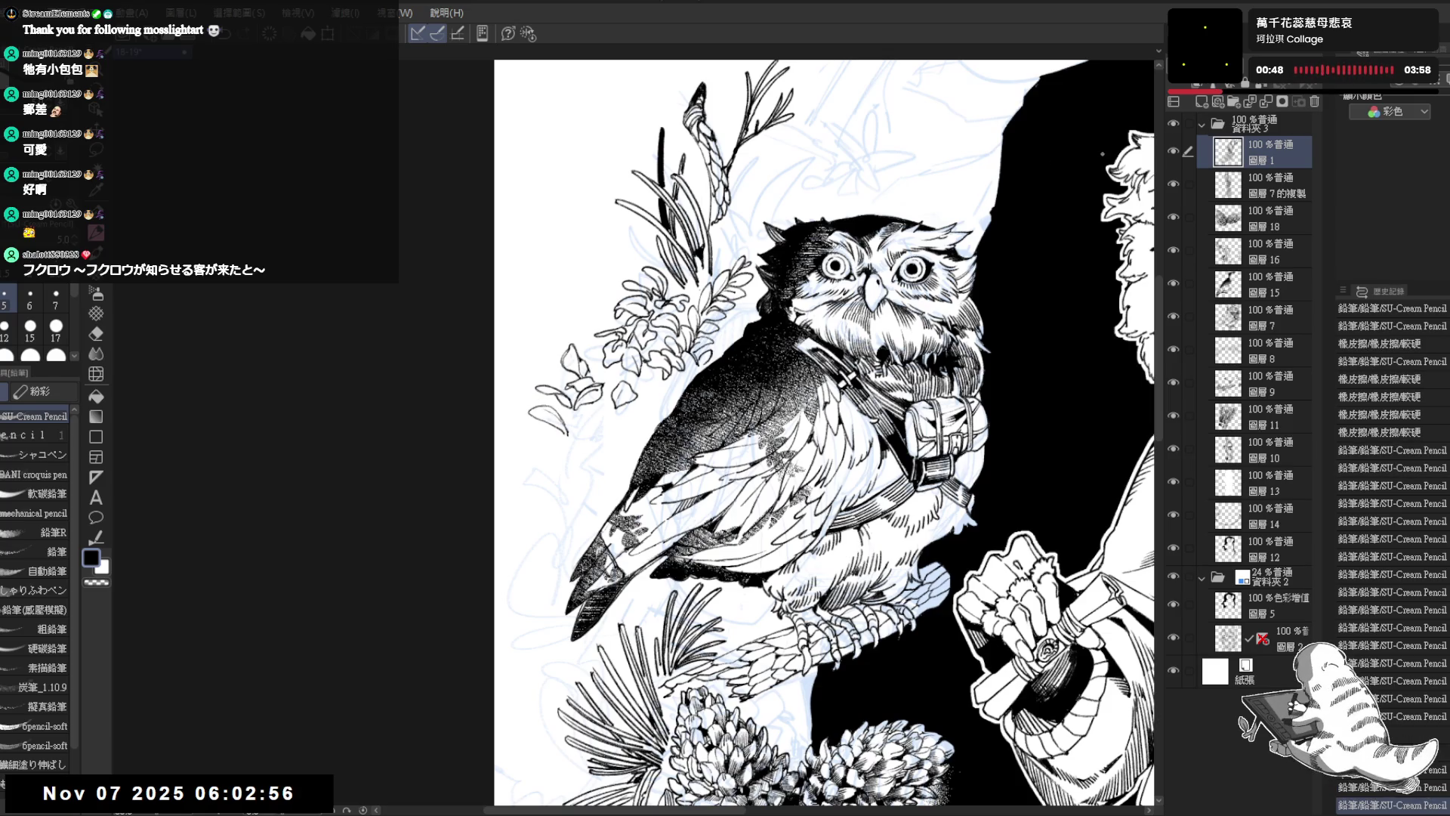
# Step: Hide and reshow layer 1 to check the plant linework, then add more strokes to the leaf
pyautogui.click(1173, 152)
pyautogui.click(1173, 151)
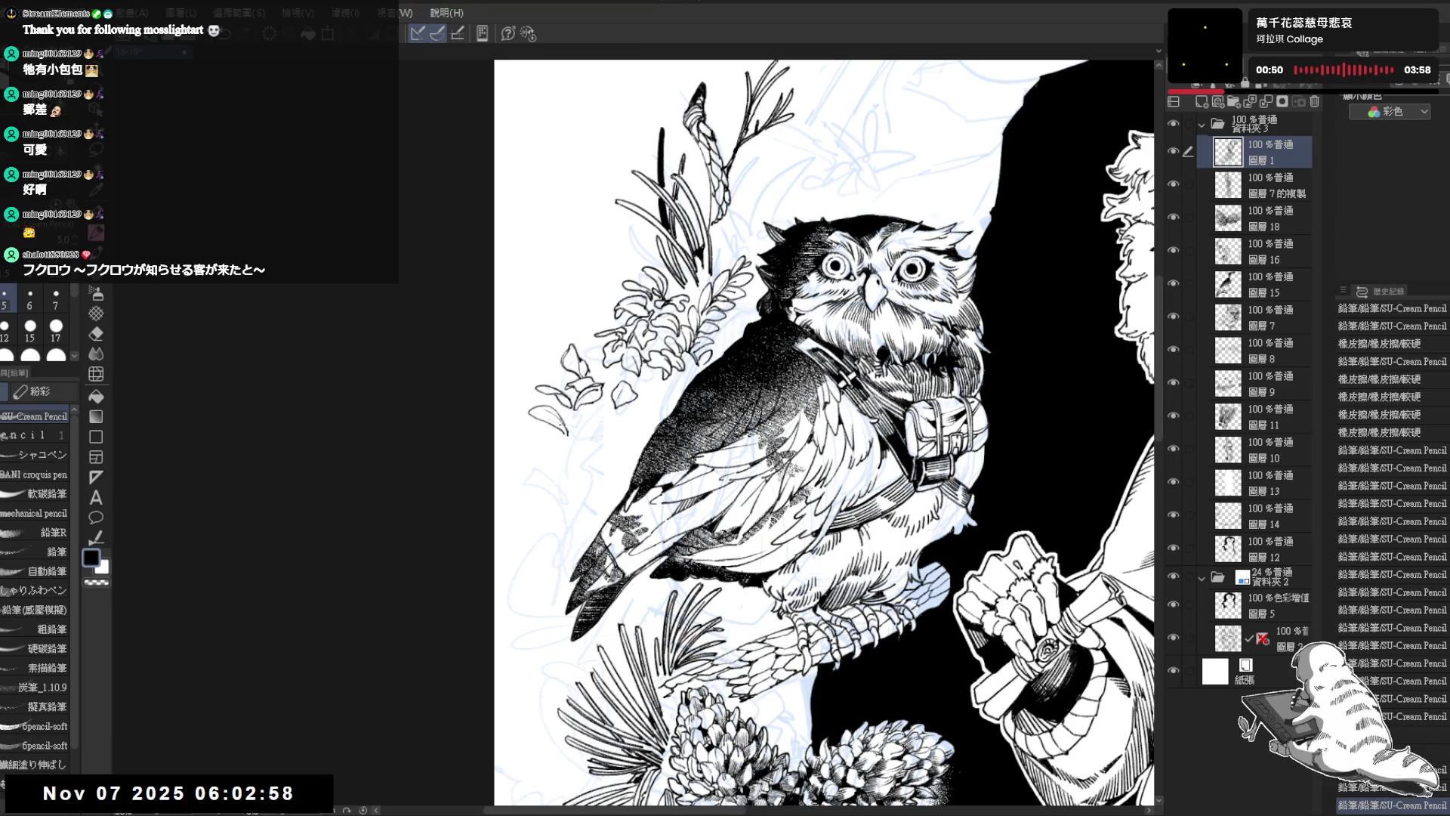
pyautogui.moveTo(565, 422)
pyautogui.mouseDown()
pyautogui.moveTo(567, 438)
pyautogui.moveTo(601, 425)
pyautogui.mouseUp()
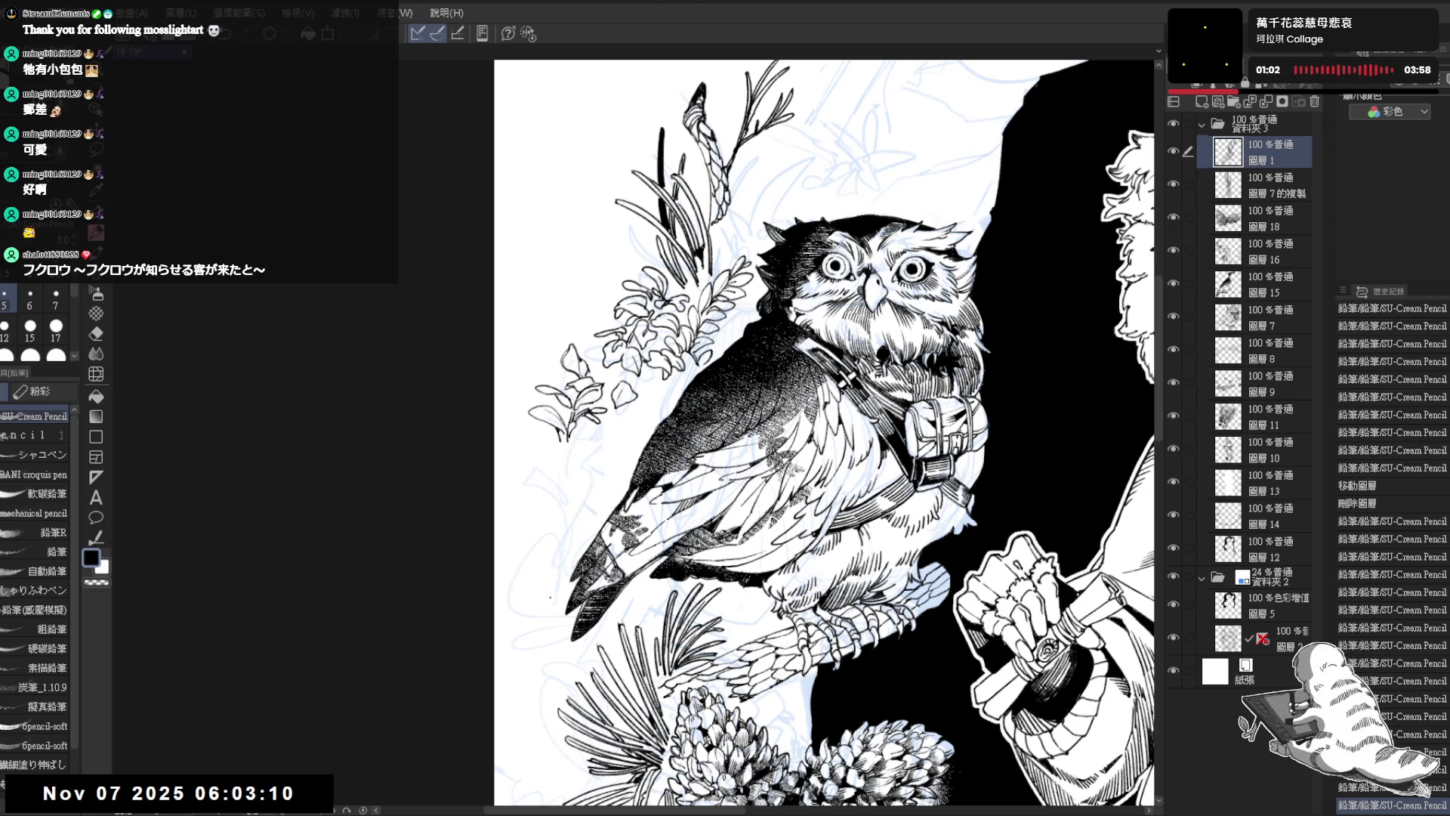
# Step: Add small dark ink marks and light strokes to the leaves of the sprig
pyautogui.moveTo(831, 423); pyautogui.dragTo(801, 378)
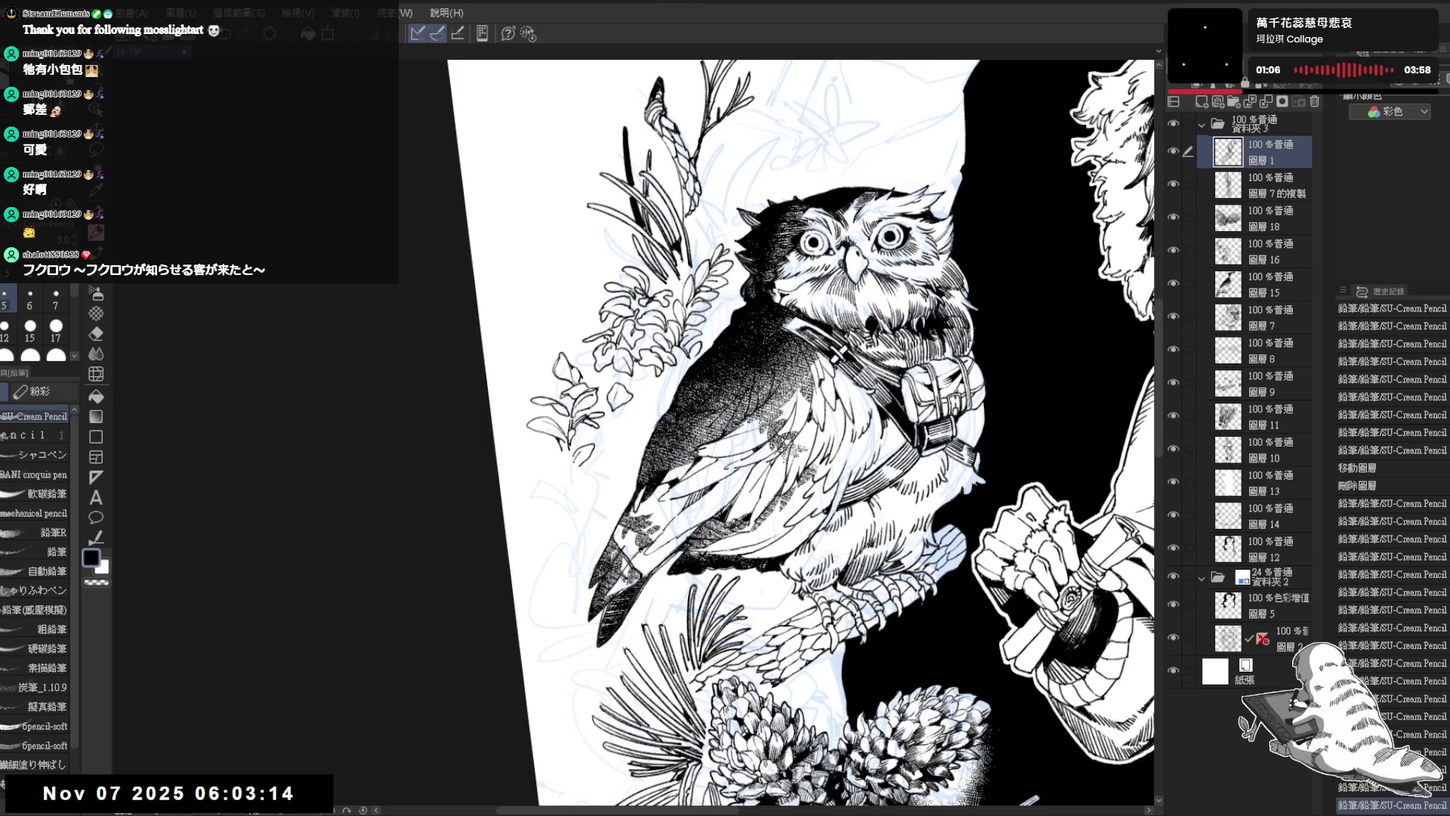
pyautogui.moveTo(539, 457); pyautogui.dragTo(560, 457)
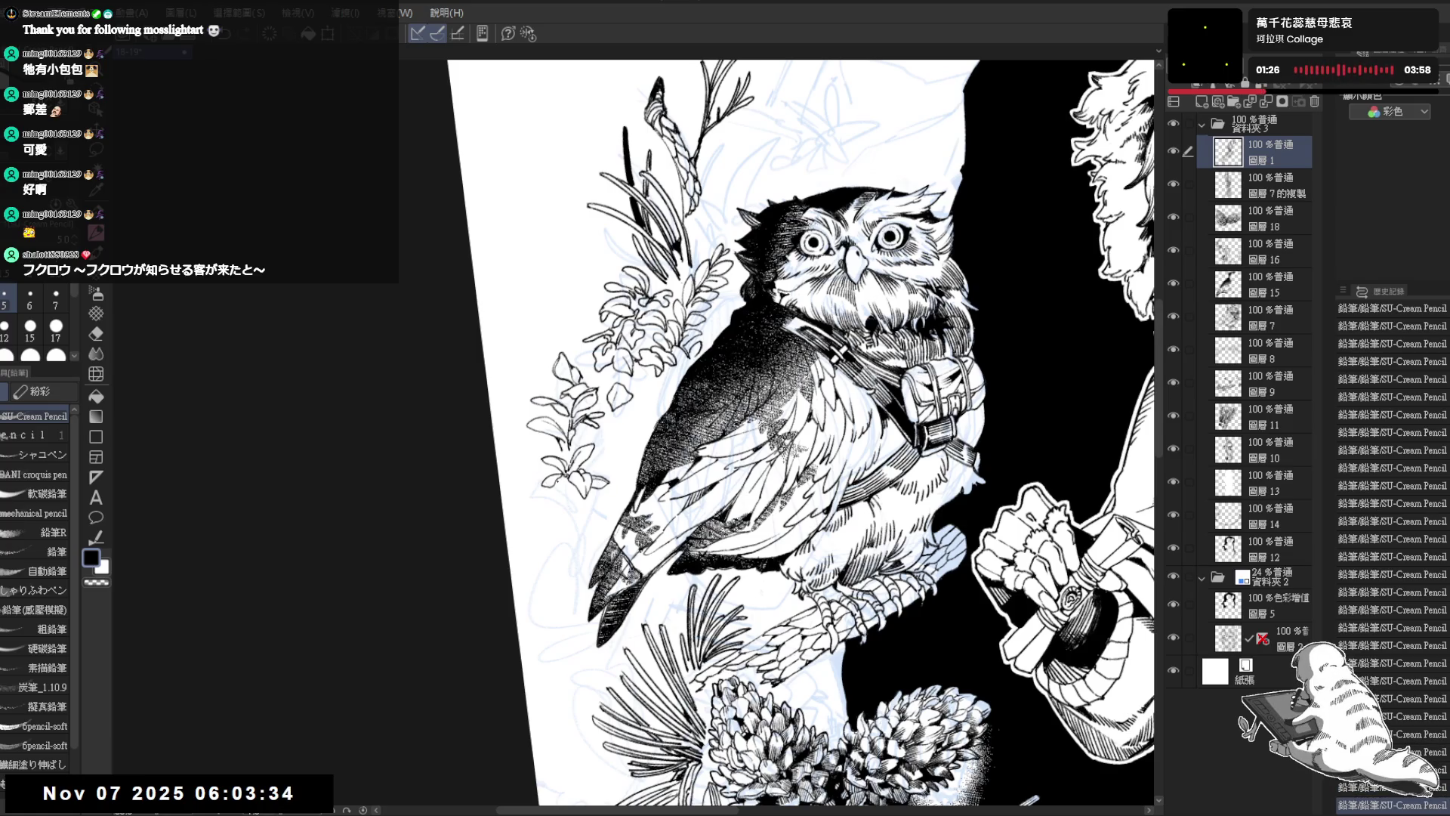
pyautogui.moveTo(567, 482); pyautogui.dragTo(549, 506)
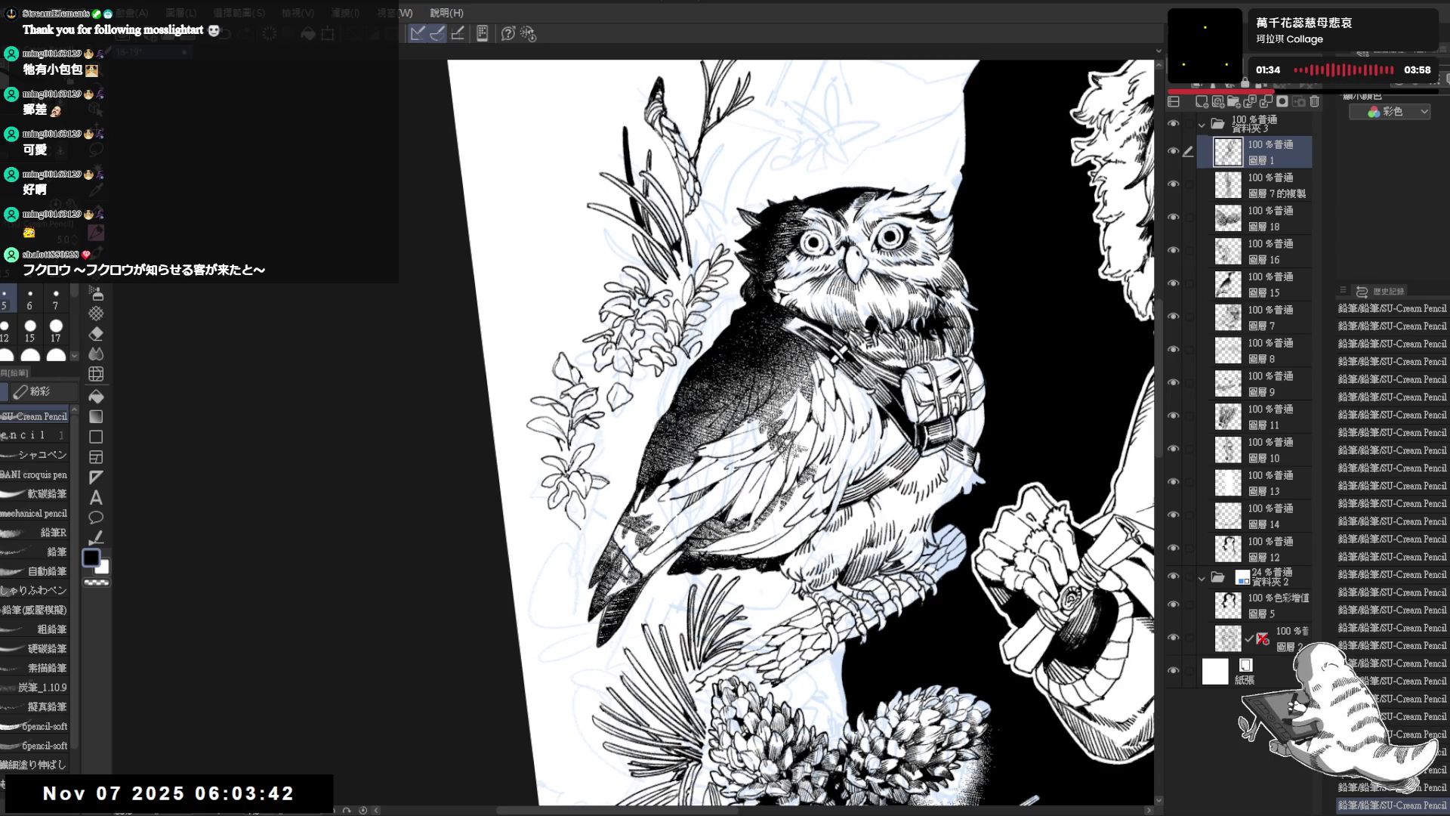
pyautogui.moveTo(579, 494); pyautogui.dragTo(580, 516)
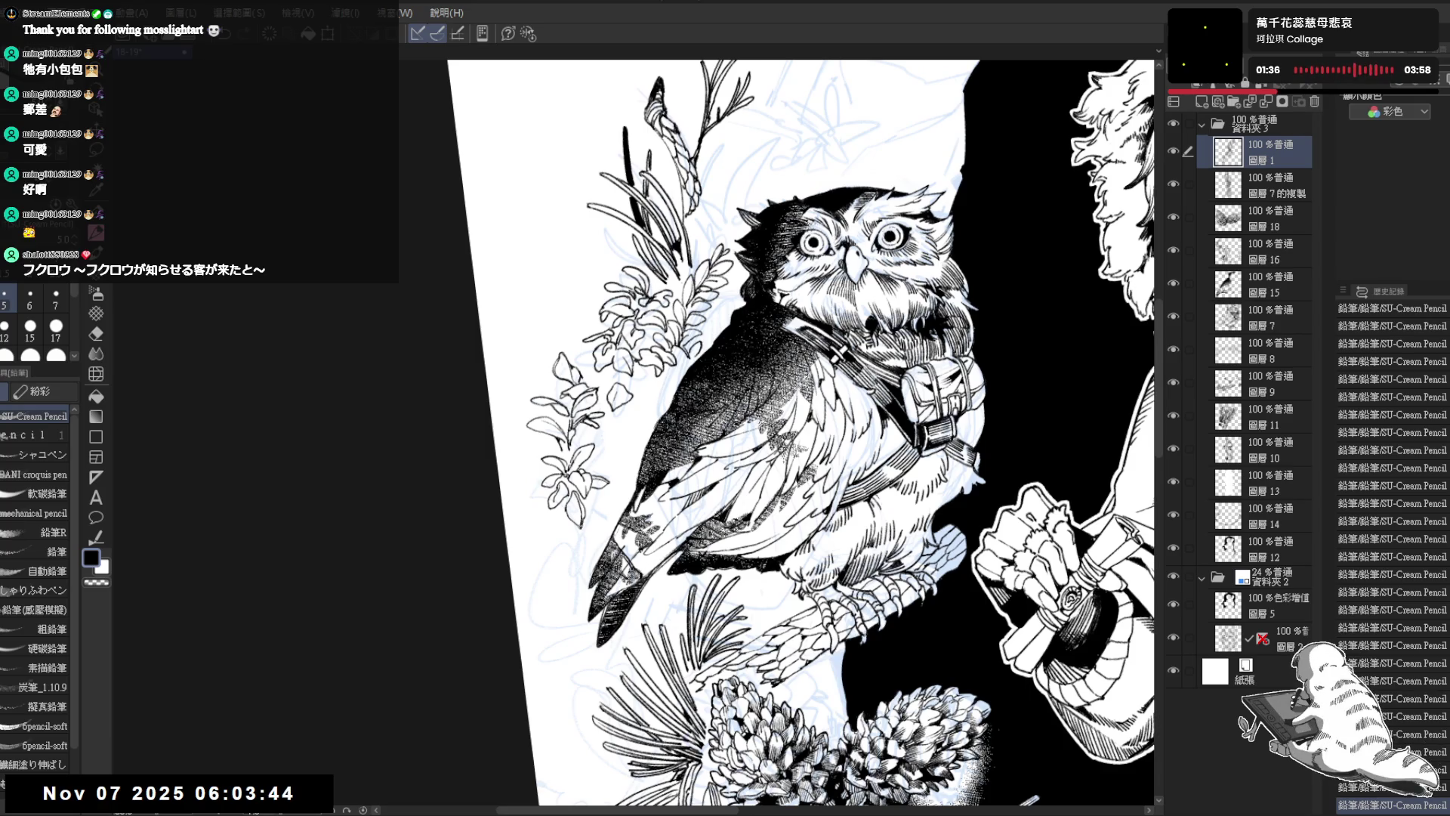
pyautogui.scroll(3, 628, 544)
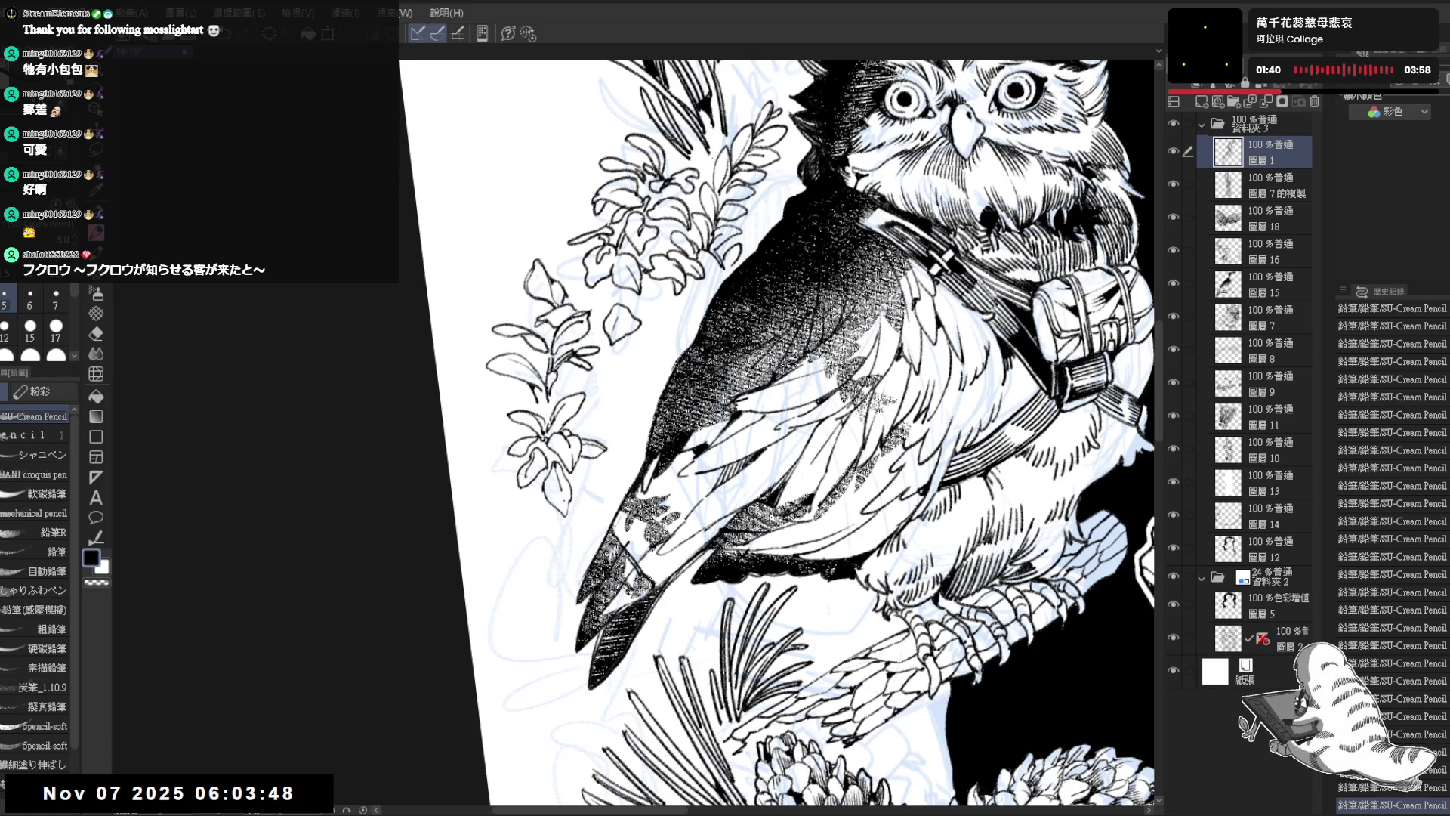
pyautogui.moveTo(570, 478); pyautogui.dragTo(595, 502)
pyautogui.moveTo(551, 444); pyautogui.dragTo(547, 463)
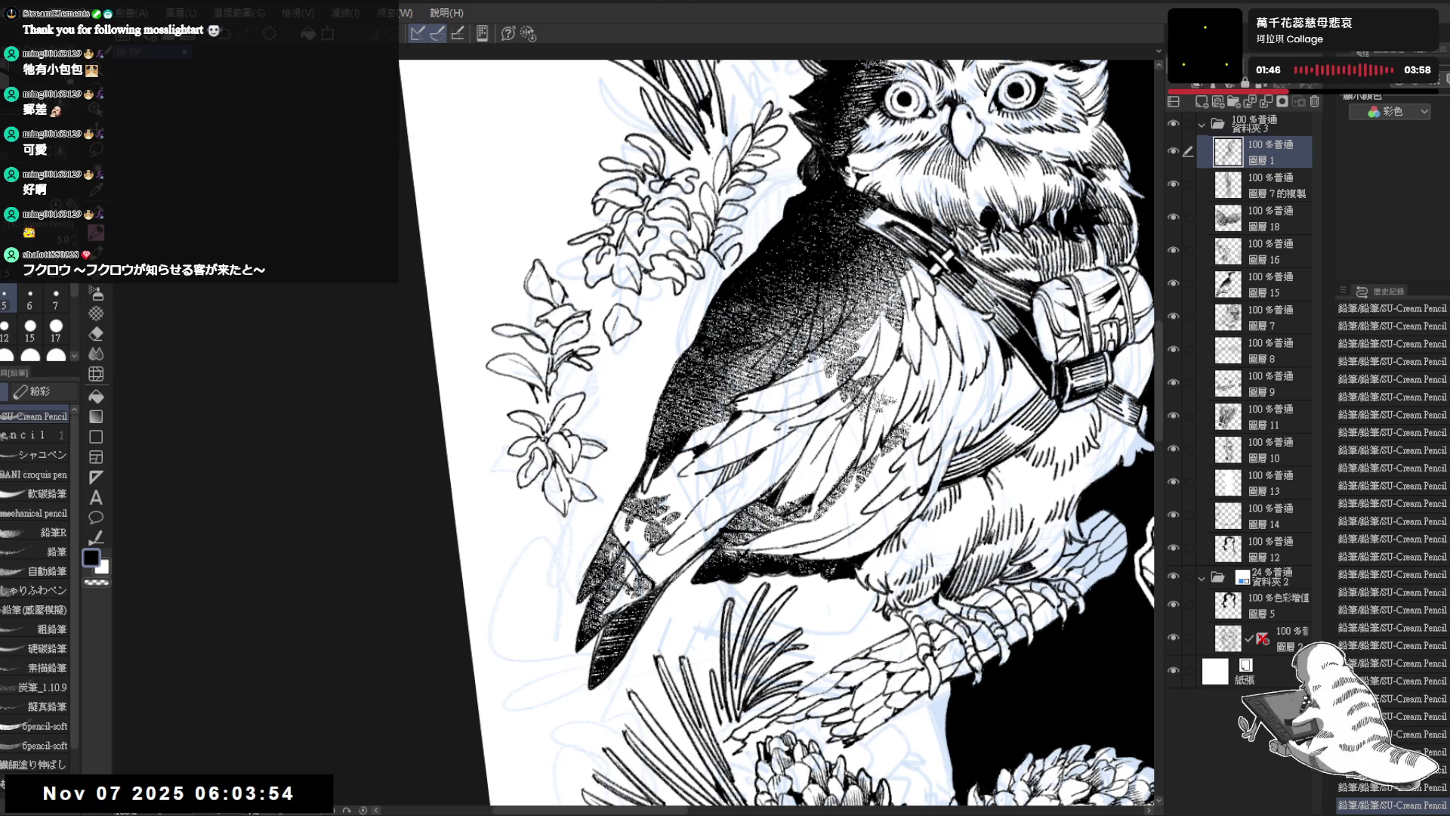
pyautogui.moveTo(549, 502)
pyautogui.mouseDown()
pyautogui.moveTo(537, 538)
pyautogui.moveTo(549, 546)
pyautogui.moveTo(517, 500)
pyautogui.mouseUp()
pyautogui.moveTo(520, 497); pyautogui.dragTo(510, 510)
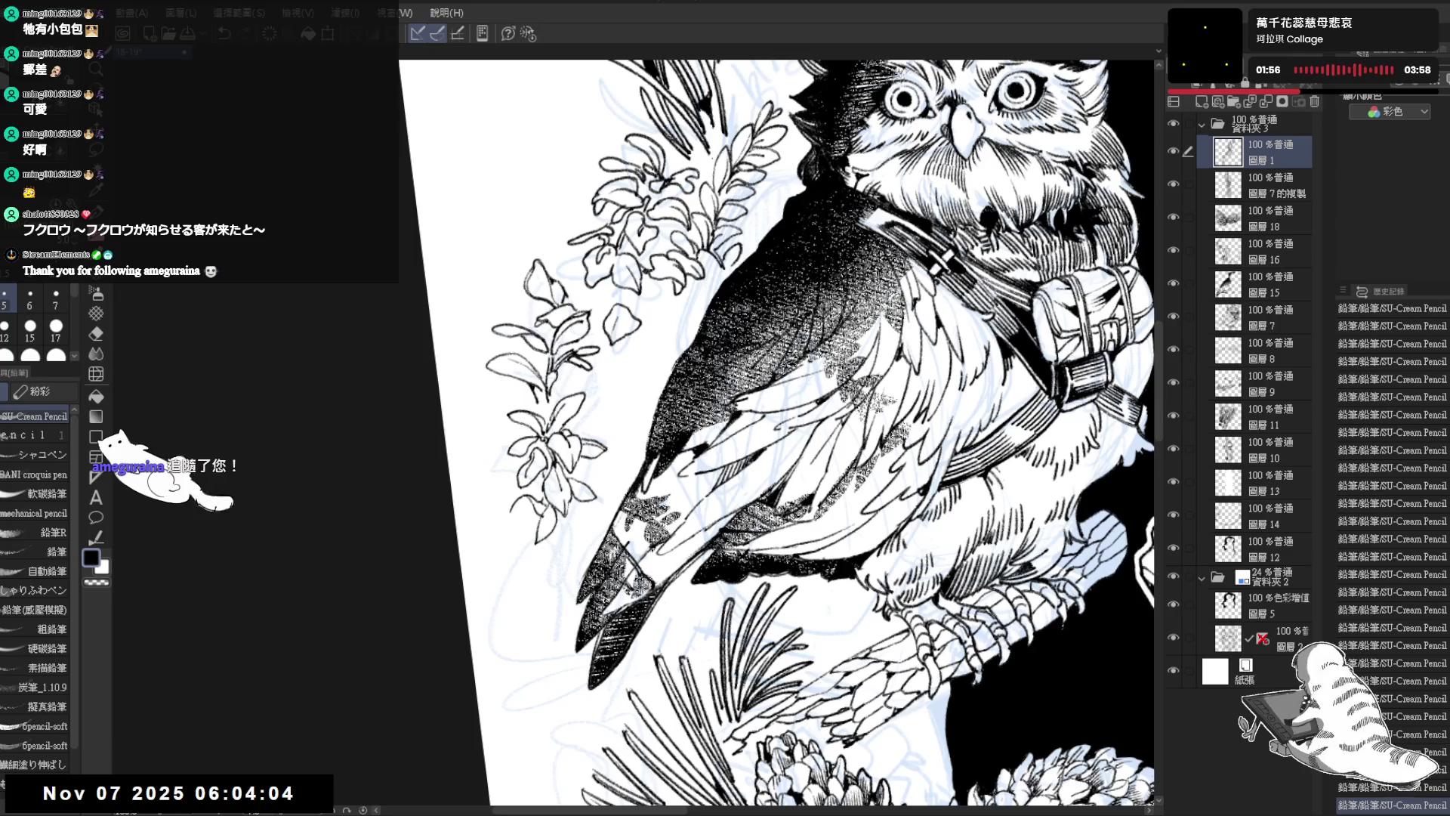
pyautogui.press('e')
pyautogui.press('p')
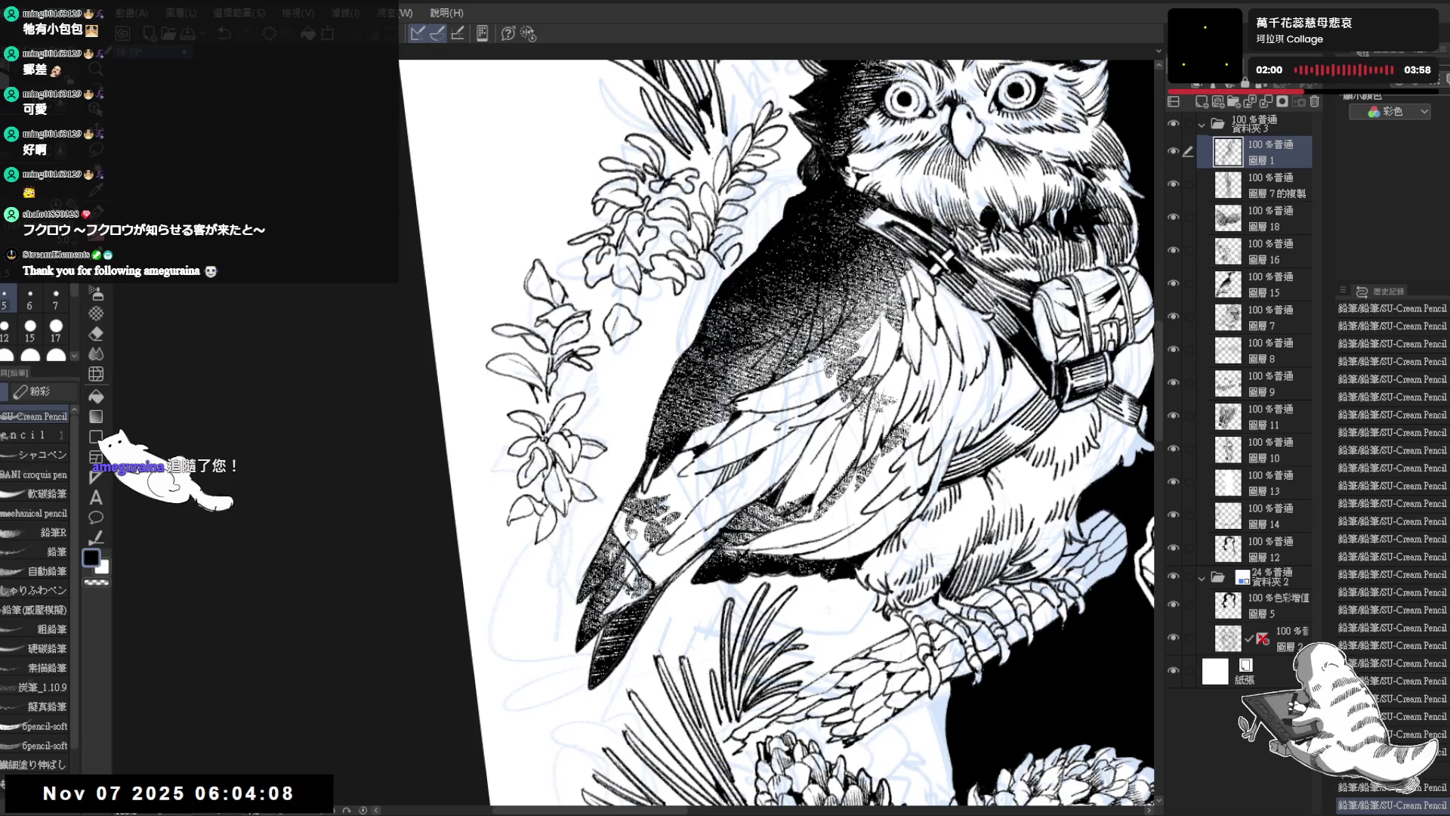
pyautogui.scroll(-3, 786, 431)
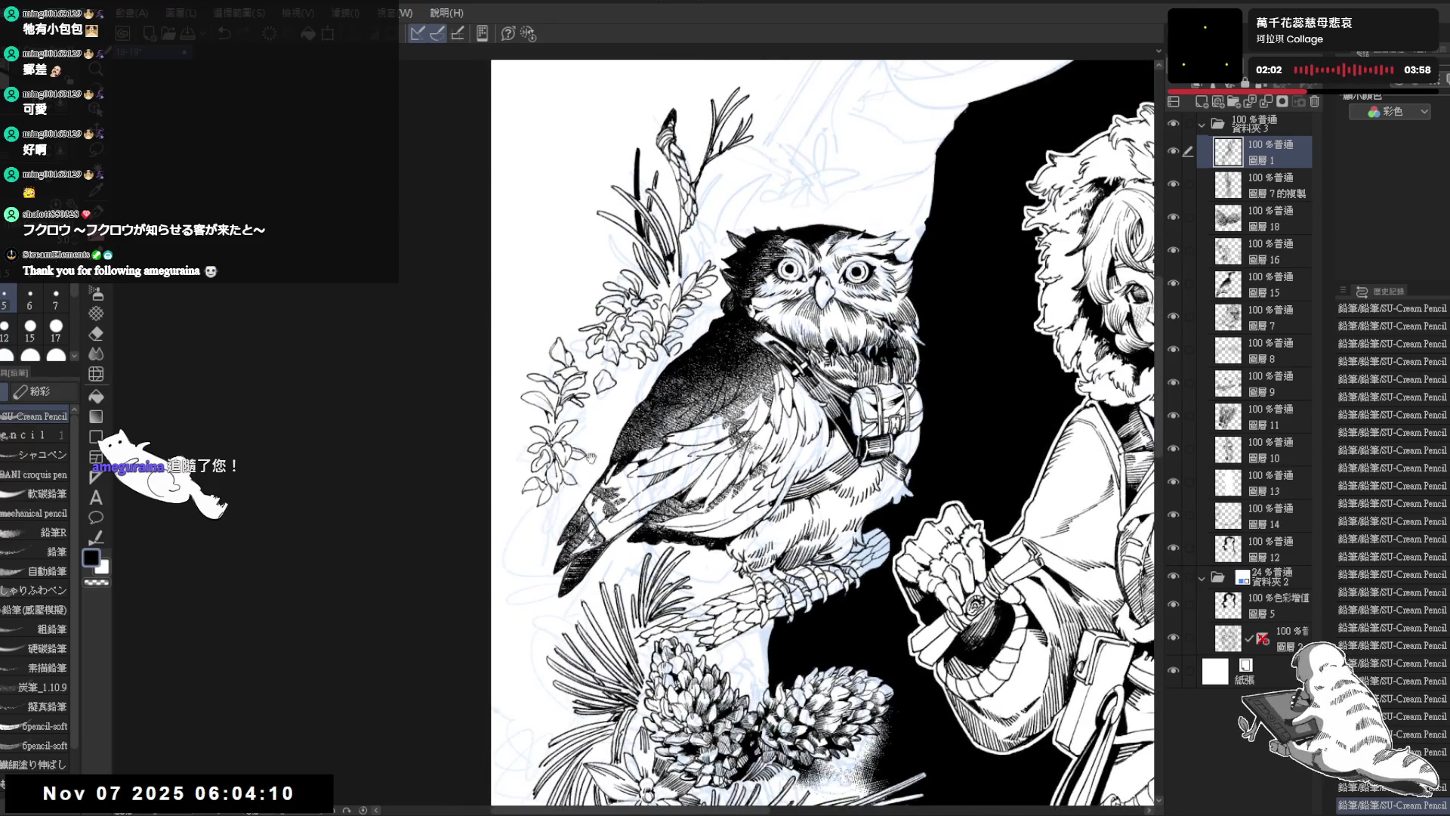
pyautogui.scroll(2, 672, 483)
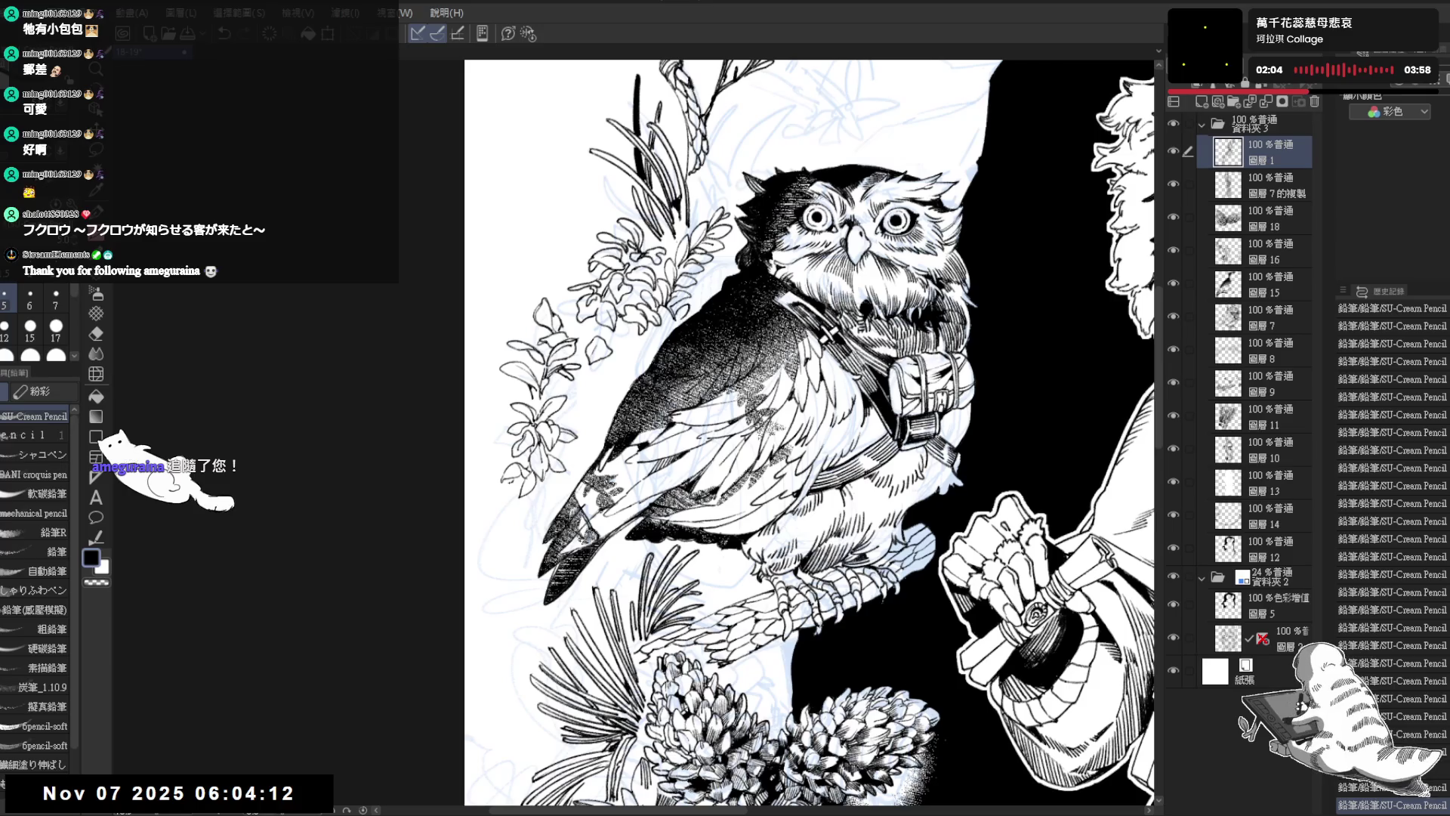
# Step: Undo the last two steps to compare, then redo all three strokes, restoring the leaf's dark fill
pyautogui.hotkey('ctrl', 'z')
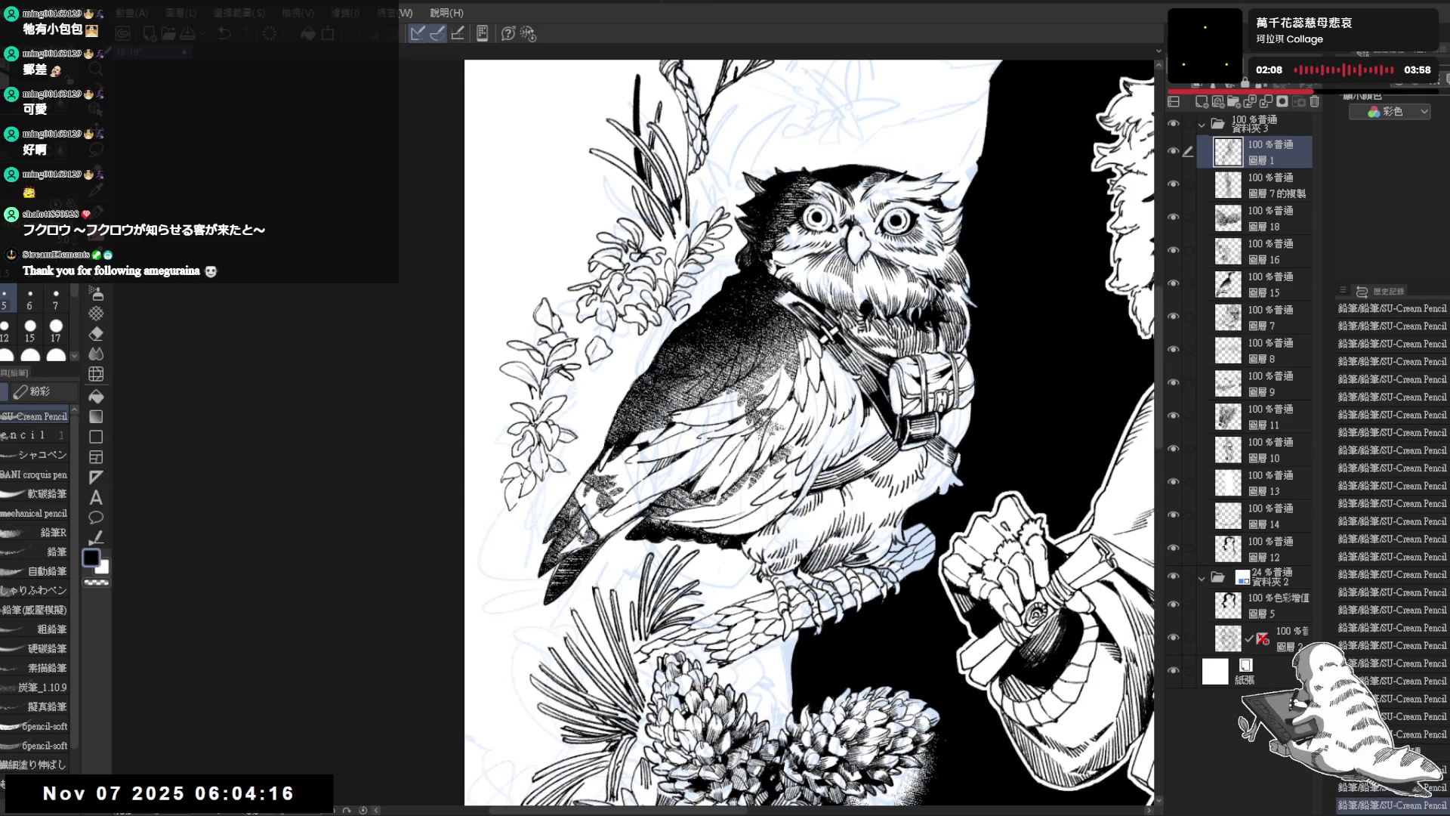
pyautogui.hotkey('ctrl', 'z')
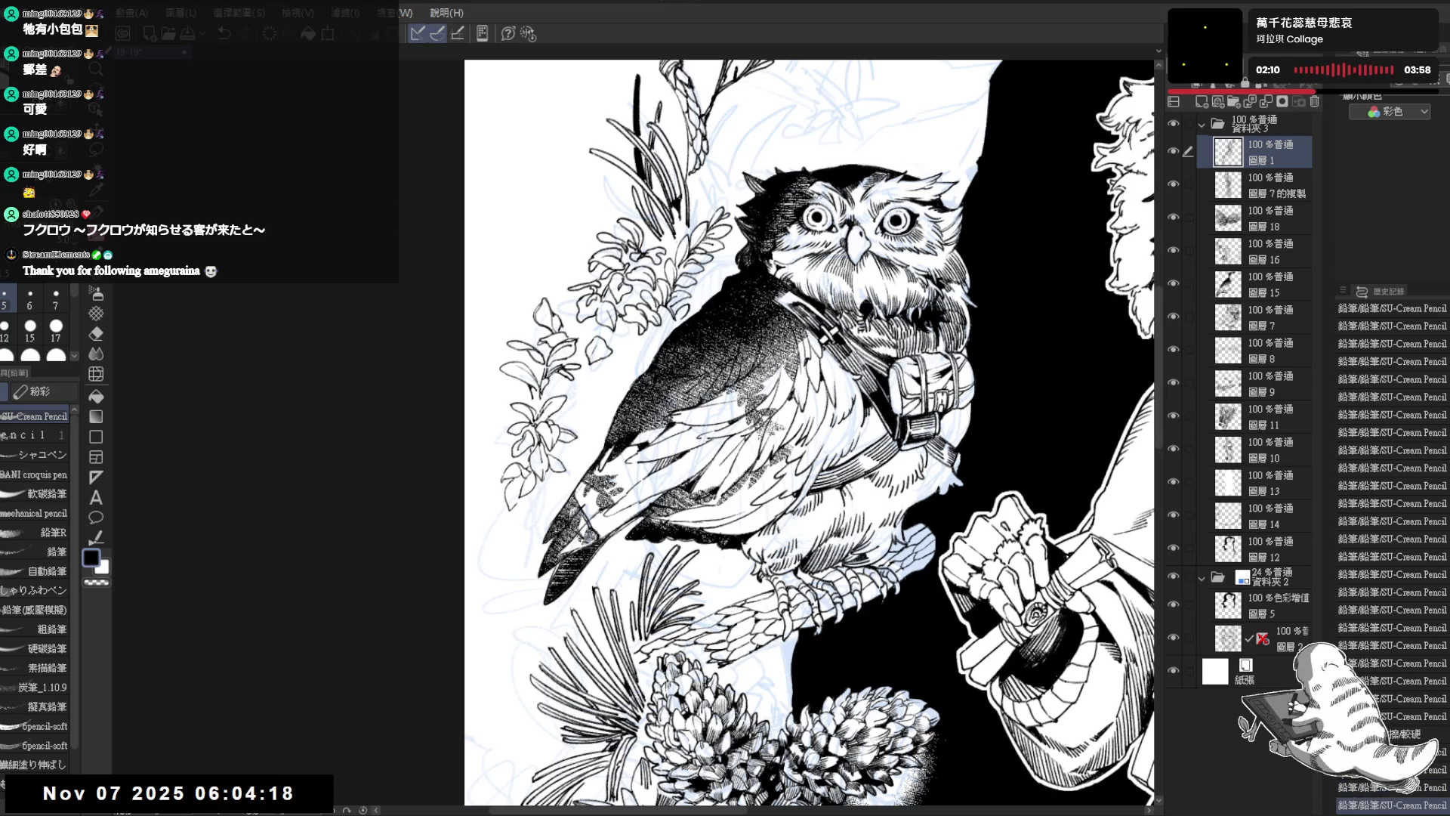
pyautogui.hotkey('ctrl', 'y')
pyautogui.hotkey('ctrl', 'y')
pyautogui.hotkey('ctrl', 'y')
pyautogui.hotkey('ctrl', 'y')
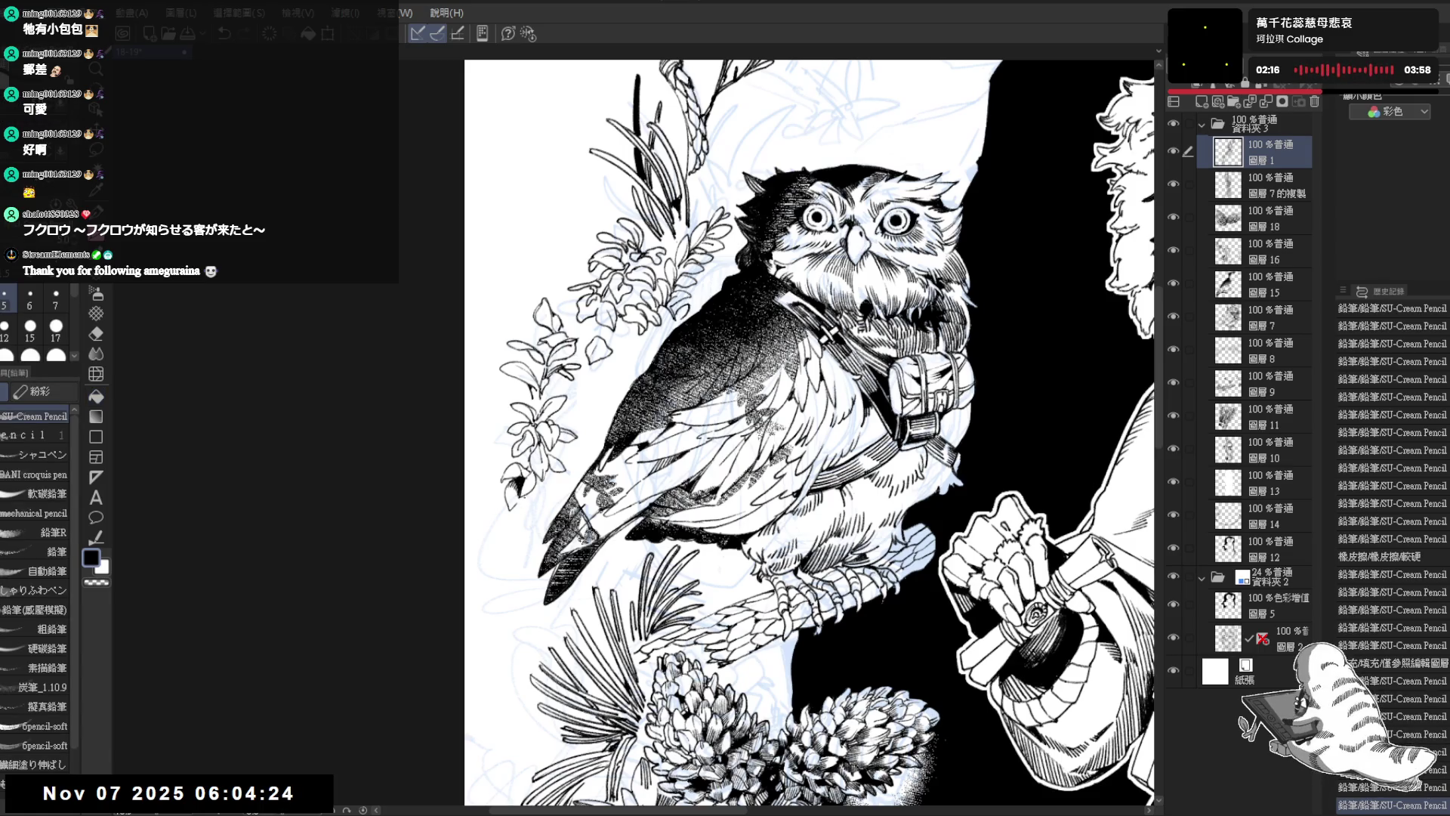
pyautogui.hotkey('ctrl', 'y')
pyautogui.hotkey('ctrl', 'y')
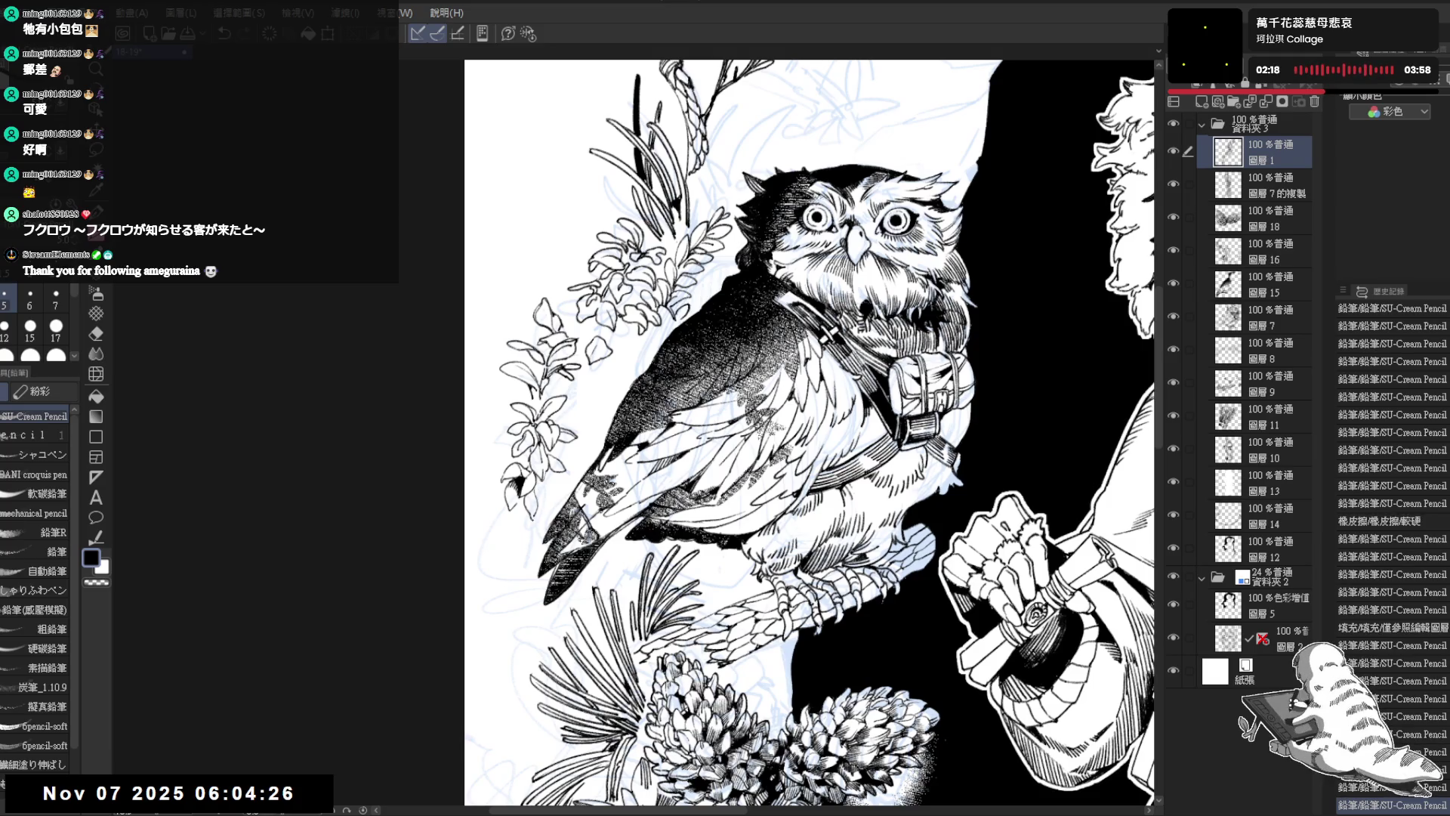
pyautogui.hotkey('ctrl', 'y')
pyautogui.scroll(-3, 627, 344)
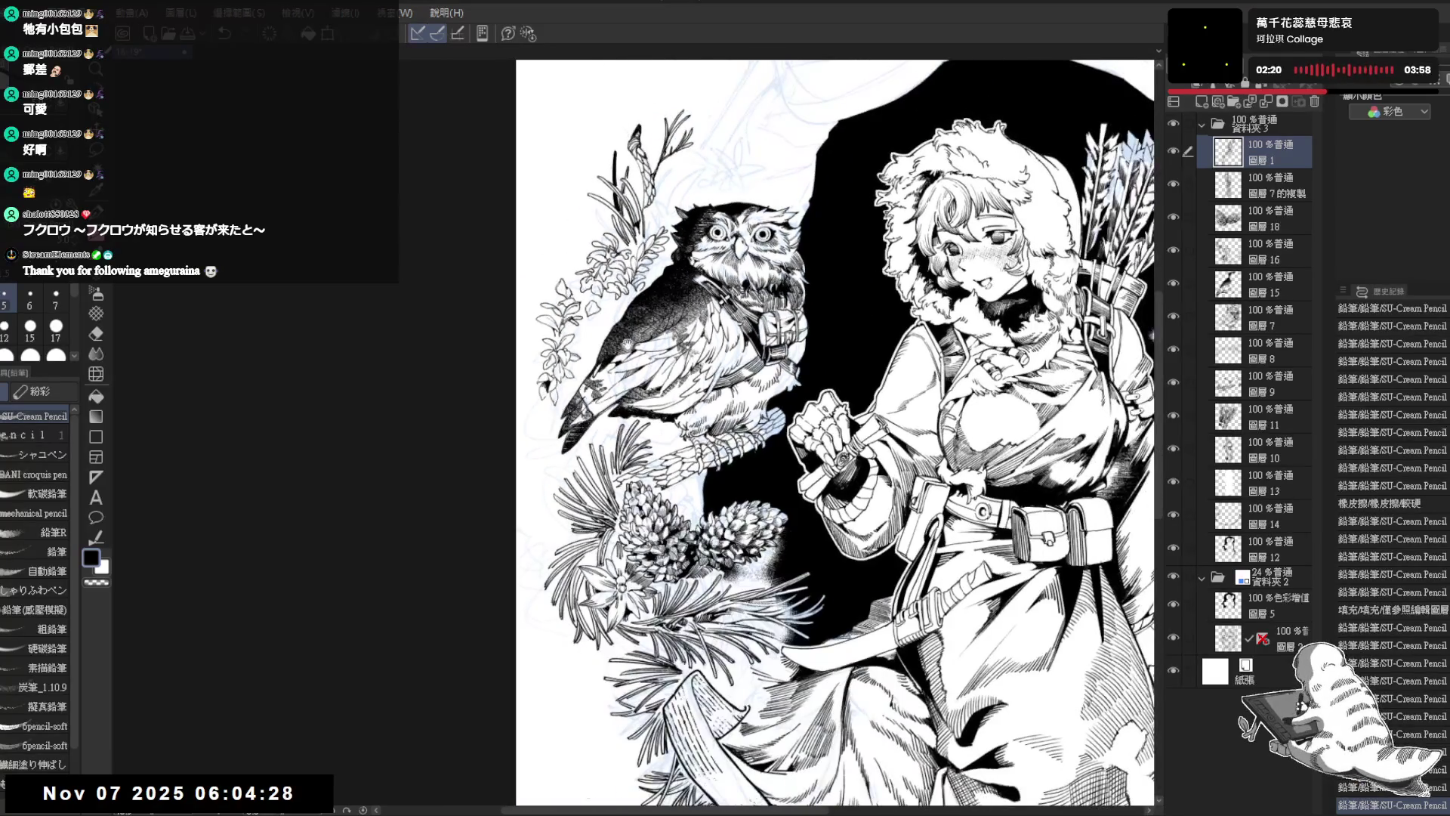
# Step: Draw small pencil strokes around the owl's wing tip, undoing the last one
pyautogui.scroll(-3, 628, 342)
pyautogui.scroll(3, 548, 350)
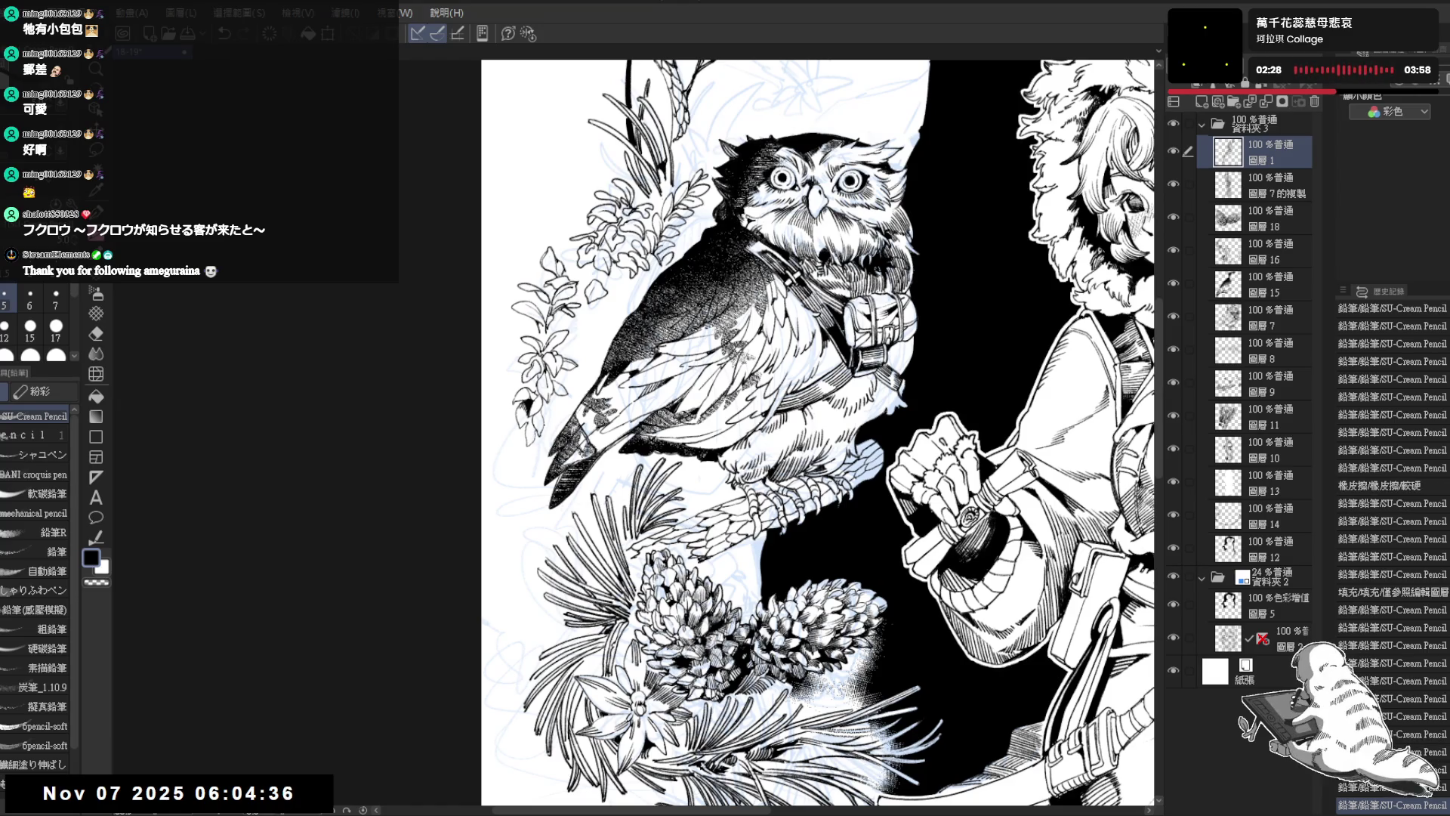
pyautogui.moveTo(541, 428); pyautogui.dragTo(547, 435)
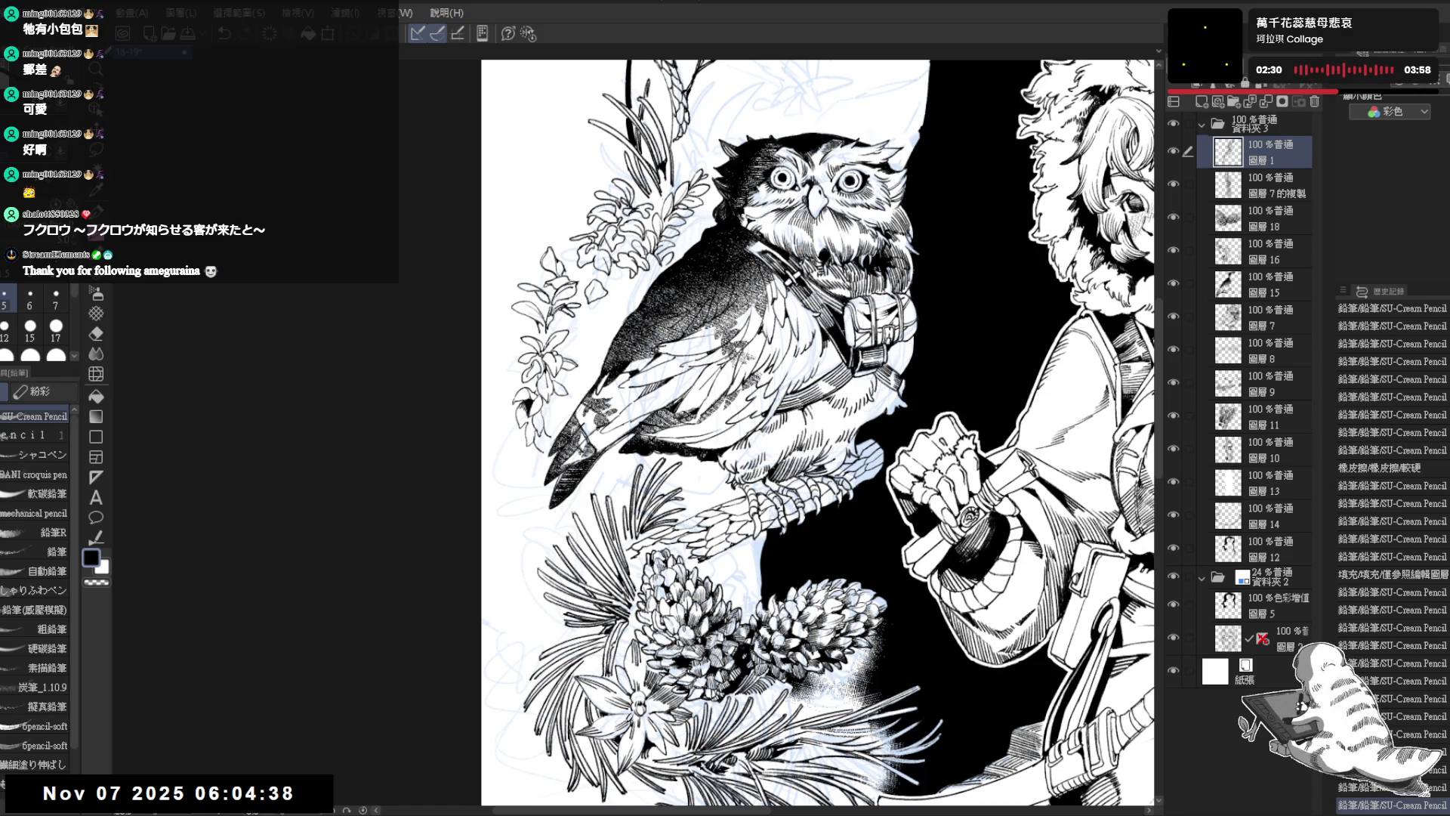
pyautogui.moveTo(544, 432)
pyautogui.mouseDown()
pyautogui.moveTo(550, 447)
pyautogui.moveTo(559, 418)
pyautogui.mouseUp()
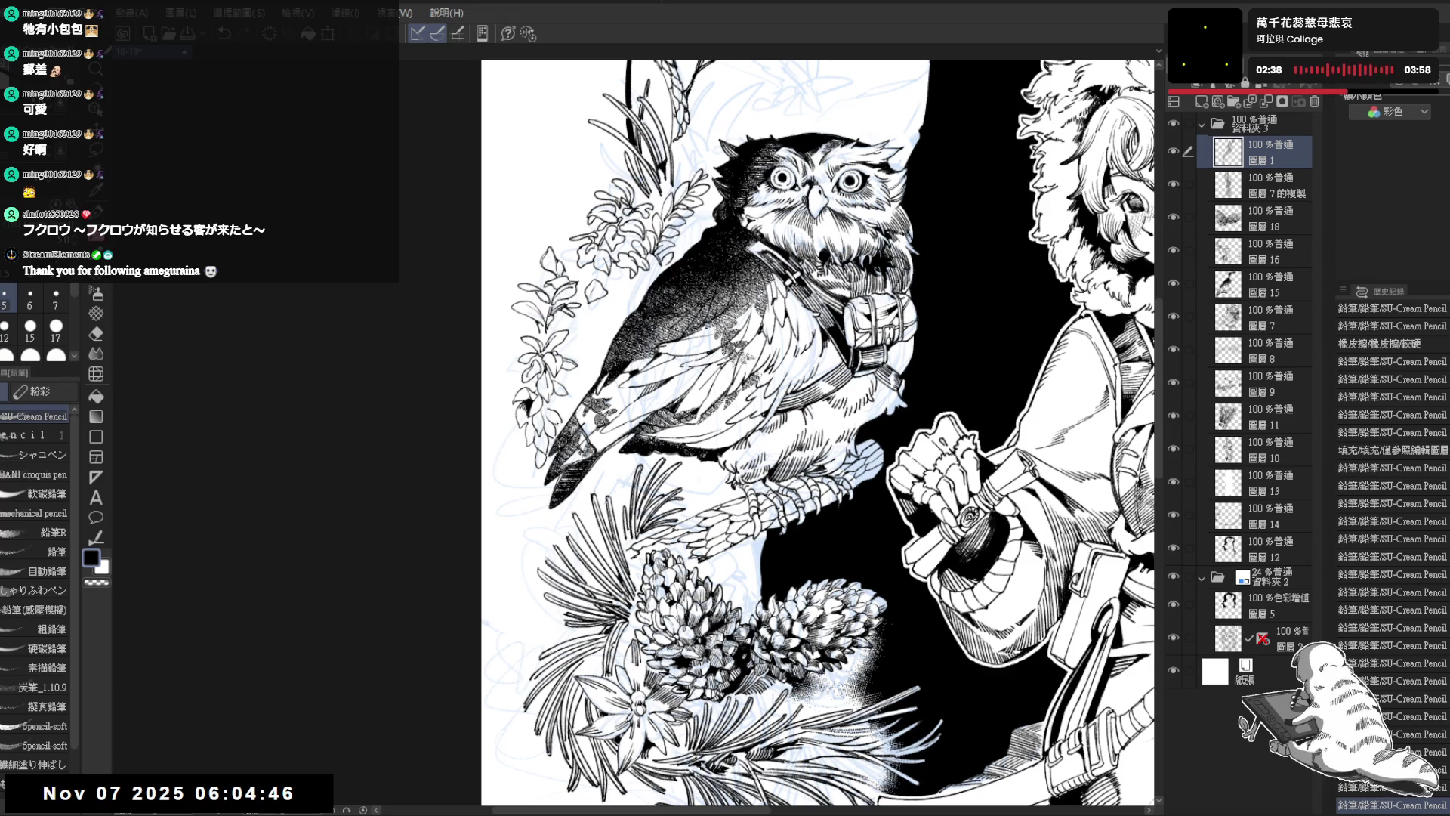
pyautogui.moveTo(614, 294); pyautogui.dragTo(624, 305)
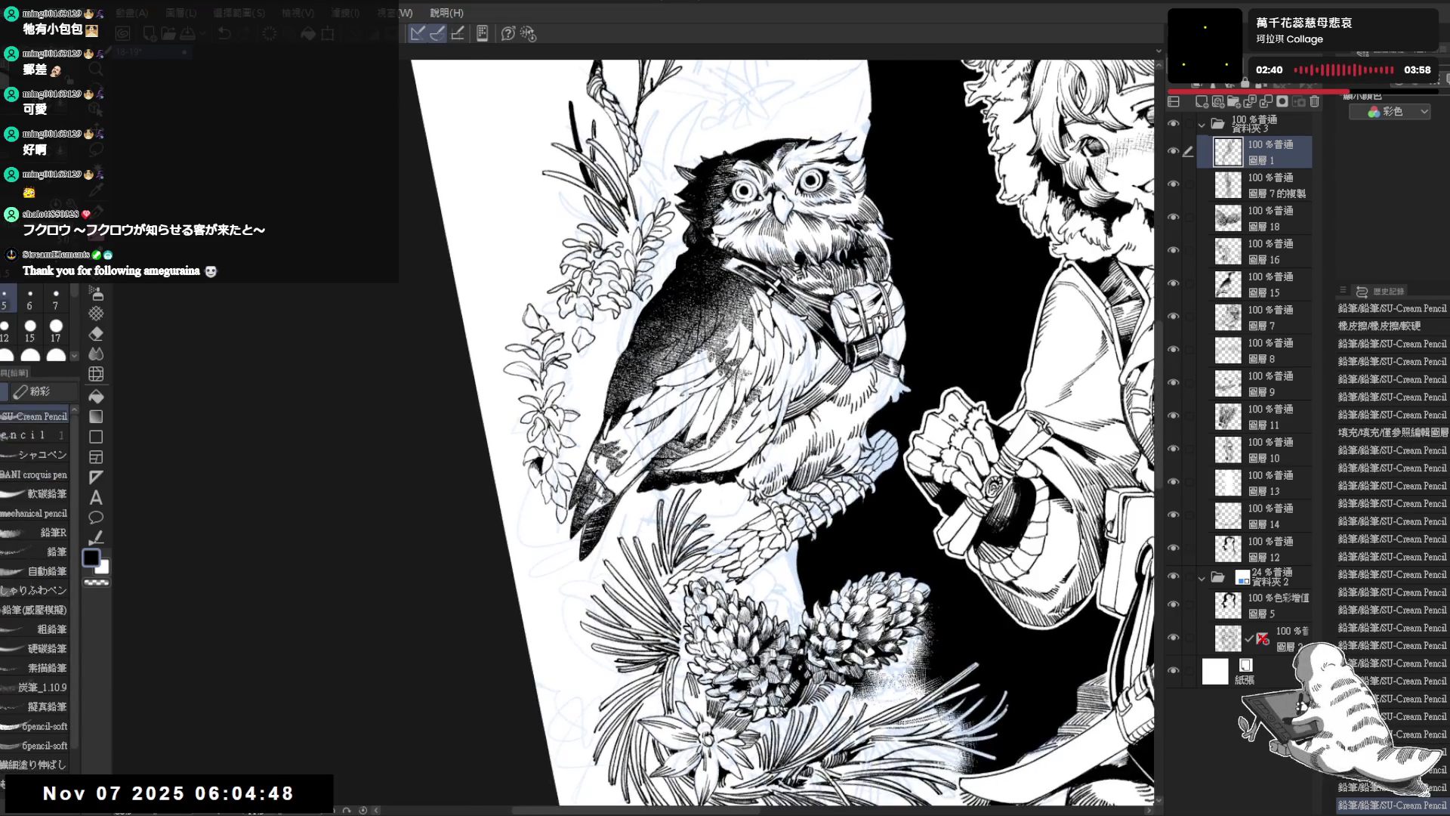
pyautogui.moveTo(608, 310); pyautogui.dragTo(574, 344)
pyautogui.hotkey('ctrl', 'z')
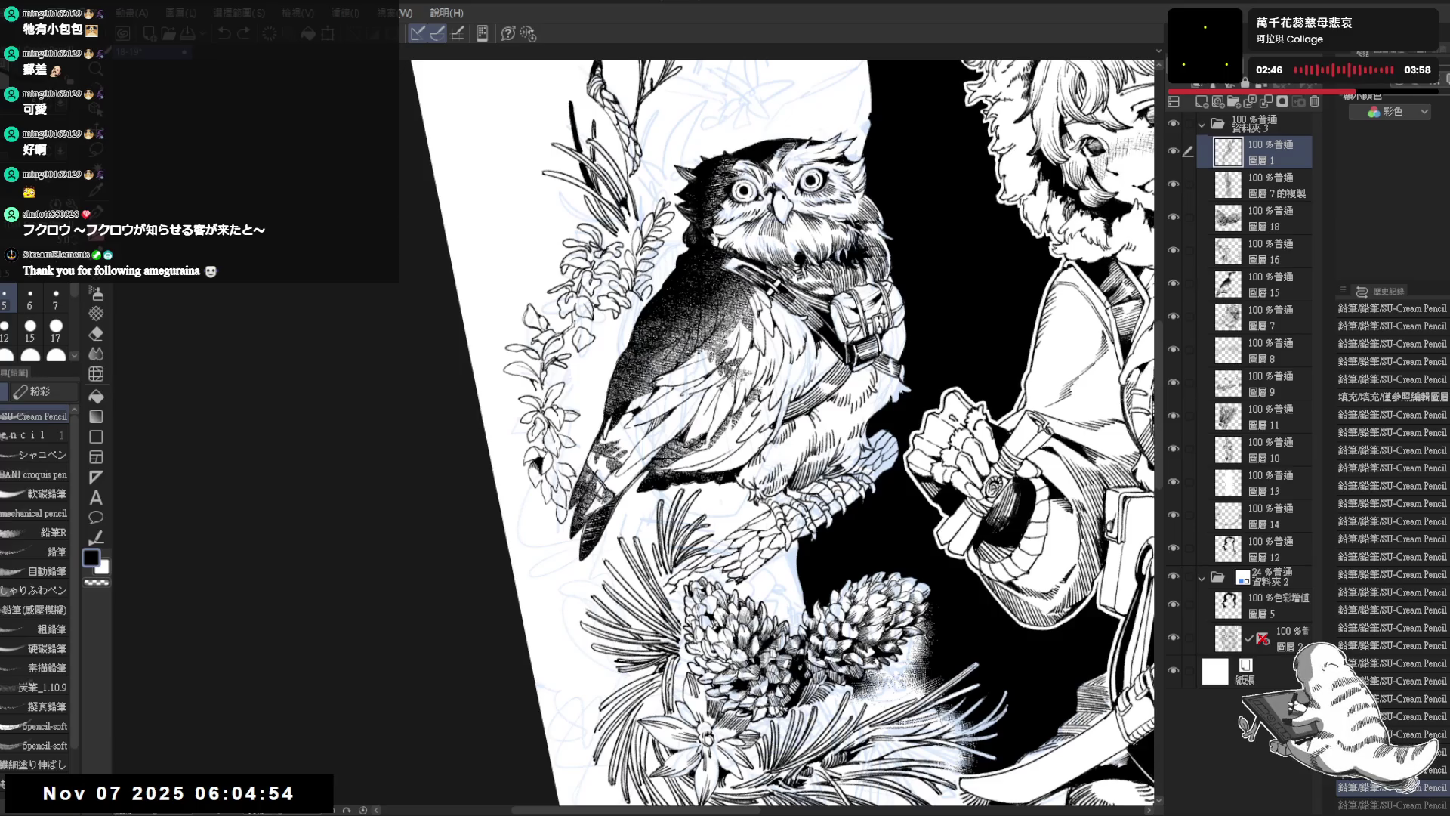
# Step: Fill a small enclosed gap on the owl with solid black, then straighten and re-tilt the view
pyautogui.press('g')
pyautogui.click(576, 317)
pyautogui.press('p')
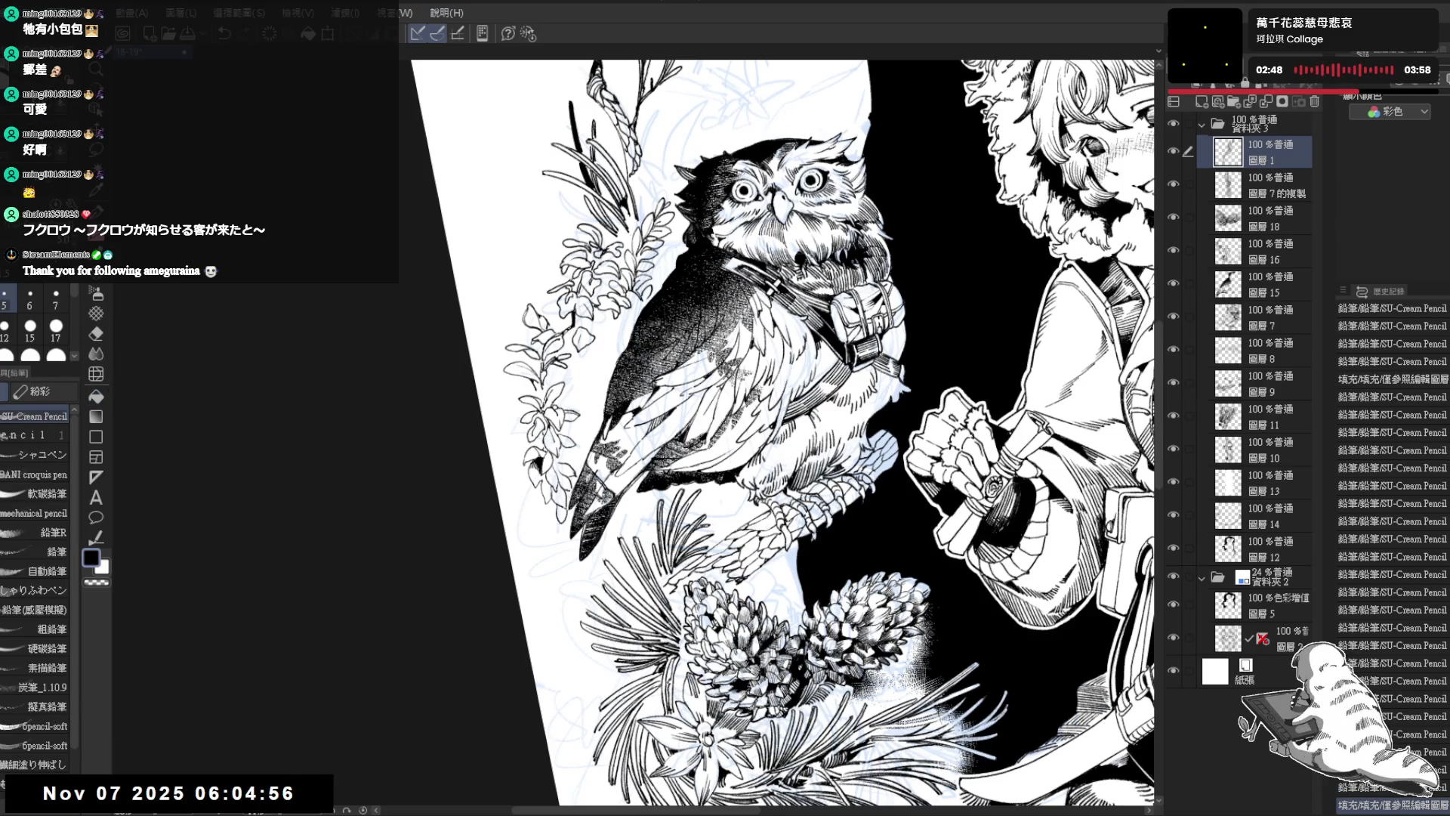
pyautogui.hotkey('ctrl', '@')
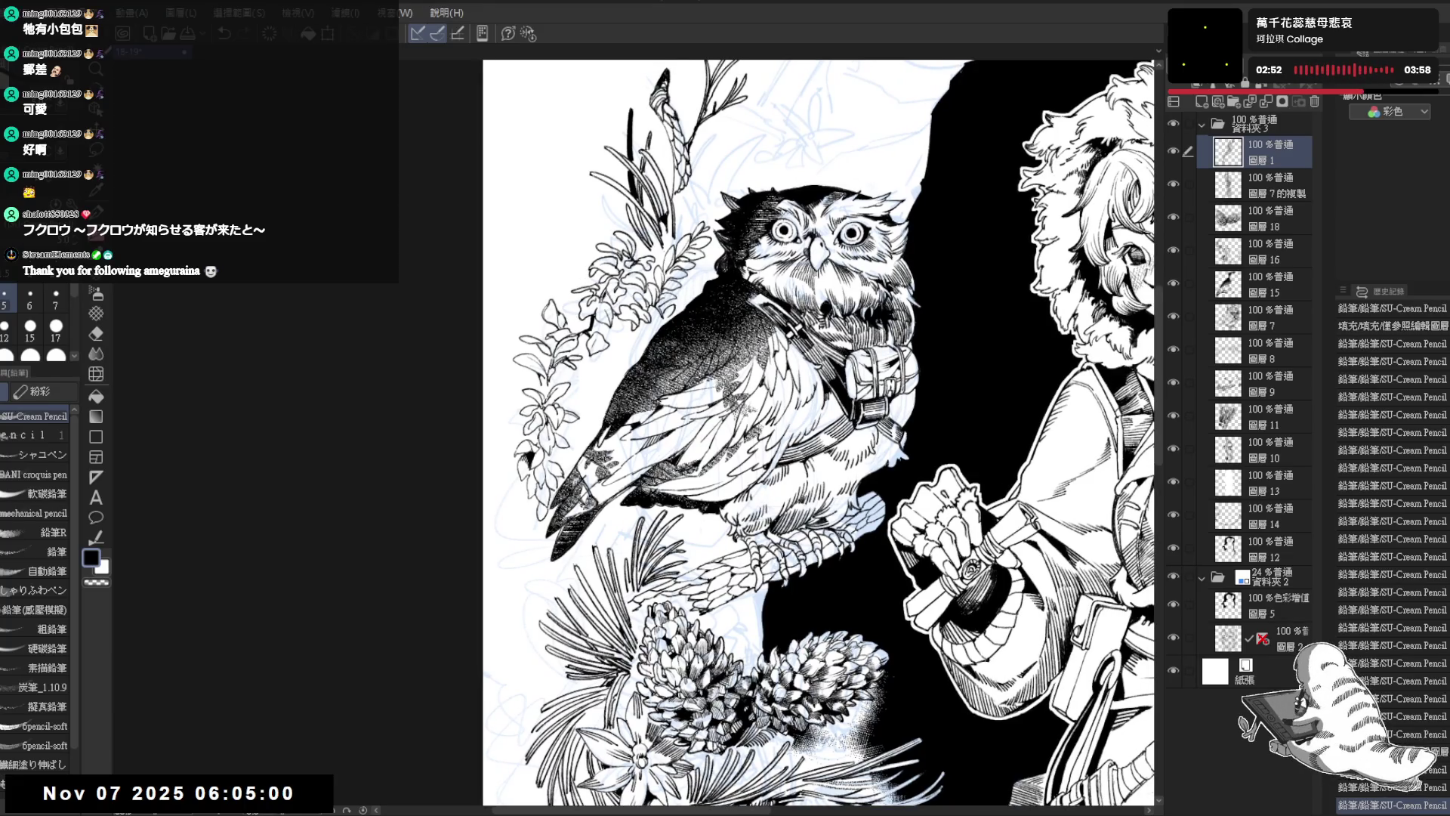
pyautogui.hotkey('ctrl', 'z')
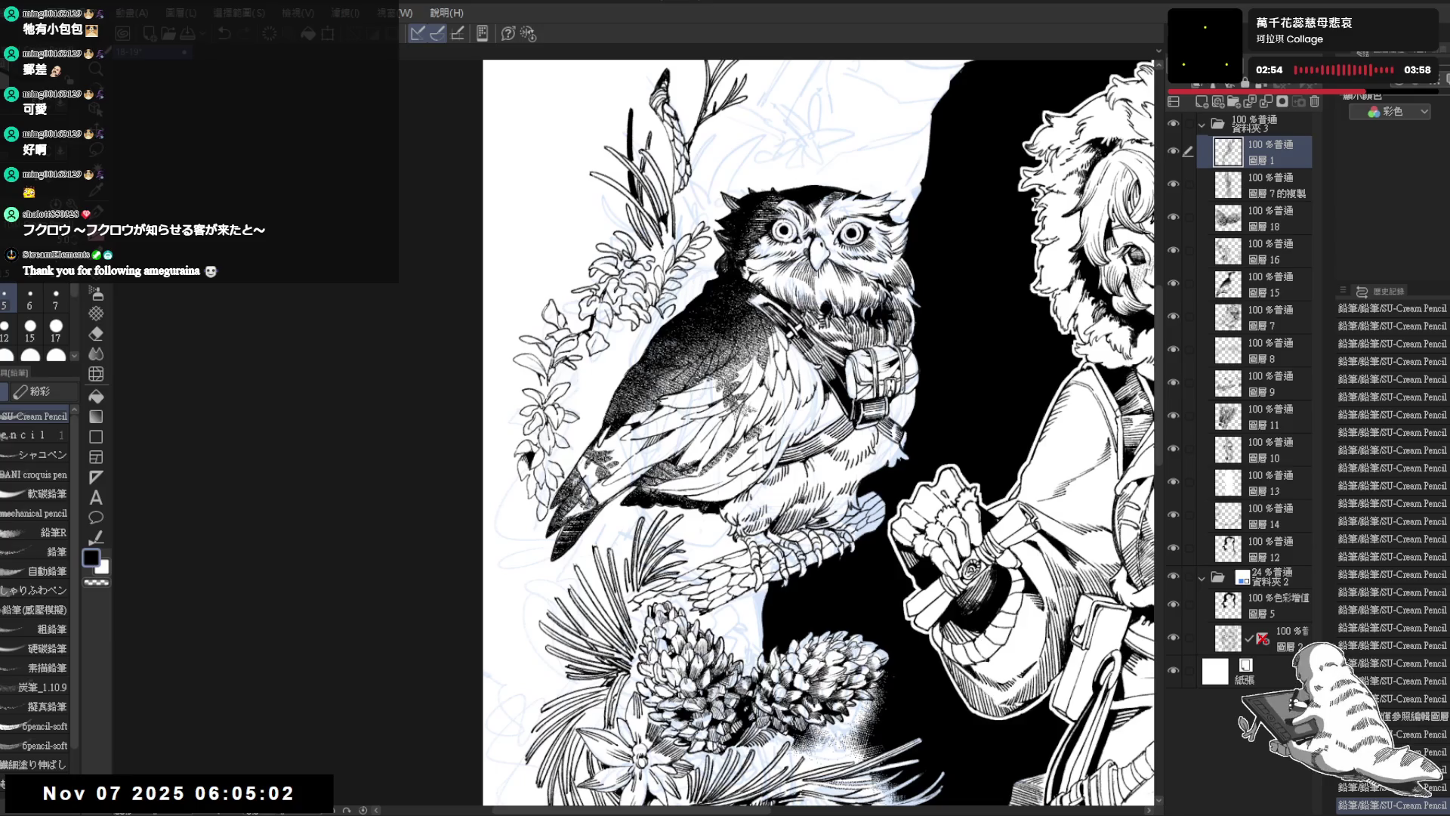
pyautogui.press('-')
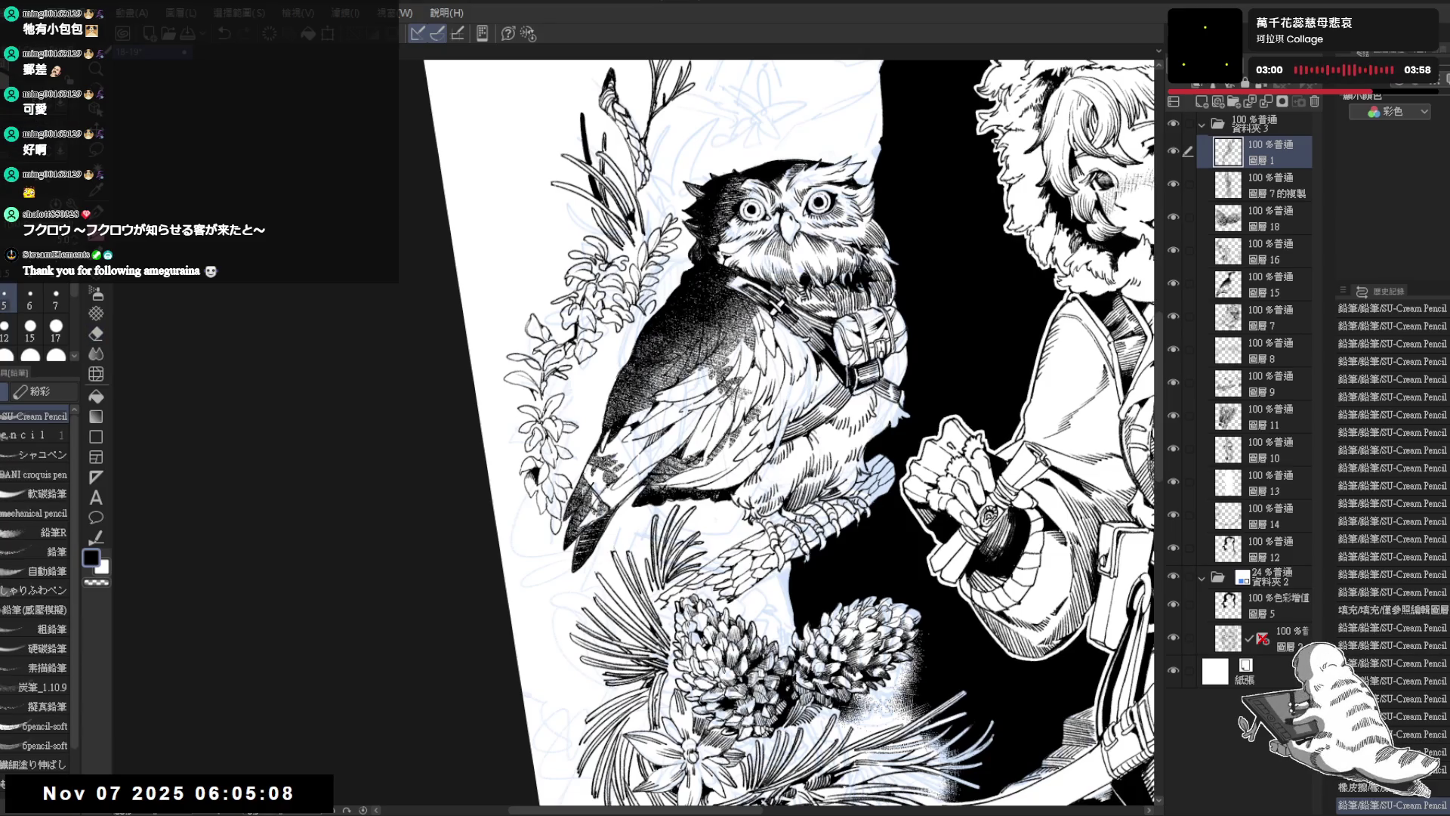
pyautogui.moveTo(790, 436); pyautogui.dragTo(801, 435)
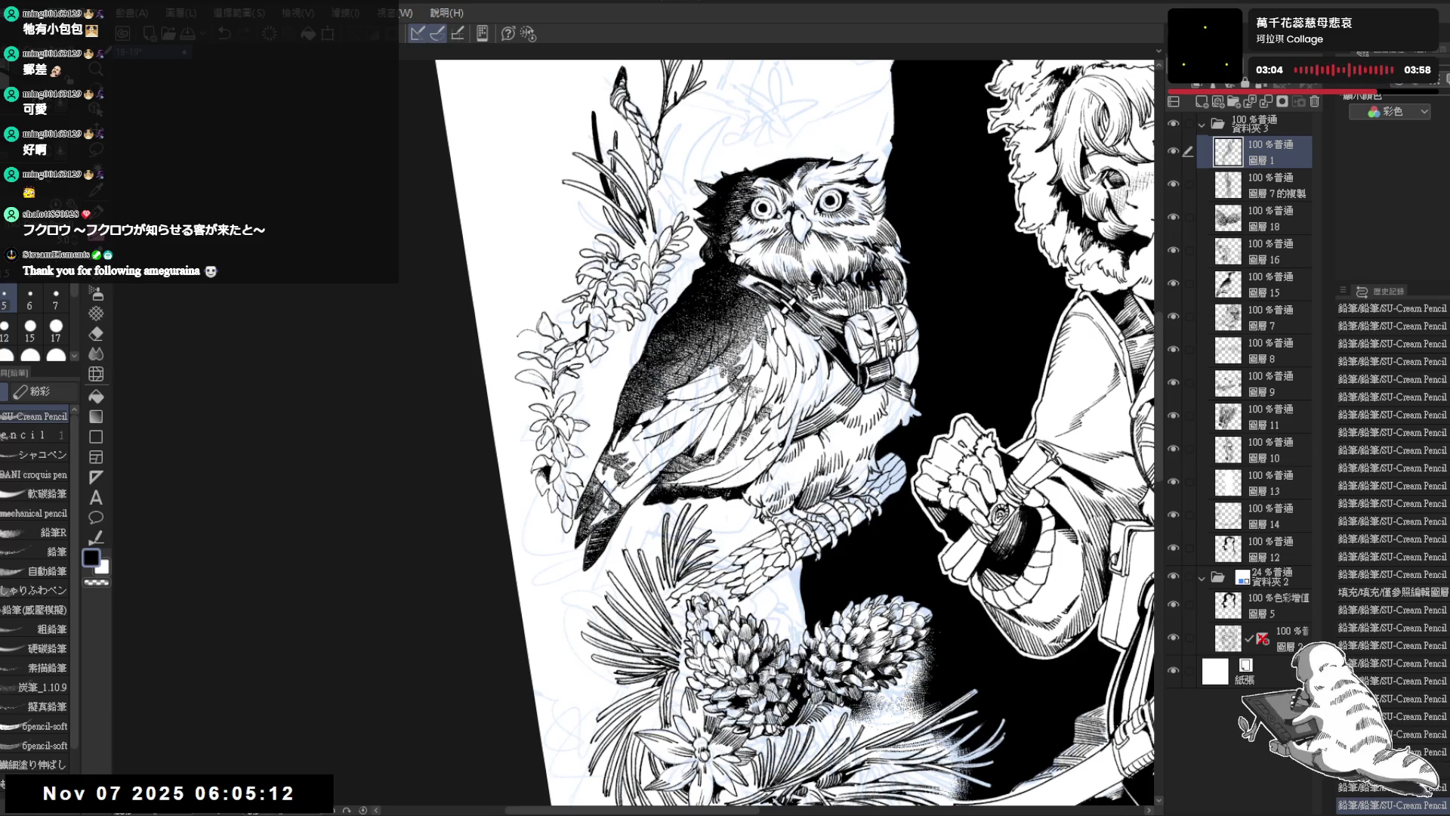
pyautogui.moveTo(520, 335); pyautogui.dragTo(539, 324)
pyautogui.hotkey('ctrl', 'z')
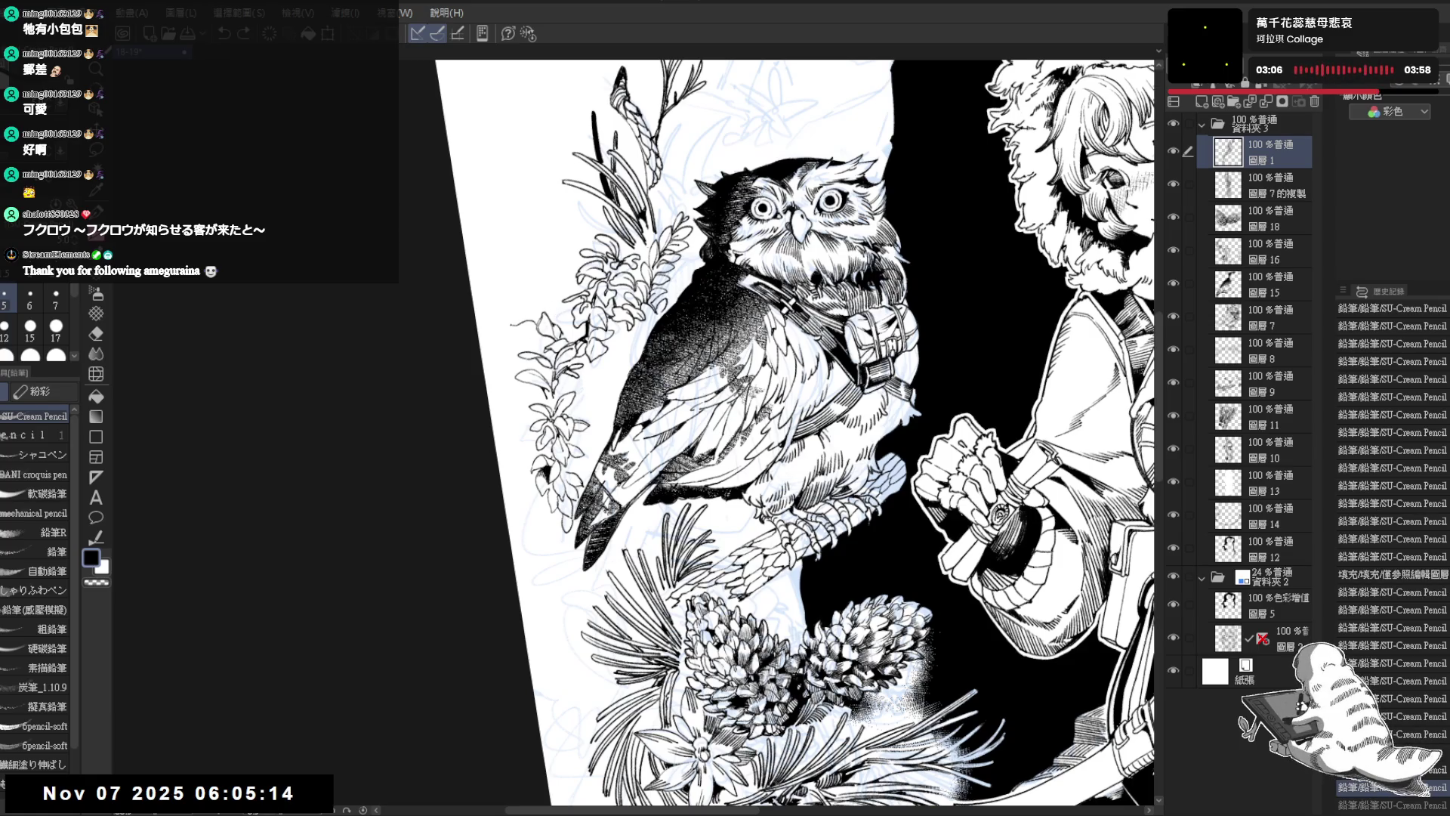
pyautogui.scroll(2, 521, 330)
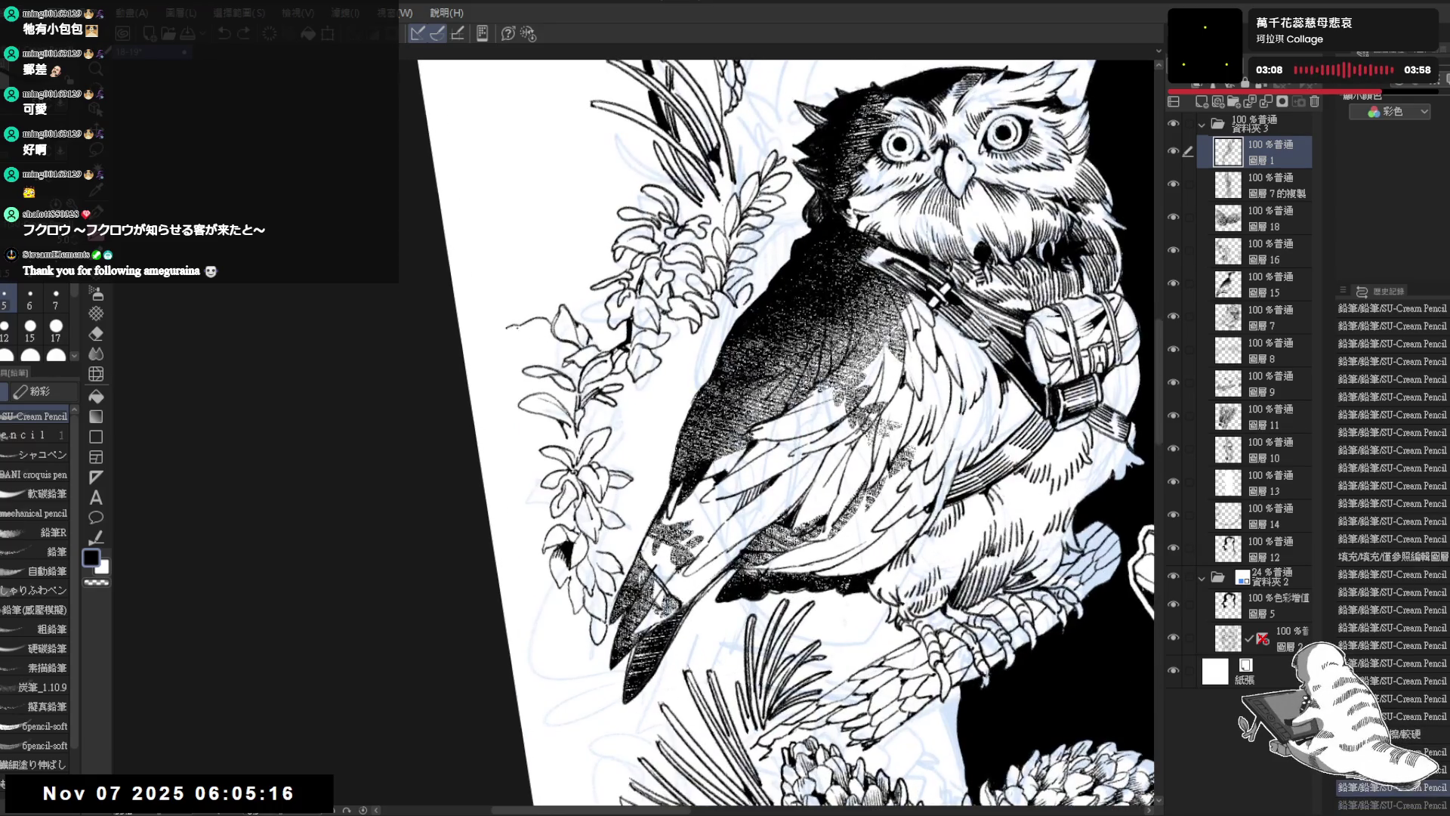
# Step: Trim and add small feather marks on the owl's chest, then turn on Layer Color for the sketch layer
pyautogui.moveTo(502, 327)
pyautogui.mouseDown()
pyautogui.moveTo(555, 333)
pyautogui.moveTo(534, 300)
pyautogui.mouseUp()
pyautogui.moveTo(529, 318); pyautogui.dragTo(531, 289)
pyautogui.moveTo(577, 281)
pyautogui.mouseDown()
pyautogui.moveTo(567, 312)
pyautogui.moveTo(562, 263)
pyautogui.moveTo(550, 259)
pyautogui.moveTo(558, 280)
pyautogui.moveTo(541, 274)
pyautogui.mouseUp()
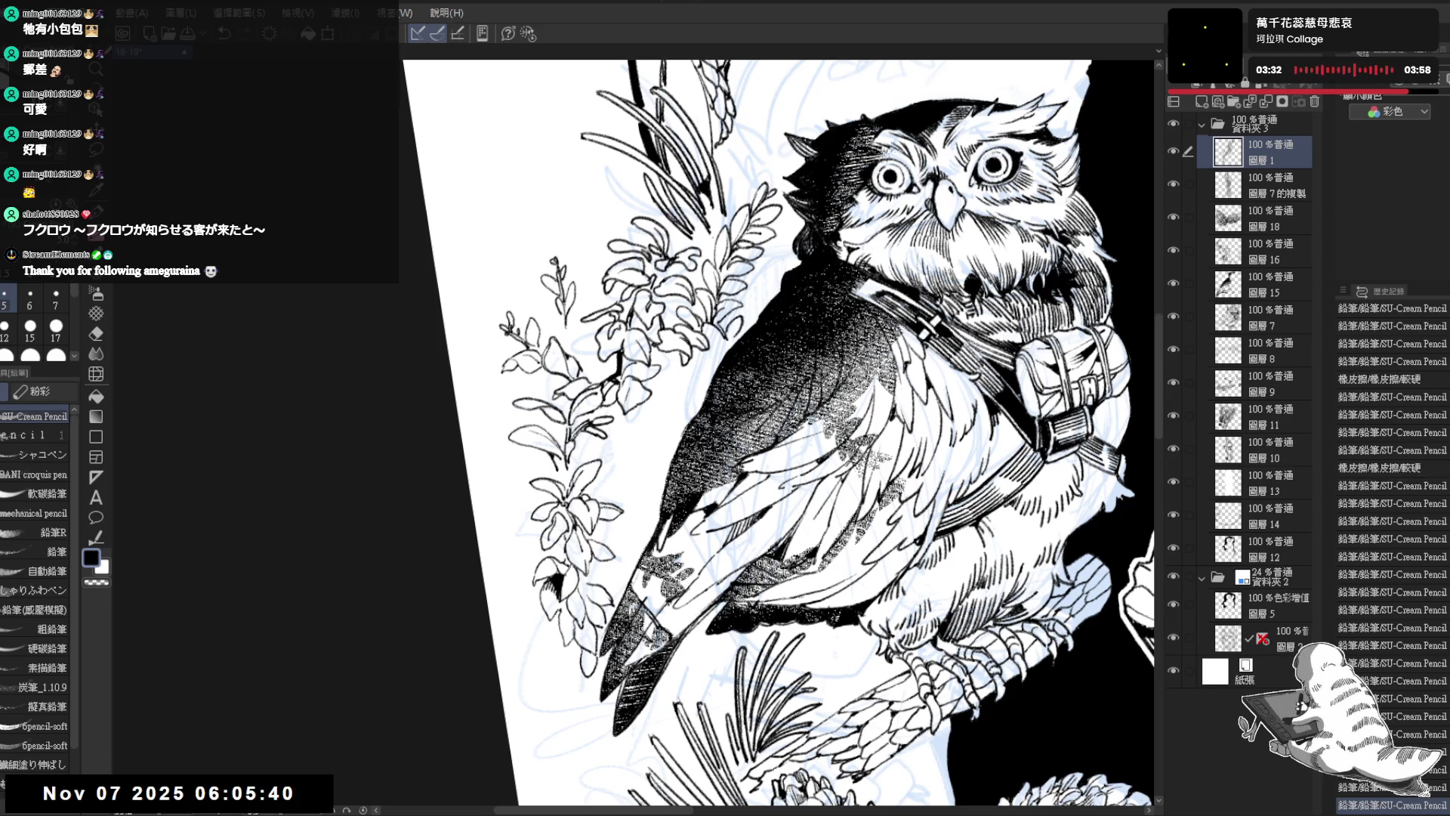
pyautogui.hotkey('ctrl', 'z')
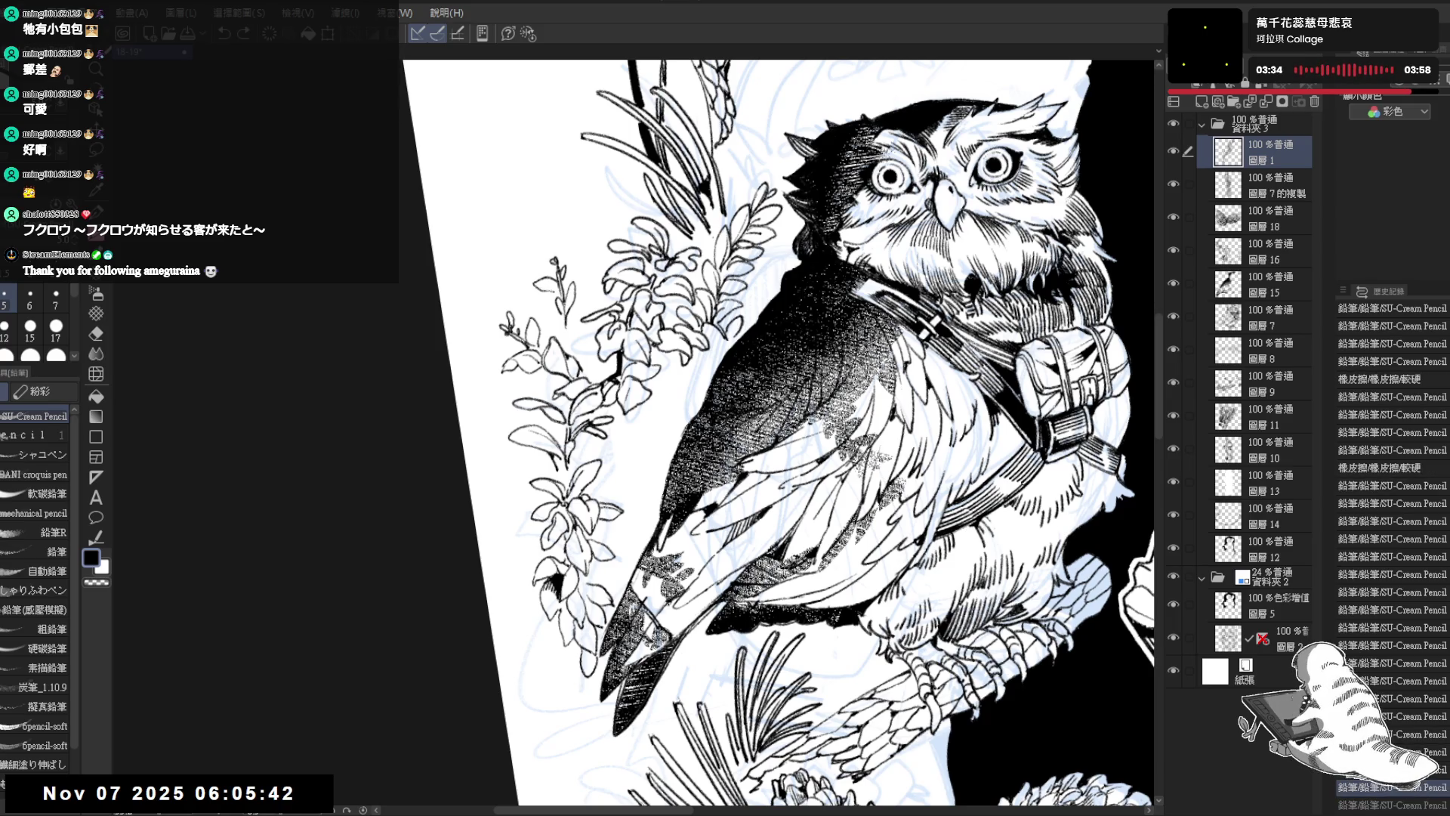
pyautogui.moveTo(562, 292)
pyautogui.mouseDown()
pyautogui.moveTo(550, 275)
pyautogui.moveTo(543, 316)
pyautogui.moveTo(584, 352)
pyautogui.mouseUp()
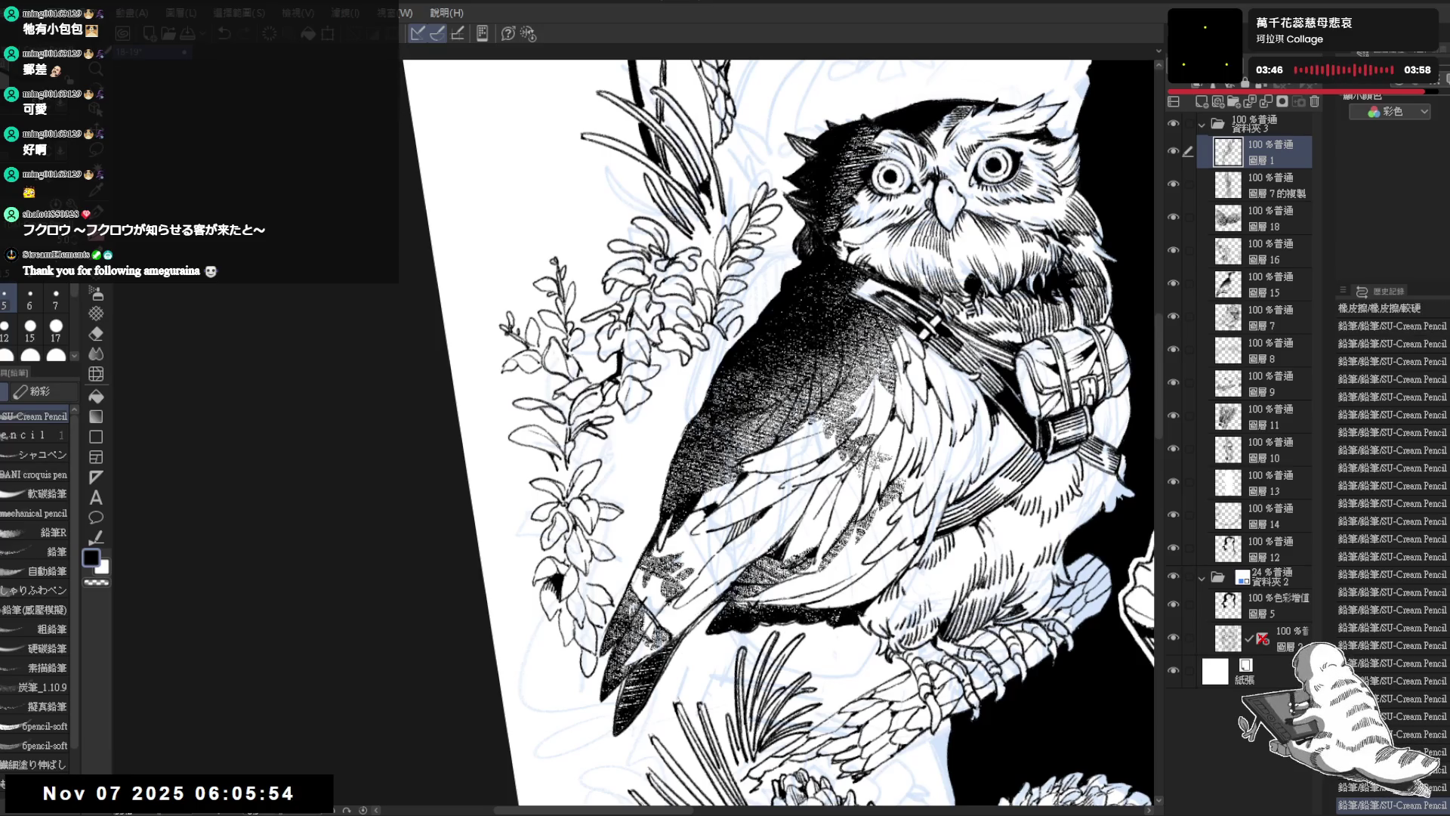
pyautogui.scroll(-3, 778, 430)
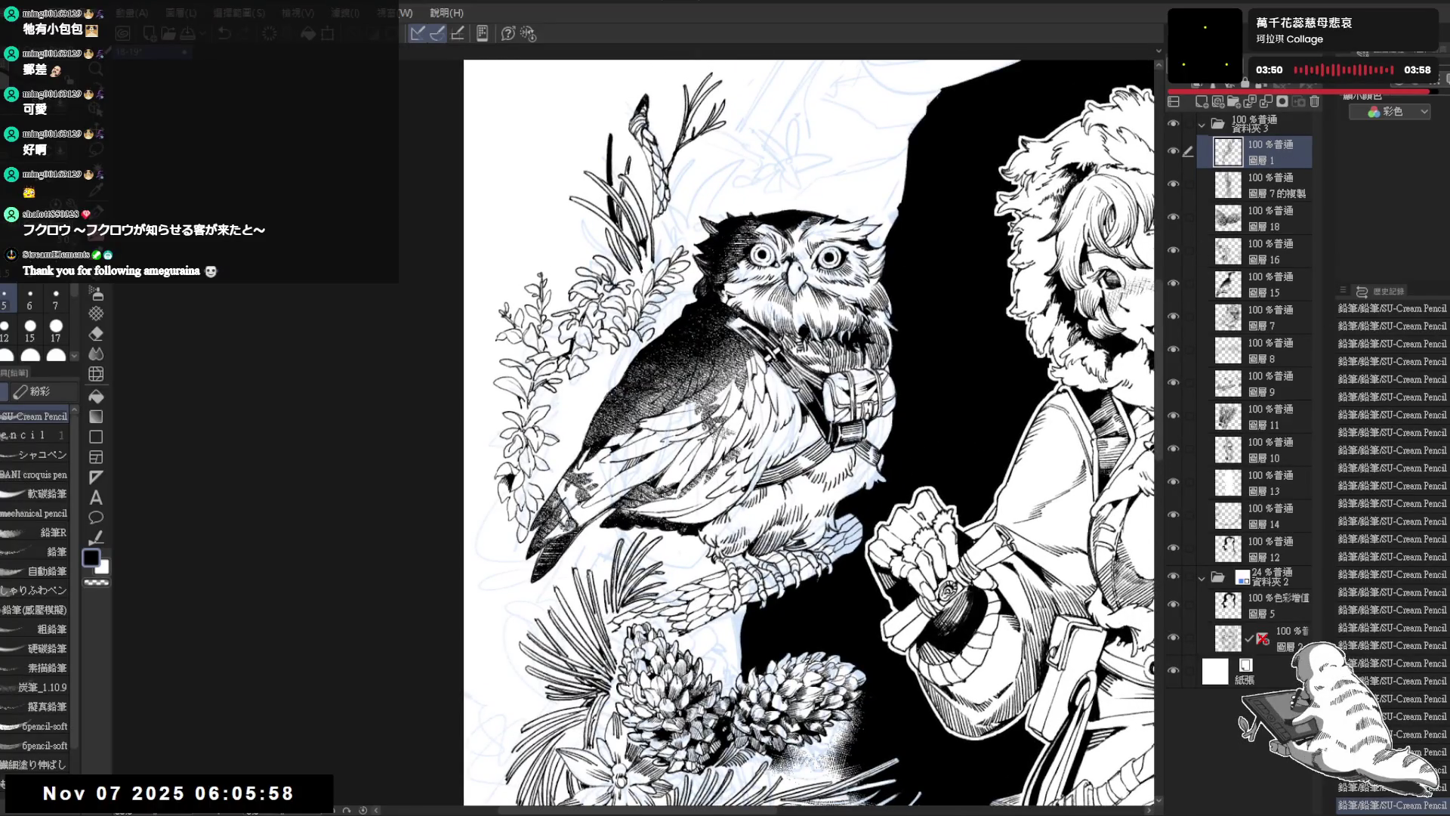
pyautogui.click(1299, 101)
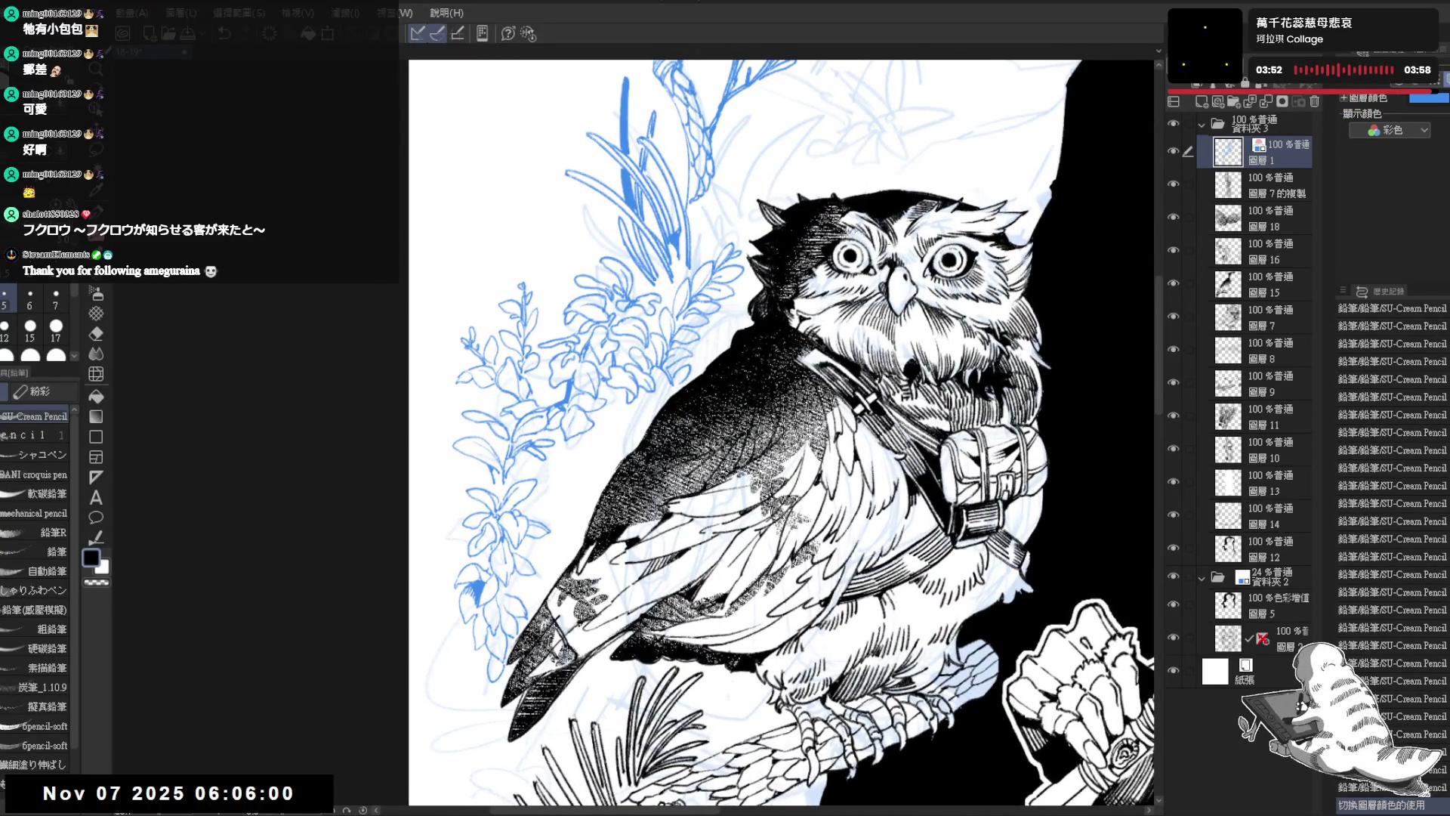
# Step: On layer 15, touch up the owl's face and redraw a thinner line down from its neck
pyautogui.click(1235, 283)
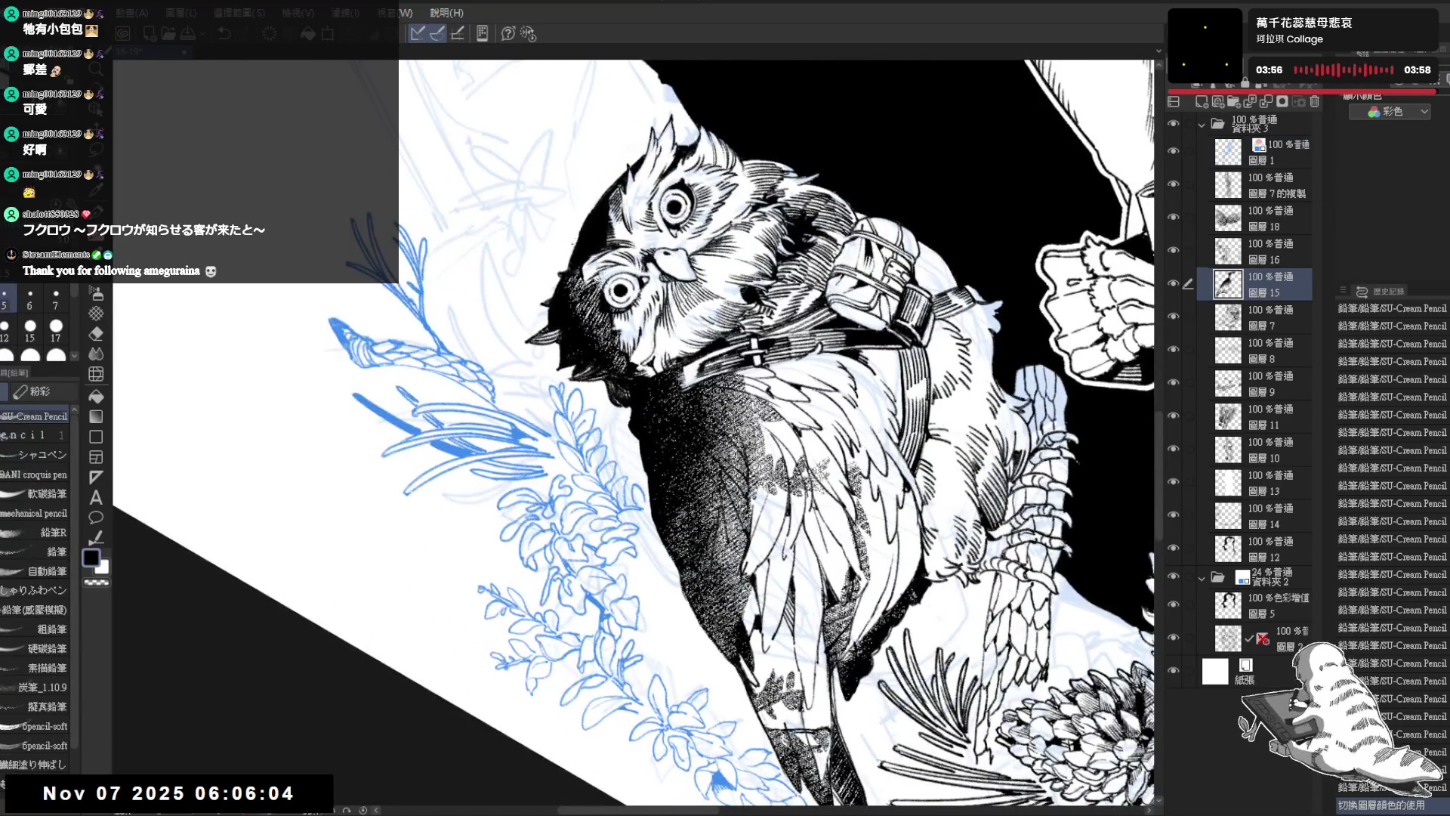
pyautogui.moveTo(572, 238); pyautogui.dragTo(574, 268)
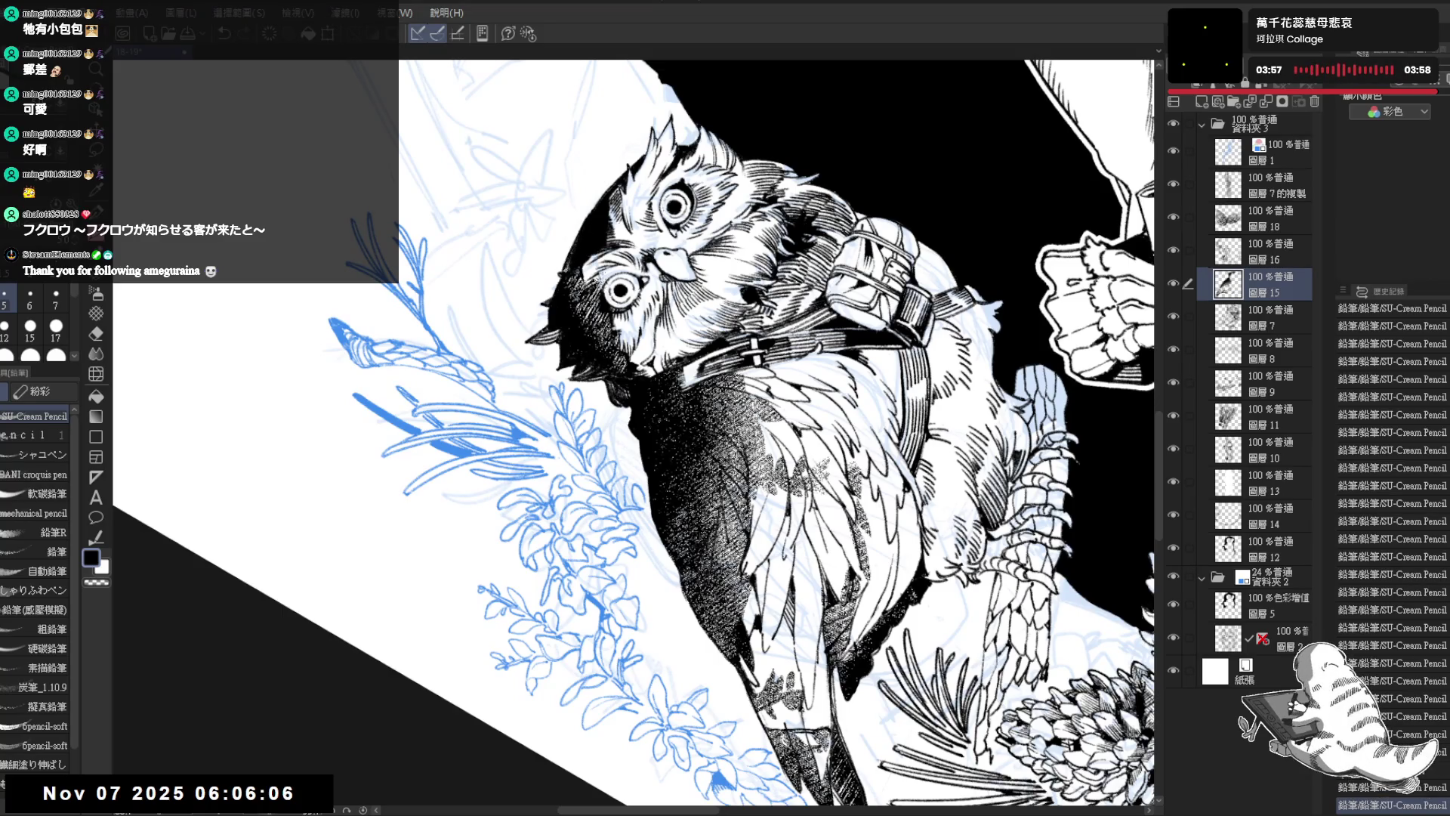
pyautogui.press('e')
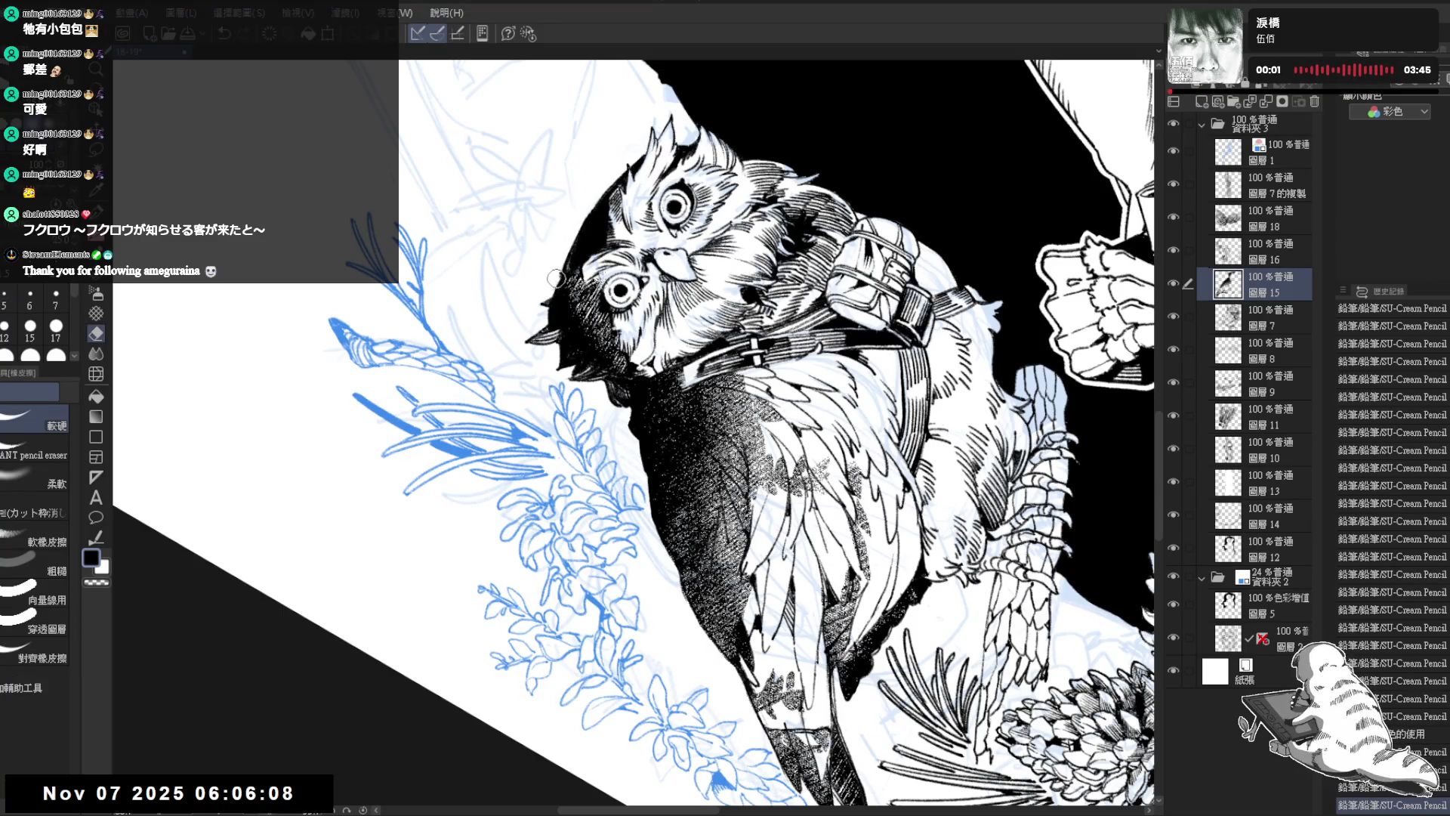
pyautogui.click(556, 277)
pyautogui.press('p')
pyautogui.press('r')
pyautogui.moveTo(703, 528)
pyautogui.mouseDown()
pyautogui.moveTo(596, 397)
pyautogui.moveTo(491, 506)
pyautogui.moveTo(453, 574)
pyautogui.mouseUp()
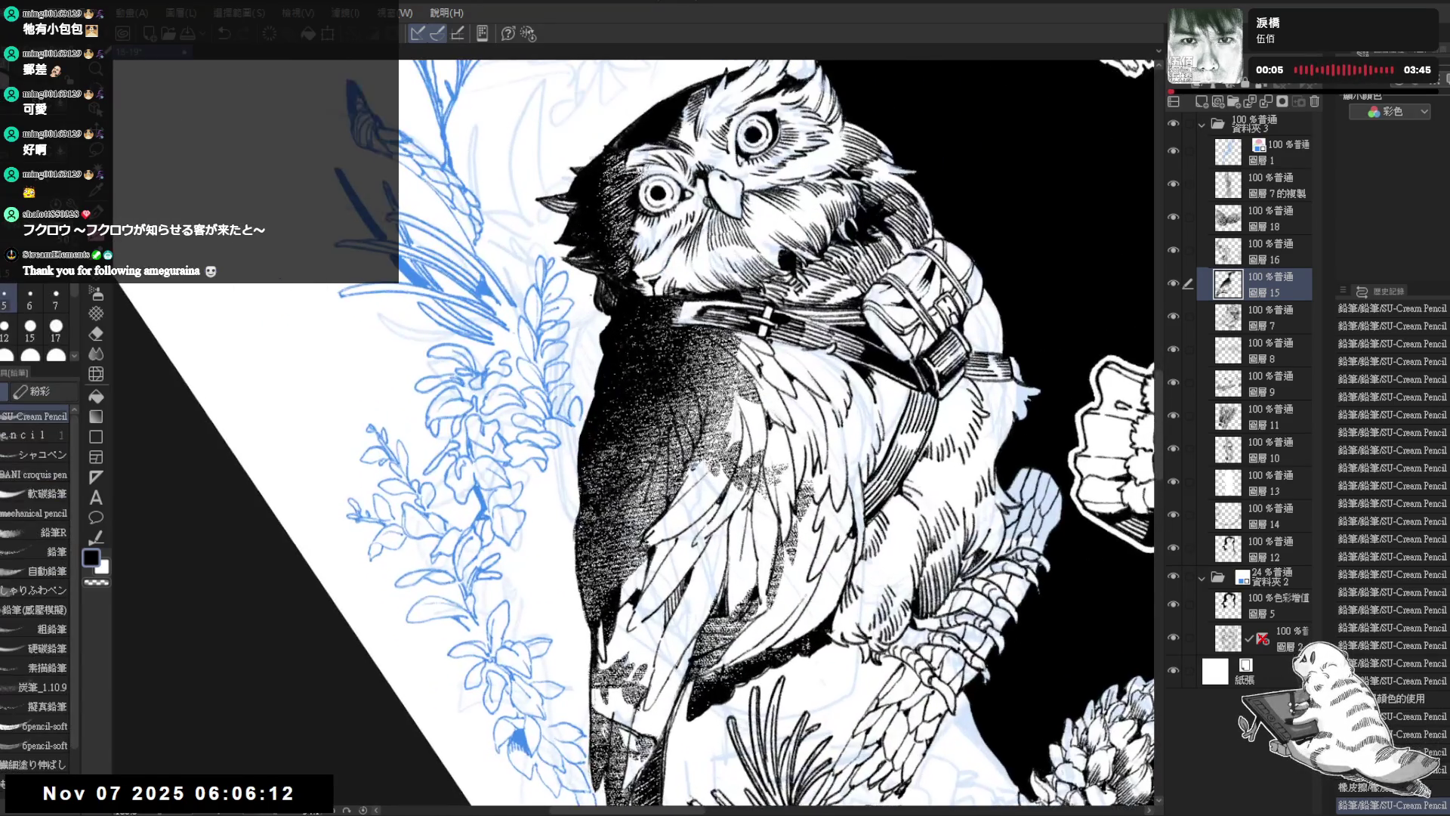
pyautogui.moveTo(601, 299)
pyautogui.mouseDown()
pyautogui.moveTo(529, 314)
pyautogui.moveTo(507, 374)
pyautogui.moveTo(519, 538)
pyautogui.mouseUp()
pyautogui.hotkey('ctrl', 'z')
pyautogui.moveTo(599, 307)
pyautogui.mouseDown()
pyautogui.moveTo(573, 312)
pyautogui.moveTo(535, 397)
pyautogui.moveTo(540, 483)
pyautogui.moveTo(567, 544)
pyautogui.mouseUp()
# Step: Check the owl in a zoomed-out, mirrored view and fade the blue sketch layer to 30% opacity
pyautogui.hotkey('ctrl', '@')
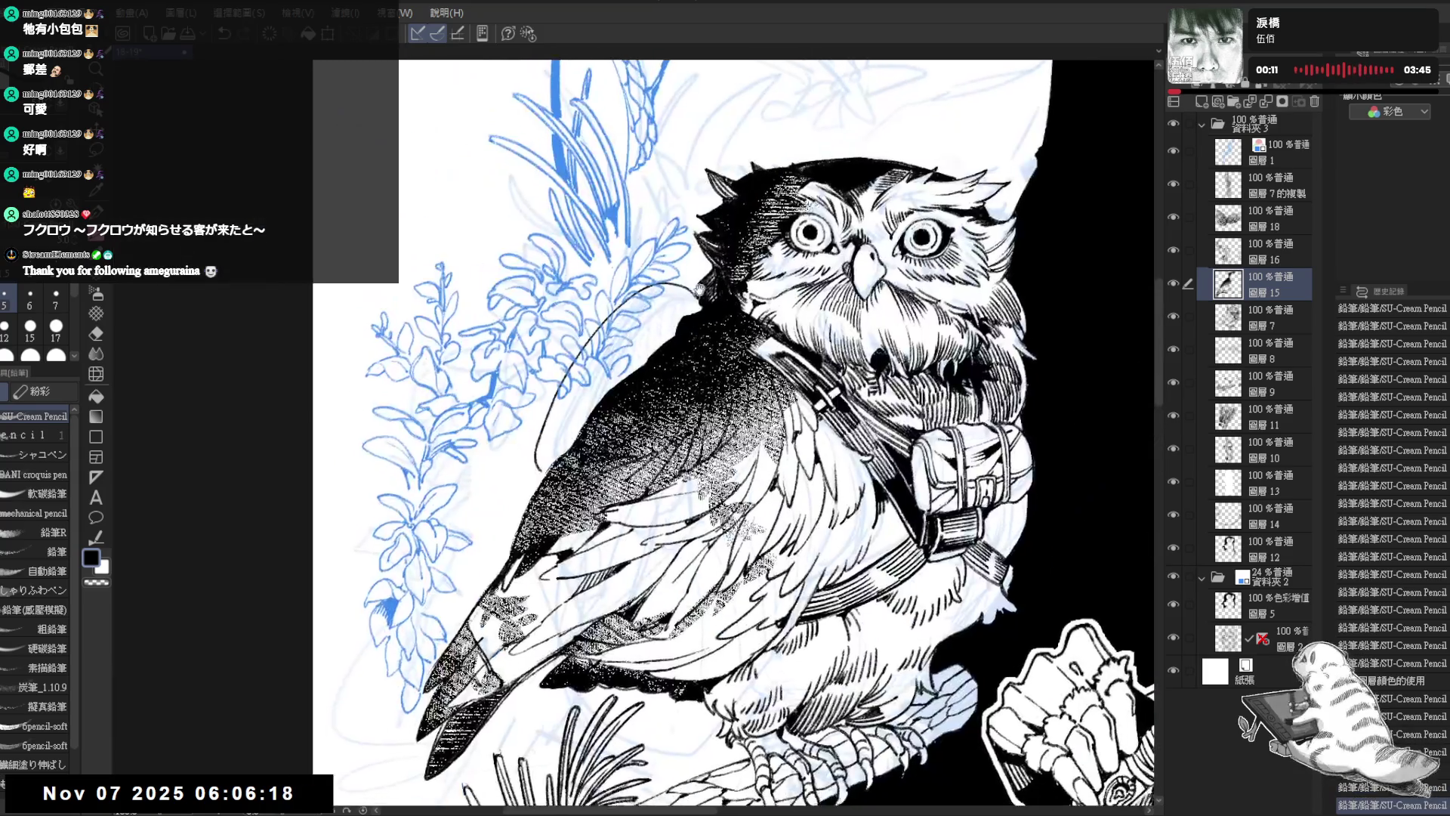
pyautogui.hotkey('ctrl', '-')
pyautogui.press('h')
pyautogui.press('h')
pyautogui.hotkey('ctrl', '+')
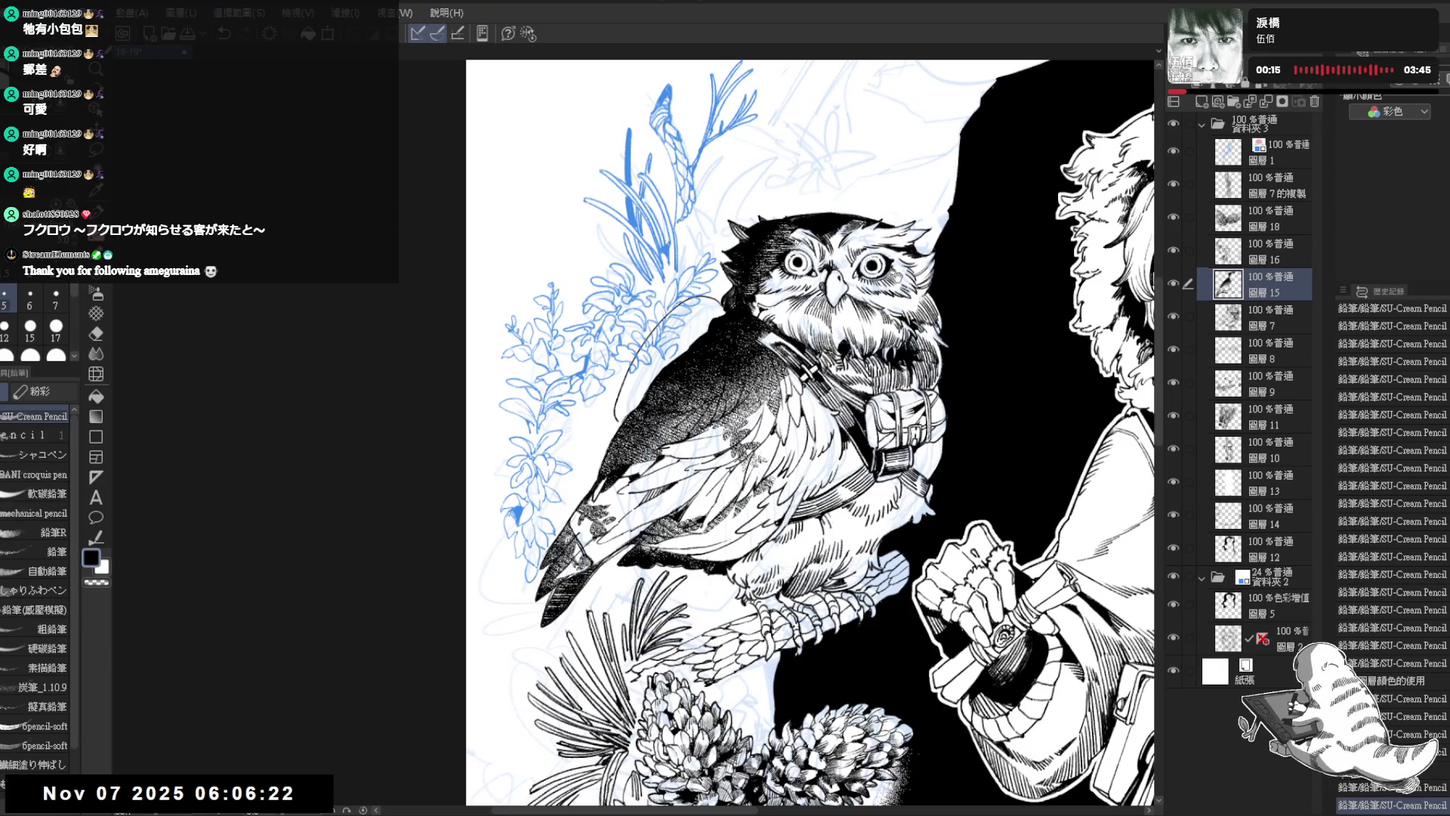
pyautogui.click(1261, 165)
pyautogui.moveTo(1284, 76); pyautogui.dragTo(1223, 75)
pyautogui.click(1277, 284)
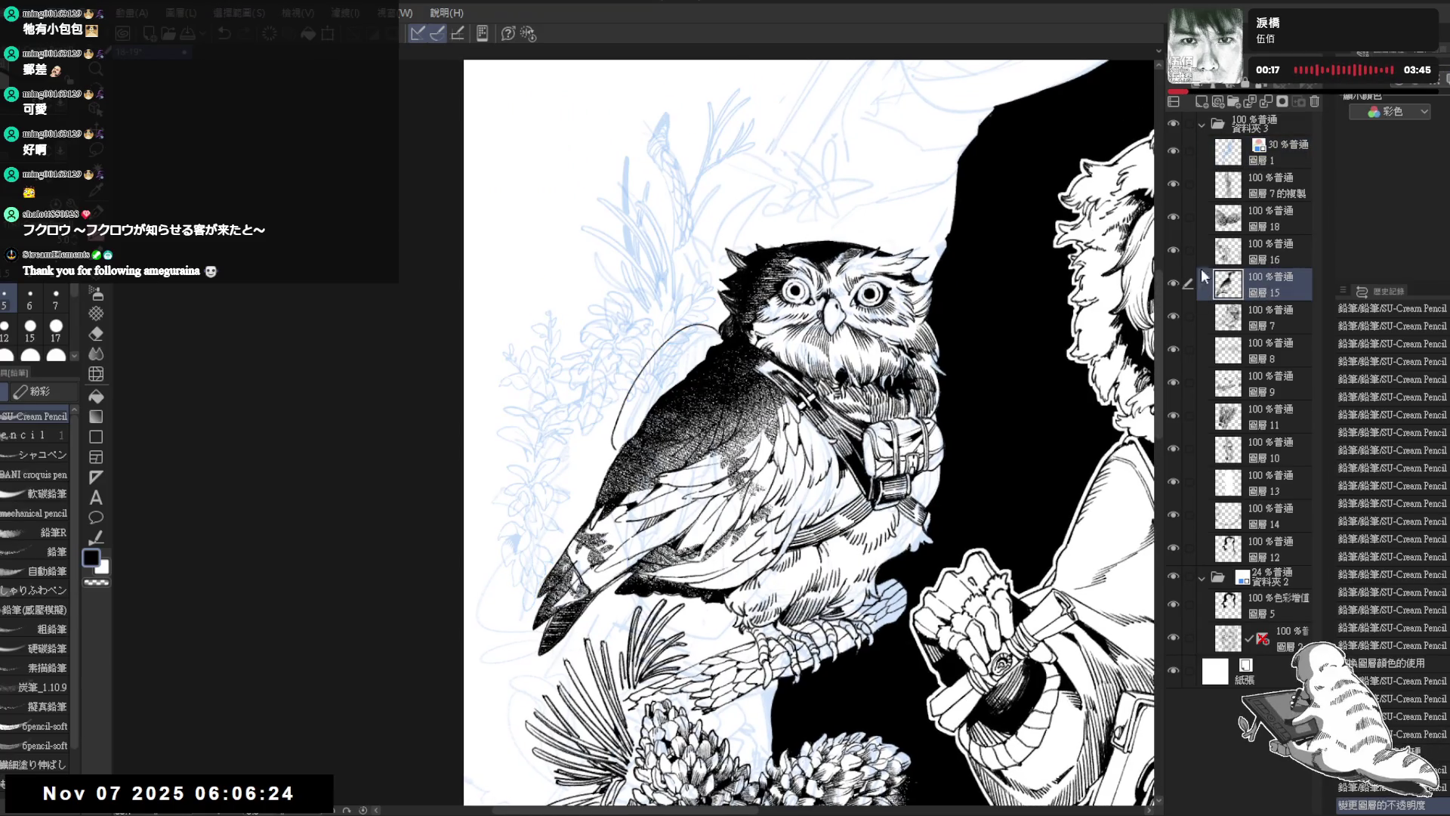
# Step: Erase stray marks on layers 7 and 15 and add a tiny stroke to the owl
pyautogui.hotkey('ctrl', '+')
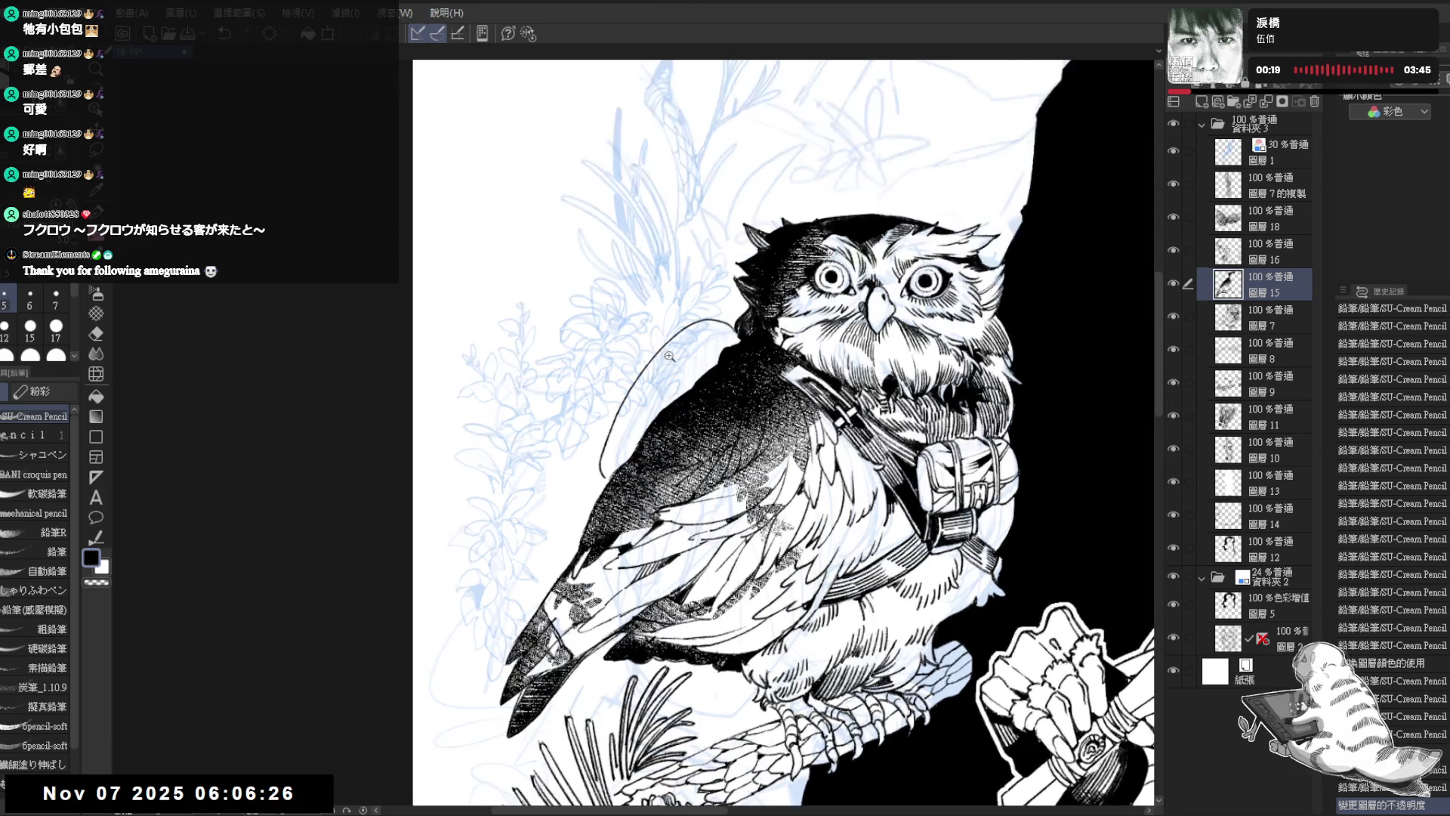
pyautogui.press('-')
pyautogui.press('p')
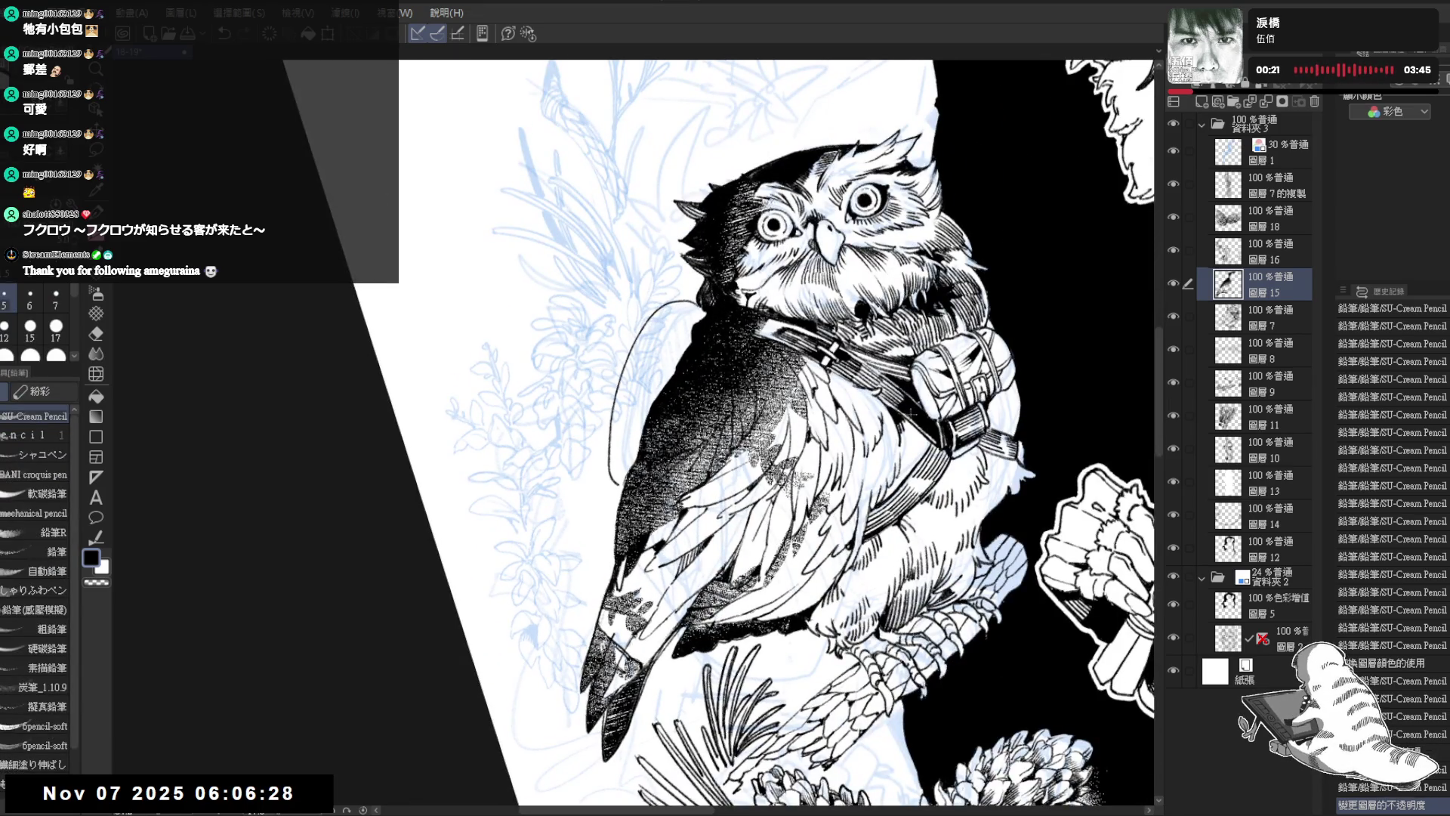
pyautogui.click(1276, 317)
pyautogui.press('e')
pyautogui.moveTo(623, 376); pyautogui.dragTo(628, 347)
pyautogui.press('p')
pyautogui.click(1277, 284)
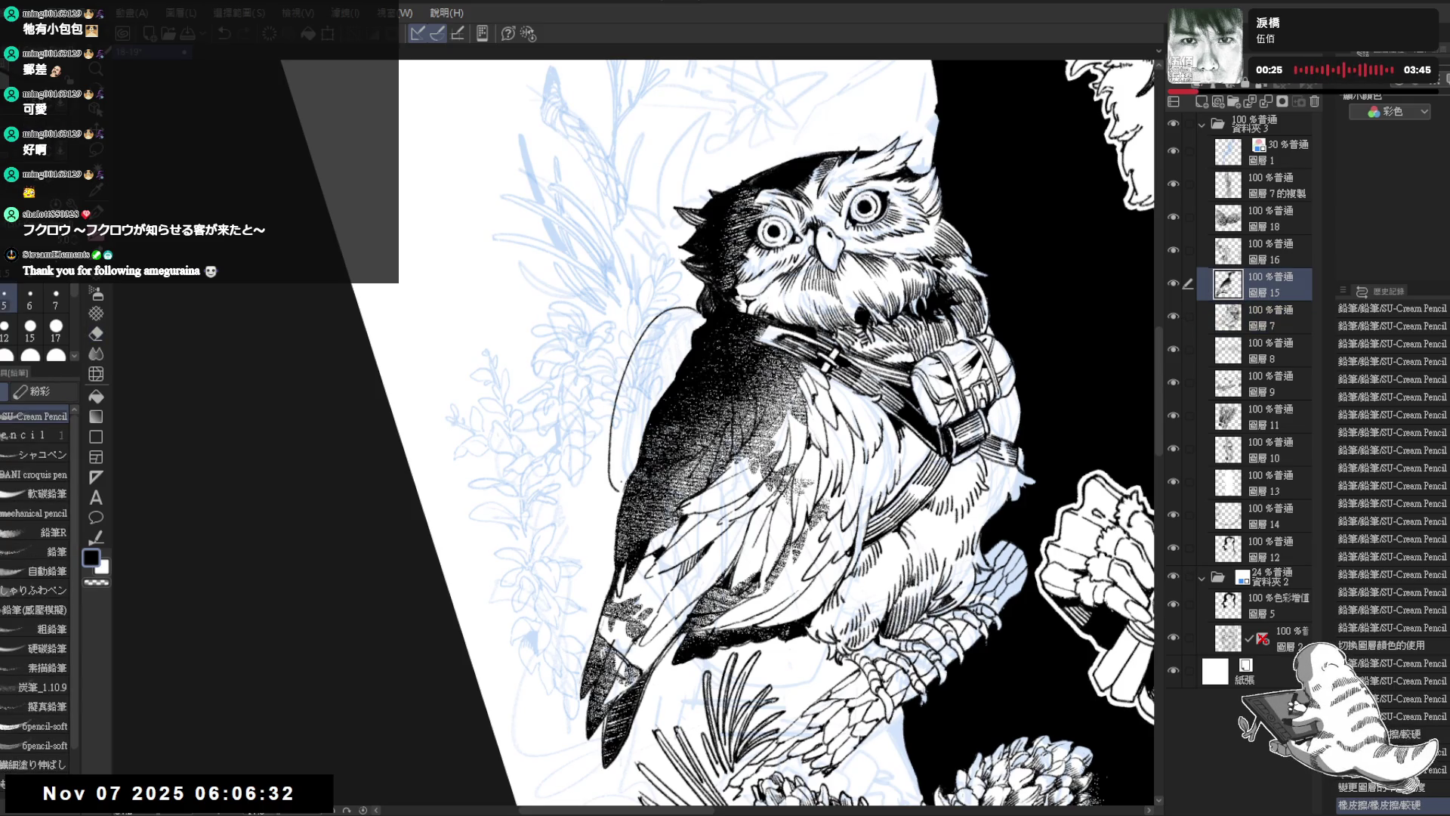
pyautogui.press('e')
pyautogui.moveTo(629, 372); pyautogui.dragTo(613, 404)
pyautogui.press('p')
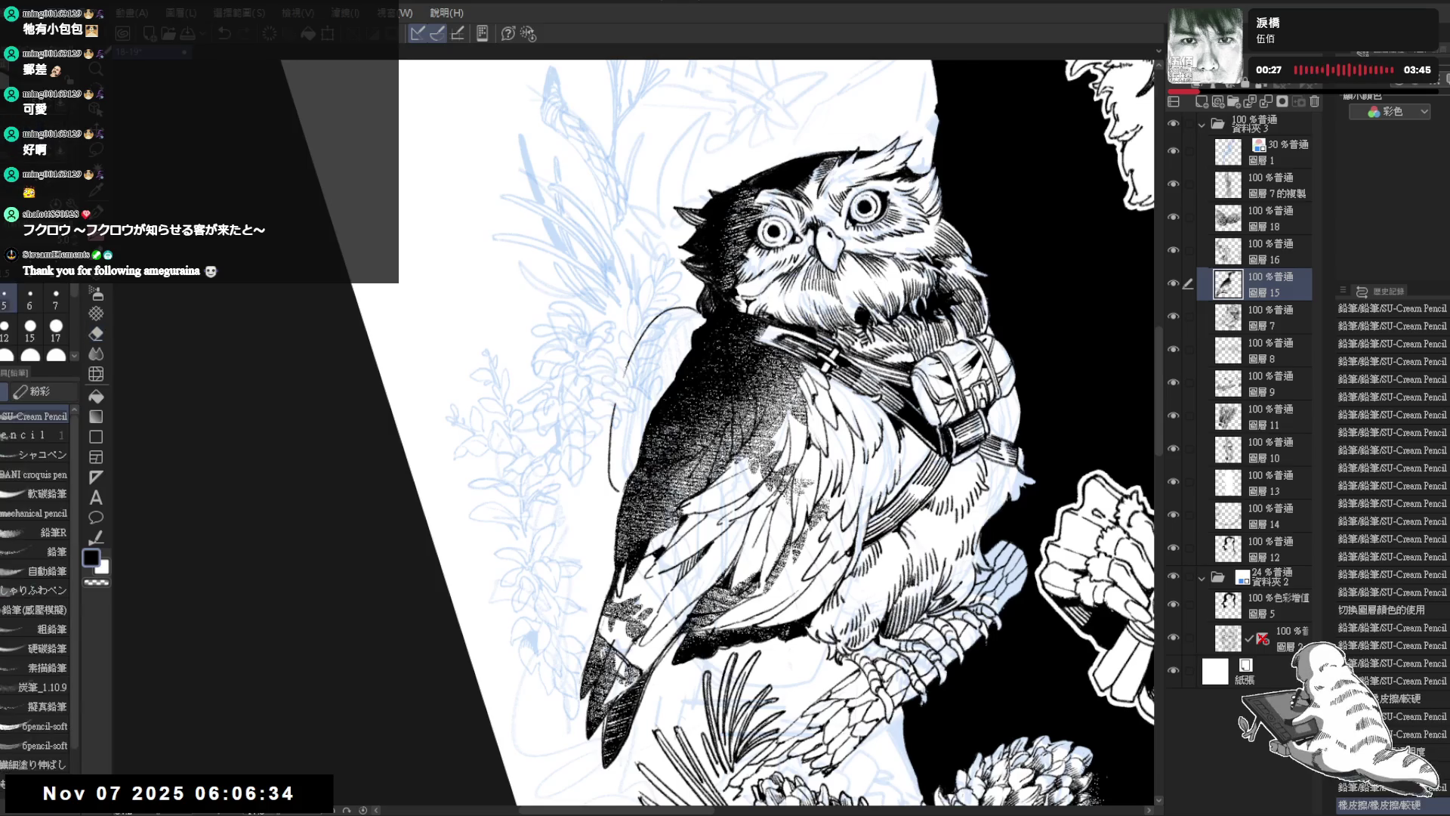
pyautogui.moveTo(628, 355)
pyautogui.mouseDown()
pyautogui.moveTo(610, 390)
pyautogui.moveTo(654, 325)
pyautogui.mouseUp()
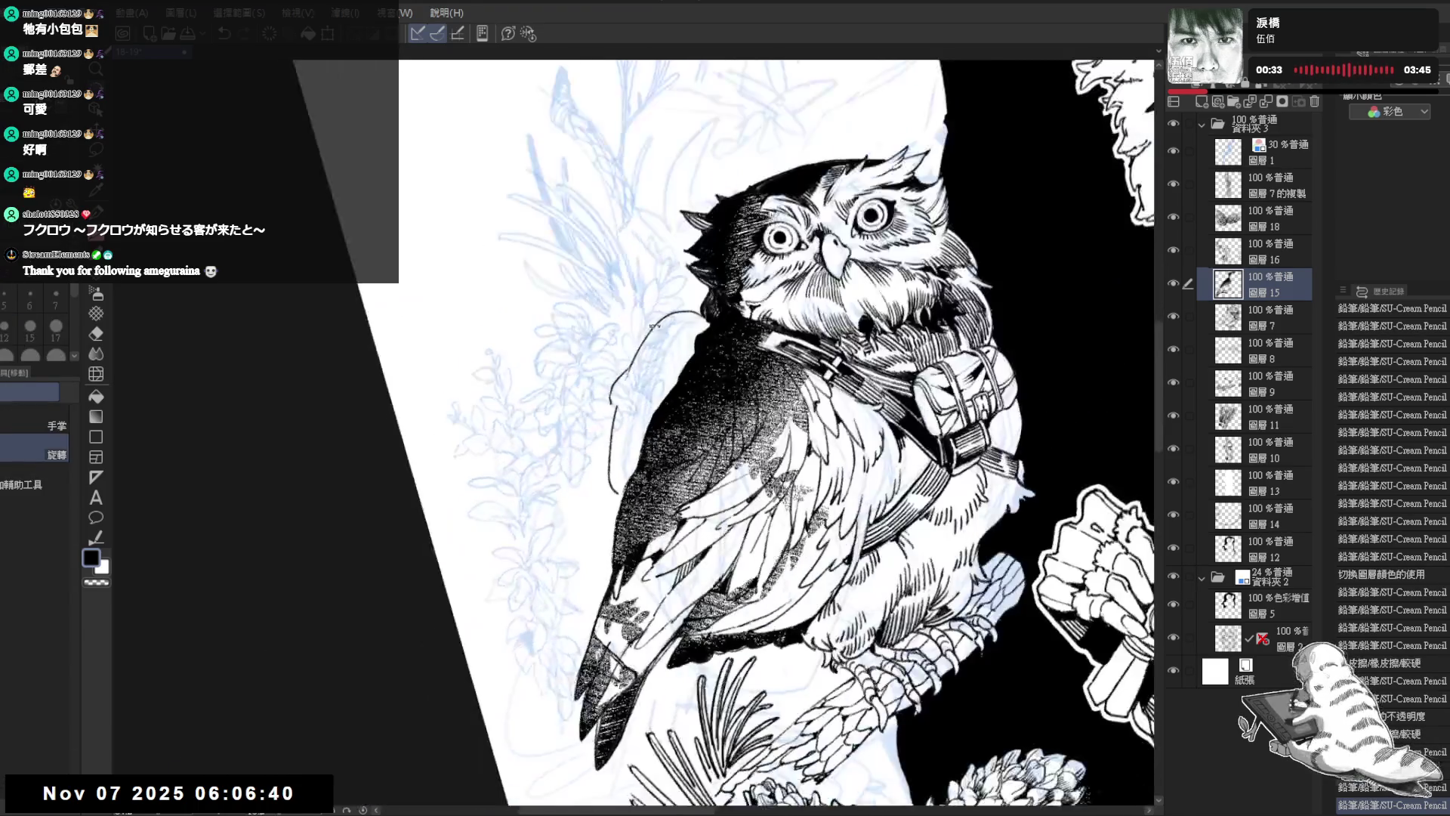
# Step: Erase small marks beside the owl's head and draw short dark strokes there
pyautogui.press('e')
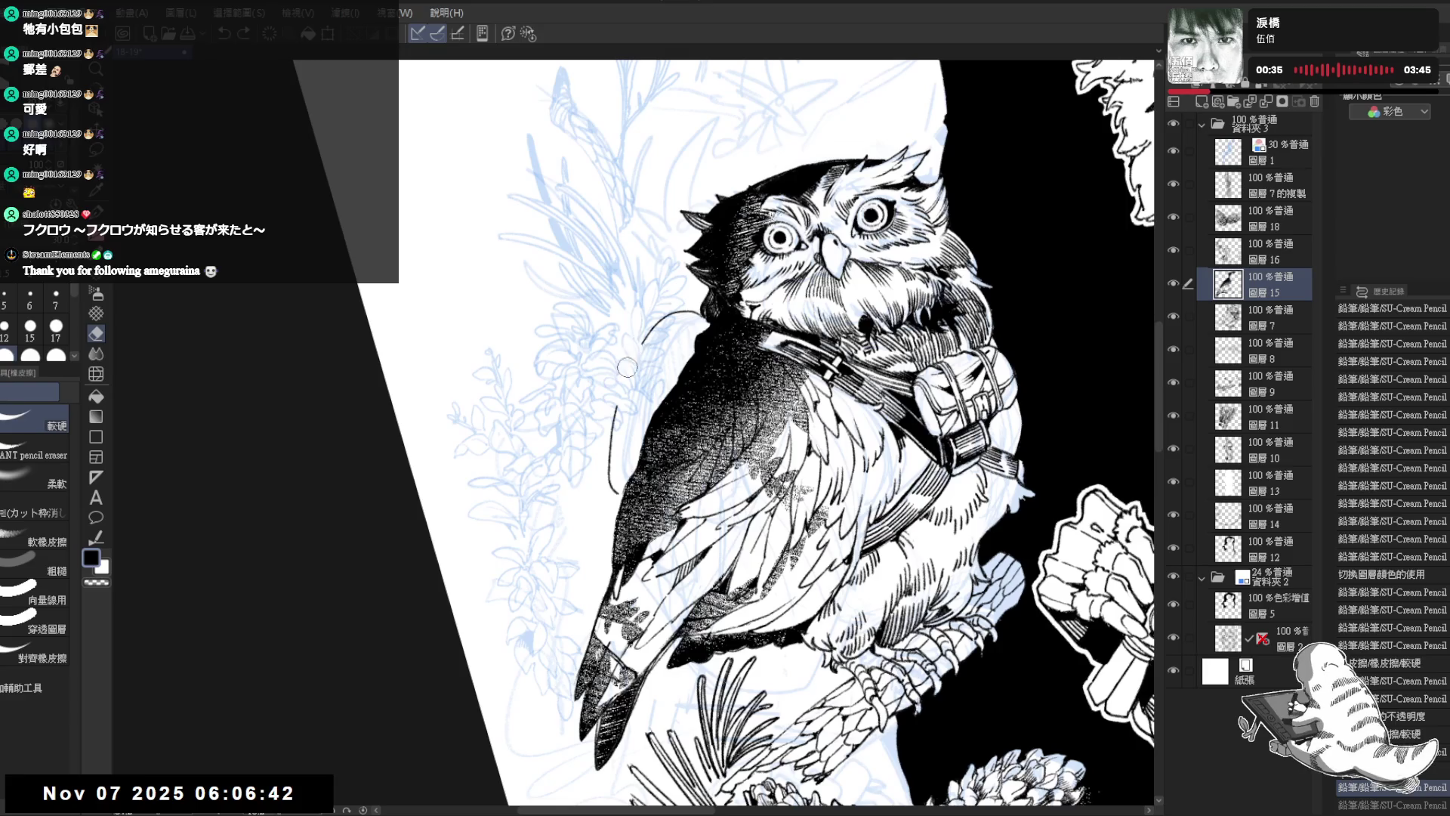
pyautogui.press('p')
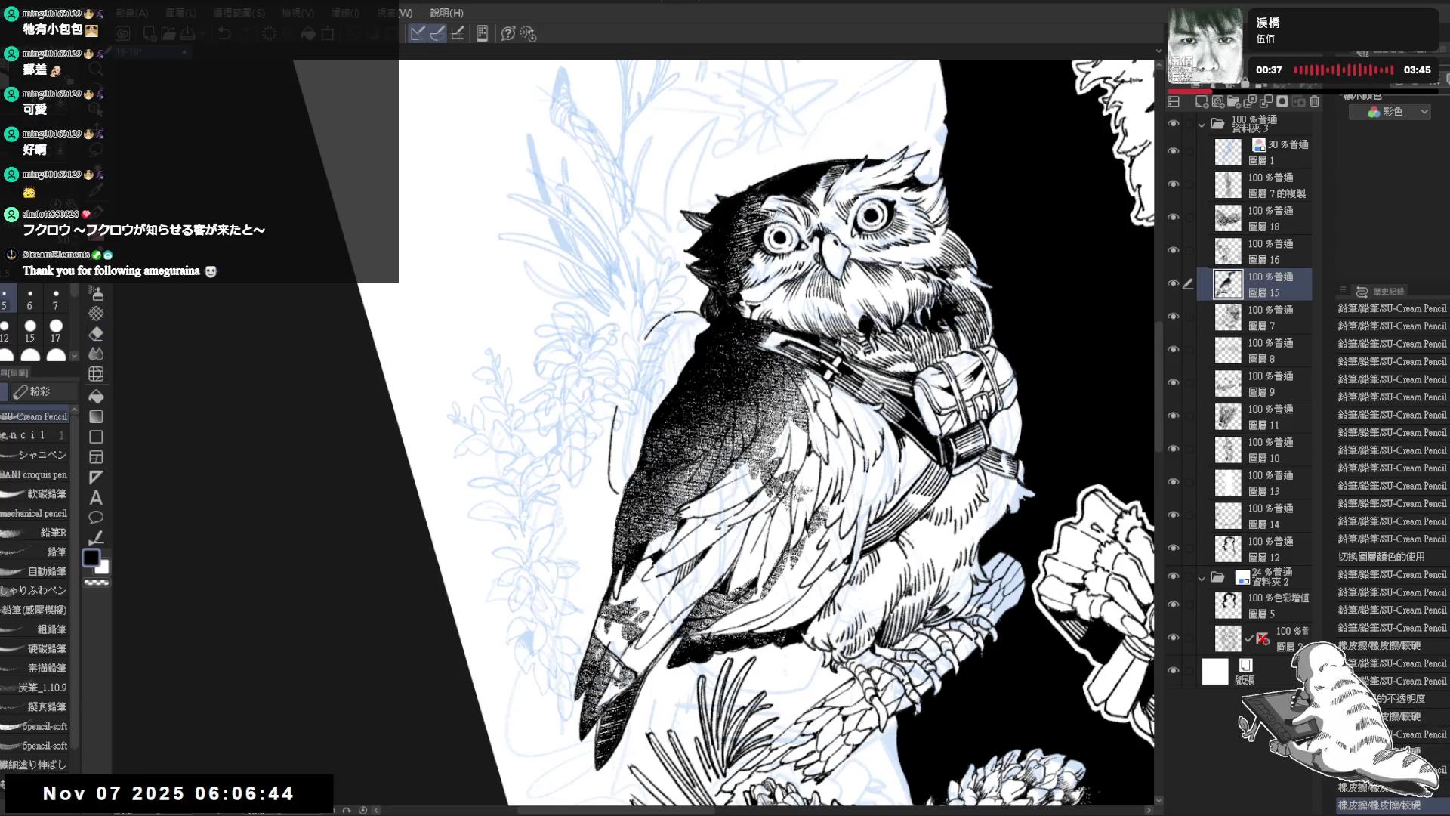
pyautogui.press('e')
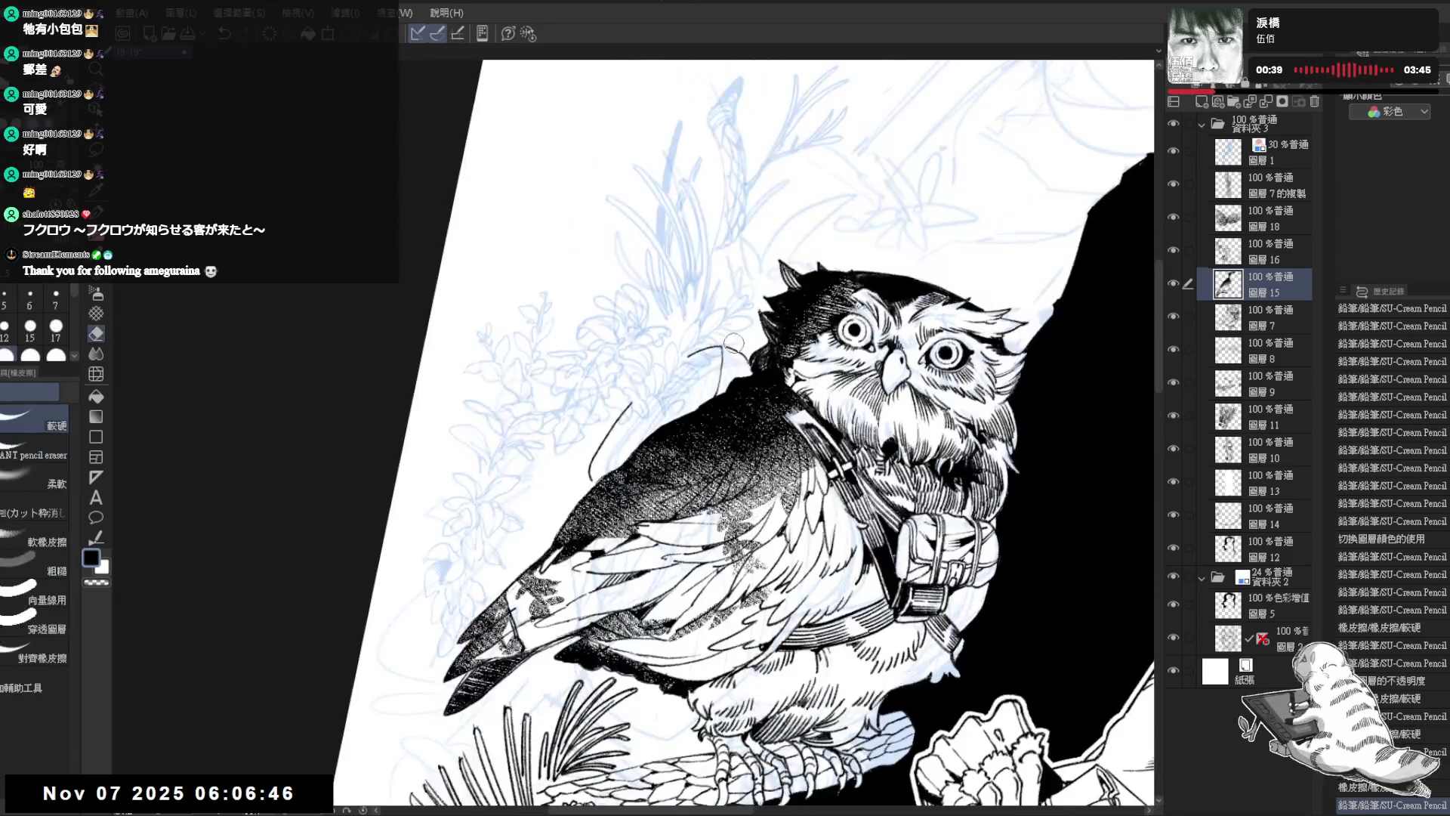
pyautogui.click(731, 347)
pyautogui.press('p')
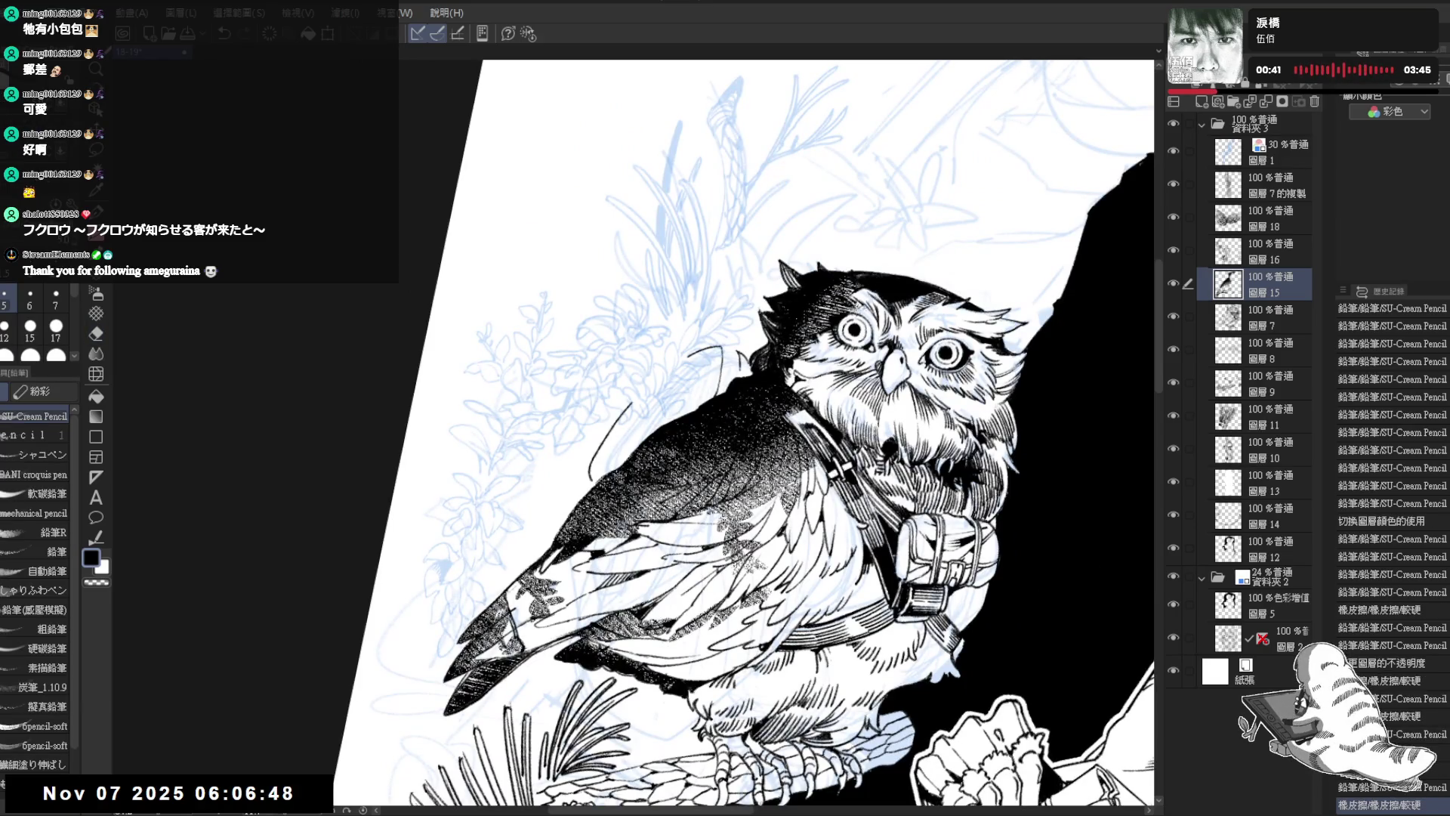
pyautogui.press('e')
pyautogui.moveTo(733, 344); pyautogui.dragTo(746, 362)
pyautogui.press('p')
pyautogui.press('e')
pyautogui.moveTo(727, 341); pyautogui.dragTo(744, 361)
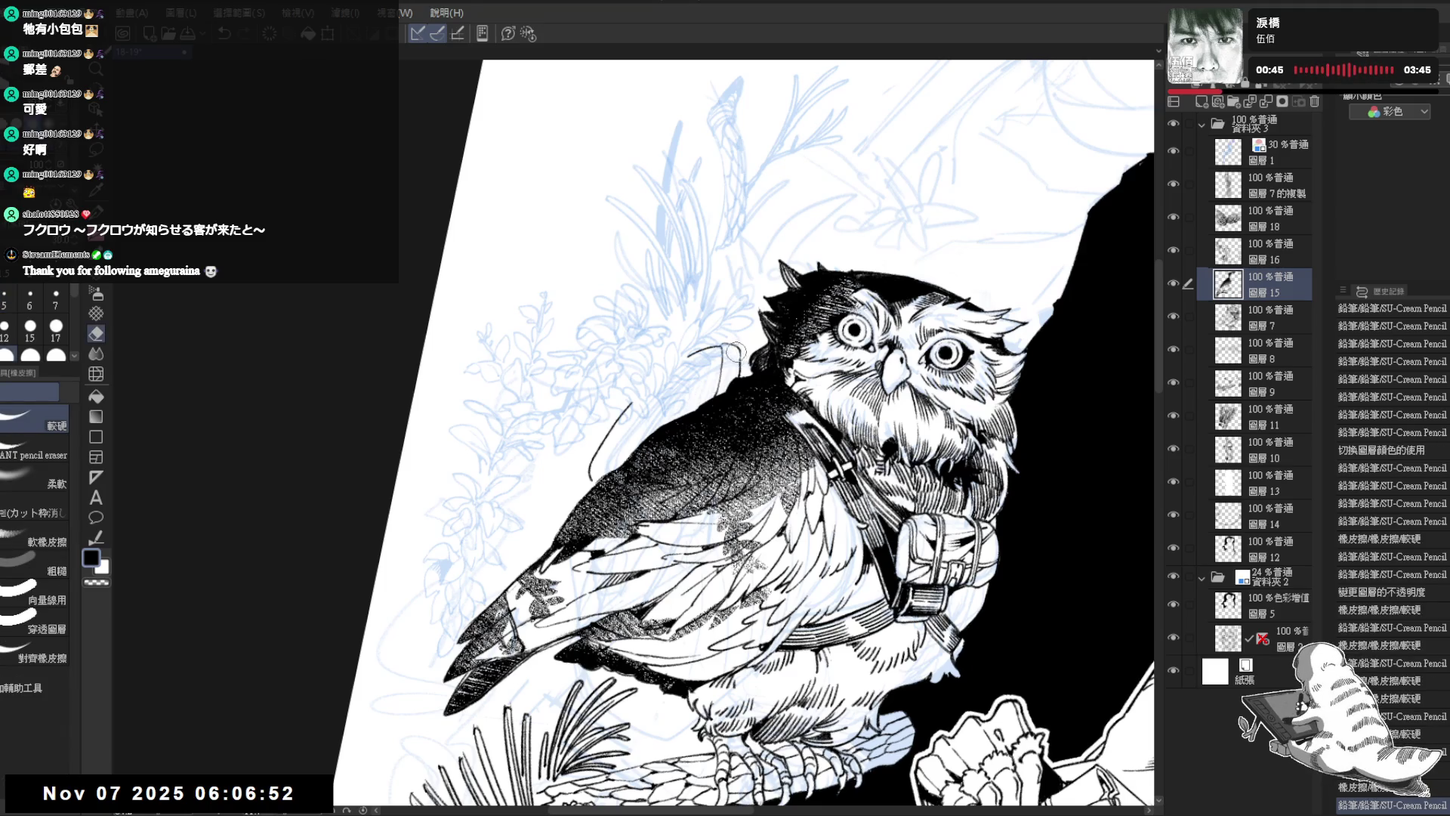
pyautogui.press('p')
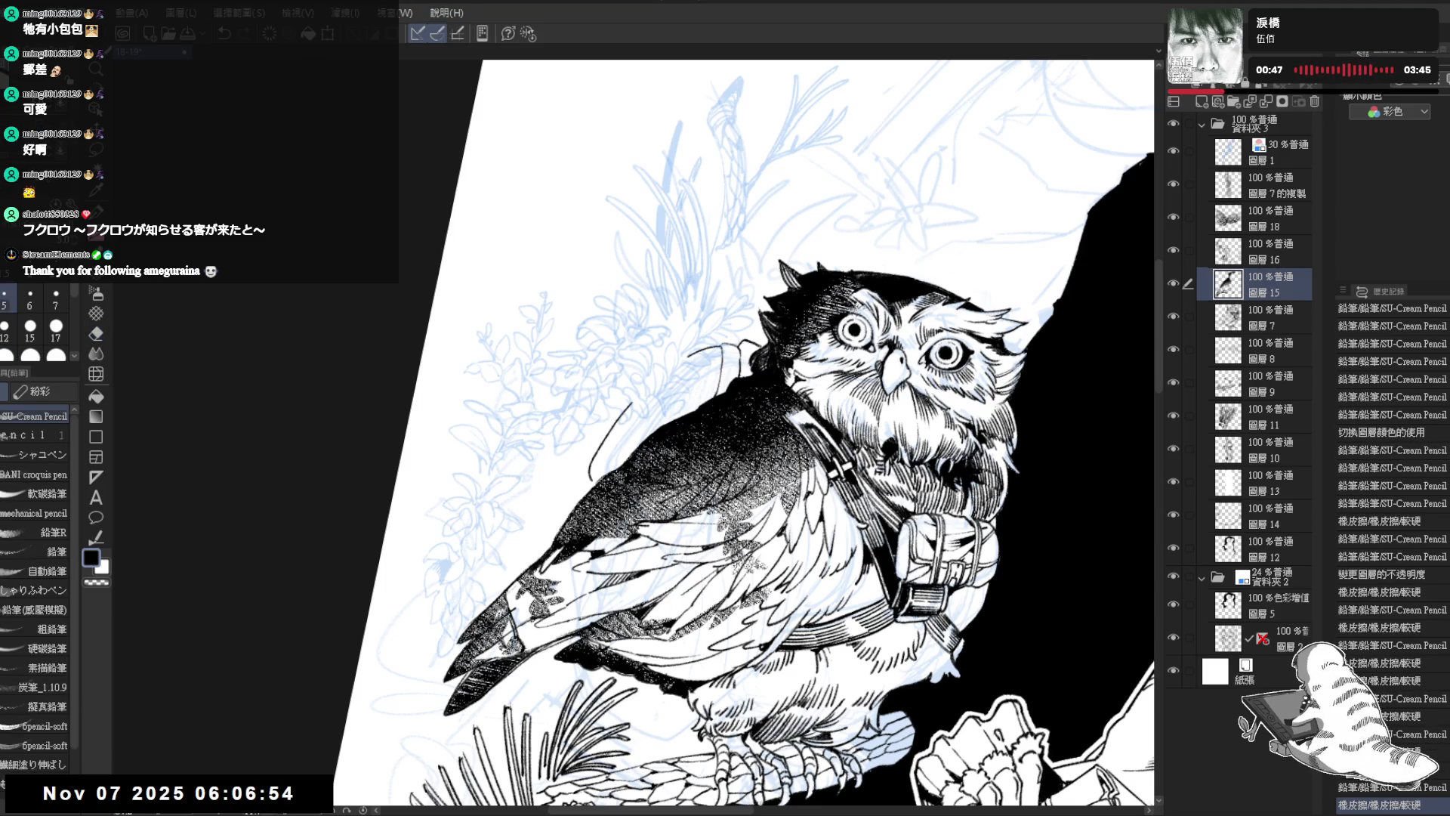
pyautogui.scroll(2, 1004, 755)
pyautogui.moveTo(703, 309); pyautogui.dragTo(724, 334)
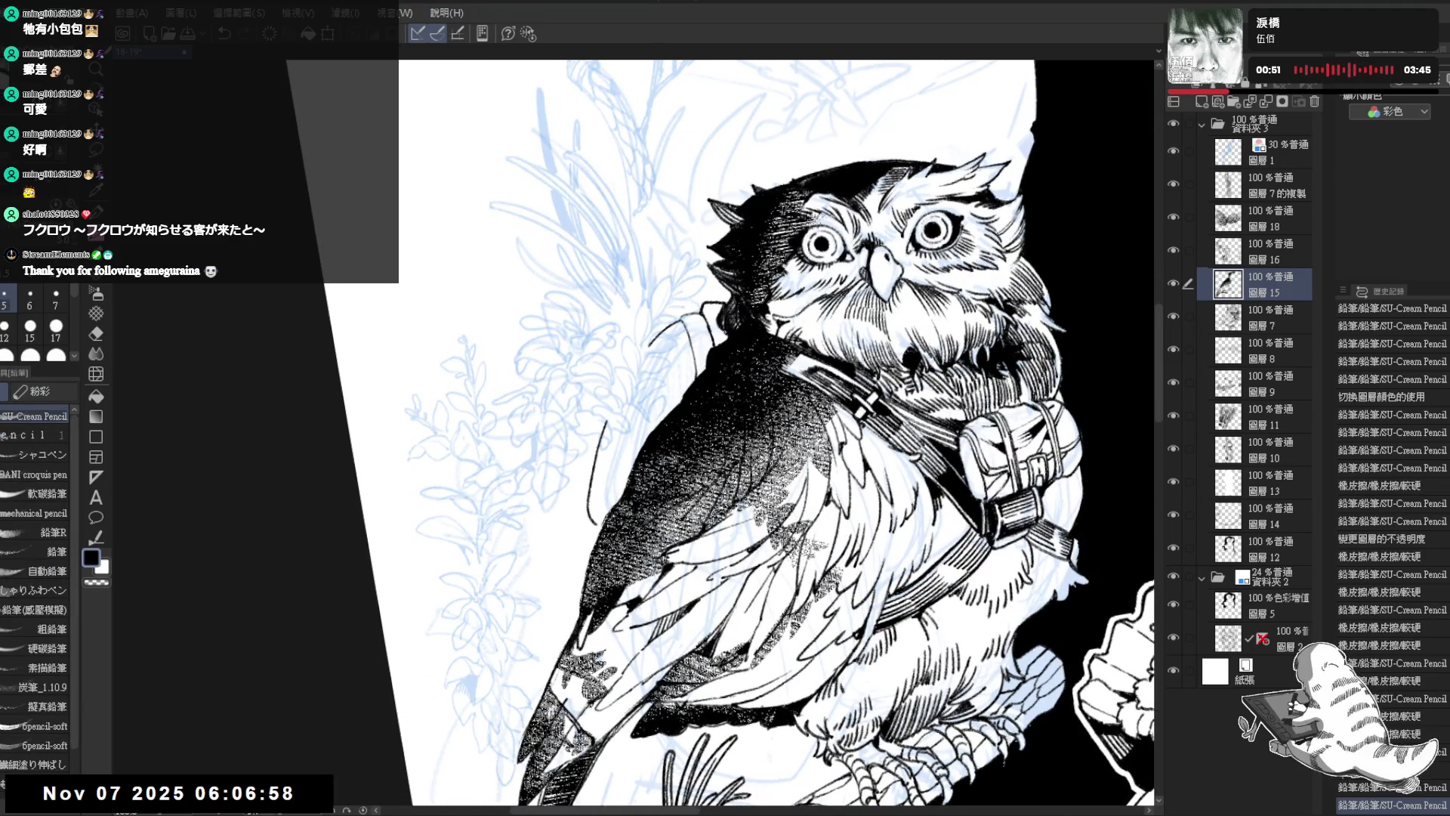
# Step: Redo the short strokes beside the head, lighten the back line and erase a short stray line
pyautogui.press('-')
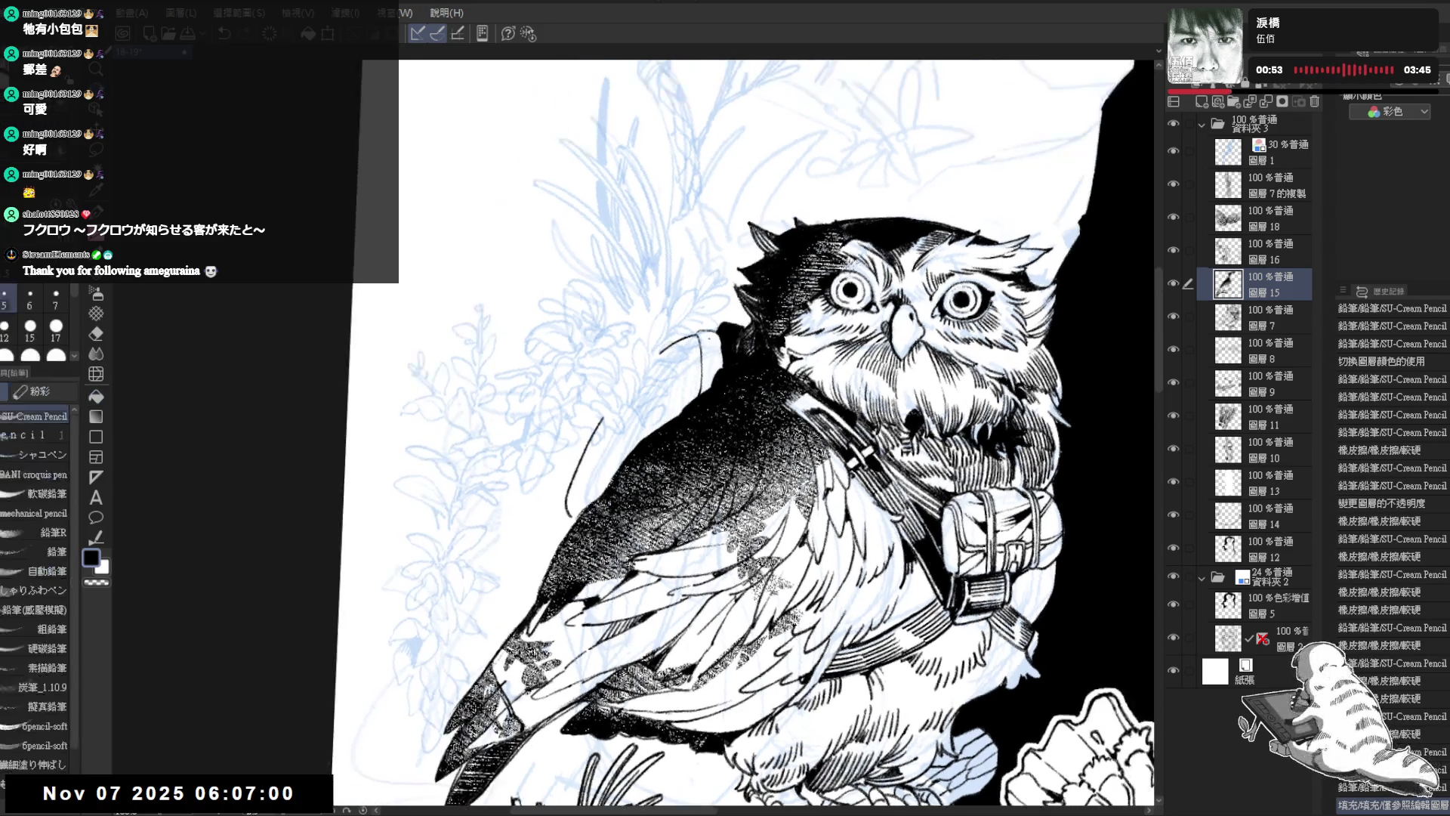
pyautogui.moveTo(701, 333); pyautogui.dragTo(704, 341)
pyautogui.moveTo(705, 337); pyautogui.dragTo(708, 348)
pyautogui.hotkey('ctrl', 'z')
pyautogui.hotkey('ctrl', 'z')
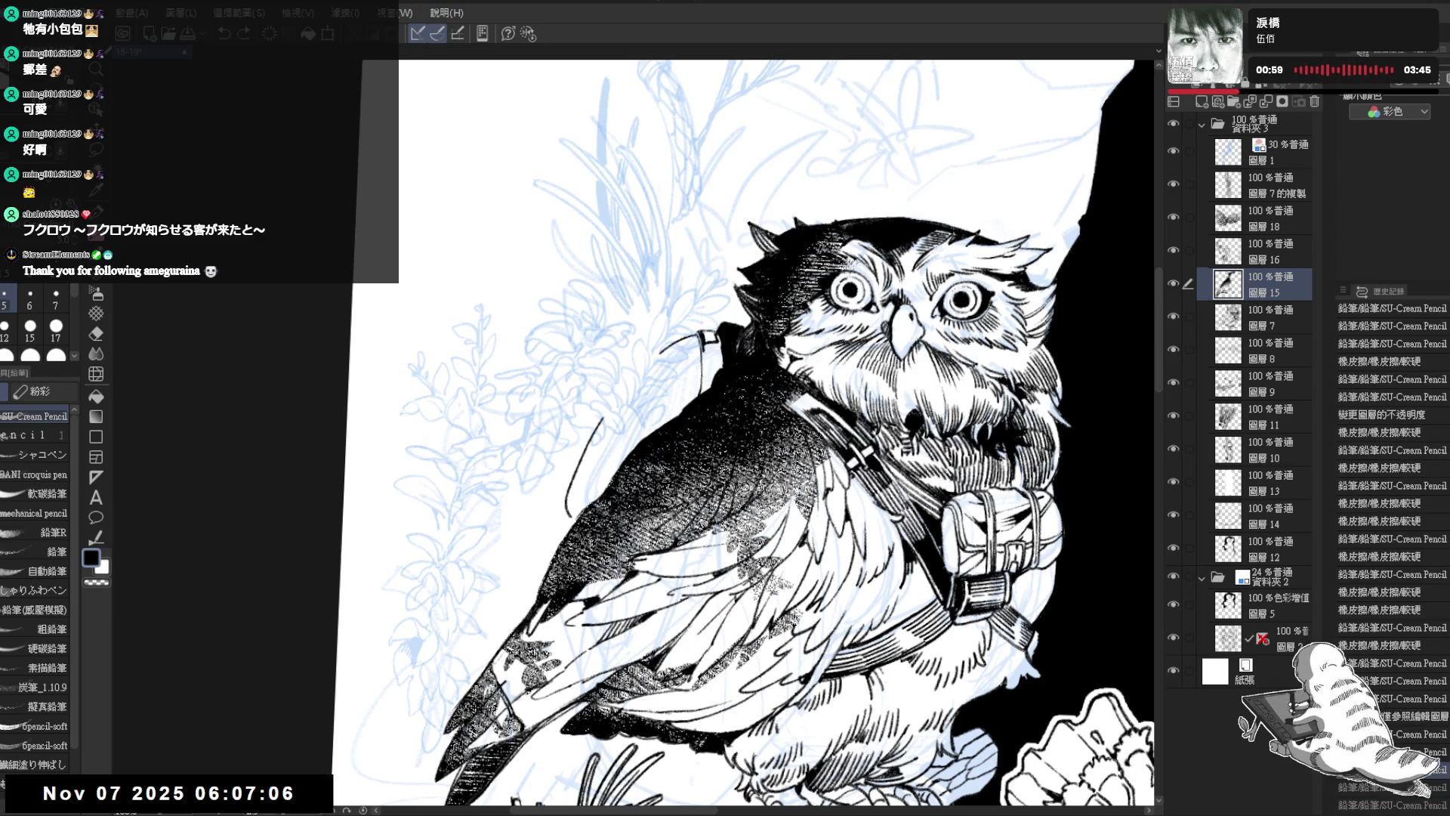
pyautogui.moveTo(701, 338); pyautogui.dragTo(706, 355)
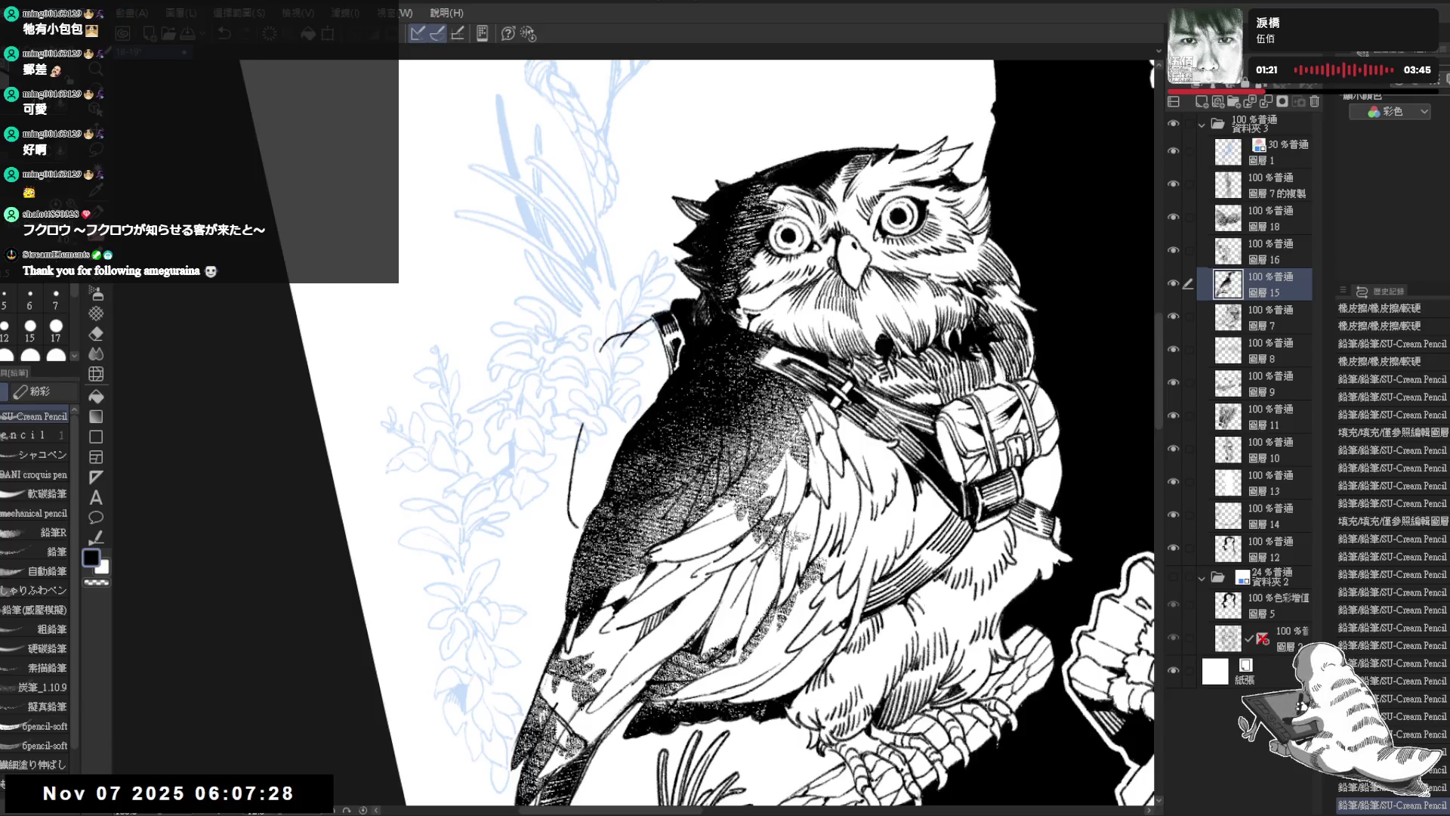
pyautogui.moveTo(638, 330)
pyautogui.mouseDown()
pyautogui.moveTo(605, 351)
pyautogui.moveTo(601, 414)
pyautogui.mouseUp()
pyautogui.moveTo(610, 361); pyautogui.dragTo(580, 426)
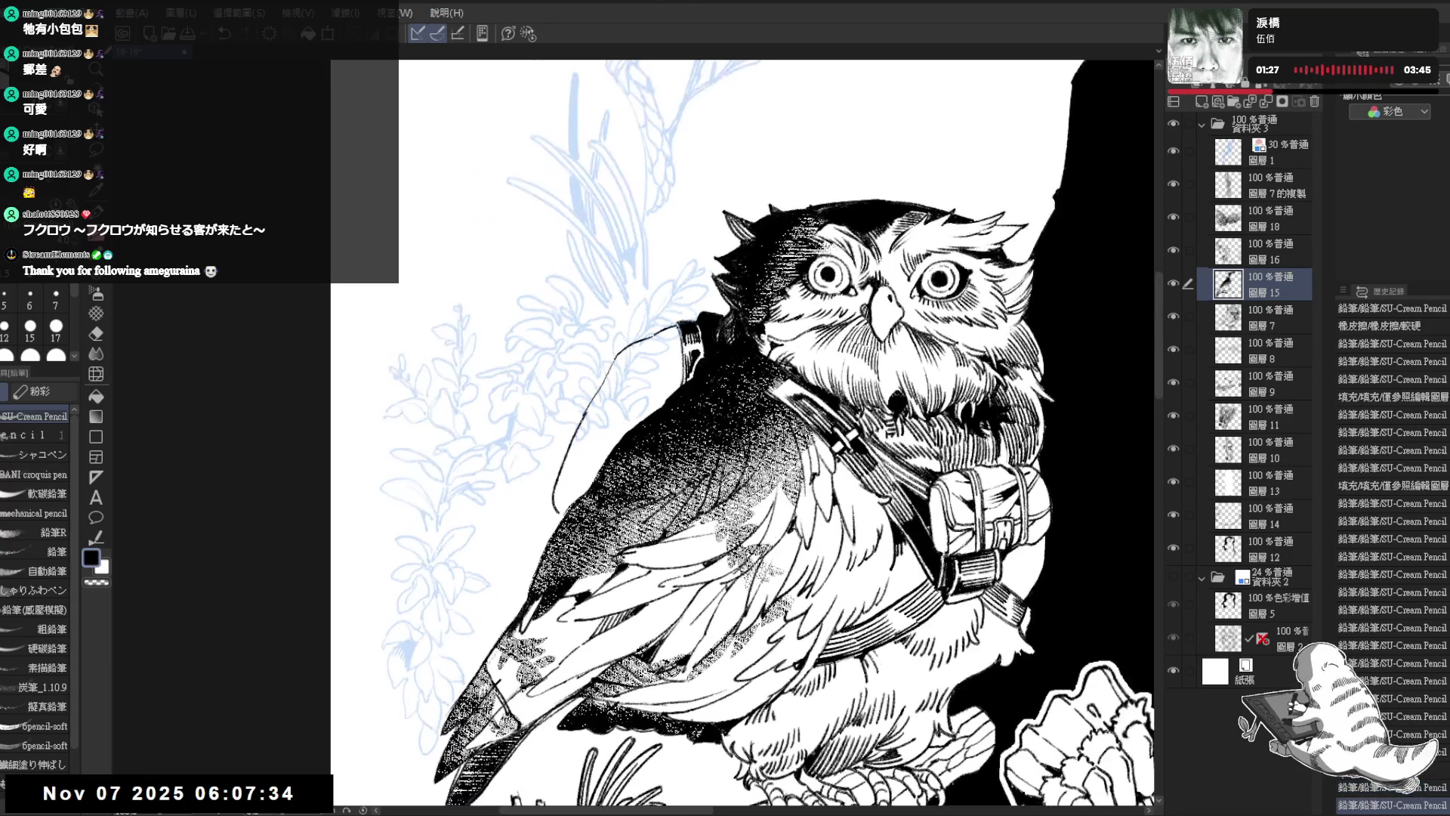
pyautogui.scroll(-2, 684, 267)
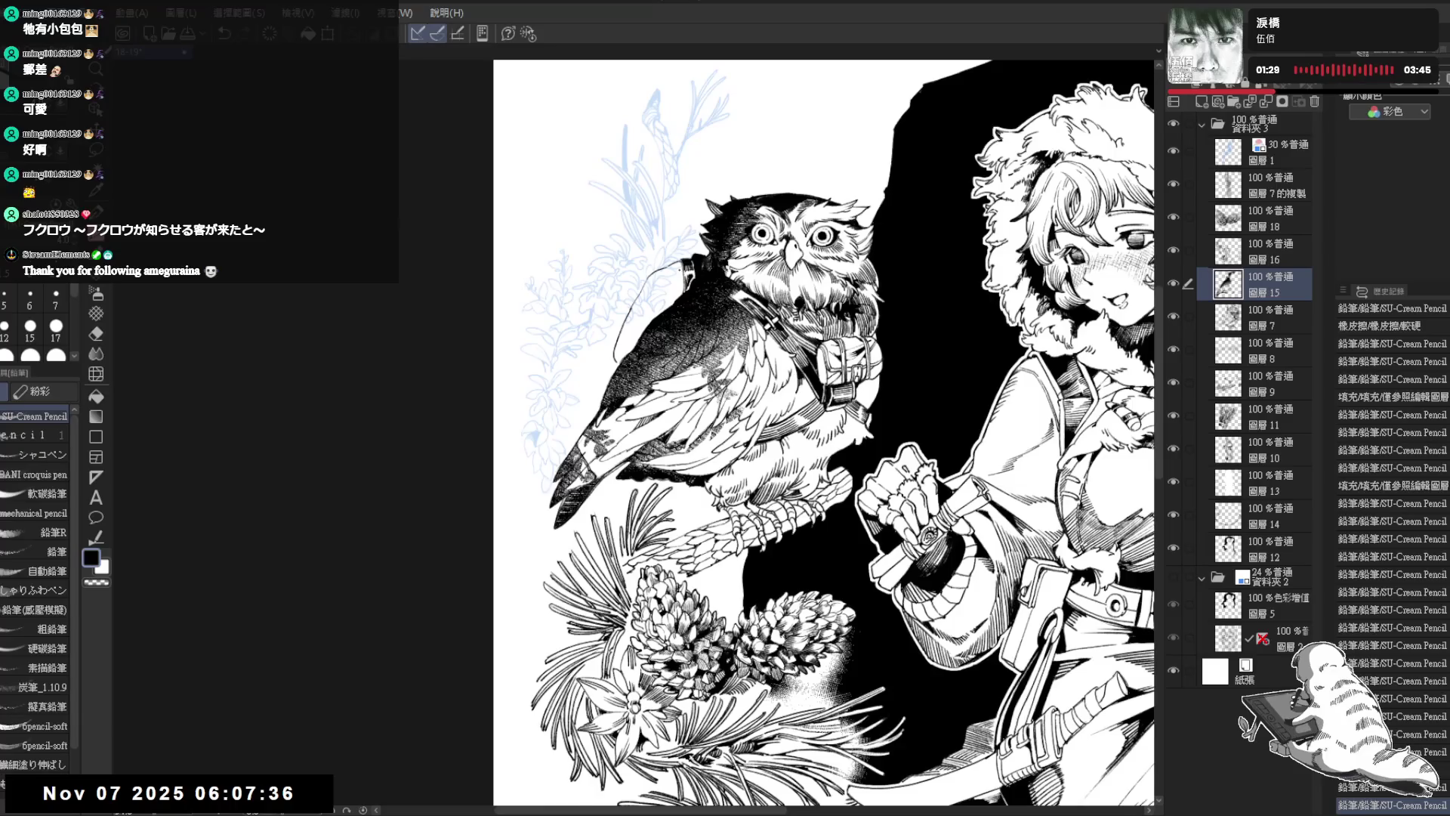
pyautogui.scroll(1, 684, 267)
pyautogui.press('e')
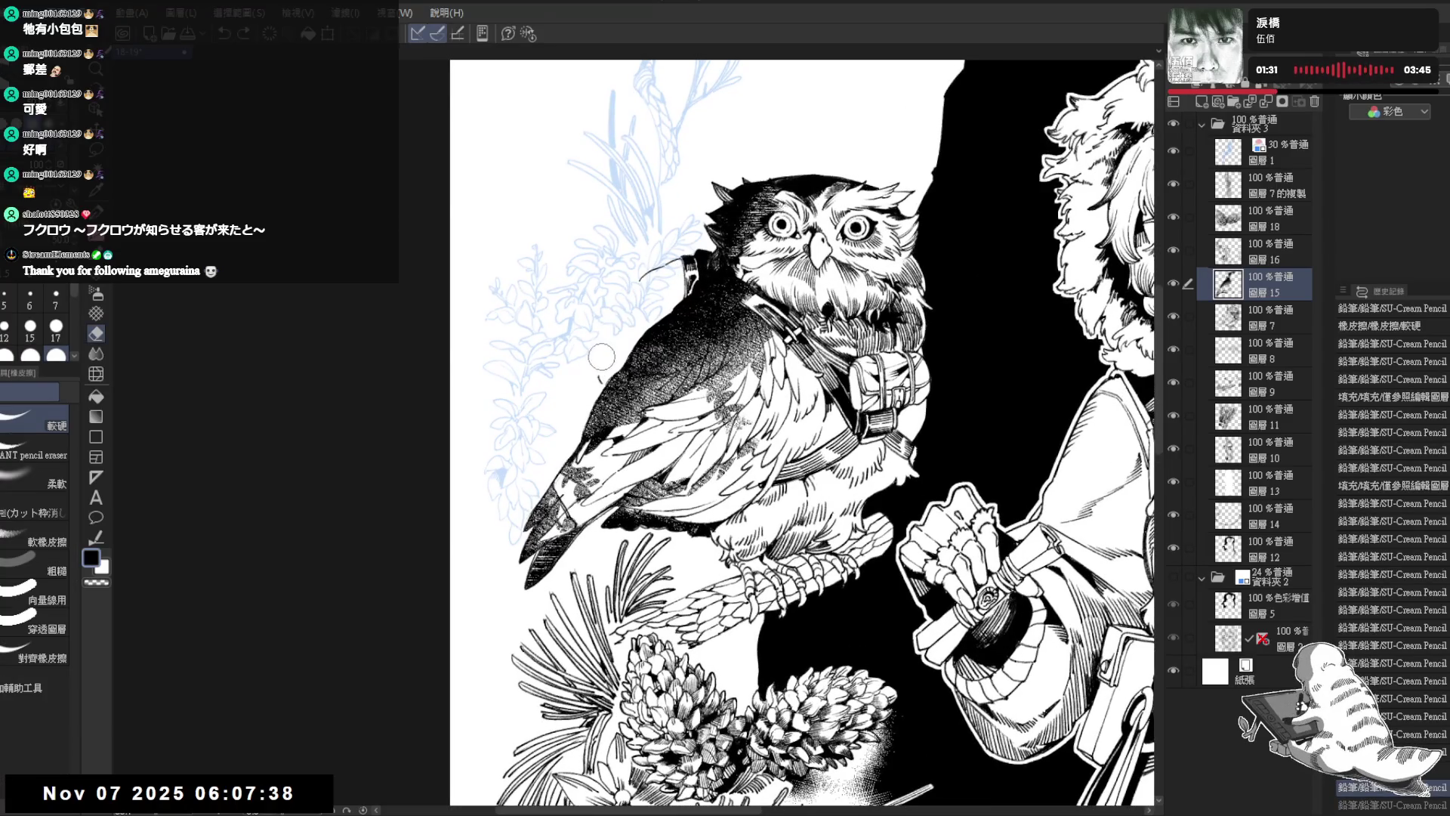
pyautogui.moveTo(633, 291)
pyautogui.mouseDown()
pyautogui.moveTo(665, 264)
pyautogui.moveTo(608, 250)
pyautogui.moveTo(684, 291)
pyautogui.mouseUp()
pyautogui.press('p')
# Step: Add a short stroke near the owl's head and fill part of the bedroll on its back
pyautogui.scroll(2, 608, 250)
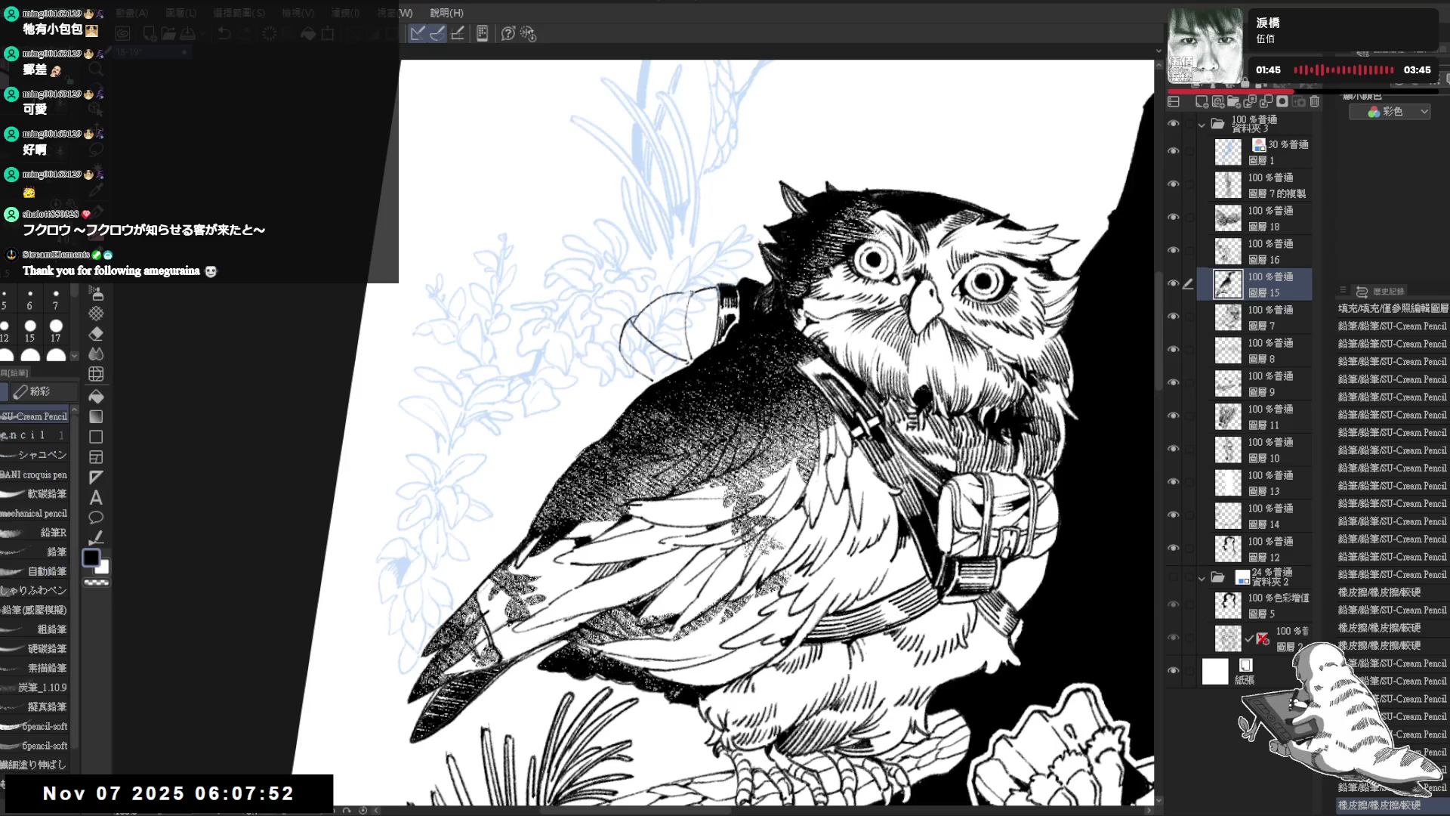
pyautogui.moveTo(679, 329)
pyautogui.mouseDown()
pyautogui.moveTo(685, 362)
pyautogui.moveTo(642, 373)
pyautogui.moveTo(628, 357)
pyautogui.moveTo(717, 355)
pyautogui.moveTo(755, 393)
pyautogui.moveTo(684, 402)
pyautogui.moveTo(703, 395)
pyautogui.mouseUp()
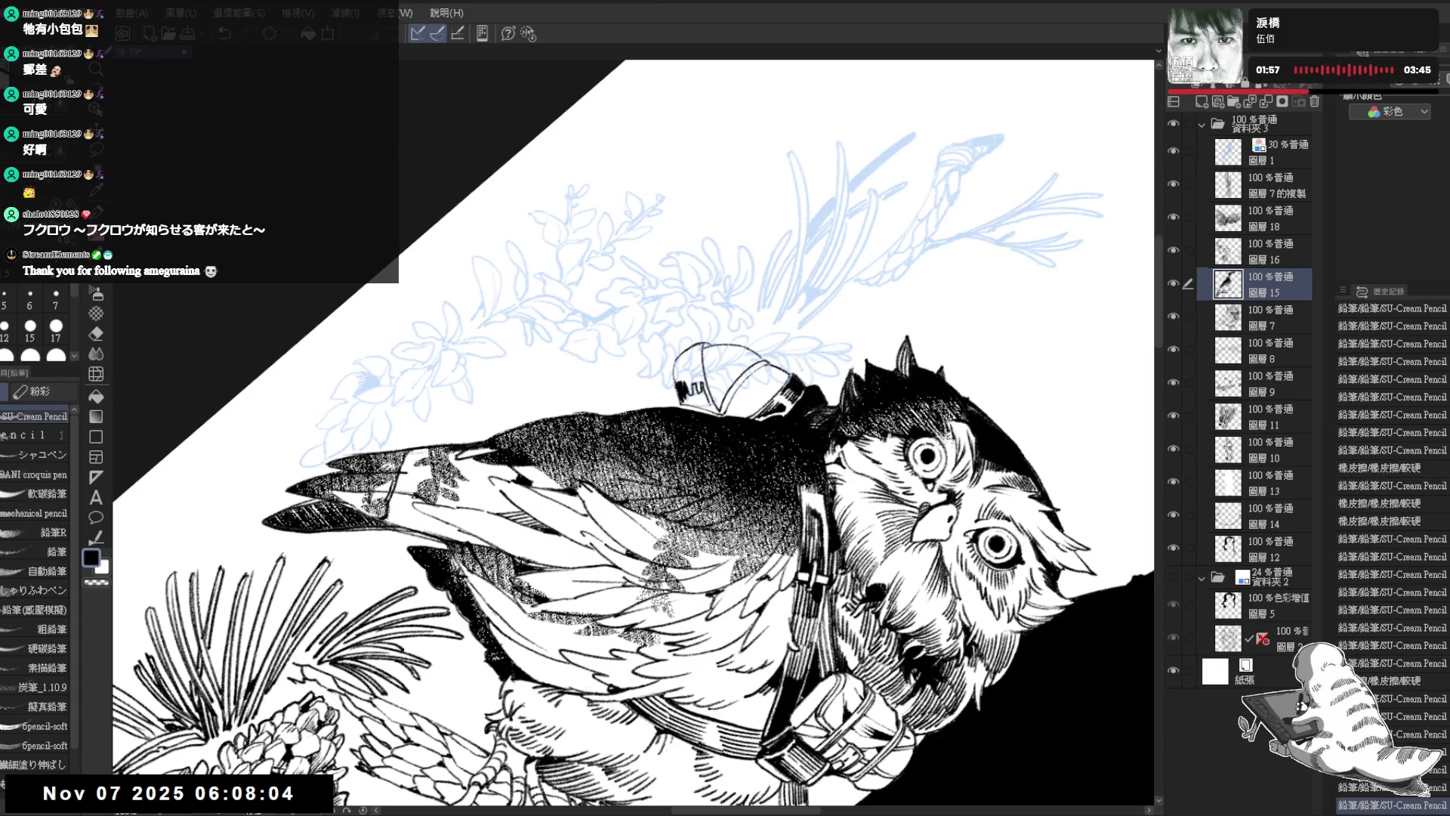
pyautogui.press('g')
pyautogui.click(695, 391)
# Step: Add a short stroke to the bedroll and fill two of its areas in black
pyautogui.press('@')
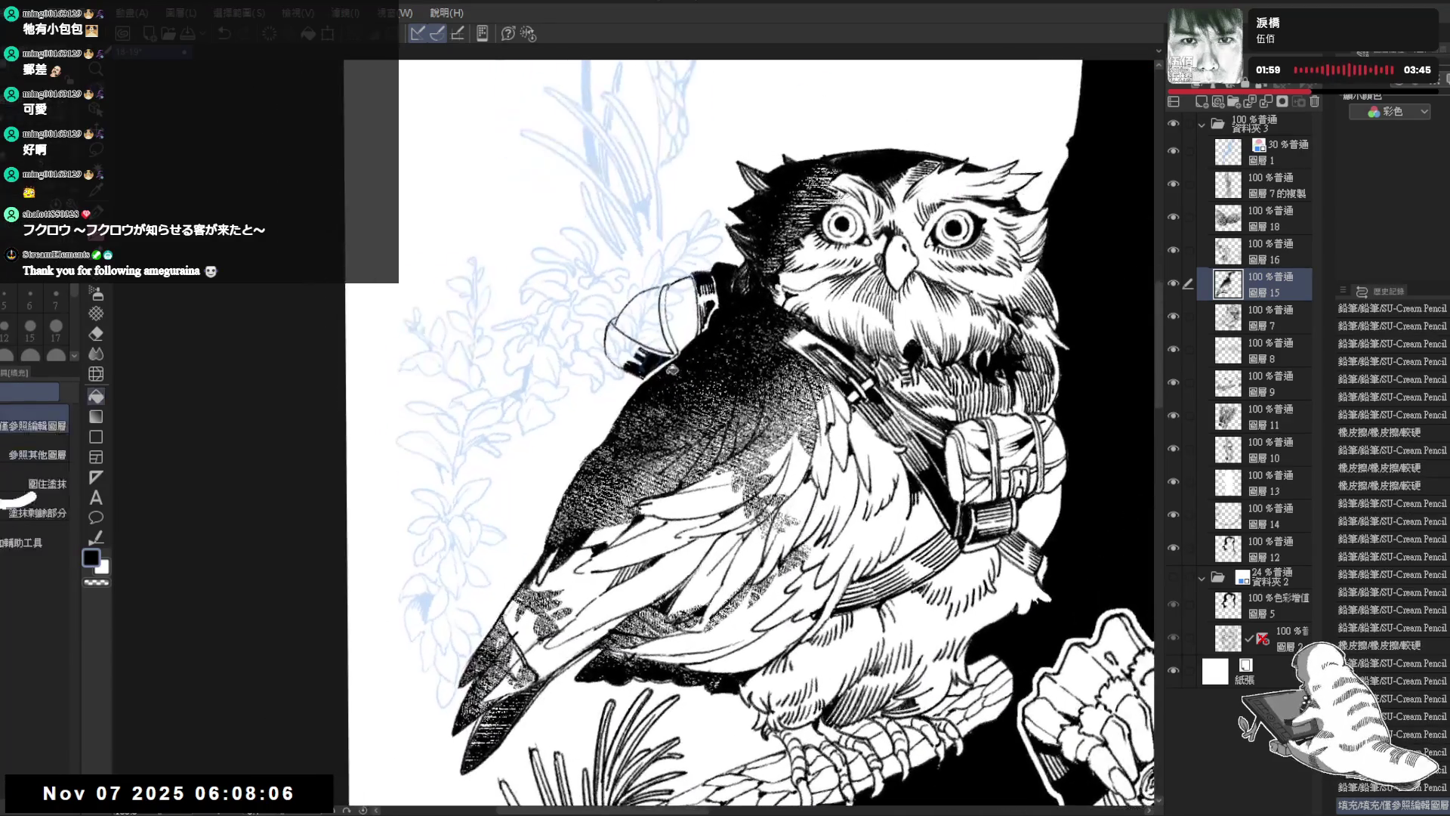
pyautogui.press('p')
pyautogui.moveTo(671, 372); pyautogui.dragTo(642, 371)
pyautogui.press('^')
pyautogui.press('^')
pyautogui.press('^')
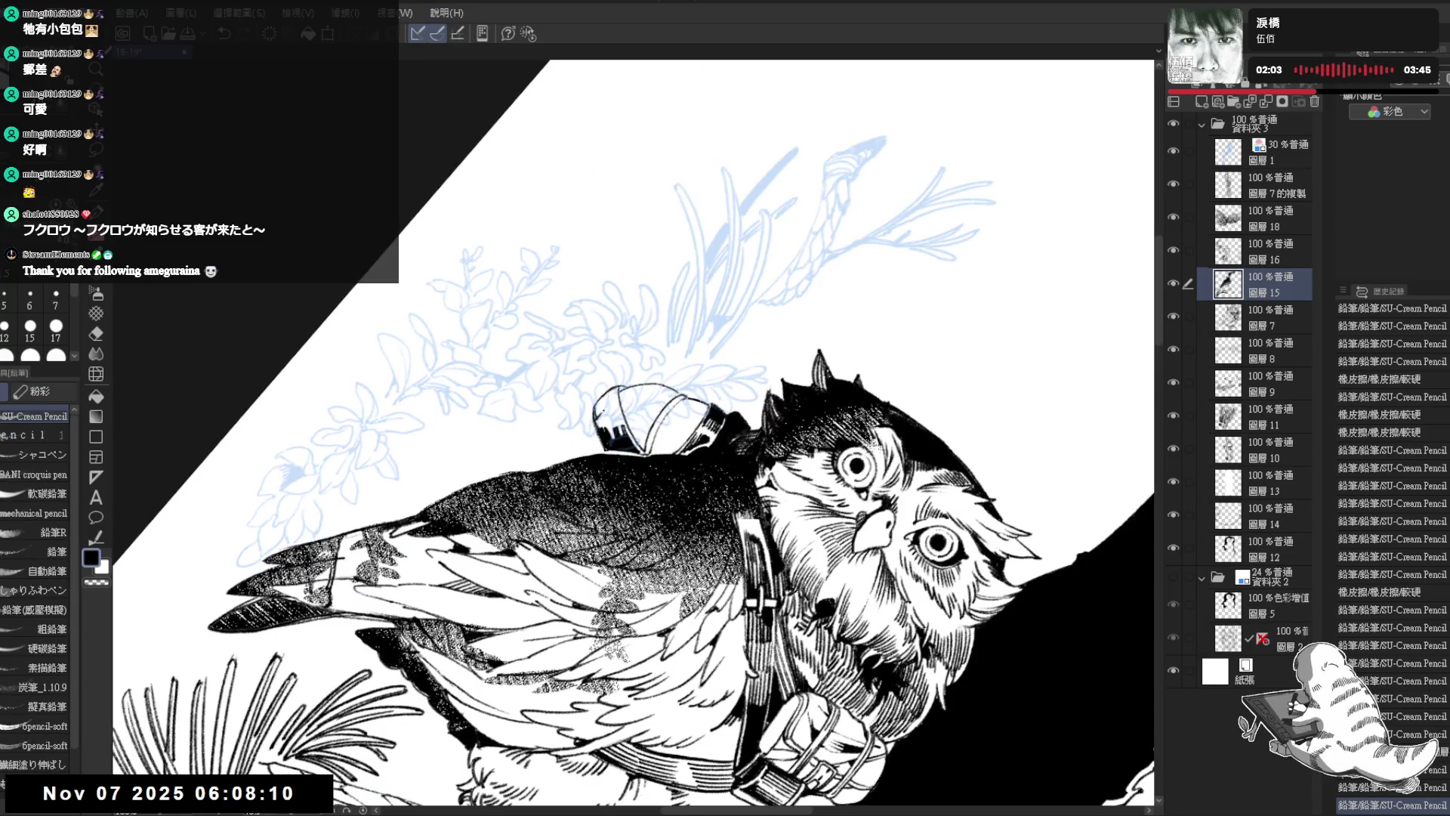
pyautogui.click(615, 408)
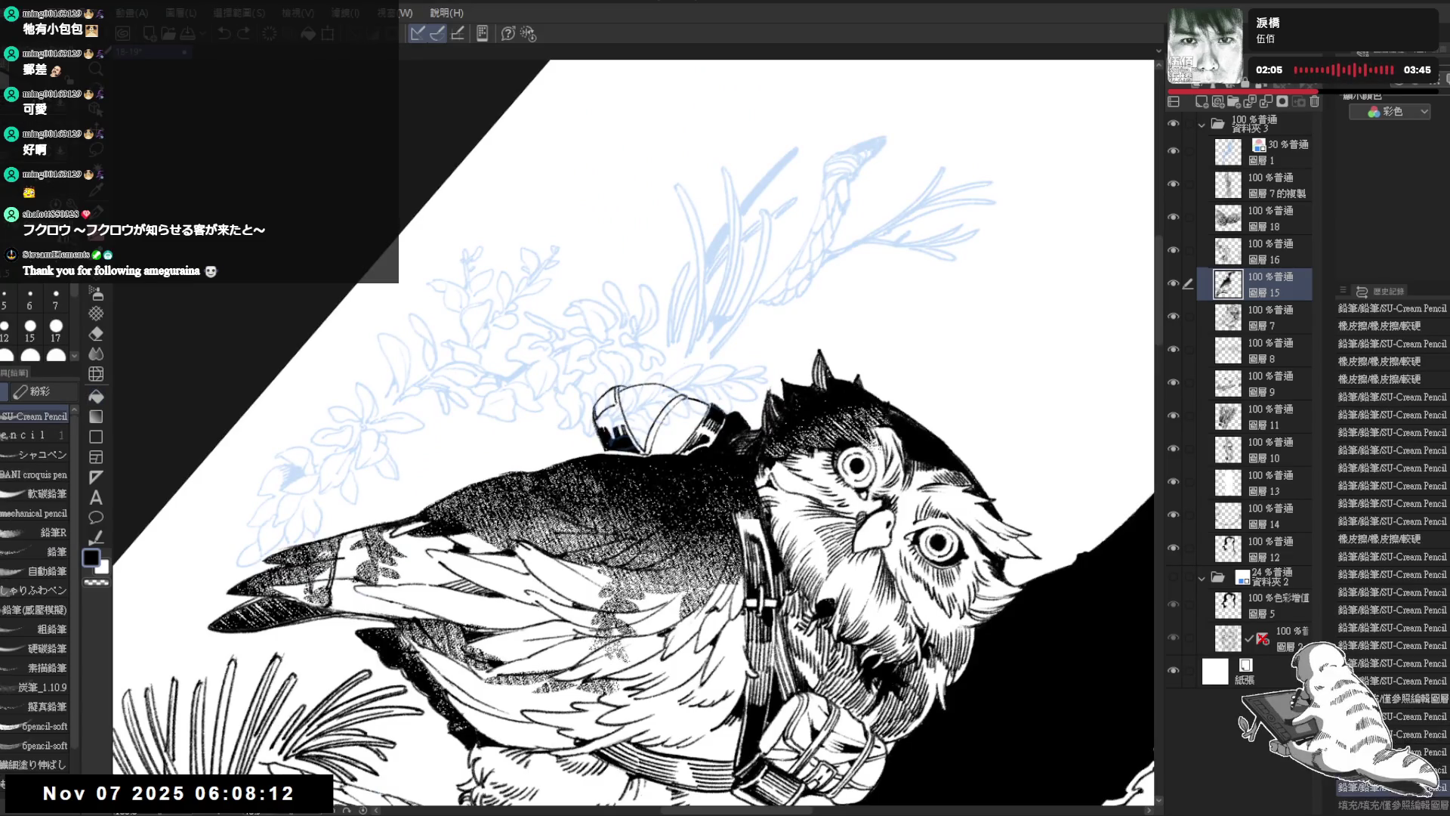
pyautogui.click(616, 408)
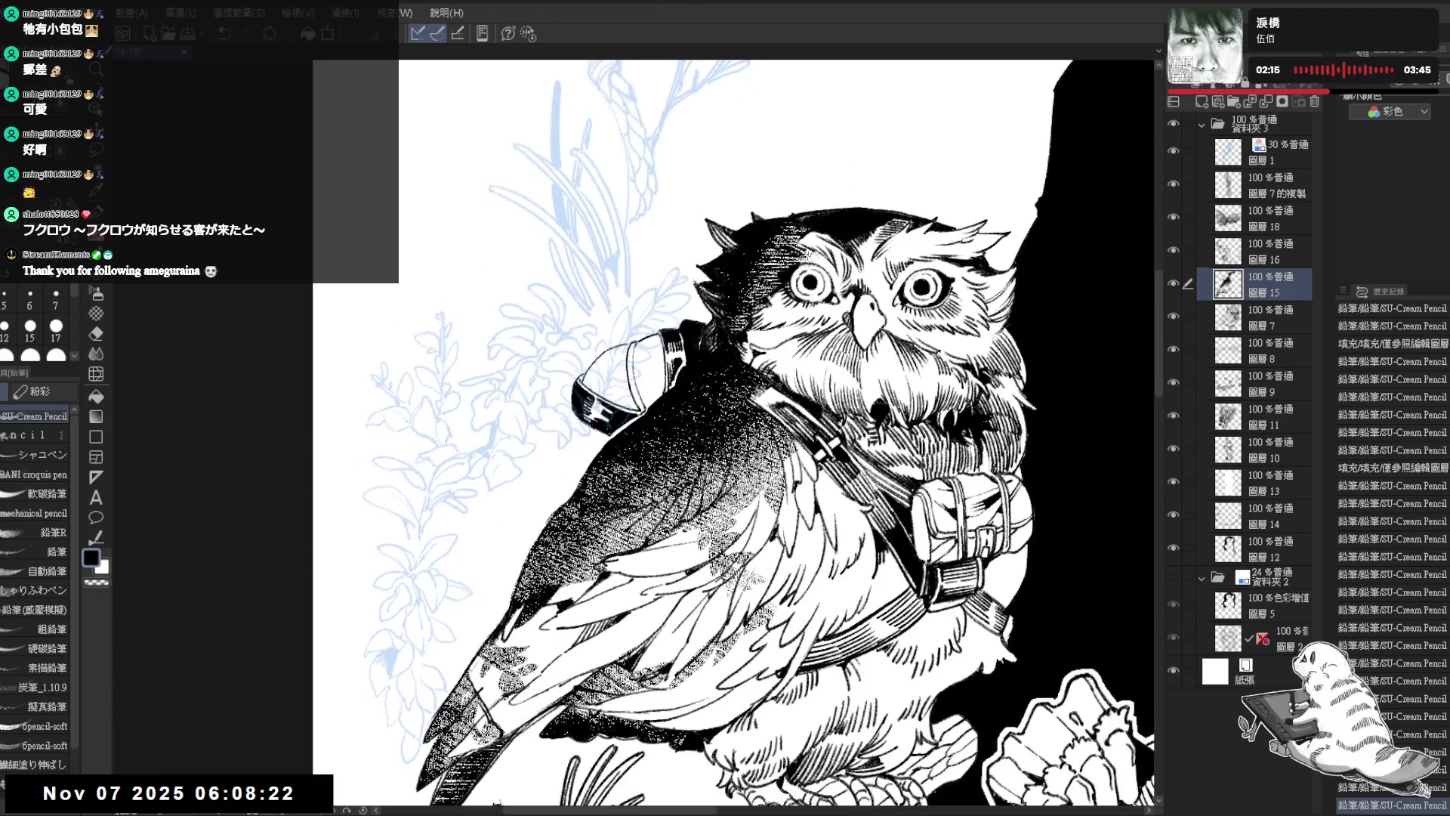
pyautogui.moveTo(698, 438); pyautogui.dragTo(596, 381)
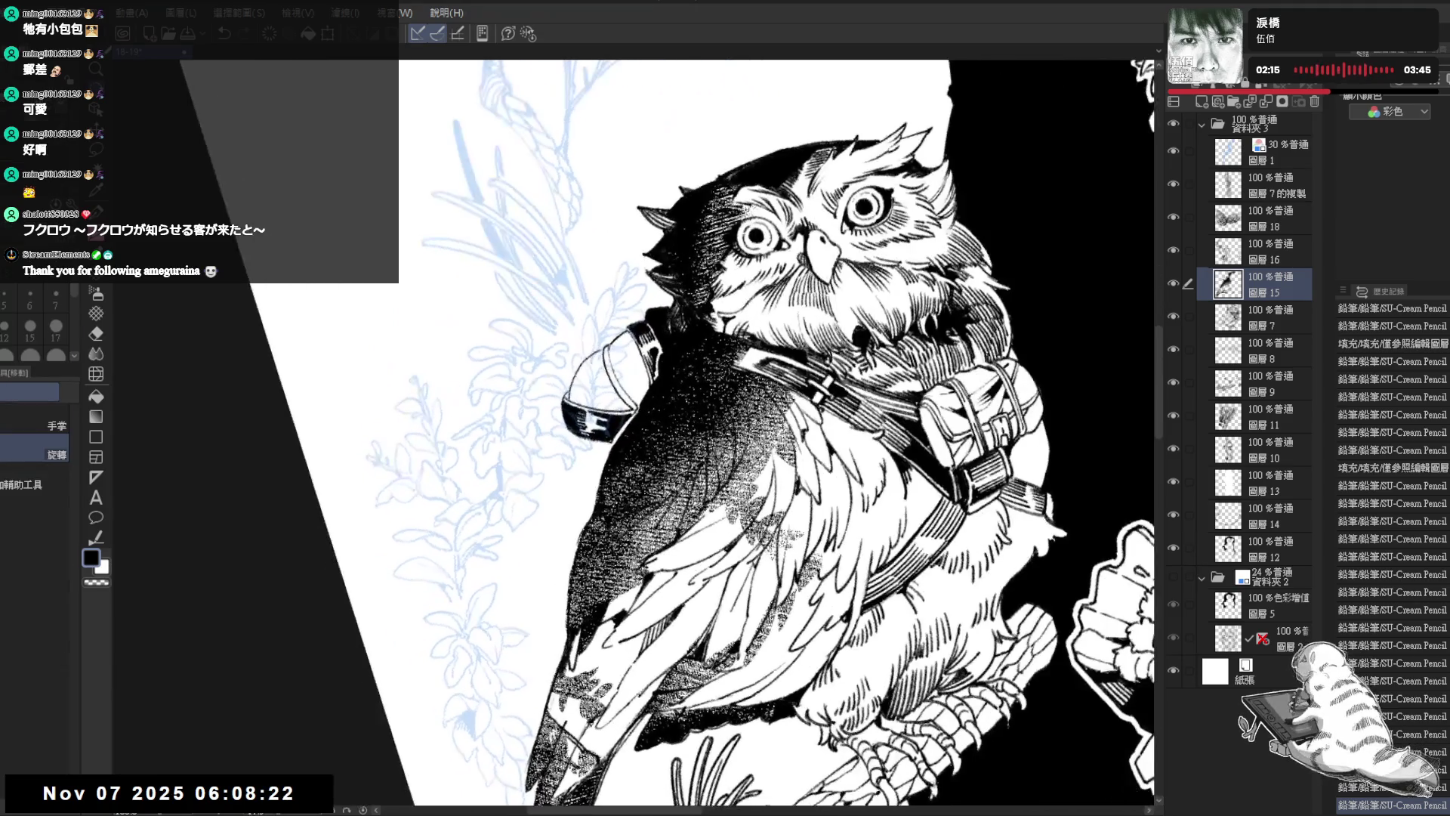
pyautogui.moveTo(576, 474); pyautogui.dragTo(586, 439)
# Step: Darken the bedroll strap with fills and small pencil marks, then zoom onto the owl's back
pyautogui.press('g')
pyautogui.click(647, 328)
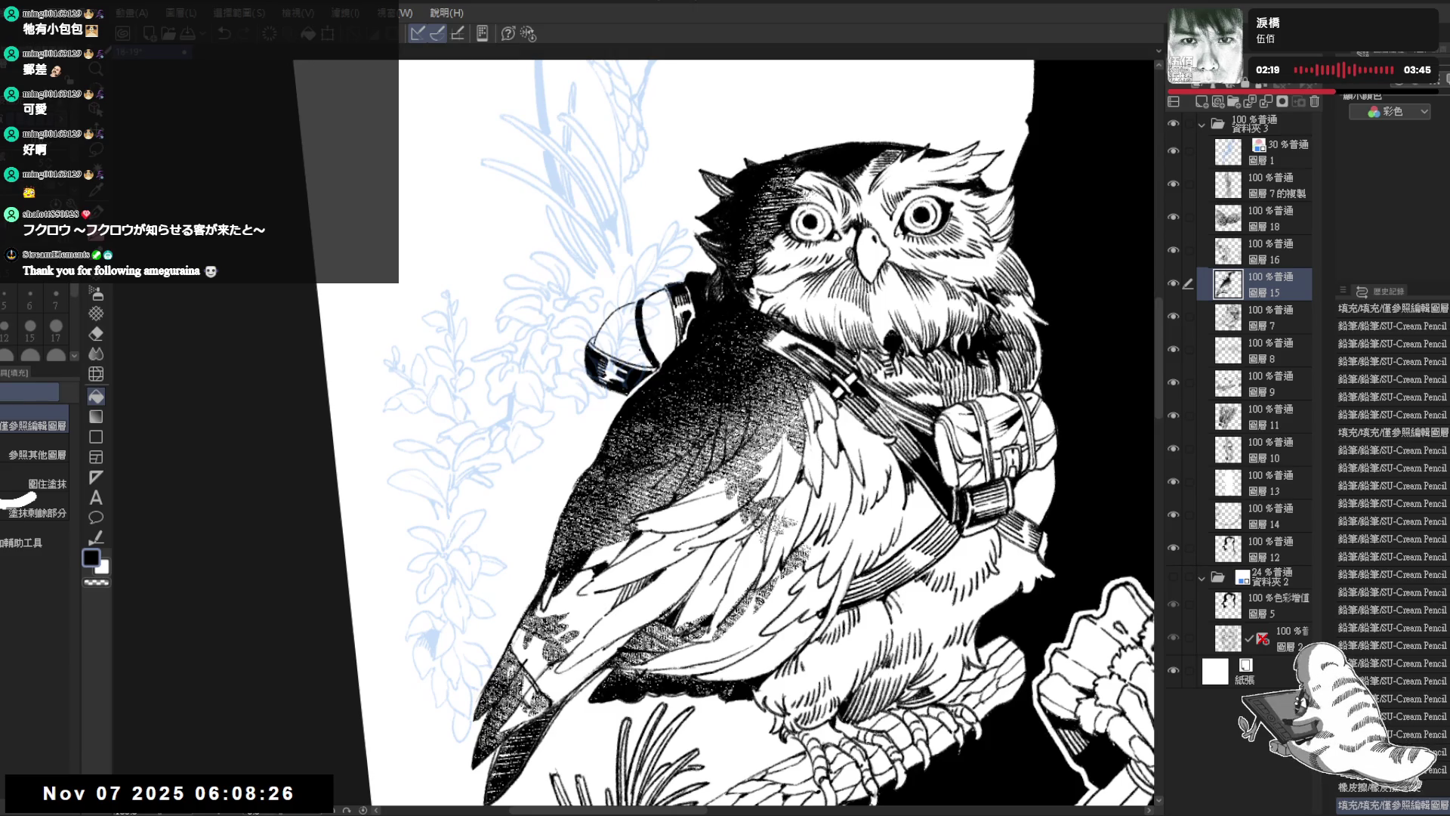
pyautogui.press('p')
pyautogui.moveTo(642, 318)
pyautogui.mouseDown()
pyautogui.moveTo(644, 351)
pyautogui.moveTo(650, 274)
pyautogui.mouseUp()
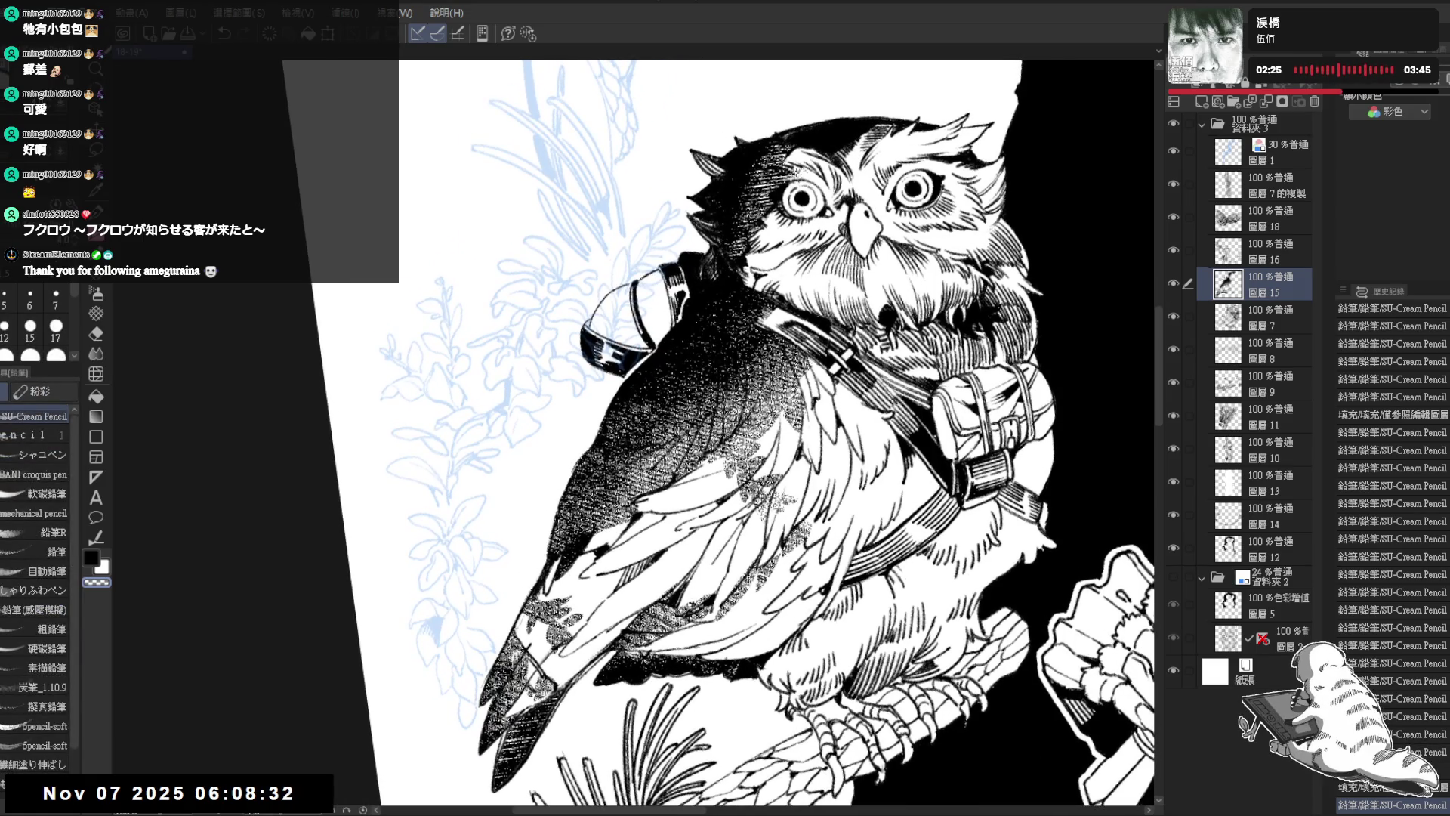
pyautogui.click(644, 294)
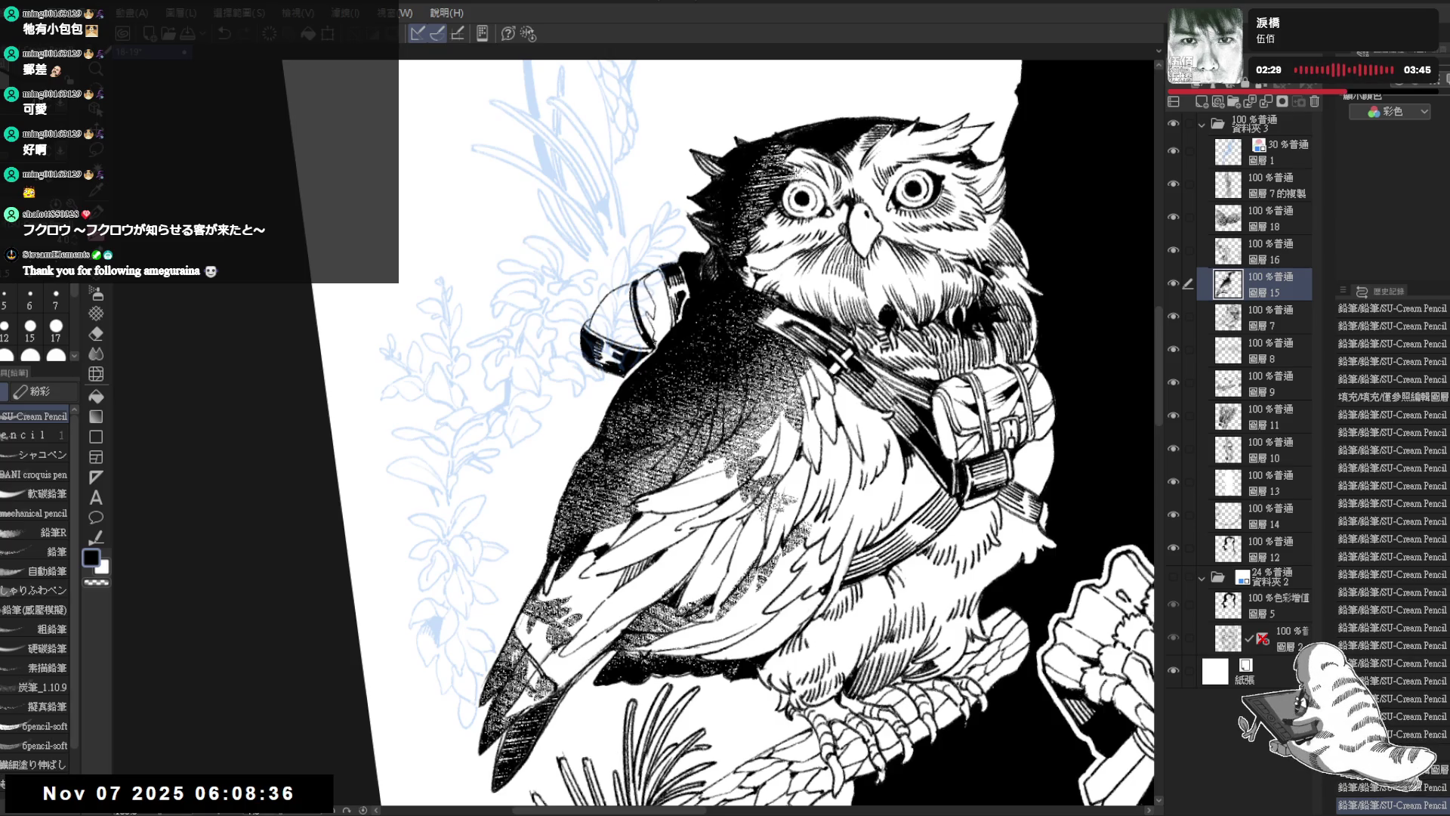
pyautogui.click(657, 302)
pyautogui.moveTo(657, 302); pyautogui.dragTo(675, 333)
pyautogui.click(673, 327)
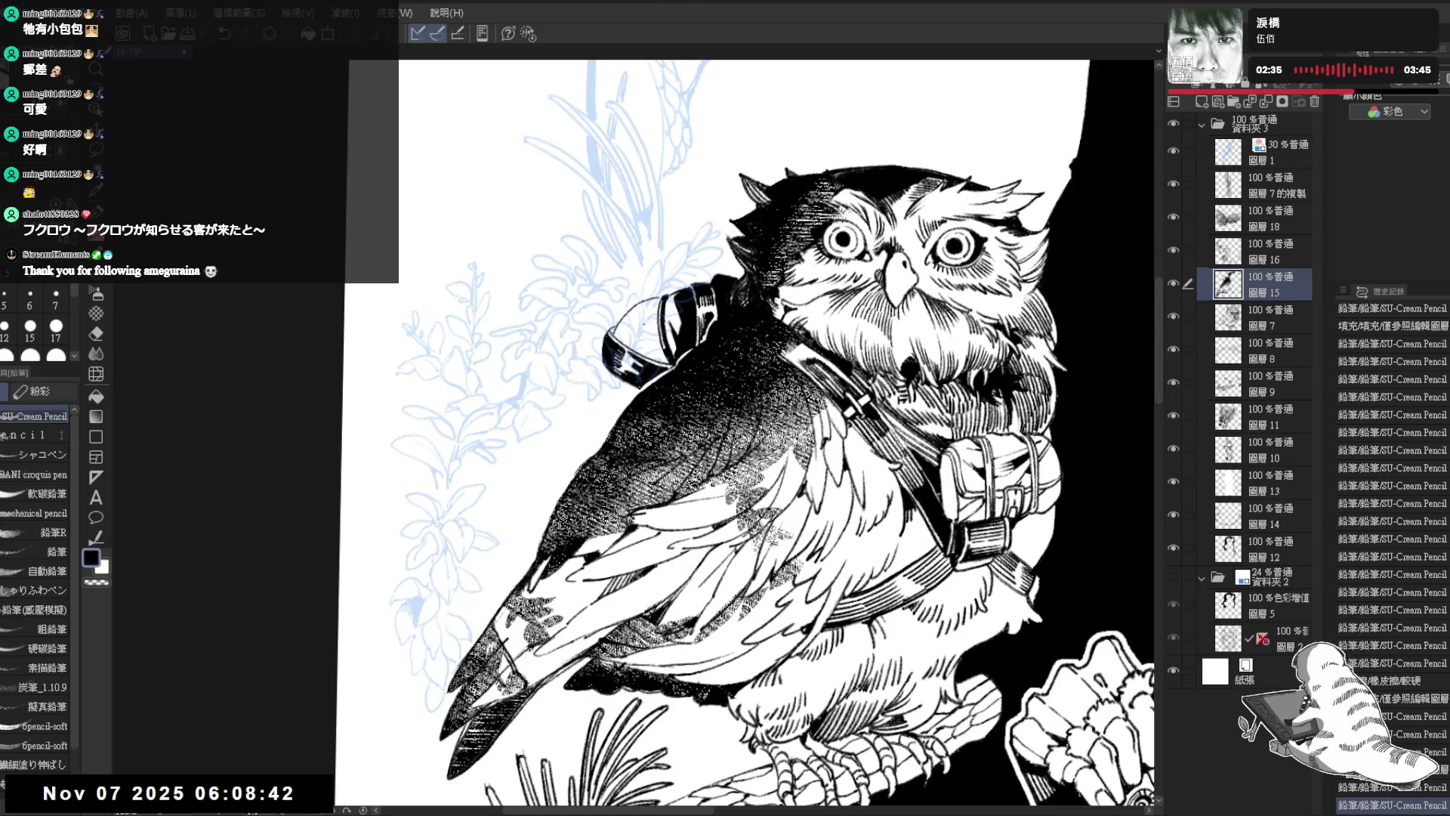
pyautogui.moveTo(636, 325); pyautogui.dragTo(647, 347)
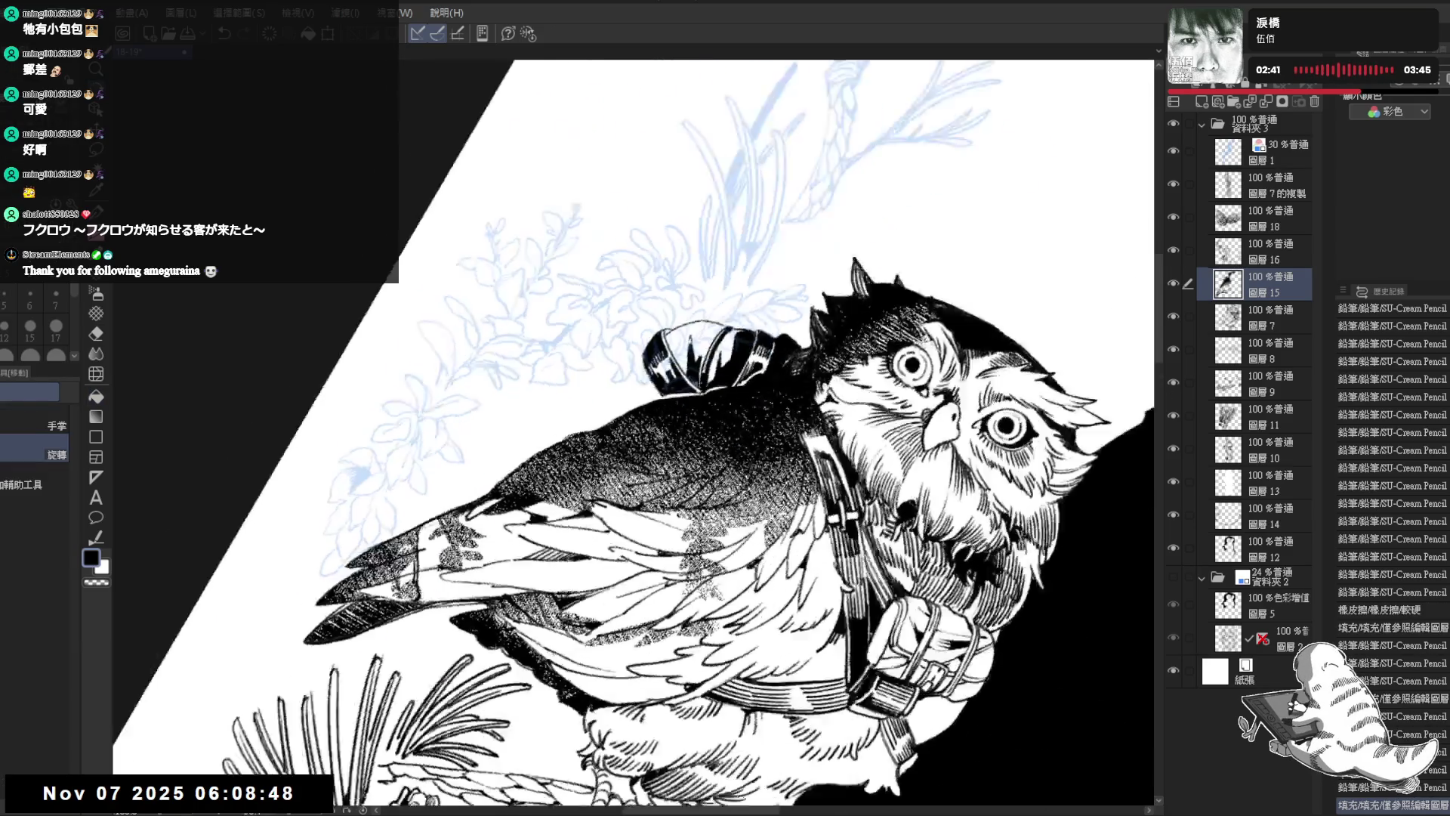
pyautogui.moveTo(662, 361)
pyautogui.mouseDown()
pyautogui.moveTo(706, 351)
pyautogui.moveTo(656, 427)
pyautogui.moveTo(690, 439)
pyautogui.moveTo(640, 426)
pyautogui.moveTo(658, 437)
pyautogui.mouseUp()
pyautogui.scroll(-3, 661, 429)
# Step: Remove a stray mark and add small pencil strokes along the chest strap
pyautogui.scroll(2, 662, 430)
pyautogui.hotkey('ctrl', 'z')
pyautogui.moveTo(661, 412)
pyautogui.mouseDown()
pyautogui.moveTo(662, 447)
pyautogui.moveTo(623, 426)
pyautogui.mouseUp()
pyautogui.moveTo(627, 403); pyautogui.dragTo(623, 425)
pyautogui.moveTo(627, 402)
pyautogui.mouseDown()
pyautogui.moveTo(625, 427)
pyautogui.moveTo(642, 376)
pyautogui.moveTo(629, 393)
pyautogui.moveTo(660, 380)
pyautogui.moveTo(652, 364)
pyautogui.mouseUp()
pyautogui.press('-')
# Step: Try, then undo, a thin line along the owl's left edge, and mirror the canvas
pyautogui.press('e')
pyautogui.press('p')
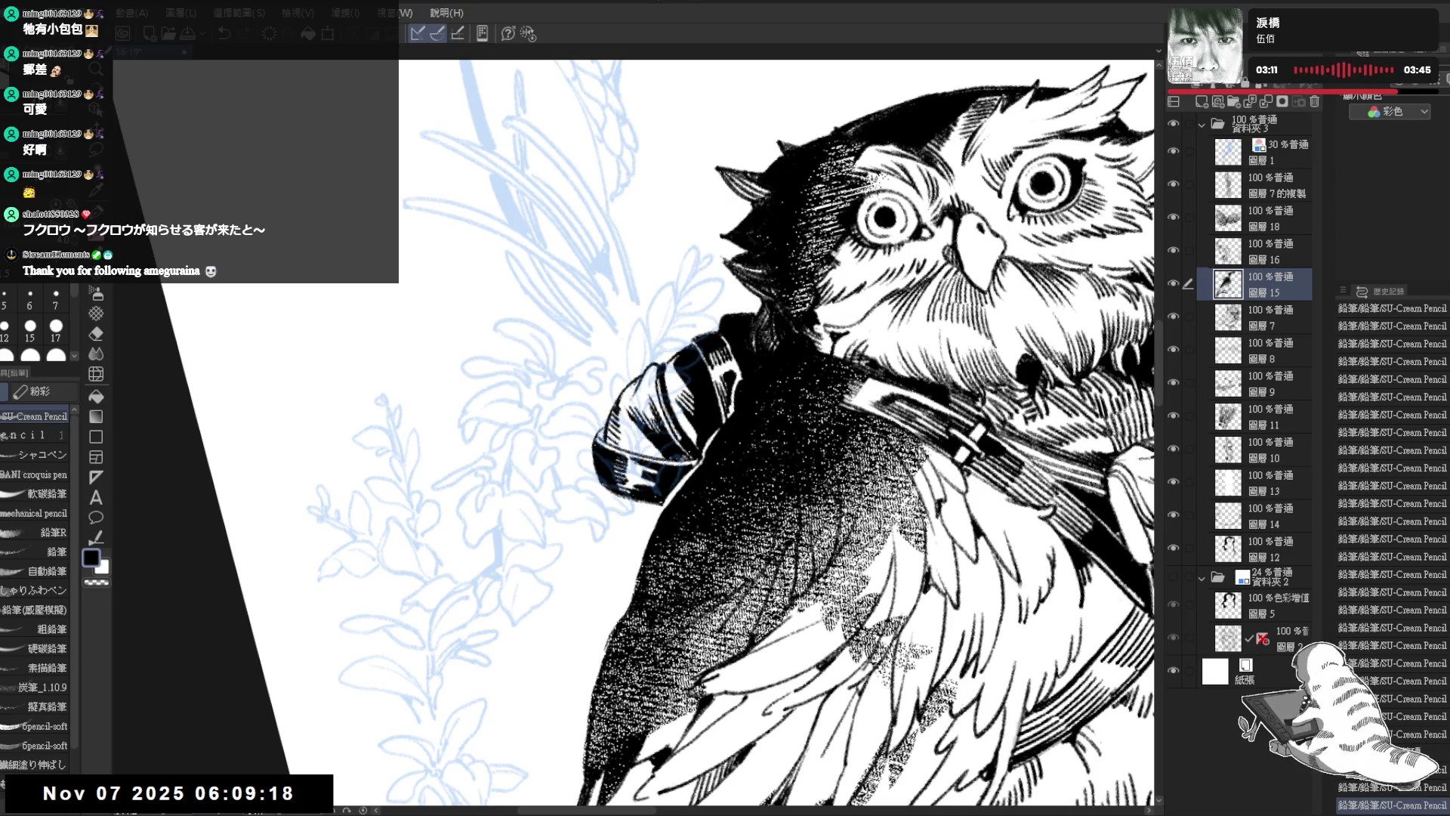
pyautogui.scroll(-4, 568, 435)
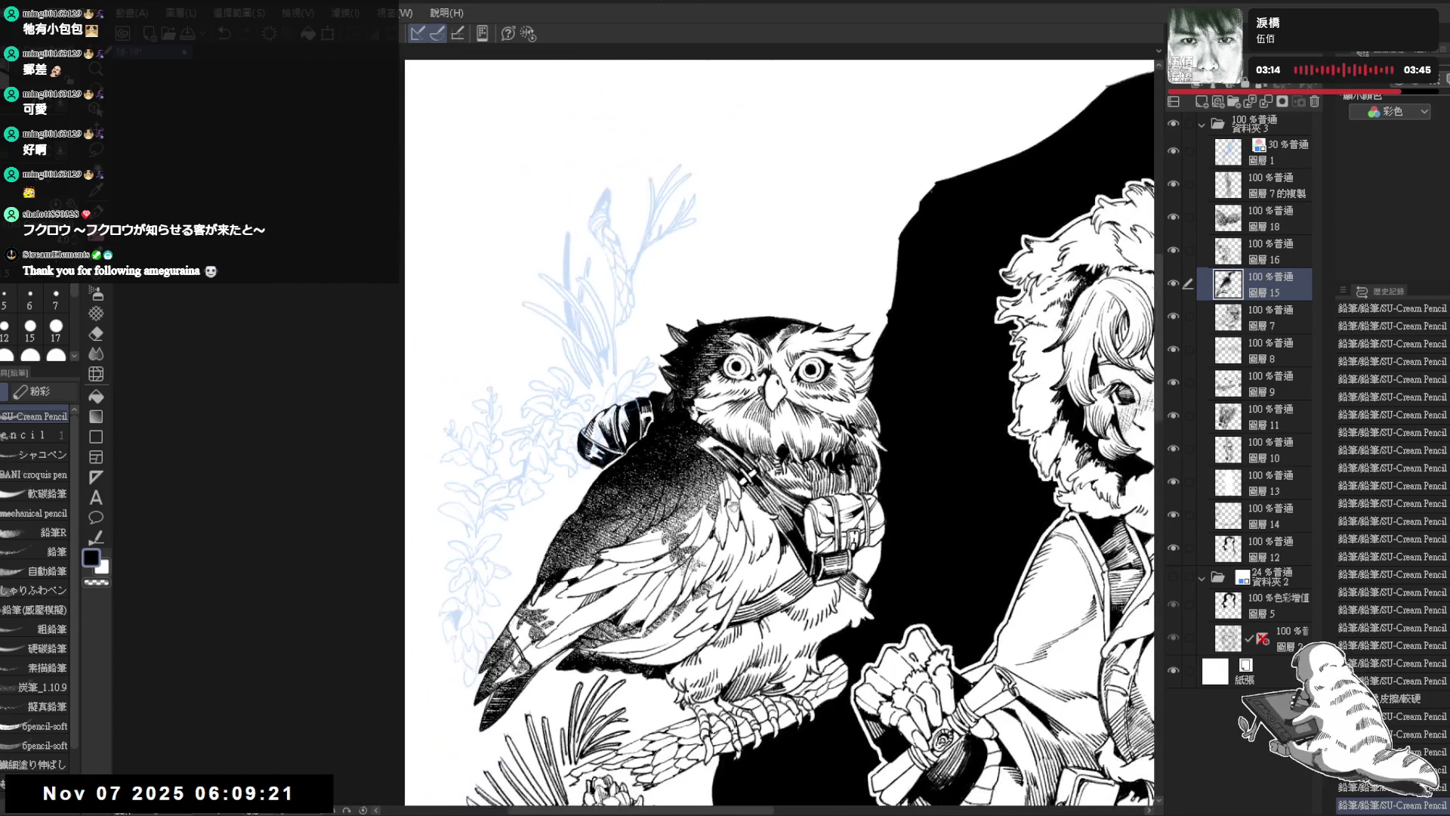
pyautogui.scroll(3, 574, 355)
pyautogui.moveTo(574, 355)
pyautogui.mouseDown()
pyautogui.moveTo(499, 348)
pyautogui.moveTo(484, 377)
pyautogui.mouseUp()
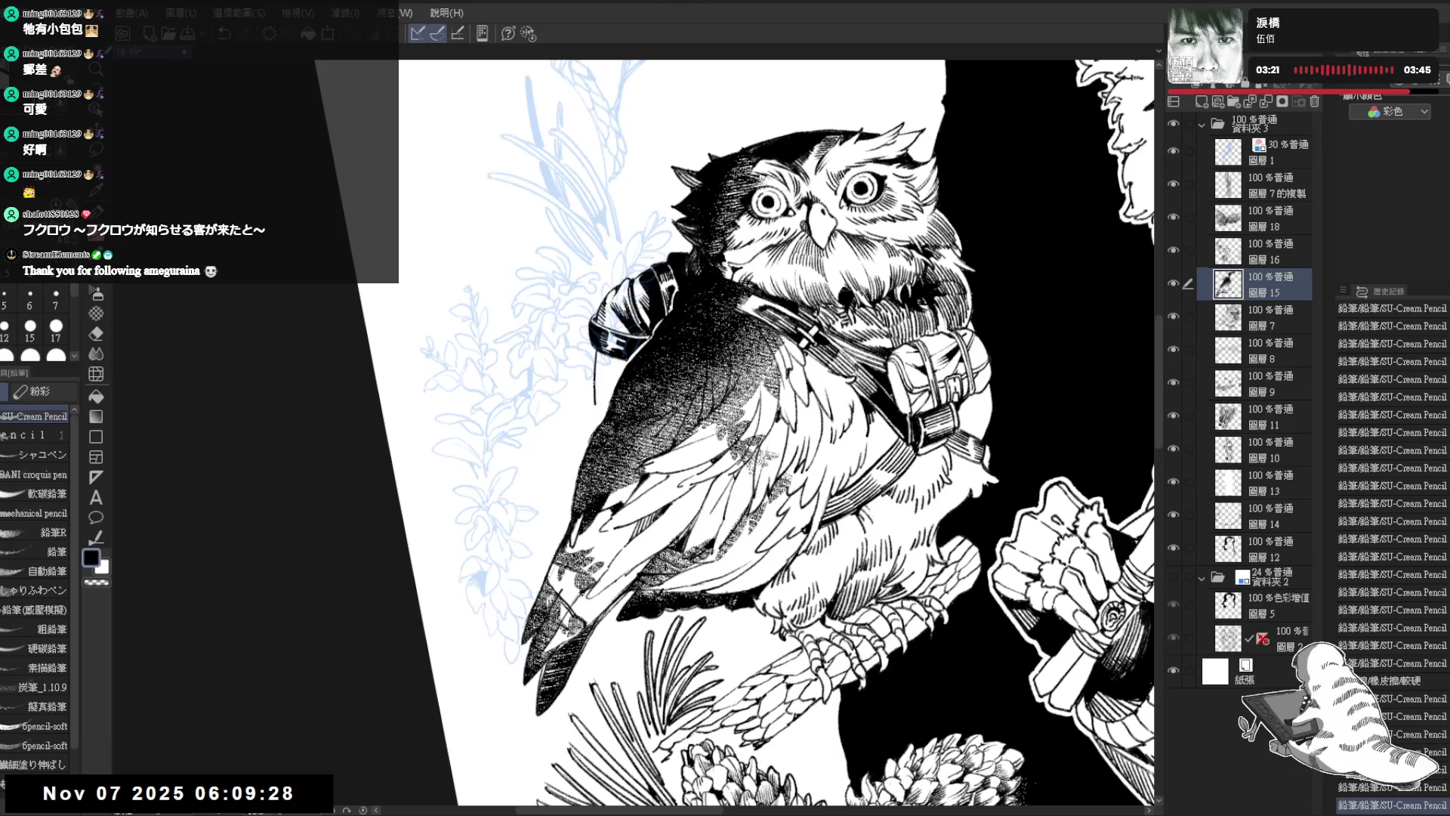
pyautogui.hotkey('ctrl', 'z')
pyautogui.moveTo(592, 376); pyautogui.dragTo(590, 415)
pyautogui.hotkey('ctrl', 'z')
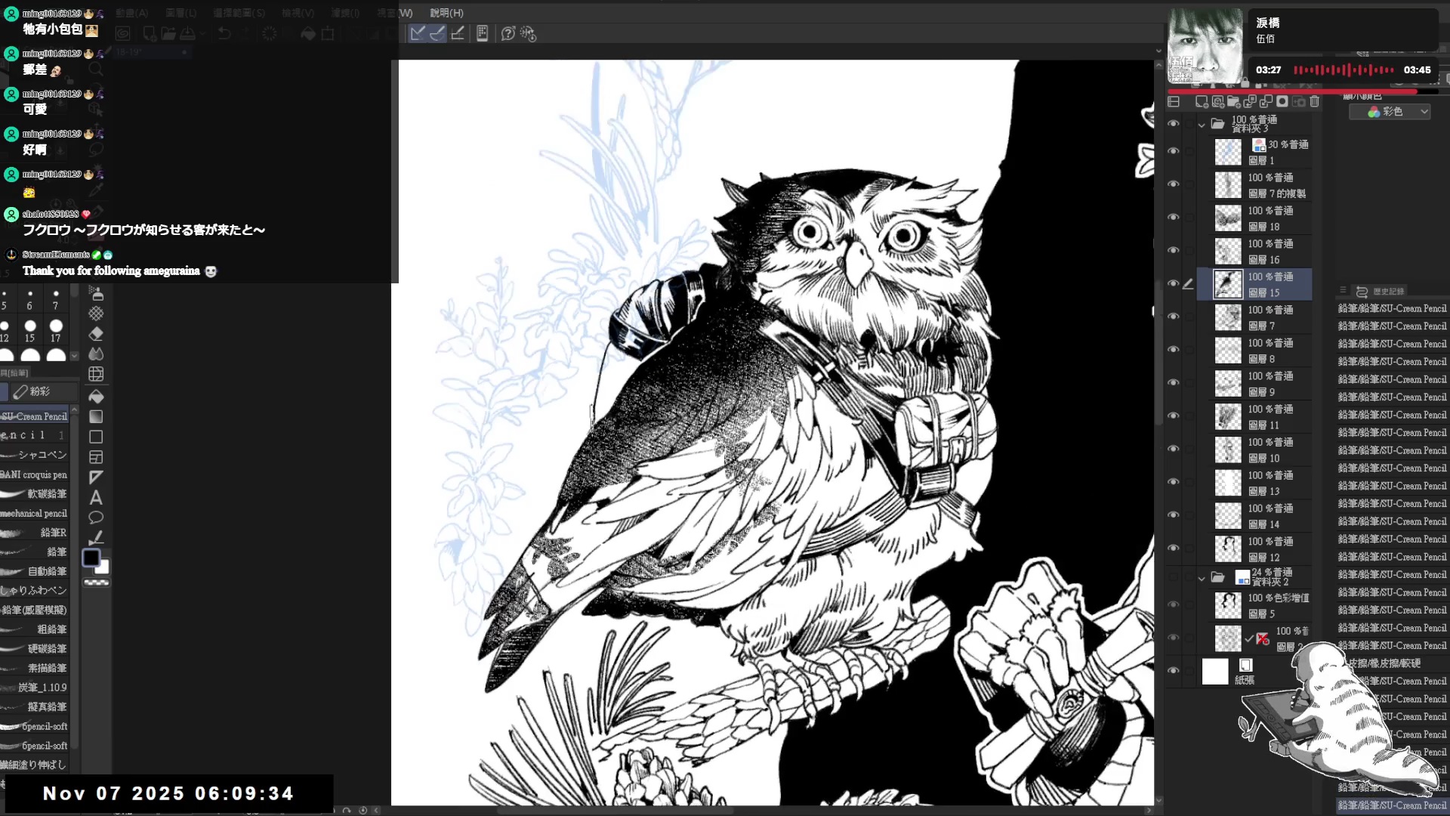
pyautogui.press('h')
pyautogui.scroll(2, 634, 431)
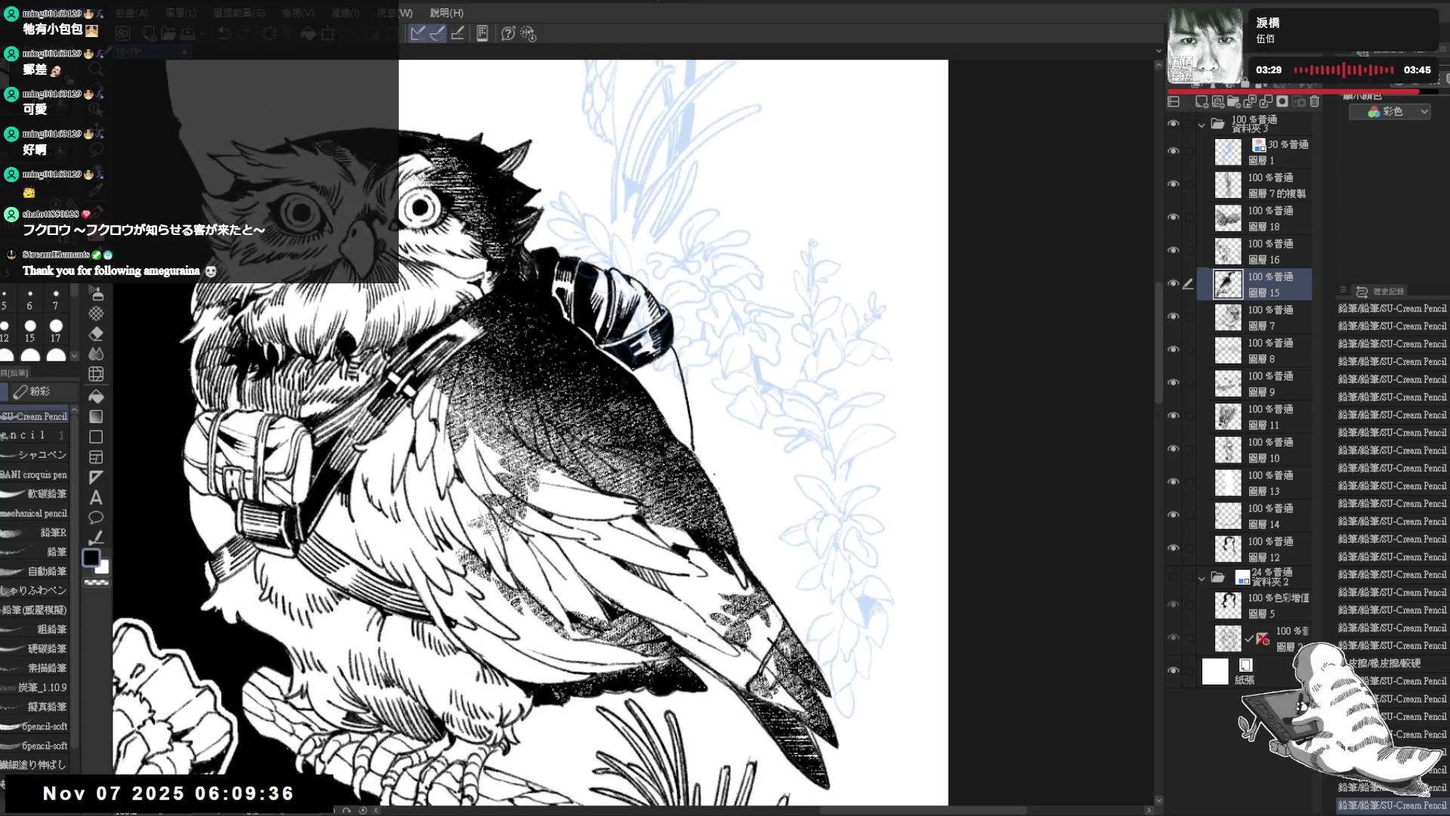
# Step: Draw a dark stroke along the hanging cord and lighten it with small erasures
pyautogui.moveTo(683, 347); pyautogui.dragTo(696, 448)
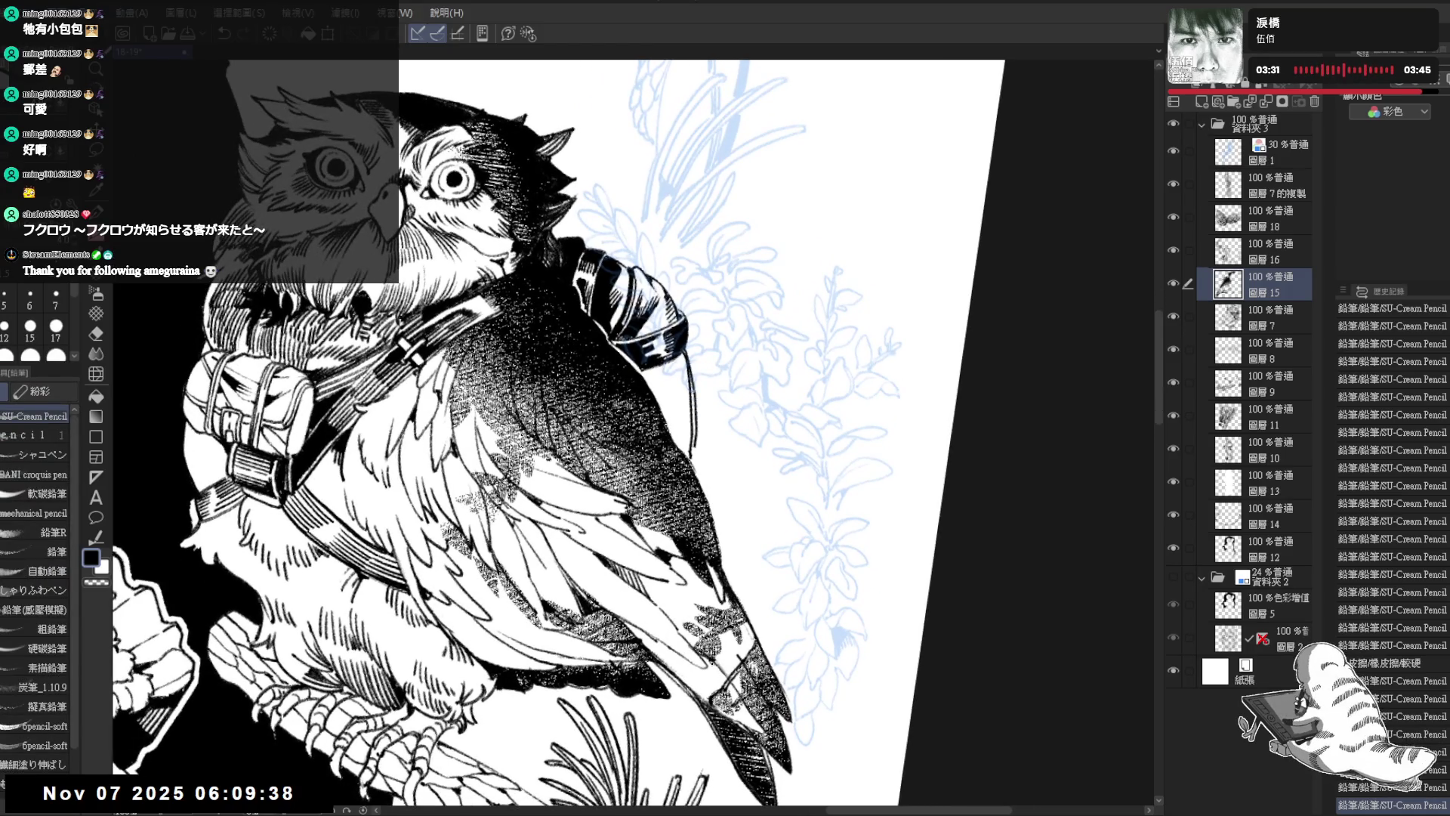
pyautogui.press('e')
pyautogui.moveTo(683, 399); pyautogui.dragTo(699, 435)
pyautogui.press('p')
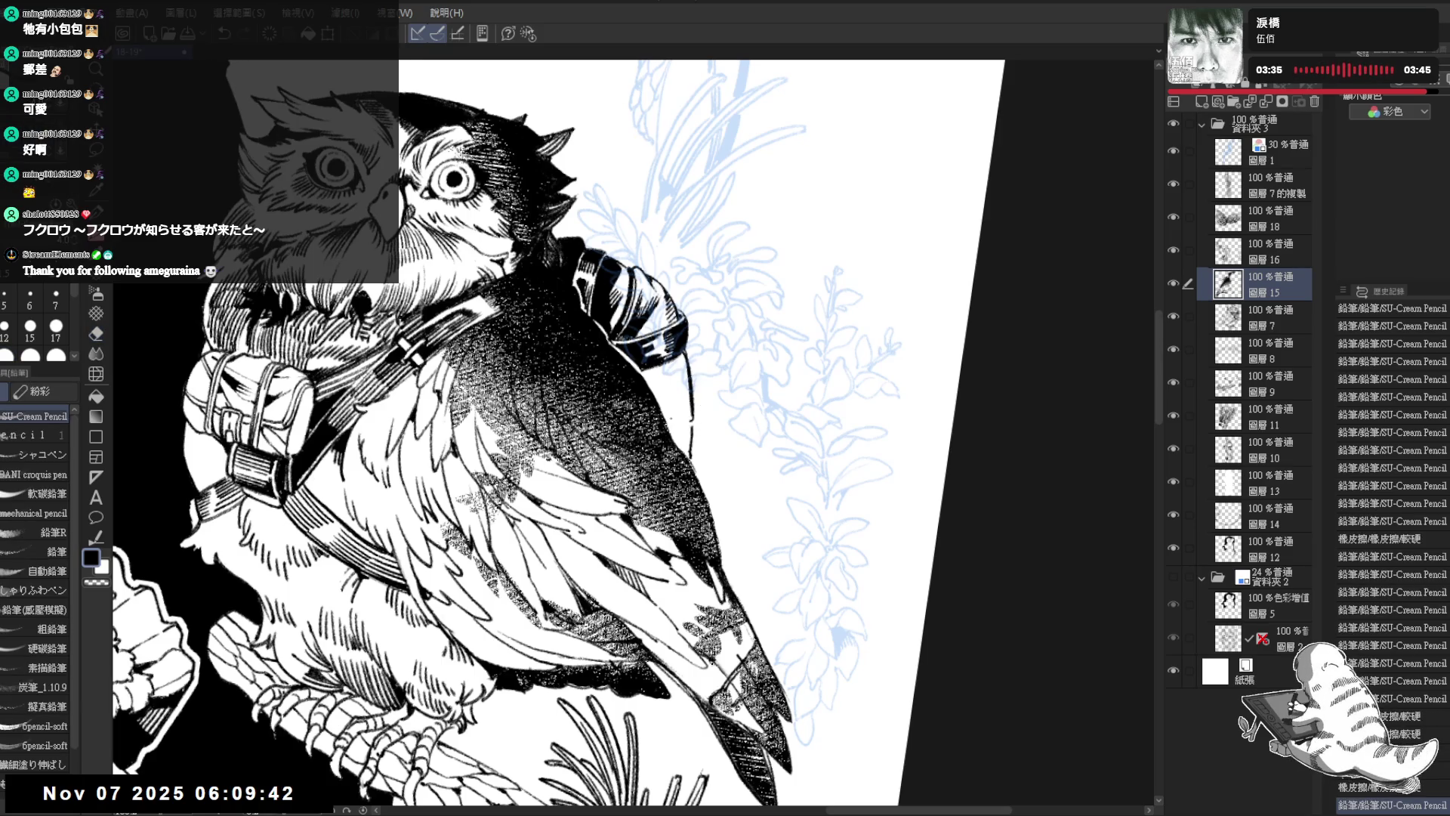
pyautogui.moveTo(710, 660); pyautogui.dragTo(691, 432)
pyautogui.press('p')
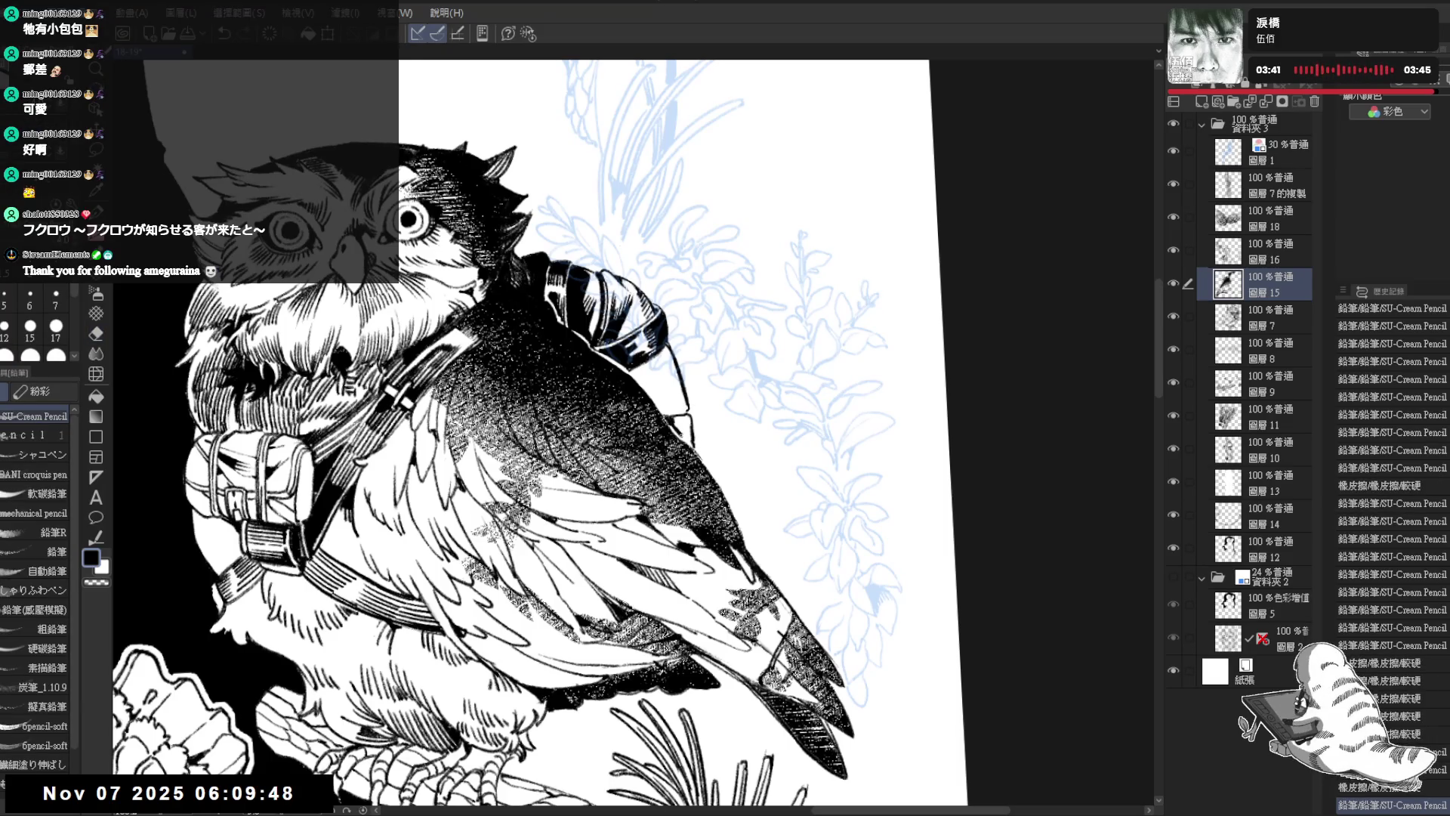
# Step: Touch up the cord with transparent colour and short strokes, undoing two unwanted strokes
pyautogui.moveTo(670, 414); pyautogui.dragTo(673, 424)
pyautogui.press('c')
pyautogui.moveTo(670, 412); pyautogui.dragTo(672, 424)
pyautogui.moveTo(669, 414); pyautogui.dragTo(672, 423)
pyautogui.press('c')
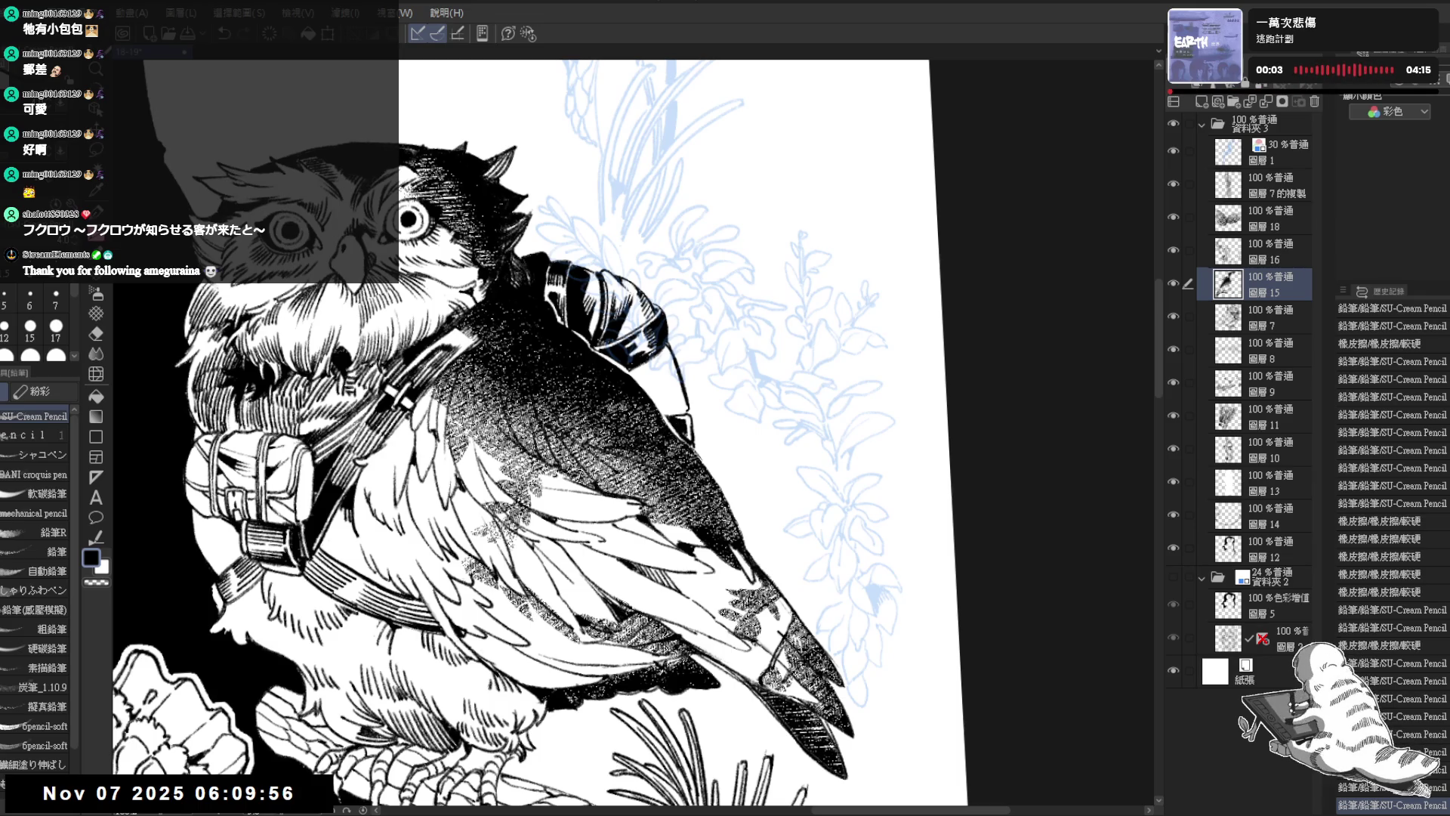
pyautogui.moveTo(671, 414); pyautogui.dragTo(673, 424)
pyautogui.moveTo(680, 302)
pyautogui.mouseDown()
pyautogui.moveTo(718, 317)
pyautogui.moveTo(755, 362)
pyautogui.moveTo(725, 332)
pyautogui.mouseUp()
pyautogui.scroll(2, 663, 358)
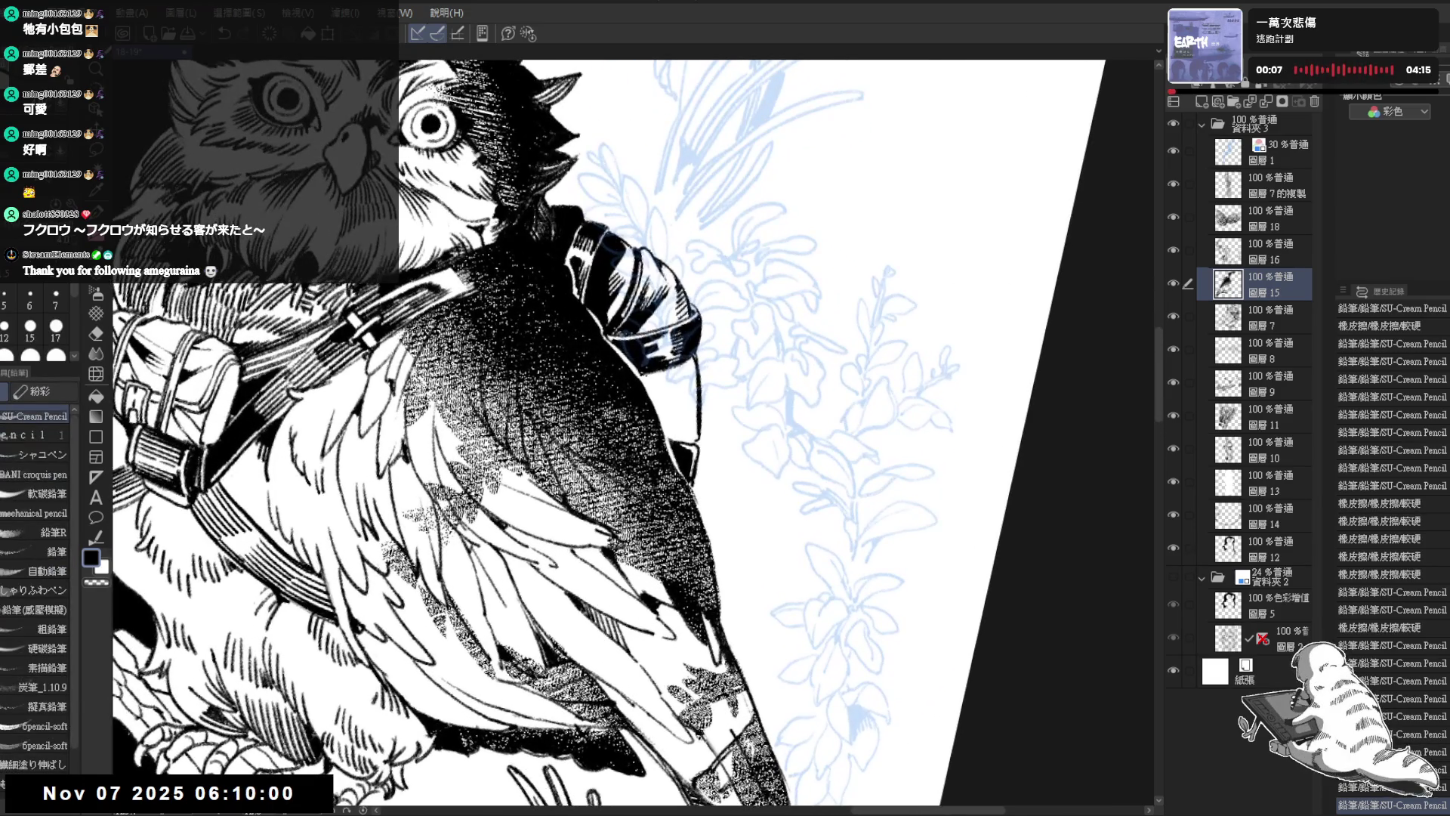
pyautogui.moveTo(636, 367); pyautogui.dragTo(660, 397)
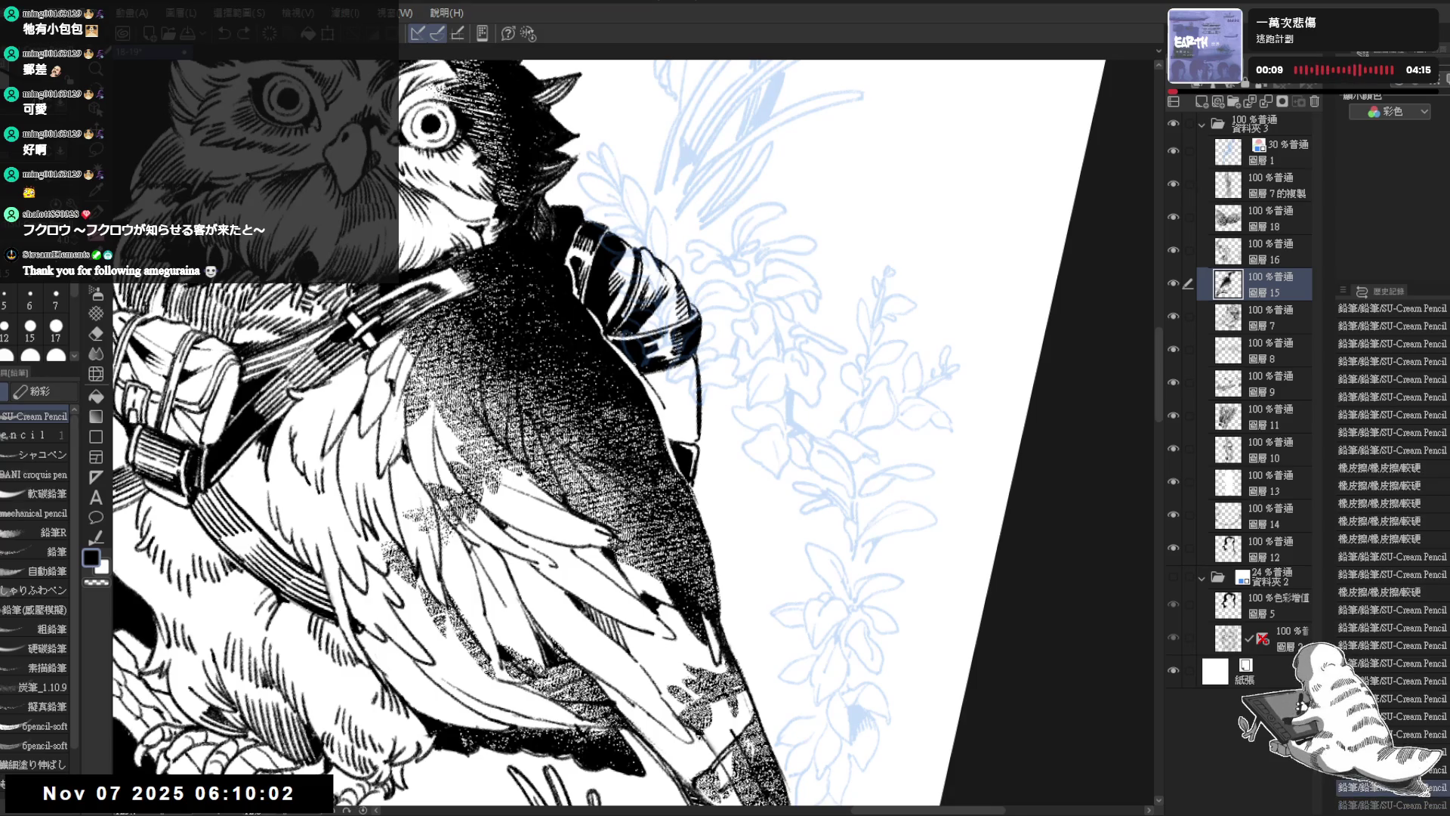
pyautogui.hotkey('ctrl', 'z')
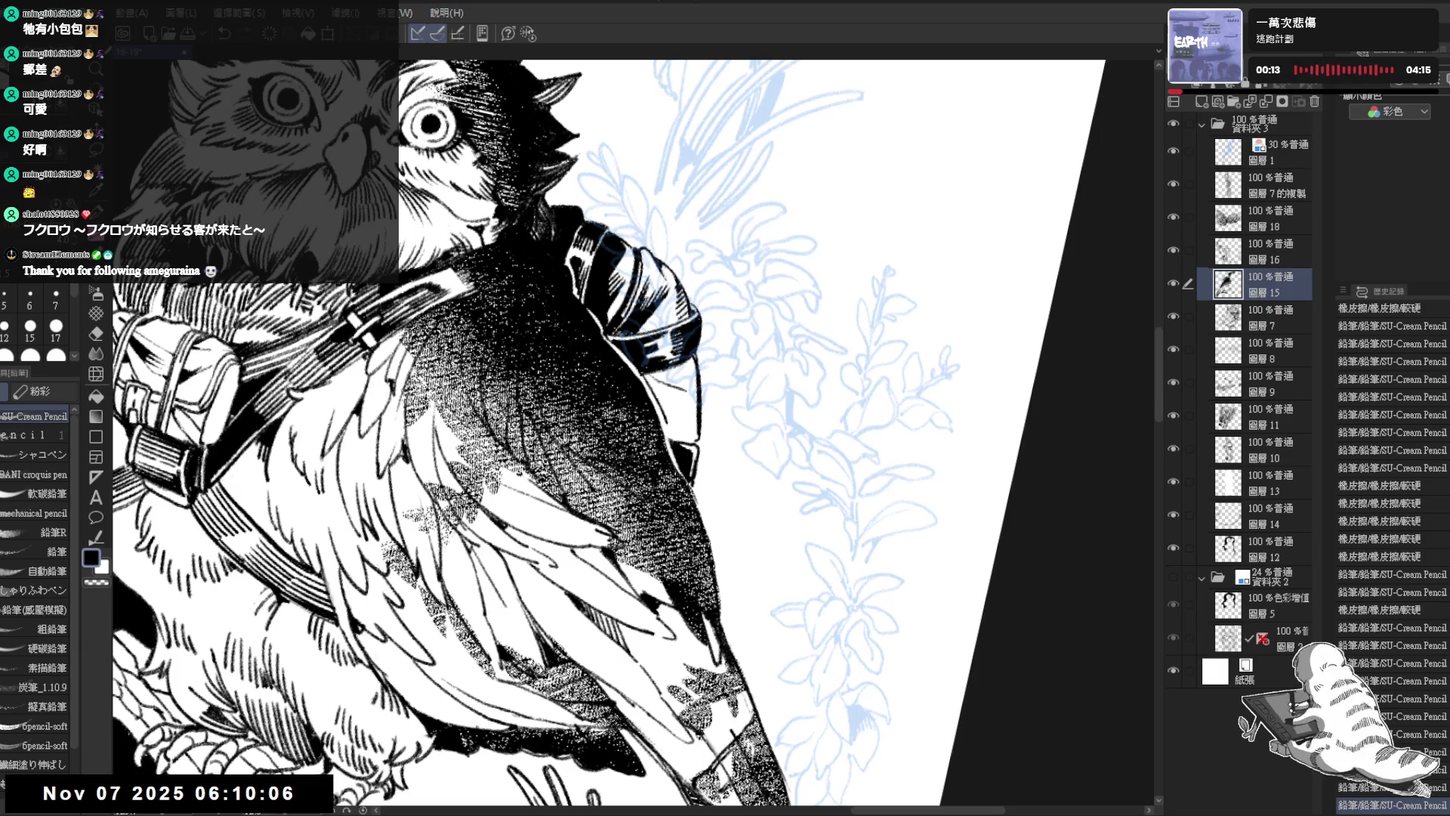
pyautogui.hotkey('ctrl', 'z')
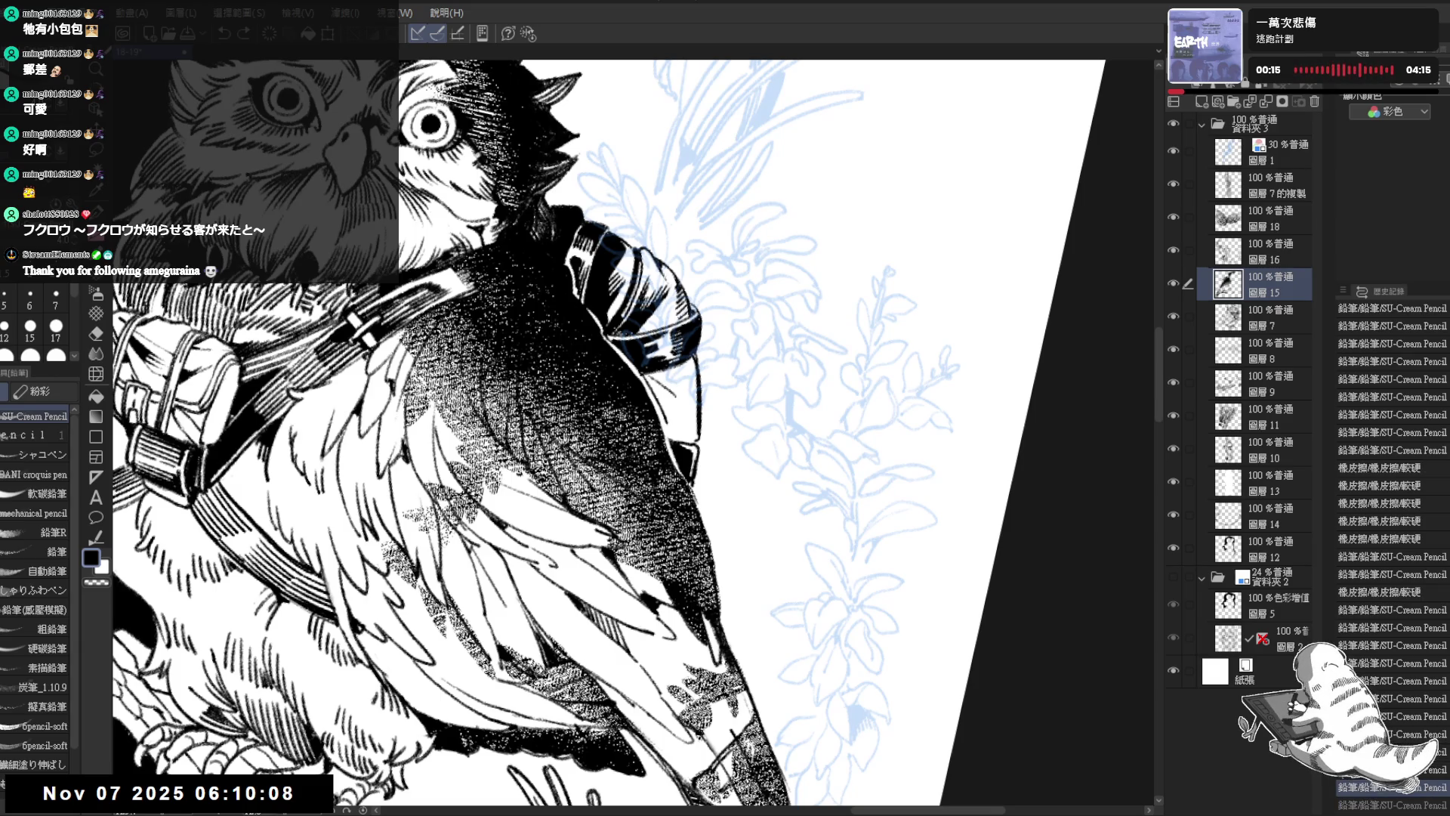
# Step: Dab out small marks and dot pencil texture along the wing edge
pyautogui.press('e')
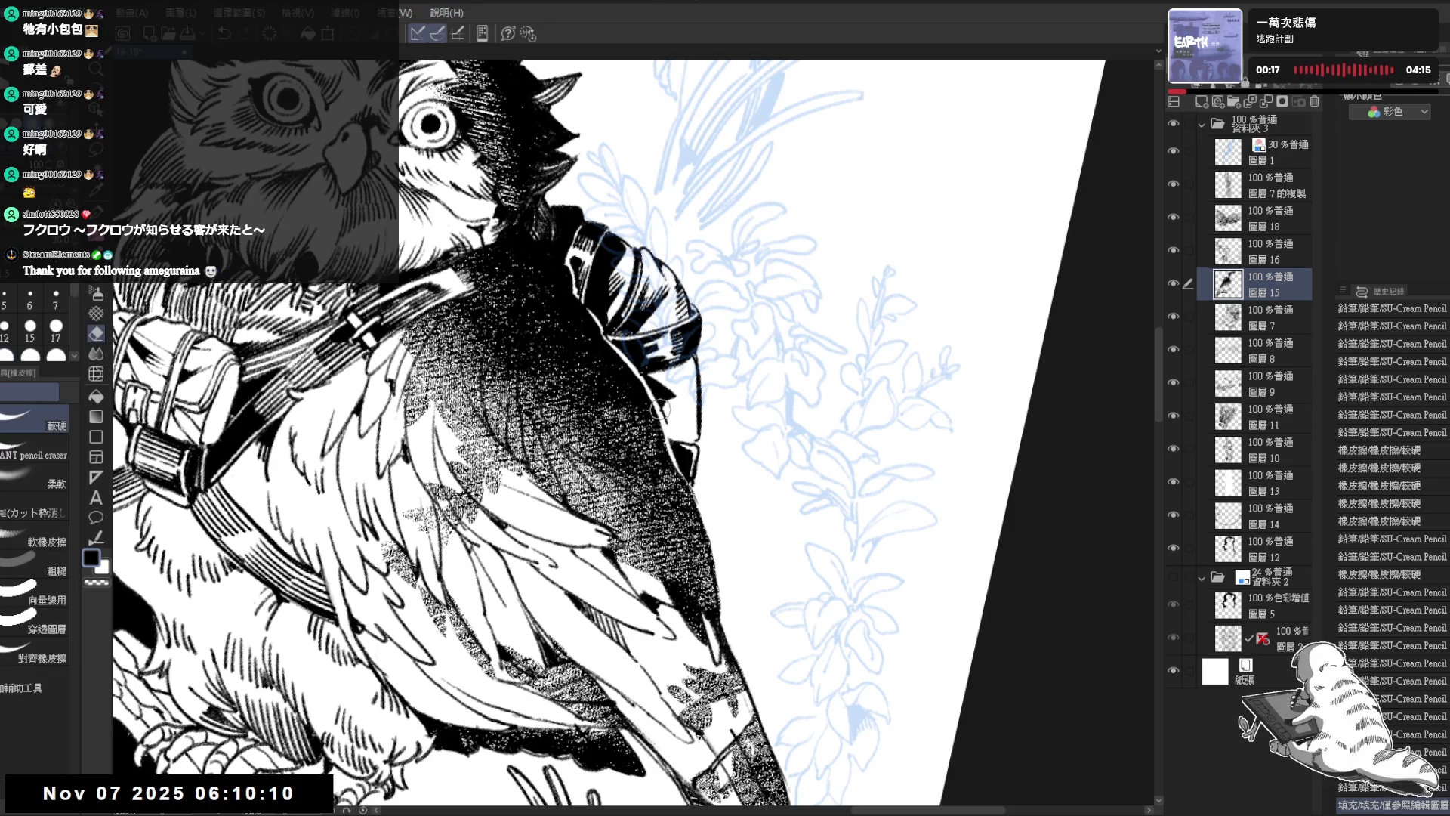
pyautogui.click(660, 408)
pyautogui.click(659, 408)
pyautogui.press('p')
pyautogui.click(659, 408)
pyautogui.click(660, 408)
pyautogui.click(659, 408)
pyautogui.click(659, 408)
pyautogui.click(680, 408)
pyautogui.click(680, 408)
pyautogui.click(683, 407)
pyautogui.click(683, 408)
pyautogui.click(686, 408)
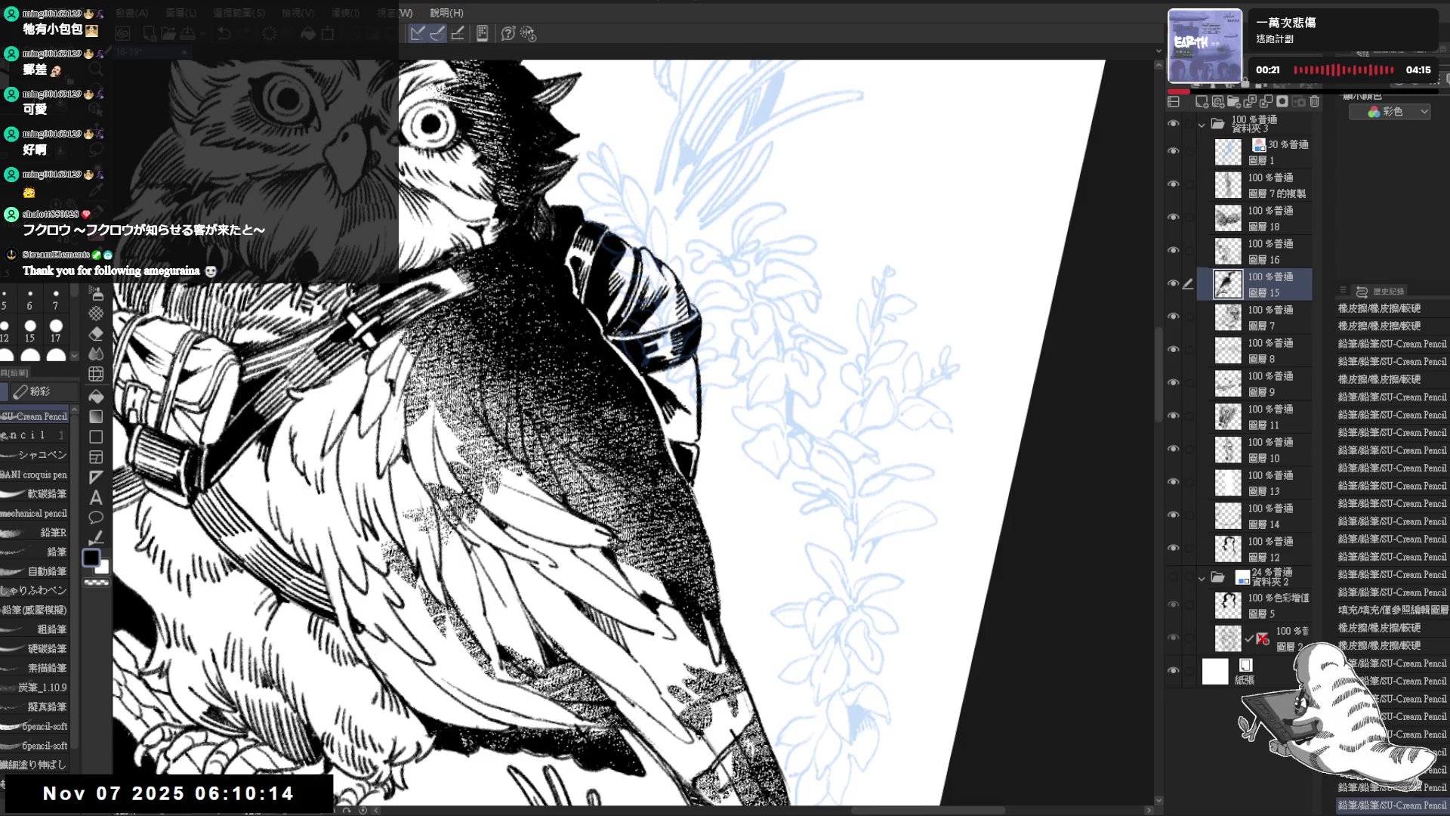
pyautogui.click(691, 408)
# Step: Erase marks at the wing edge, add small strokes there, and rotate the view upright
pyautogui.press('e')
pyautogui.click(697, 405)
pyautogui.click(697, 405)
pyautogui.click(694, 406)
pyautogui.press('p')
pyautogui.click(671, 416)
pyautogui.click(672, 416)
pyautogui.click(671, 417)
pyautogui.click(672, 416)
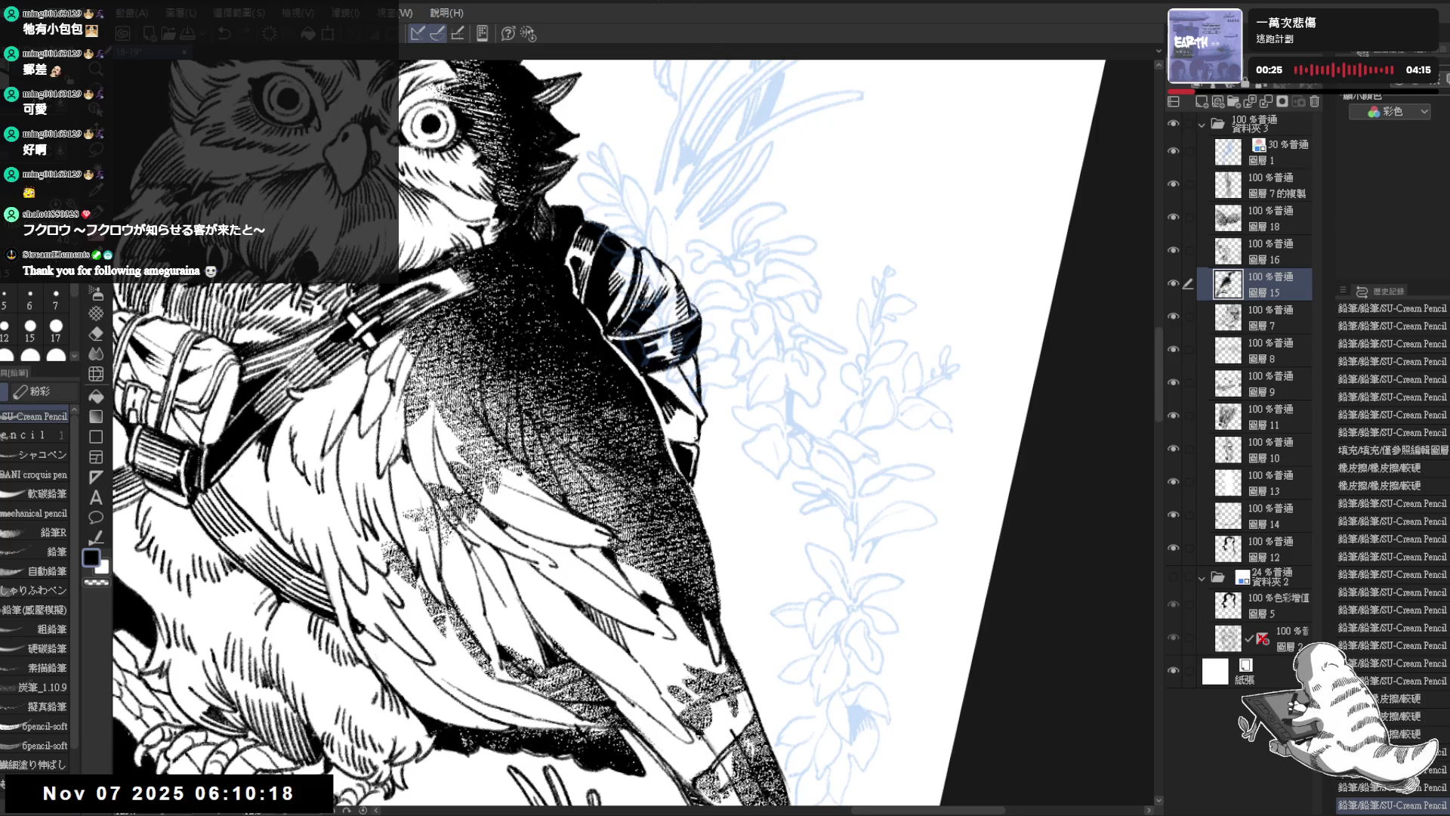
pyautogui.press('-')
pyautogui.moveTo(378, 378); pyautogui.dragTo(1110, 378)
pyautogui.click(624, 425)
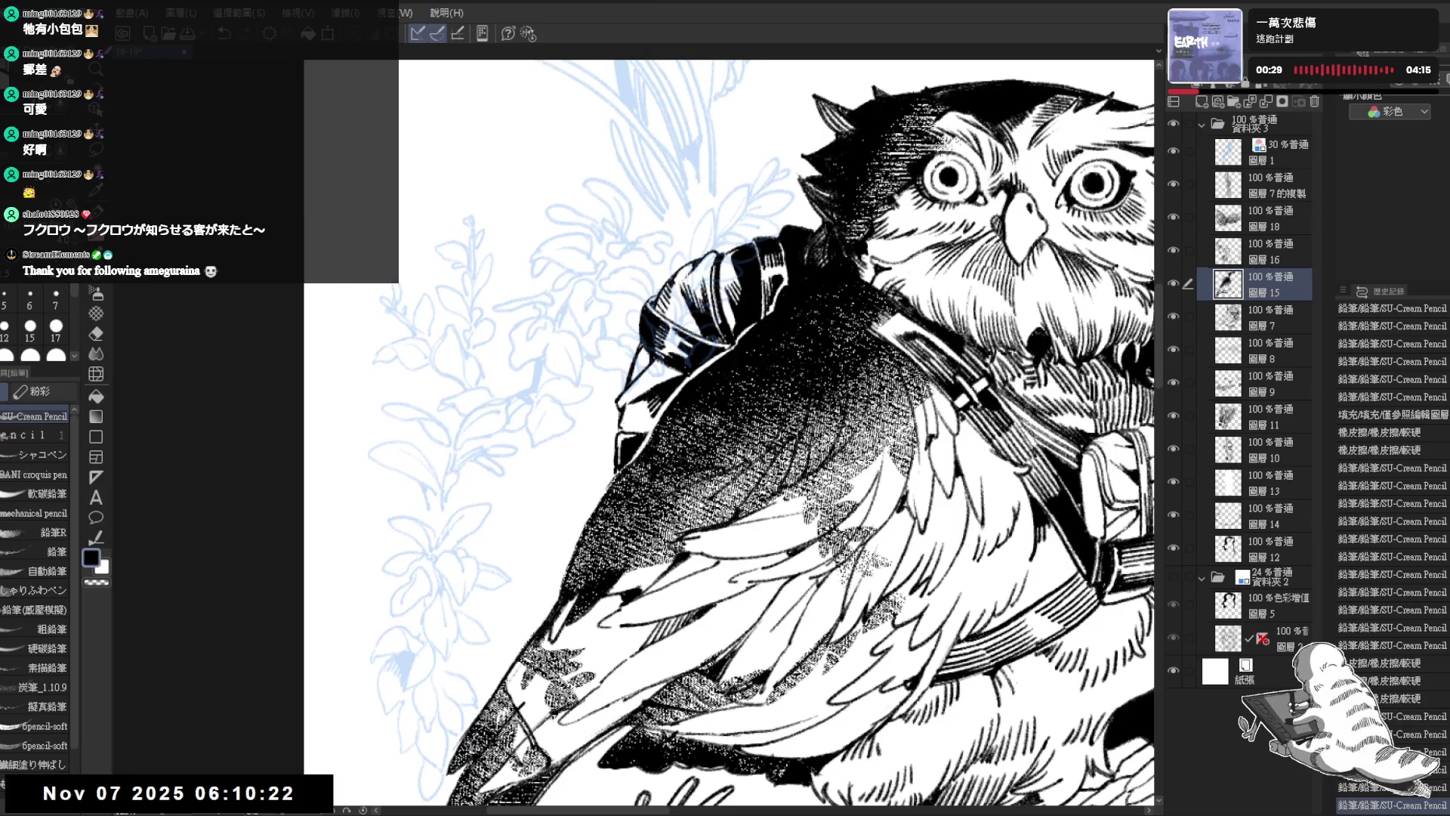
# Step: Zoom out to review the whole illustration, then zoom back in on the owl
pyautogui.scroll(-5, 509, 272)
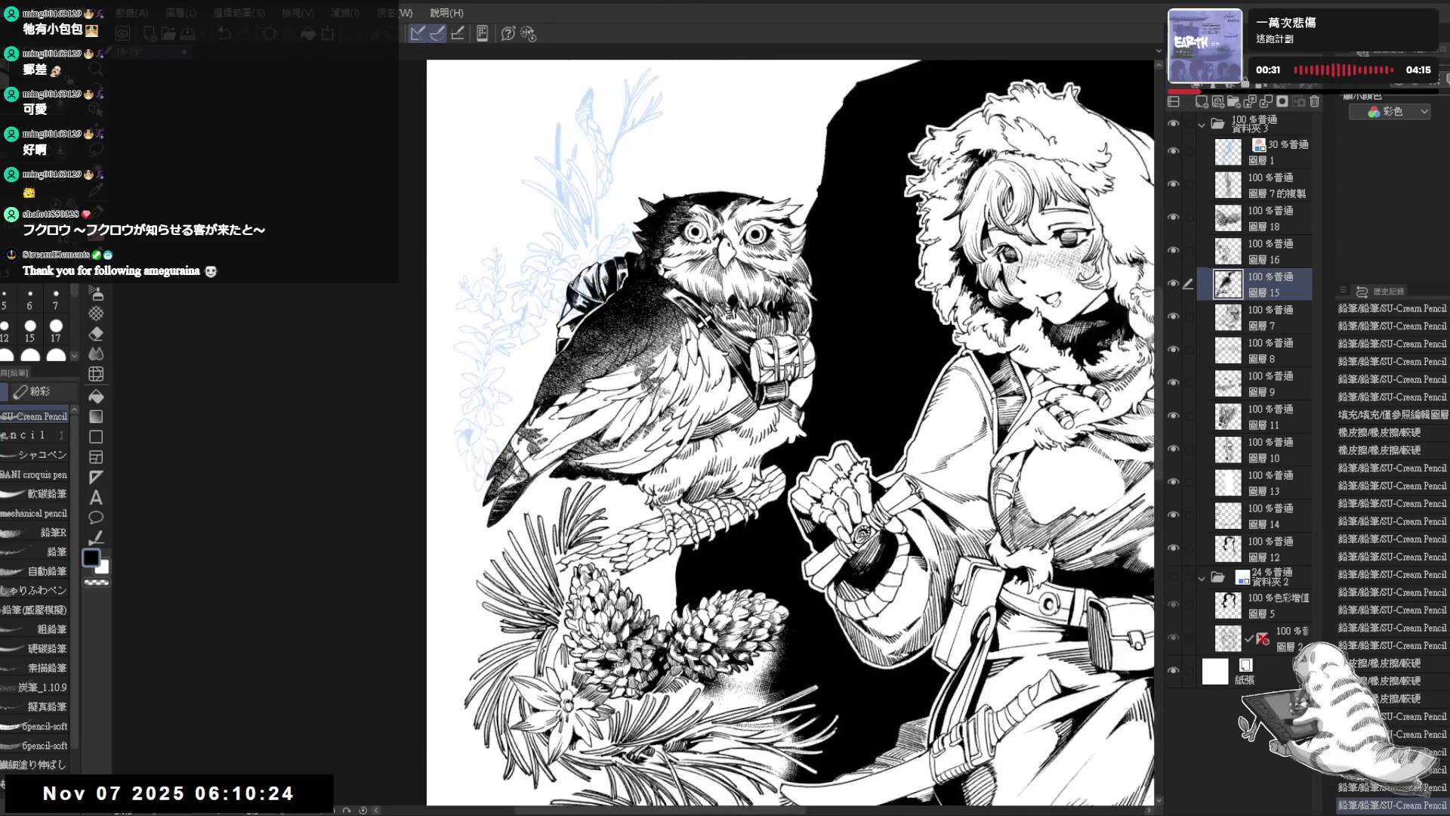
pyautogui.scroll(-2, 612, 359)
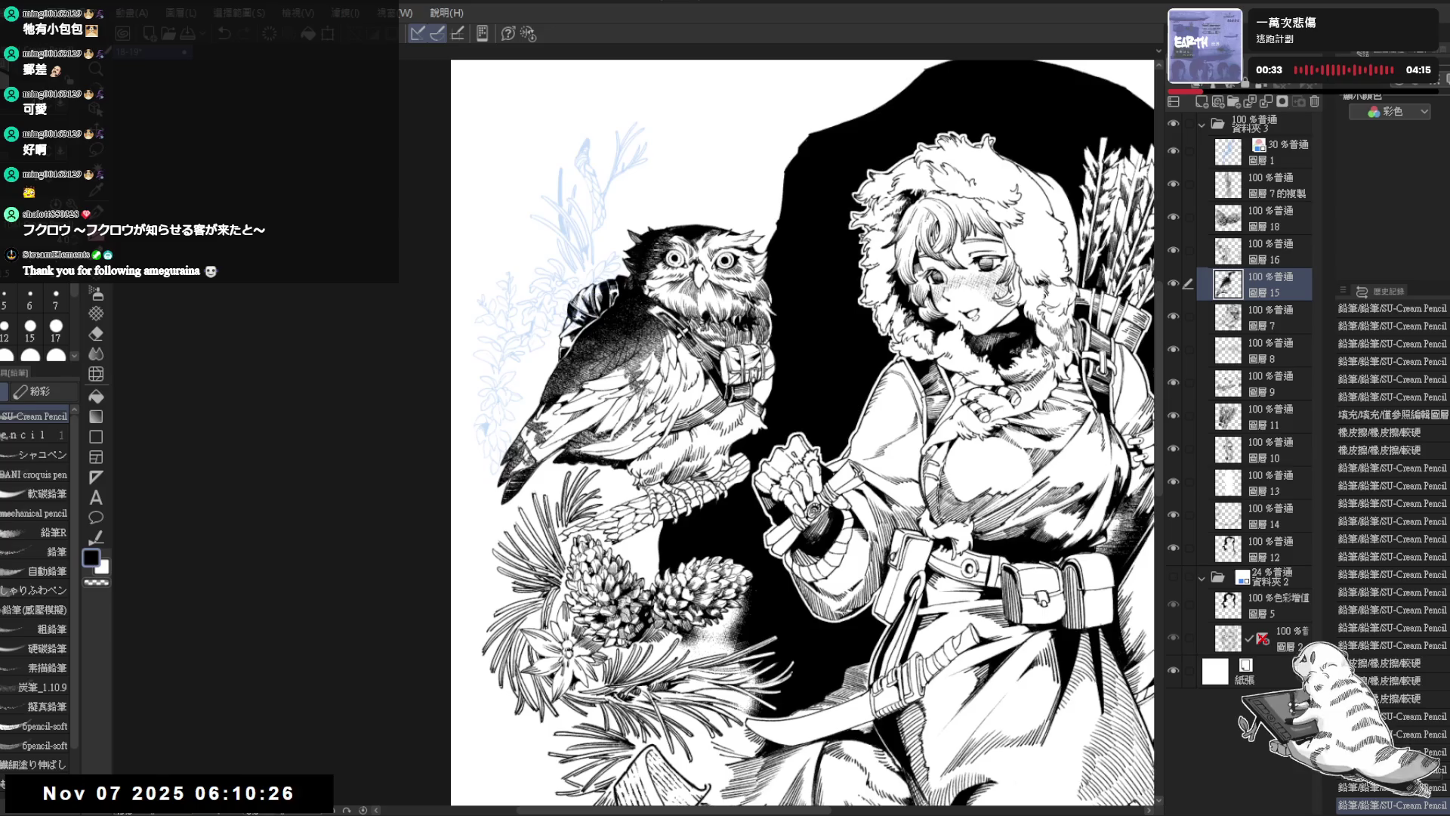
pyautogui.scroll(1, 583, 394)
pyautogui.scroll(4, 583, 387)
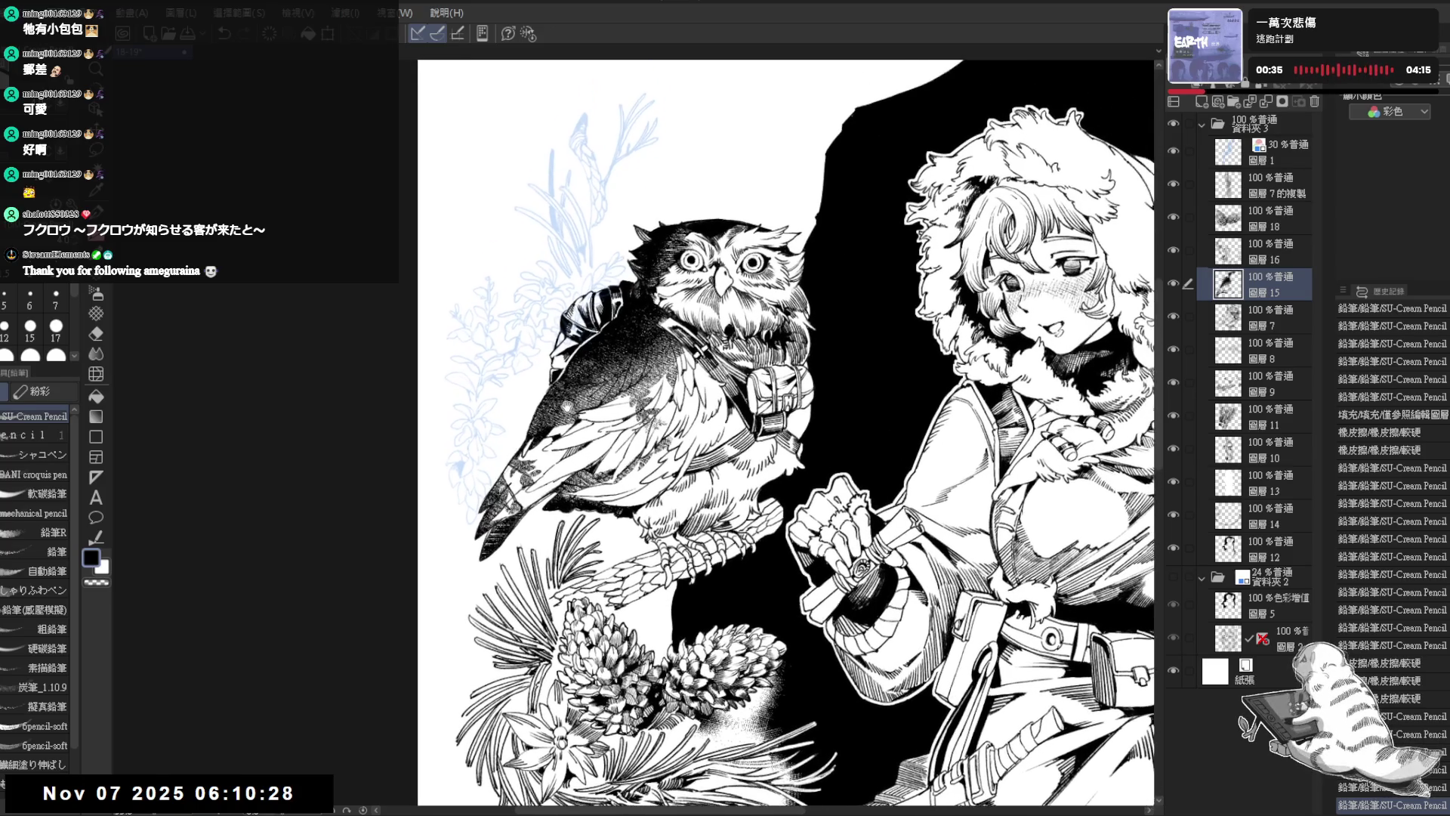
pyautogui.scroll(3, 597, 370)
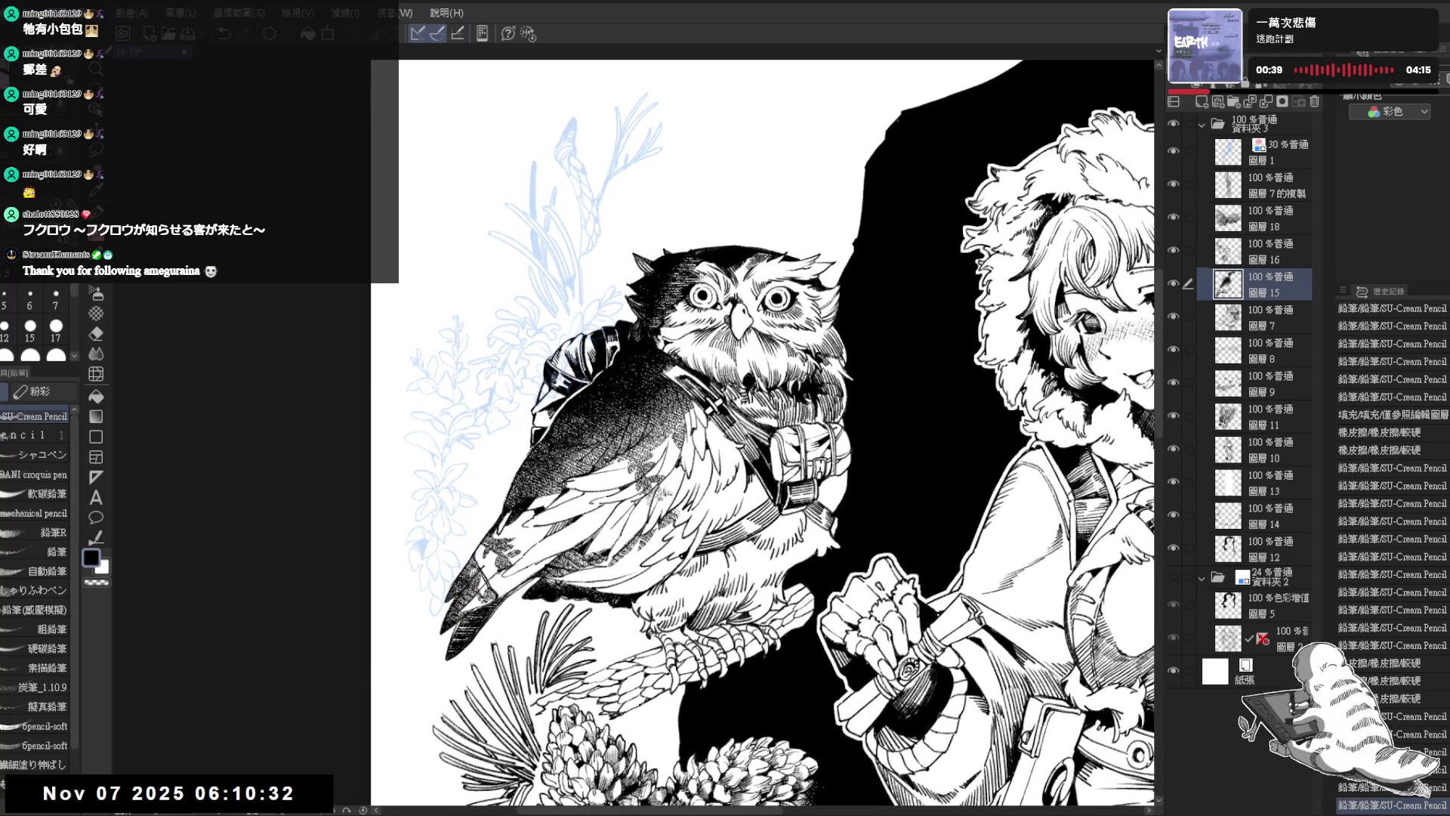
pyautogui.scroll(-2, 604, 378)
pyautogui.scroll(4, 605, 377)
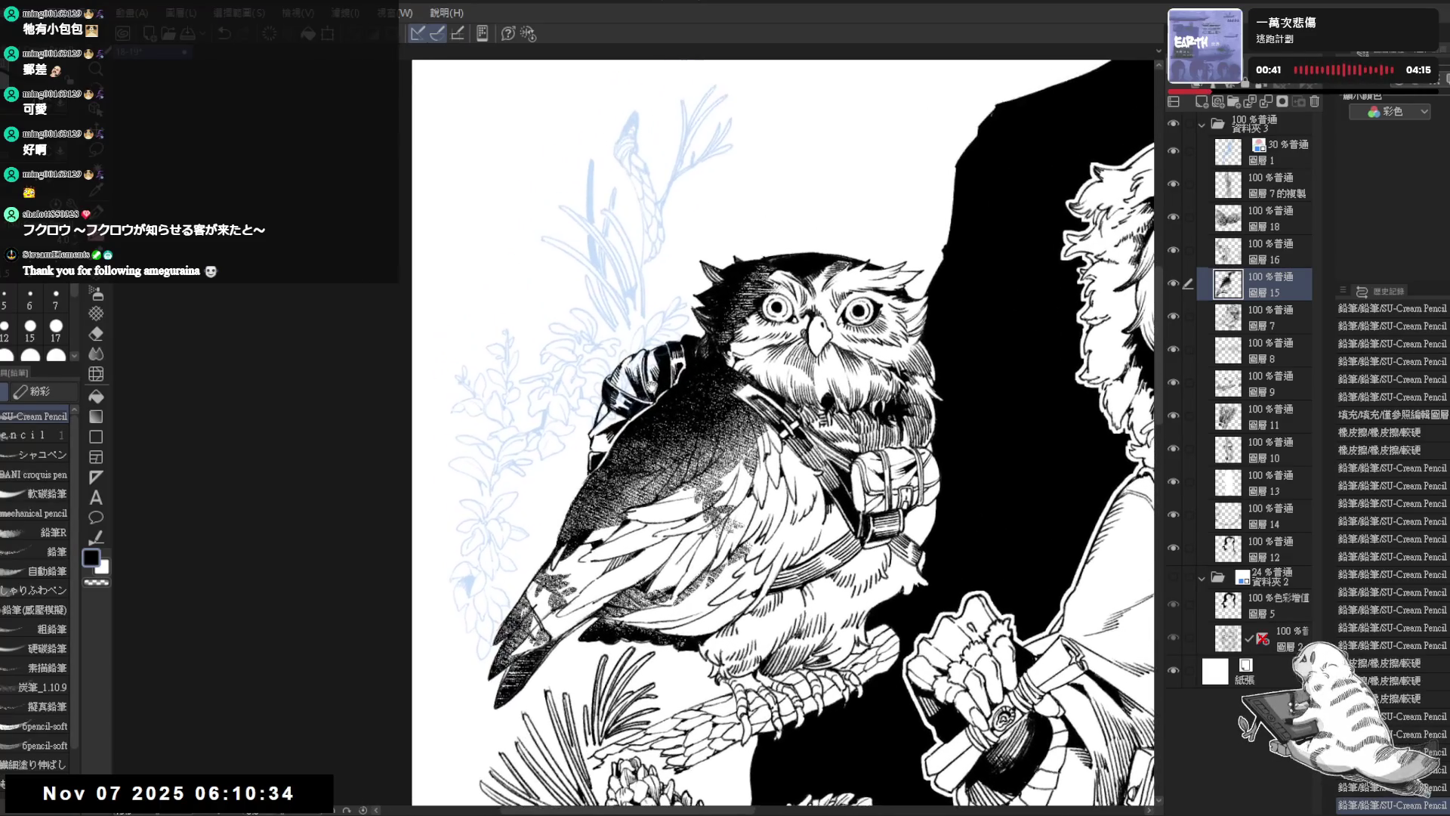
pyautogui.scroll(1, 651, 388)
# Step: With the Eraser, clear stray marks at the owl's shoulder, leaving light highlights on the bundle's top
pyautogui.press('e')
pyautogui.press('-')
pyautogui.scroll(2, 615, 420)
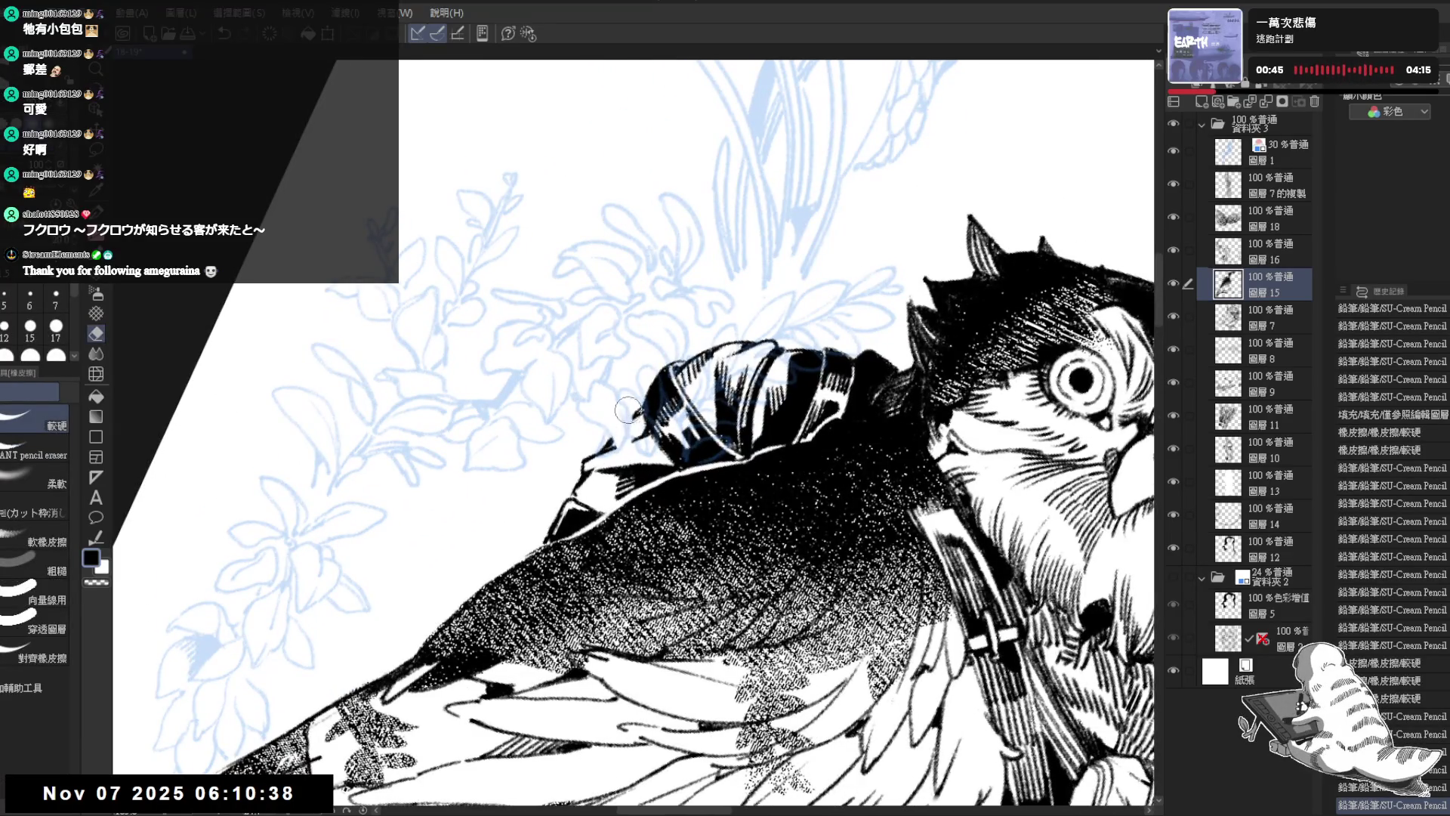
pyautogui.moveTo(630, 426)
pyautogui.mouseDown()
pyautogui.moveTo(609, 438)
pyautogui.moveTo(653, 374)
pyautogui.moveTo(615, 454)
pyautogui.moveTo(642, 454)
pyautogui.moveTo(651, 420)
pyautogui.moveTo(642, 452)
pyautogui.mouseUp()
pyautogui.moveTo(649, 417); pyautogui.dragTo(644, 457)
pyautogui.moveTo(653, 386)
pyautogui.mouseDown()
pyautogui.moveTo(639, 414)
pyautogui.moveTo(651, 380)
pyautogui.moveTo(646, 412)
pyautogui.moveTo(632, 378)
pyautogui.mouseUp()
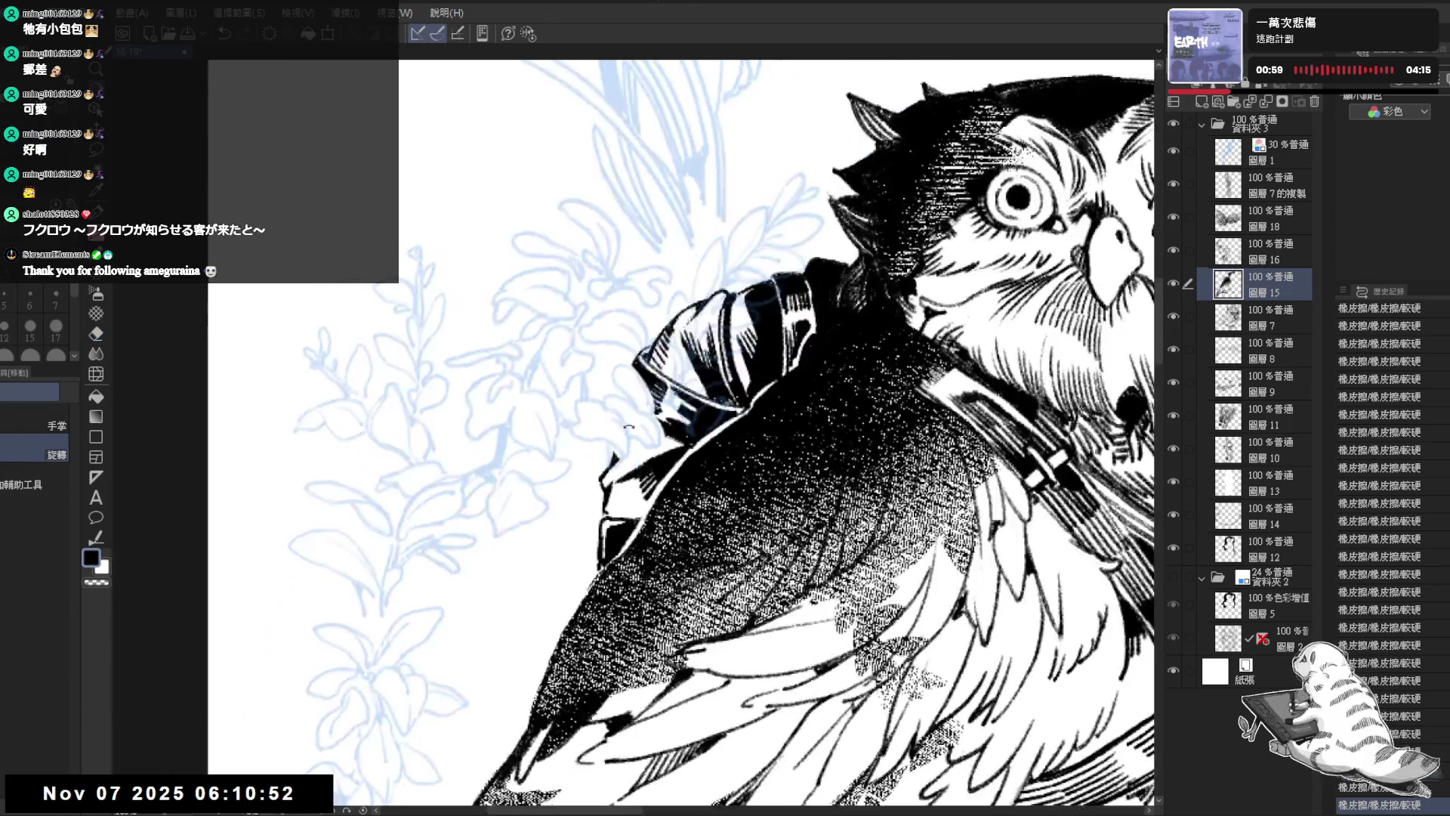
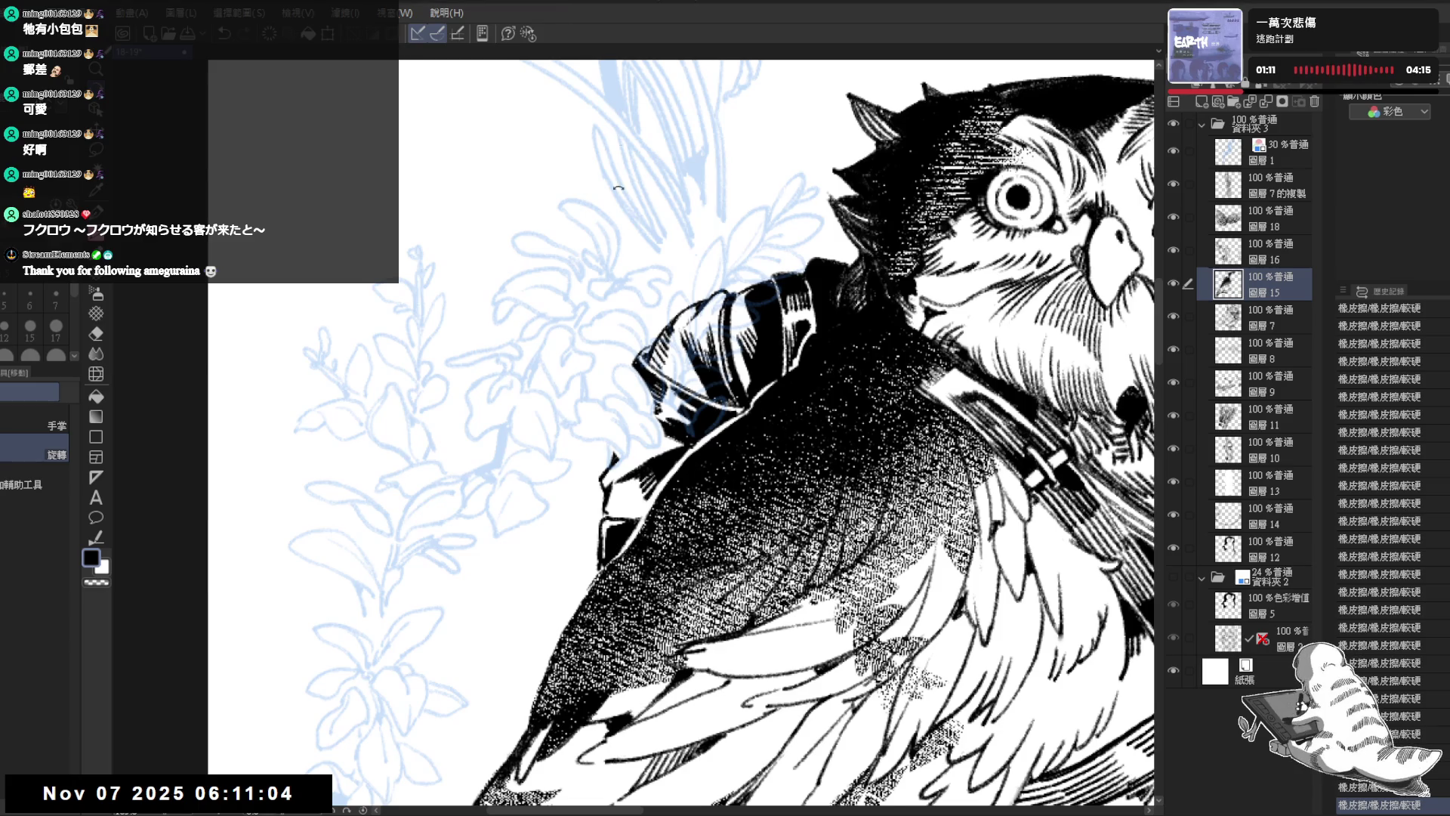
# Step: Select the blue plant sketch Layer 1 and raise its opacity to 100%
pyautogui.scroll(-3, 641, 333)
pyautogui.moveTo(637, 315)
pyautogui.mouseDown()
pyautogui.moveTo(642, 333)
pyautogui.moveTo(630, 313)
pyautogui.mouseUp()
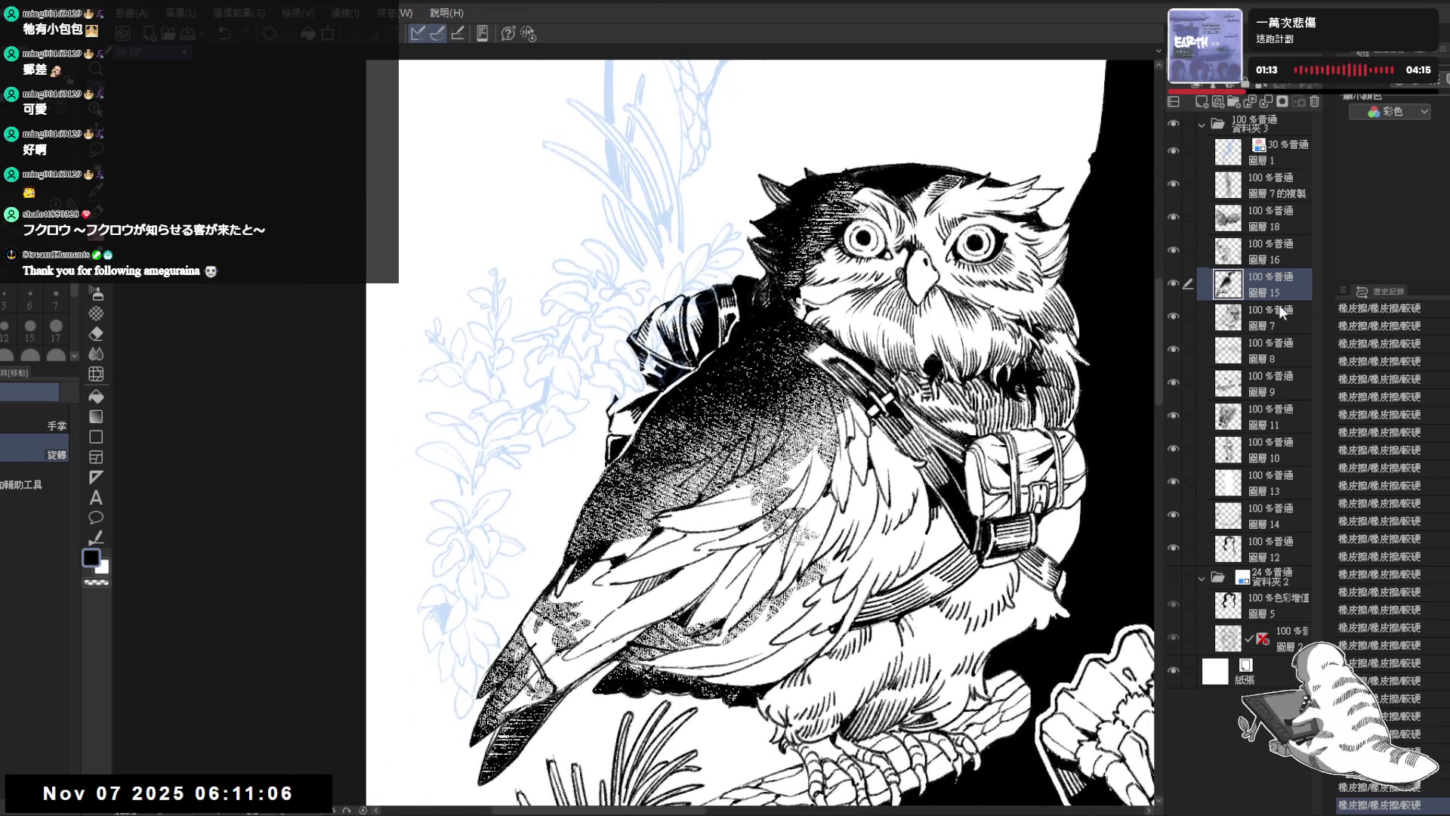
pyautogui.click(1290, 158)
pyautogui.click(1310, 80)
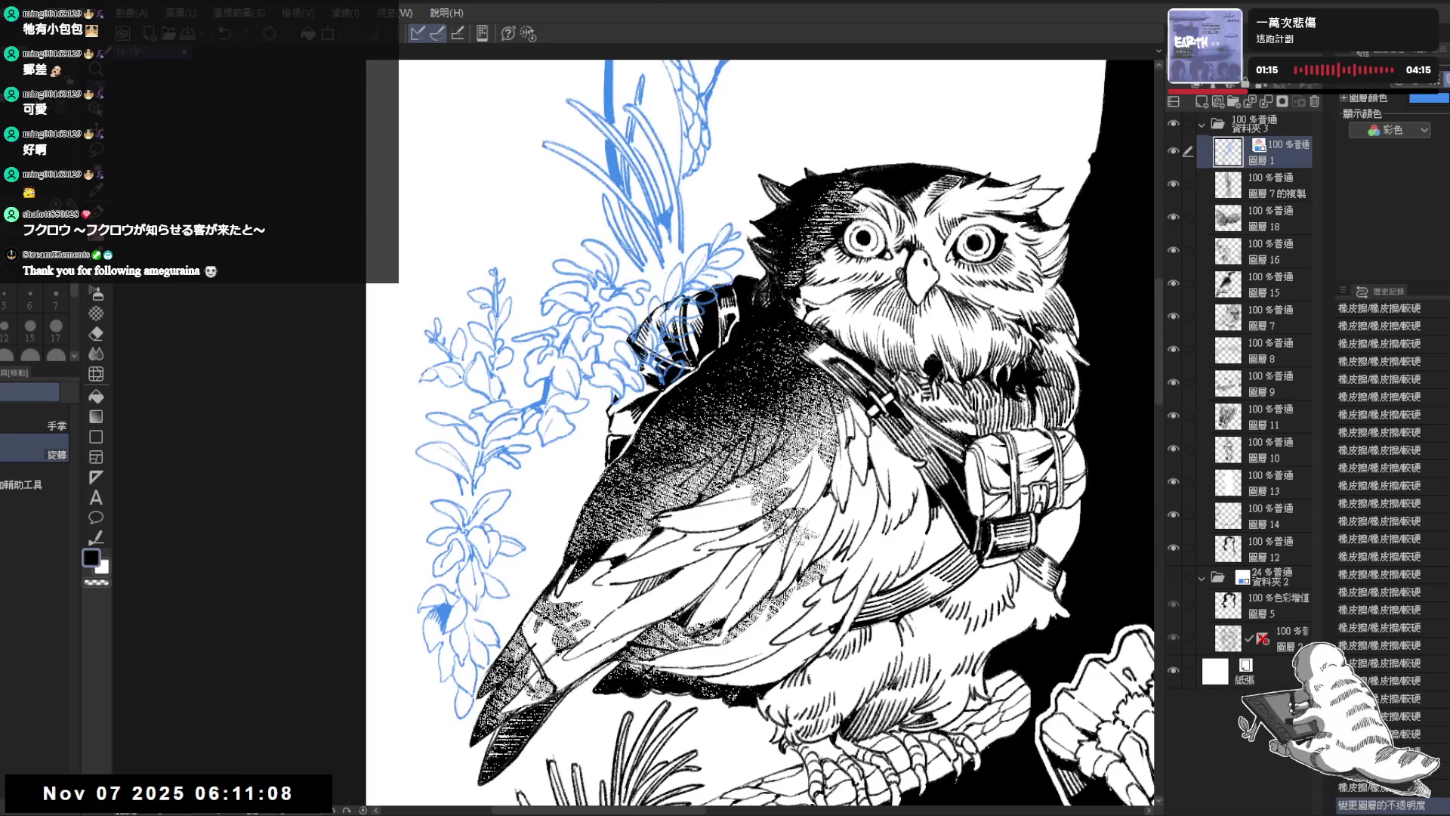
# Step: Turn off Layer Color so the plant lines show black, and add a layer mask
pyautogui.scroll(1, 572, 447)
pyautogui.scroll(1, 572, 447)
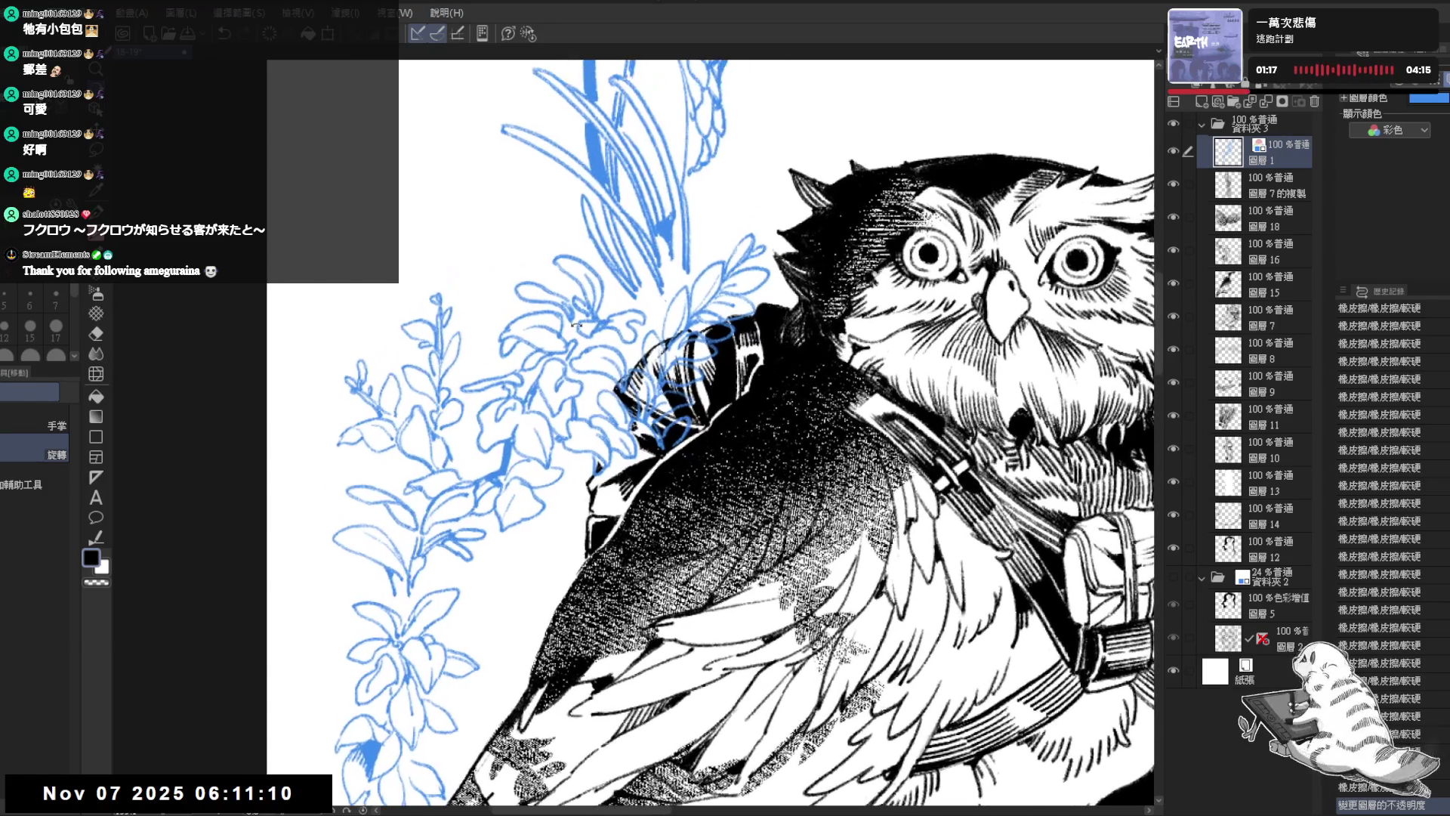
pyautogui.moveTo(572, 446); pyautogui.dragTo(585, 460)
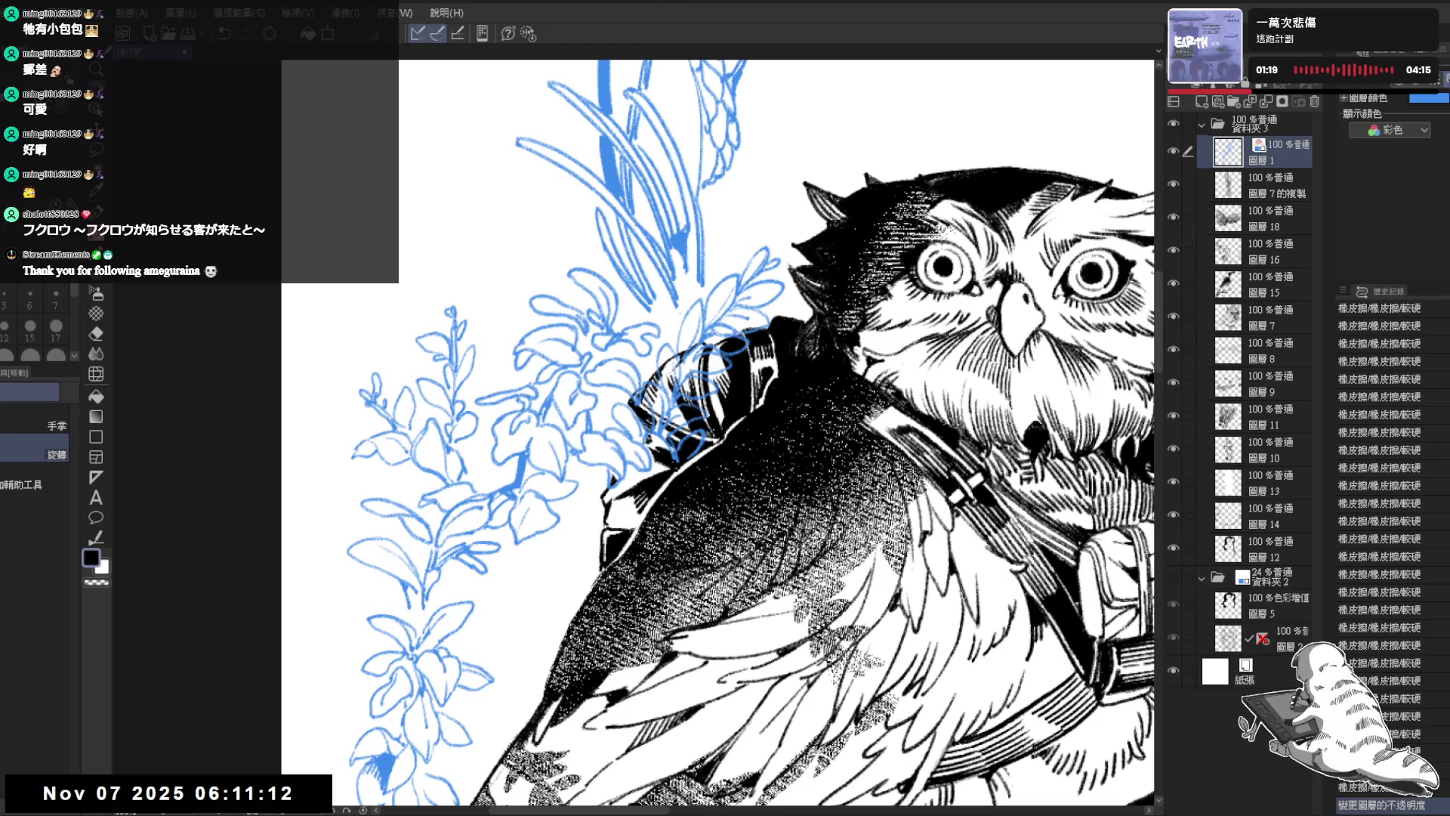
pyautogui.click(1311, 80)
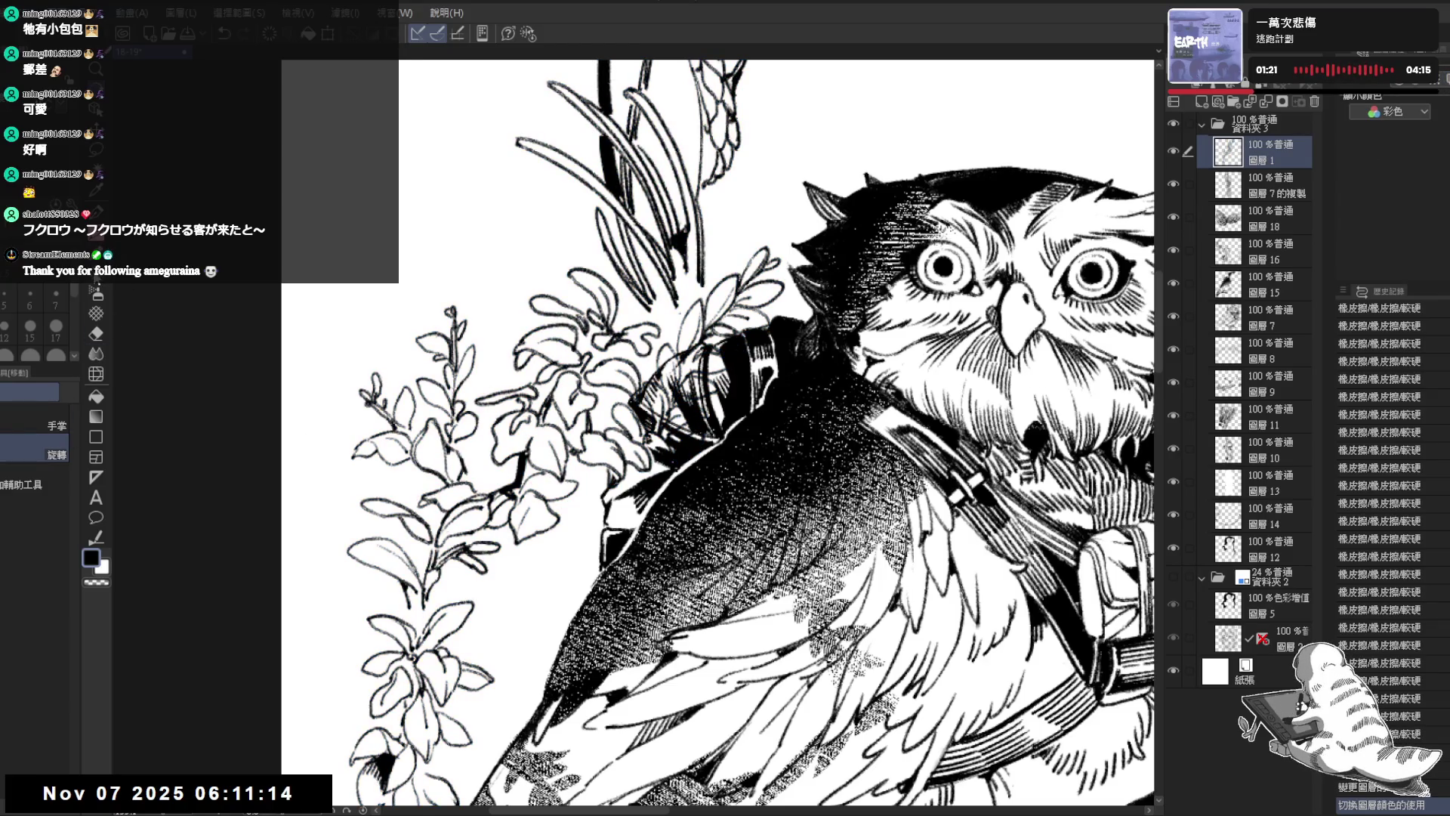
pyautogui.click(1282, 100)
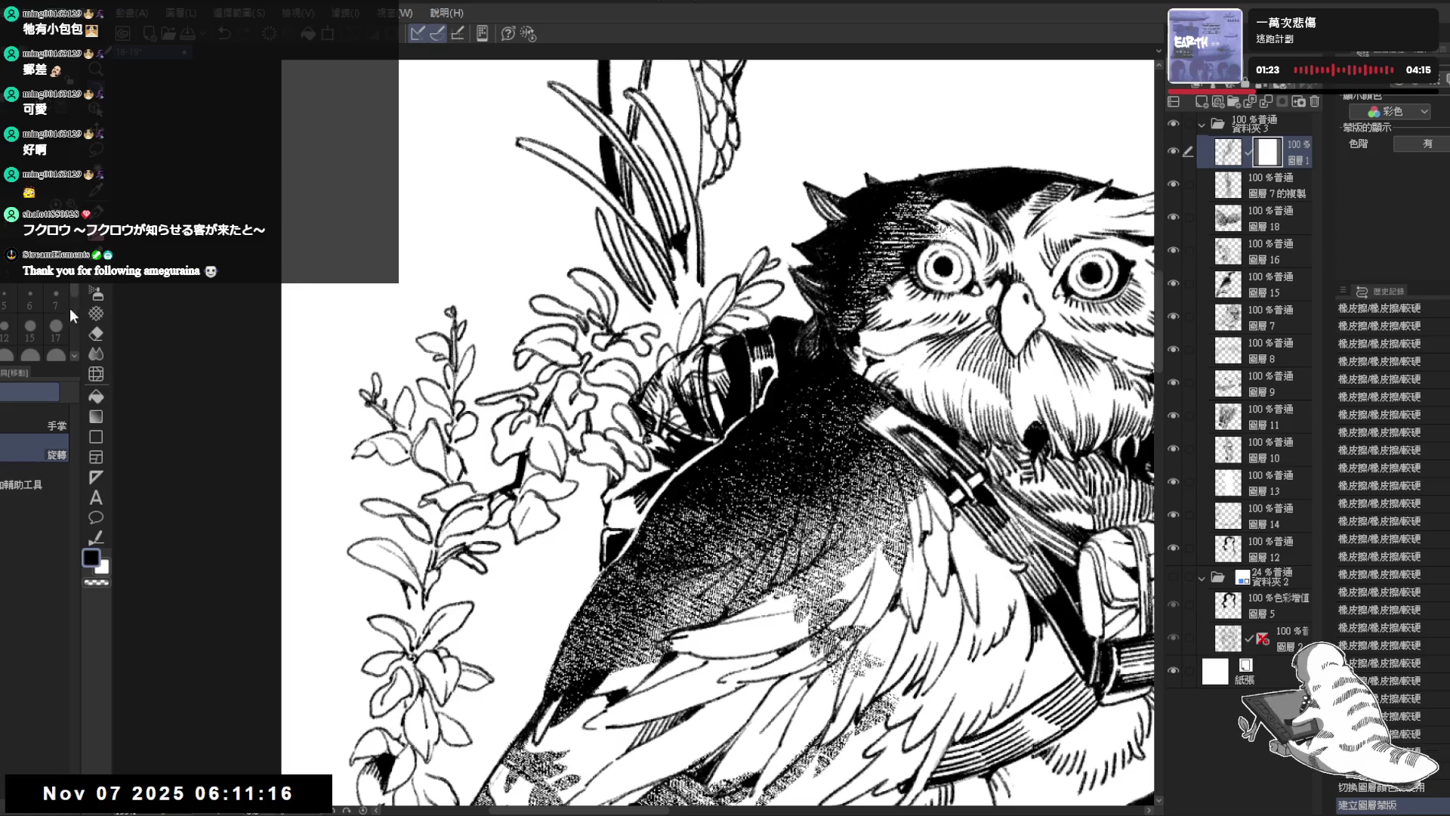
# Step: Erase the plant lines crossing the owl's backpack strap with transparent colour and the Eraser
pyautogui.click(96, 313)
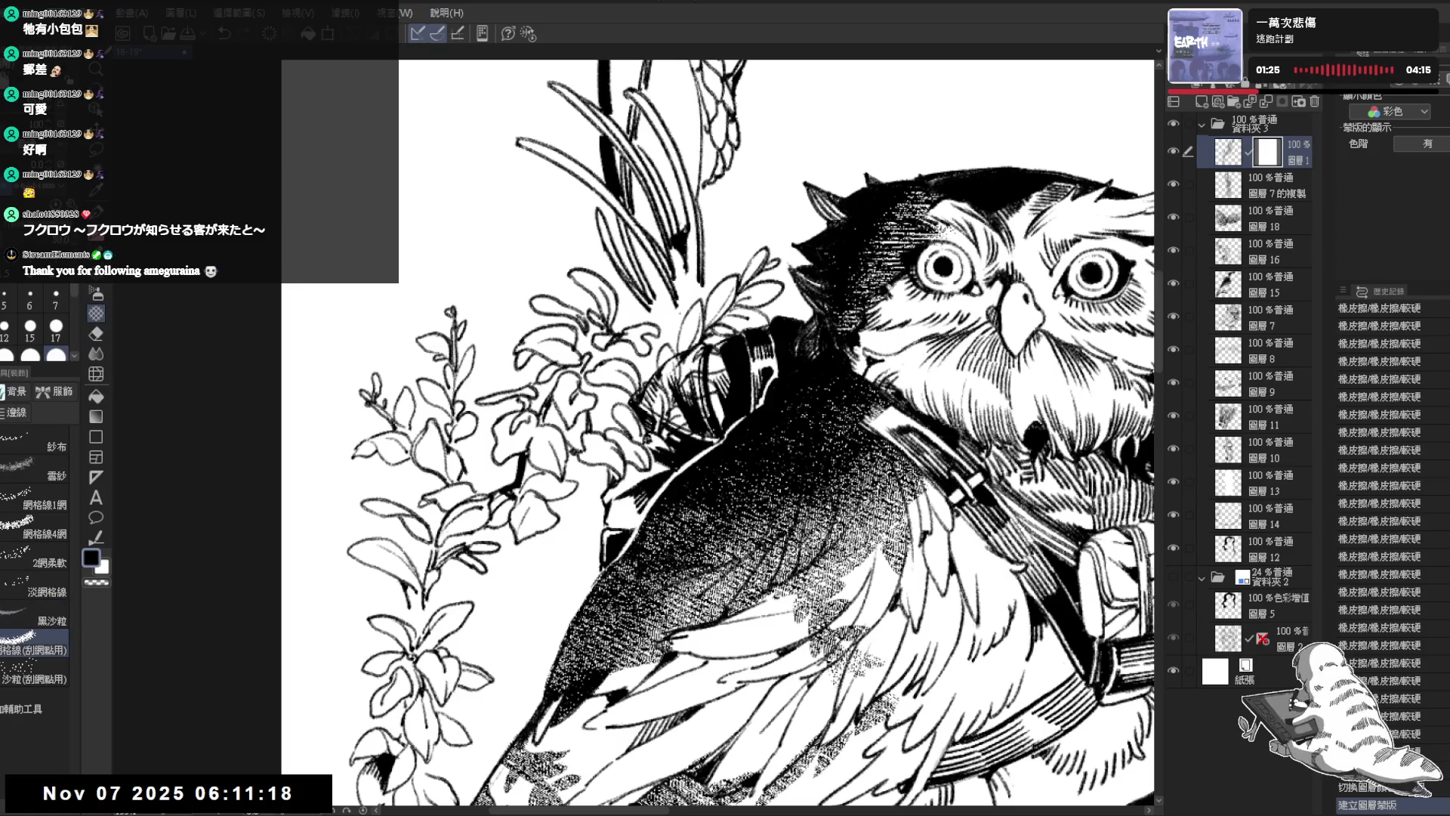
pyautogui.click(97, 583)
pyautogui.moveTo(714, 349); pyautogui.dragTo(664, 427)
pyautogui.moveTo(707, 384)
pyautogui.mouseDown()
pyautogui.moveTo(642, 468)
pyautogui.moveTo(679, 384)
pyautogui.moveTo(658, 452)
pyautogui.moveTo(653, 392)
pyautogui.moveTo(680, 400)
pyautogui.moveTo(741, 359)
pyautogui.moveTo(706, 358)
pyautogui.mouseUp()
pyautogui.press('e')
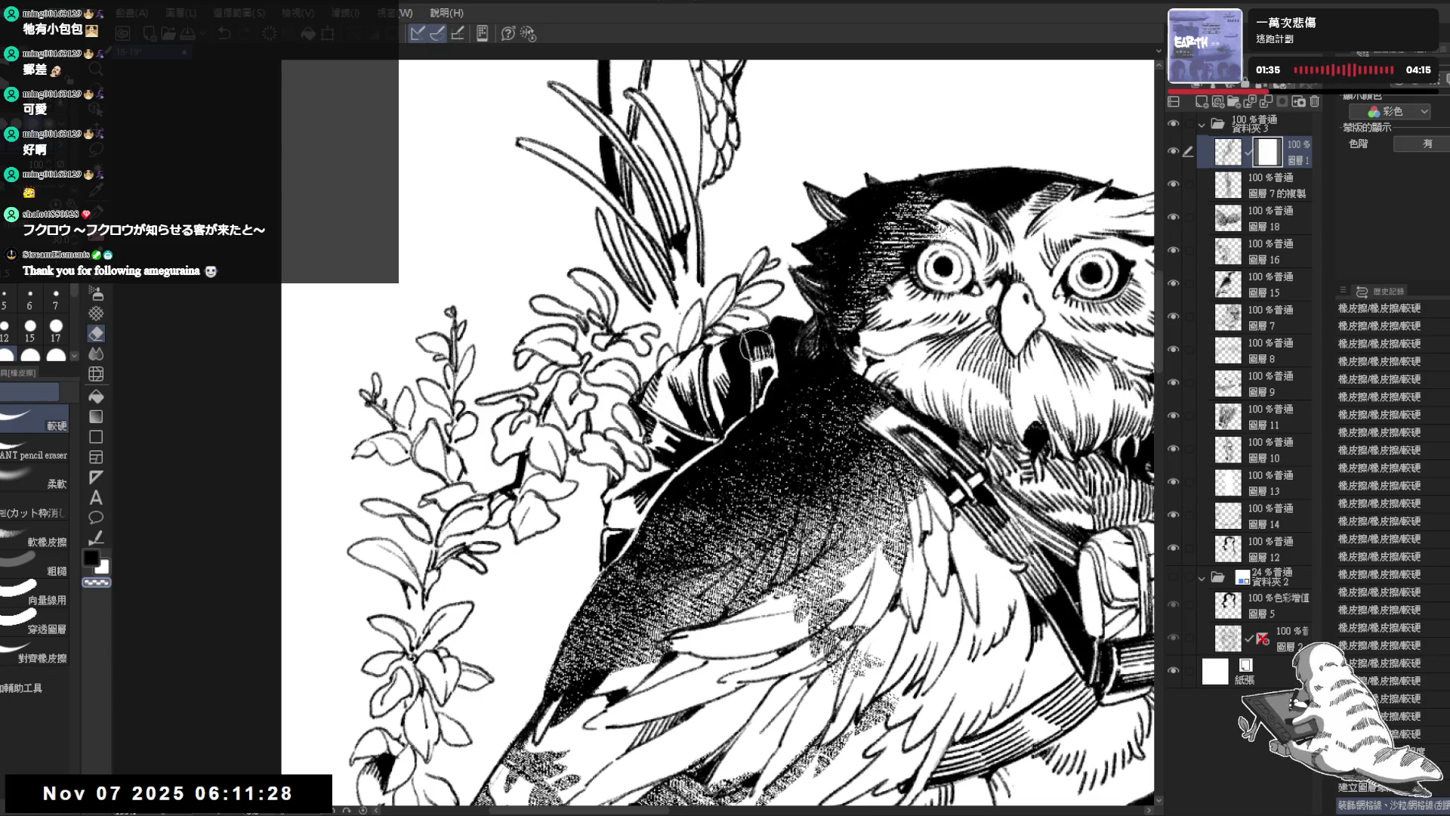
pyautogui.moveTo(654, 399)
pyautogui.mouseDown()
pyautogui.moveTo(663, 427)
pyautogui.moveTo(641, 331)
pyautogui.mouseUp()
pyautogui.scroll(-3, 658, 363)
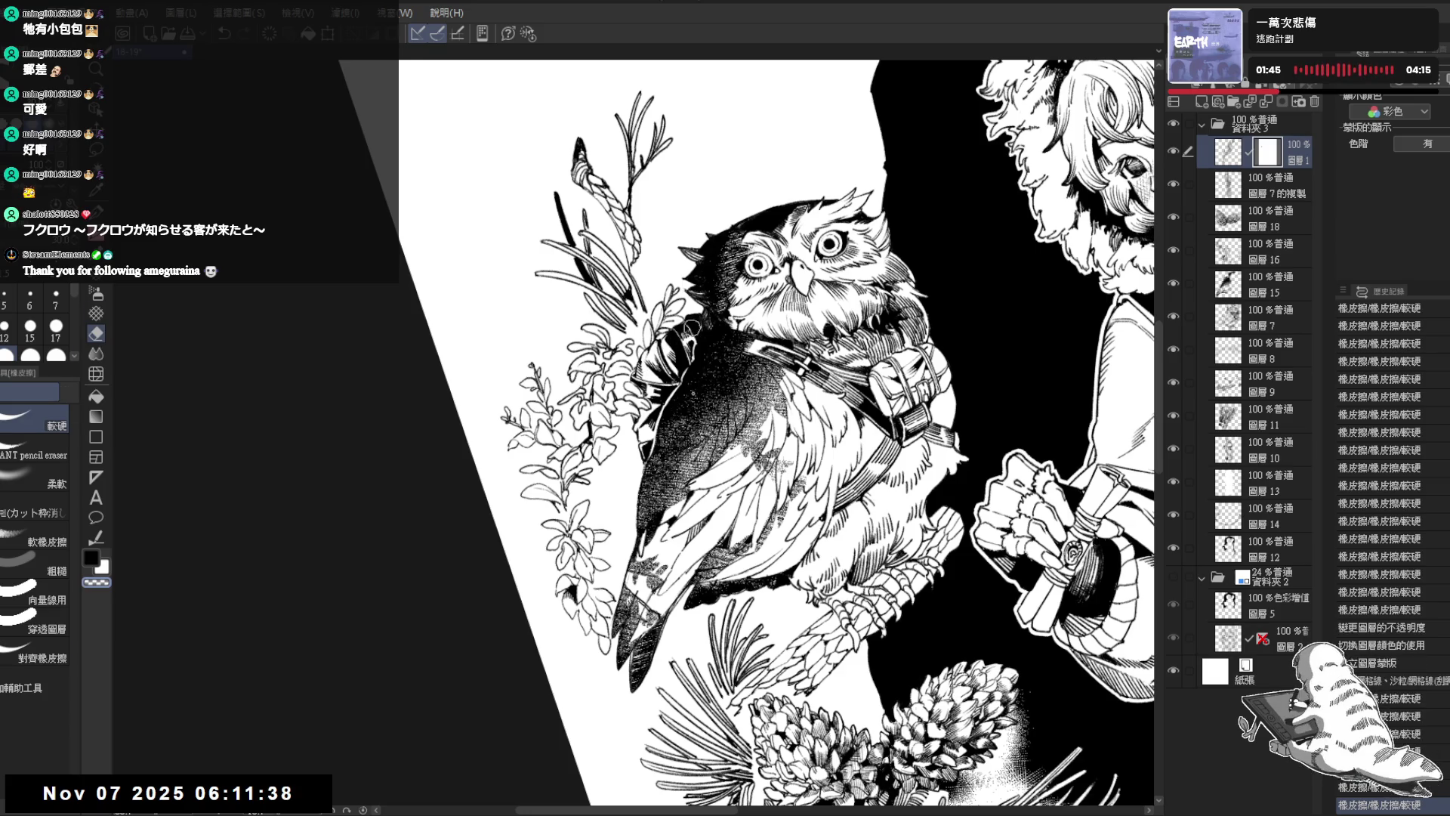
# Step: Erase small marks on the owl's shoulder, then flip and rotate the view for drawing
pyautogui.press('b')
pyautogui.moveTo(667, 355)
pyautogui.mouseDown()
pyautogui.moveTo(649, 349)
pyautogui.moveTo(669, 311)
pyautogui.moveTo(638, 370)
pyautogui.moveTo(667, 332)
pyautogui.mouseUp()
pyautogui.press('c')
pyautogui.press('c')
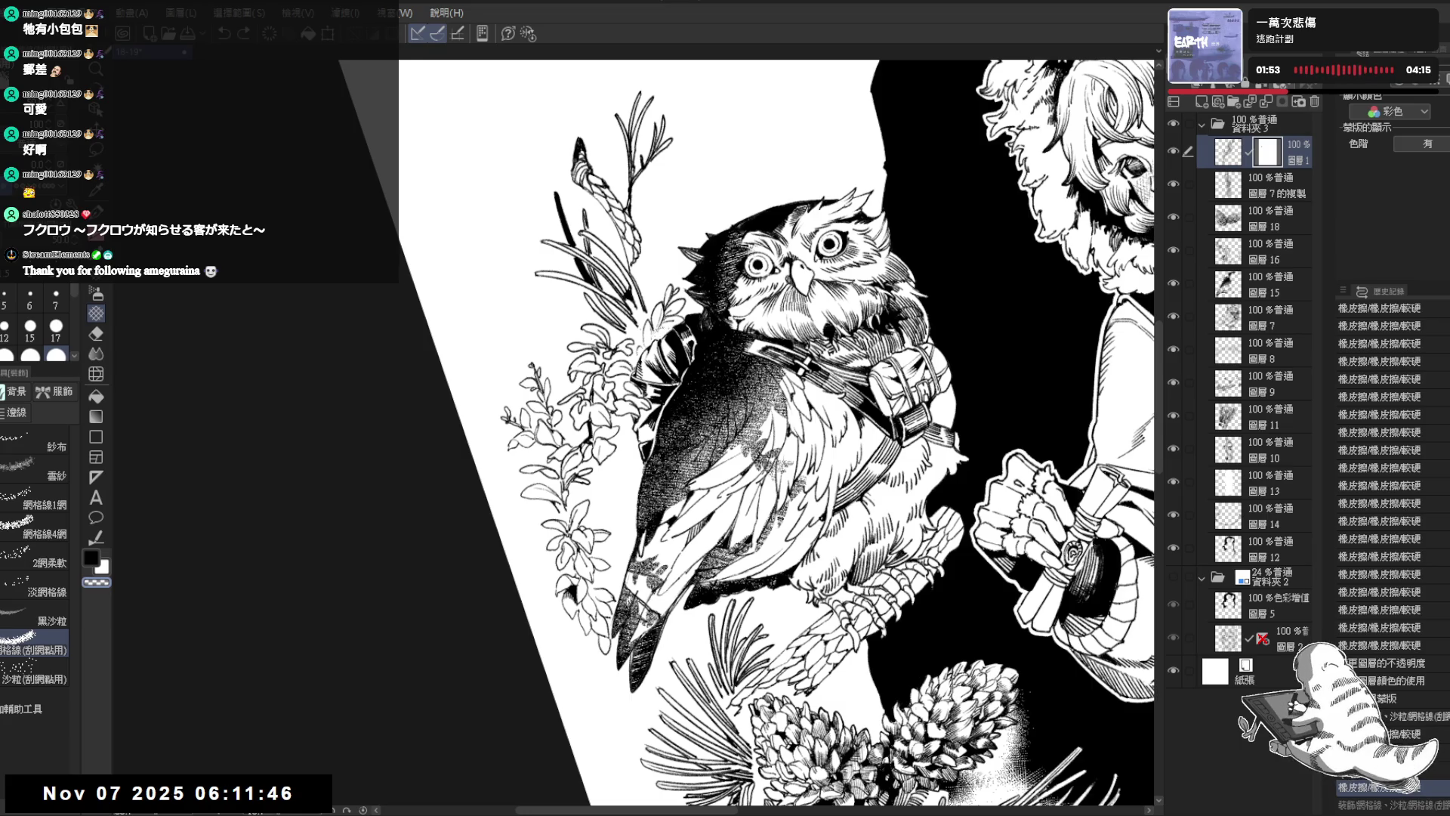
pyautogui.hotkey('ctrl', '@')
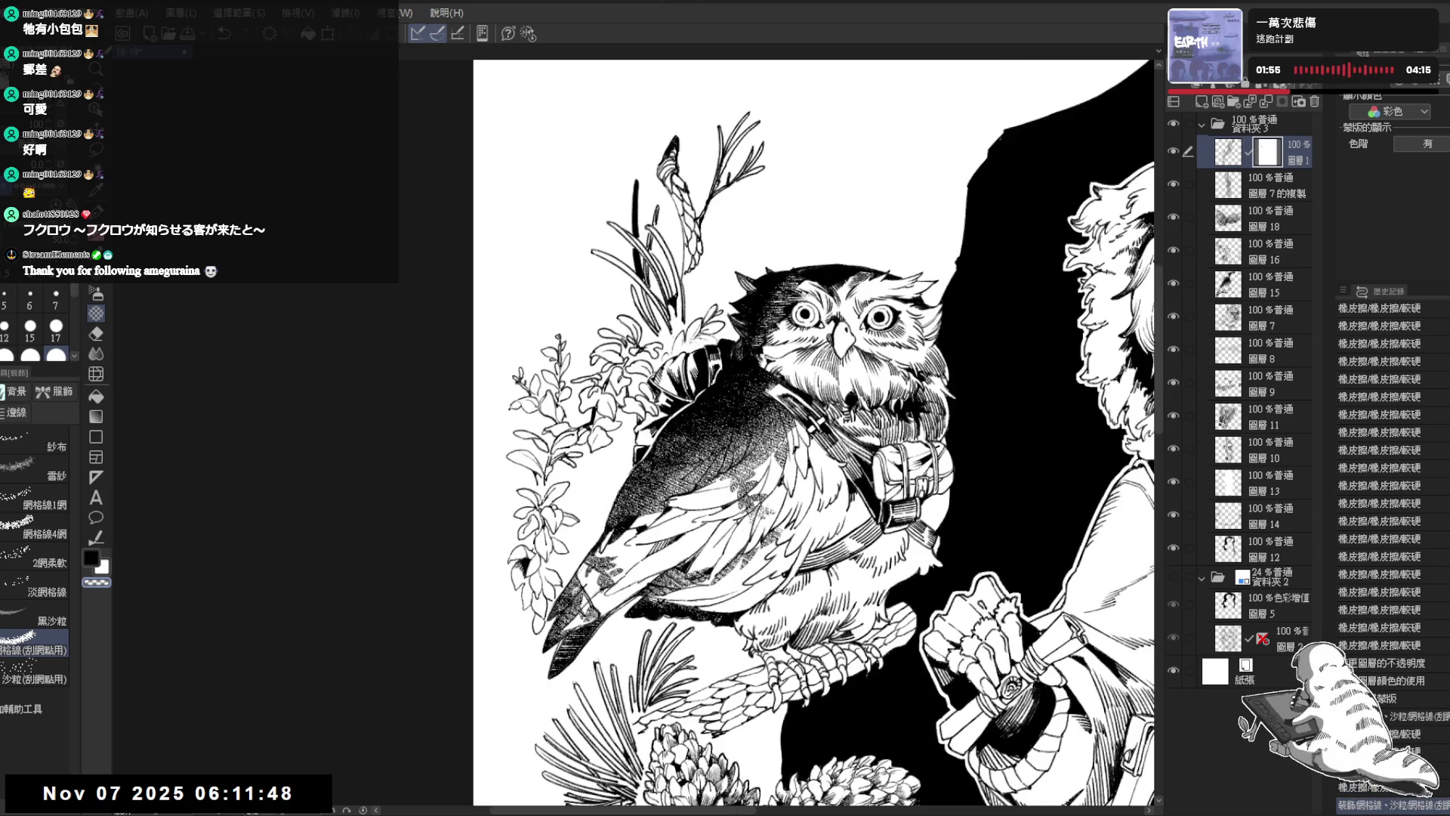
pyautogui.press('h')
pyautogui.press('h')
pyautogui.moveTo(634, 338); pyautogui.dragTo(632, 323)
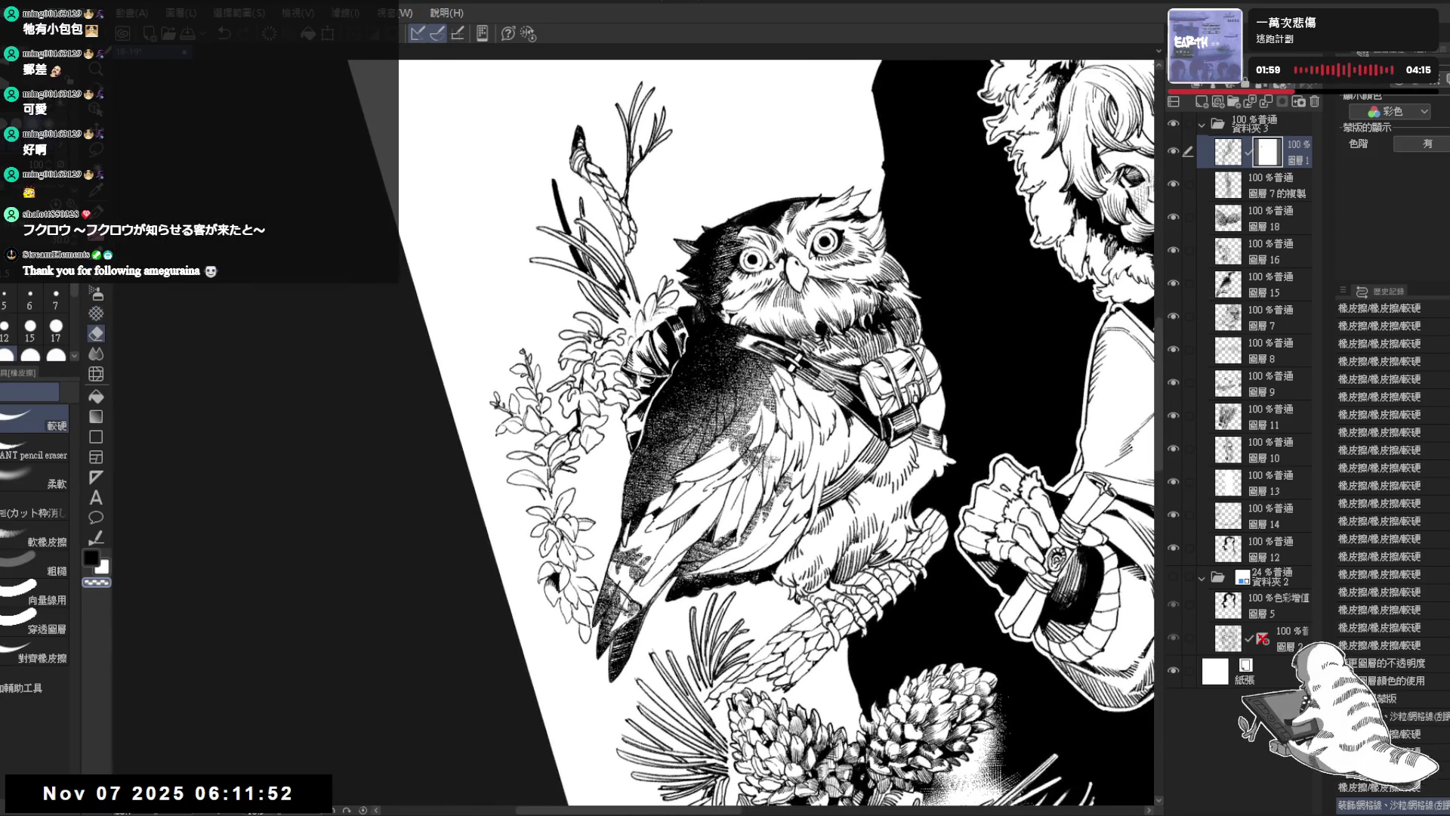
# Step: On the layer's artwork rather than its mask, erase stray plant lines near the owl
pyautogui.click(1228, 151)
pyautogui.press('e')
pyautogui.moveTo(636, 333); pyautogui.dragTo(635, 319)
pyautogui.press('p')
pyautogui.press('c')
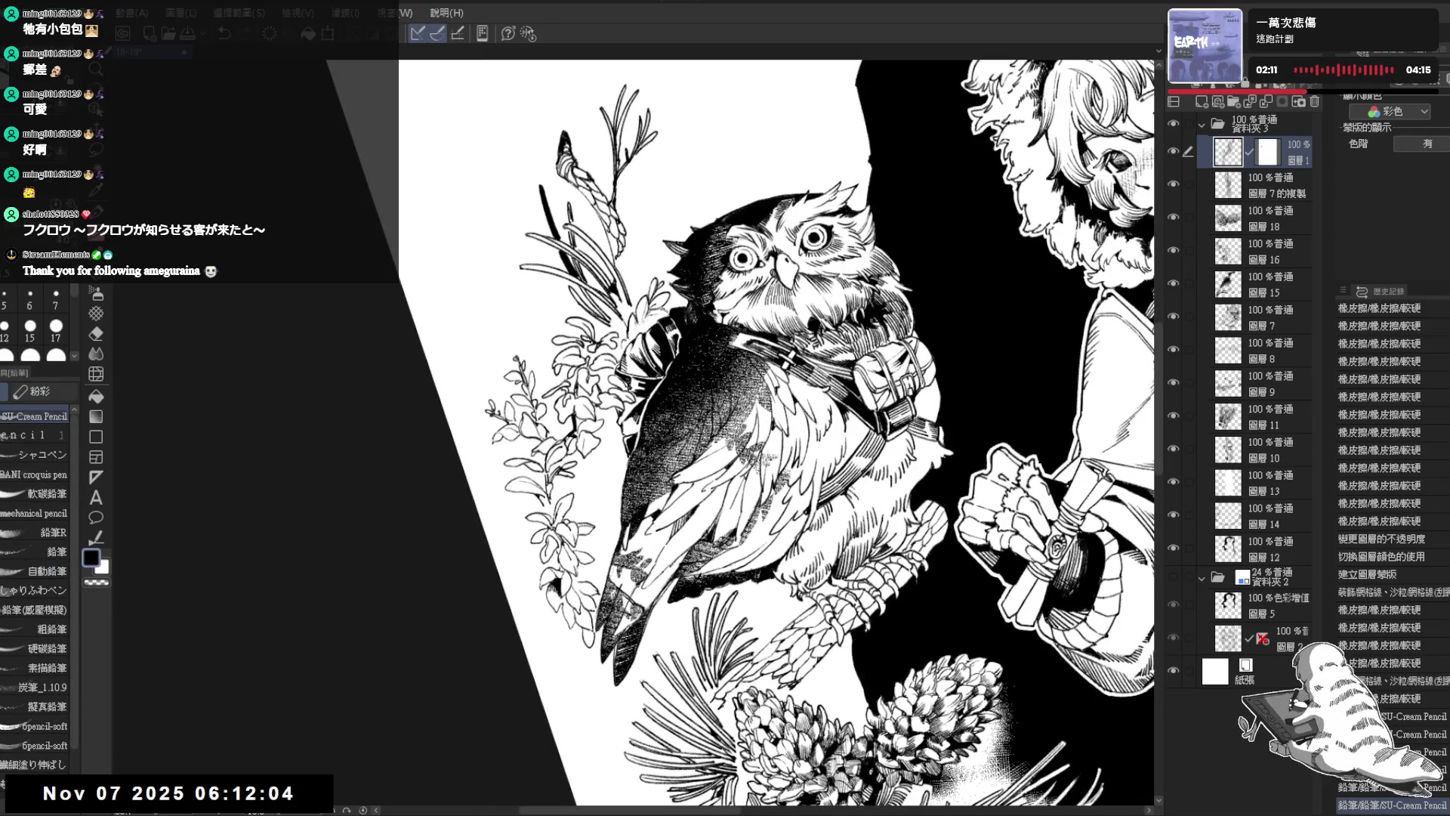
pyautogui.press('e')
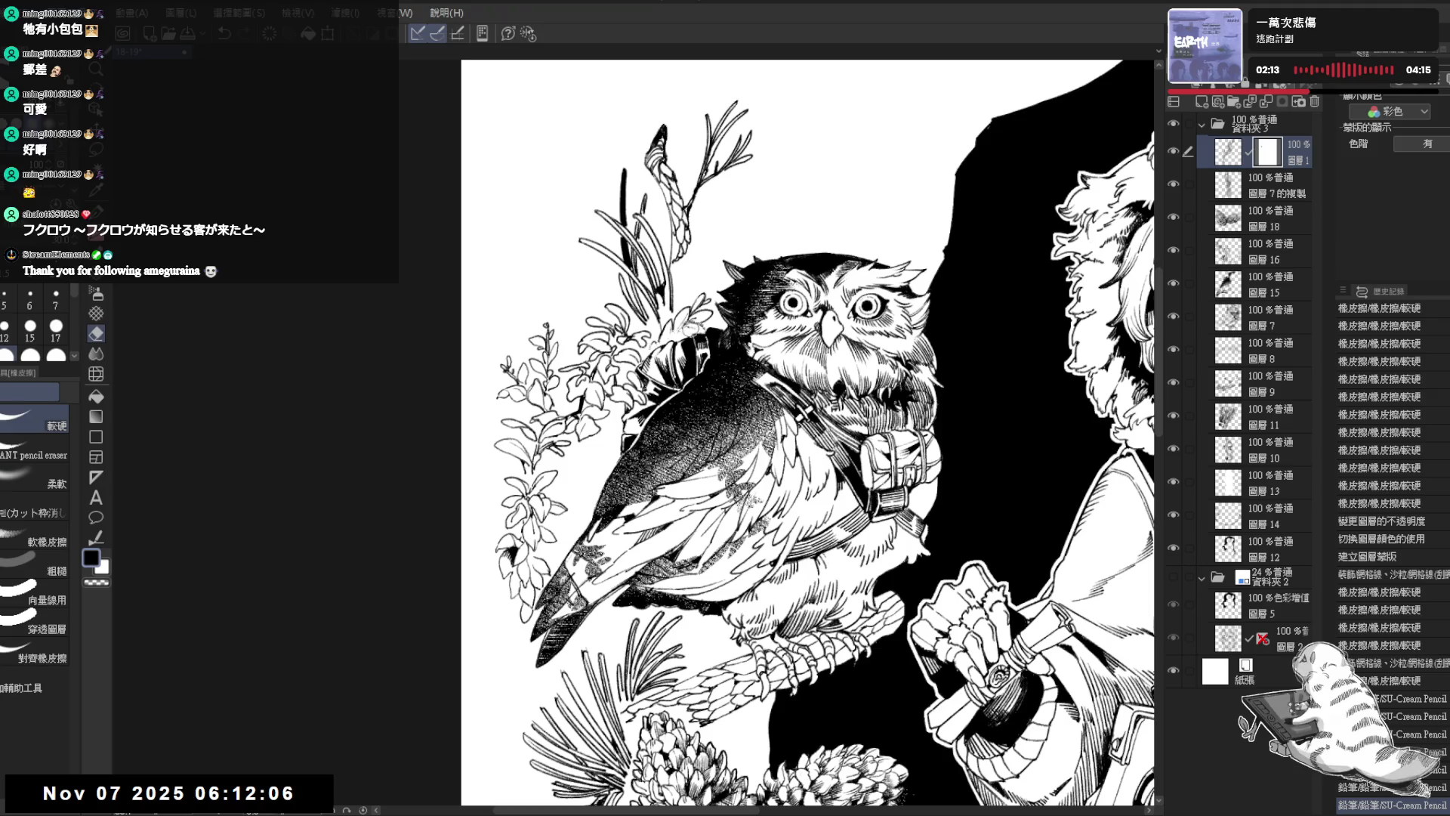
pyautogui.click(677, 331)
pyautogui.press('p')
pyautogui.hotkey('ctrl', 'z')
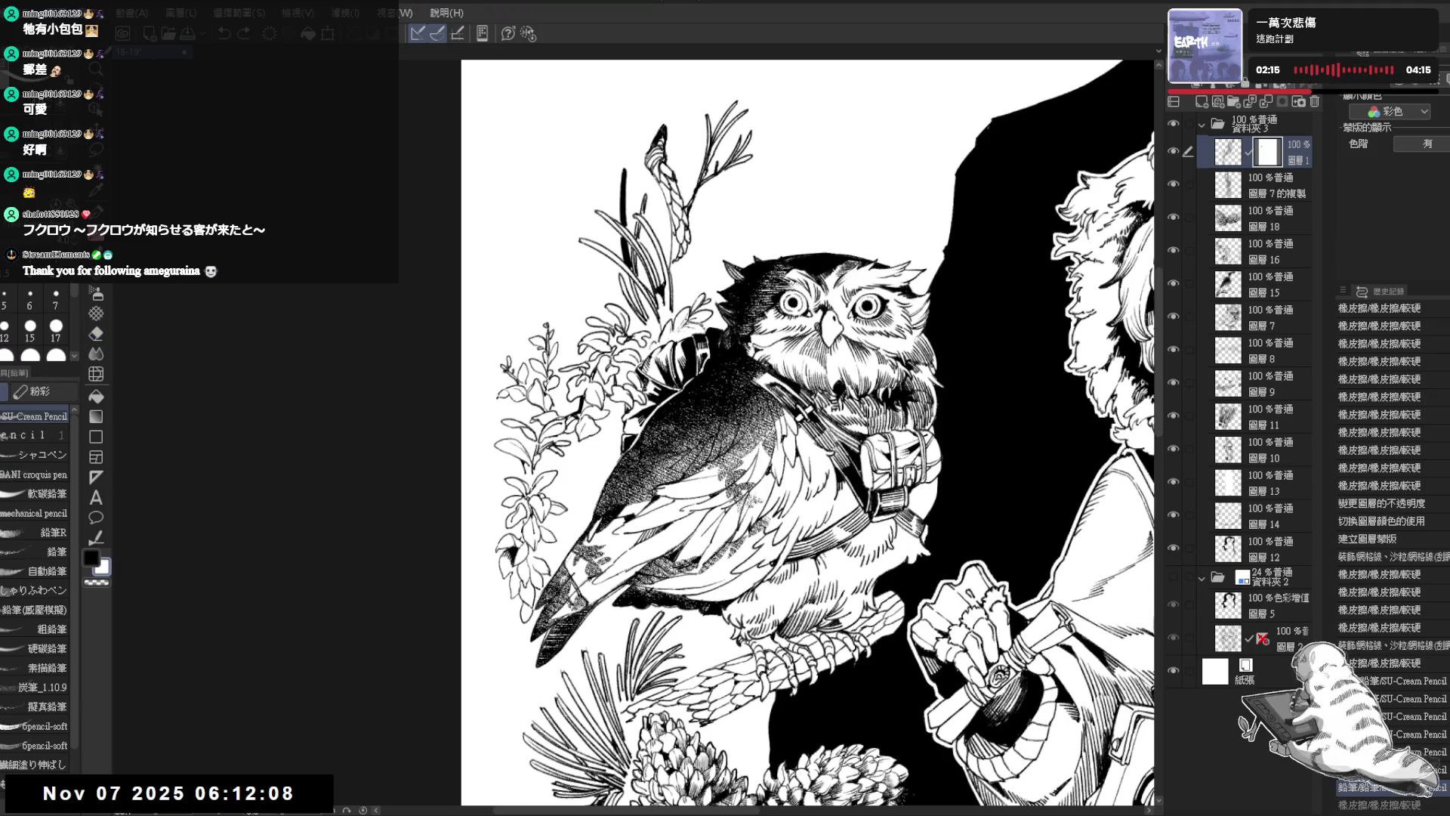
# Step: Add pencil, tone-texture and pen touch-up strokes to the plant linework
pyautogui.moveTo(680, 332); pyautogui.dragTo(691, 338)
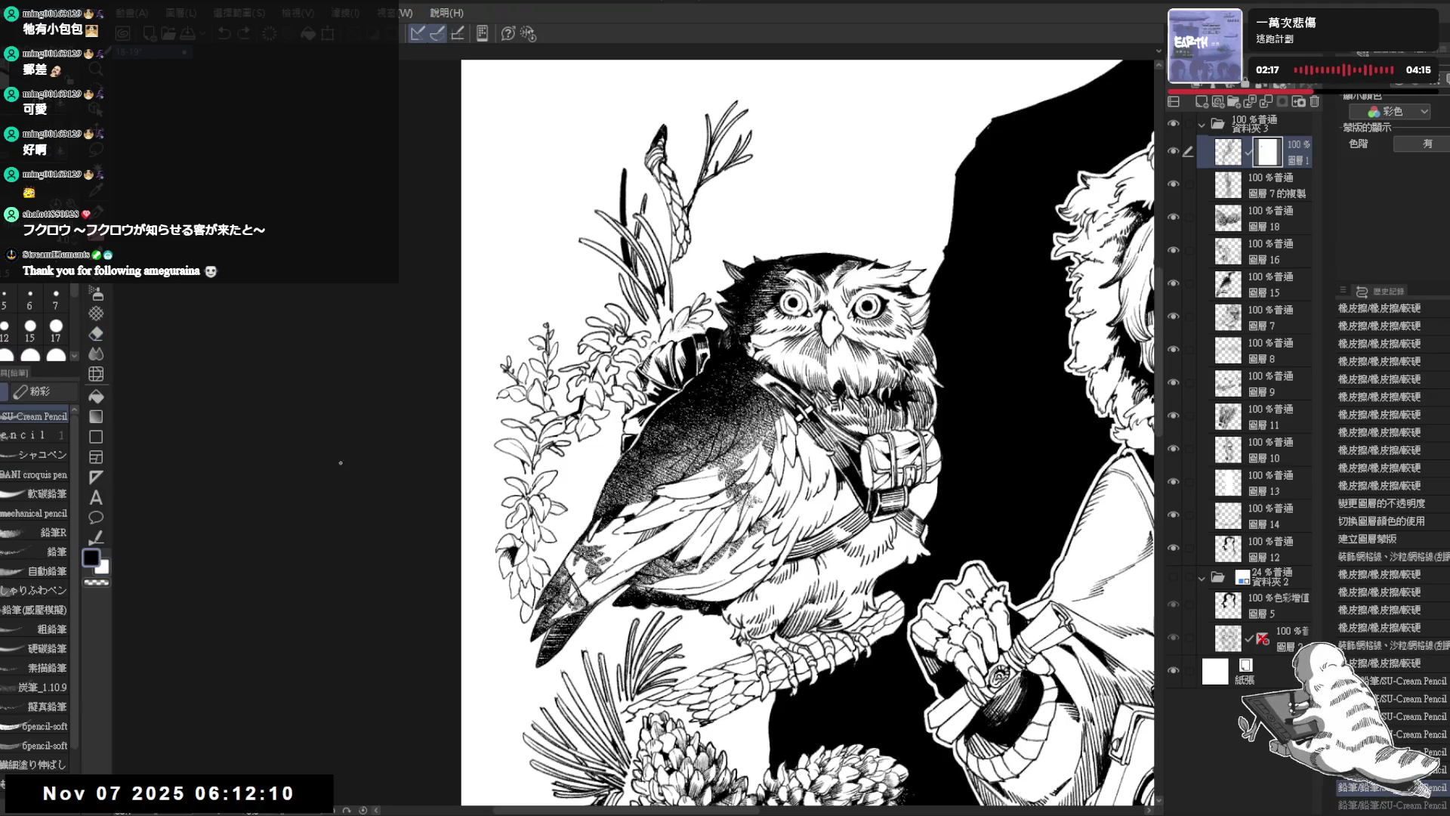
pyautogui.click(96, 312)
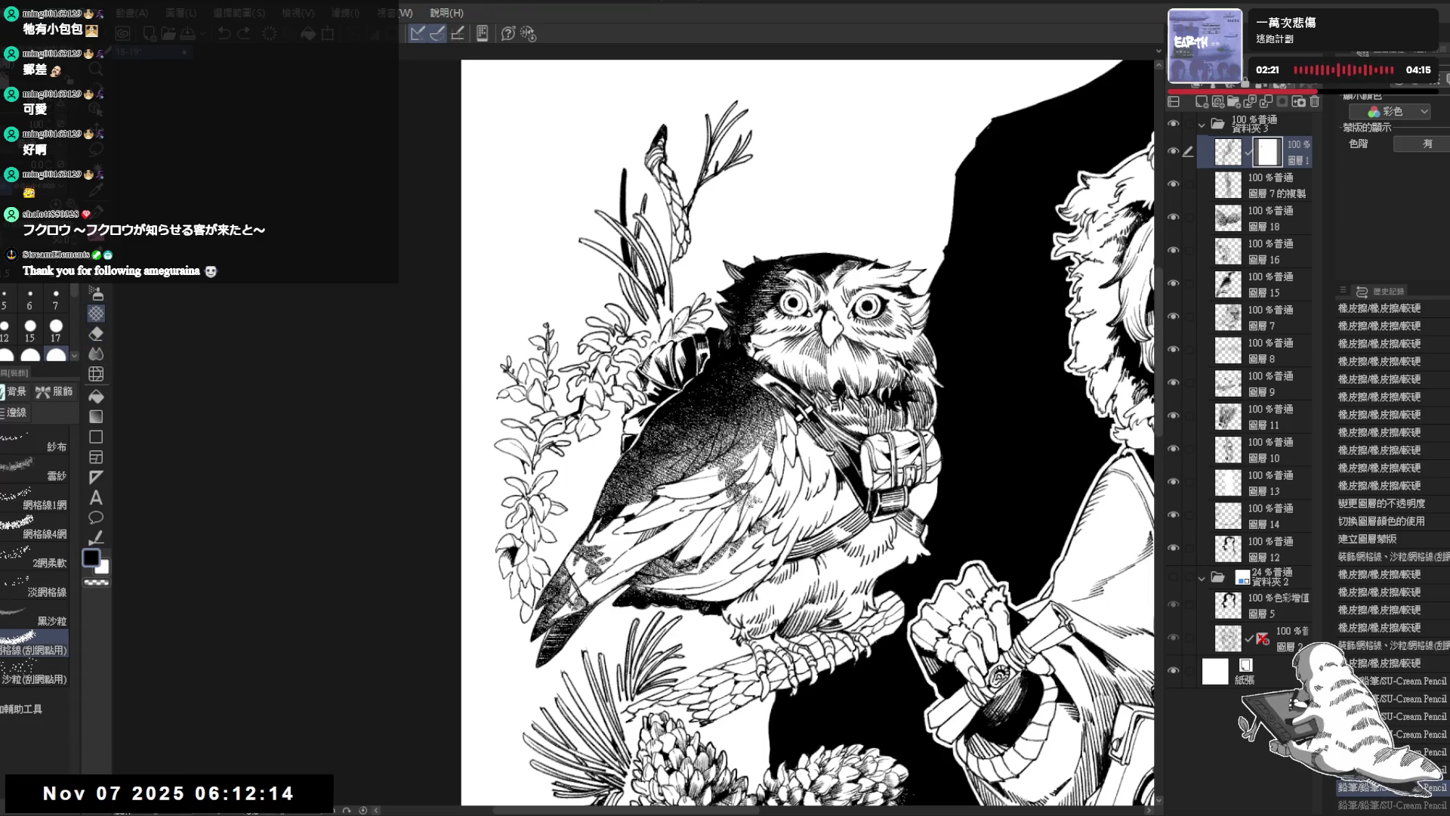
pyautogui.moveTo(626, 453); pyautogui.dragTo(621, 411)
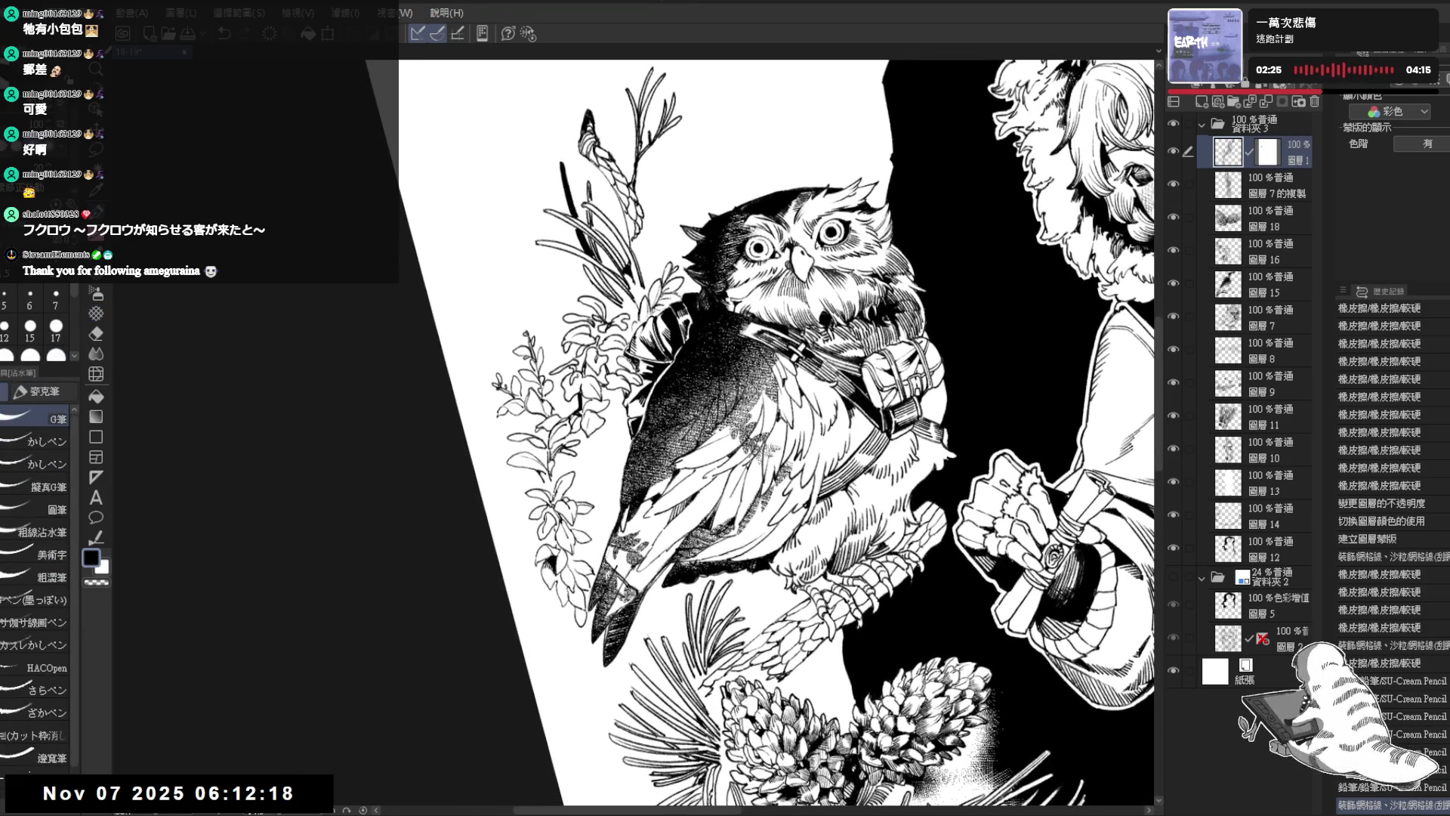
pyautogui.click(639, 470)
pyautogui.moveTo(638, 470); pyautogui.dragTo(657, 445)
pyautogui.press('p')
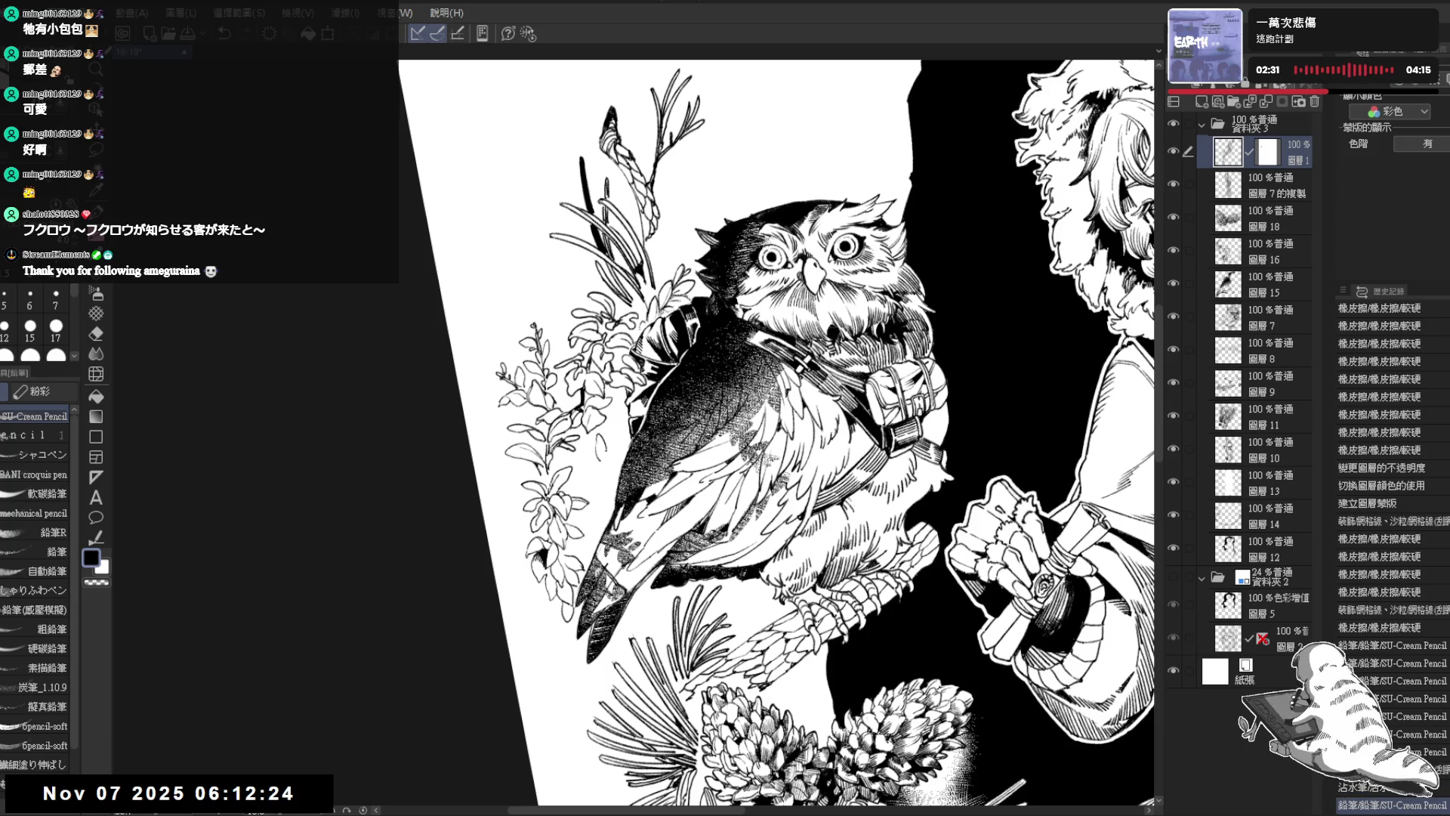
pyautogui.click(1276, 285)
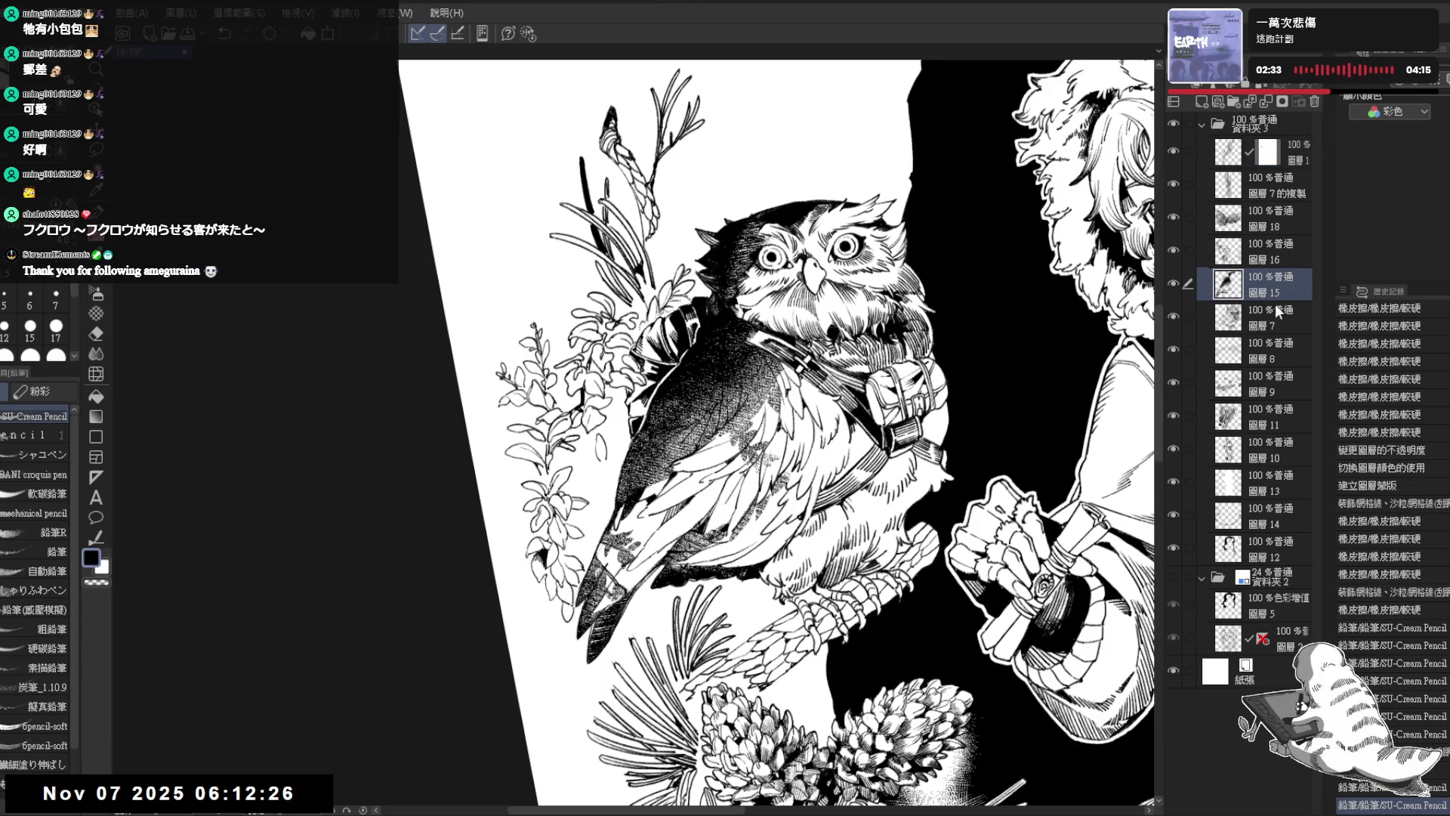
# Step: Group the owl layers into folder 資料夾1, moving 圖層 16 out and 圖層 7 in
pyautogui.click(1258, 256)
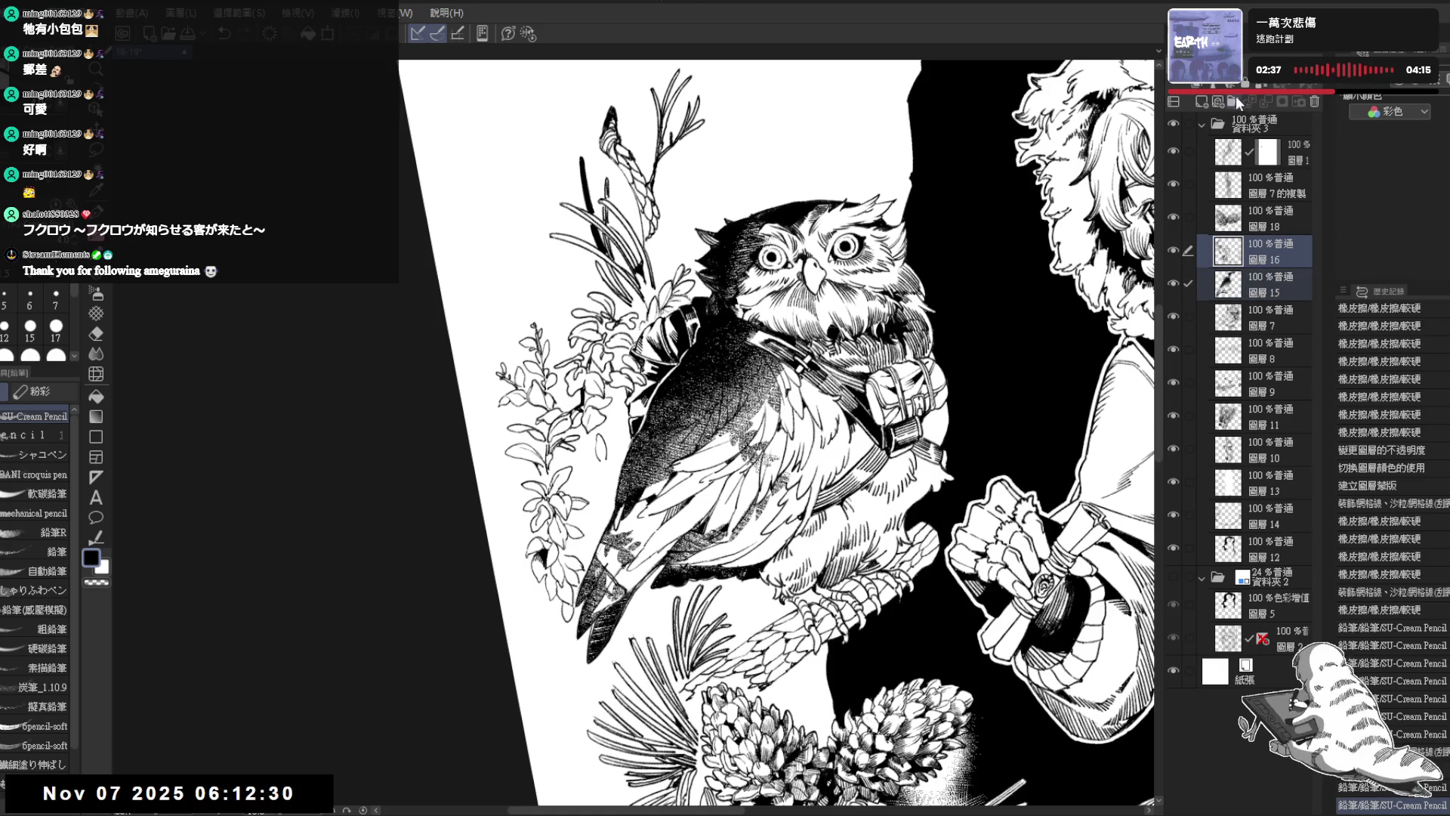
pyautogui.hotkey('ctrl', 'g')
pyautogui.click(1288, 278)
pyautogui.keyDown('shift'); pyautogui.click(1284, 302); pyautogui.keyUp('shift')
pyautogui.moveTo(1284, 302); pyautogui.dragTo(1284, 237)
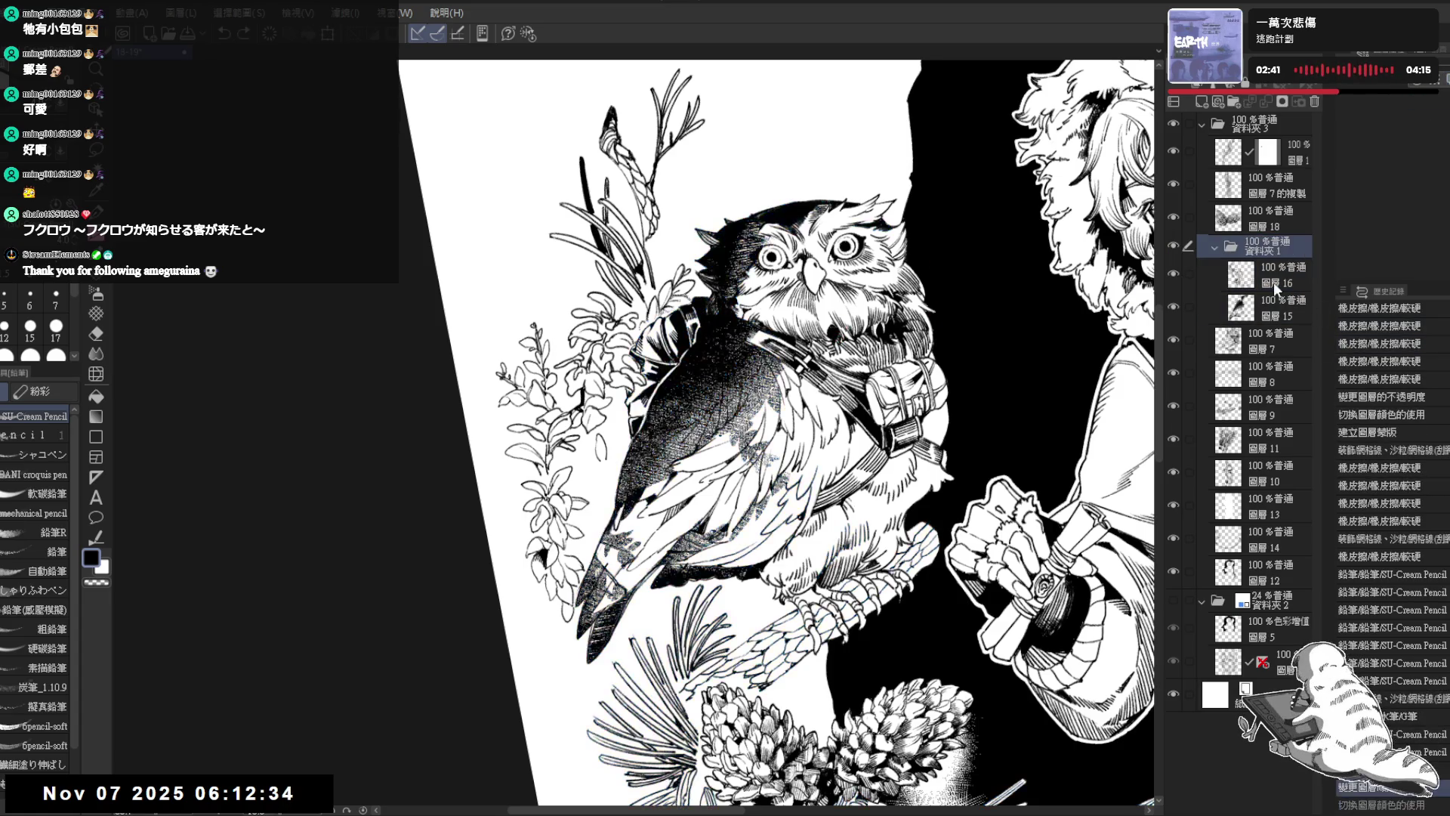
pyautogui.click(1207, 272)
pyautogui.click(1172, 272)
pyautogui.click(1172, 272)
pyautogui.moveTo(1279, 276); pyautogui.dragTo(1280, 236)
pyautogui.moveTo(1272, 342); pyautogui.dragTo(1273, 275)
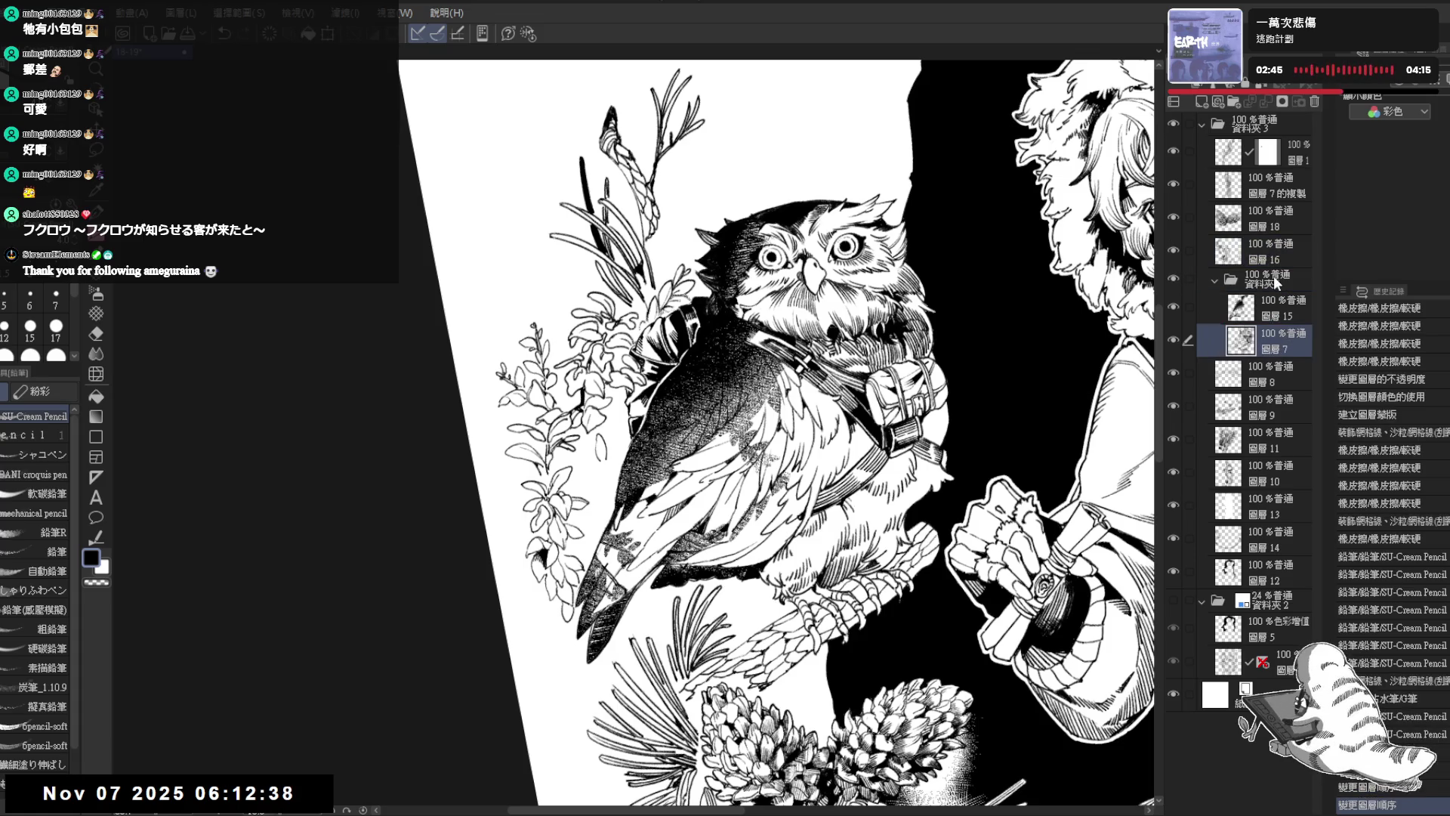
# Step: Tint the owl folder's layers blue with Layer Color
pyautogui.click(1273, 275)
pyautogui.click(1363, 98)
pyautogui.scroll(2, 775, 381)
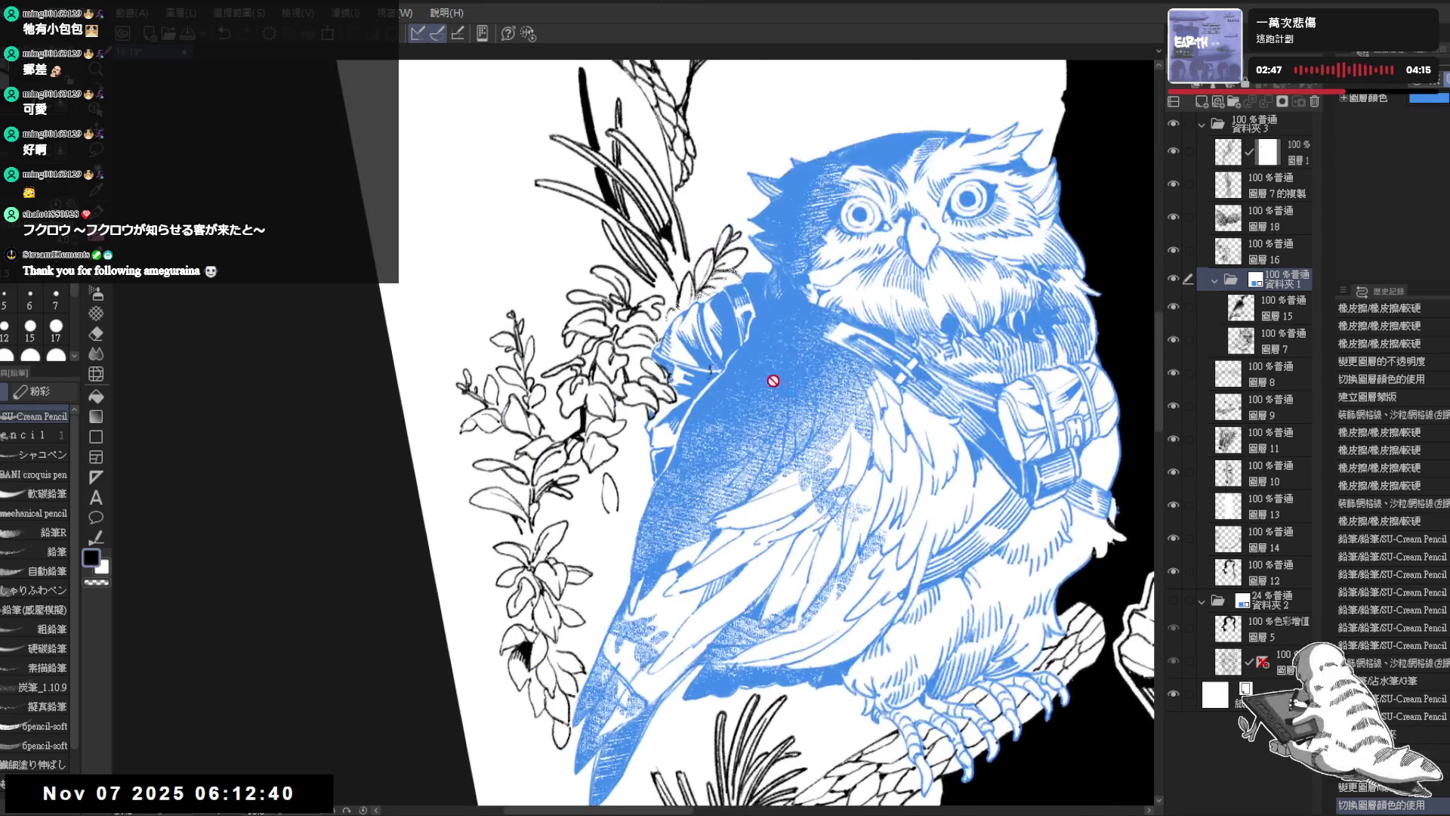
pyautogui.moveTo(720, 363); pyautogui.dragTo(768, 358)
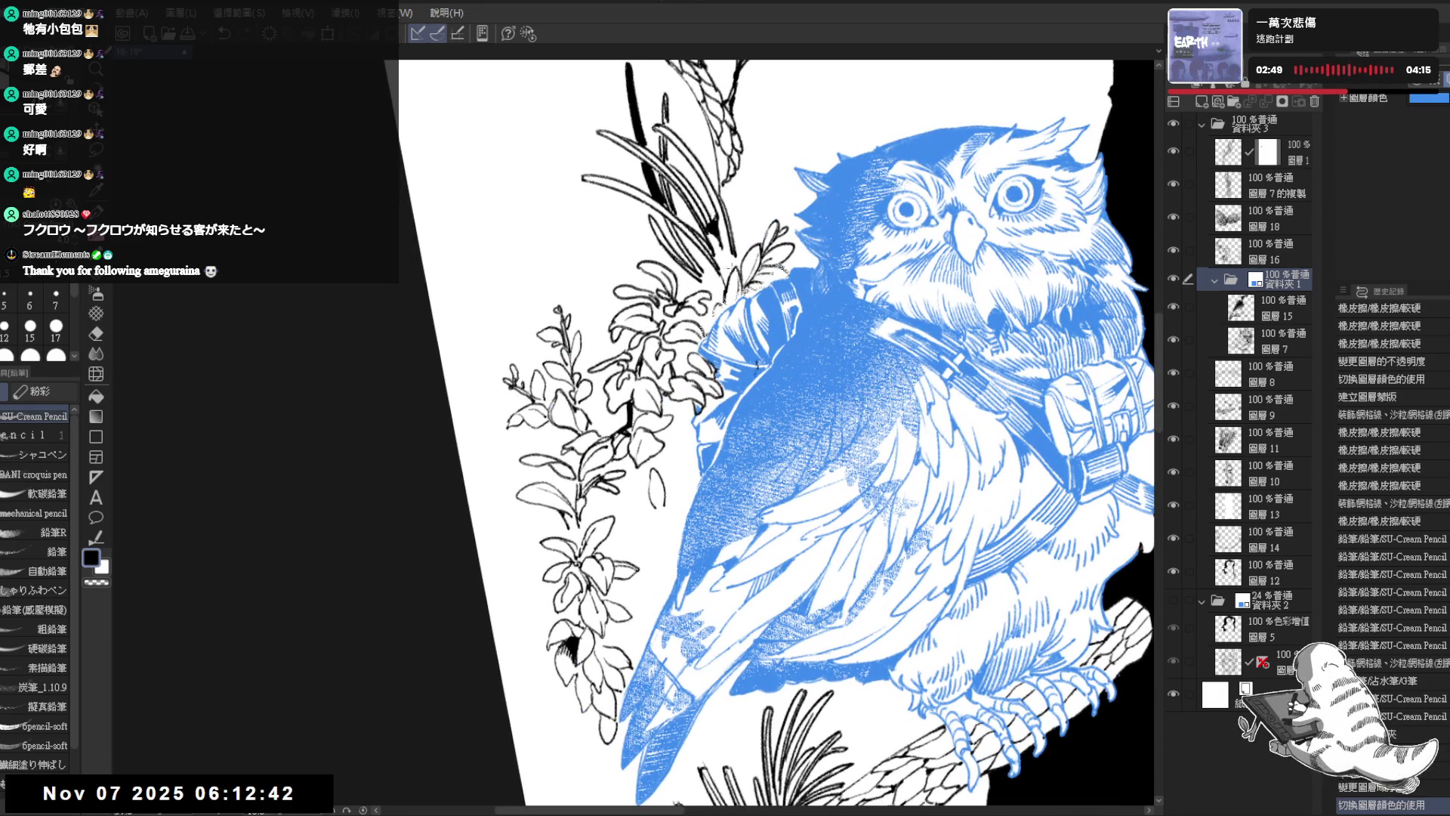
# Step: On plant layer 圖層 1, erase lines overlapping the owl and draw a curve beside the leaf
pyautogui.keyDown('ctrl'); pyautogui.keyDown('shift'); pyautogui.click(757, 366); pyautogui.keyUp('shift'); pyautogui.keyUp('ctrl')
pyautogui.press('e')
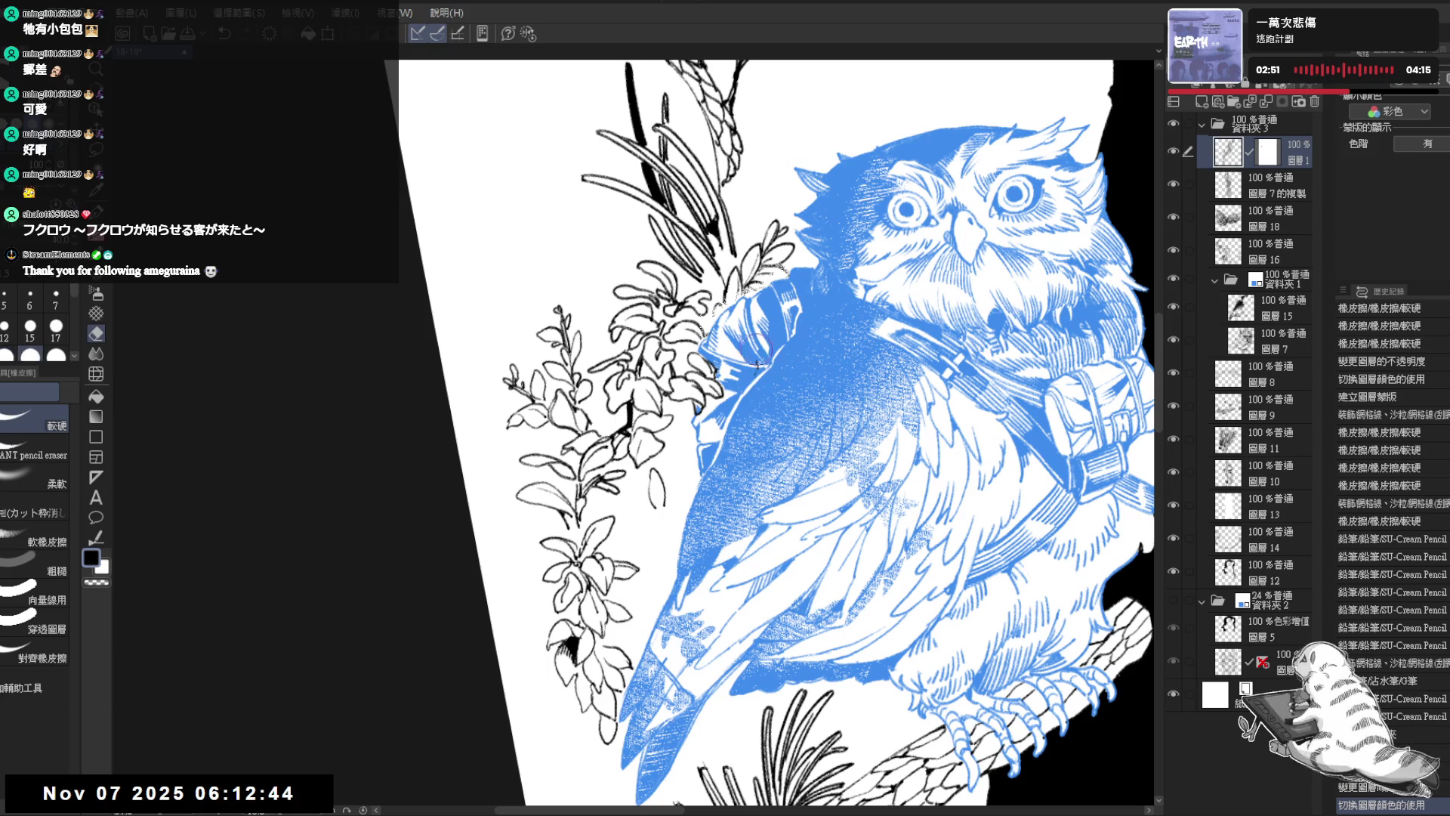
pyautogui.click(748, 384)
pyautogui.click(748, 383)
pyautogui.press('p')
pyautogui.press('^')
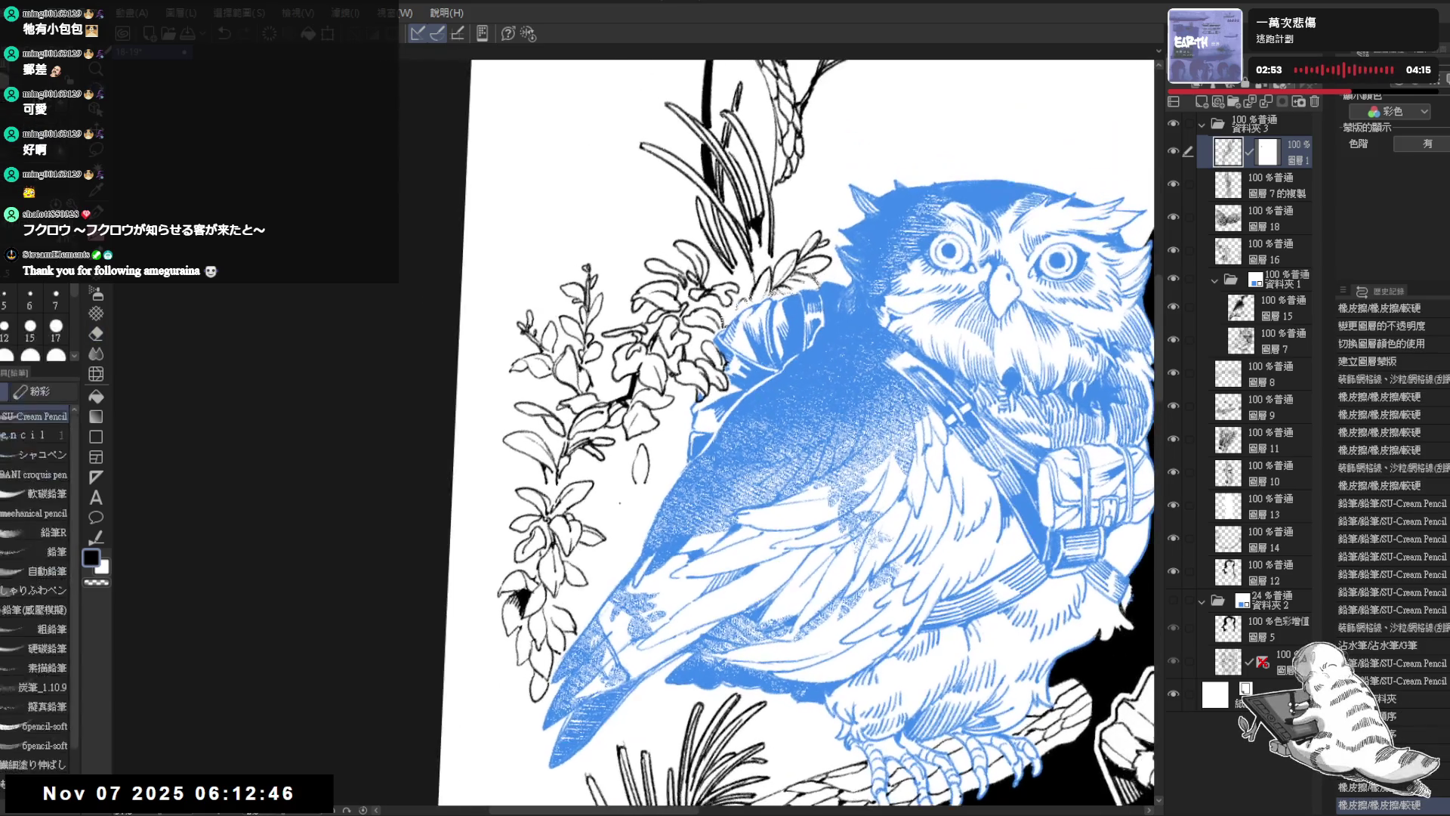
pyautogui.press('e')
pyautogui.moveTo(672, 435)
pyautogui.mouseDown()
pyautogui.moveTo(623, 494)
pyautogui.moveTo(638, 484)
pyautogui.mouseUp()
pyautogui.press('p')
pyautogui.moveTo(654, 433); pyautogui.dragTo(692, 466)
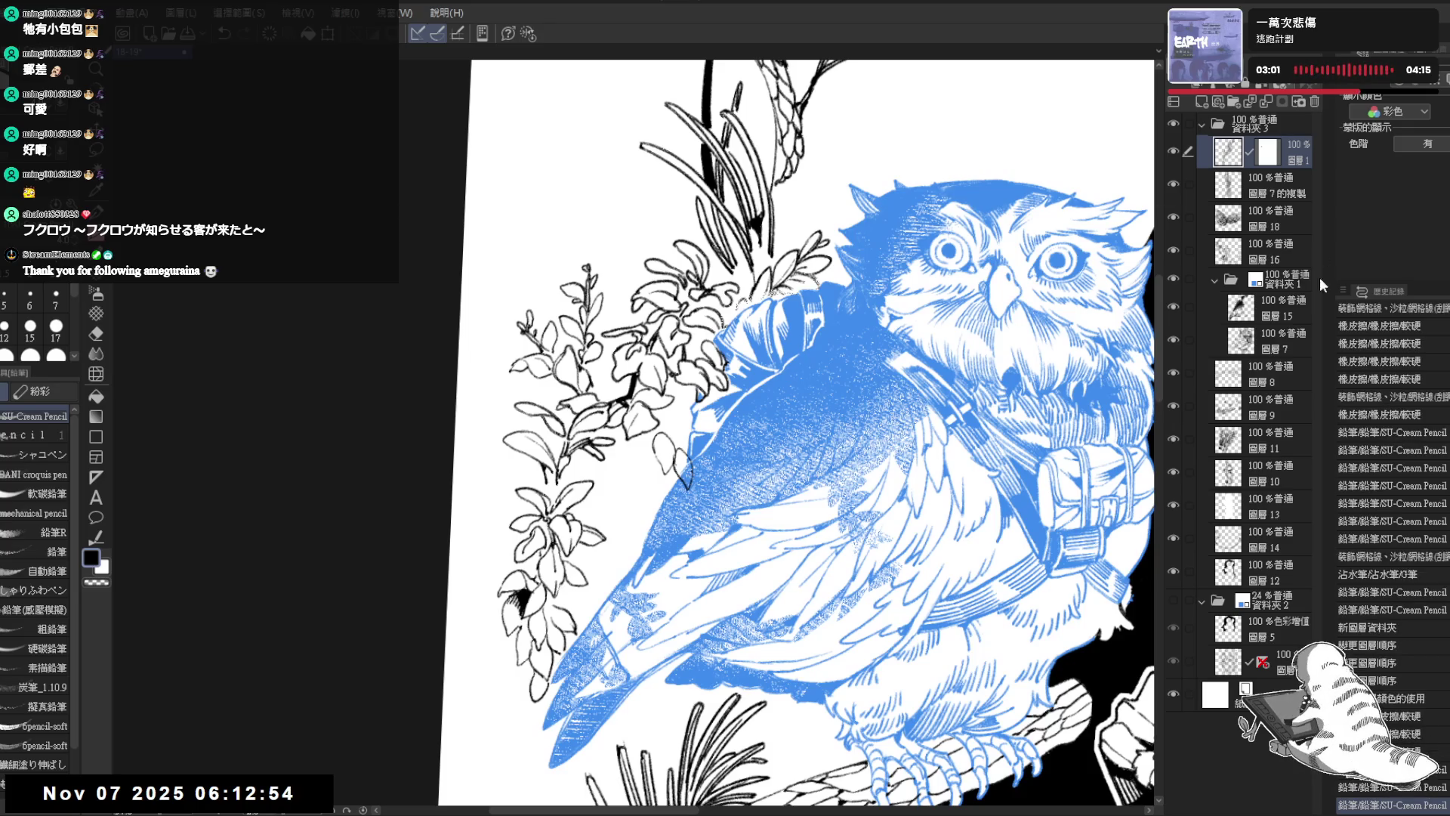
# Step: Set the owl folder to 41% opacity and erase a stray leaf-shaped stroke
pyautogui.click(1290, 279)
pyautogui.click(1263, 93)
pyautogui.click(1276, 155)
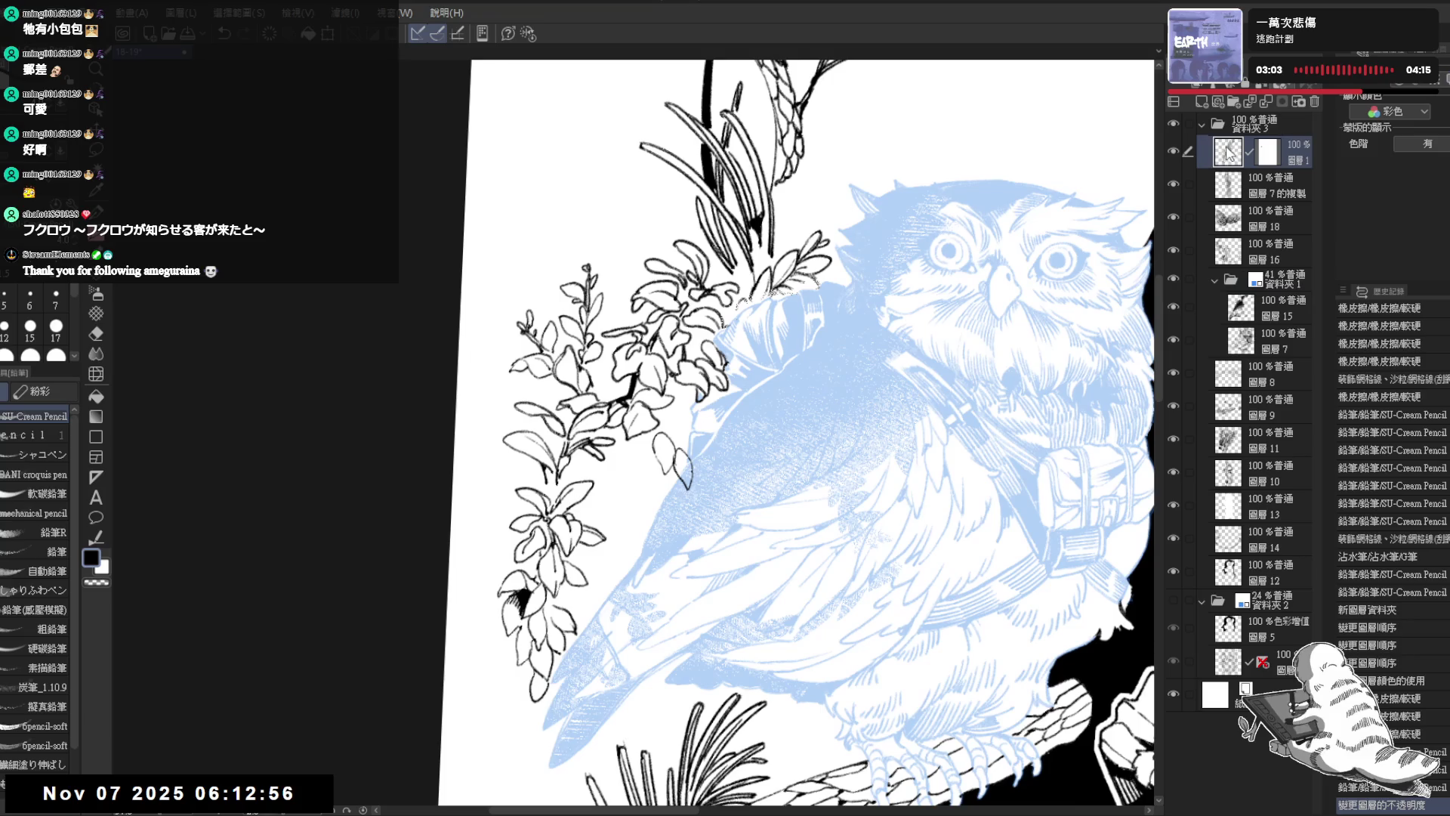
pyautogui.press('e')
pyautogui.moveTo(610, 420); pyautogui.dragTo(624, 442)
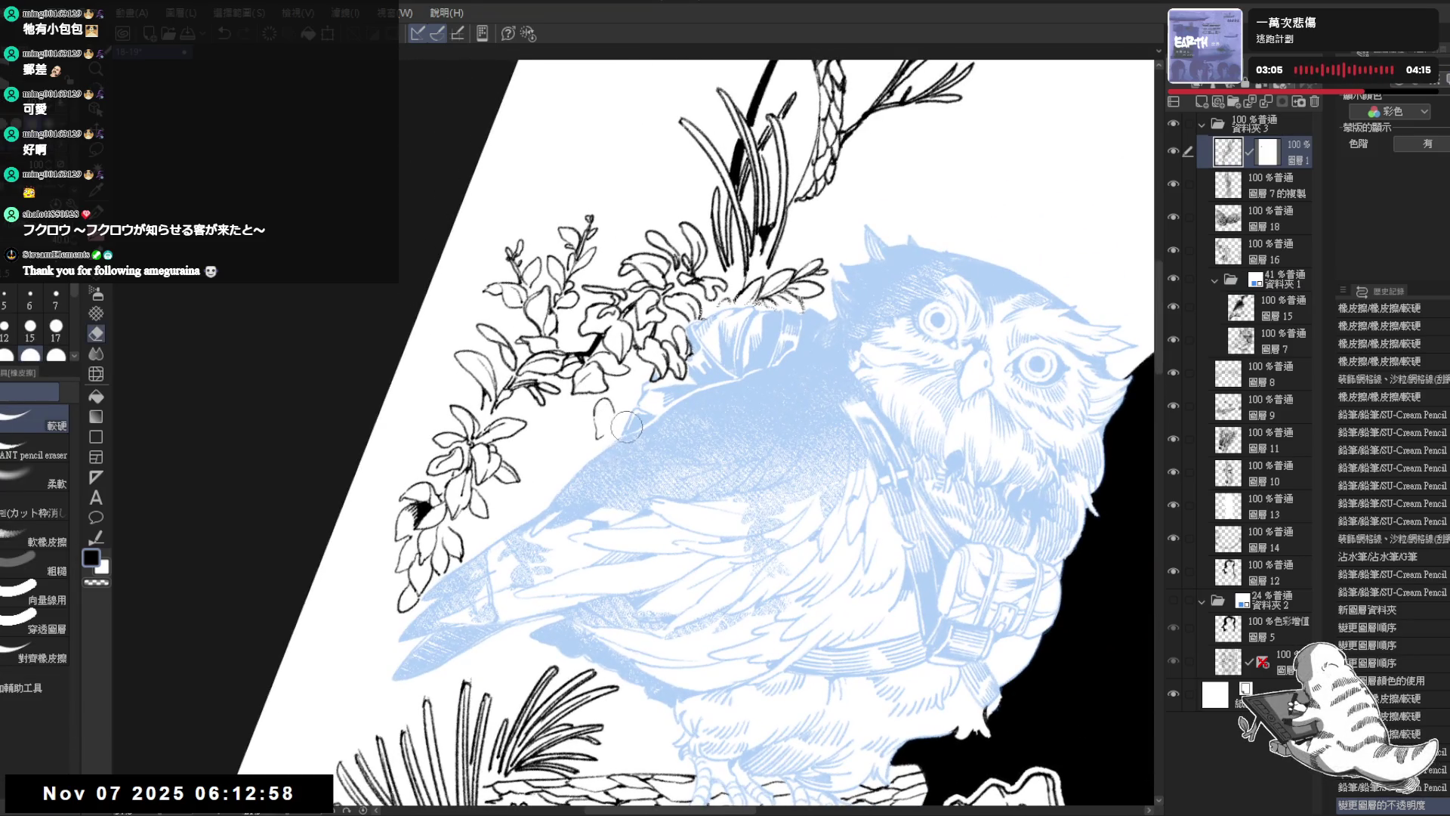
# Step: Pencil the sprig's first leaf loop and outline, undoing and redrawing unwanted strokes
pyautogui.press('p')
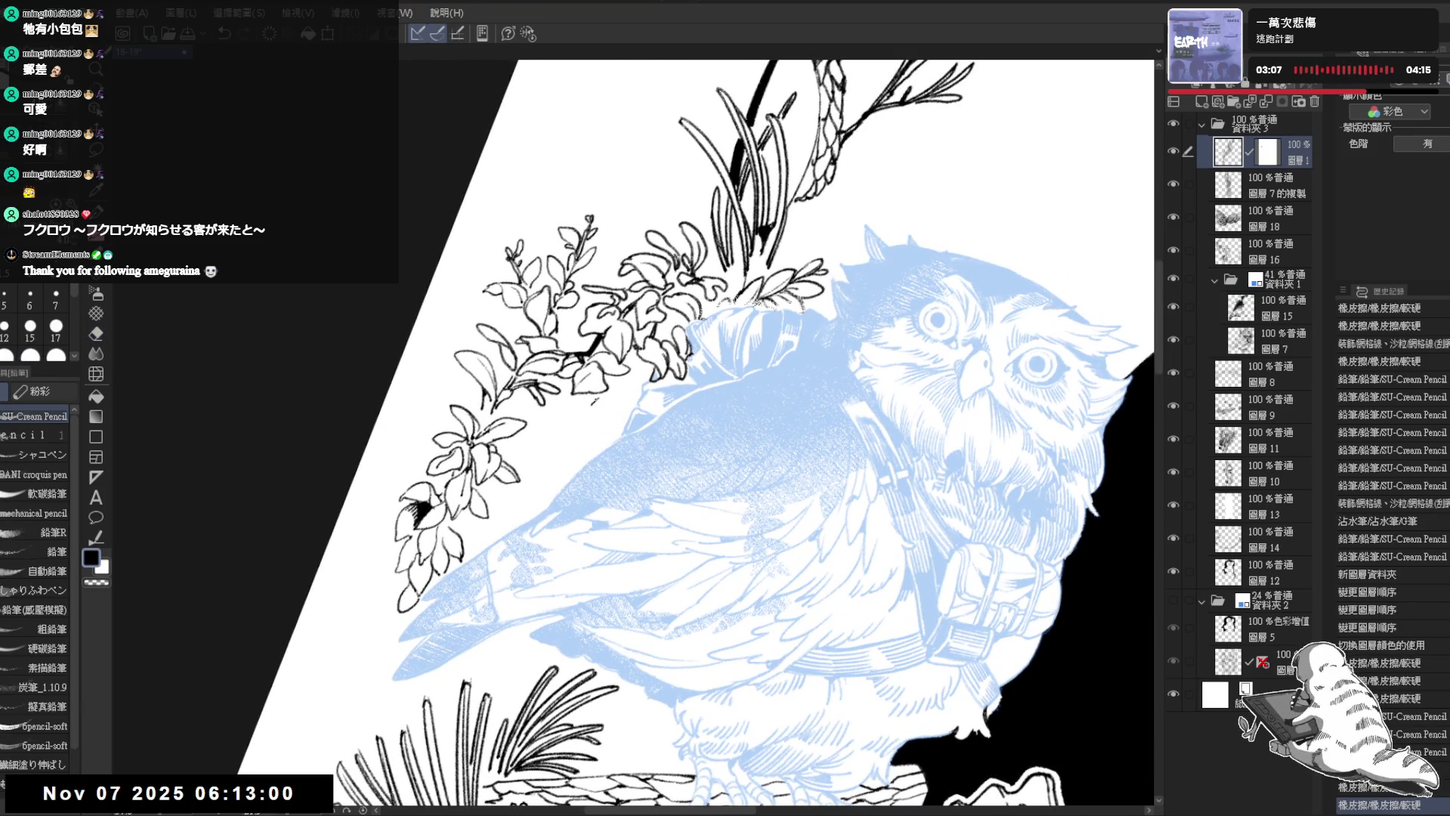
pyautogui.moveTo(604, 402)
pyautogui.mouseDown()
pyautogui.moveTo(581, 423)
pyautogui.moveTo(597, 455)
pyautogui.moveTo(635, 453)
pyautogui.moveTo(706, 499)
pyautogui.mouseUp()
pyautogui.click(605, 428)
pyautogui.hotkey('ctrl', '@')
pyautogui.moveTo(643, 432); pyautogui.dragTo(674, 441)
pyautogui.hotkey('ctrl', 'z')
pyautogui.moveTo(644, 470); pyautogui.dragTo(653, 488)
pyautogui.moveTo(713, 430); pyautogui.dragTo(749, 416)
pyautogui.hotkey('ctrl', 'z')
pyautogui.moveTo(663, 449); pyautogui.dragTo(725, 429)
pyautogui.hotkey('ctrl', 'z')
pyautogui.hotkey('ctrl', 'z')
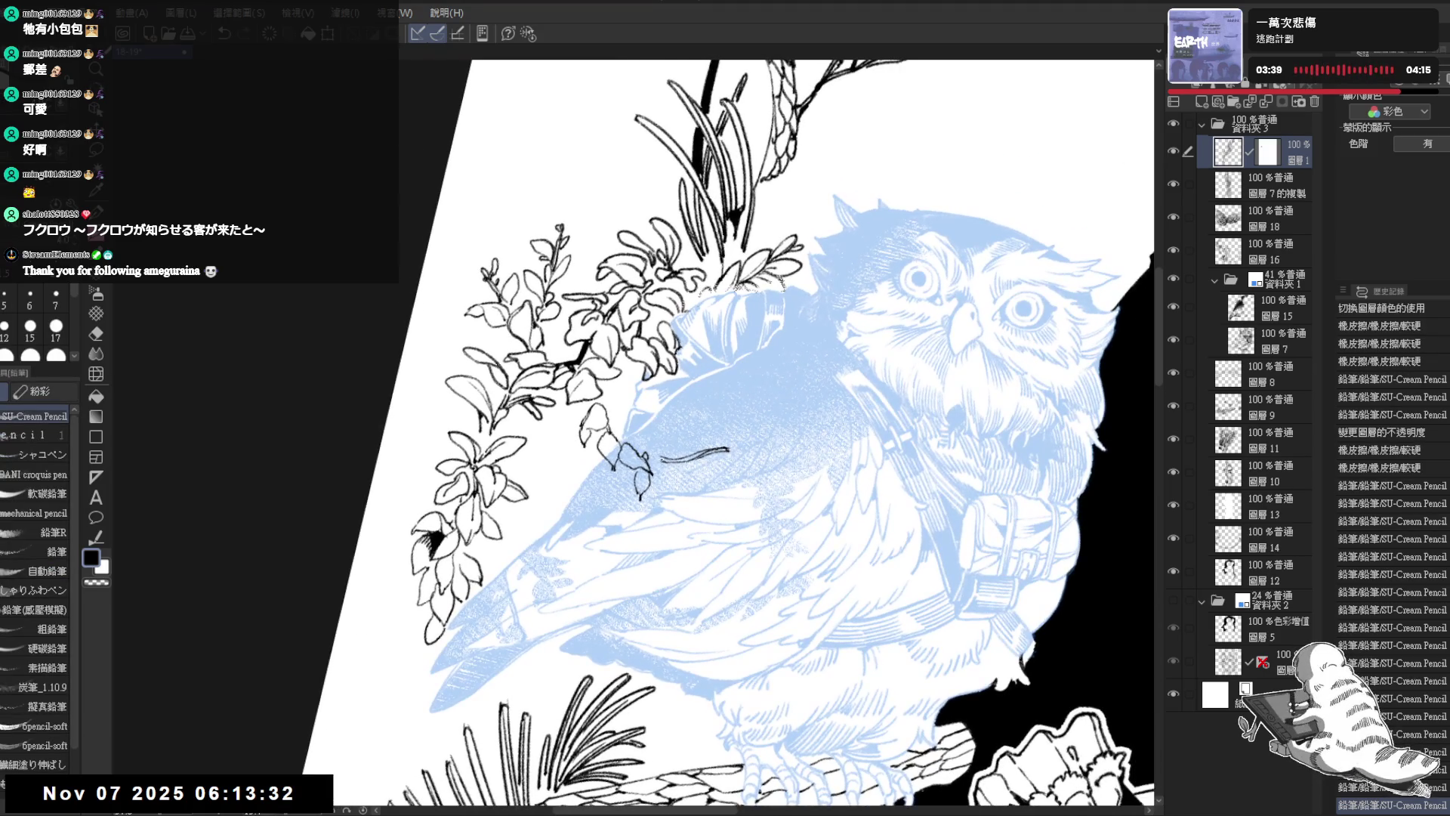
# Step: Add short leaf strokes to the sprig, then undo two of them
pyautogui.moveTo(667, 461)
pyautogui.mouseDown()
pyautogui.moveTo(669, 500)
pyautogui.moveTo(678, 477)
pyautogui.moveTo(704, 488)
pyautogui.mouseUp()
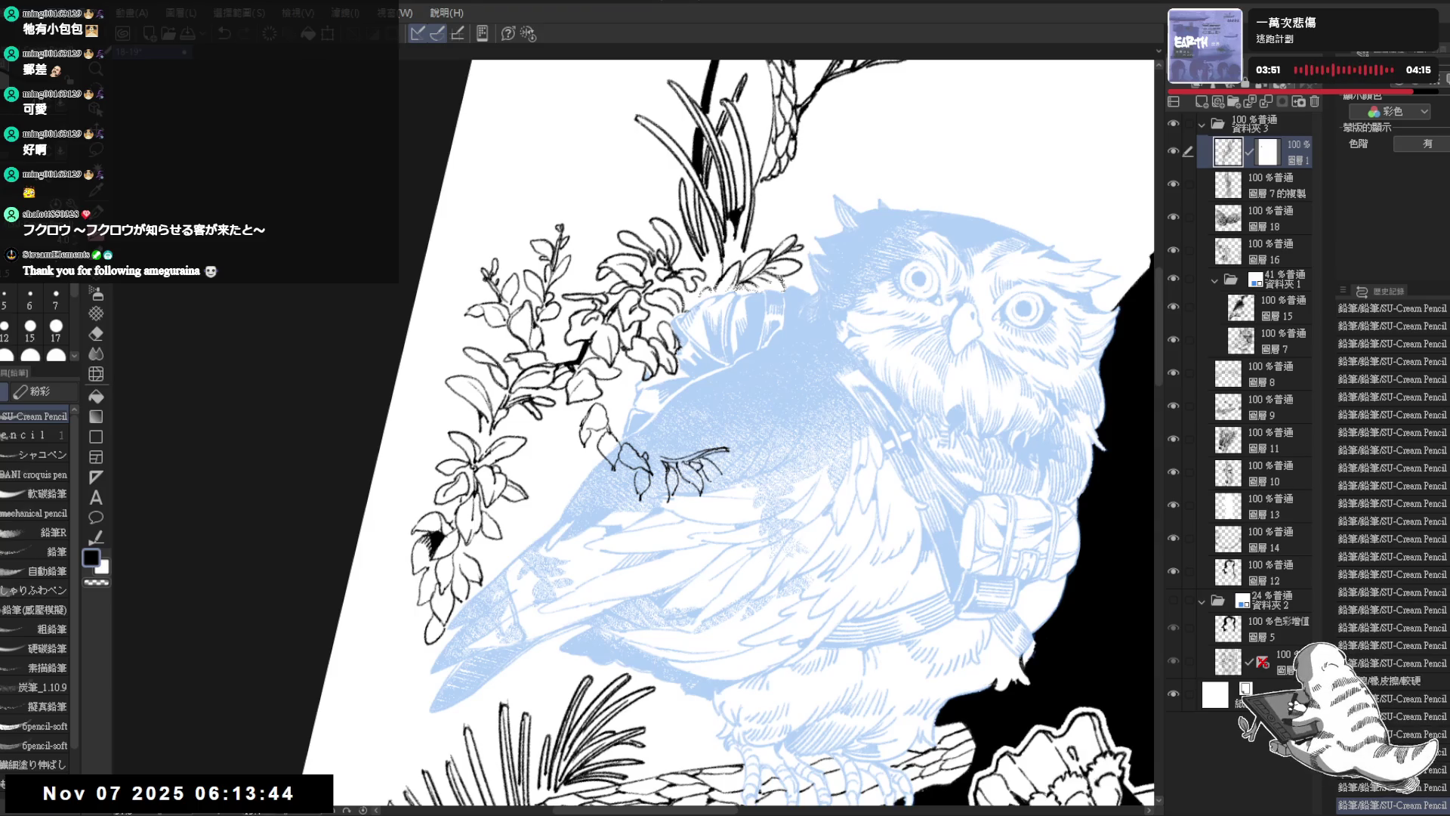
pyautogui.moveTo(701, 471); pyautogui.dragTo(704, 488)
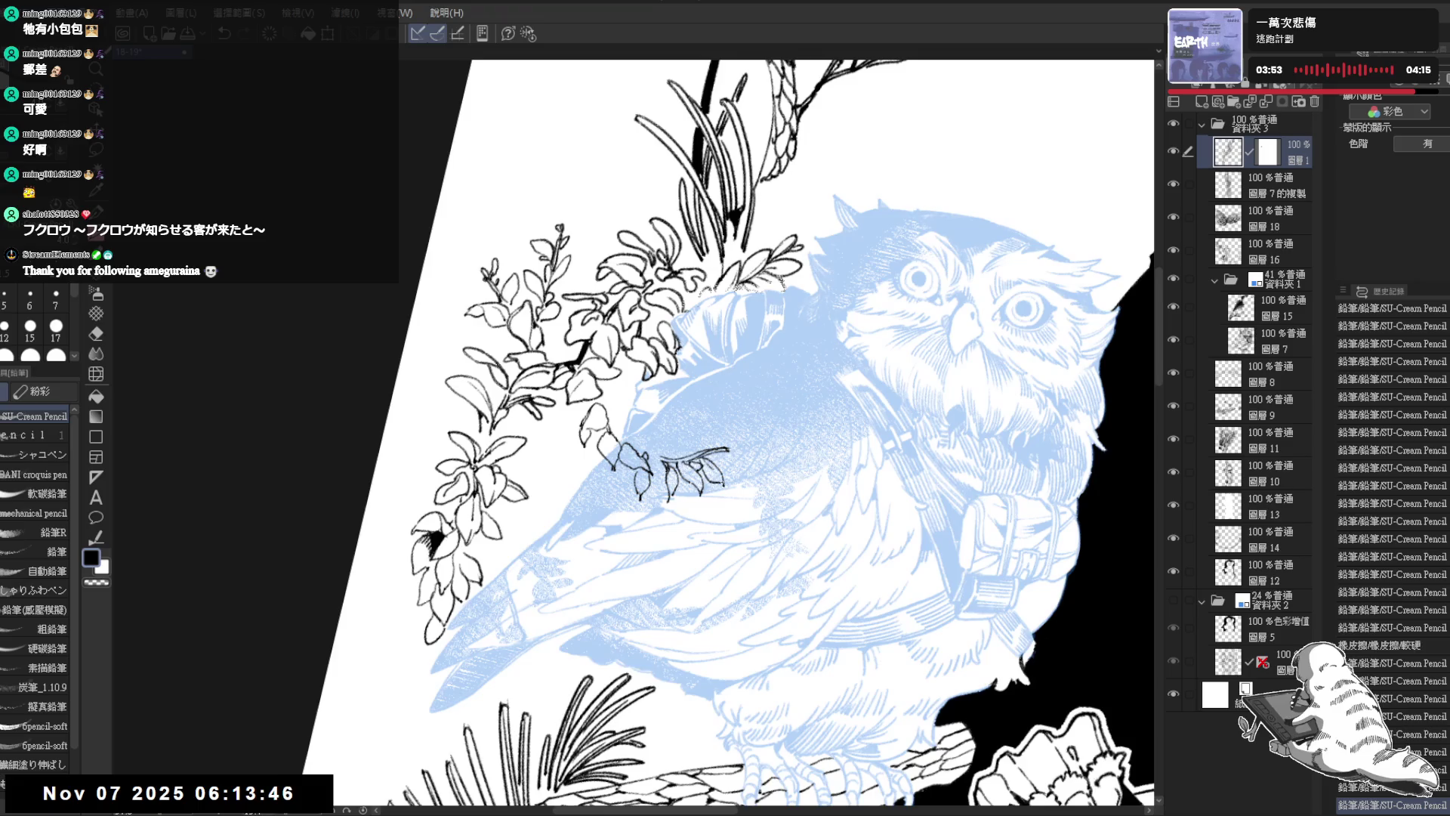
pyautogui.hotkey('ctrl', 'shift', '@')
pyautogui.hotkey('ctrl', '-')
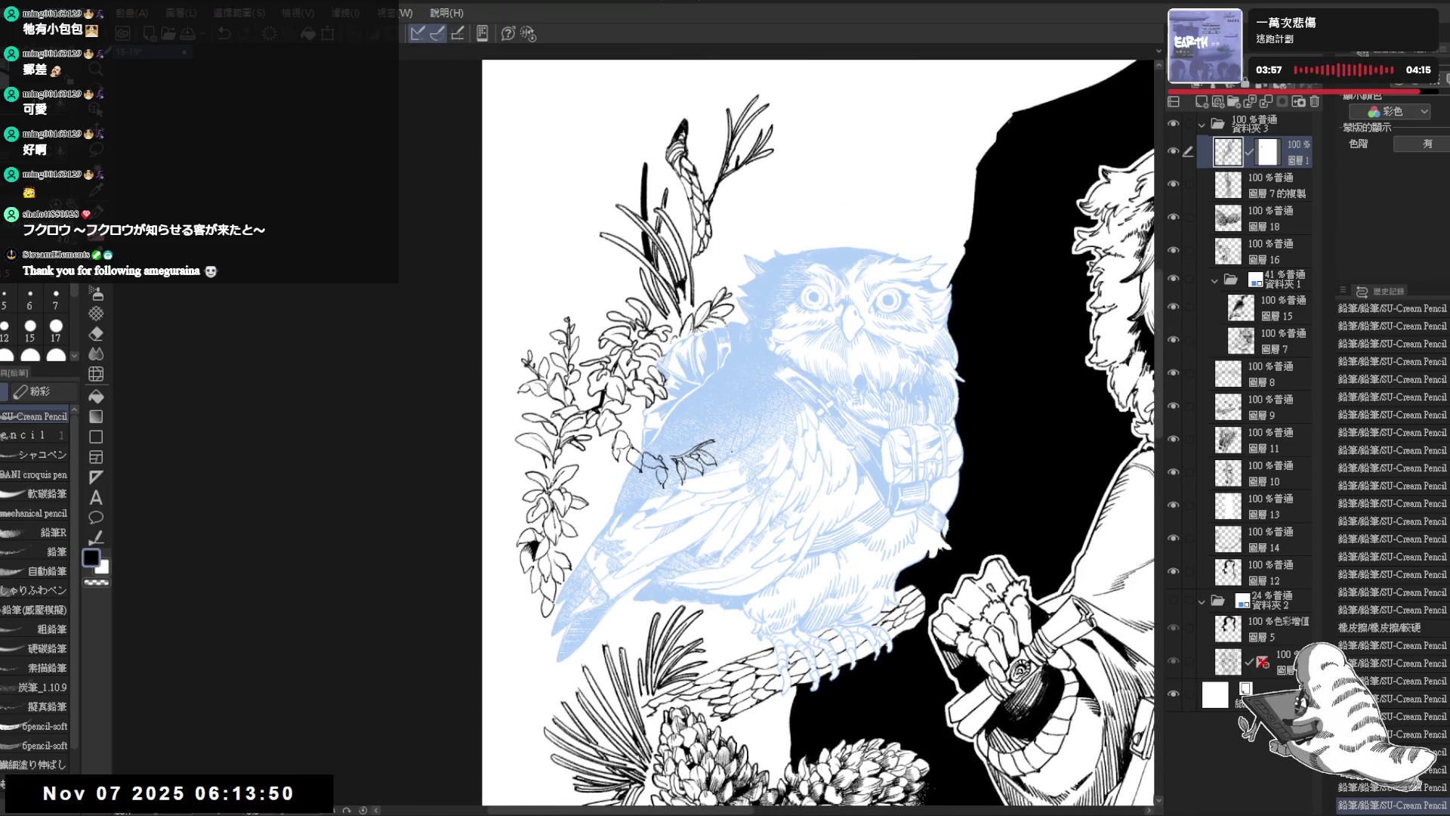
pyautogui.press('-')
pyautogui.press('-')
pyautogui.press('-')
pyautogui.hotkey('ctrl', '+')
pyautogui.hotkey('ctrl', '+')
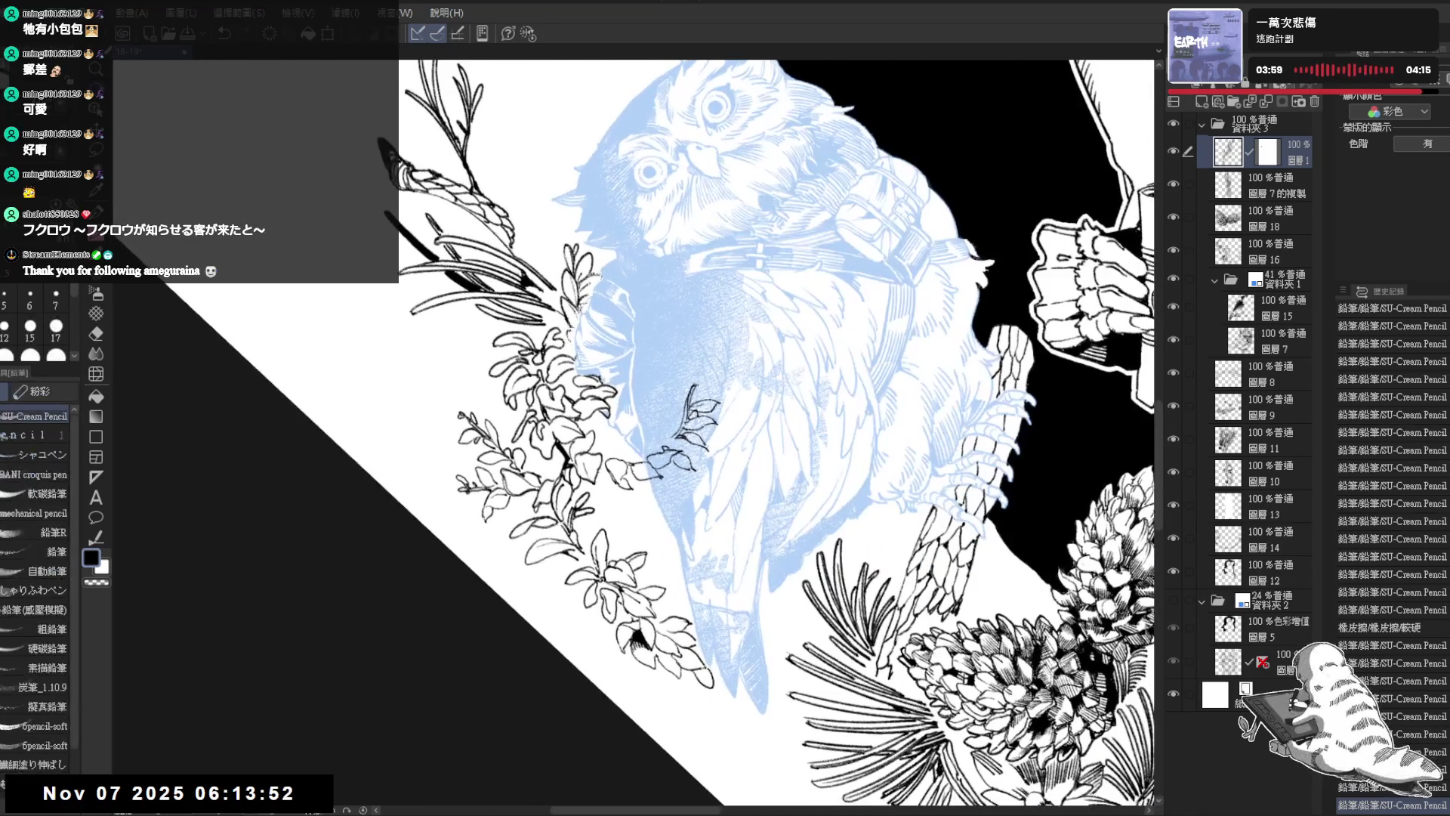
pyautogui.hotkey('ctrl', 'z')
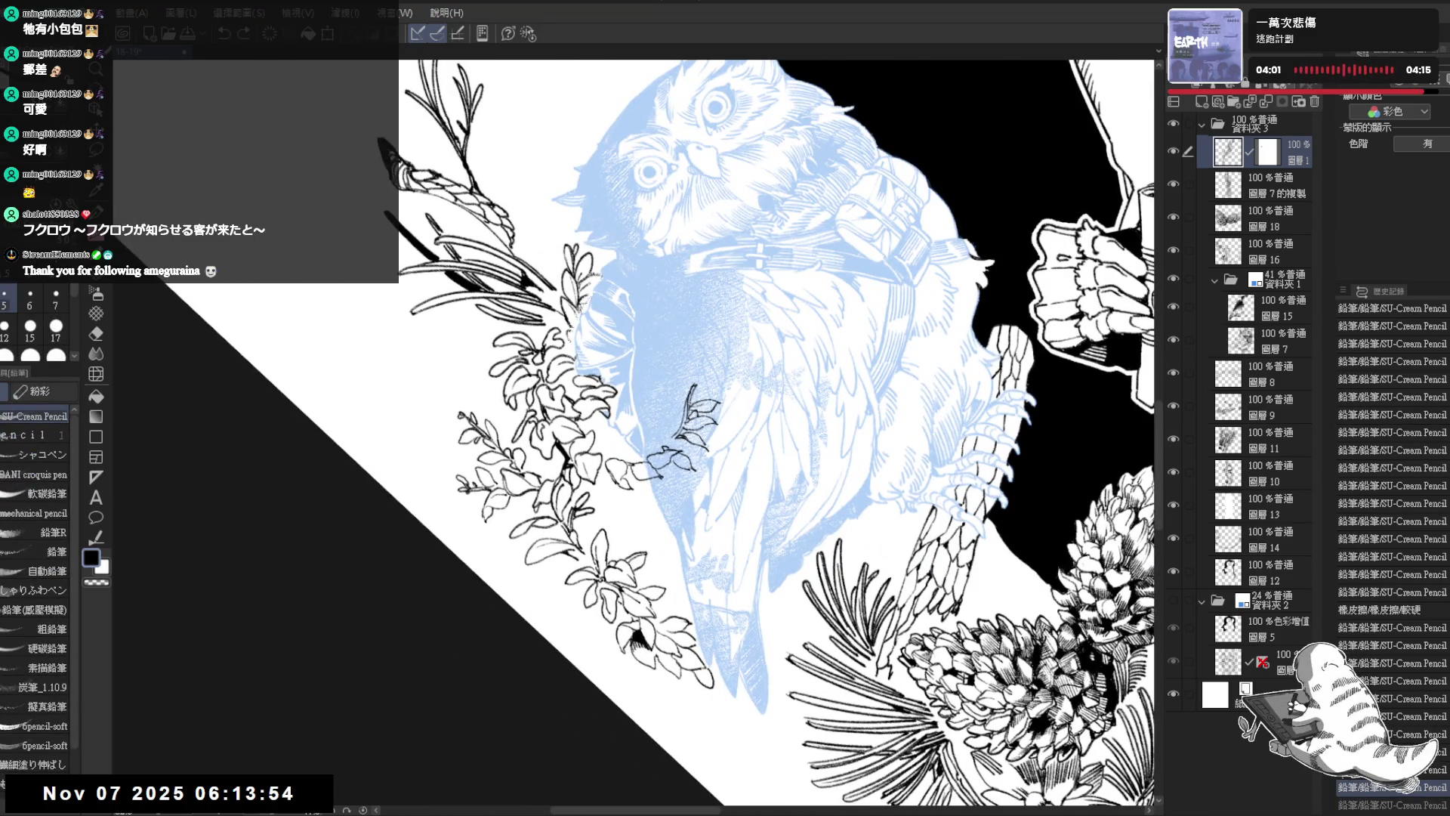
pyautogui.hotkey('ctrl', 'z')
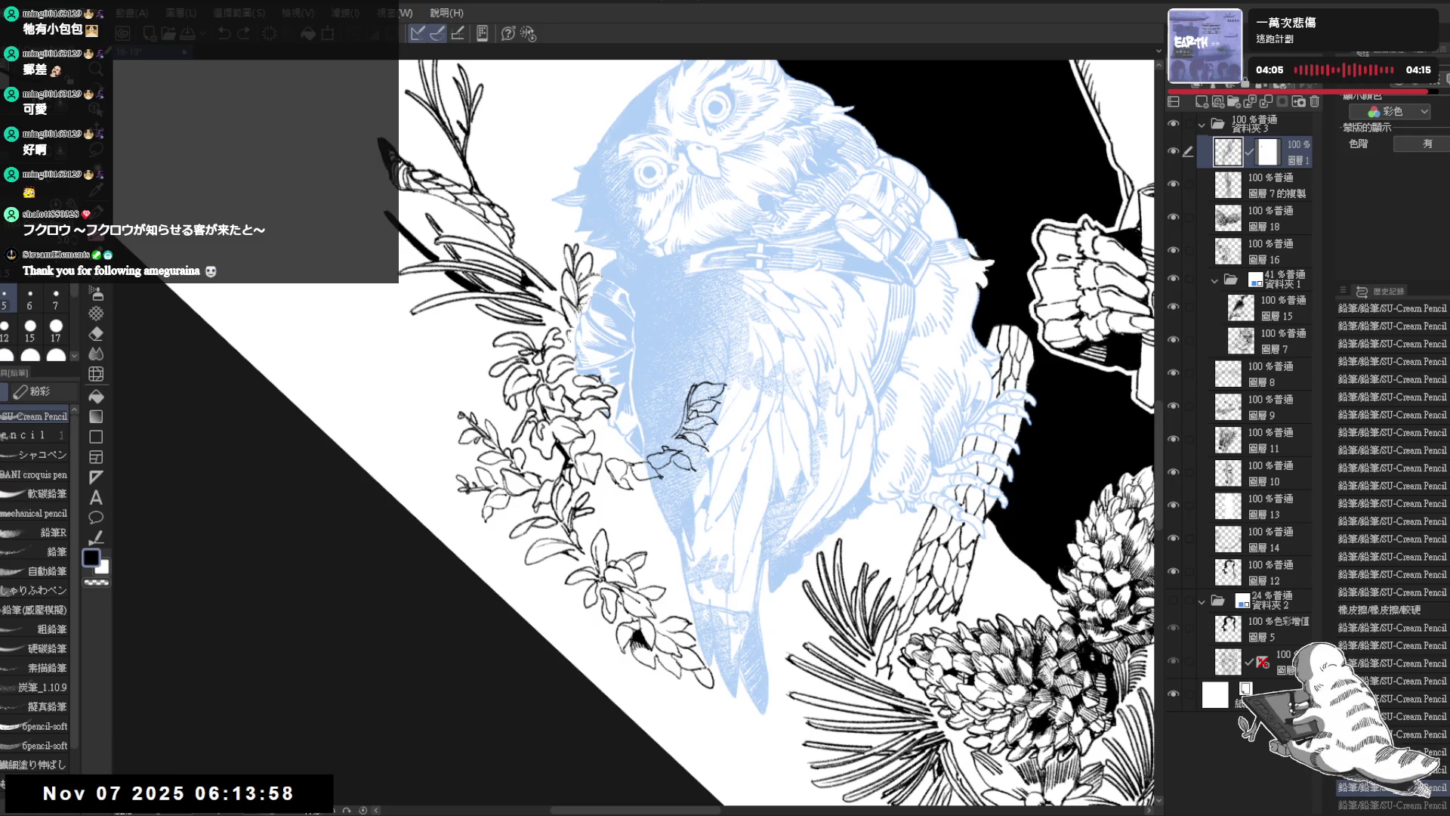
# Step: Draw another short stroke on the leaf and undo a tiny extra mark
pyautogui.moveTo(705, 368)
pyautogui.mouseDown()
pyautogui.moveTo(695, 384)
pyautogui.moveTo(708, 382)
pyautogui.moveTo(700, 350)
pyautogui.moveTo(685, 414)
pyautogui.mouseUp()
pyautogui.press('e')
pyautogui.press('p')
pyautogui.hotkey('ctrl', '@')
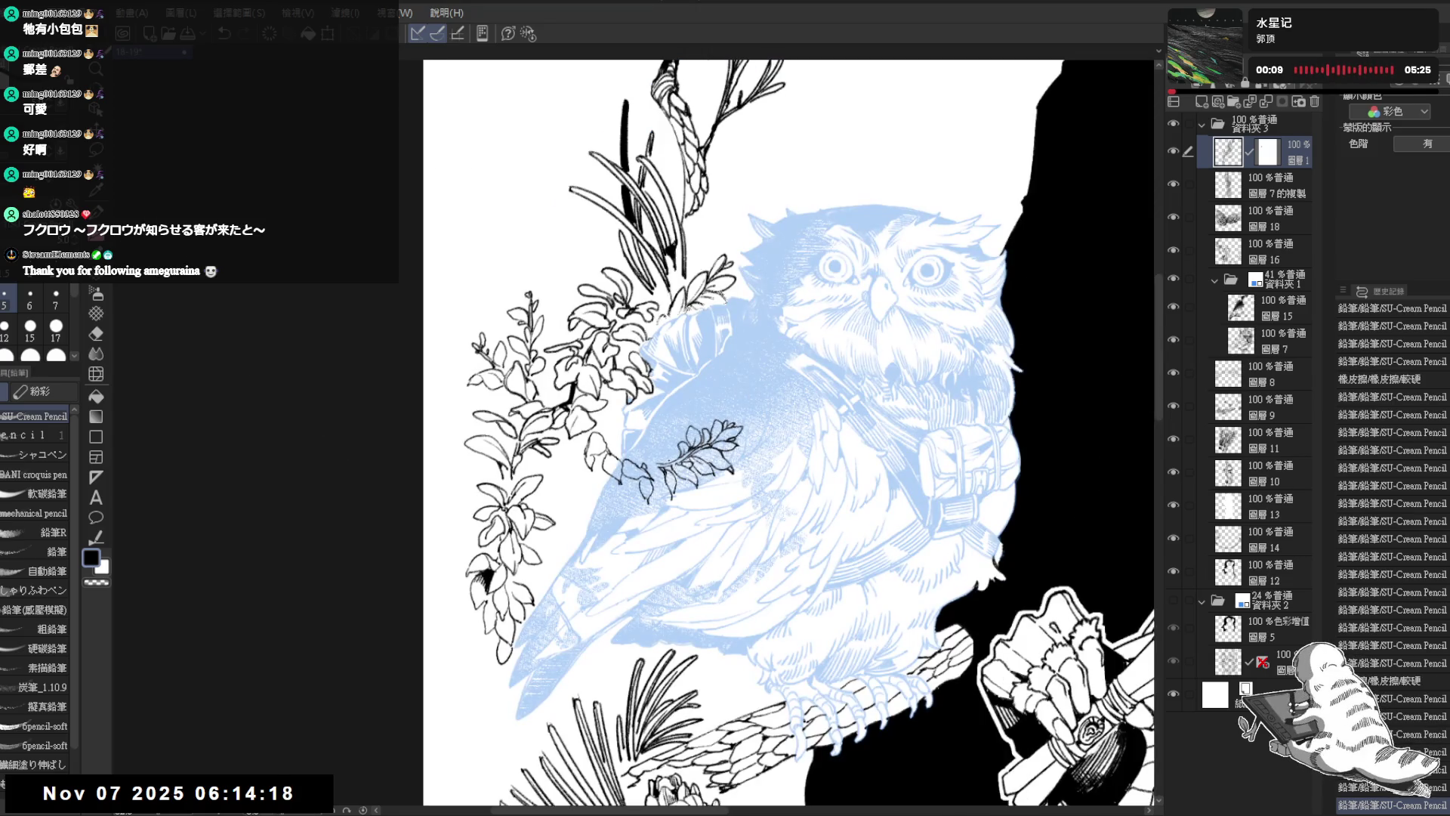
pyautogui.moveTo(664, 446); pyautogui.dragTo(666, 451)
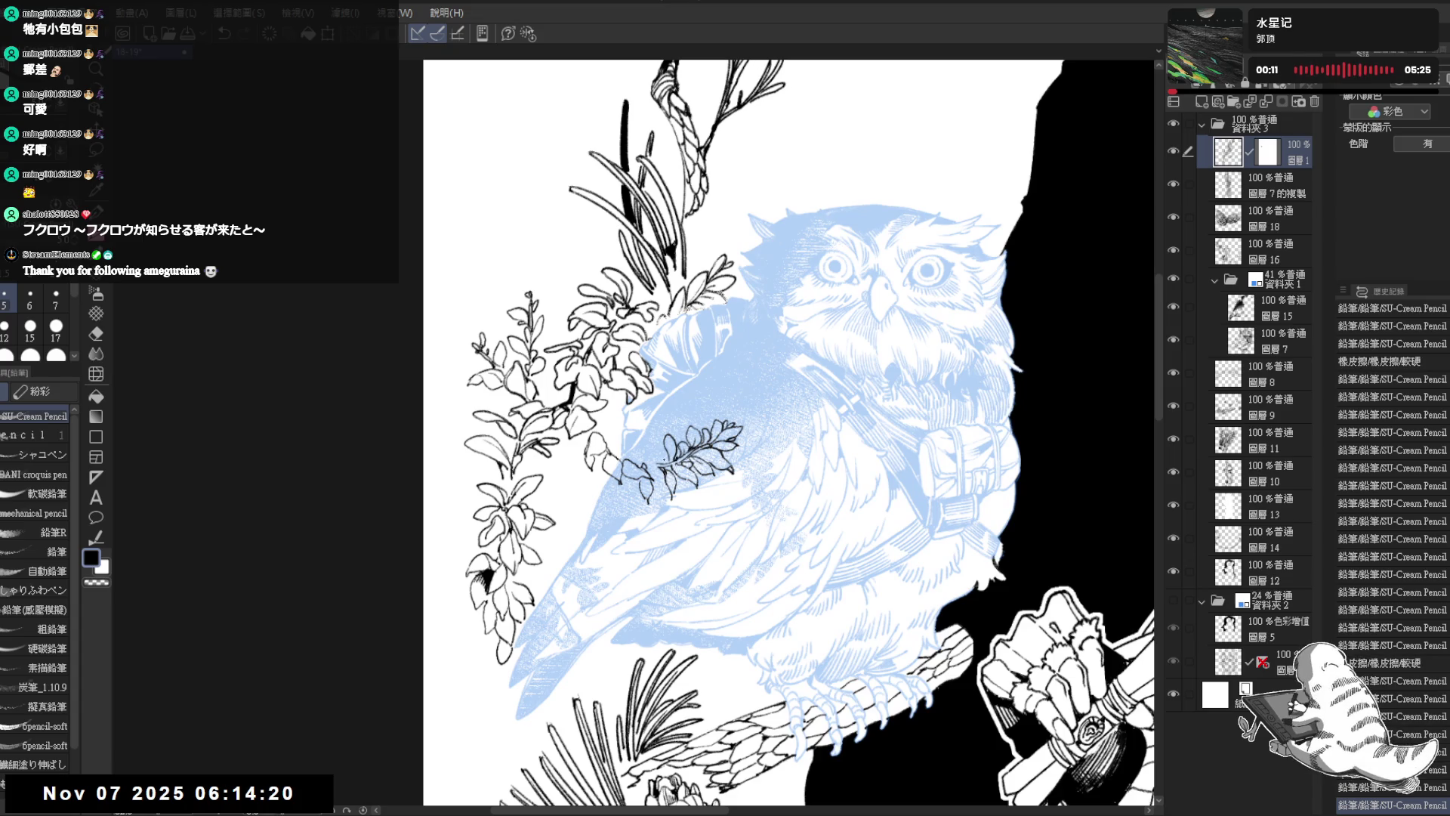
pyautogui.hotkey('ctrl', 'z')
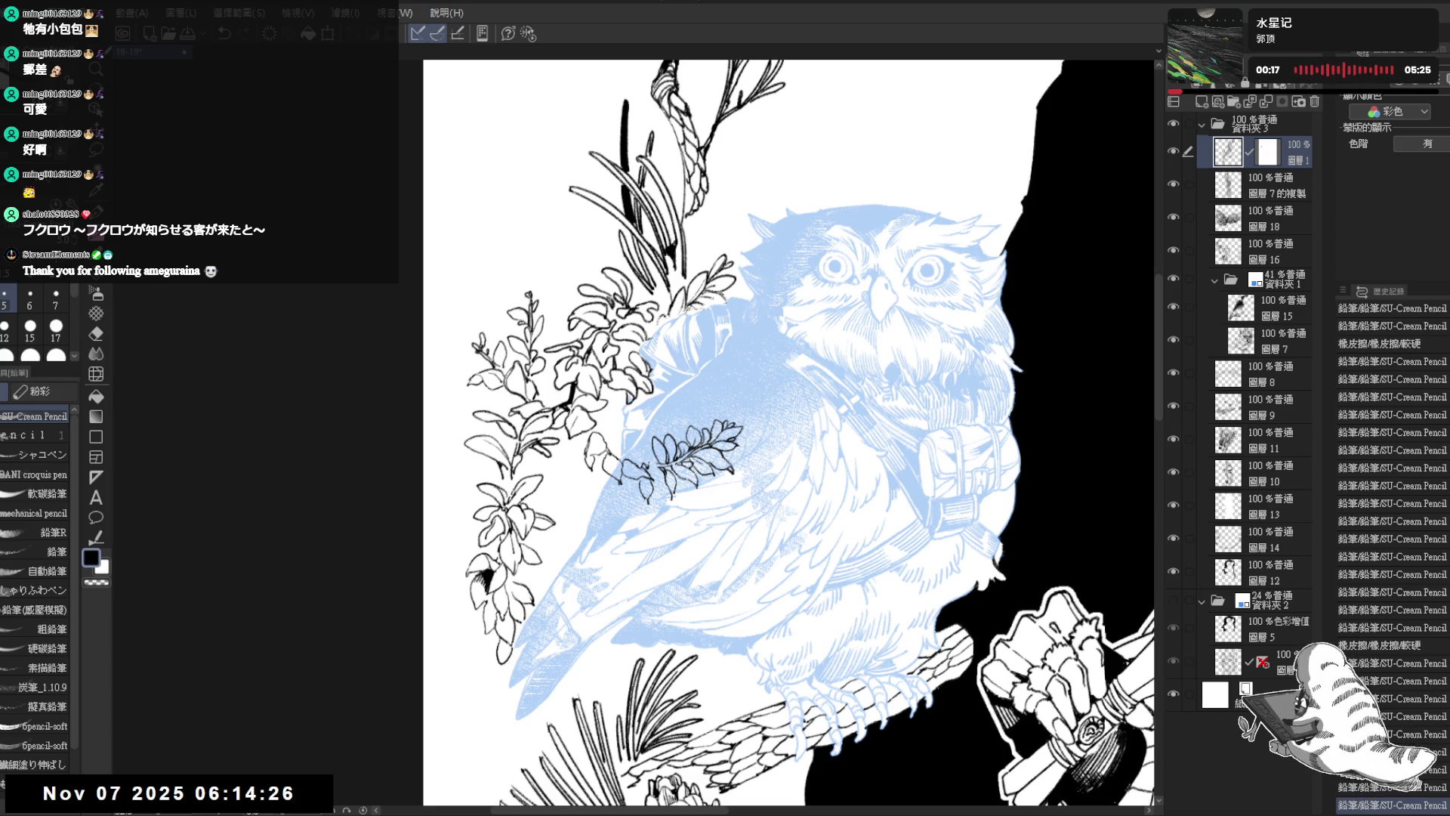
# Step: Touch up the leaf lying over the owl's wing
pyautogui.press('e')
pyautogui.press('p')
pyautogui.moveTo(646, 469); pyautogui.dragTo(654, 474)
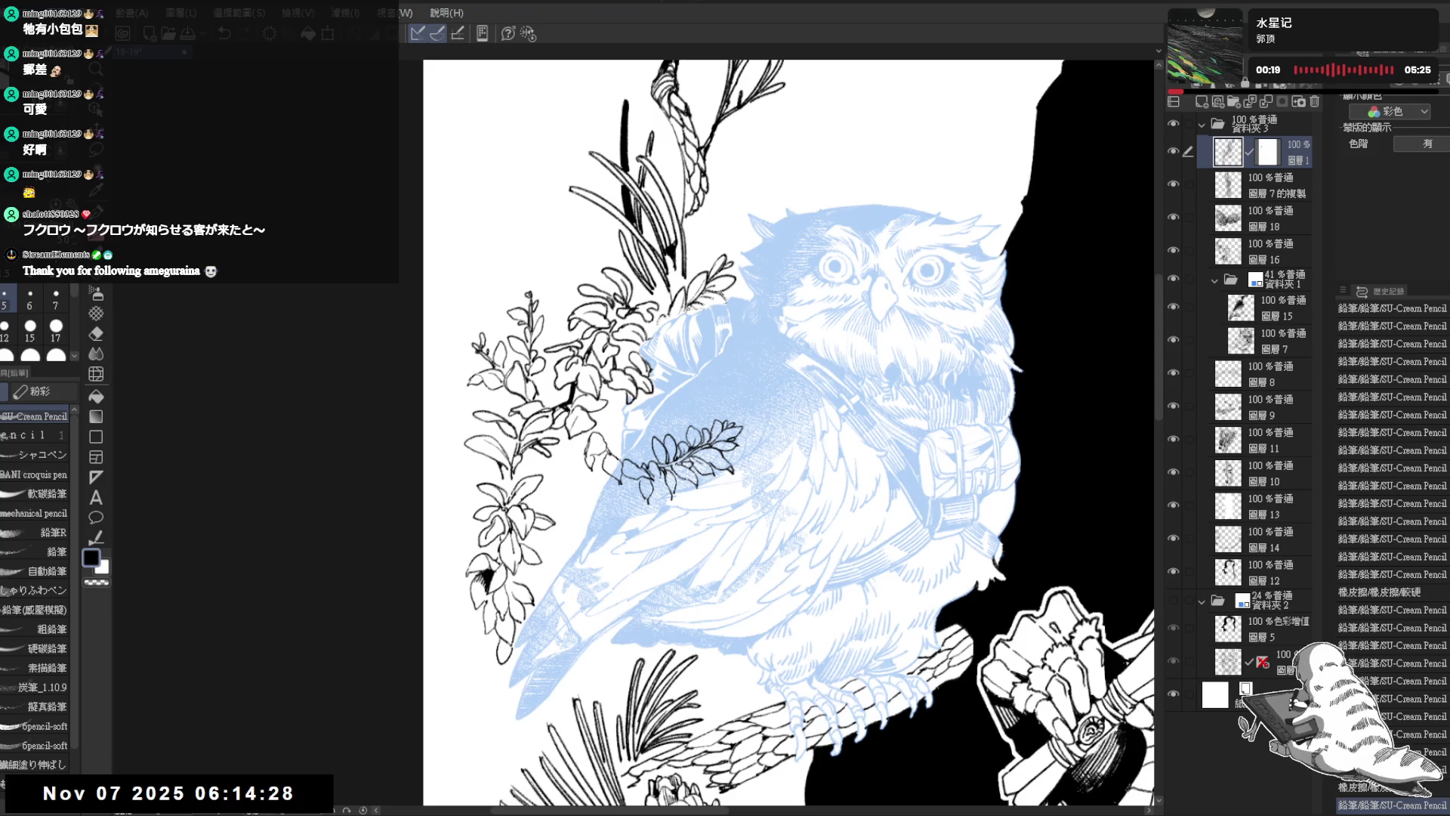
pyautogui.press('e')
pyautogui.press('p')
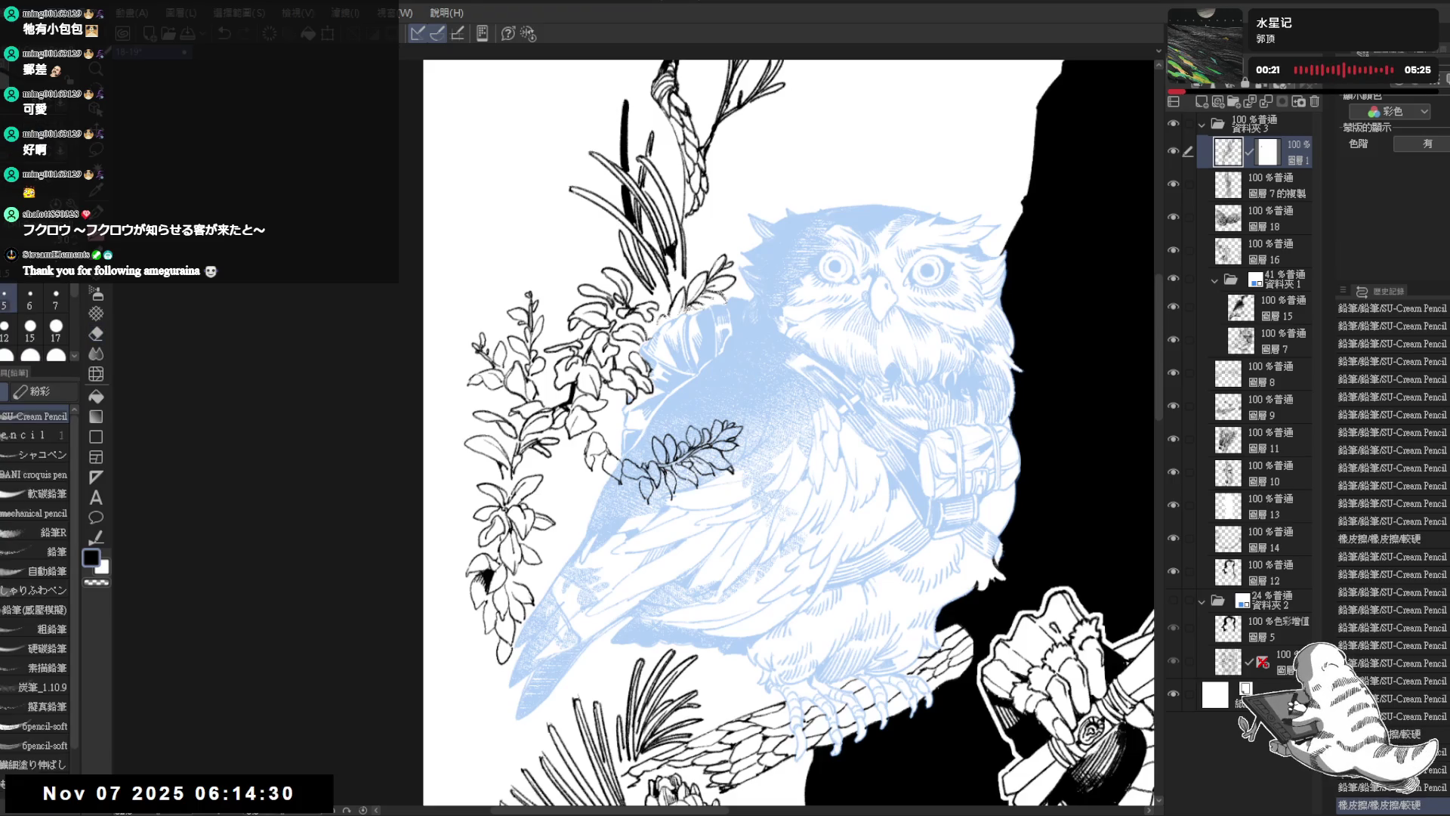
pyautogui.hotkey('ctrl', 'z')
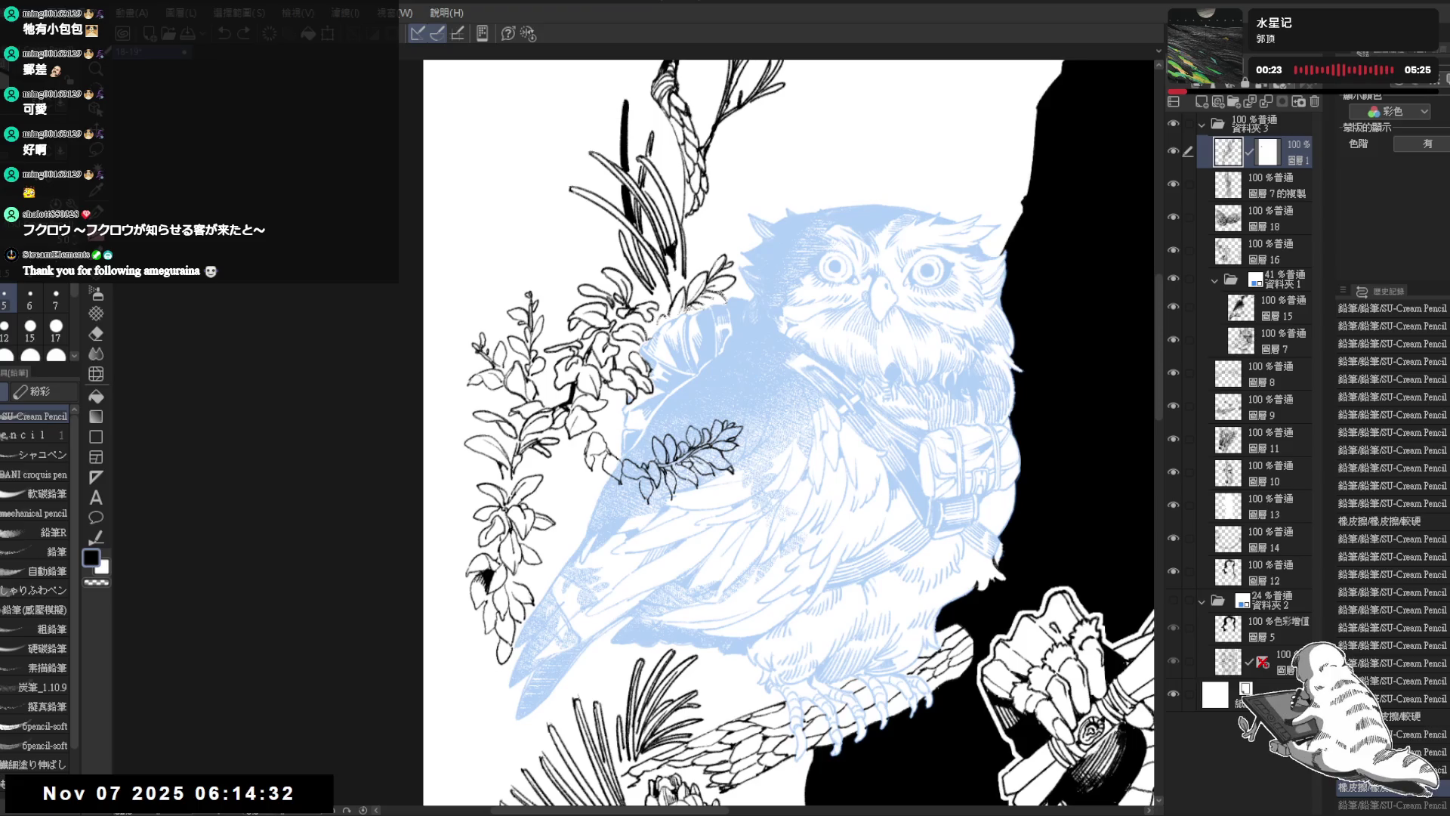
pyautogui.press('-')
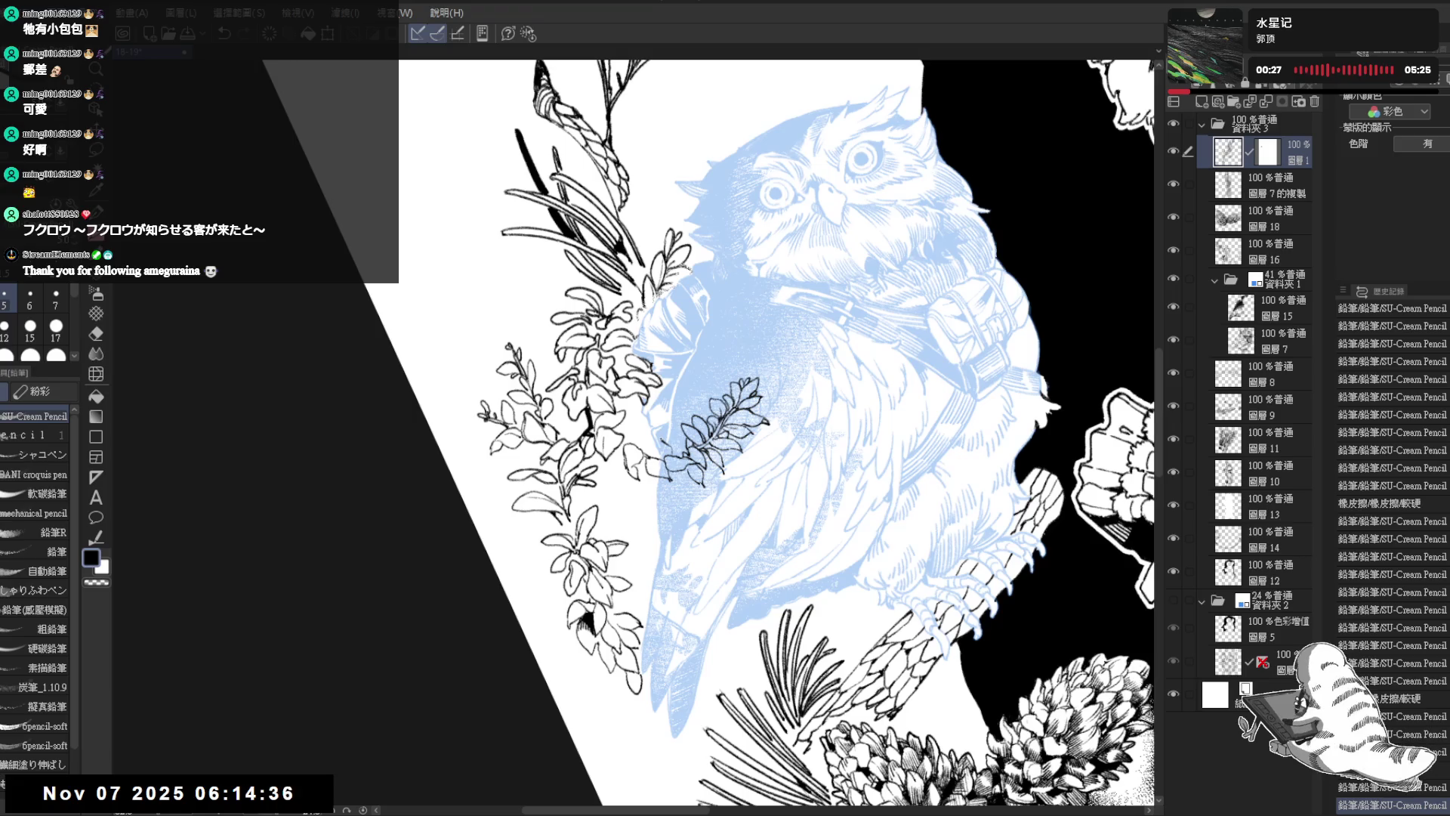
pyautogui.moveTo(672, 445); pyautogui.dragTo(676, 446)
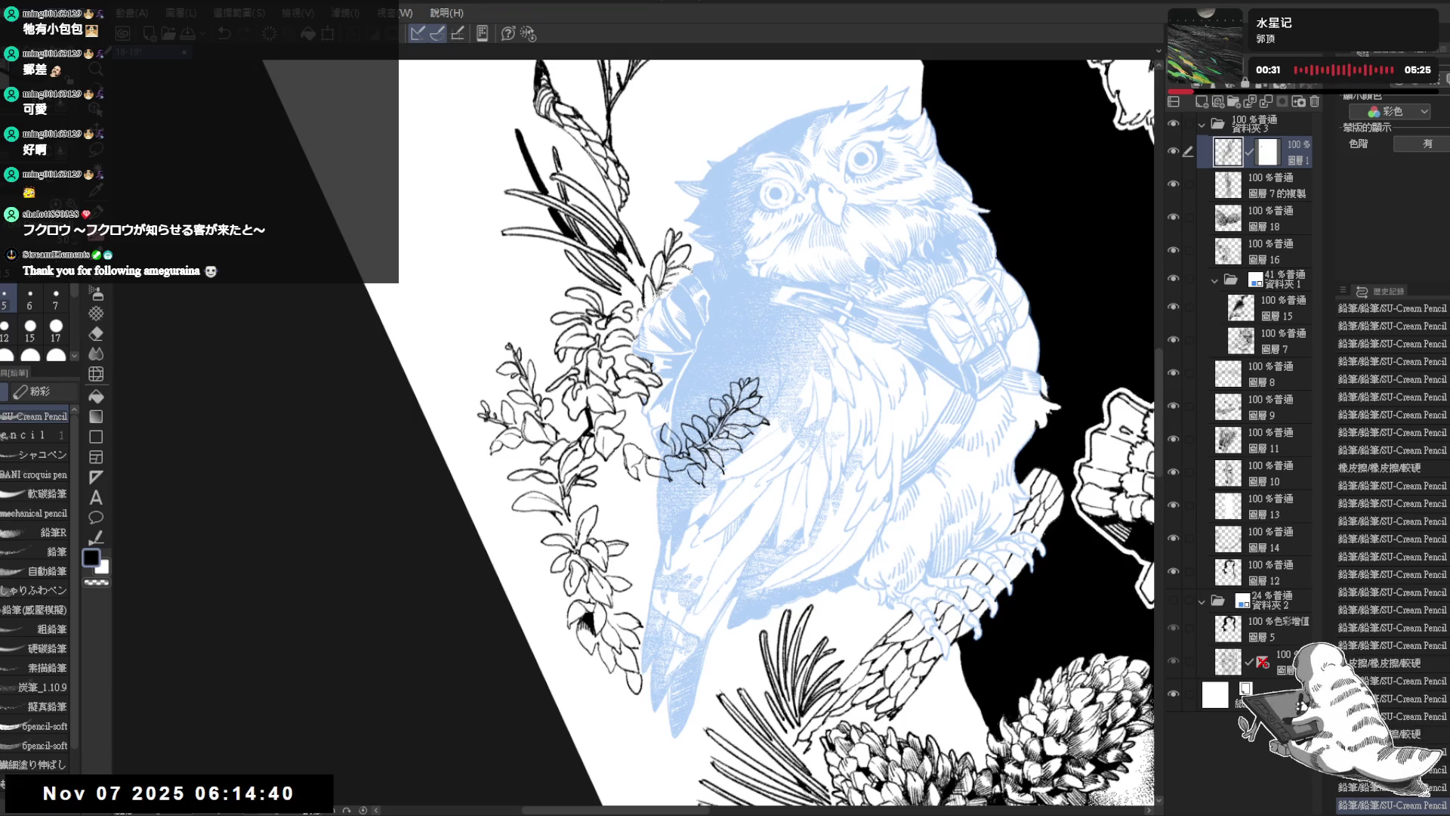
pyautogui.hotkey('ctrl', '@')
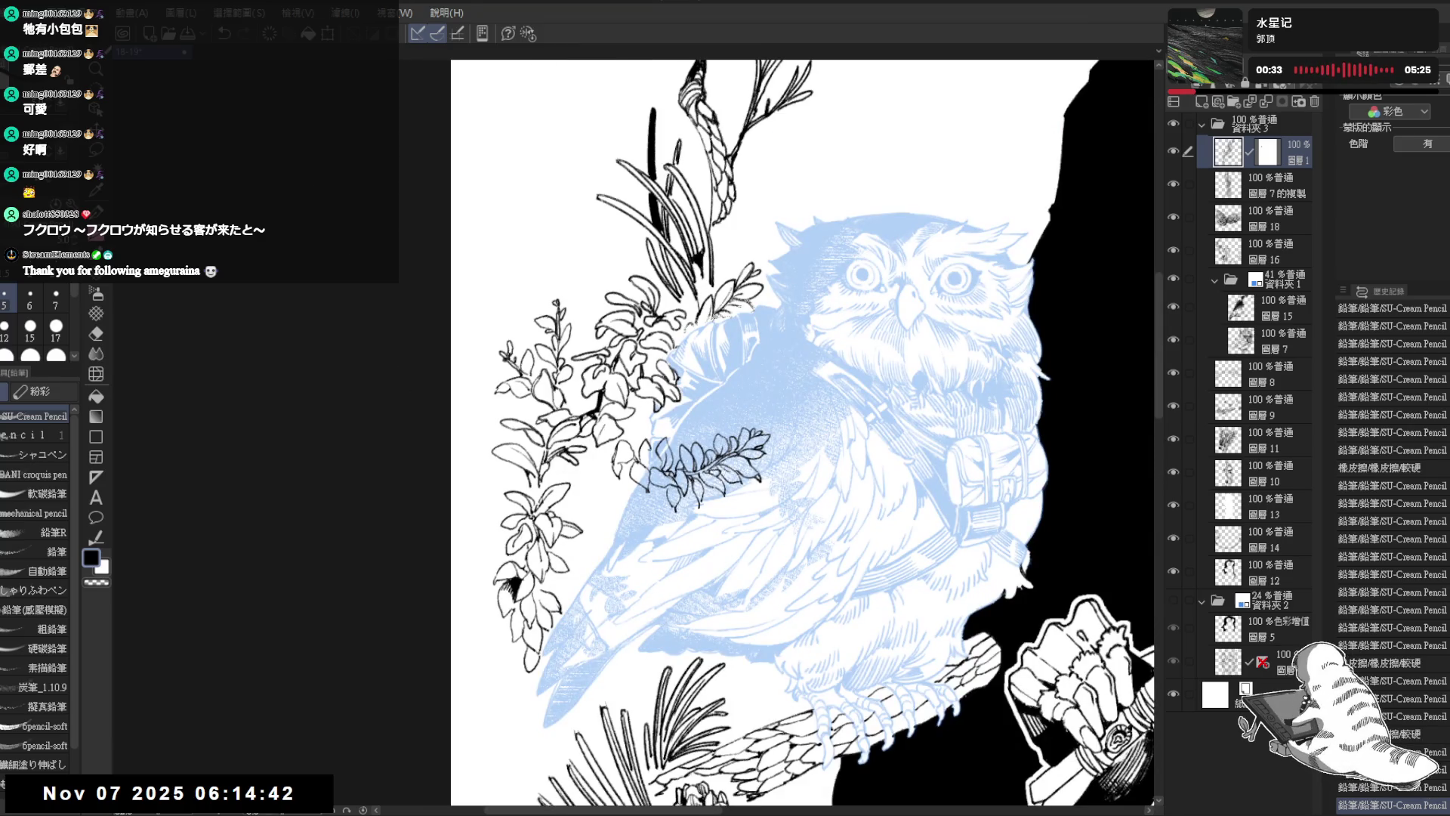
# Step: Add small dark marks to the sprig's leaves, then select the owl folder
pyautogui.click(646, 460)
pyautogui.click(646, 460)
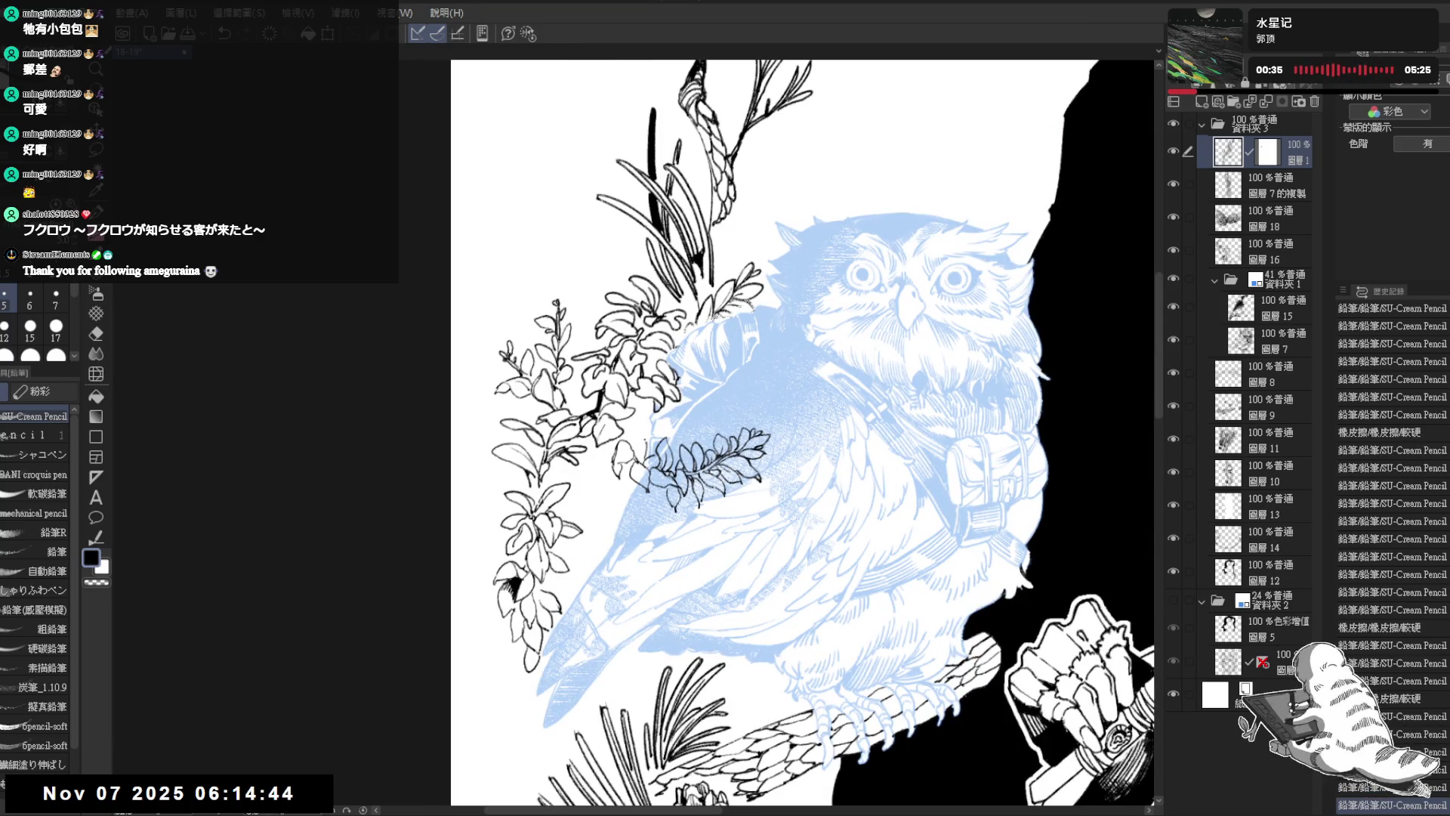
pyautogui.click(638, 451)
pyautogui.click(633, 438)
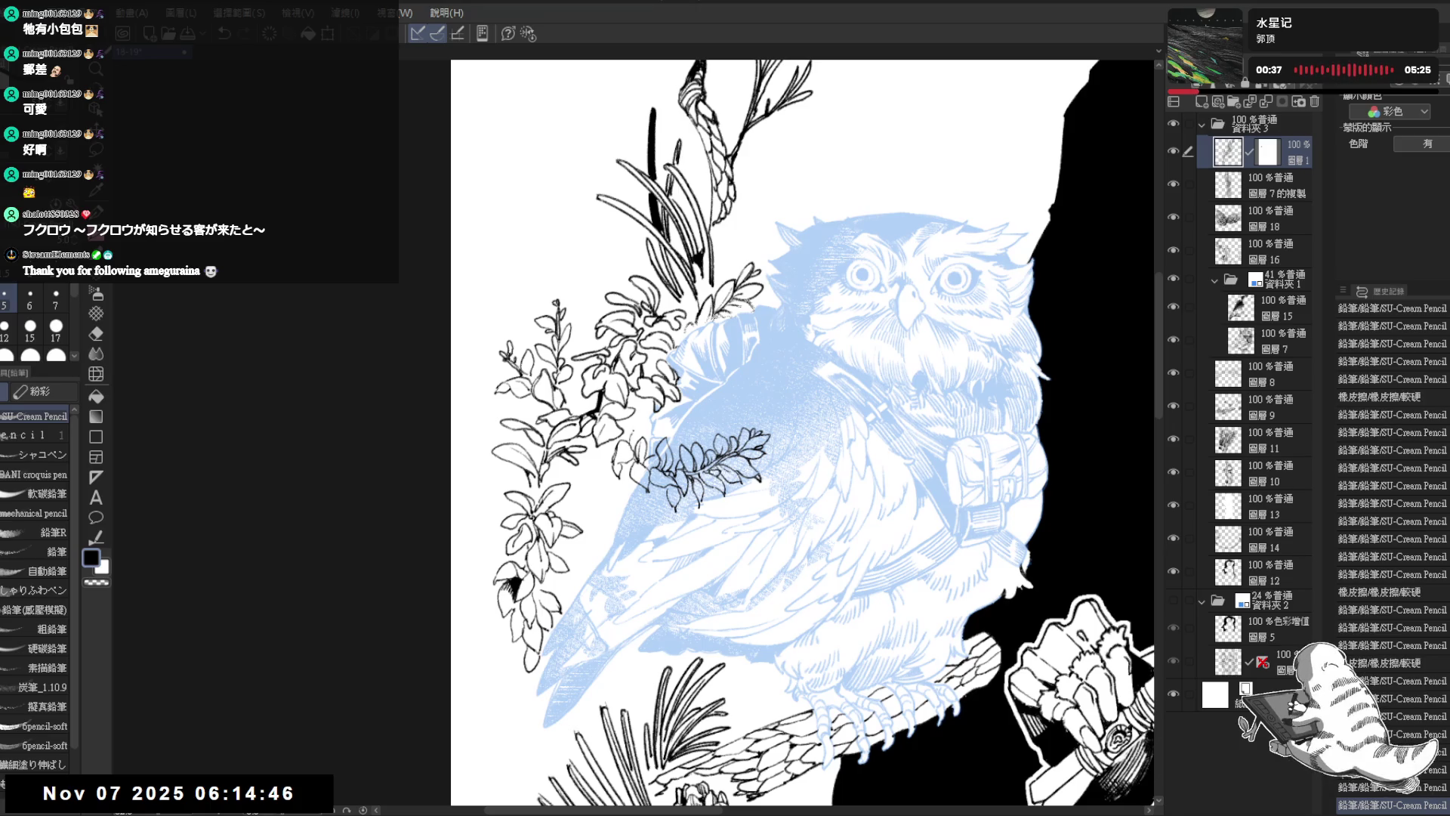
pyautogui.moveTo(624, 432); pyautogui.dragTo(631, 440)
pyautogui.scroll(-1, 802, 431)
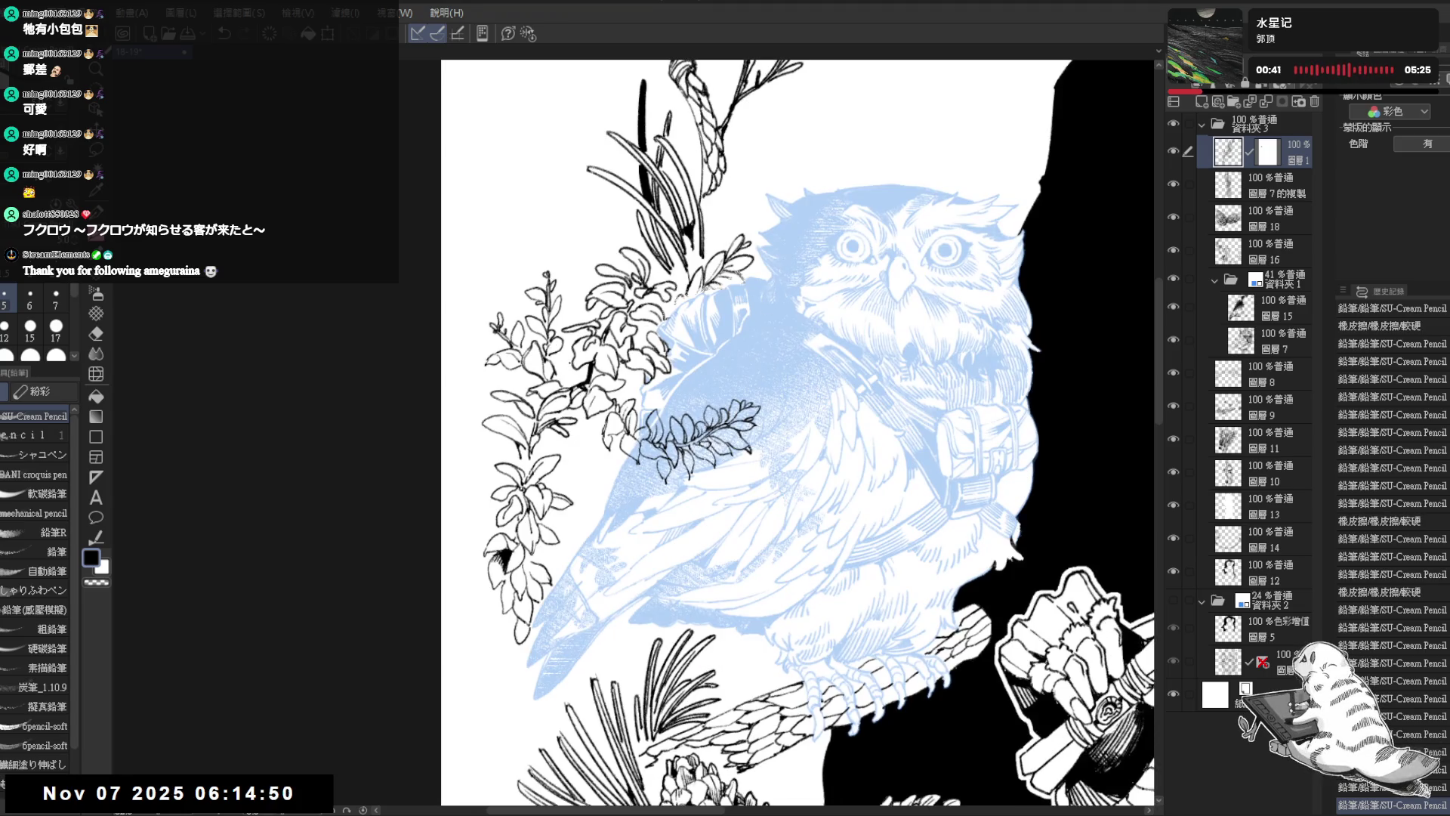
pyautogui.scroll(-2, 802, 431)
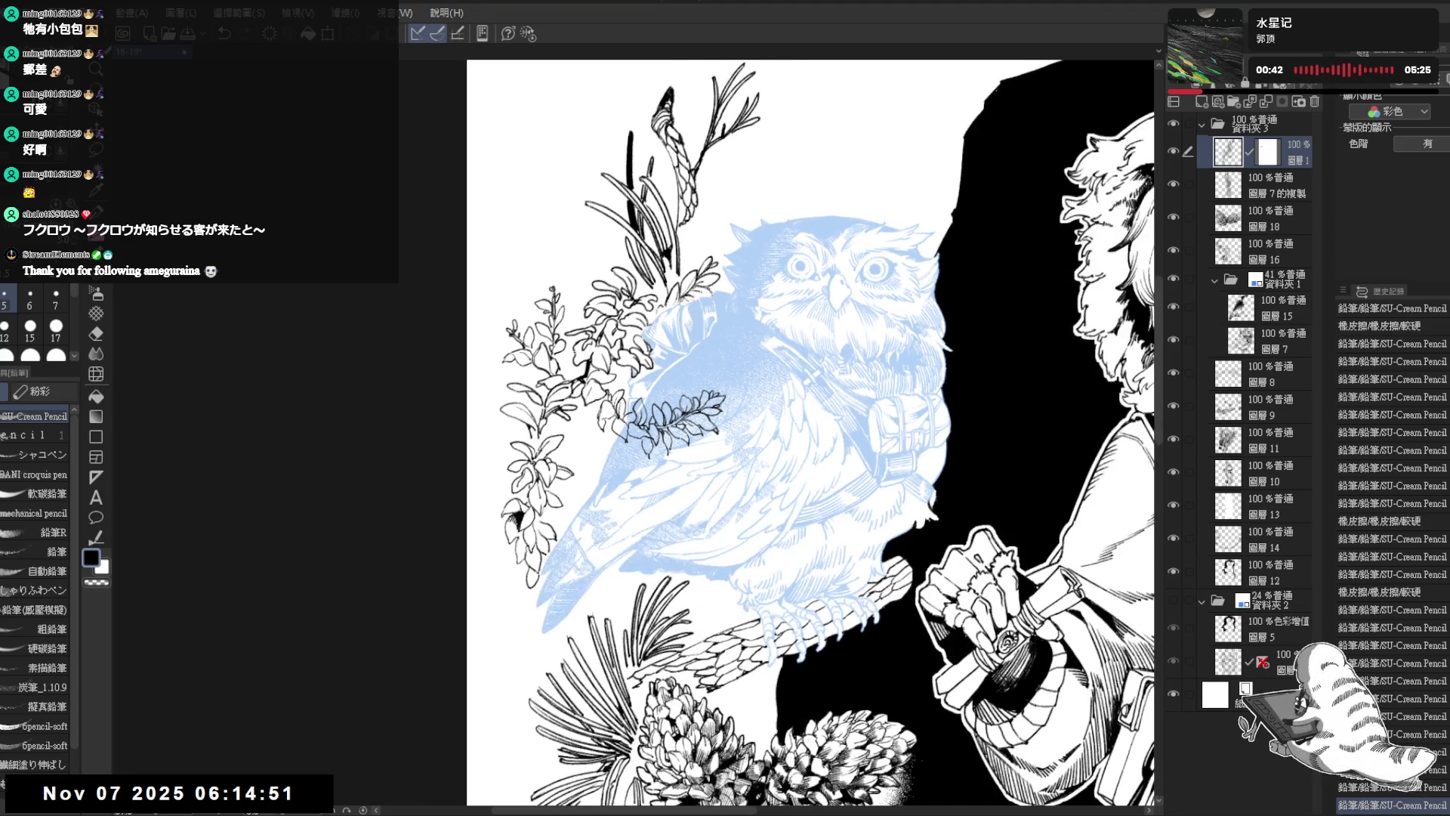
pyautogui.click(1293, 281)
pyautogui.scroll(3, 752, 417)
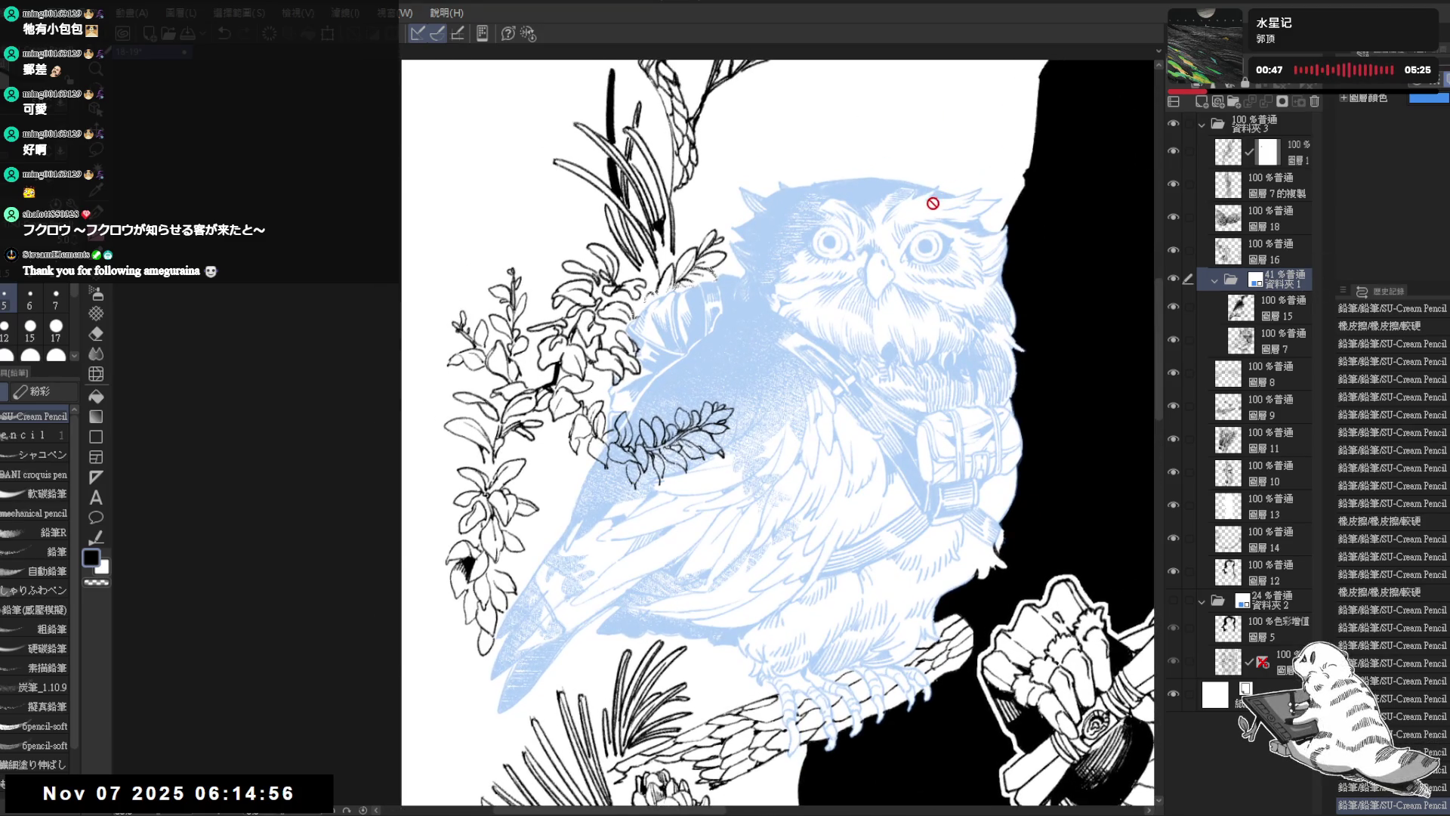
# Step: Zoom in on the owl and add a layer mask to the owl folder
pyautogui.click(1276, 308)
pyautogui.moveTo(798, 563)
pyautogui.mouseDown()
pyautogui.moveTo(1151, 258)
pyautogui.moveTo(1116, 435)
pyautogui.mouseUp()
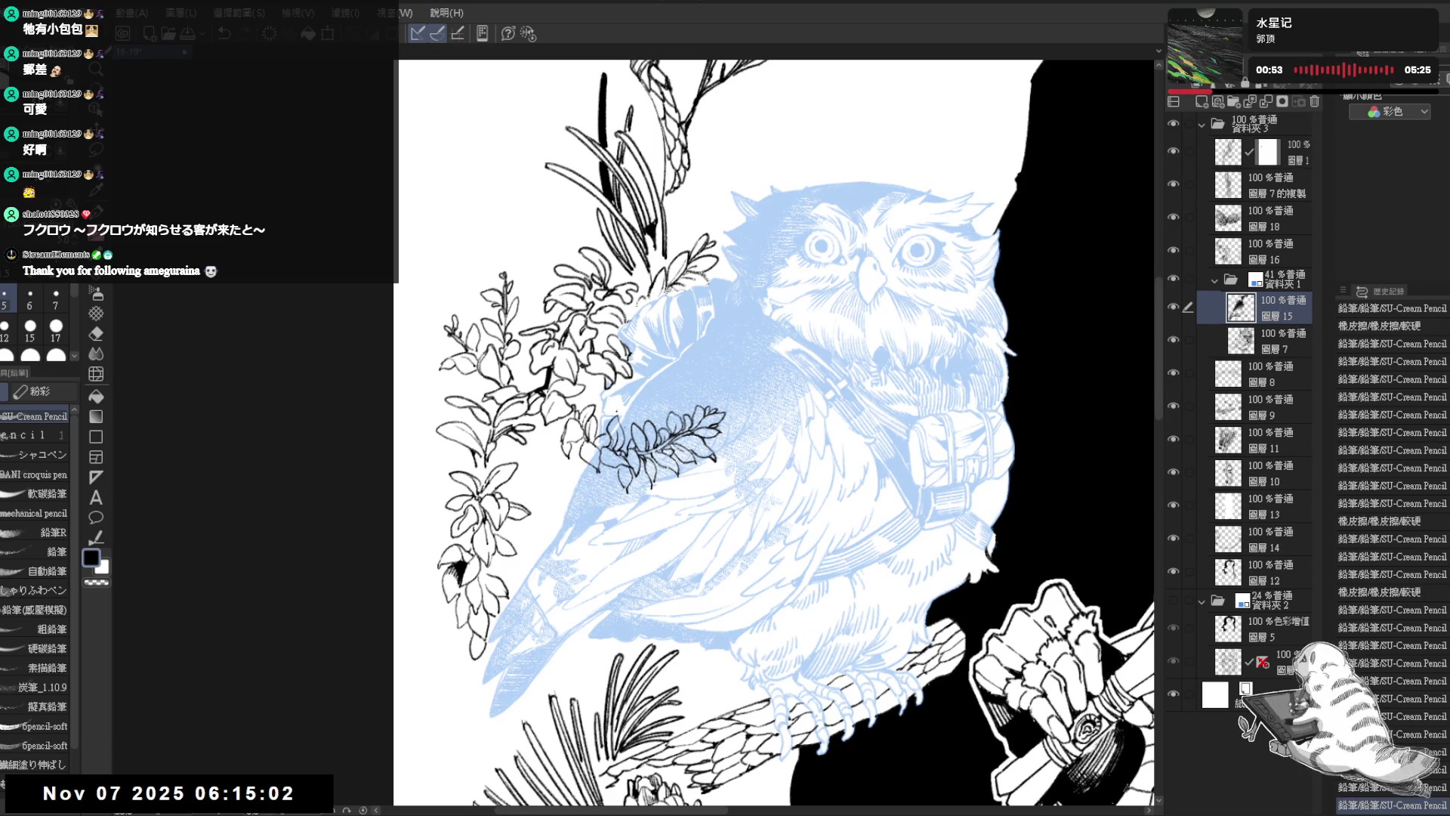
pyautogui.click(1280, 279)
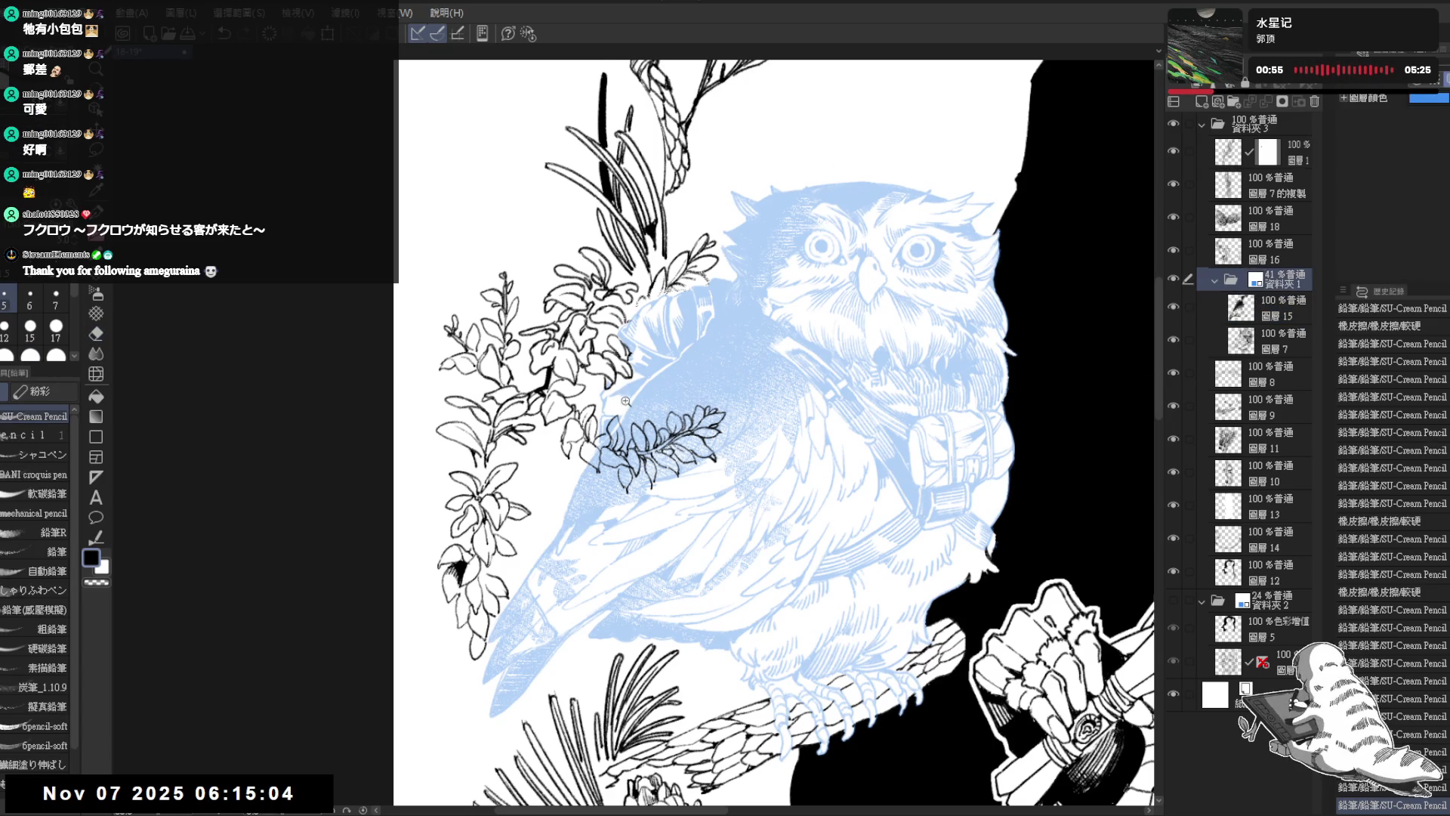
pyautogui.click(625, 400)
pyautogui.click(1267, 103)
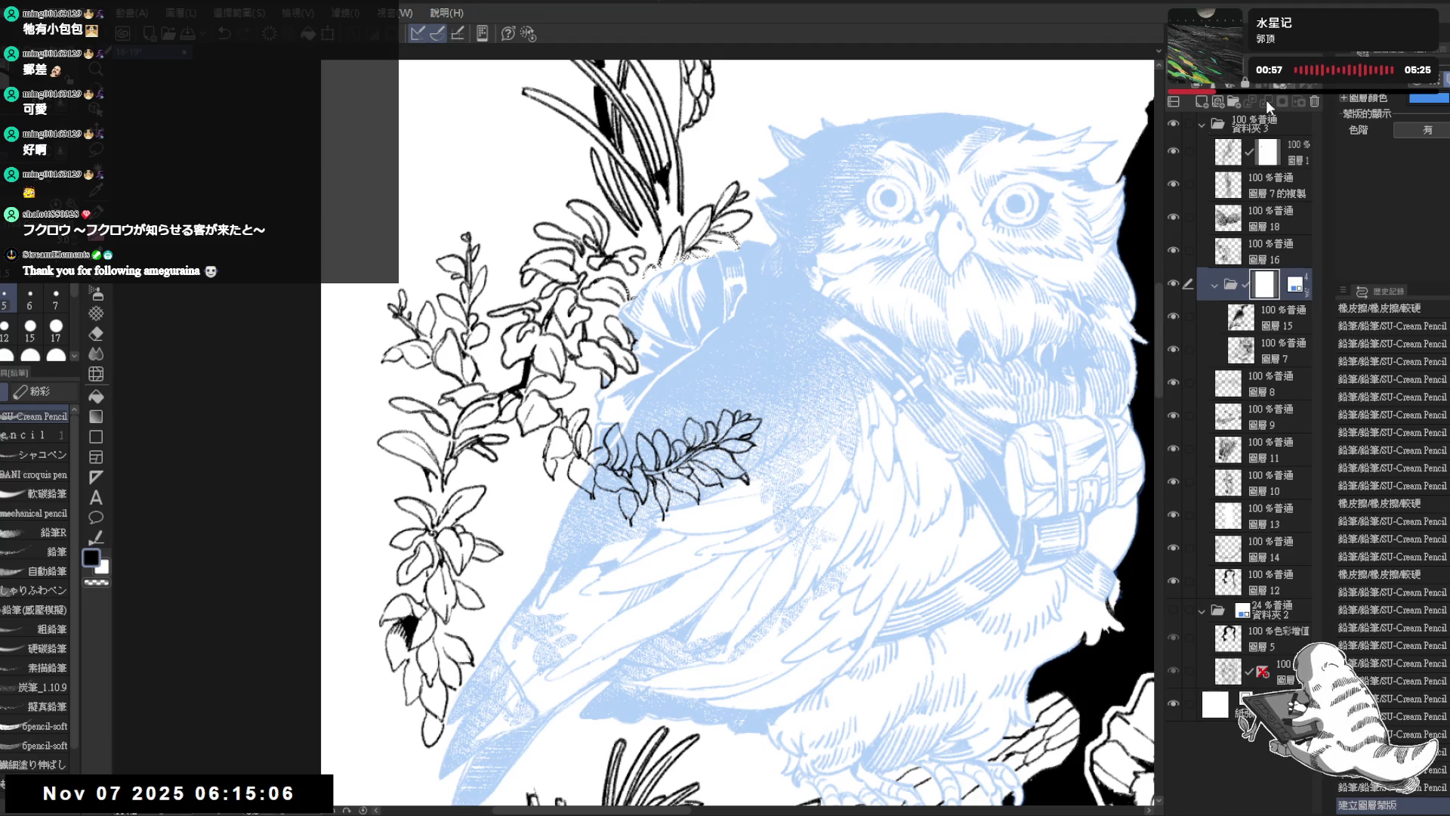
# Step: Erase the owl's mask around the leaf using a smaller brush and transparent colour
pyautogui.press('e')
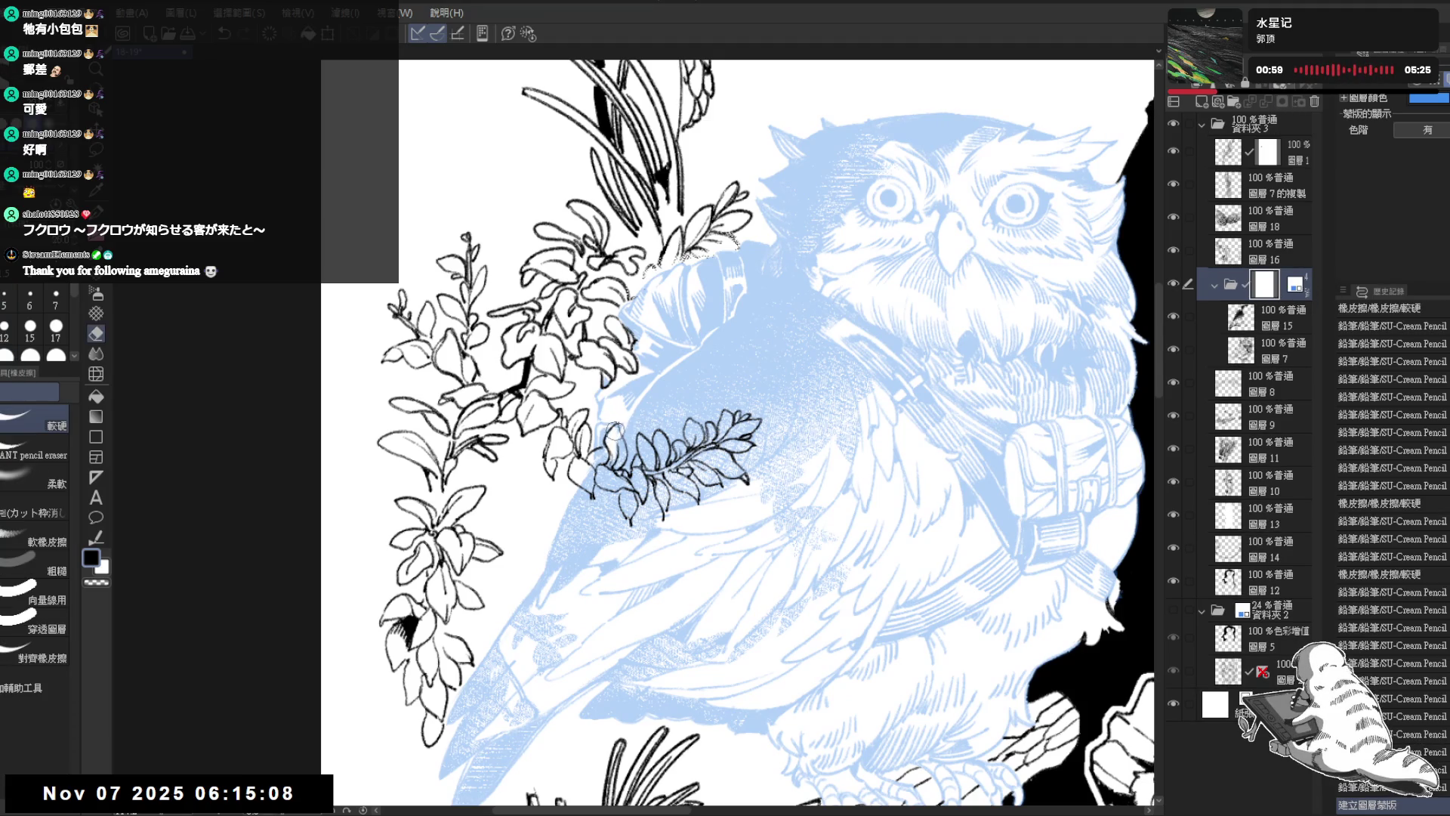
pyautogui.moveTo(616, 430)
pyautogui.mouseDown()
pyautogui.moveTo(618, 461)
pyautogui.moveTo(592, 462)
pyautogui.moveTo(588, 487)
pyautogui.mouseUp()
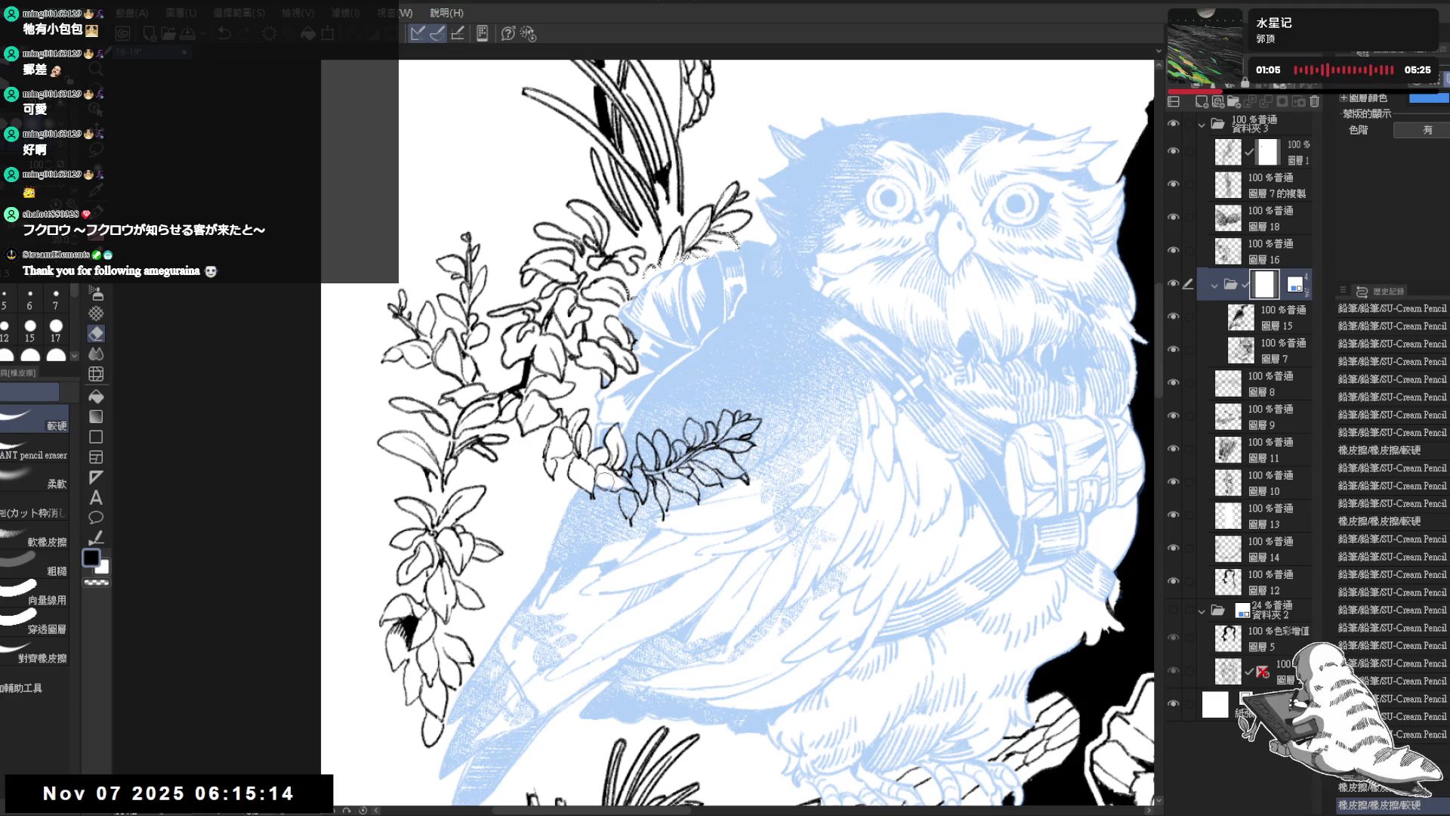
pyautogui.moveTo(625, 487)
pyautogui.mouseDown()
pyautogui.moveTo(630, 472)
pyautogui.moveTo(642, 495)
pyautogui.mouseUp()
pyautogui.press('[')
pyautogui.press('p')
pyautogui.press('c')
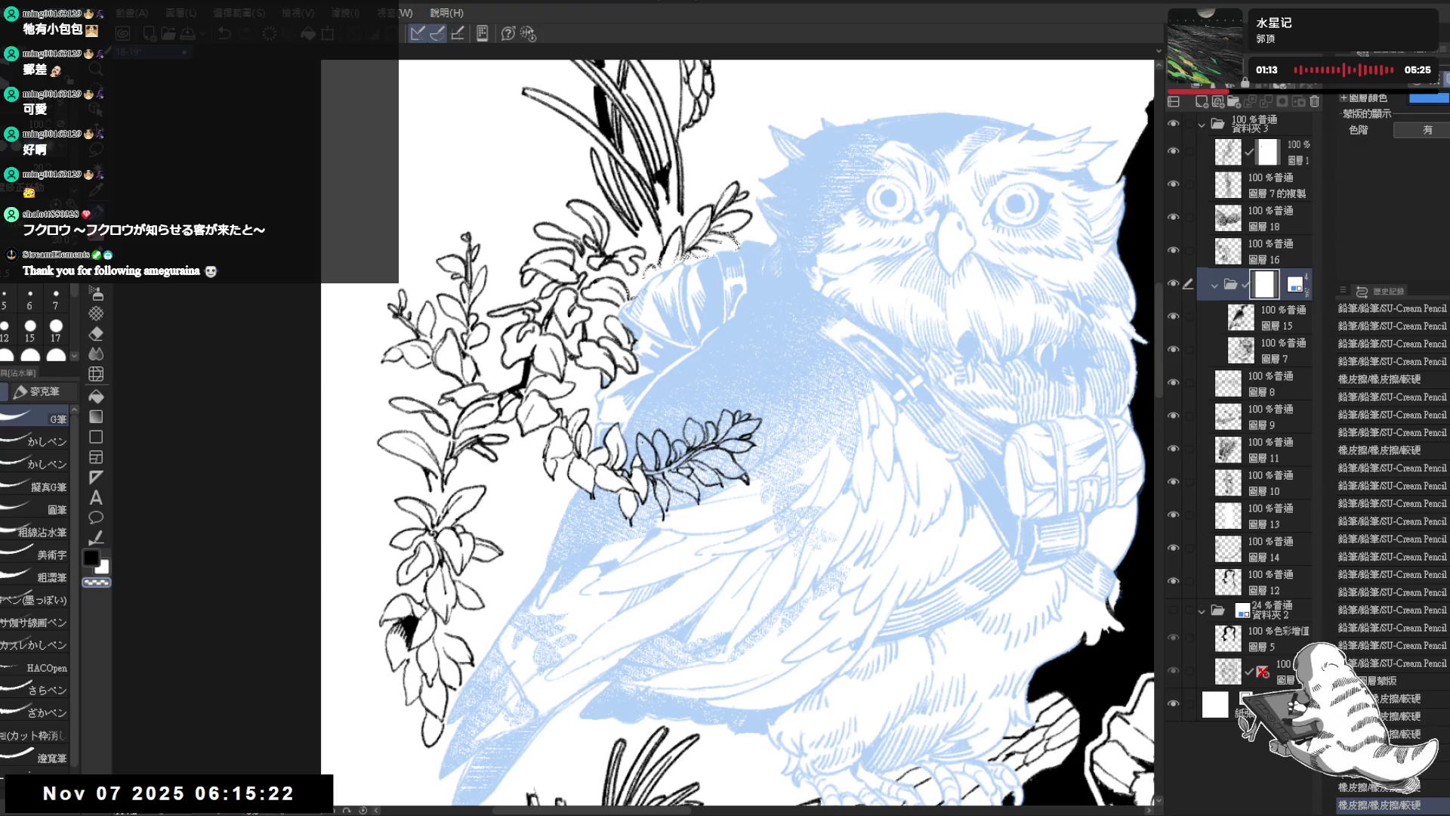
pyautogui.moveTo(639, 438); pyautogui.dragTo(663, 485)
pyautogui.moveTo(656, 498); pyautogui.dragTo(668, 482)
pyautogui.moveTo(661, 488)
pyautogui.mouseDown()
pyautogui.moveTo(683, 476)
pyautogui.moveTo(674, 467)
pyautogui.mouseUp()
pyautogui.moveTo(664, 474); pyautogui.dragTo(680, 463)
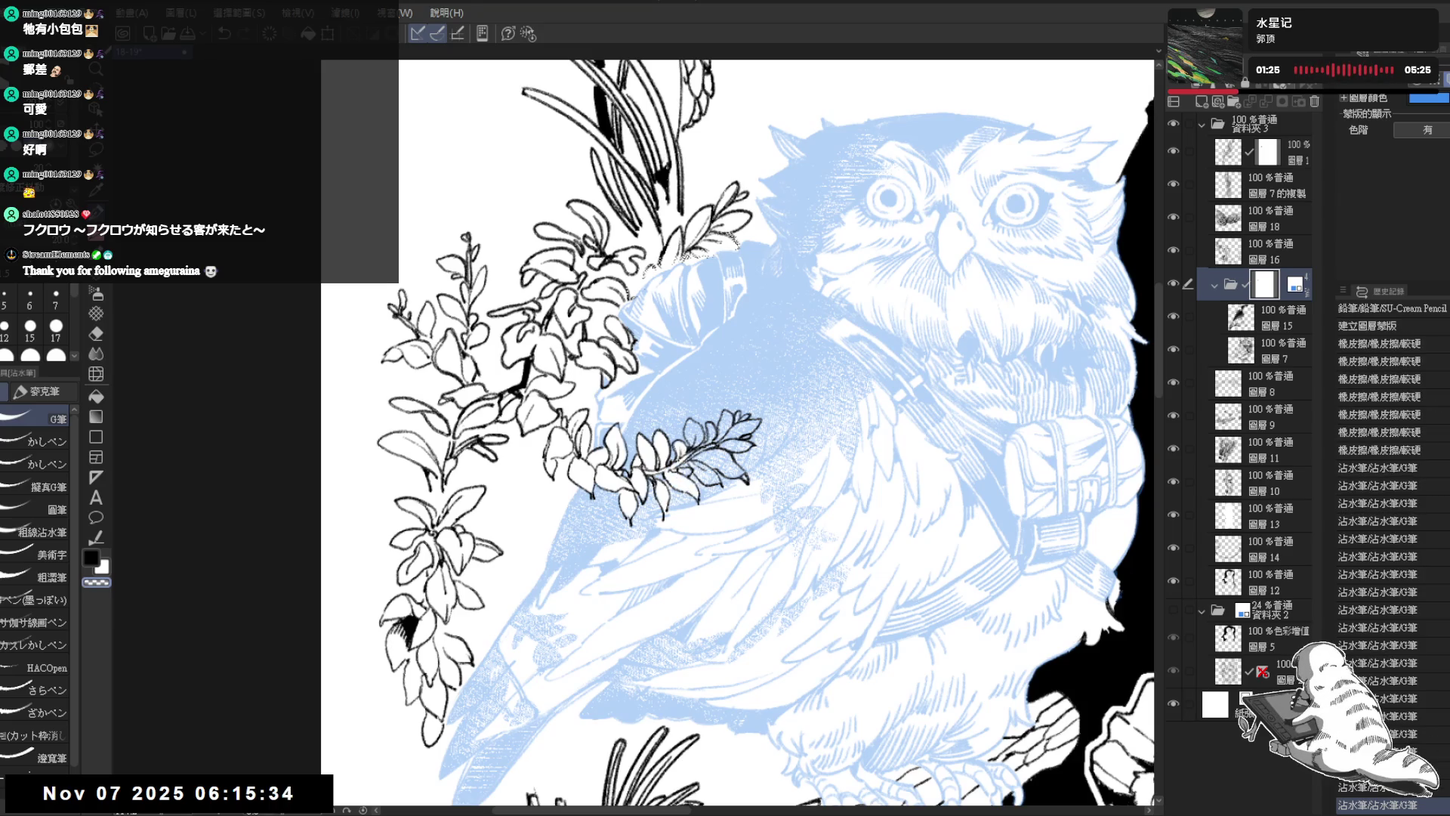
# Step: Make the blue owl layer more opaque and touch up the leaf edge with small strokes
pyautogui.press('-')
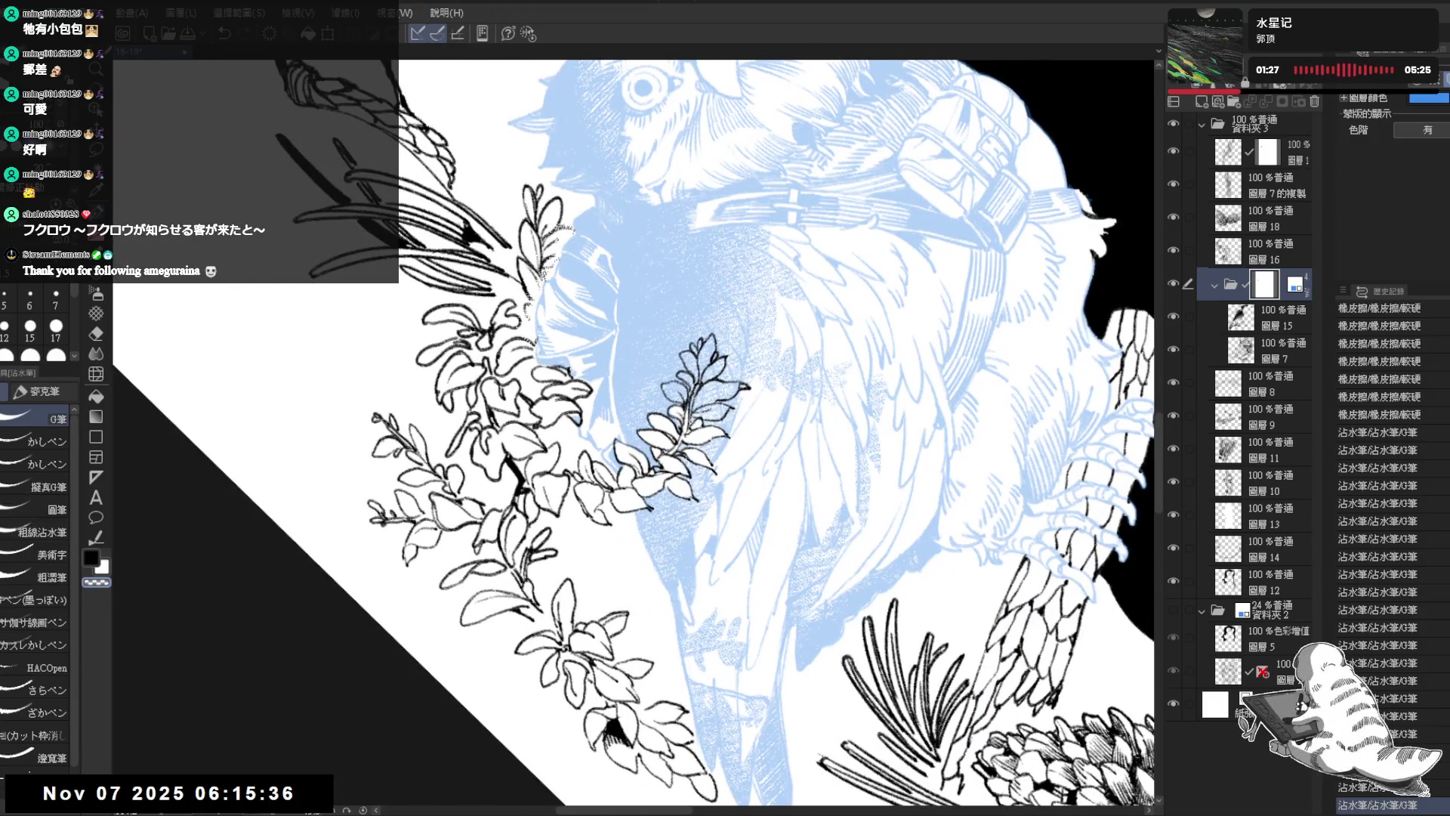
pyautogui.moveTo(672, 393); pyautogui.dragTo(695, 378)
pyautogui.hotkey('ctrl', 'shift', 'u')
pyautogui.moveTo(689, 366)
pyautogui.mouseDown()
pyautogui.moveTo(689, 416)
pyautogui.moveTo(668, 404)
pyautogui.moveTo(707, 419)
pyautogui.moveTo(726, 390)
pyautogui.moveTo(730, 403)
pyautogui.mouseUp()
pyautogui.moveTo(699, 338)
pyautogui.mouseDown()
pyautogui.moveTo(720, 385)
pyautogui.moveTo(704, 366)
pyautogui.mouseUp()
pyautogui.moveTo(698, 355); pyautogui.dragTo(712, 376)
pyautogui.moveTo(704, 364); pyautogui.dragTo(718, 386)
pyautogui.moveTo(710, 373)
pyautogui.mouseDown()
pyautogui.moveTo(721, 389)
pyautogui.moveTo(710, 371)
pyautogui.mouseUp()
pyautogui.moveTo(703, 360)
pyautogui.mouseDown()
pyautogui.moveTo(717, 381)
pyautogui.moveTo(687, 411)
pyautogui.mouseUp()
pyautogui.hotkey('ctrl', '@')
pyautogui.hotkey('ctrl', '-')
pyautogui.hotkey('ctrl', '-')
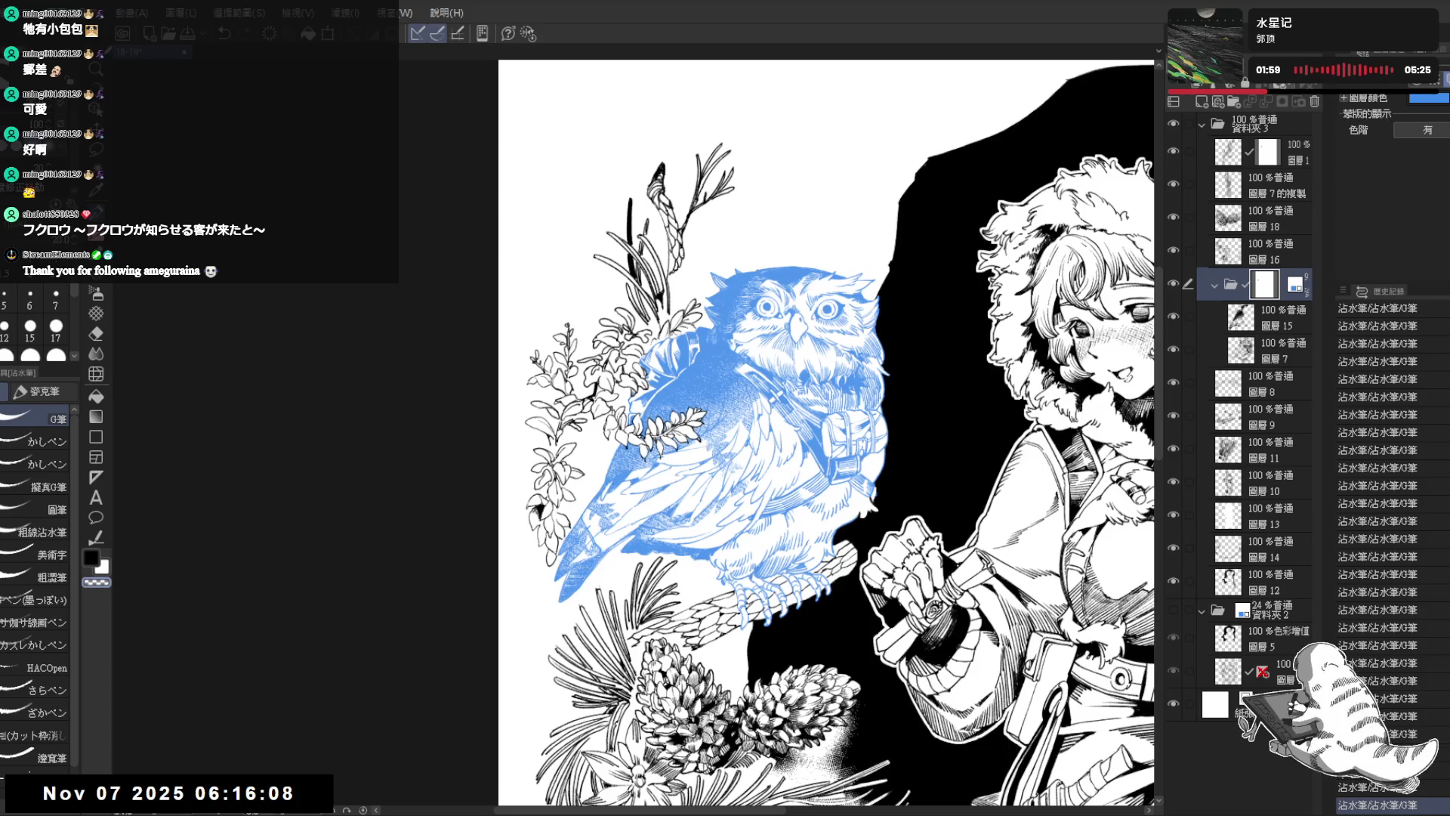
pyautogui.scroll(1, 680, 355)
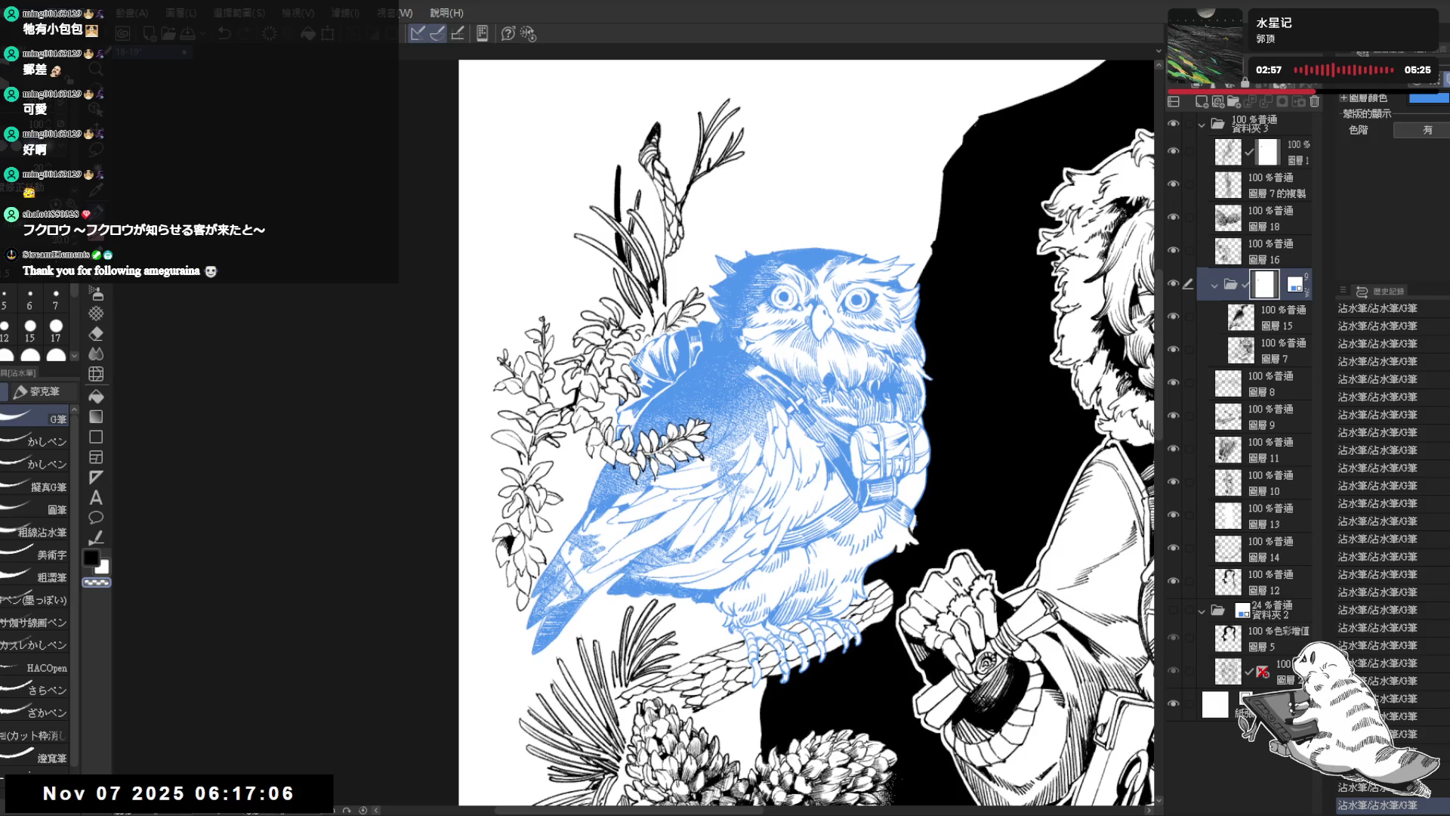
pyautogui.scroll(2, 615, 430)
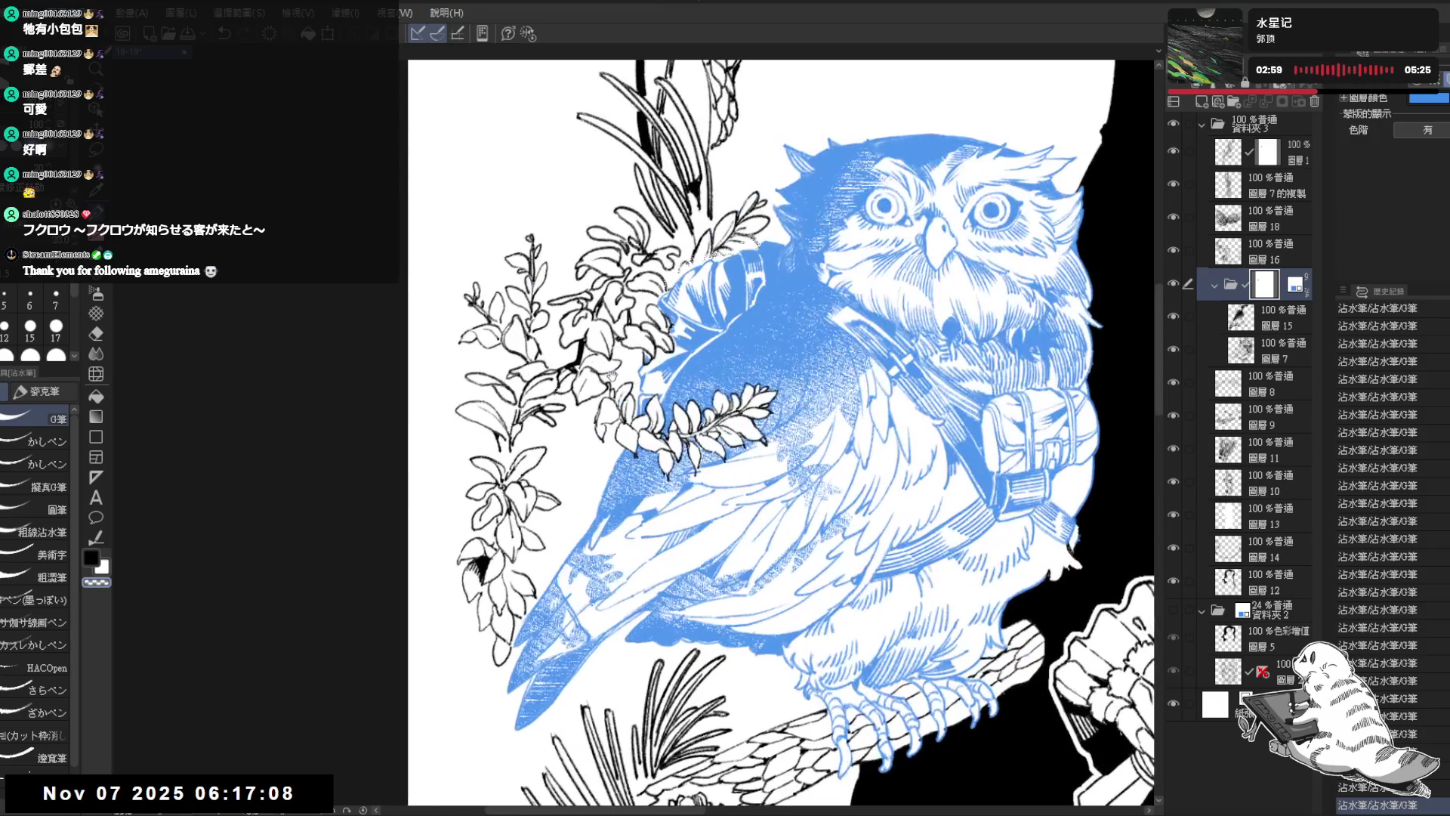
# Step: On Layer 1, rotate the view and erase a small spot on the owl
pyautogui.click(1258, 142)
pyautogui.press('r')
pyautogui.moveTo(549, 556); pyautogui.dragTo(584, 437)
pyautogui.press('p')
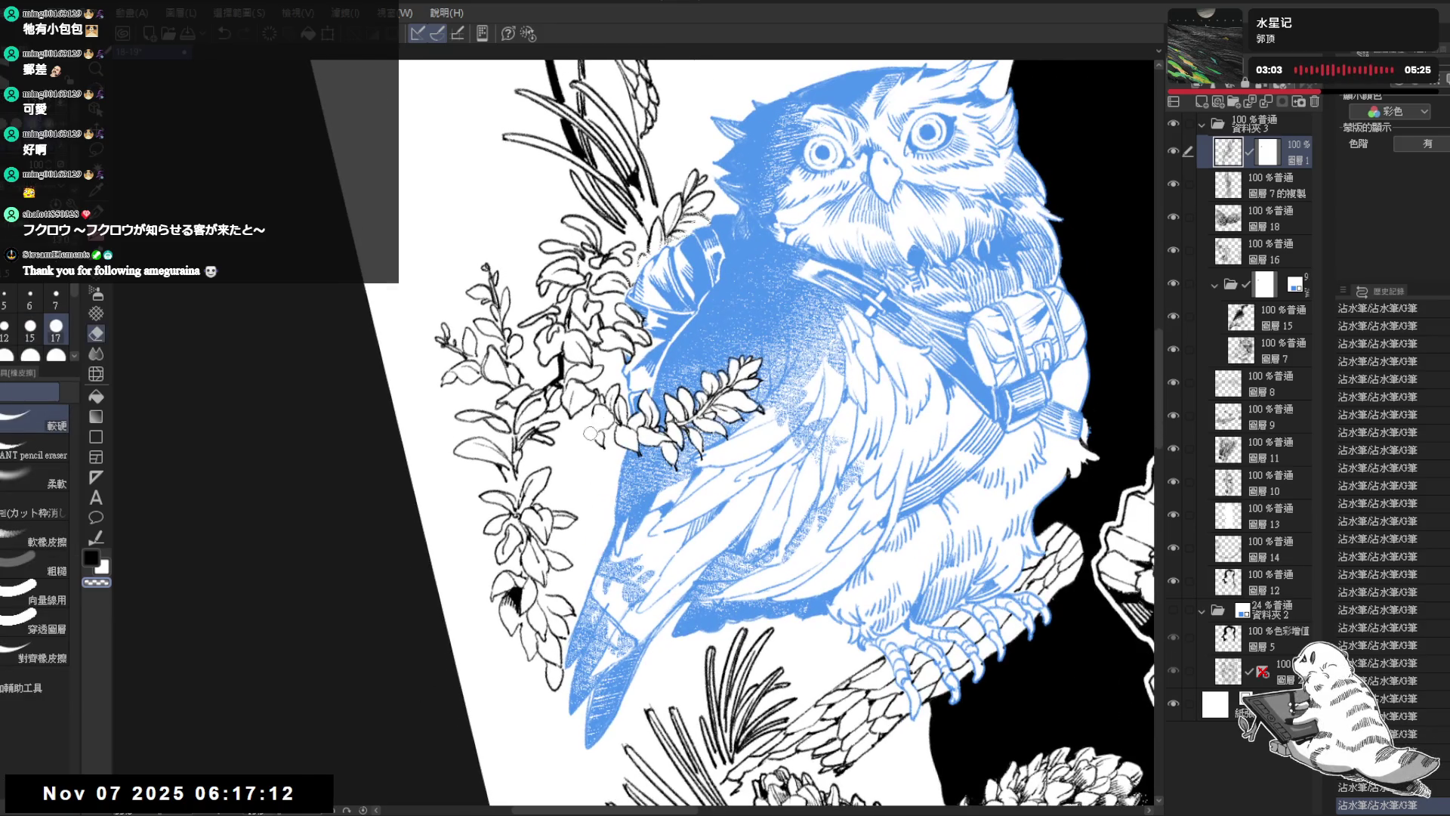
pyautogui.click(90, 557)
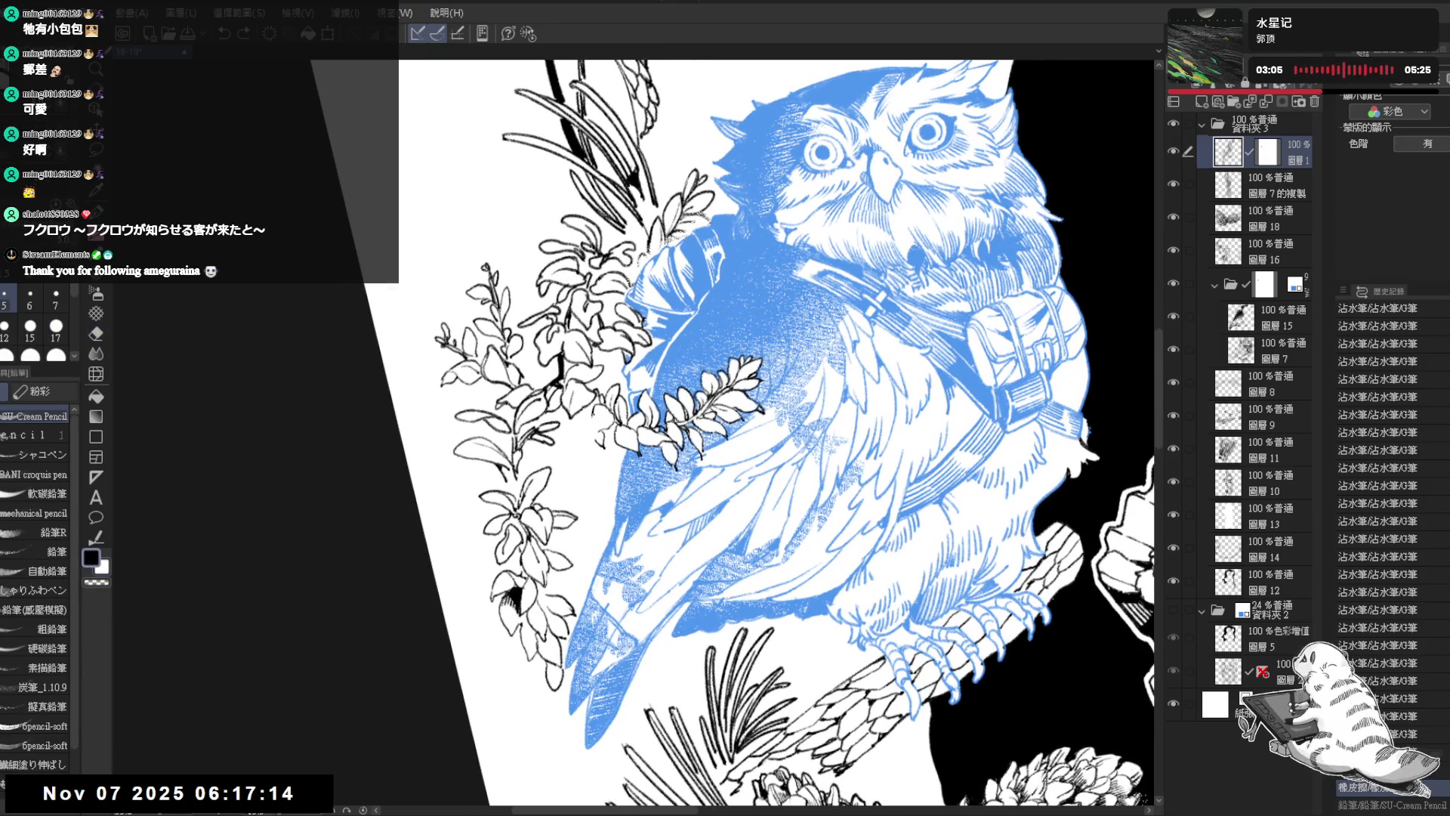
pyautogui.press('e')
pyautogui.moveTo(593, 405); pyautogui.dragTo(589, 435)
# Step: Undo the last small stroke, then add short dark pencil marks on the owl
pyautogui.hotkey('ctrl', 'z')
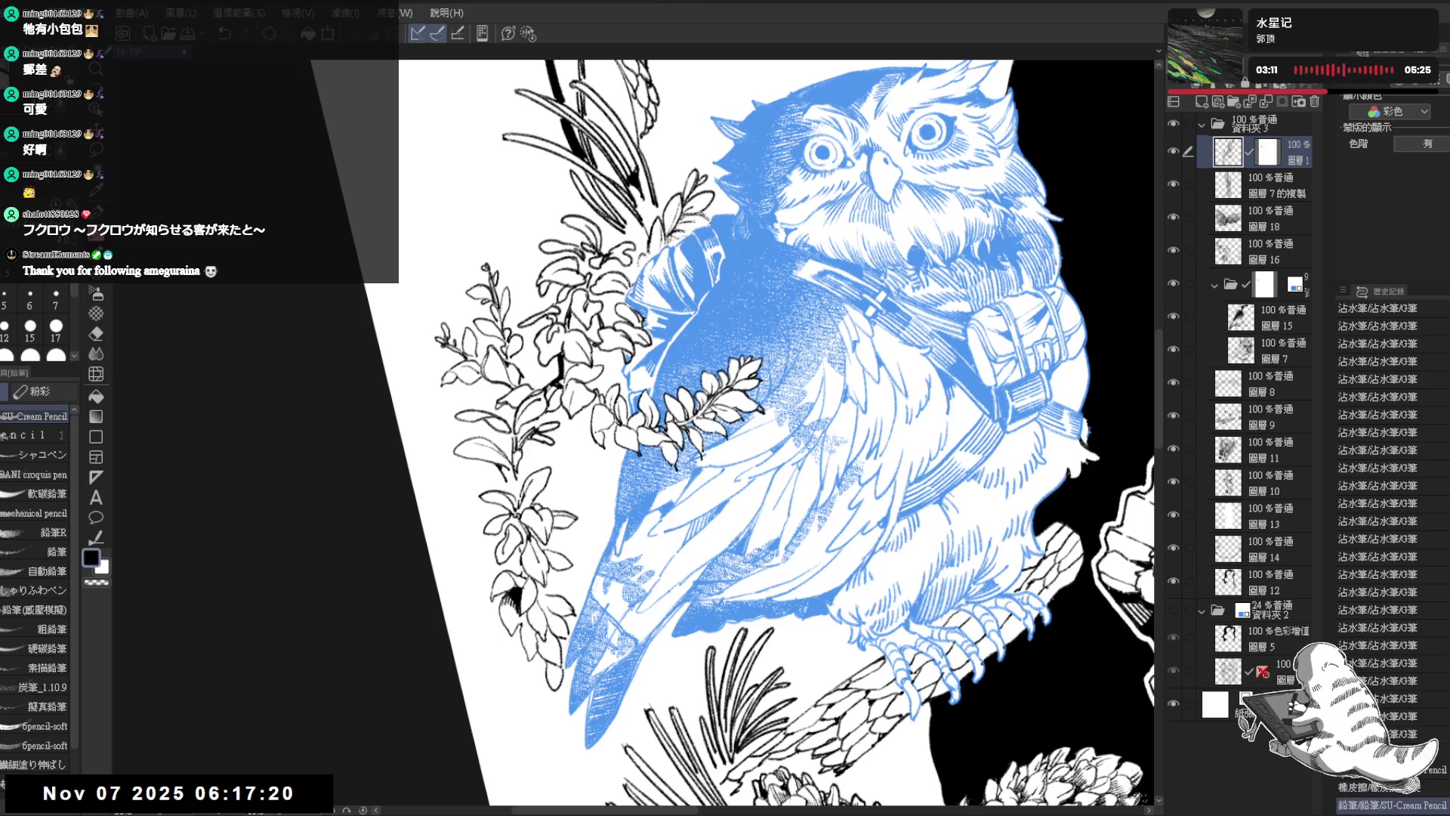
pyautogui.moveTo(595, 476); pyautogui.dragTo(597, 501)
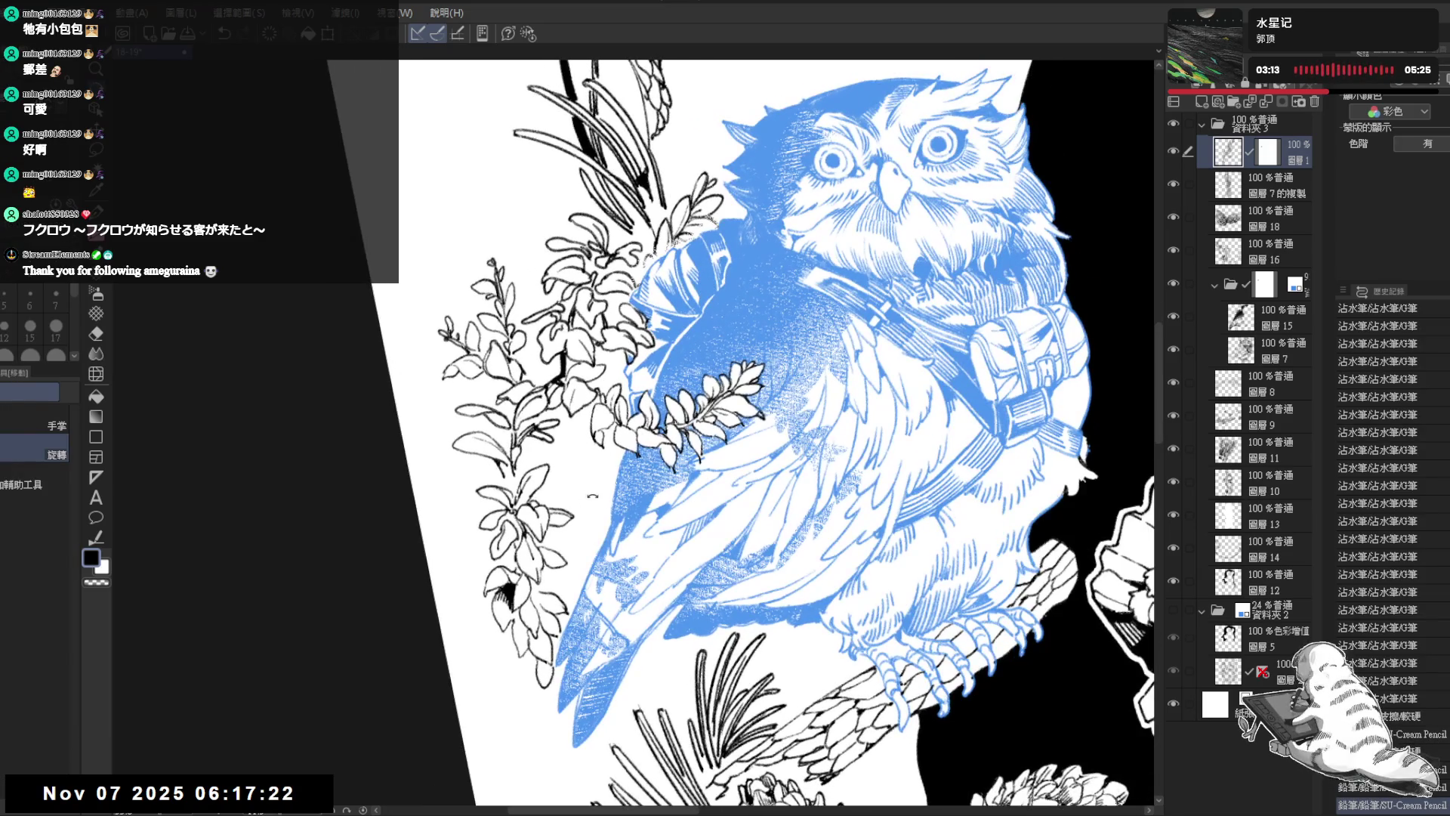
pyautogui.moveTo(600, 456); pyautogui.dragTo(599, 468)
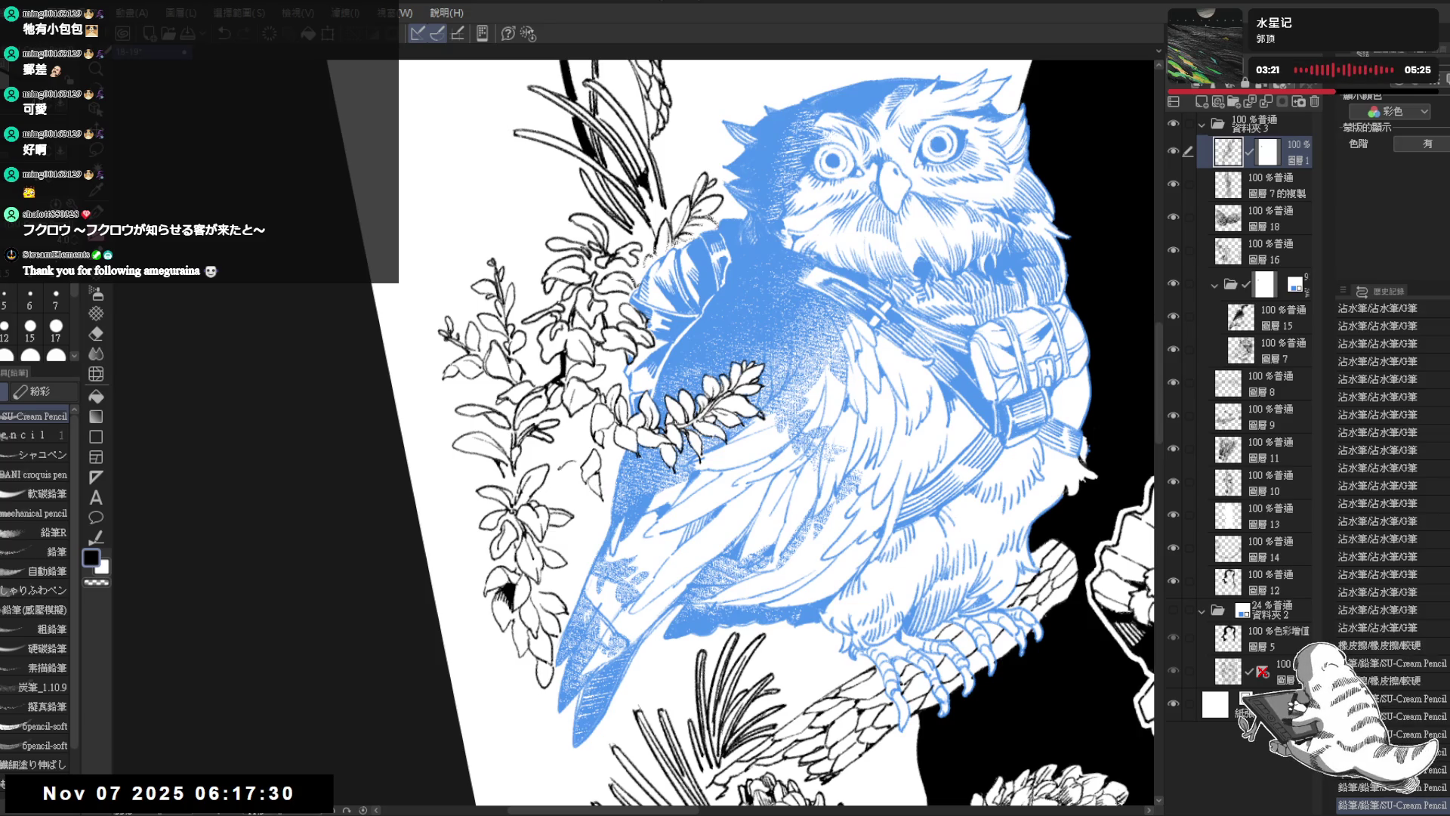
pyautogui.moveTo(570, 466); pyautogui.dragTo(577, 482)
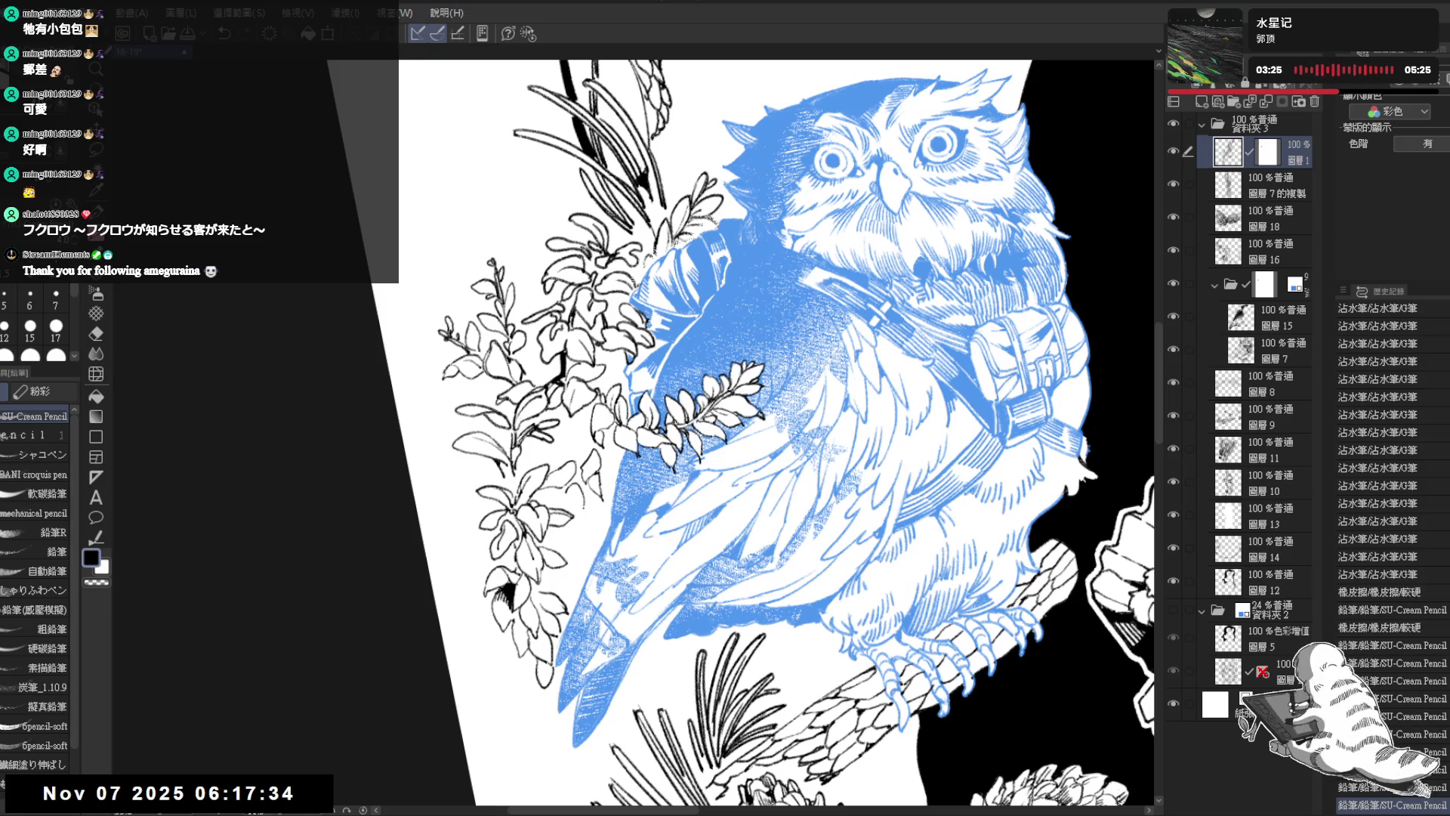
pyautogui.moveTo(561, 491)
pyautogui.mouseDown()
pyautogui.moveTo(593, 527)
pyautogui.moveTo(571, 550)
pyautogui.moveTo(584, 567)
pyautogui.mouseUp()
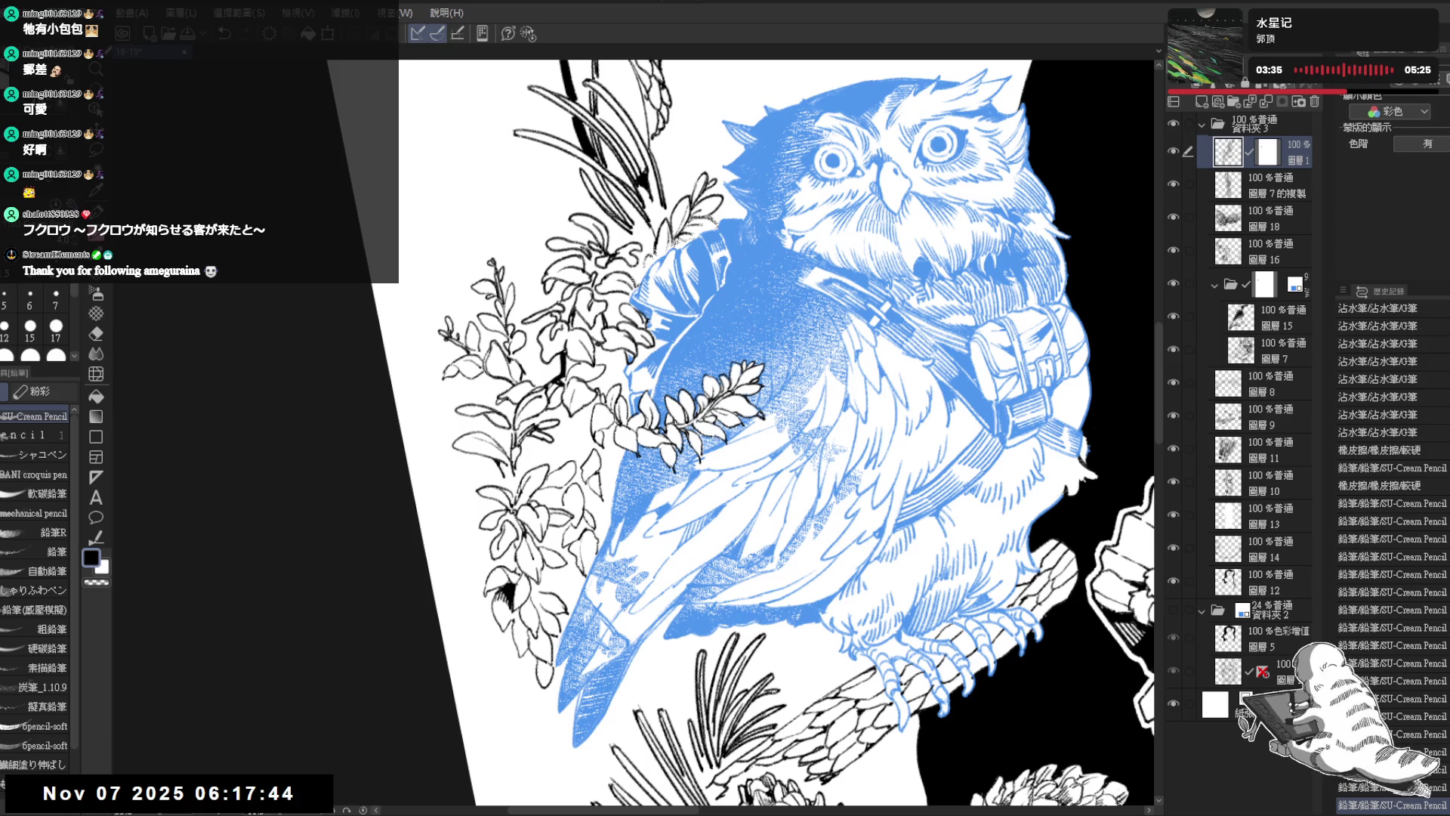
# Step: Reset the view upright, add another owl stroke, and undo and redo it
pyautogui.hotkey('ctrl', '@')
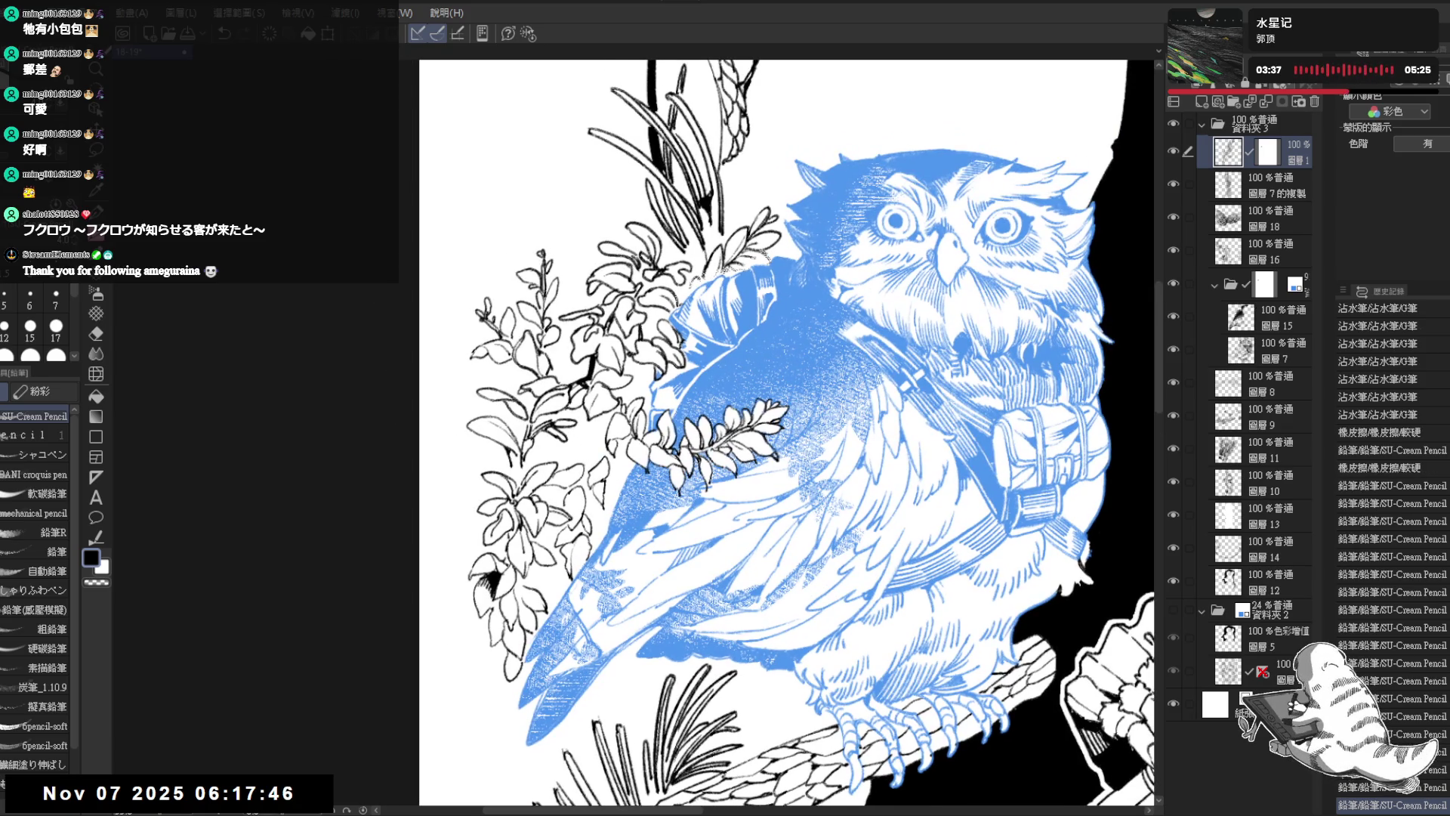
pyautogui.press('-')
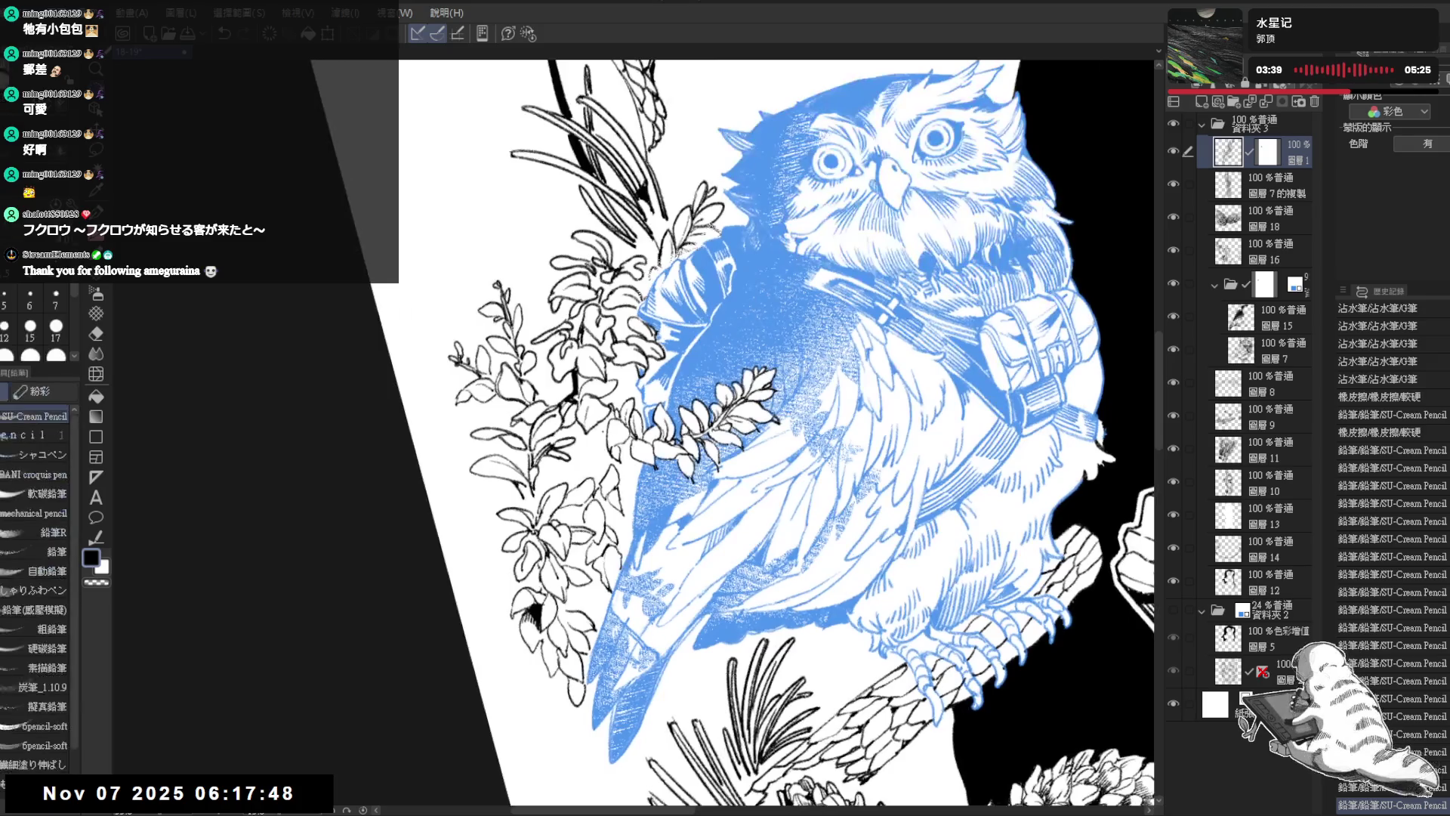
pyautogui.moveTo(593, 428); pyautogui.dragTo(605, 439)
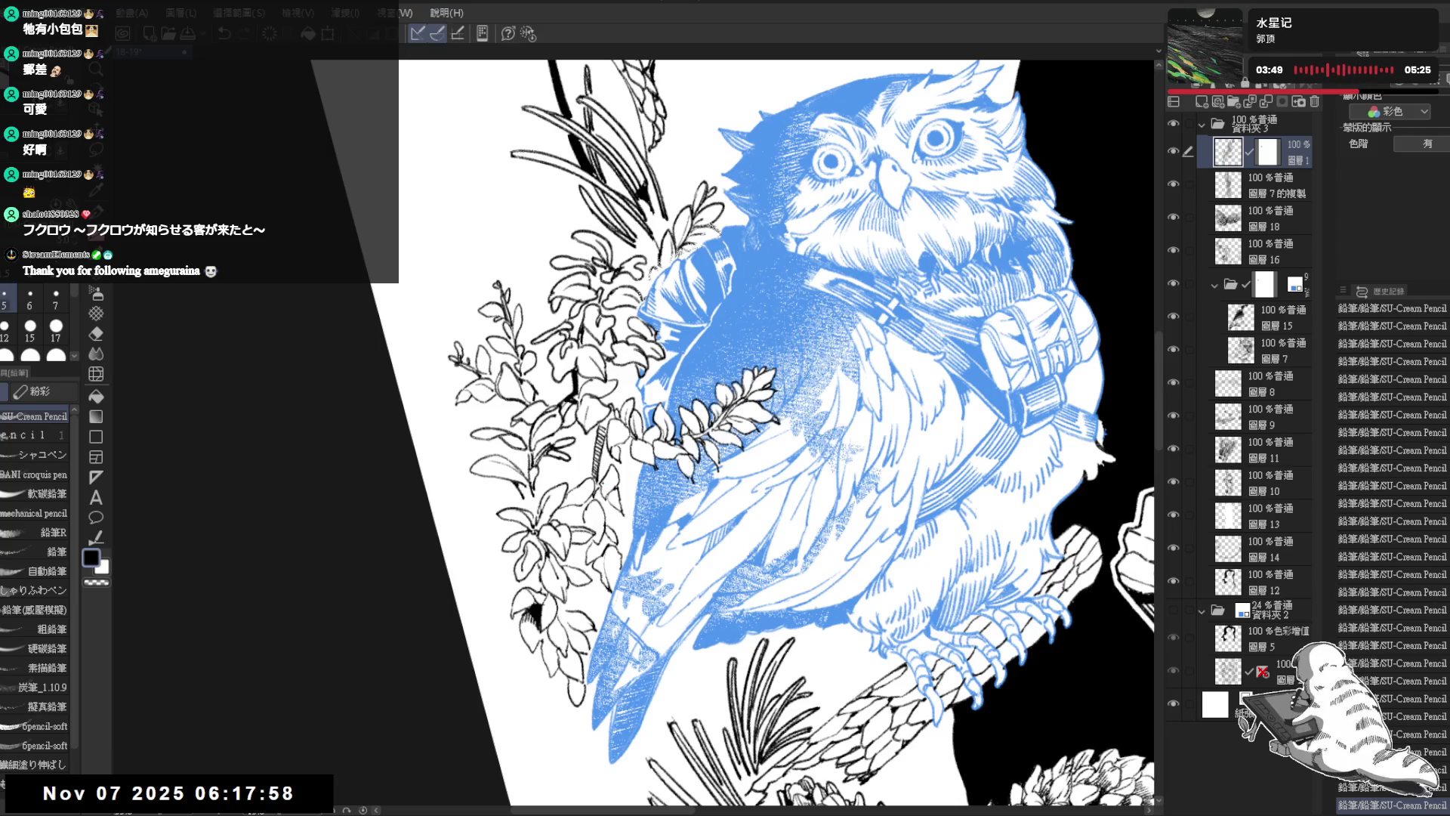
pyautogui.hotkey('ctrl', 'z')
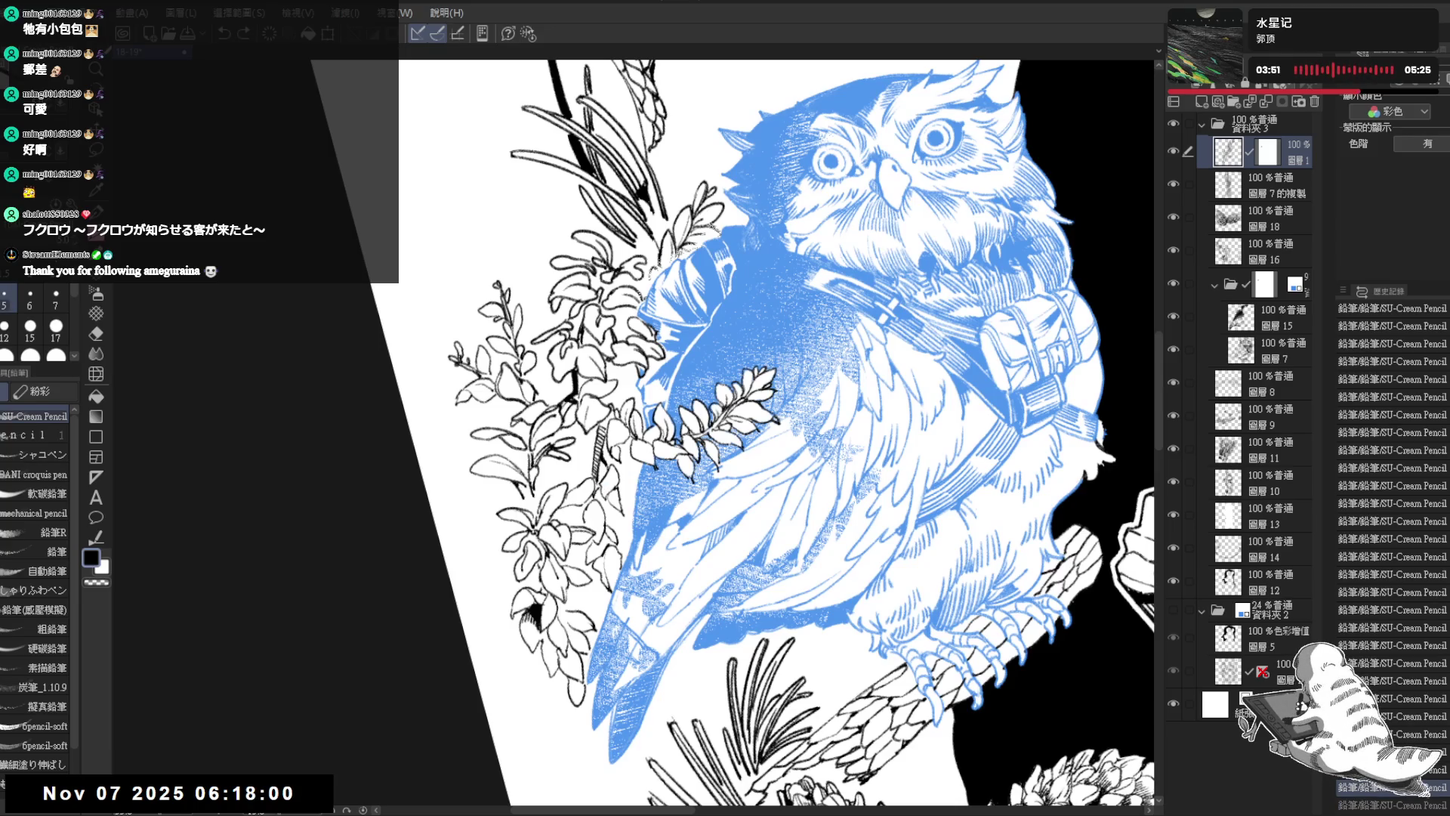
pyautogui.hotkey('ctrl', 'y')
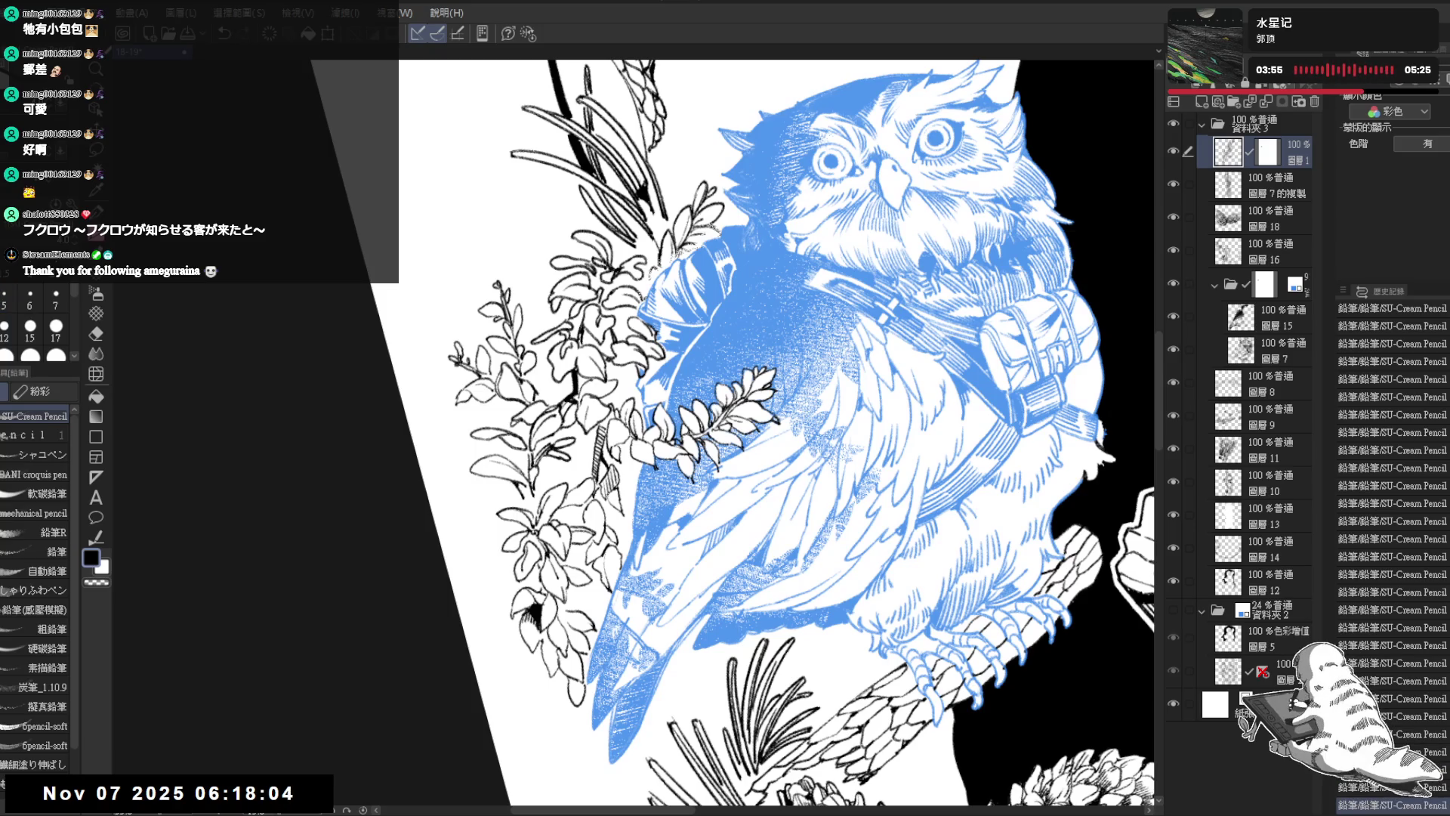
pyautogui.hotkey('ctrl', '-')
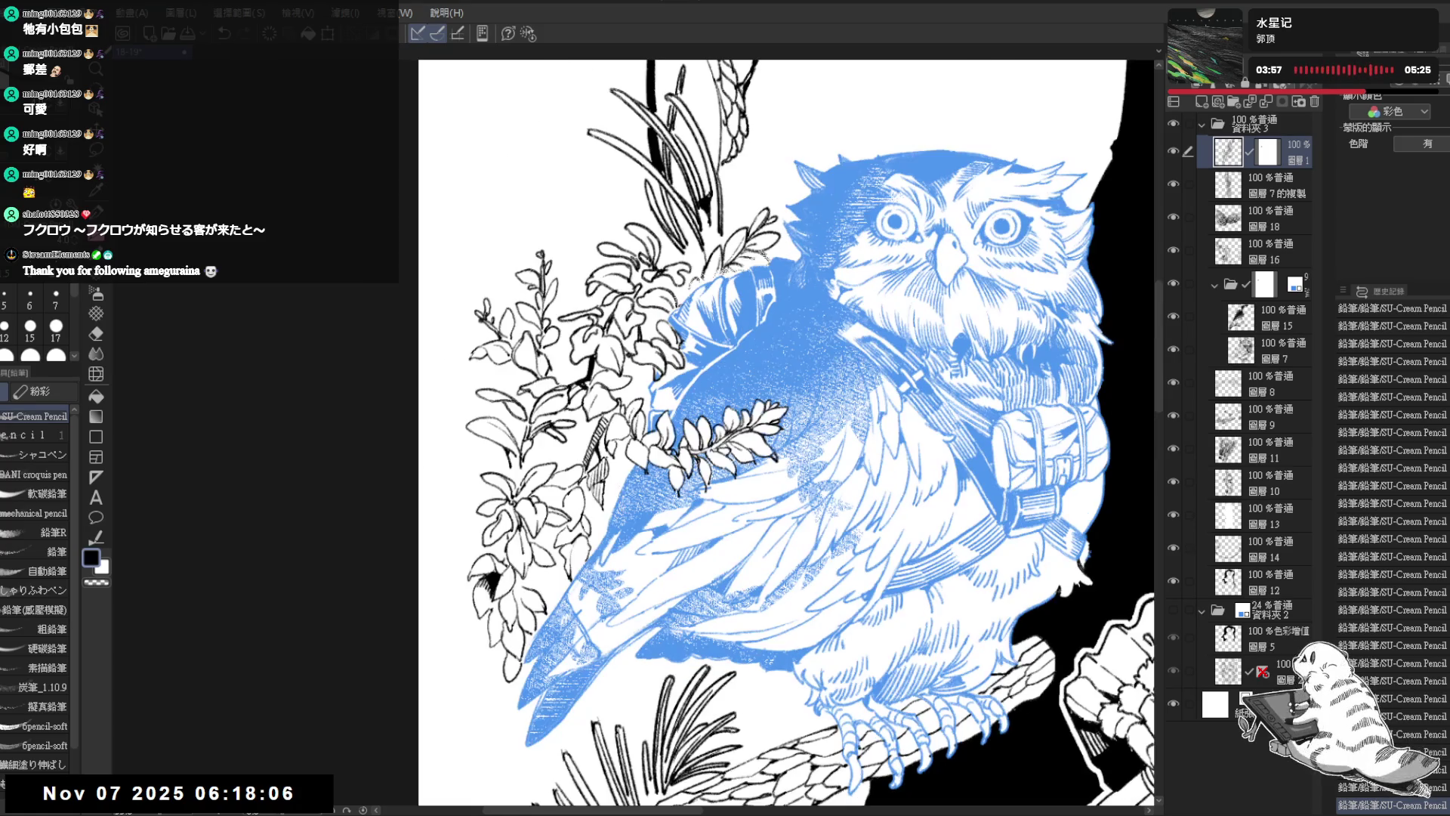
pyautogui.hotkey('ctrl', '@')
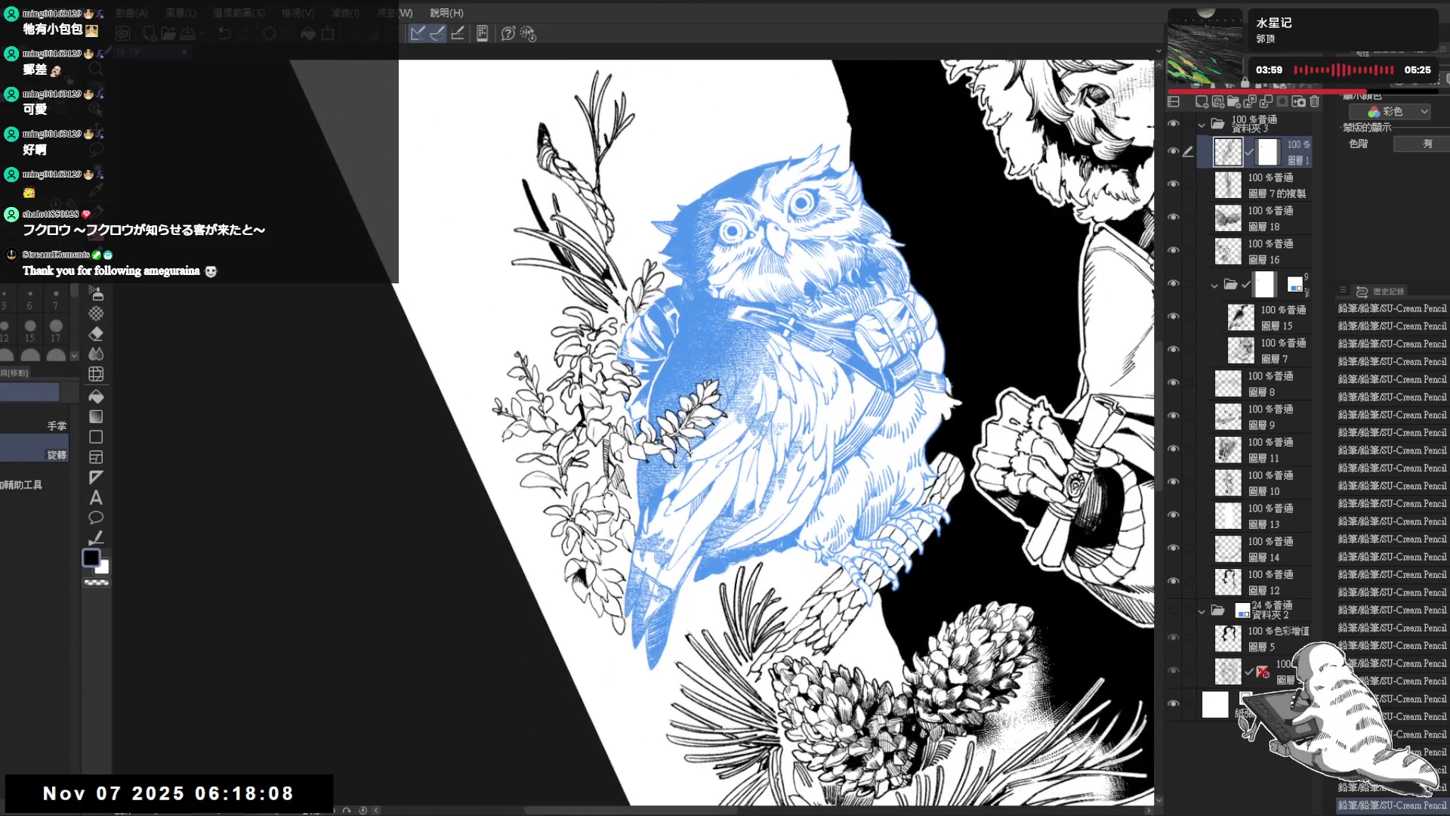
pyautogui.press('p')
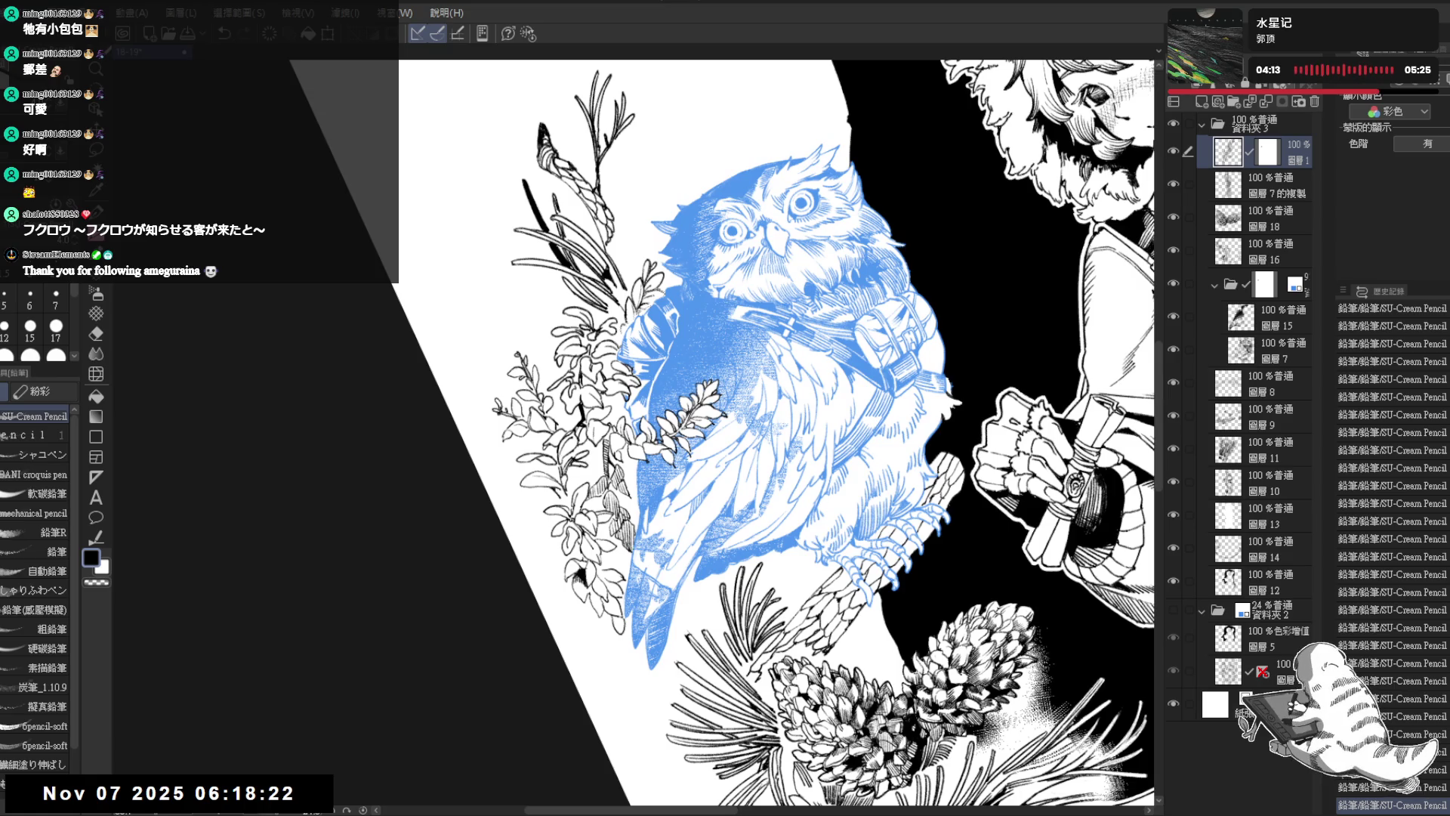
# Step: Add a short dark stroke by the leaves and rotate the view around the owl
pyautogui.press('-')
pyautogui.press('-')
pyautogui.press('-')
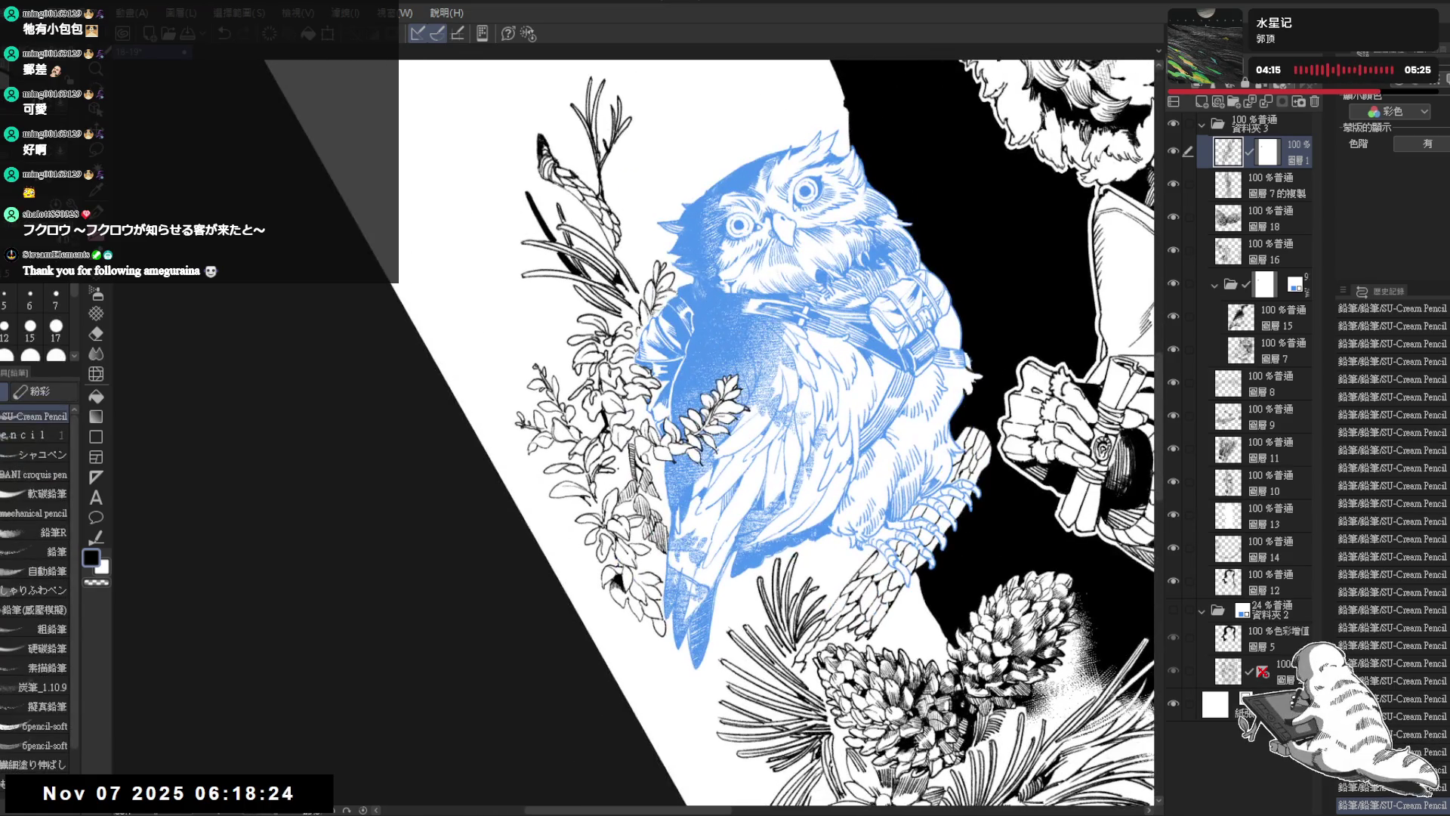
pyautogui.moveTo(618, 464)
pyautogui.mouseDown()
pyautogui.moveTo(619, 483)
pyautogui.moveTo(621, 439)
pyautogui.mouseUp()
pyautogui.press('e')
pyautogui.press('p')
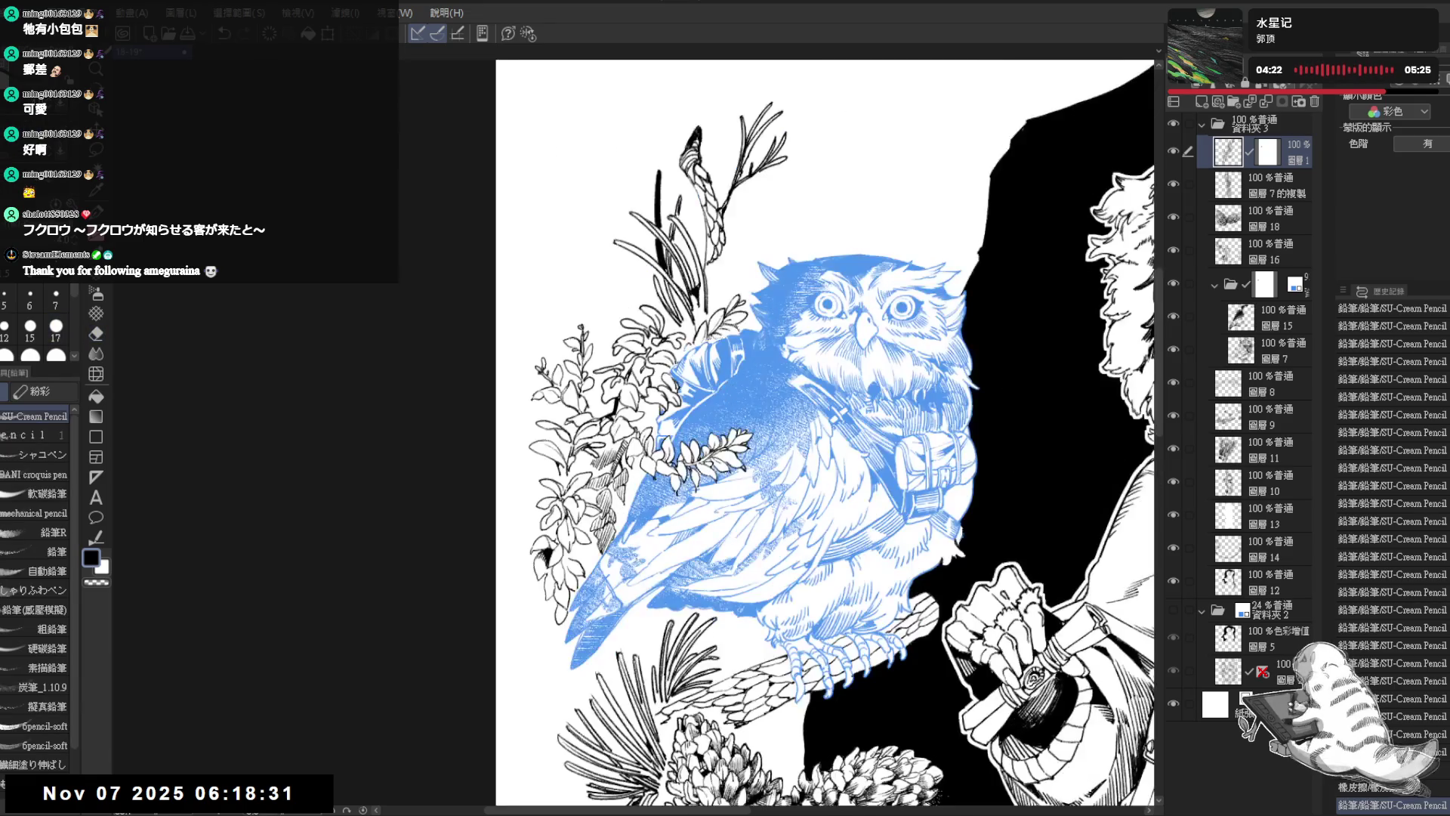
pyautogui.moveTo(755, 378); pyautogui.dragTo(778, 357)
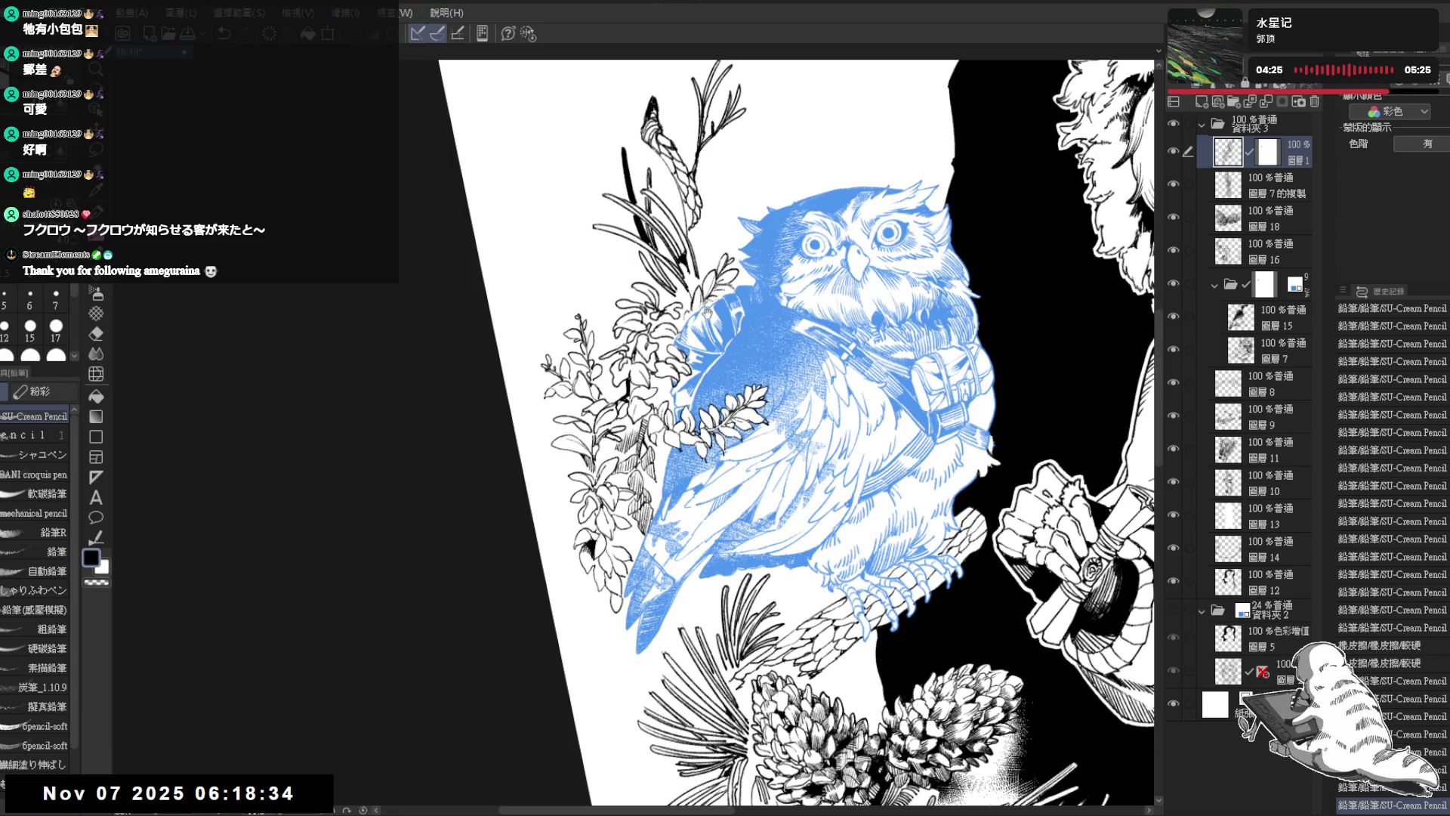
pyautogui.moveTo(755, 377); pyautogui.dragTo(785, 408)
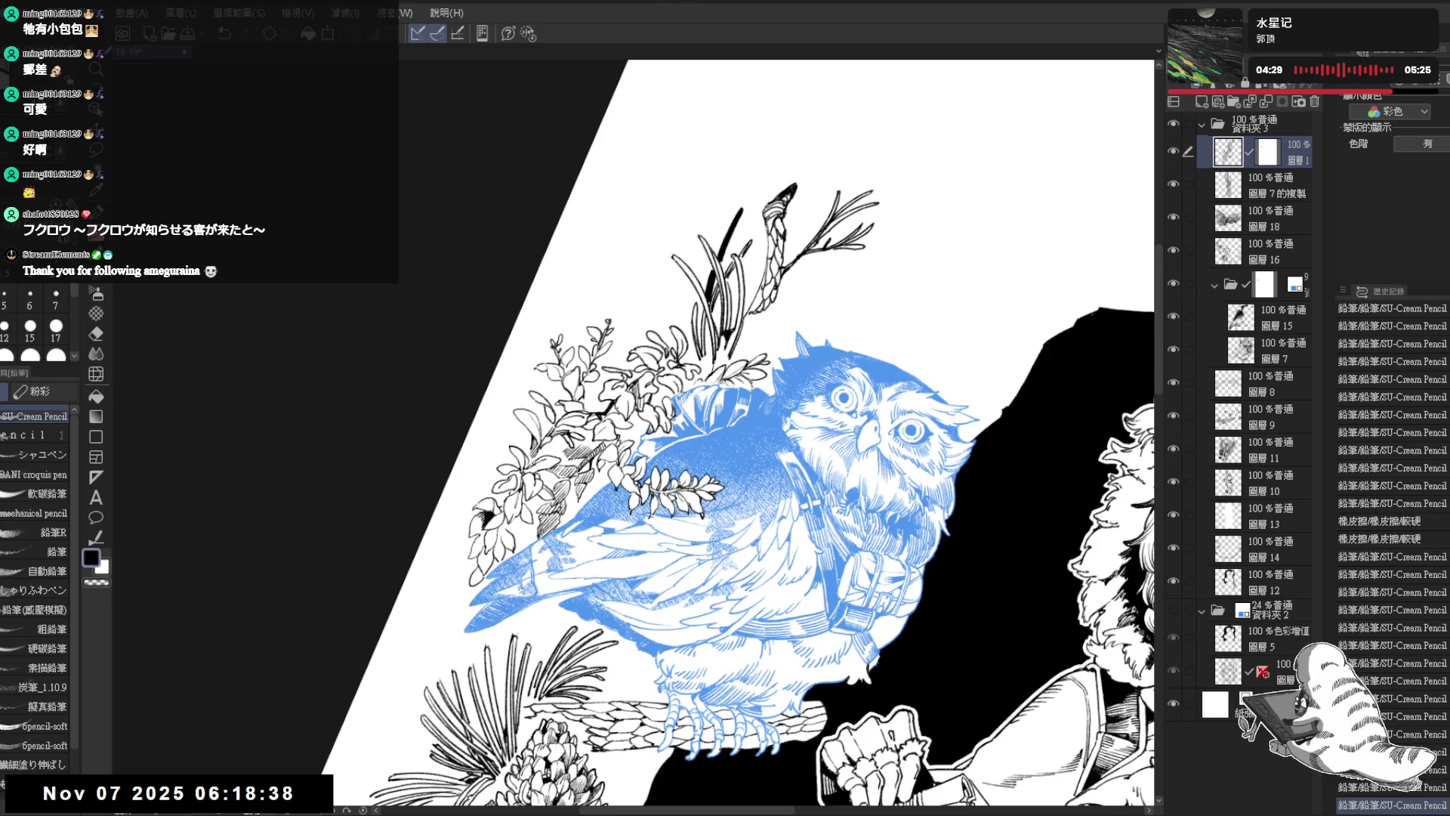
pyautogui.moveTo(756, 377); pyautogui.dragTo(785, 401)
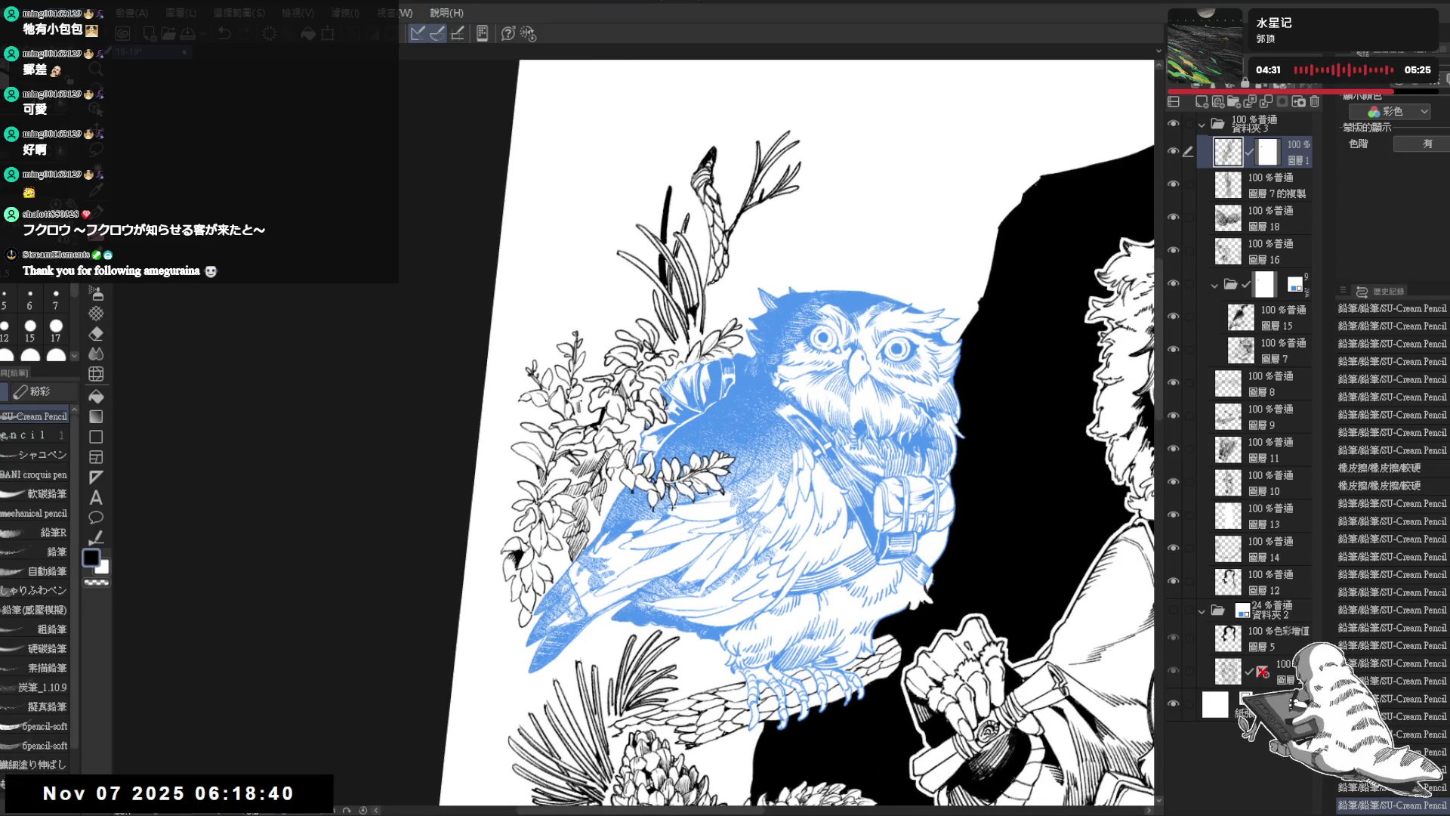
pyautogui.moveTo(693, 387); pyautogui.dragTo(628, 293)
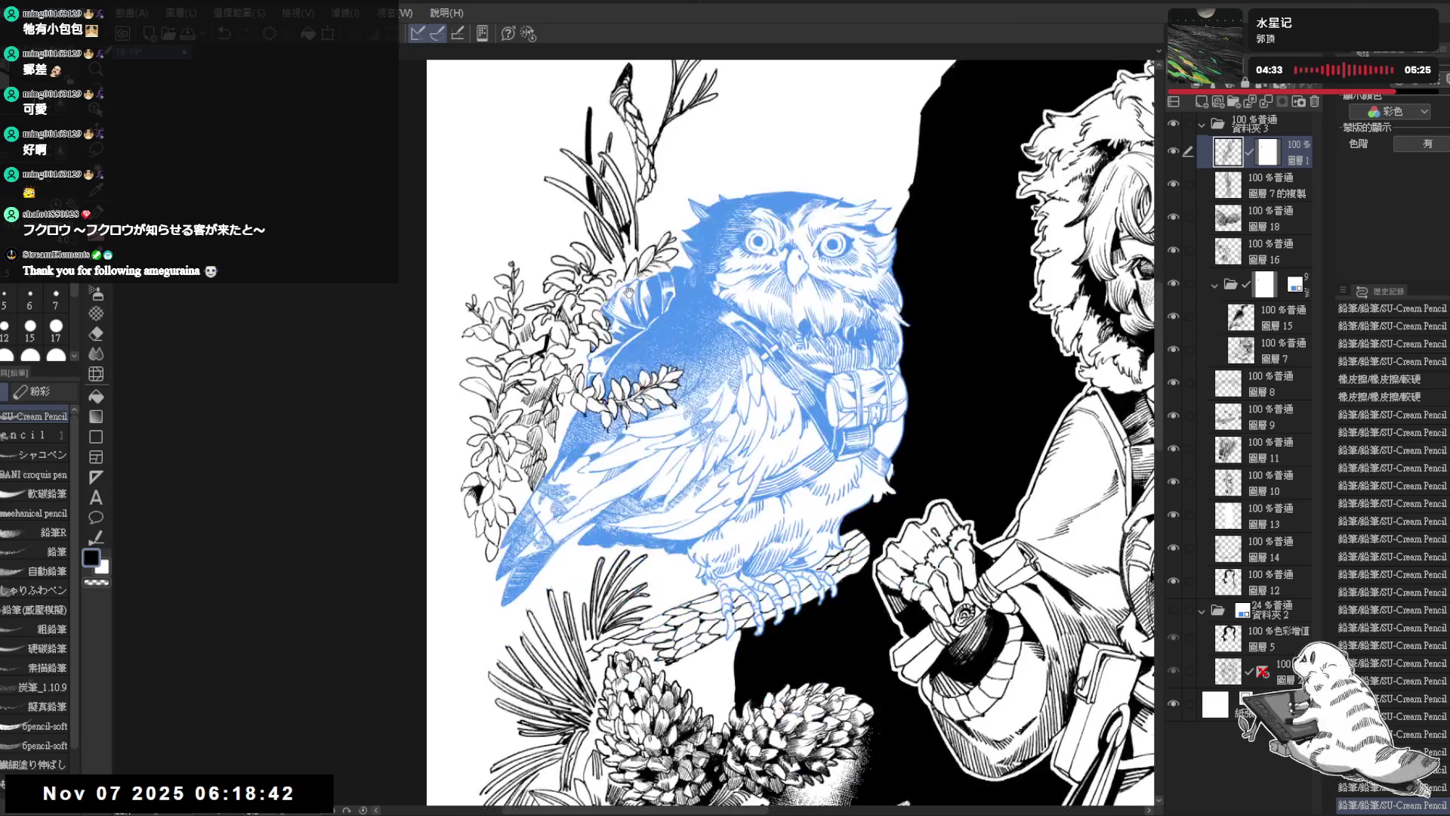
pyautogui.moveTo(755, 453); pyautogui.dragTo(816, 393)
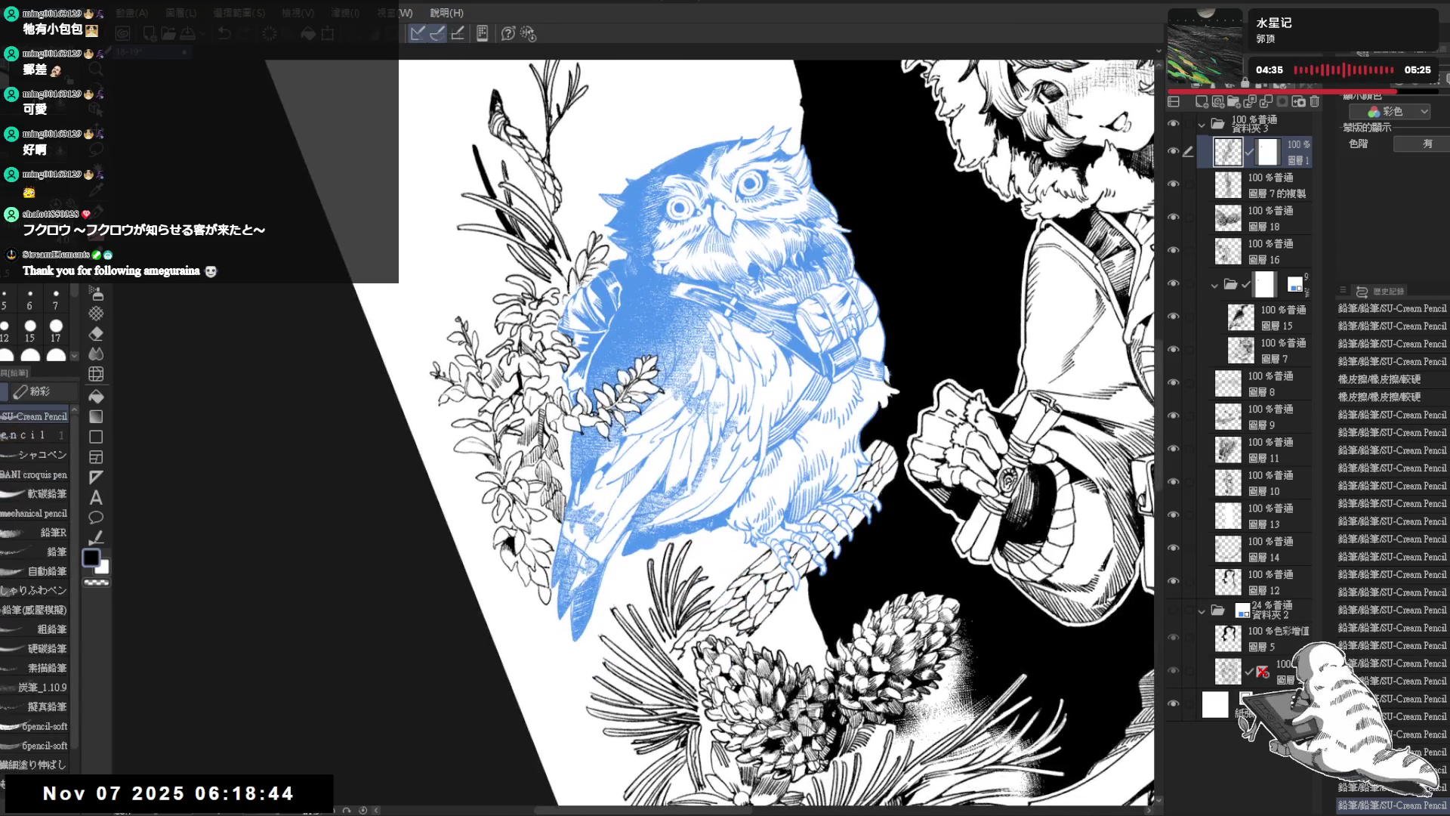
# Step: Undo the last stroke, turn the view upright and select the owl's layer folder
pyautogui.hotkey('ctrl', 'z')
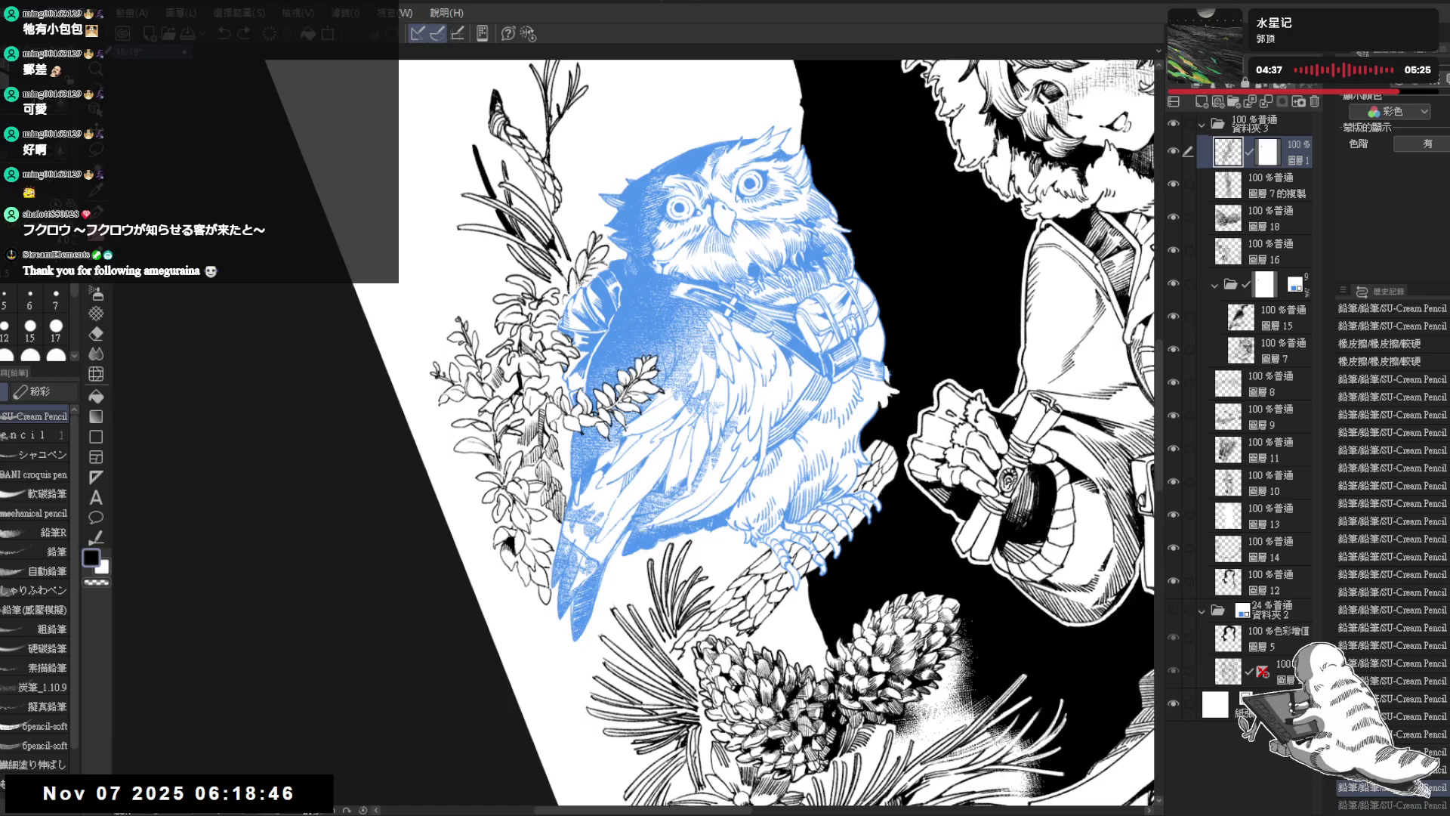
pyautogui.moveTo(680, 287); pyautogui.dragTo(709, 336)
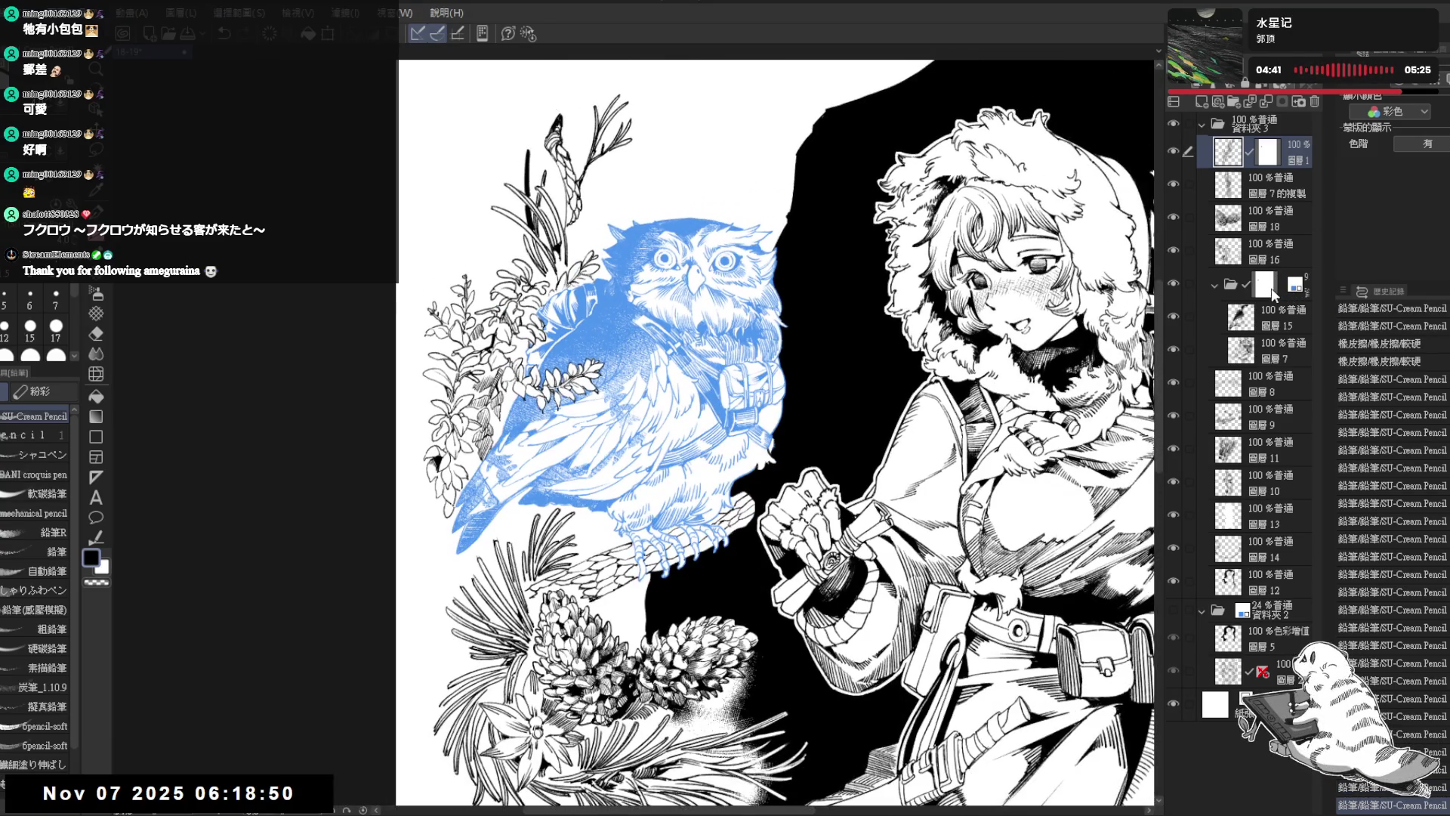
pyautogui.click(1276, 291)
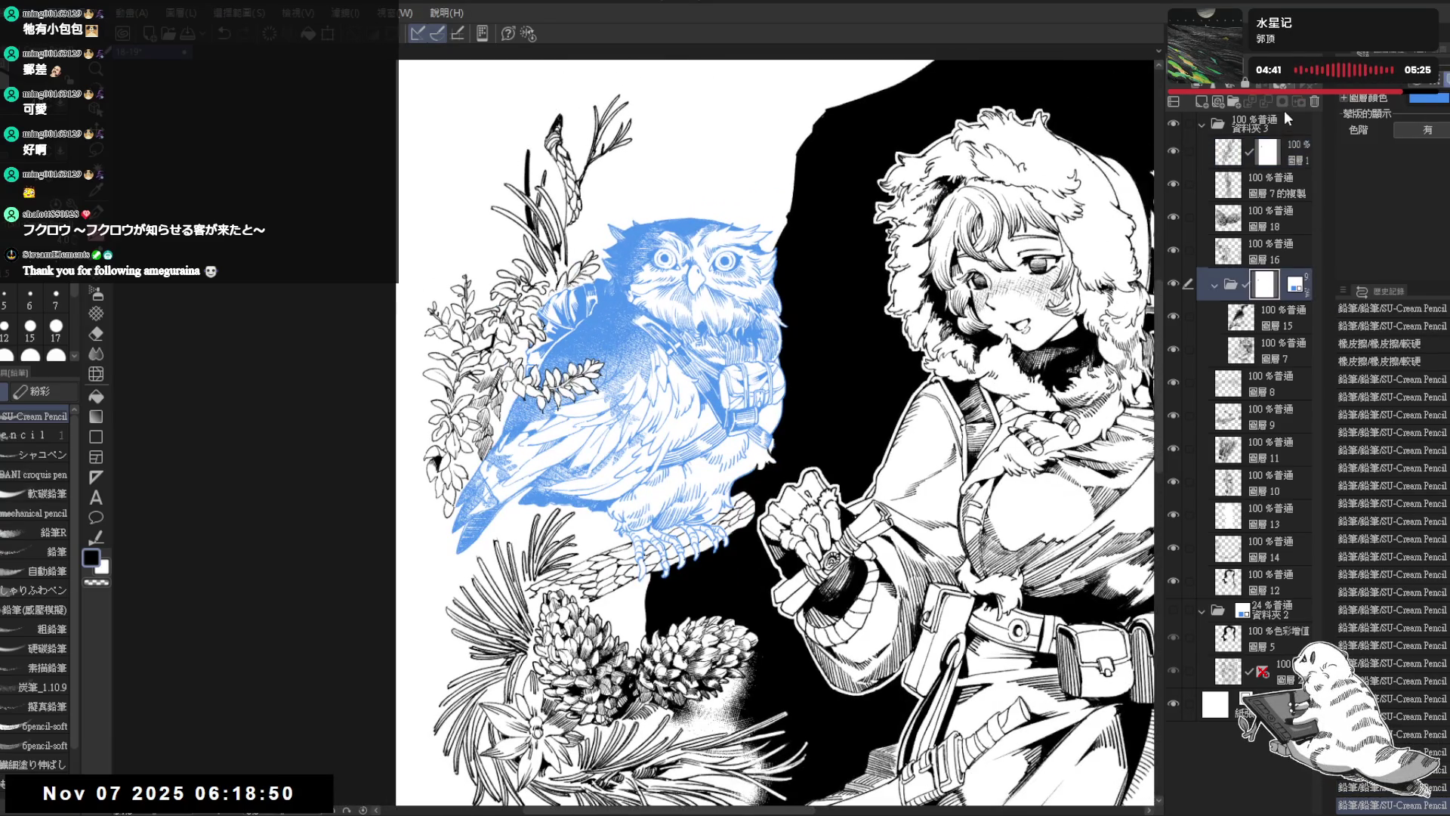
# Step: Turn off the folder's blue layer colour so the owl shows black, and select 圖層 1
pyautogui.click(1444, 79)
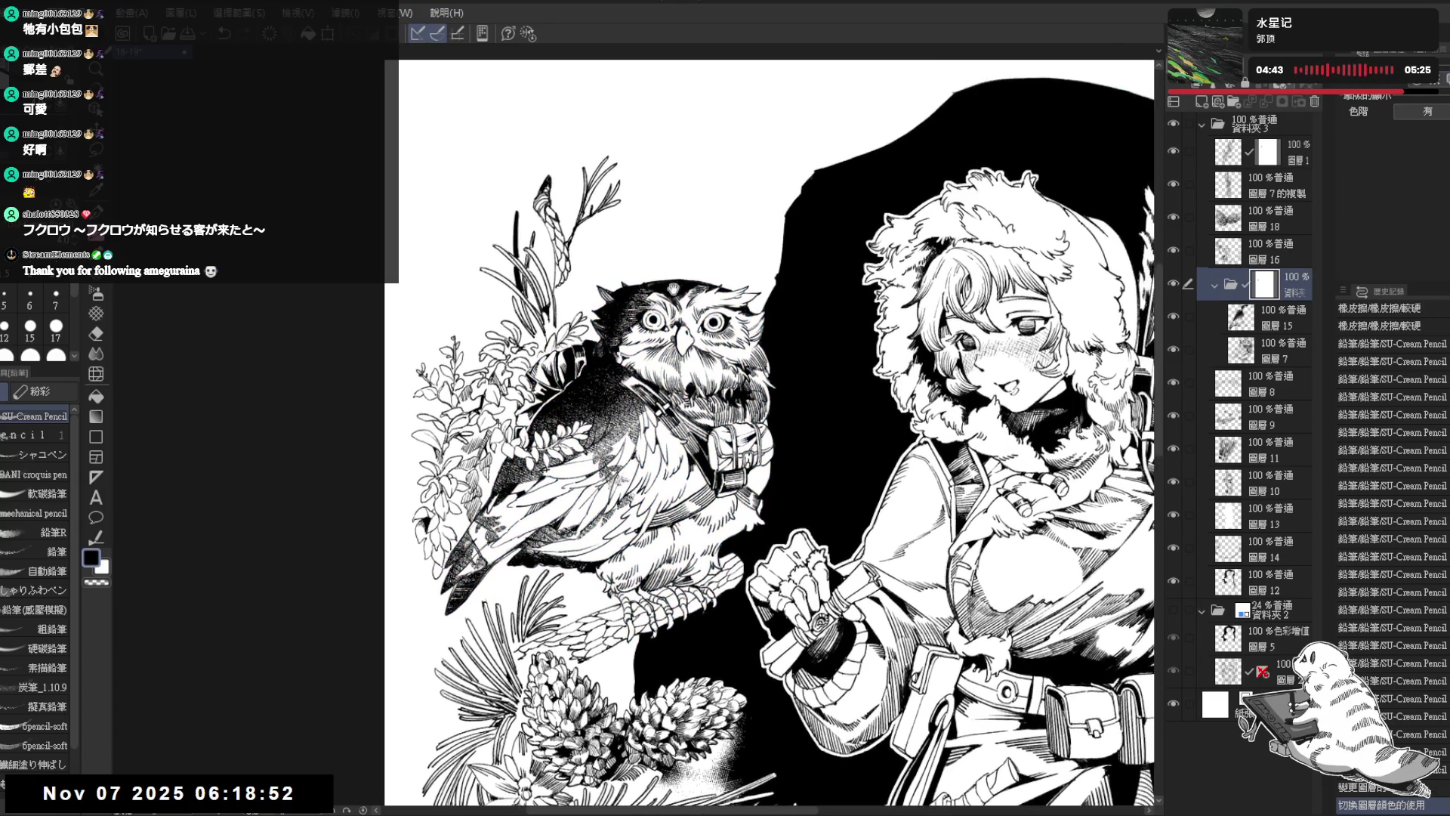
pyautogui.moveTo(674, 286)
pyautogui.mouseDown()
pyautogui.moveTo(646, 274)
pyautogui.moveTo(592, 411)
pyautogui.mouseUp()
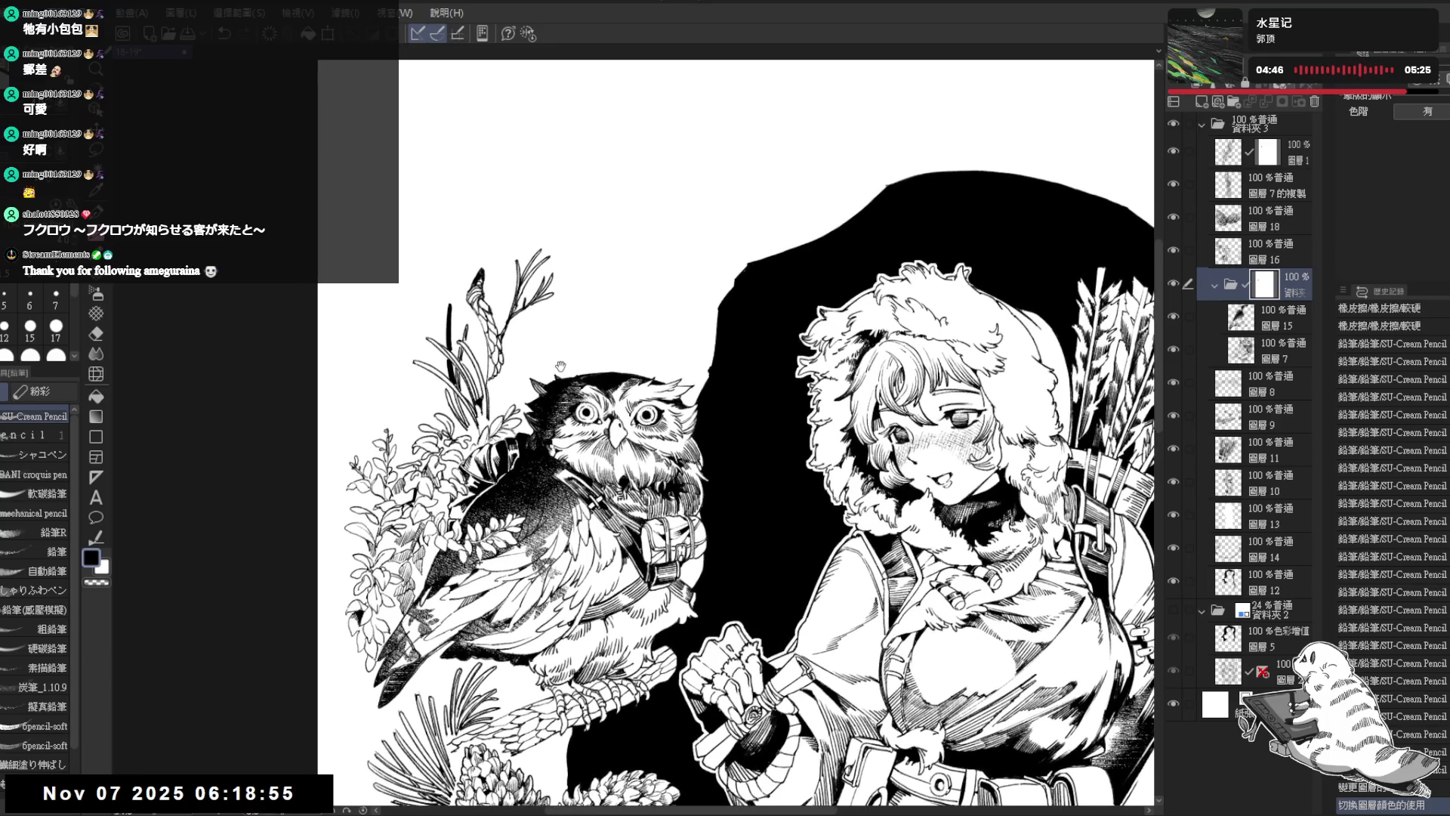
pyautogui.click(1229, 152)
pyautogui.scroll(2, 505, 376)
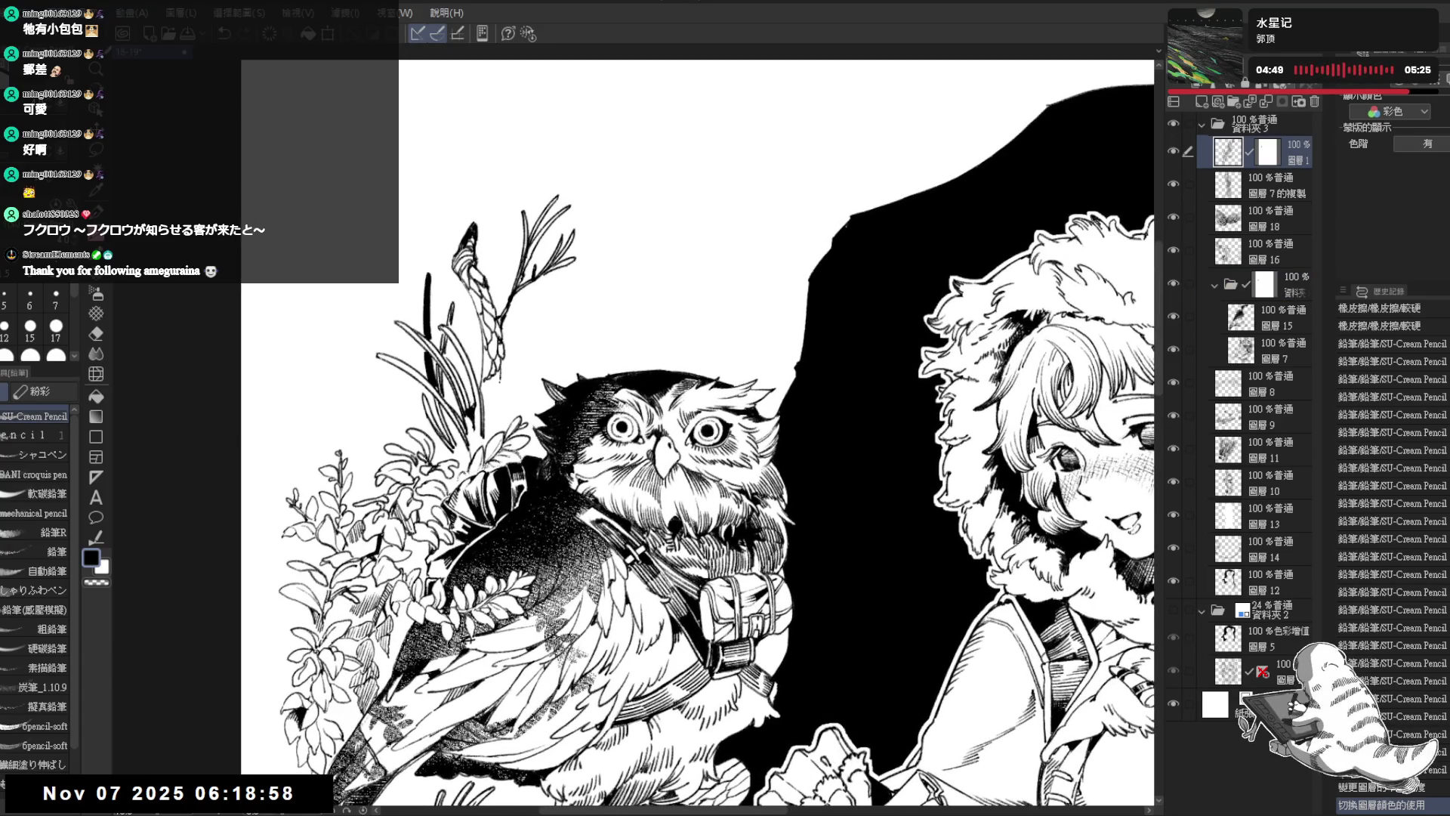
# Step: Add a short pencil stroke beside the owl and small marks on its head
pyautogui.moveTo(497, 412)
pyautogui.mouseDown()
pyautogui.moveTo(495, 424)
pyautogui.moveTo(488, 402)
pyautogui.mouseUp()
pyautogui.scroll(-4, 670, 285)
pyautogui.scroll(-4, 682, 303)
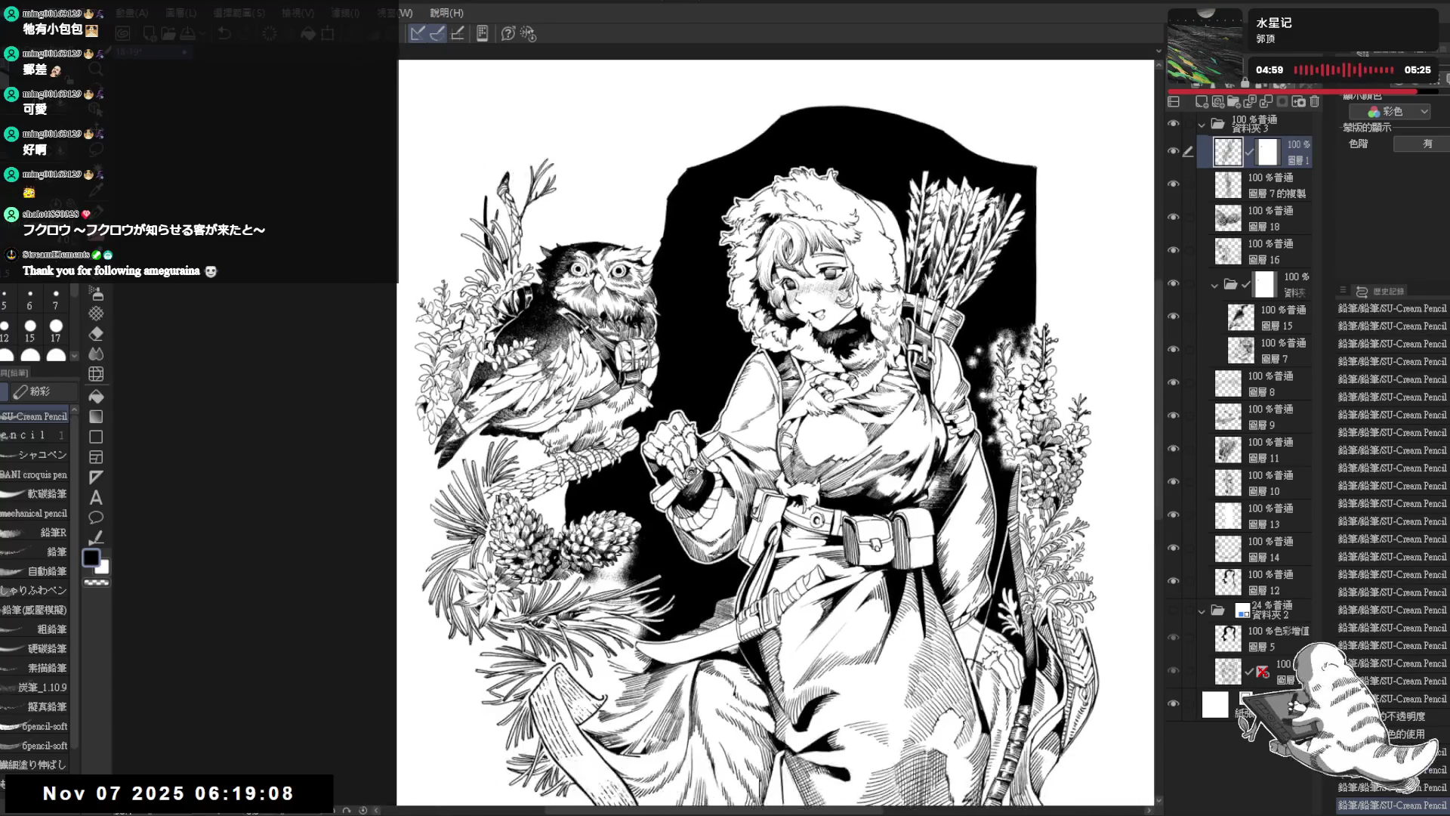
pyautogui.scroll(3, 634, 227)
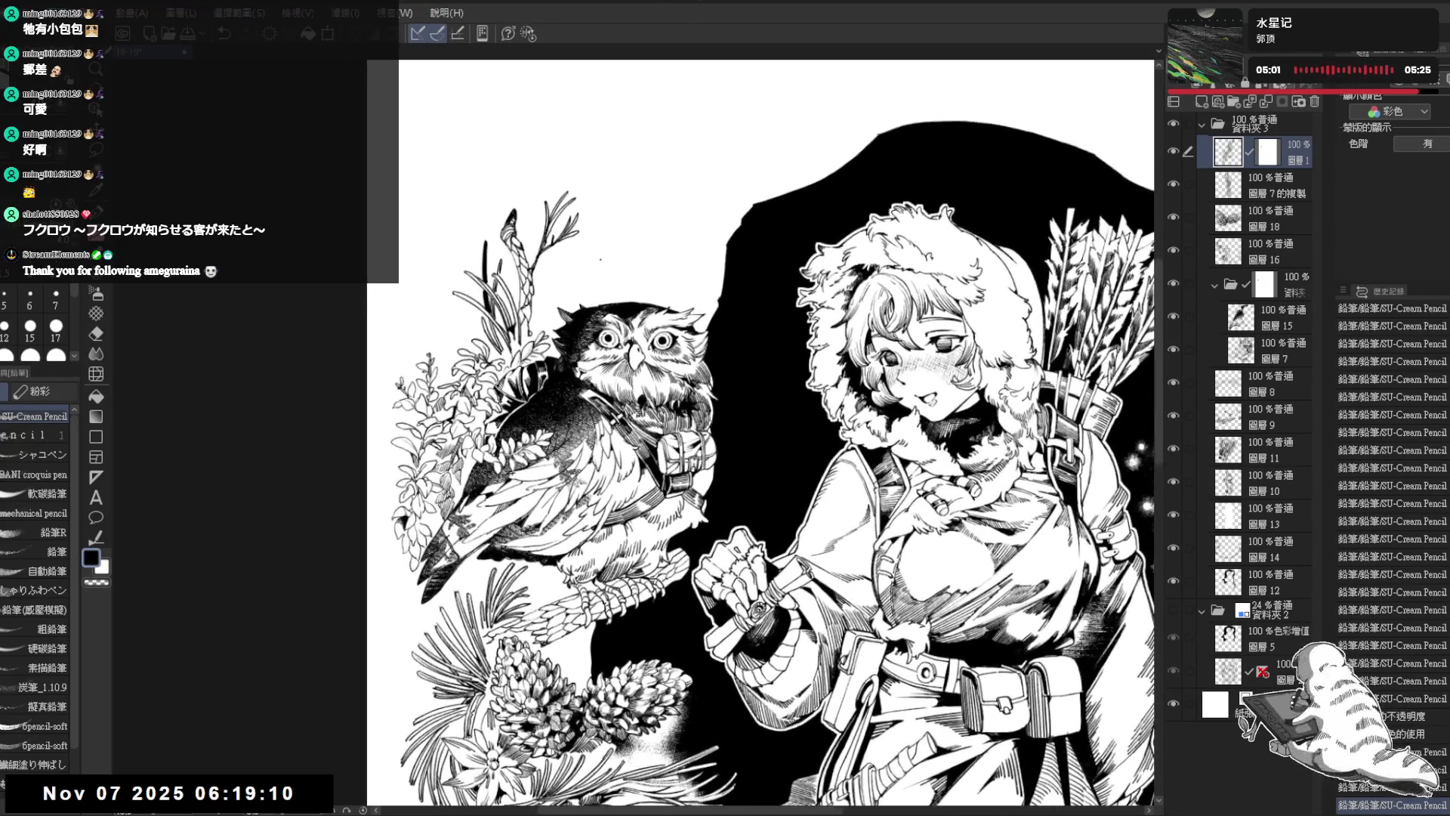
pyautogui.moveTo(762, 431)
pyautogui.mouseDown()
pyautogui.moveTo(725, 454)
pyautogui.moveTo(755, 438)
pyautogui.moveTo(769, 463)
pyautogui.mouseUp()
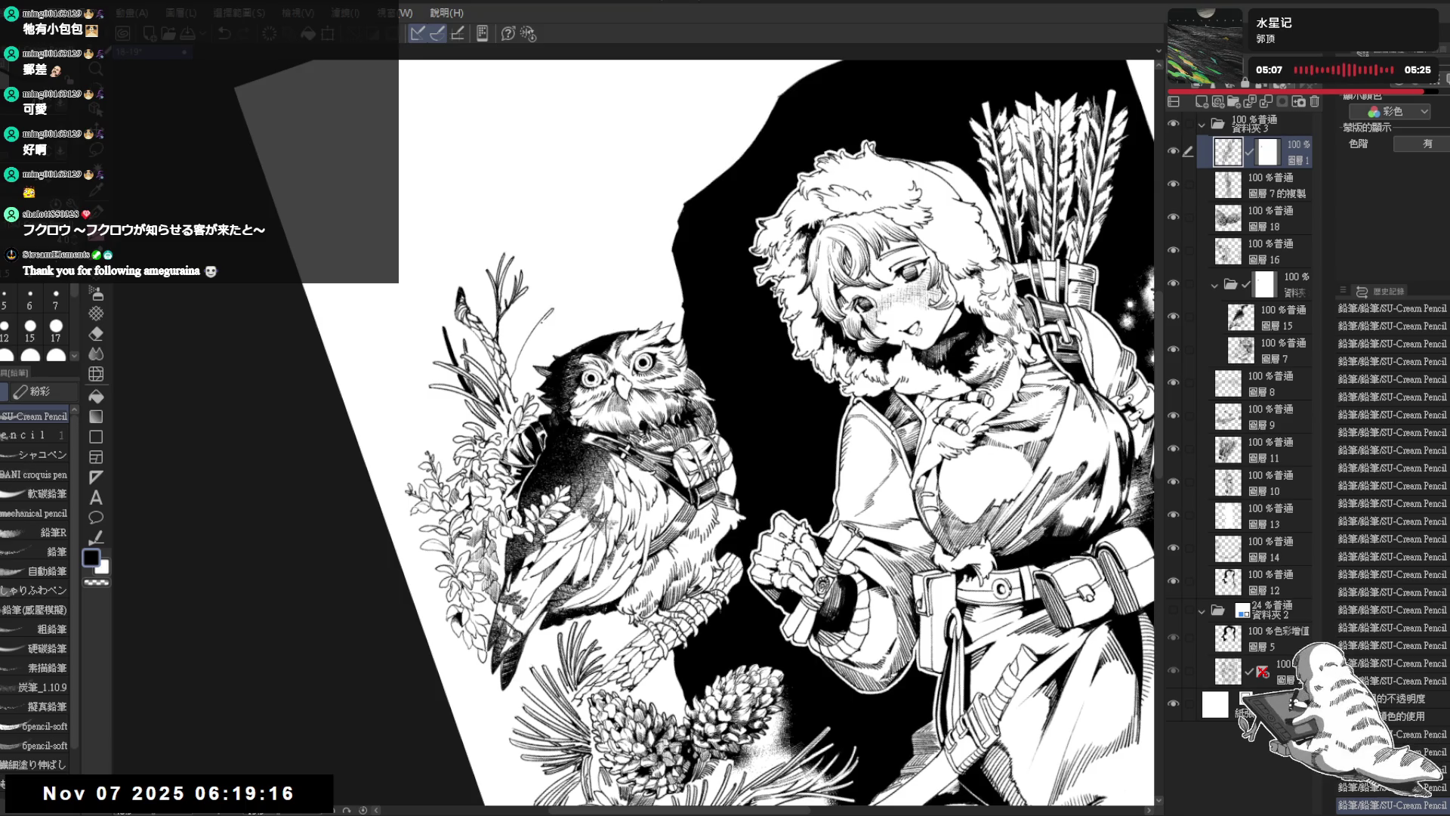
pyautogui.moveTo(547, 317); pyautogui.dragTo(513, 379)
# Step: Touch up the pencil lines near the owl's head
pyautogui.press('-')
pyautogui.press('e')
pyautogui.press('p')
pyautogui.moveTo(554, 329); pyautogui.dragTo(512, 390)
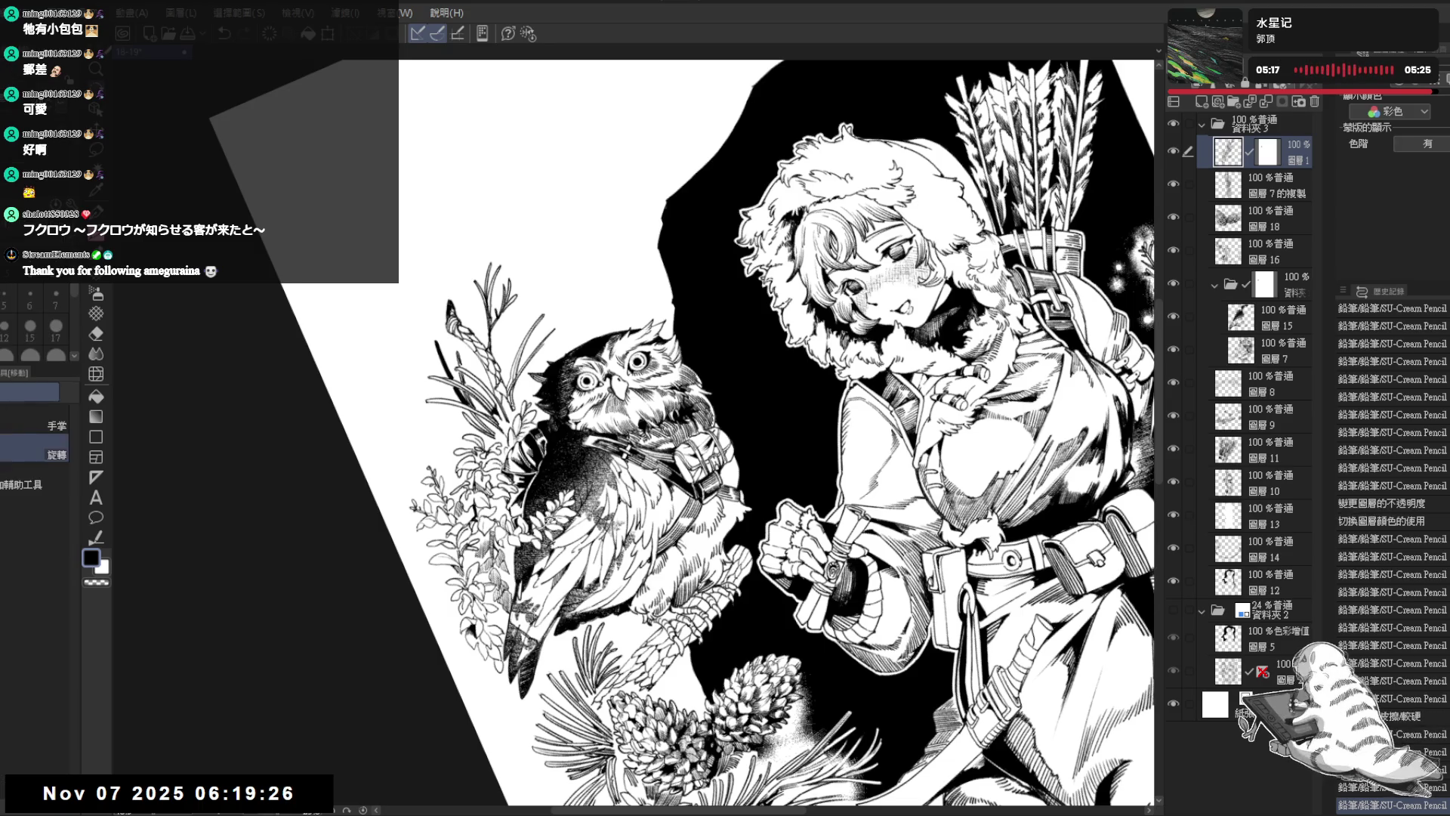
pyautogui.press('^')
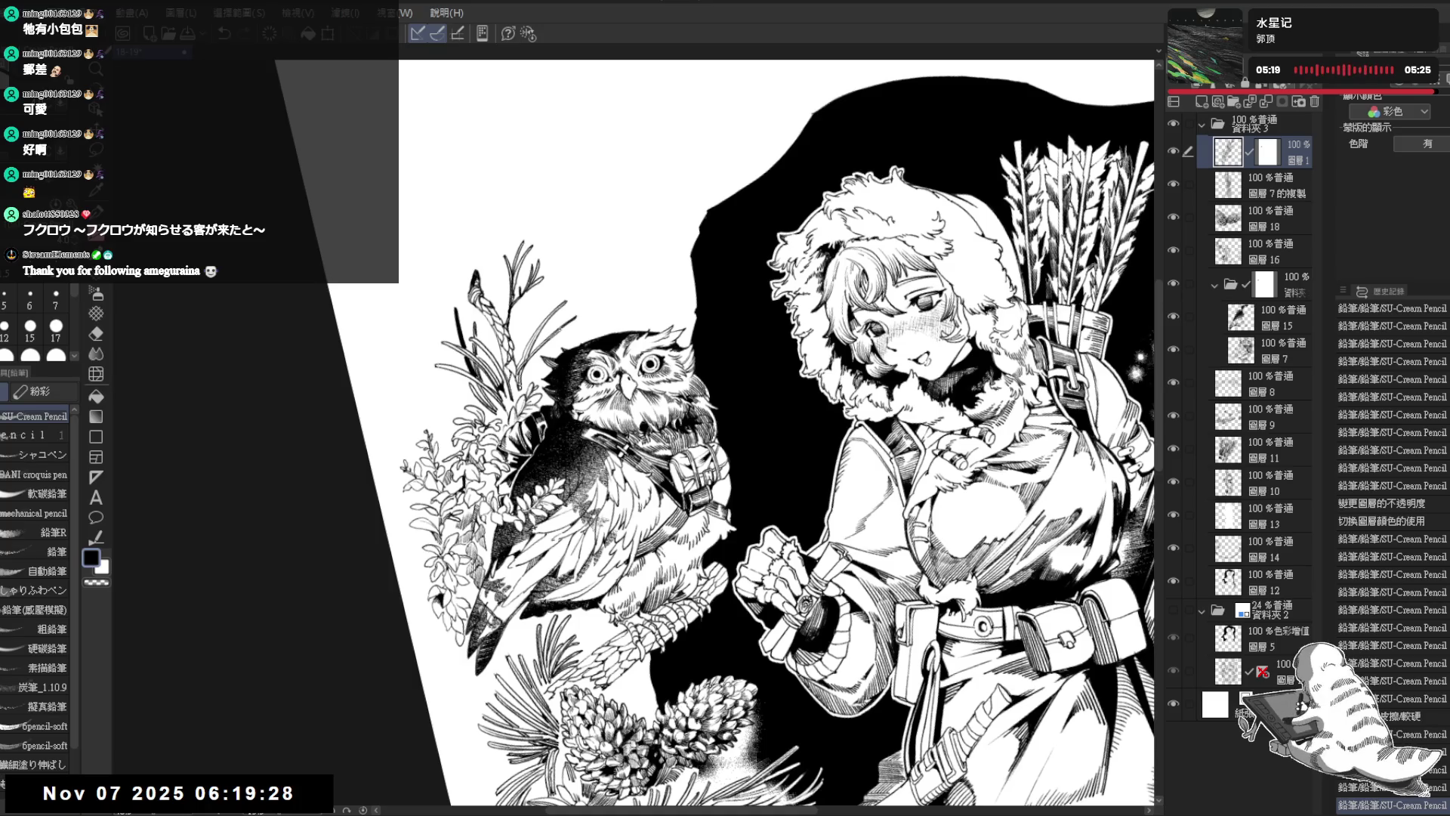
pyautogui.moveTo(575, 317); pyautogui.dragTo(582, 334)
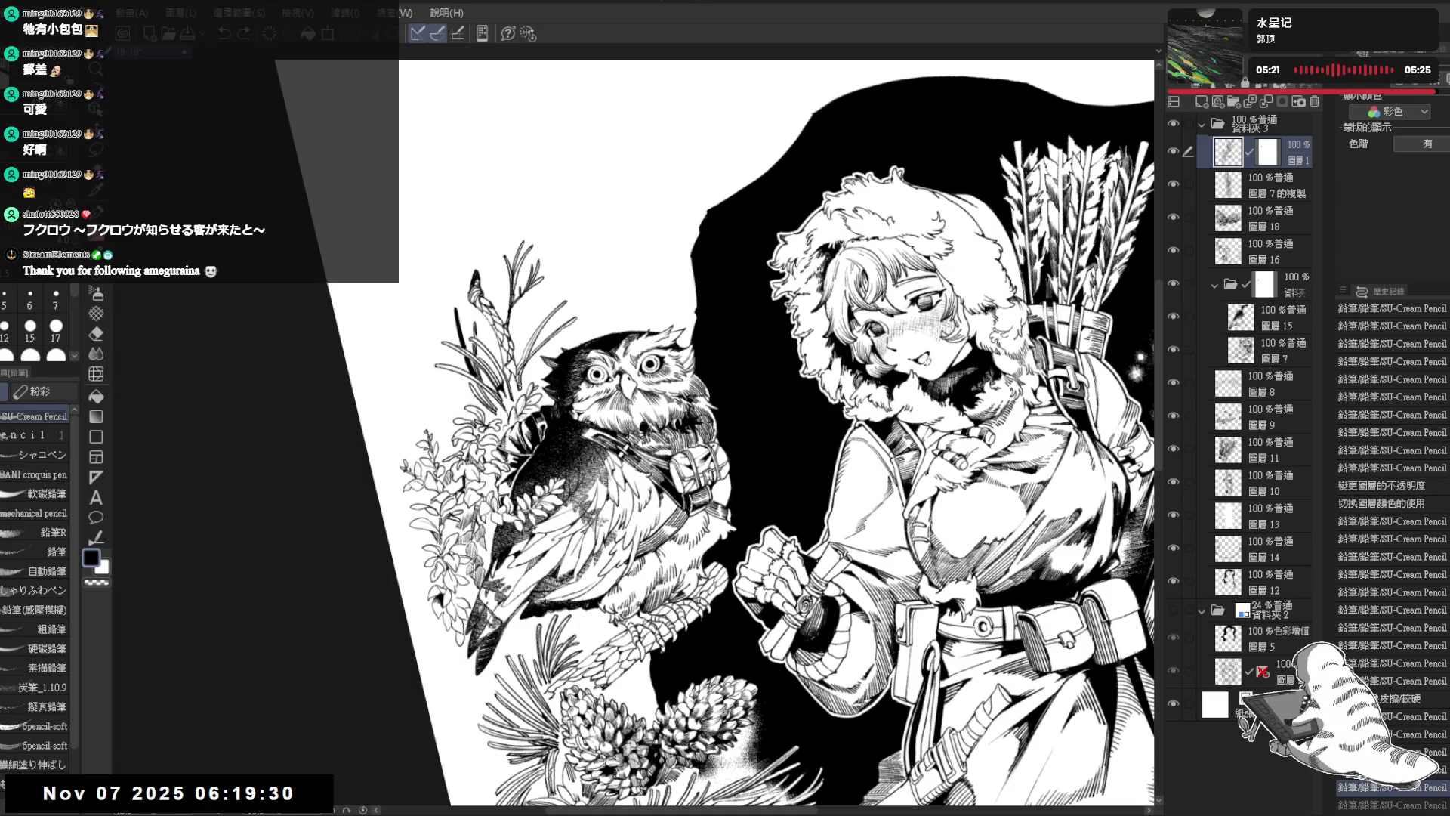
# Step: Draw short strokes along the owl's plant stem, undoing and redoing one
pyautogui.moveTo(755, 378); pyautogui.dragTo(725, 362)
pyautogui.moveTo(830, 302); pyautogui.dragTo(755, 453)
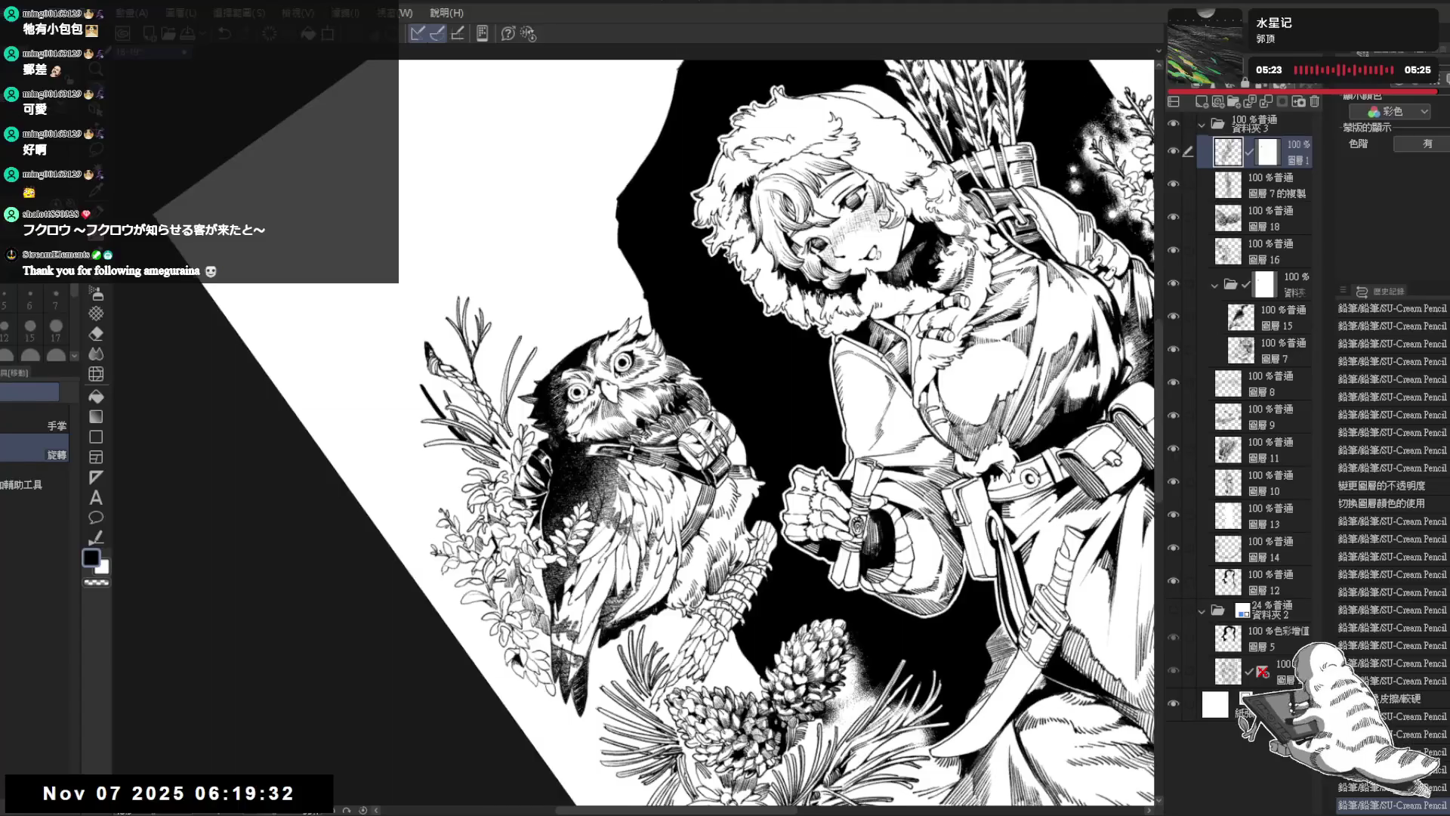
pyautogui.moveTo(521, 392); pyautogui.dragTo(510, 419)
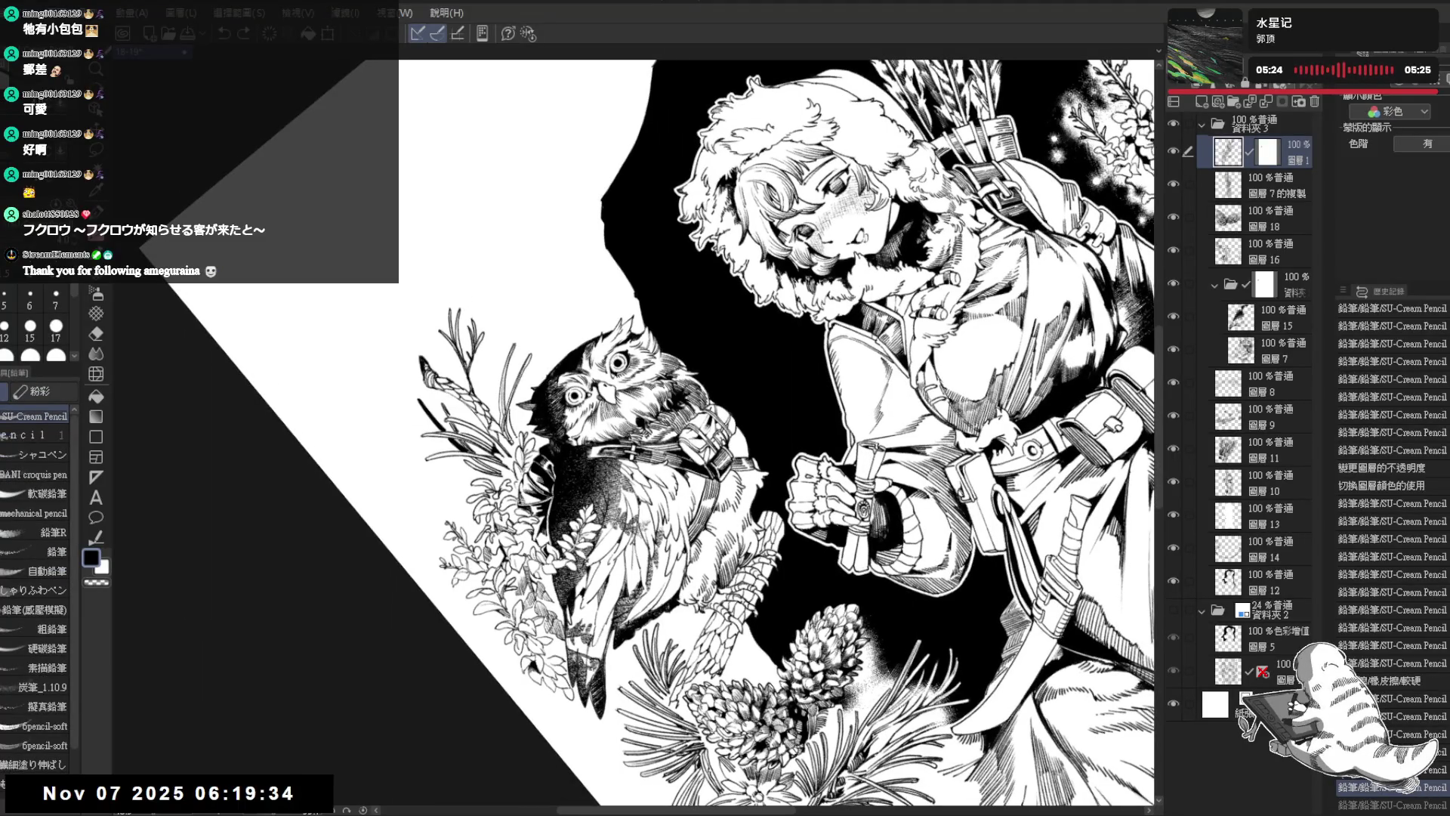
pyautogui.moveTo(755, 377); pyautogui.dragTo(785, 423)
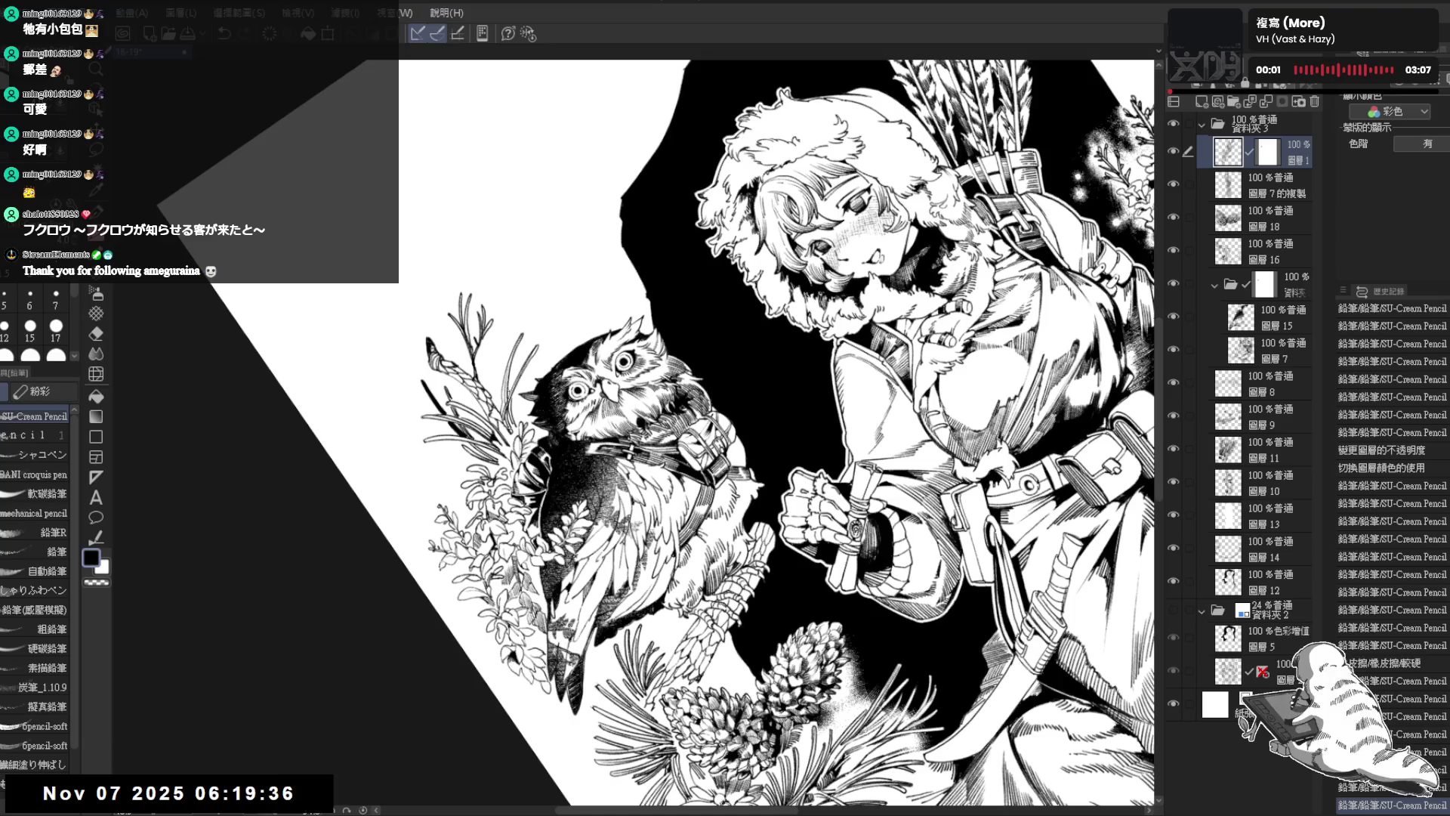
pyautogui.moveTo(503, 377); pyautogui.dragTo(501, 332)
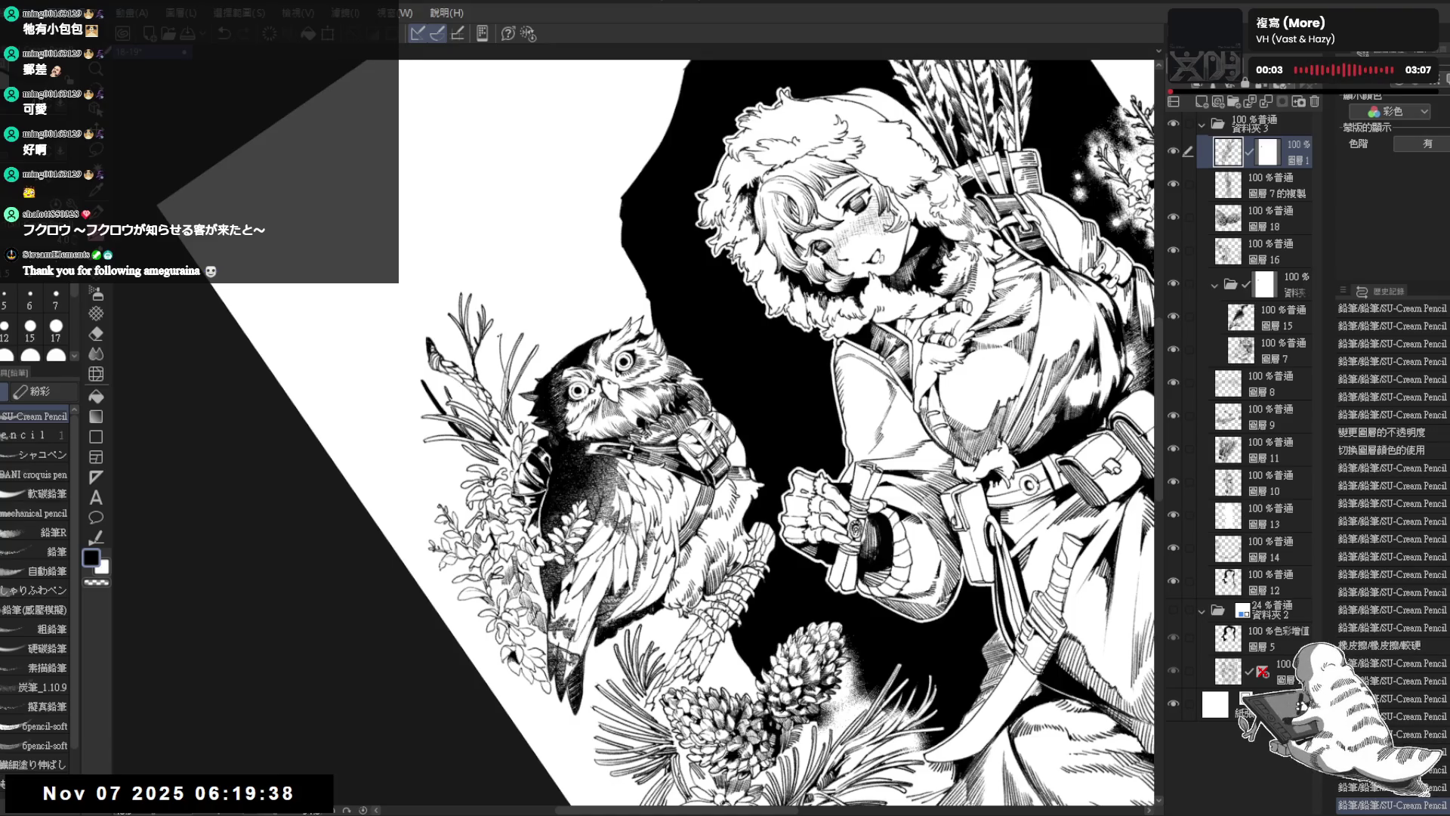
pyautogui.hotkey('ctrl', 'z')
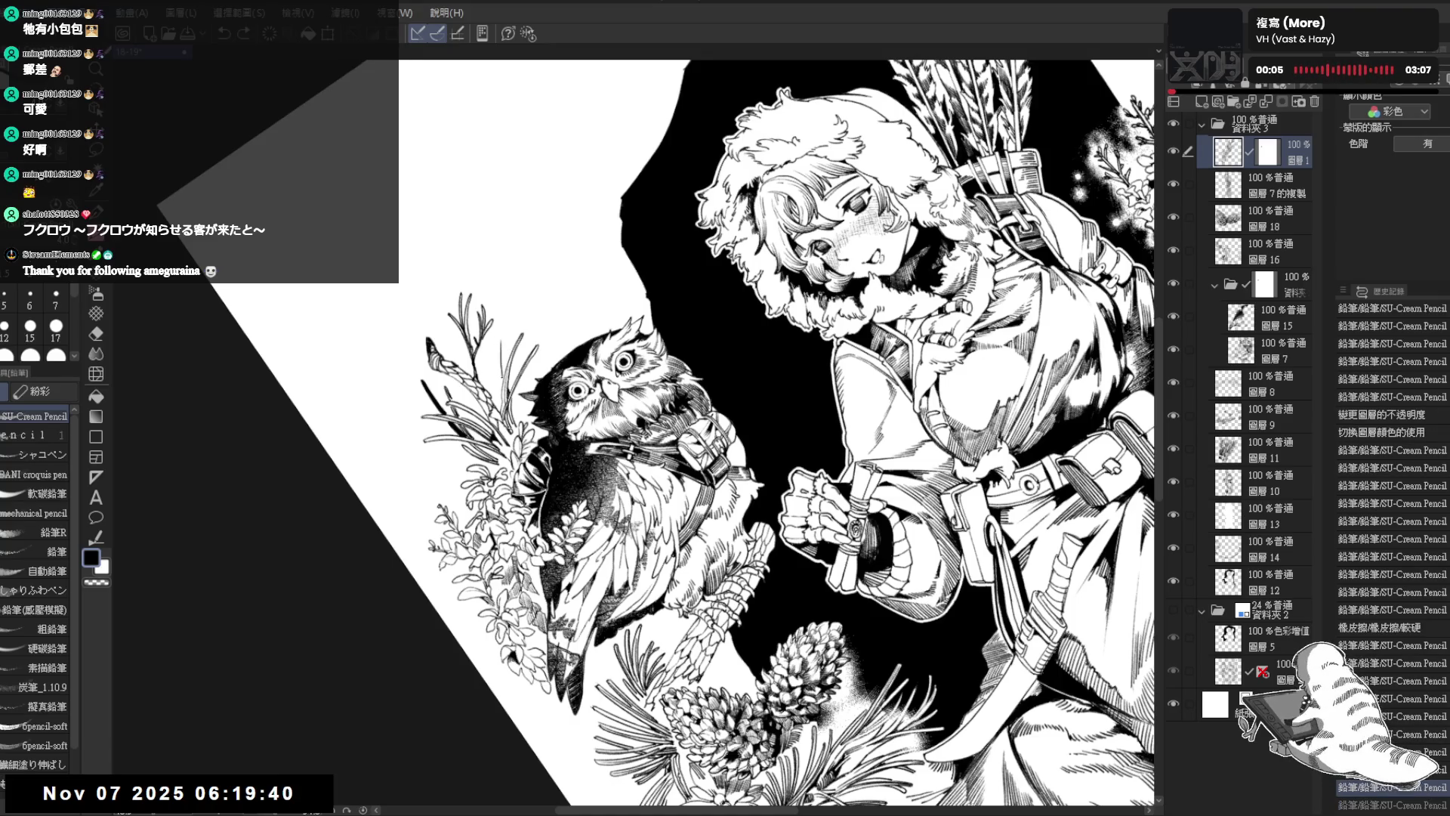
pyautogui.hotkey('ctrl', 'y')
pyautogui.moveTo(500, 377); pyautogui.dragTo(498, 352)
pyautogui.hotkey('ctrl', '@')
pyautogui.press('-')
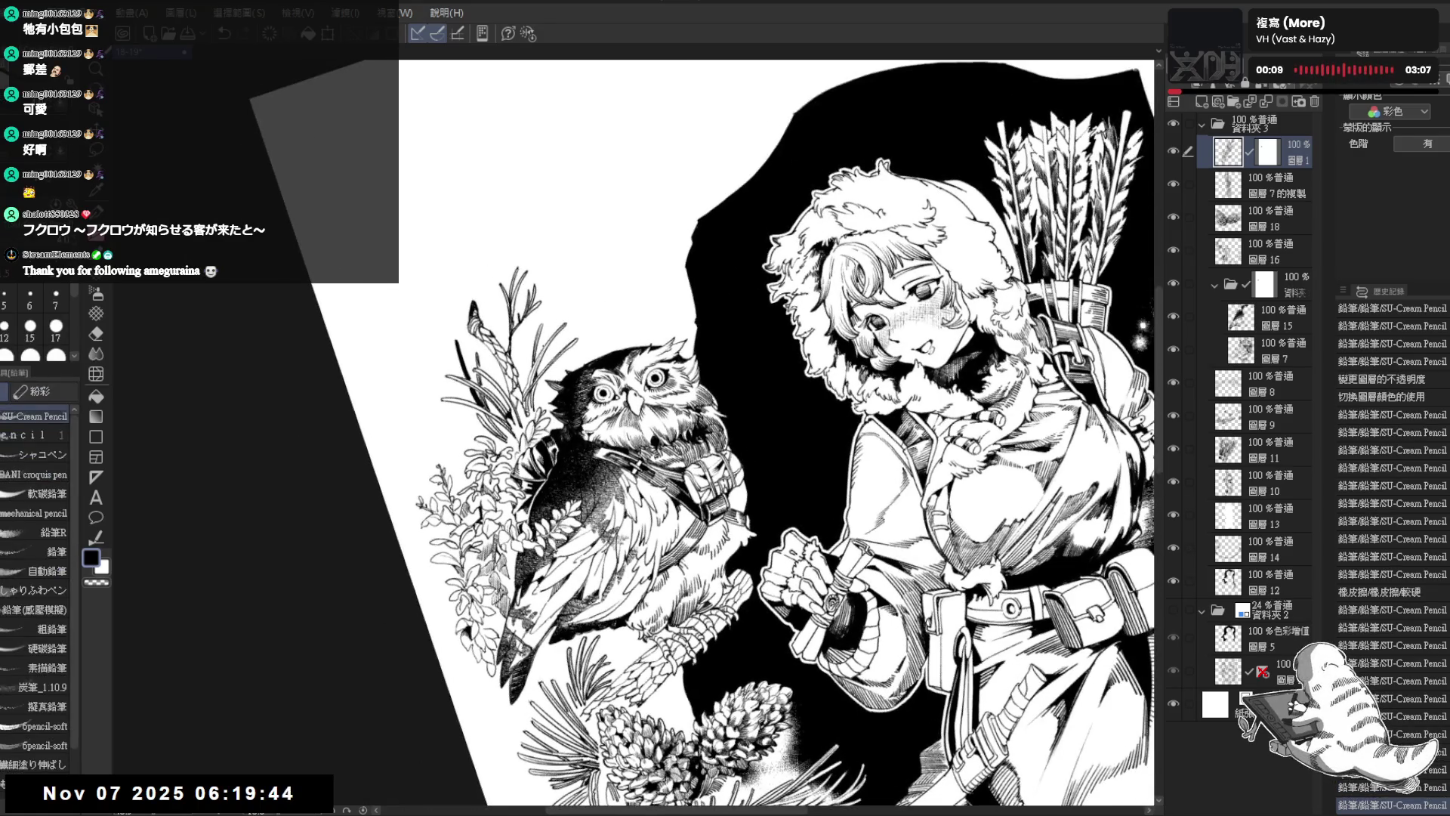
# Step: Redraw short dark strokes near the owl's plant stems and straighten the view
pyautogui.moveTo(548, 344)
pyautogui.mouseDown()
pyautogui.moveTo(548, 297)
pyautogui.moveTo(553, 315)
pyautogui.mouseUp()
pyautogui.hotkey('ctrl', 'z')
pyautogui.moveTo(546, 369); pyautogui.dragTo(544, 352)
pyautogui.hotkey('ctrl', '@')
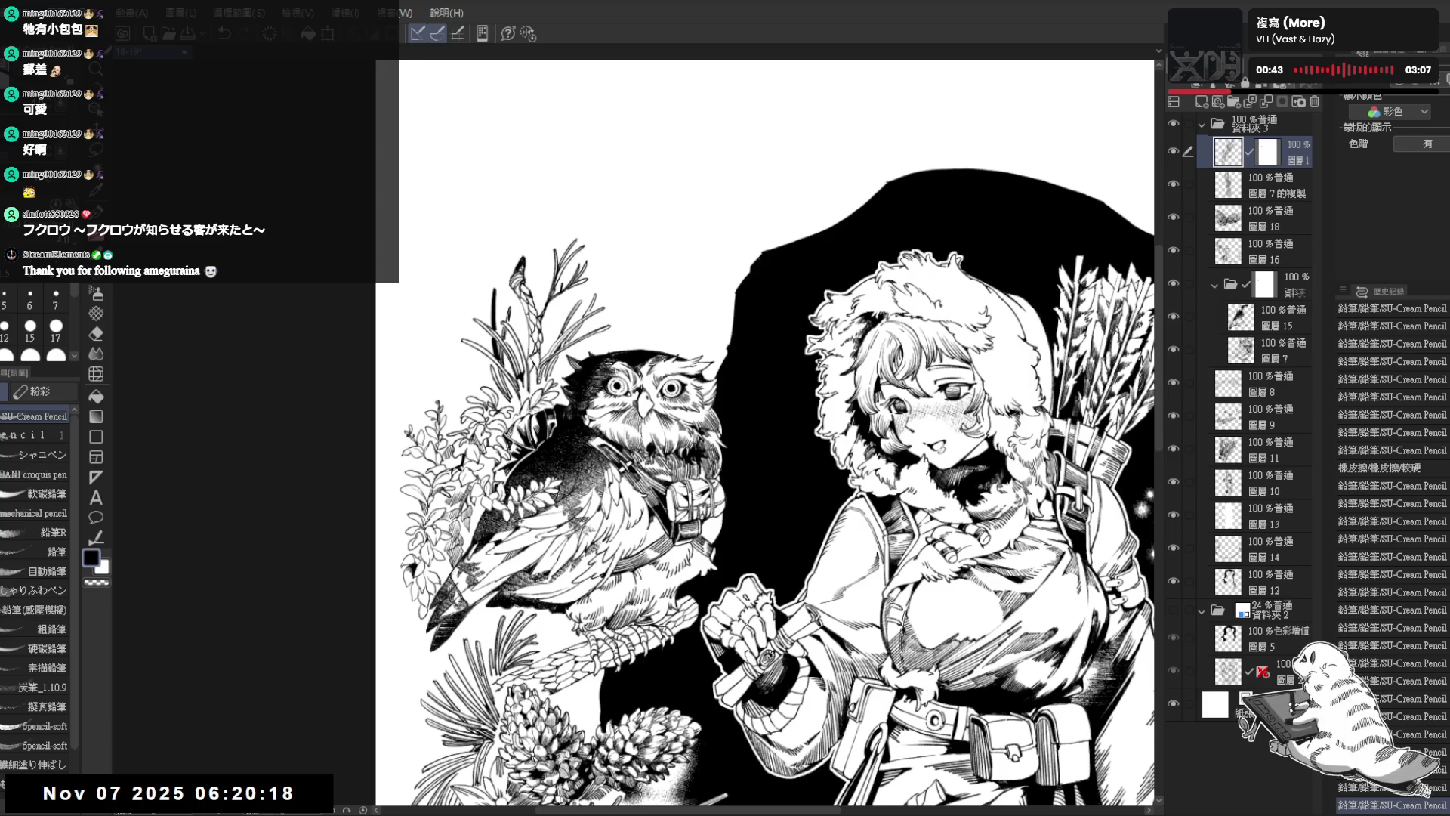
# Step: Draw and undo a short pencil stroke, then erase a small spot and redraw
pyautogui.press('r')
pyautogui.moveTo(756, 453); pyautogui.dragTo(800, 332)
pyautogui.press('p')
pyautogui.moveTo(504, 366); pyautogui.dragTo(506, 392)
pyautogui.hotkey('ctrl', 'z')
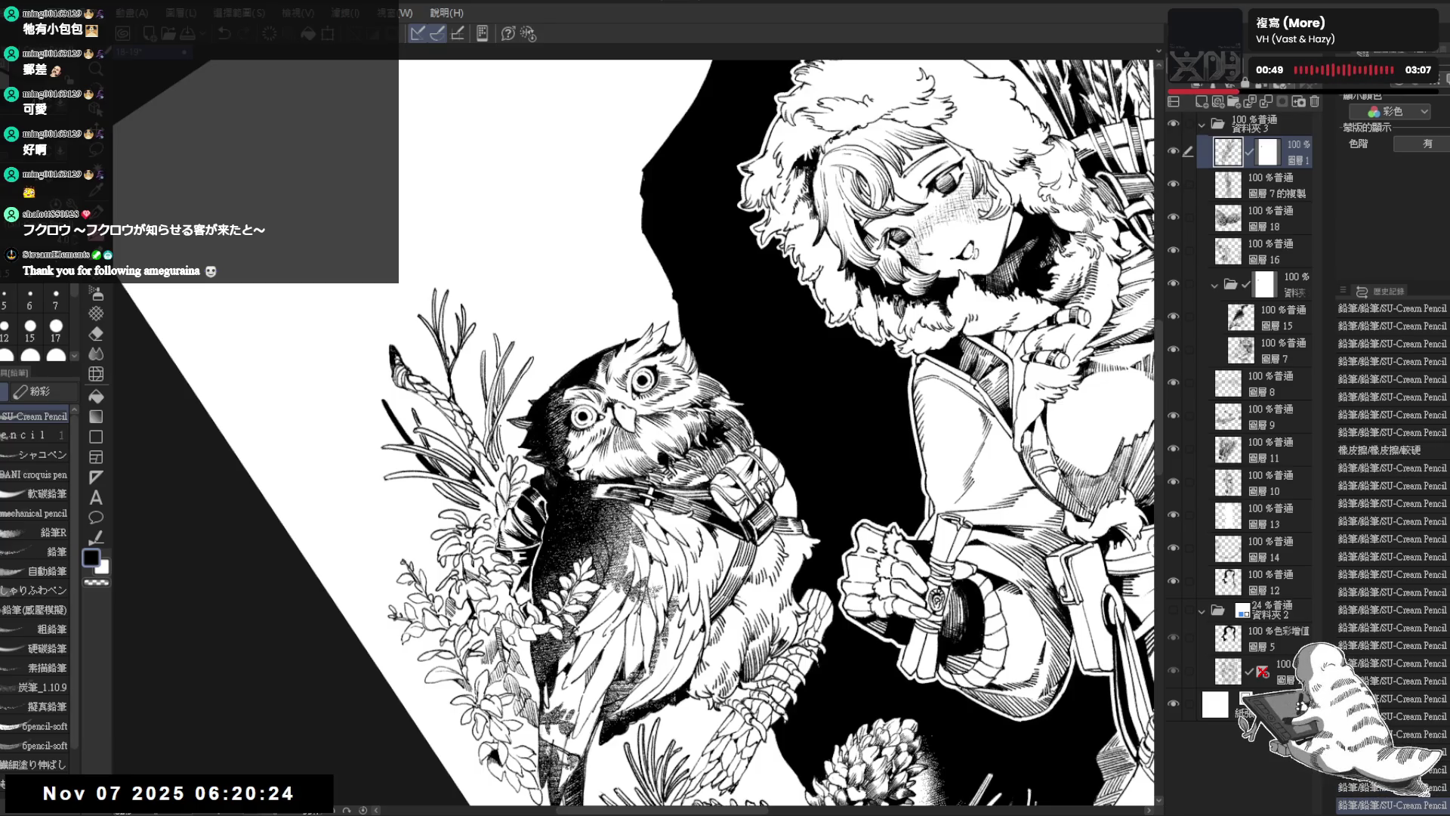
pyautogui.press('e')
pyautogui.click(499, 426)
pyautogui.press('p')
pyautogui.moveTo(504, 453); pyautogui.dragTo(505, 444)
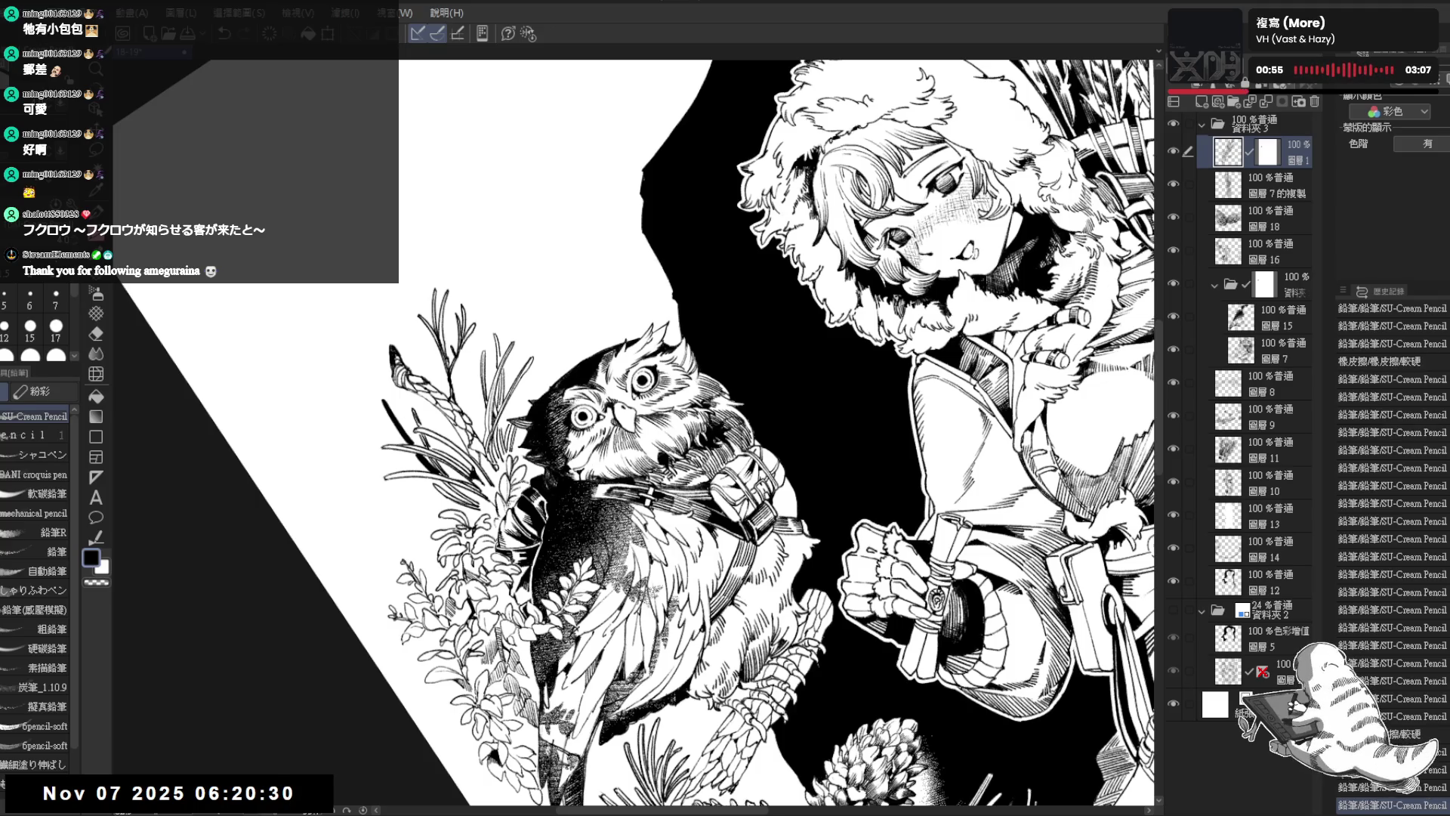
# Step: Try a stroke by the owl's eye, undo it, and straighten the view
pyautogui.press('-')
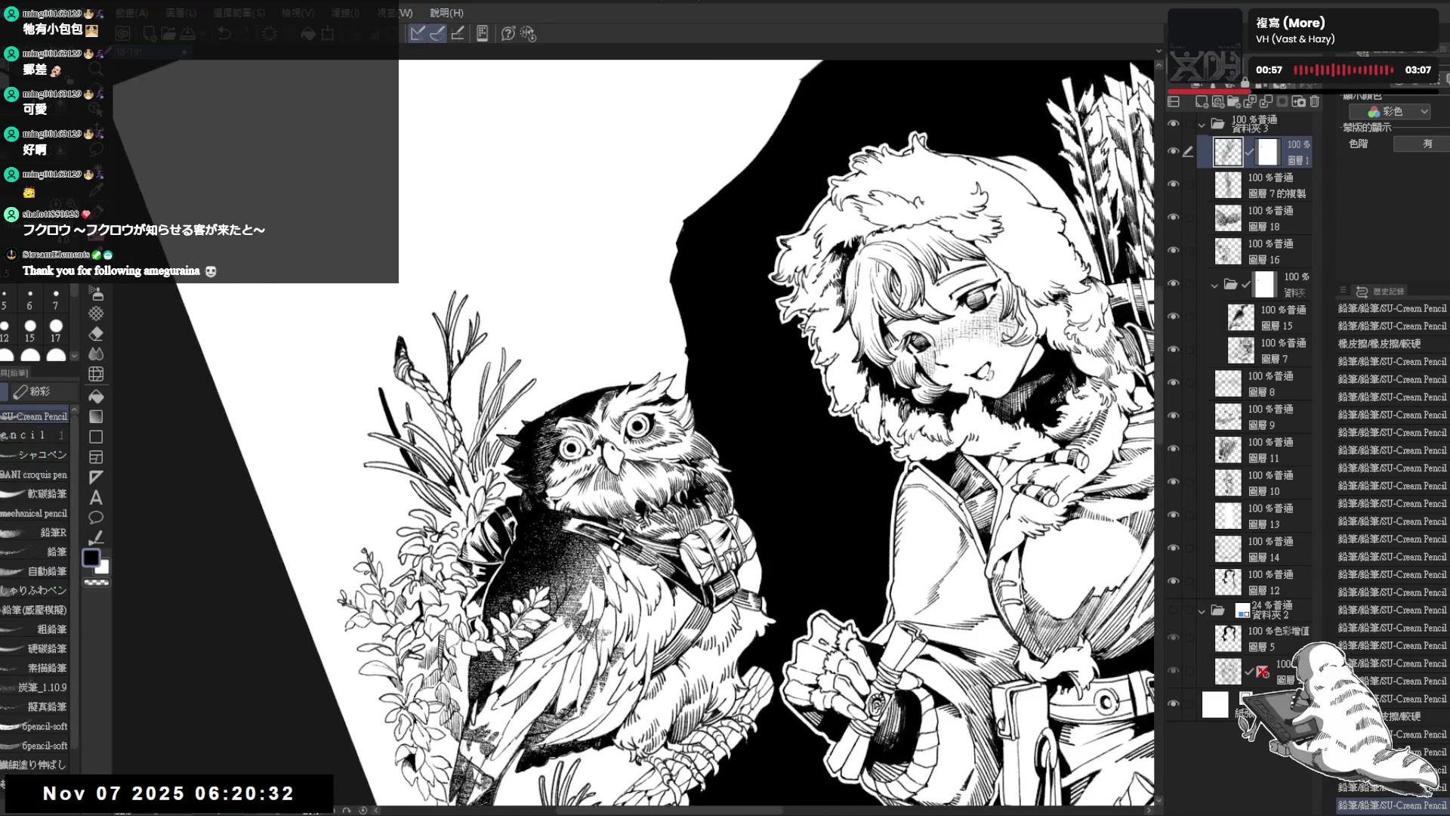
pyautogui.moveTo(520, 403); pyautogui.dragTo(506, 431)
pyautogui.hotkey('ctrl', 'z')
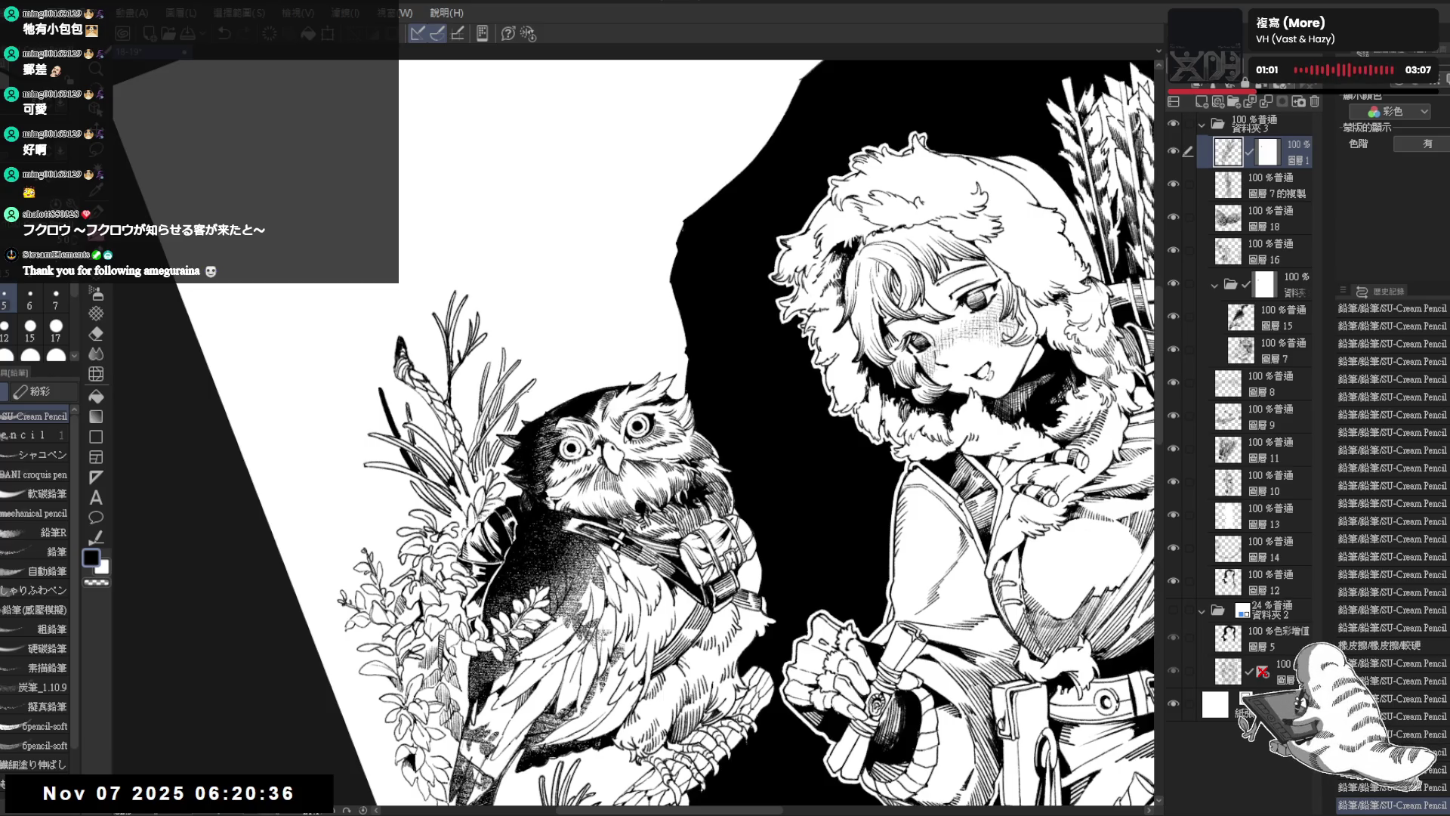
pyautogui.press('^')
# Step: Briefly show and hide the light-blue sketch folder
pyautogui.moveTo(569, 331); pyautogui.dragTo(554, 292)
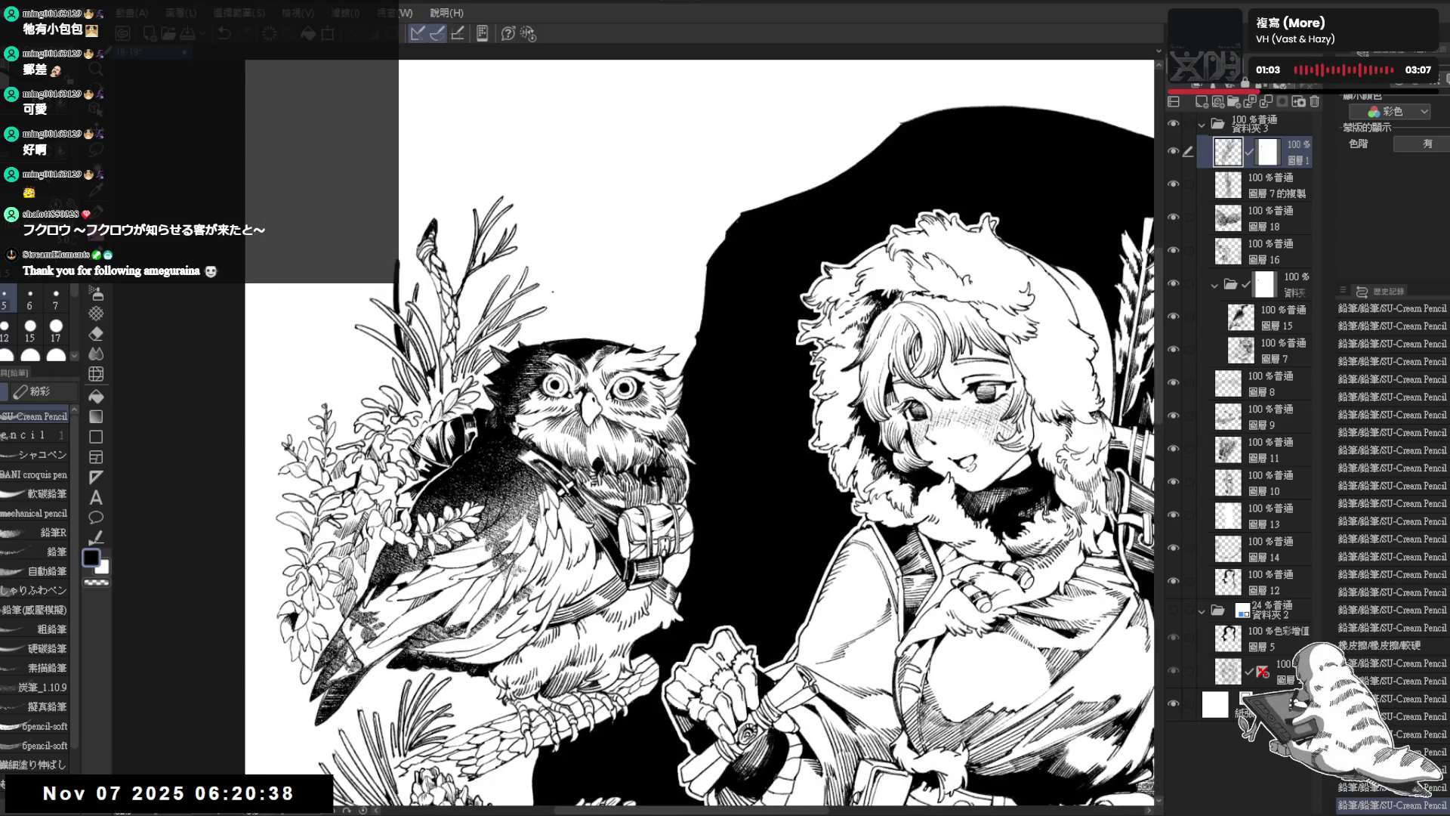
pyautogui.scroll(-2, 554, 292)
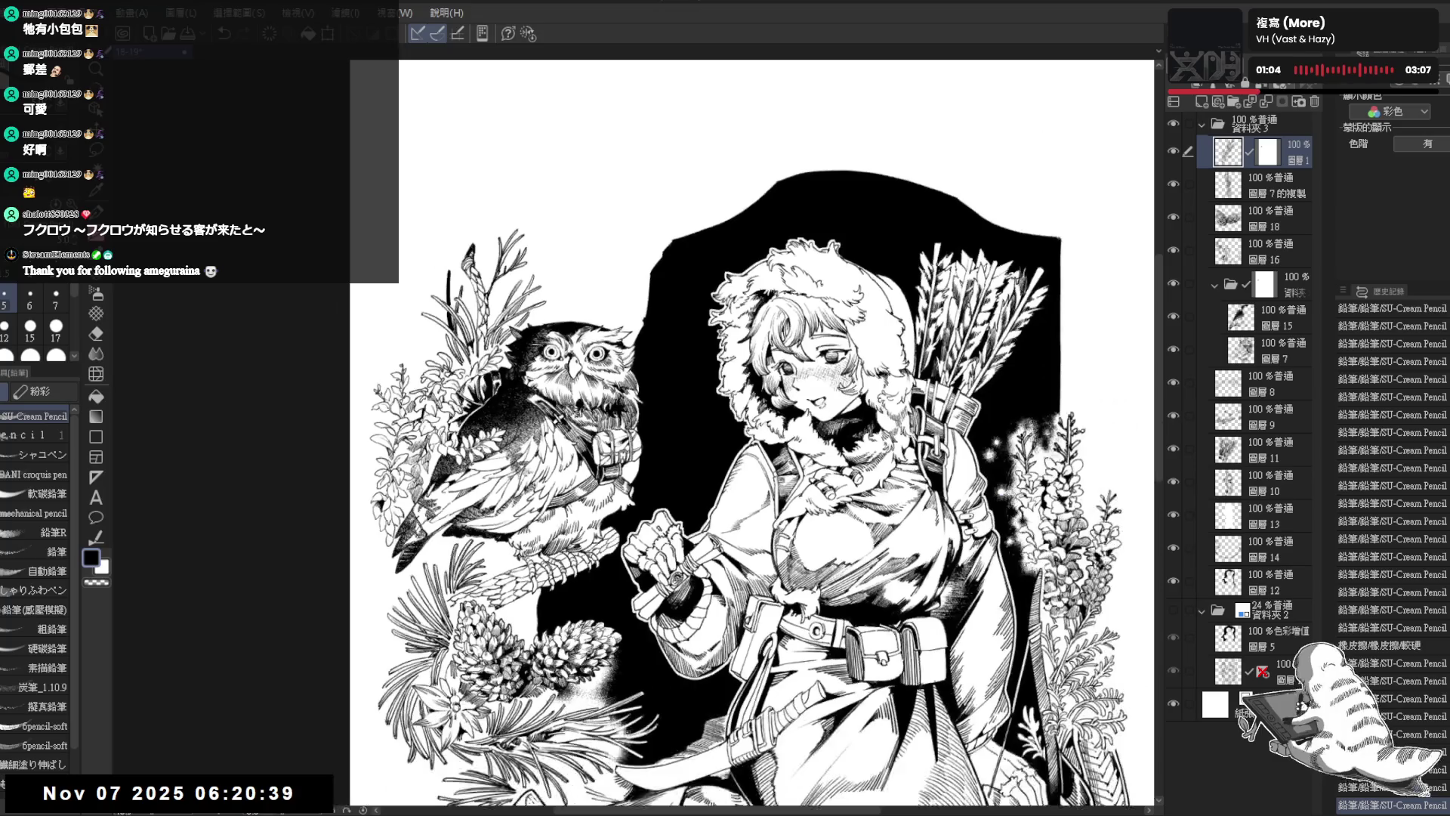
pyautogui.click(1180, 609)
pyautogui.click(1180, 608)
pyautogui.moveTo(755, 378); pyautogui.dragTo(594, 179)
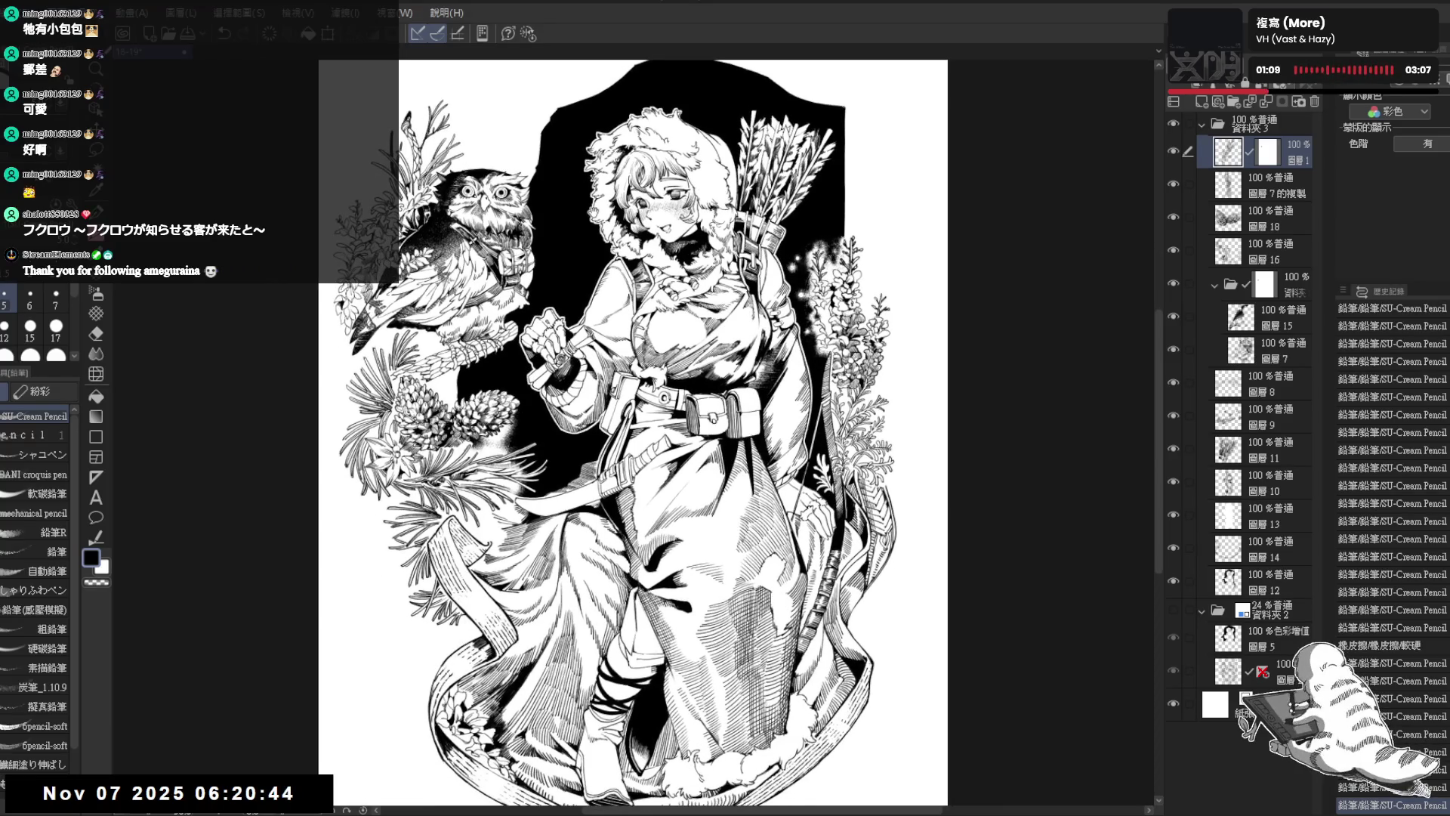
pyautogui.scroll(2, 584, 240)
# Step: Zoom onto the girl's torso and set the pencil to size 6
pyautogui.moveTo(584, 241); pyautogui.dragTo(657, 219)
pyautogui.moveTo(428, 447); pyautogui.dragTo(453, 435)
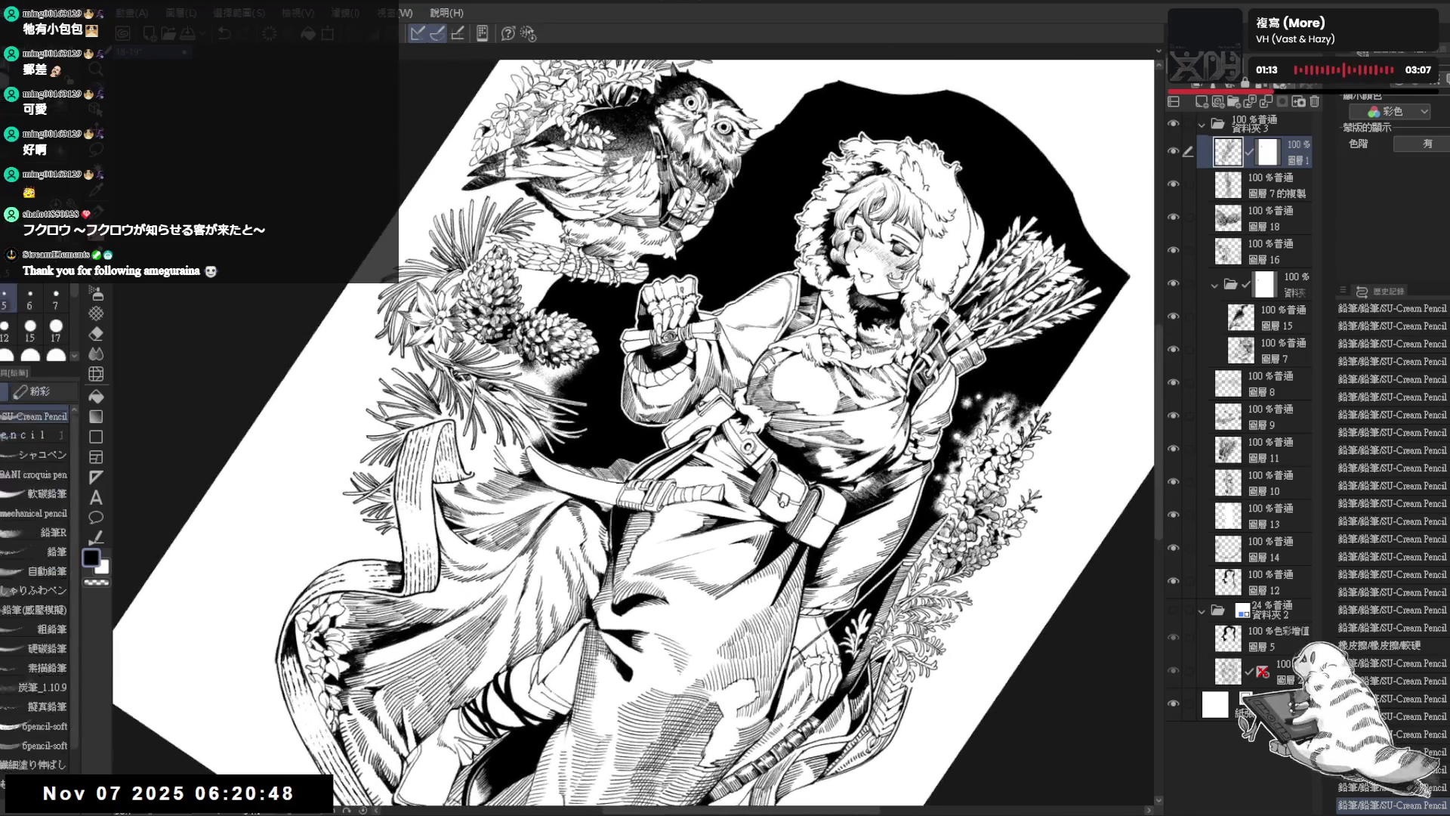
pyautogui.scroll(3, 453, 435)
pyautogui.press('p')
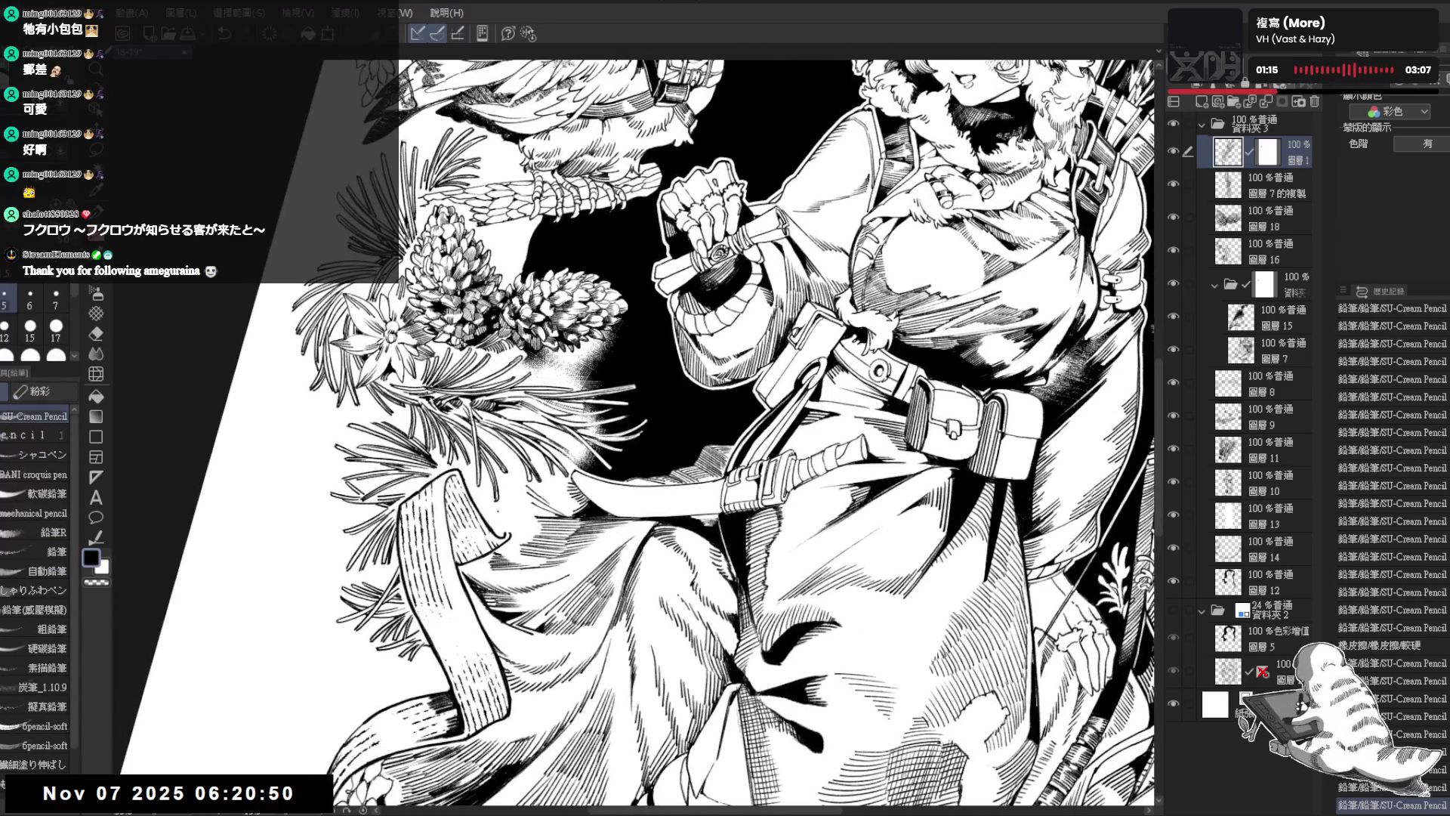
pyautogui.press(']')
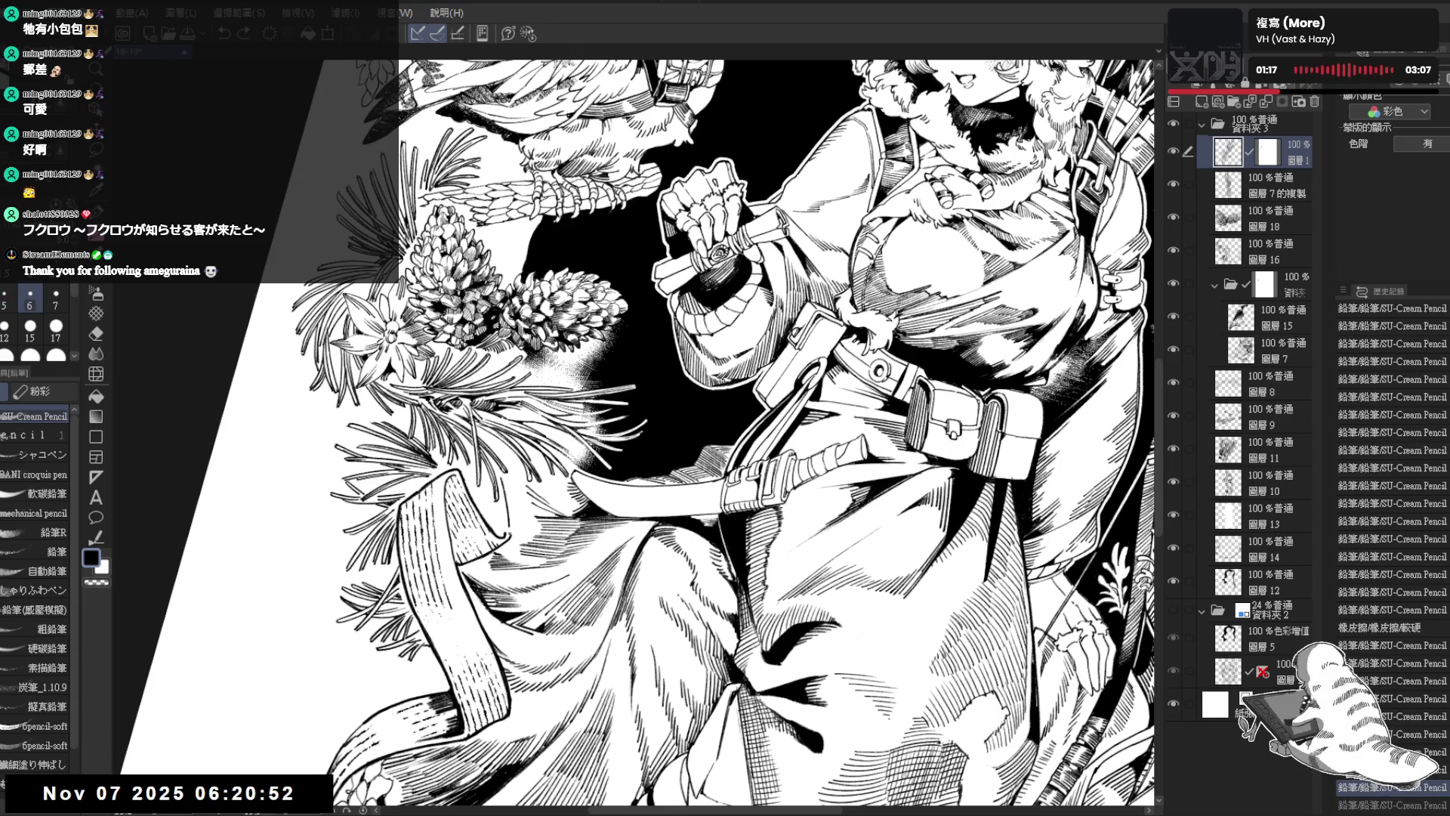
# Step: Thicken the pencil one more step, redo the last stroke, and switch to layer 12
pyautogui.click(1277, 549)
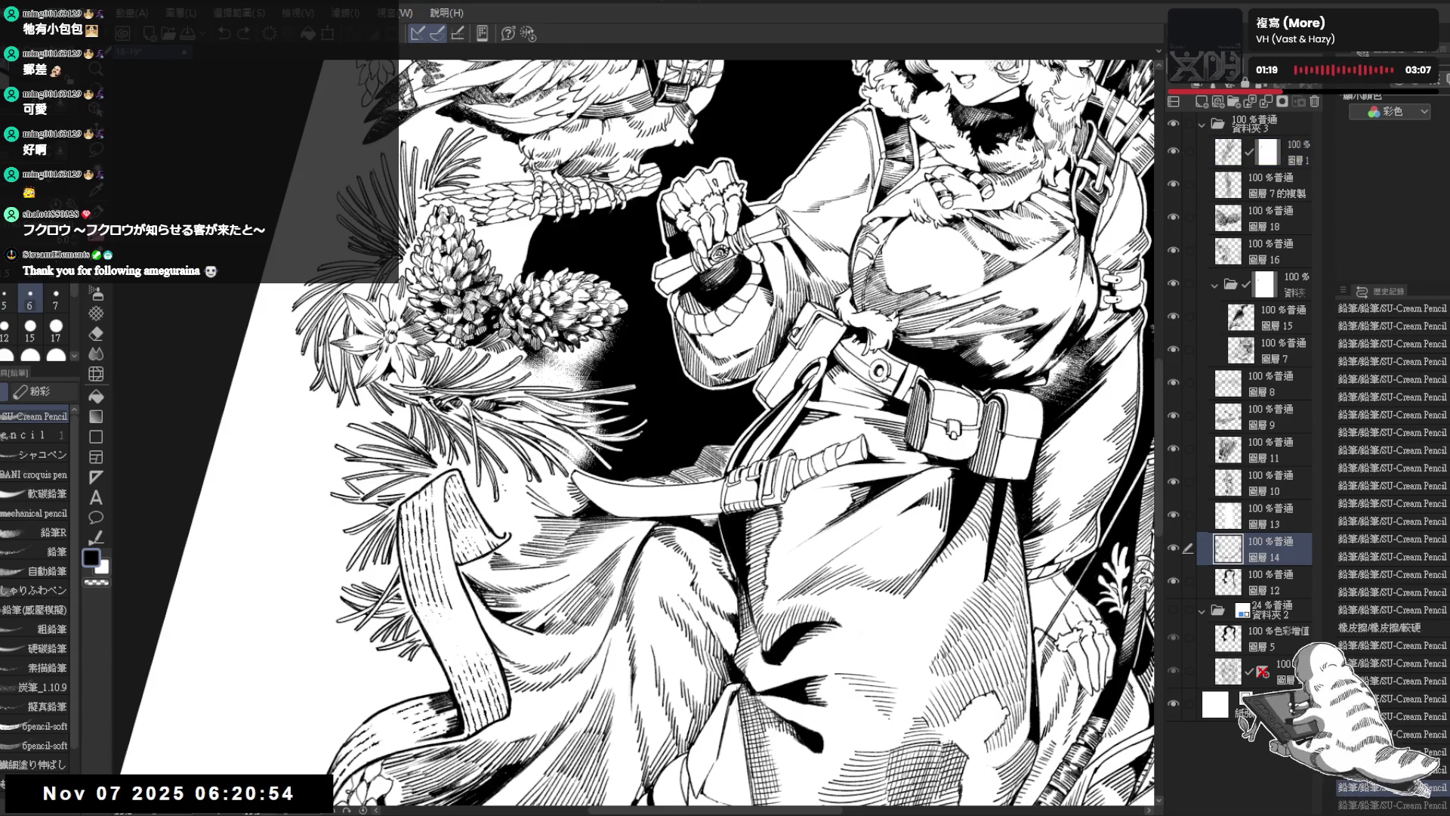
pyautogui.press(']')
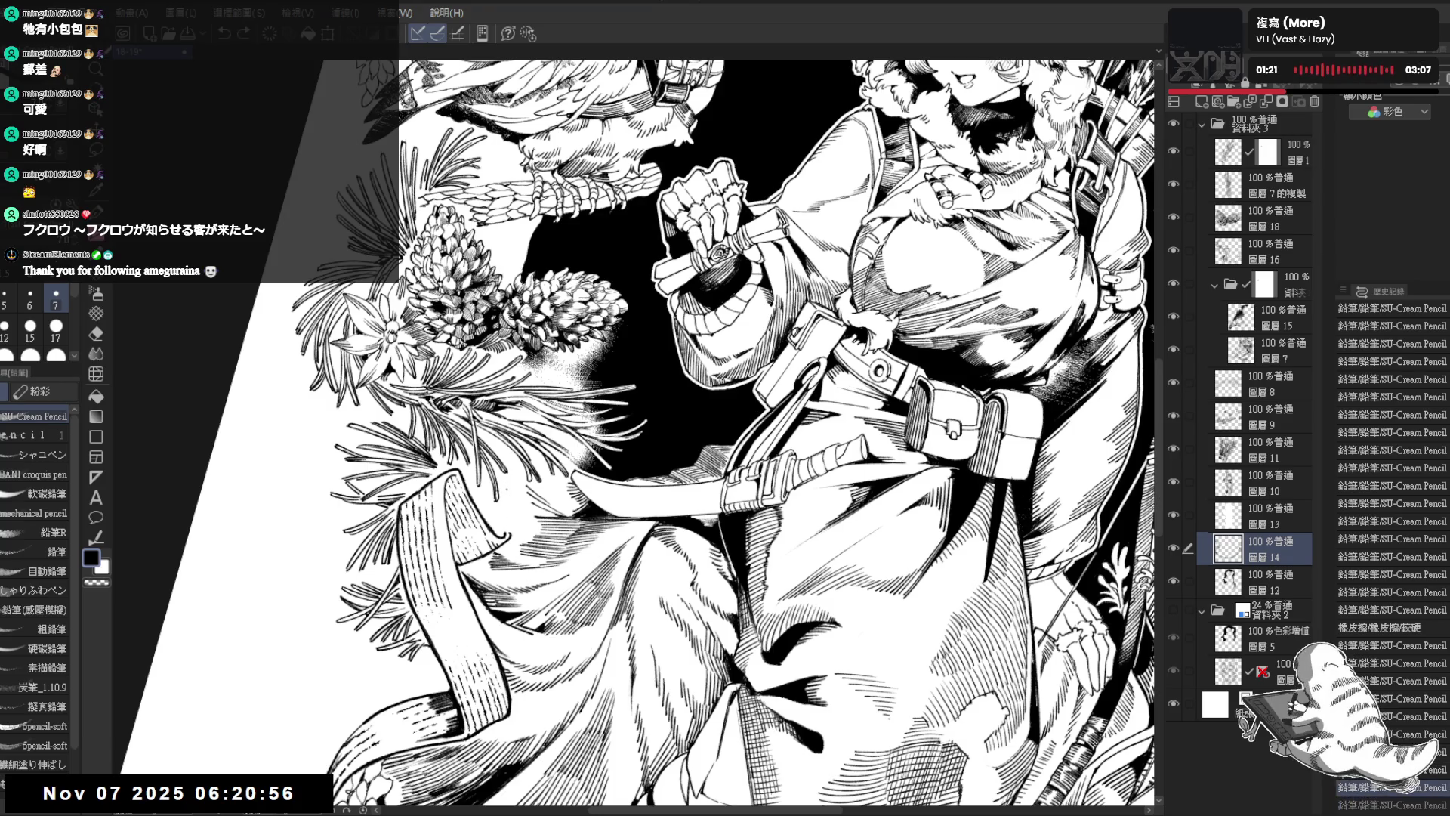
pyautogui.hotkey('ctrl', 'y')
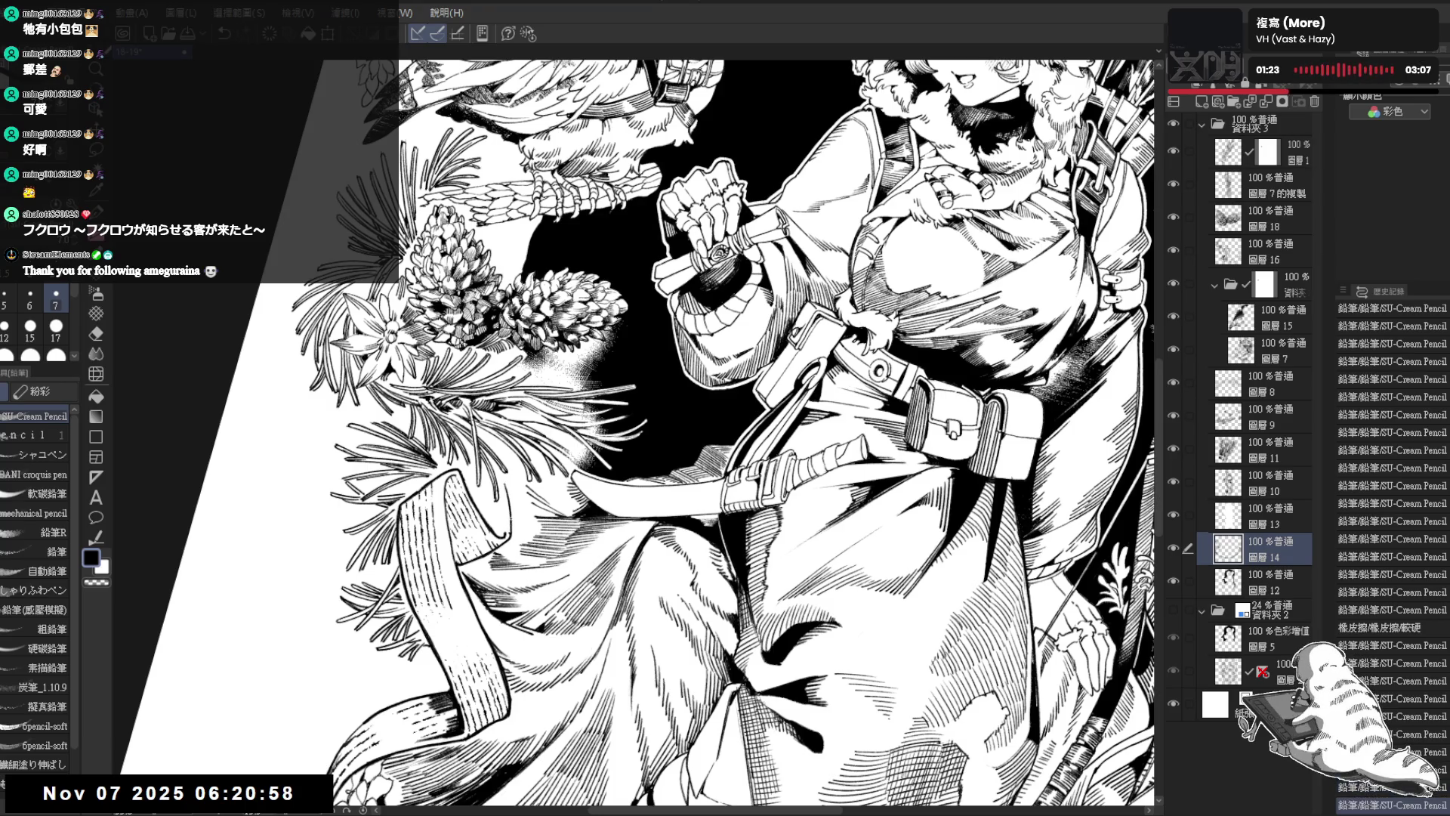
pyautogui.press('e')
pyautogui.click(509, 531)
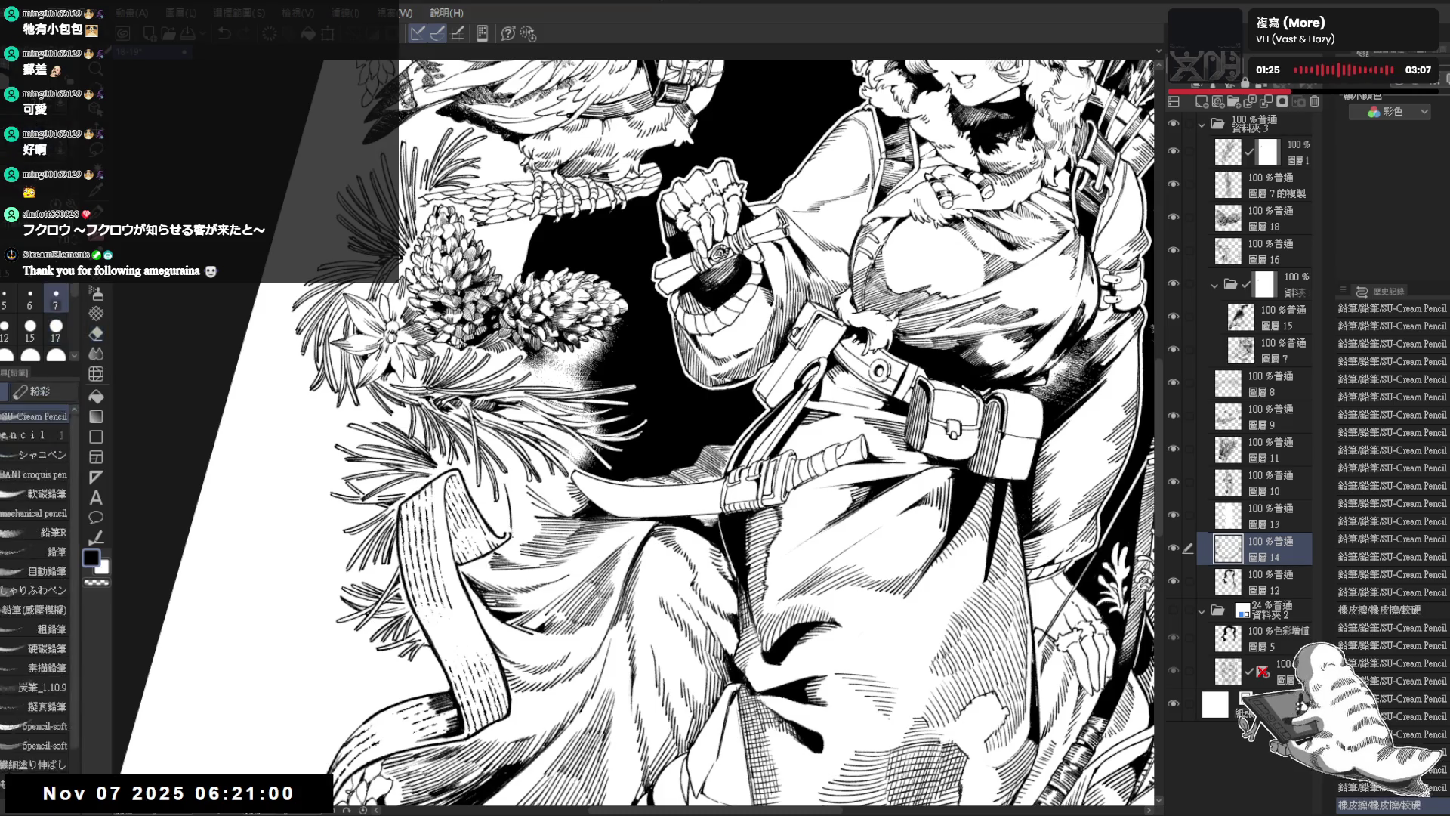
pyautogui.hotkey('alt', '[')
pyautogui.press('p')
# Step: Add short pencil strokes to the coat's lower folds, undoing a stray one
pyautogui.moveTo(509, 533)
pyautogui.mouseDown()
pyautogui.moveTo(501, 497)
pyautogui.moveTo(488, 520)
pyautogui.mouseUp()
pyautogui.hotkey('ctrl', 'z')
pyautogui.moveTo(493, 529); pyautogui.dragTo(488, 521)
# Step: Turn the view upright and zoom out to the whole page
pyautogui.press('-')
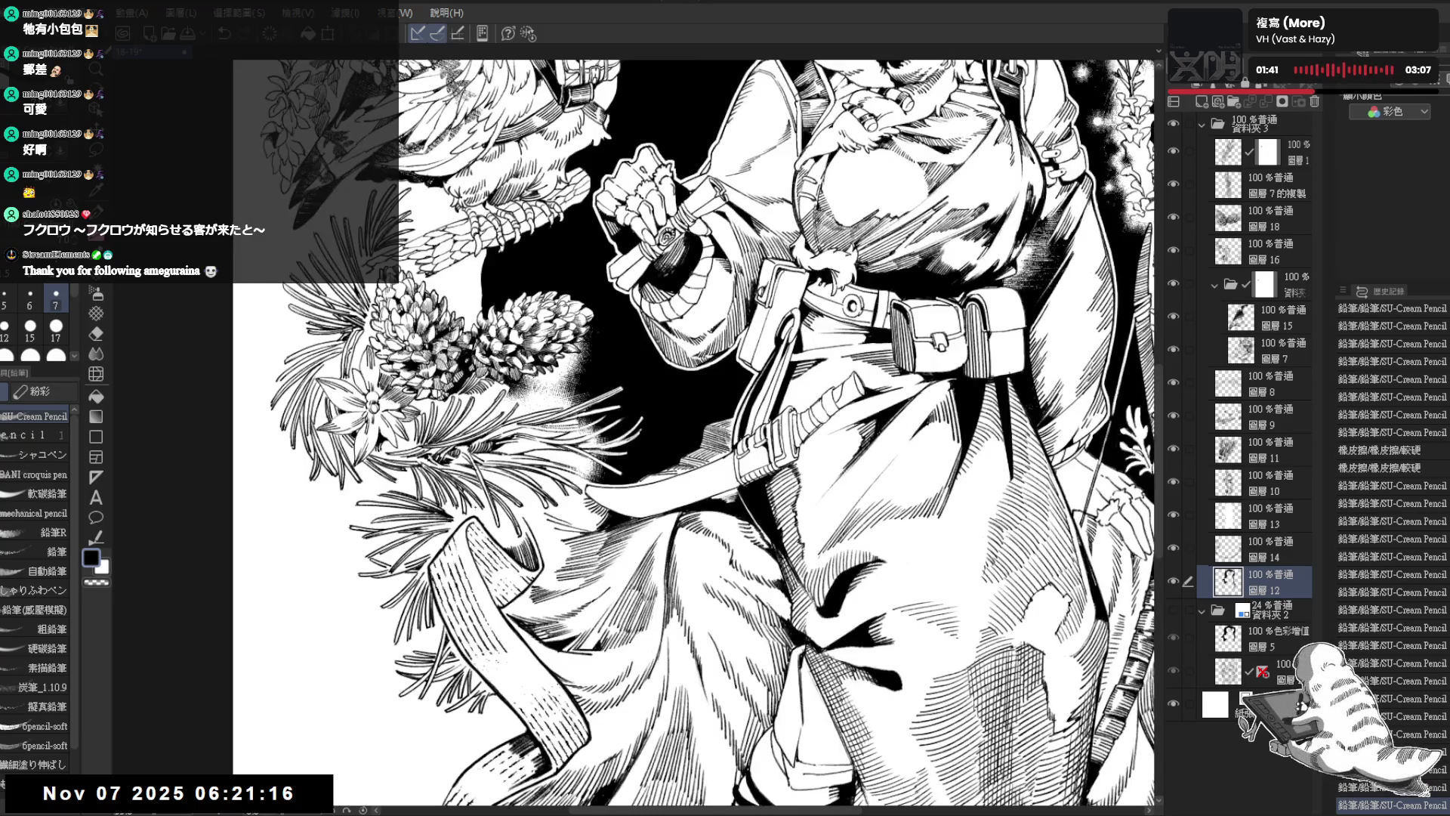
pyautogui.press('-')
pyautogui.press('-')
pyautogui.moveTo(578, 301)
pyautogui.mouseDown()
pyautogui.moveTo(584, 318)
pyautogui.moveTo(621, 291)
pyautogui.moveTo(599, 297)
pyautogui.moveTo(614, 309)
pyautogui.mouseUp()
pyautogui.scroll(5, 612, 295)
pyautogui.scroll(2, 606, 287)
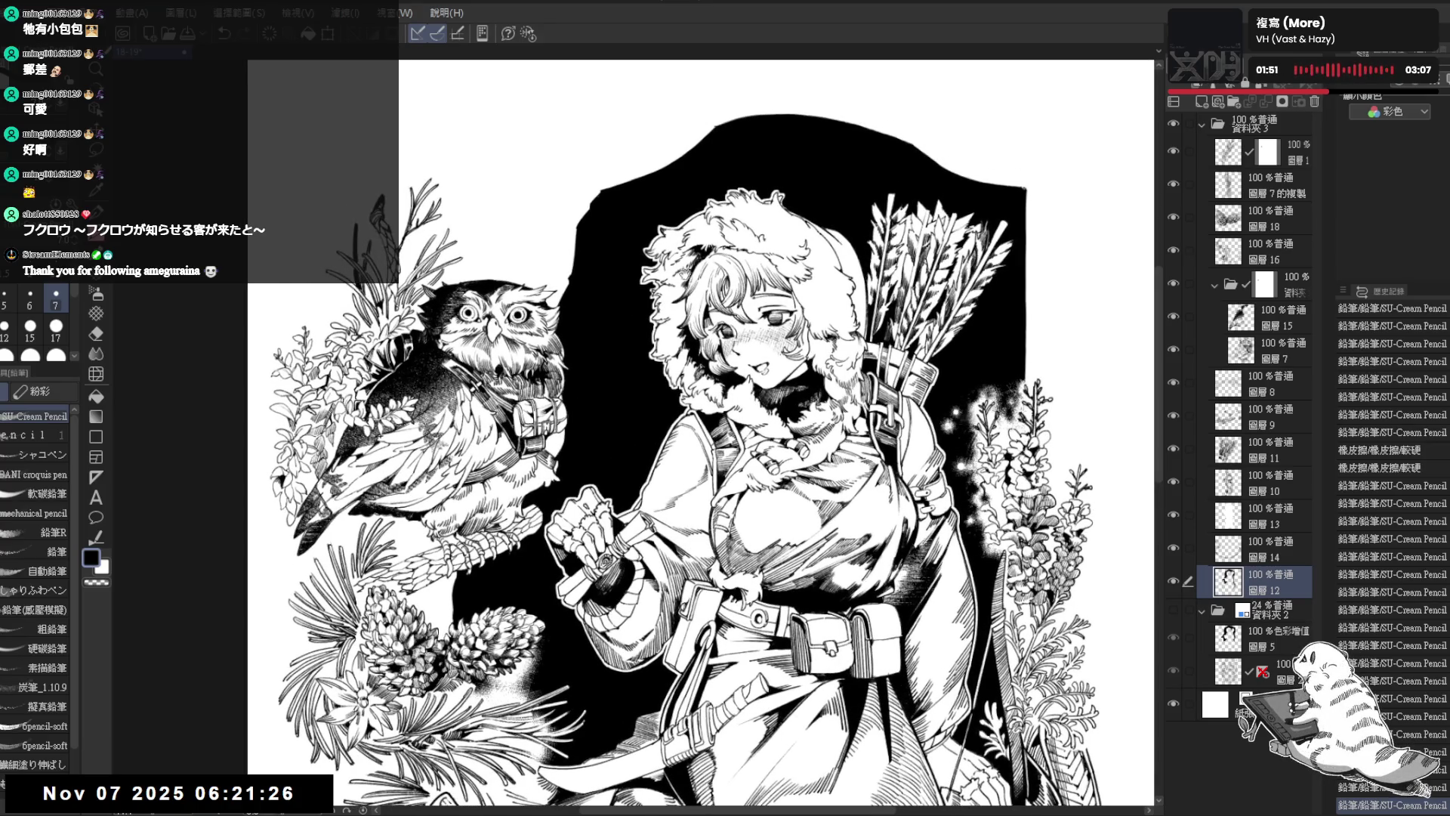
# Step: Check the linework by hiding and re-showing the black background layer
pyautogui.moveTo(683, 271); pyautogui.dragTo(657, 253)
pyautogui.moveTo(748, 277); pyautogui.dragTo(713, 223)
pyautogui.scroll(1, 1087, 106)
pyautogui.moveTo(1088, 106); pyautogui.dragTo(1114, 151)
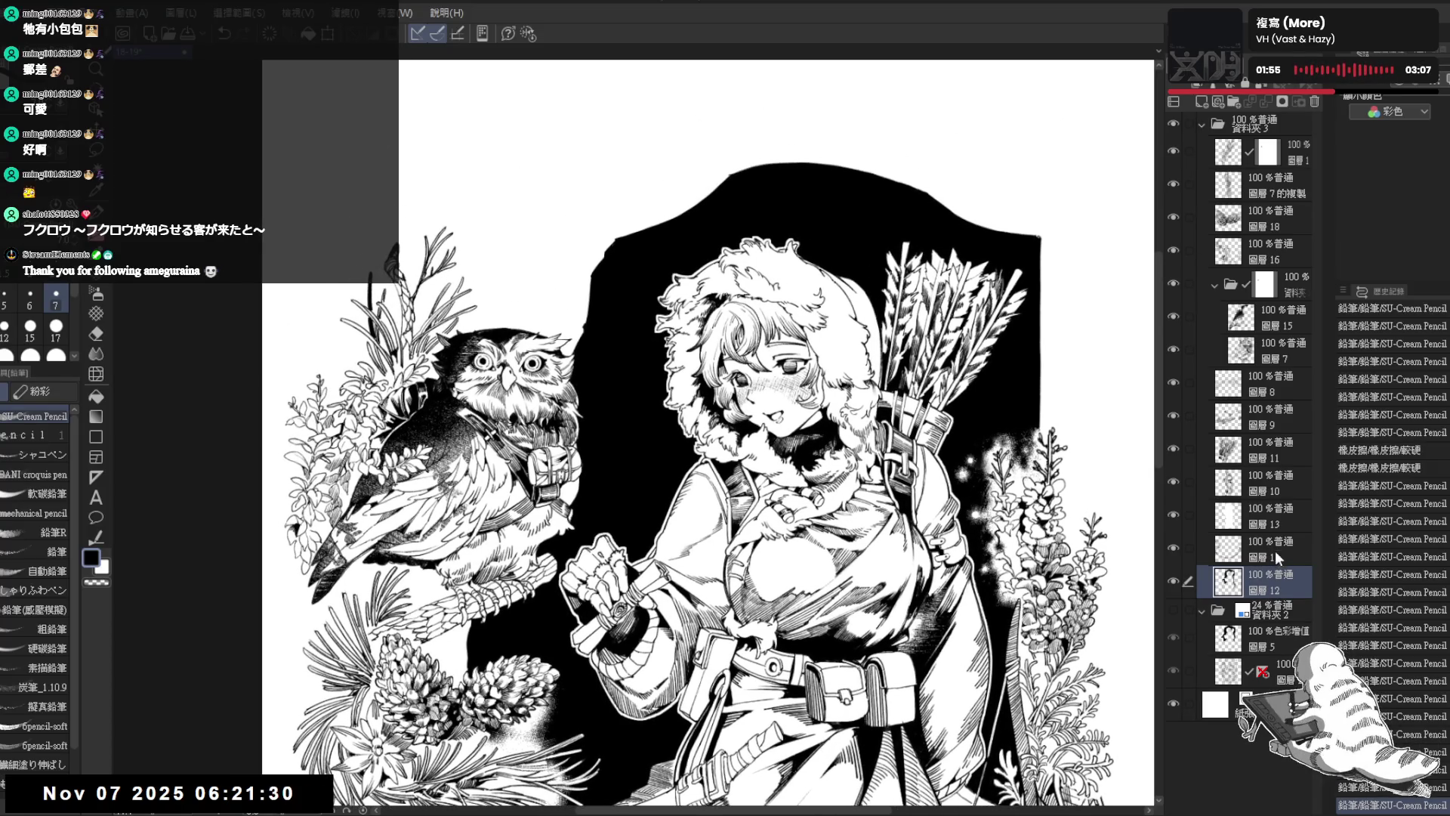
pyautogui.click(1173, 582)
pyautogui.click(1173, 581)
# Step: Undo a stray stroke near the top-left and add a small pencil mark to the plants
pyautogui.moveTo(642, 288)
pyautogui.mouseDown()
pyautogui.moveTo(651, 308)
pyautogui.moveTo(584, 247)
pyautogui.moveTo(562, 309)
pyautogui.moveTo(620, 355)
pyautogui.mouseUp()
pyautogui.hotkey('ctrl', 'z')
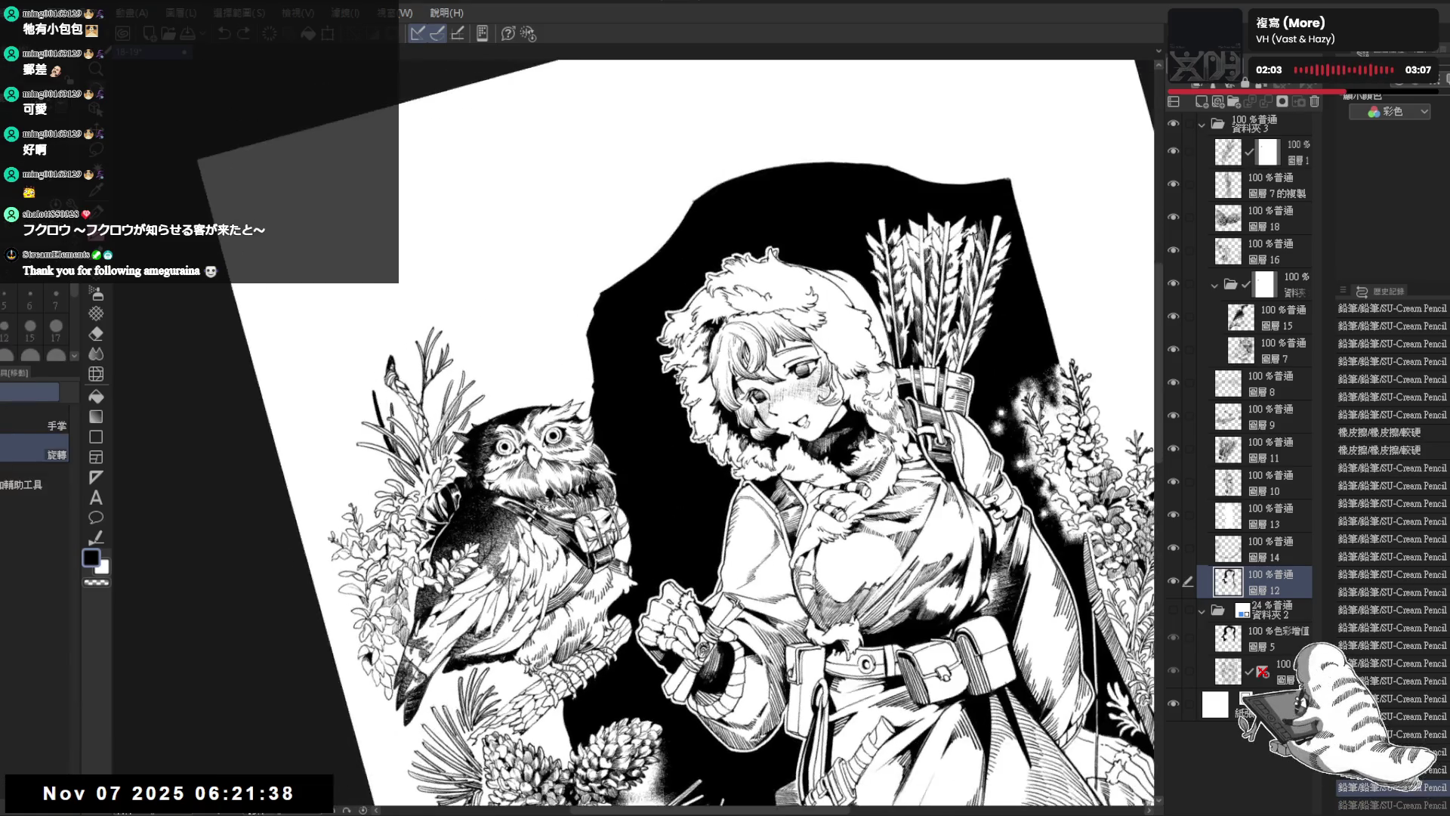
pyautogui.moveTo(572, 313); pyautogui.dragTo(605, 294)
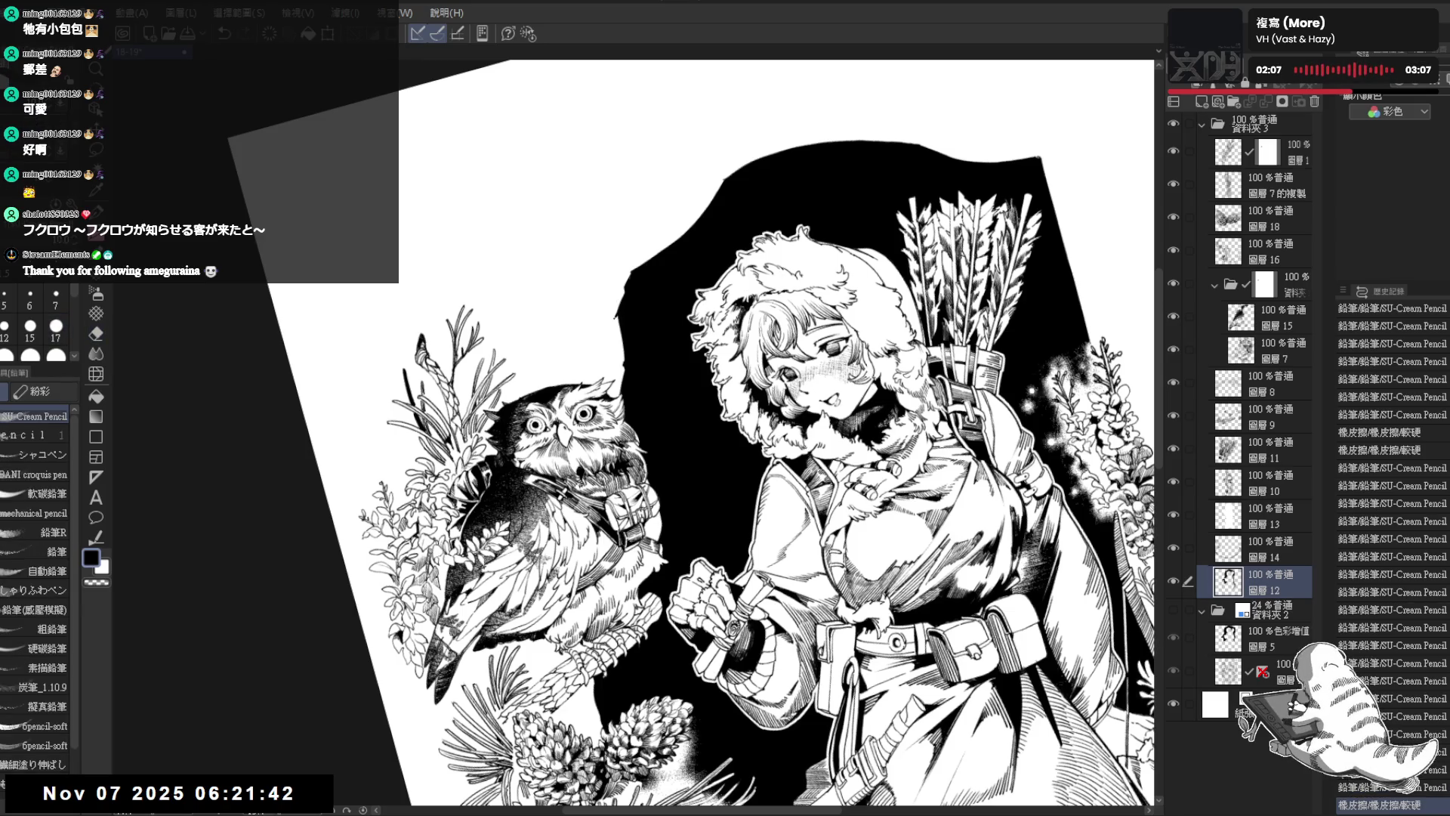
pyautogui.click(616, 319)
pyautogui.click(616, 319)
pyautogui.moveTo(616, 318); pyautogui.dragTo(579, 352)
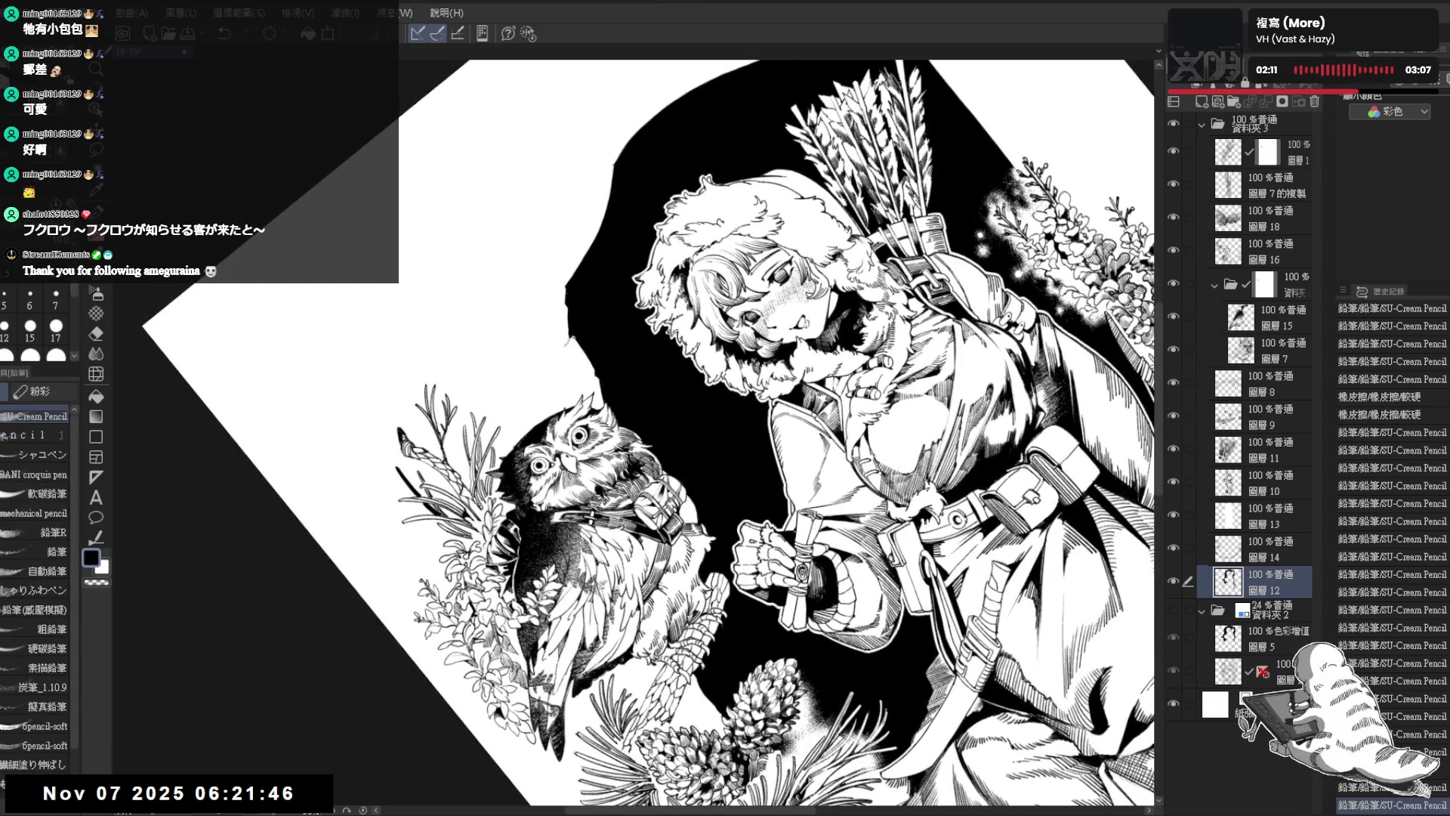
pyautogui.hotkey('ctrl', '@')
# Step: Draw the new curled stem on the right plant, finishing its curled tip
pyautogui.moveTo(648, 324); pyautogui.dragTo(638, 352)
pyautogui.moveTo(541, 267)
pyautogui.mouseDown()
pyautogui.moveTo(487, 192)
pyautogui.moveTo(535, 225)
pyautogui.moveTo(561, 311)
pyautogui.moveTo(621, 364)
pyautogui.mouseUp()
pyautogui.press('e')
pyautogui.press('p')
pyautogui.moveTo(600, 465); pyautogui.dragTo(574, 324)
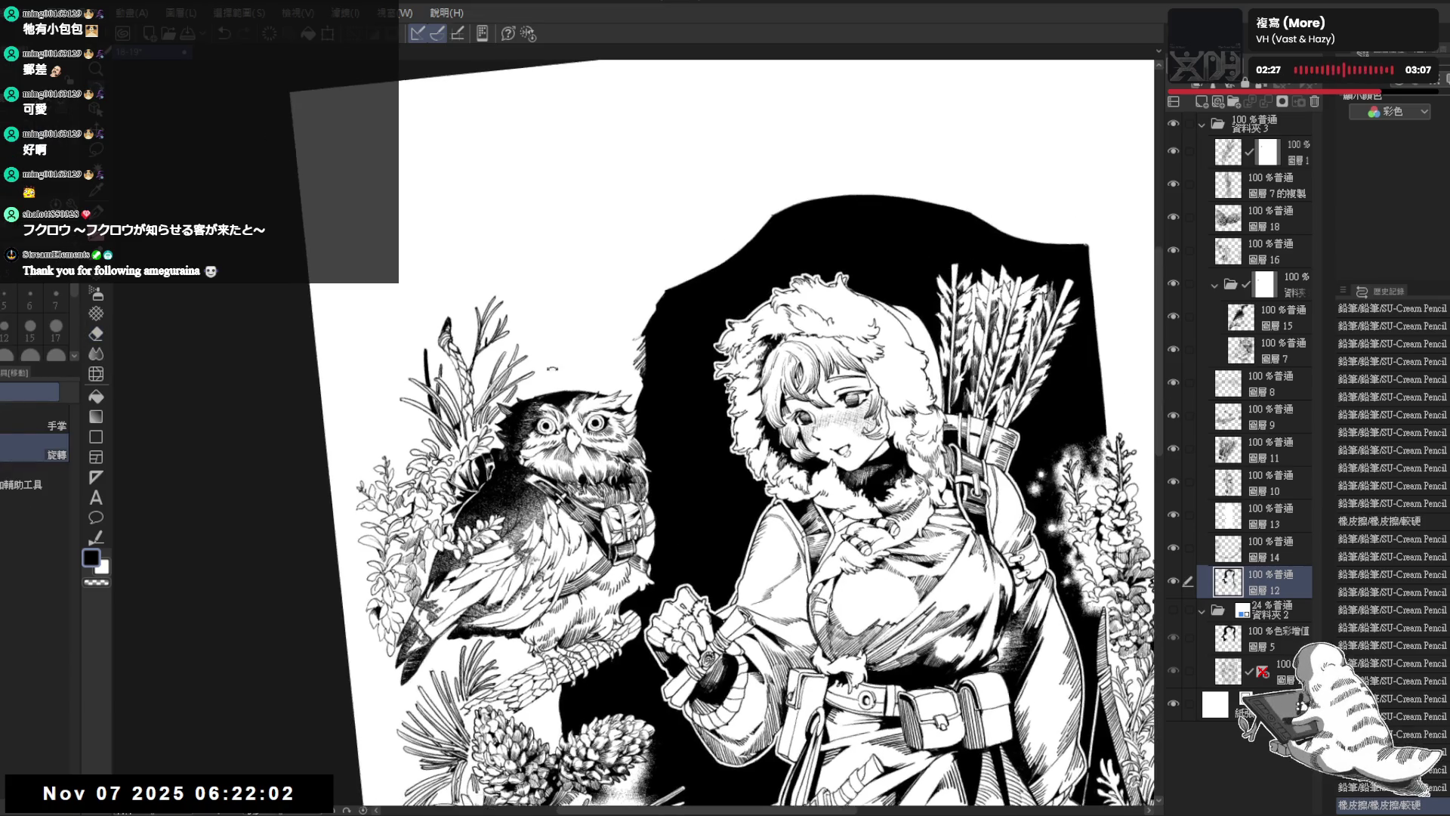
pyautogui.moveTo(548, 257); pyautogui.dragTo(550, 229)
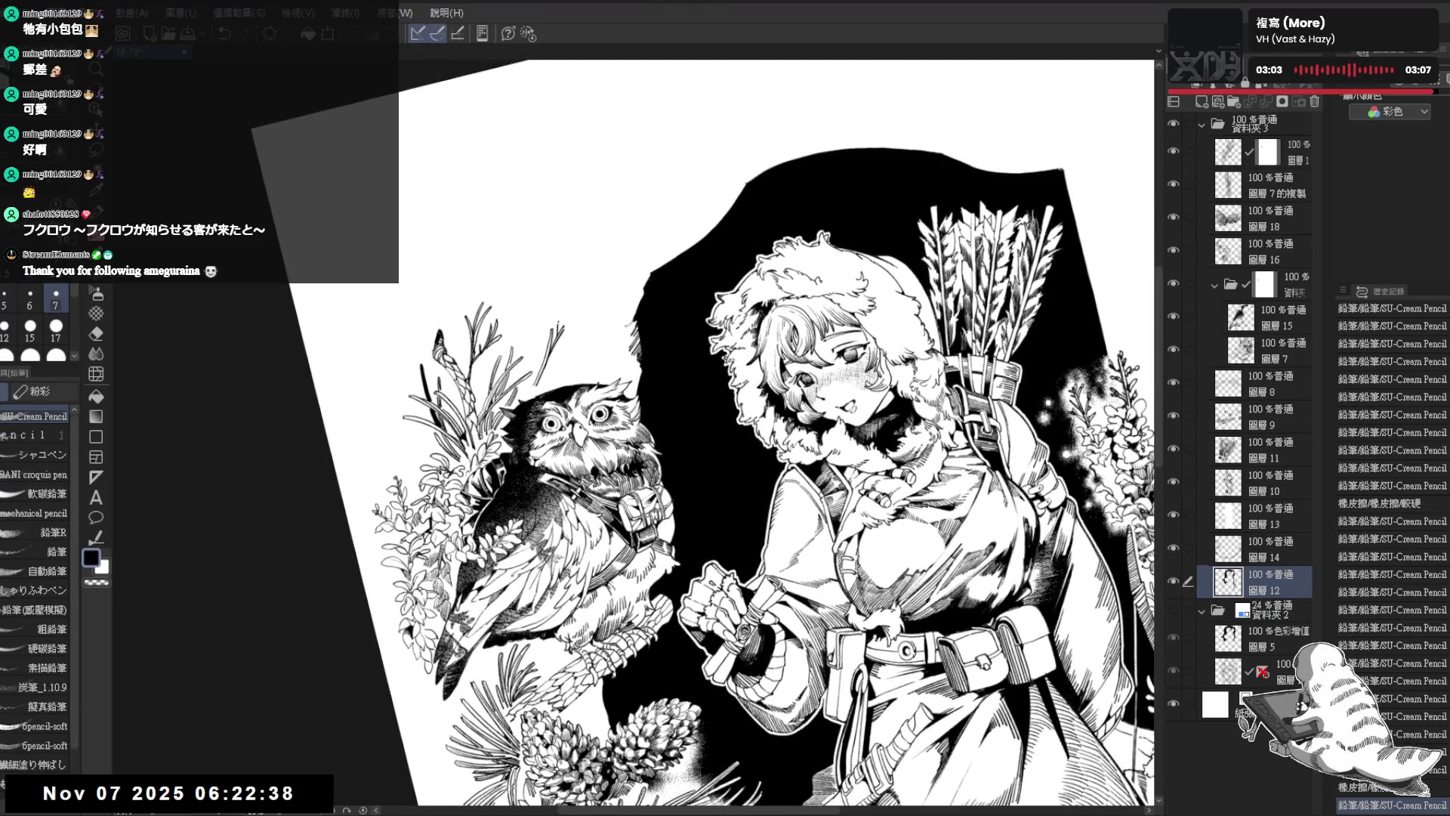
pyautogui.moveTo(578, 320); pyautogui.dragTo(570, 335)
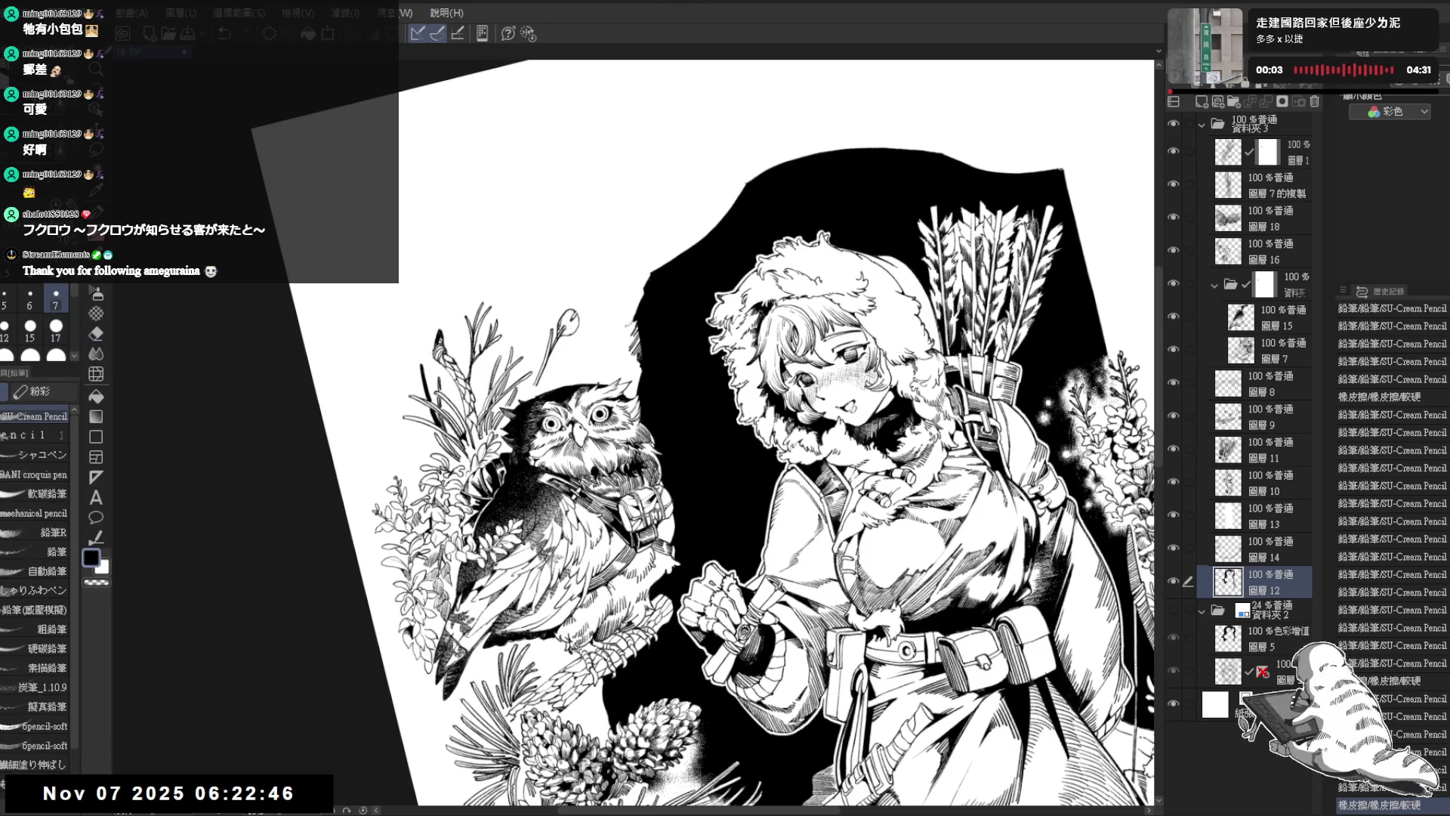
pyautogui.hotkey('ctrl', '+')
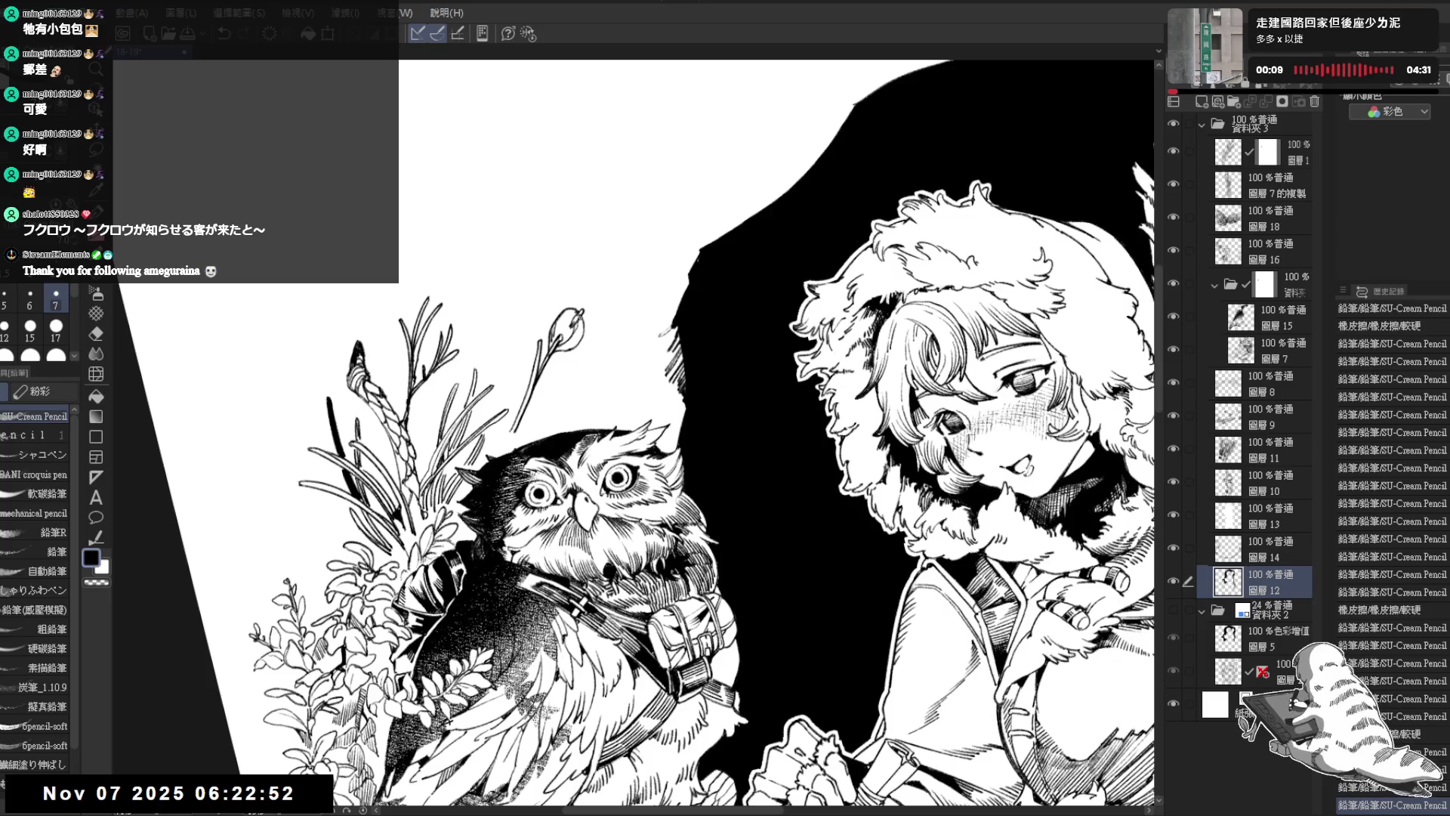
# Step: Hatch shading onto the flower stem with a thinner pencil, undoing and redoing strokes
pyautogui.press('-')
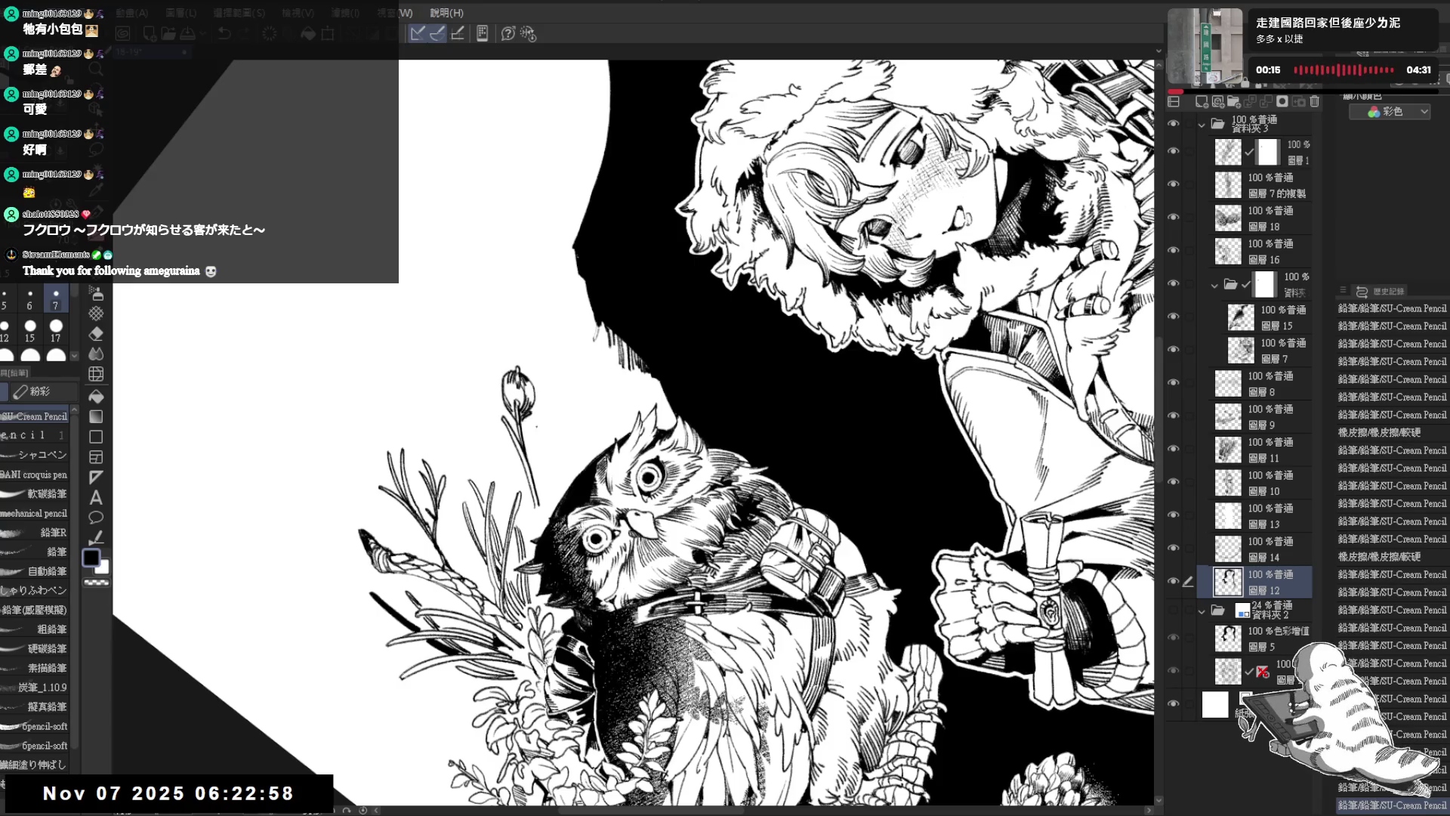
pyautogui.press('^')
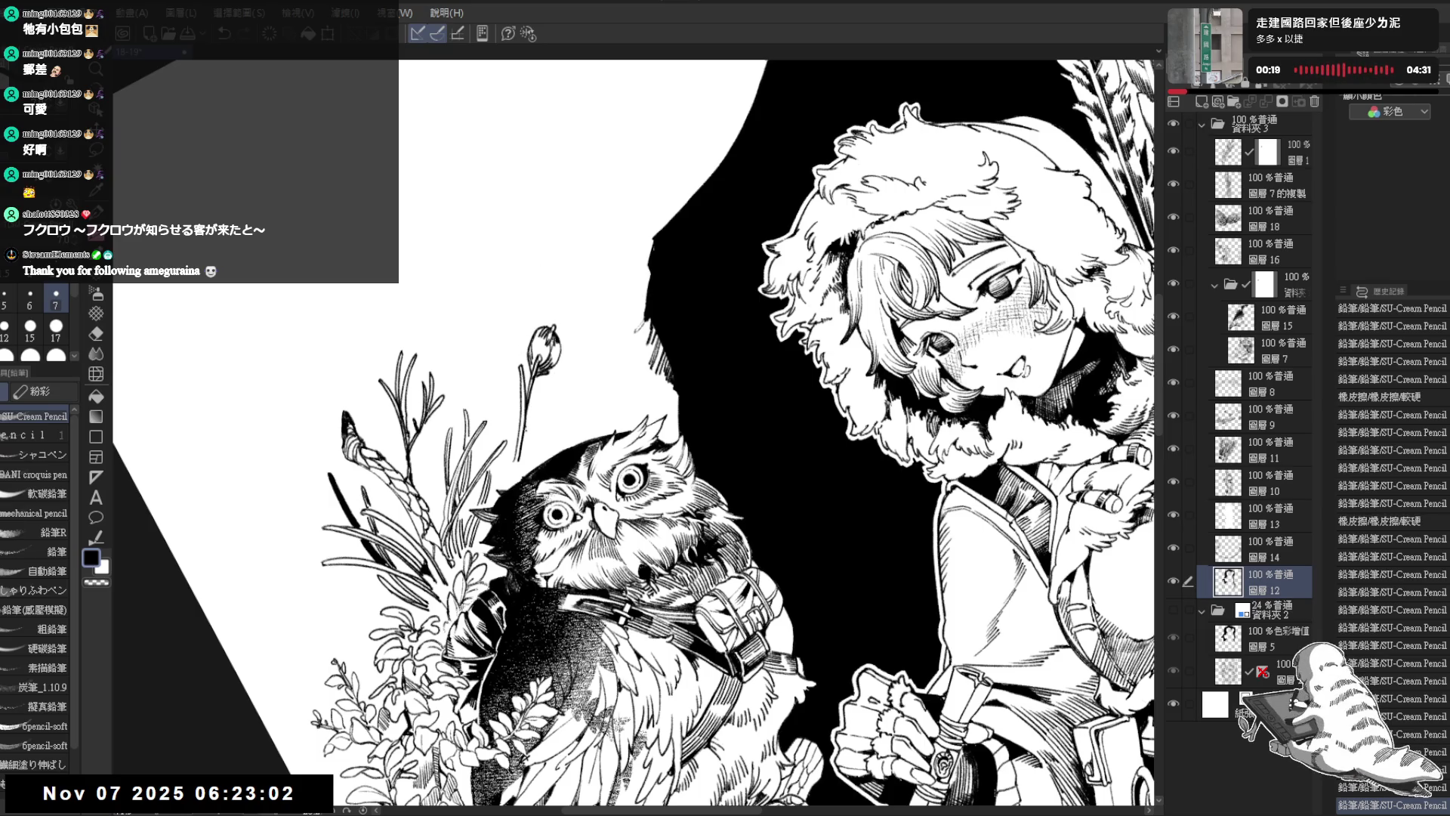
pyautogui.moveTo(537, 408)
pyautogui.mouseDown()
pyautogui.moveTo(552, 383)
pyautogui.moveTo(563, 406)
pyautogui.mouseUp()
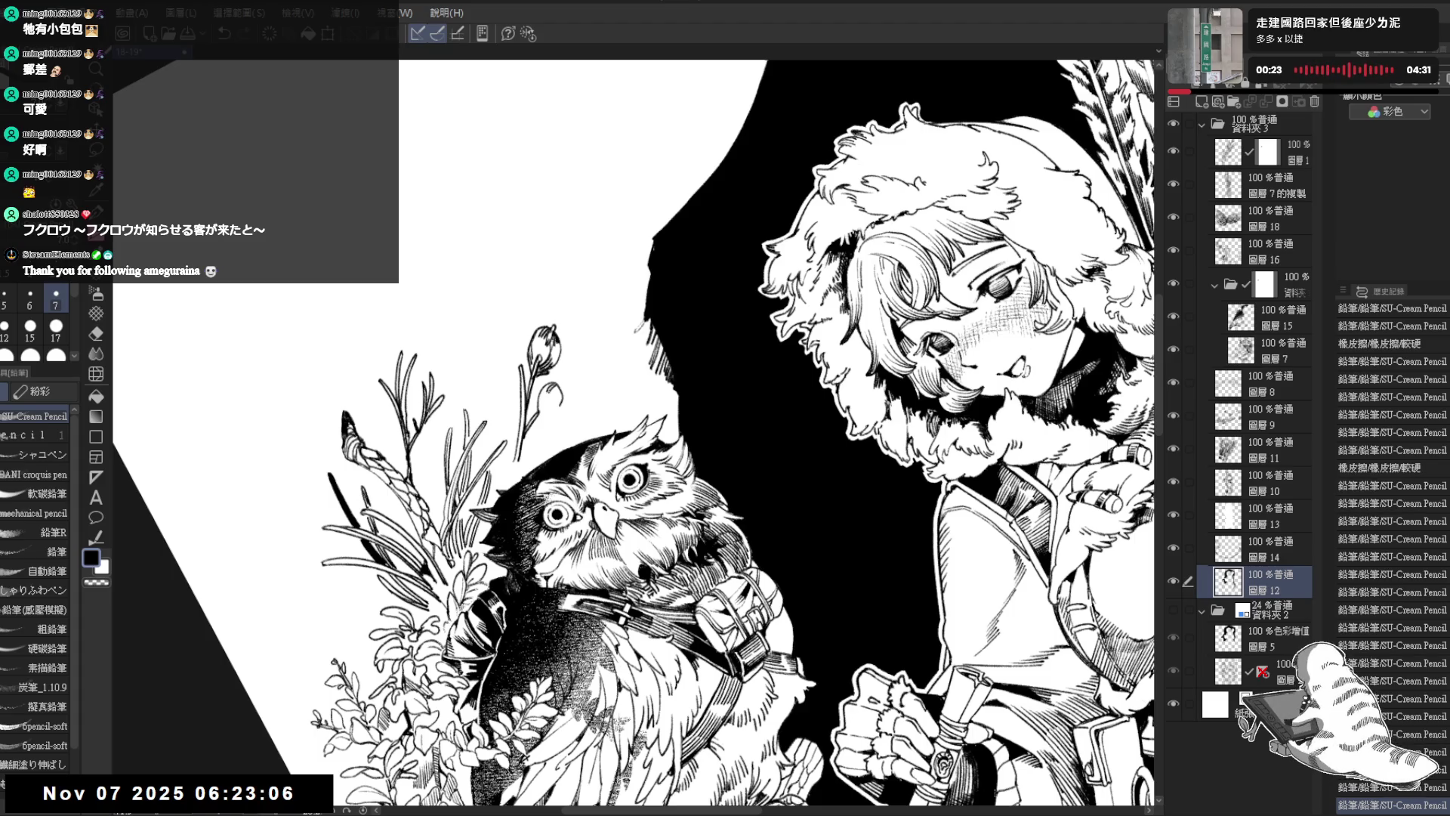
pyautogui.hotkey('ctrl', 'z')
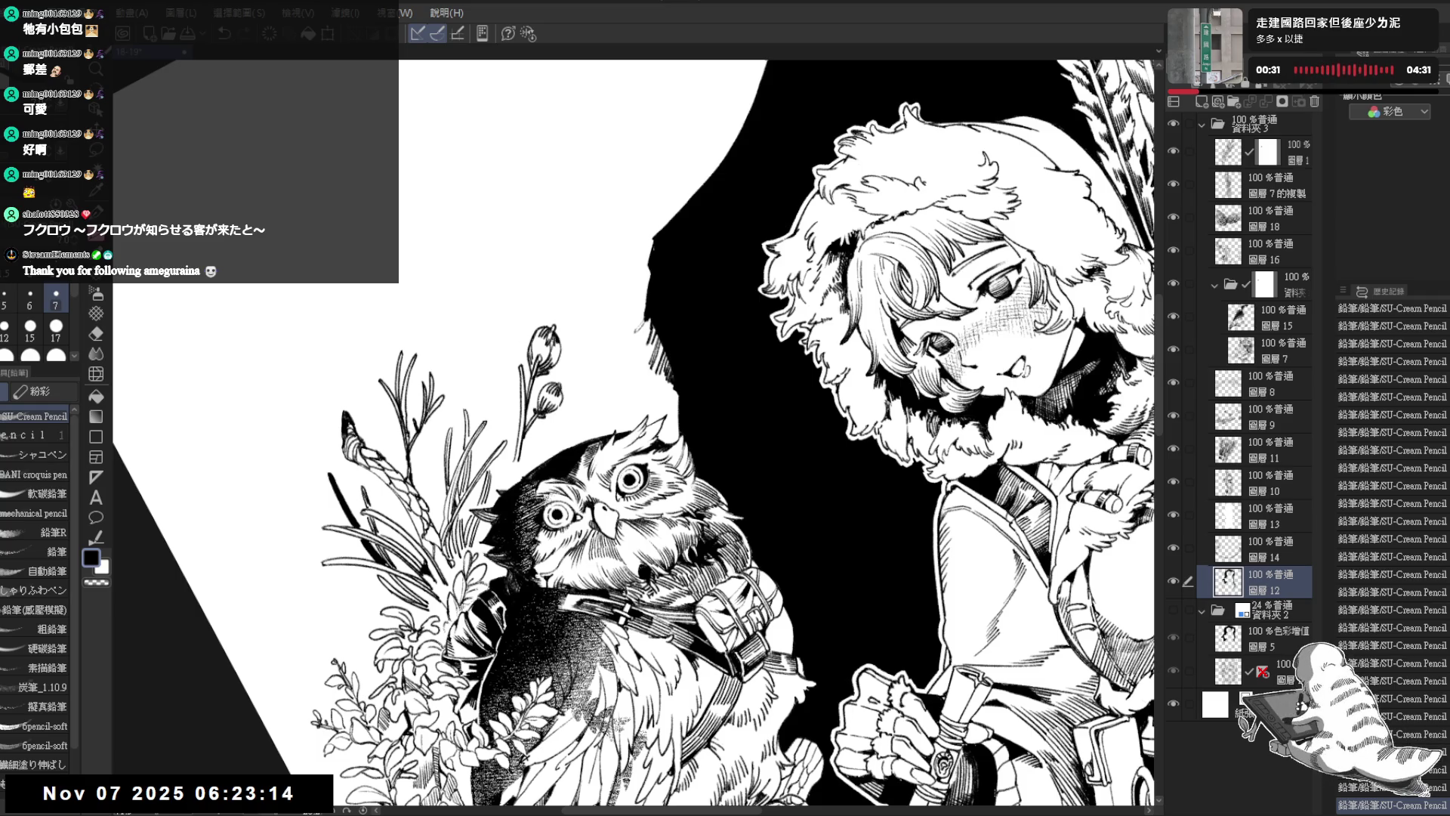
pyautogui.press('[')
pyautogui.hotkey('ctrl', 'z')
pyautogui.hotkey('ctrl', 'z')
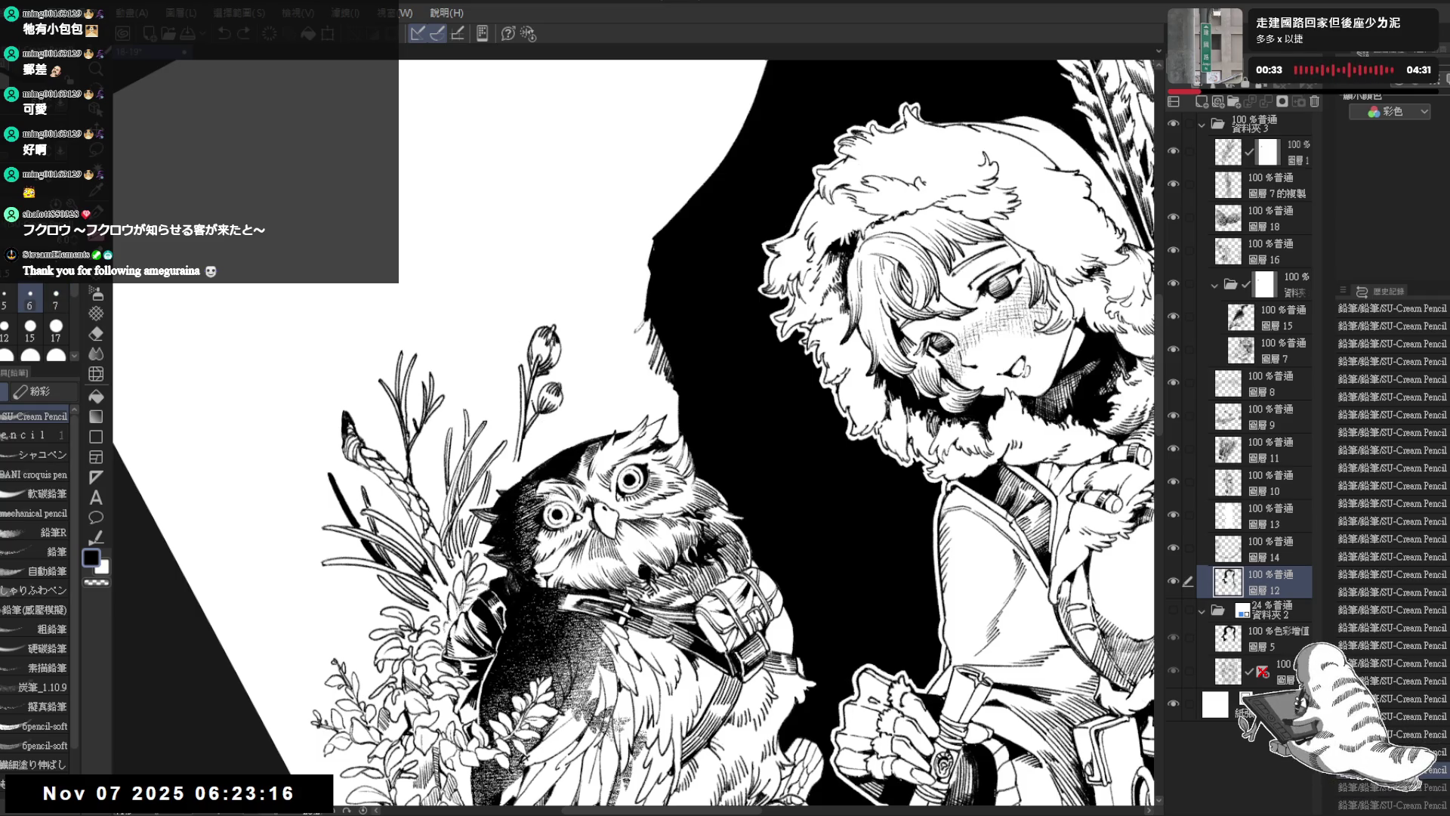
pyautogui.hotkey('ctrl', 'y')
# Step: Erase stray marks near the owl's head
pyautogui.press('e')
pyautogui.moveTo(519, 424); pyautogui.dragTo(532, 439)
pyautogui.moveTo(517, 426); pyautogui.dragTo(531, 444)
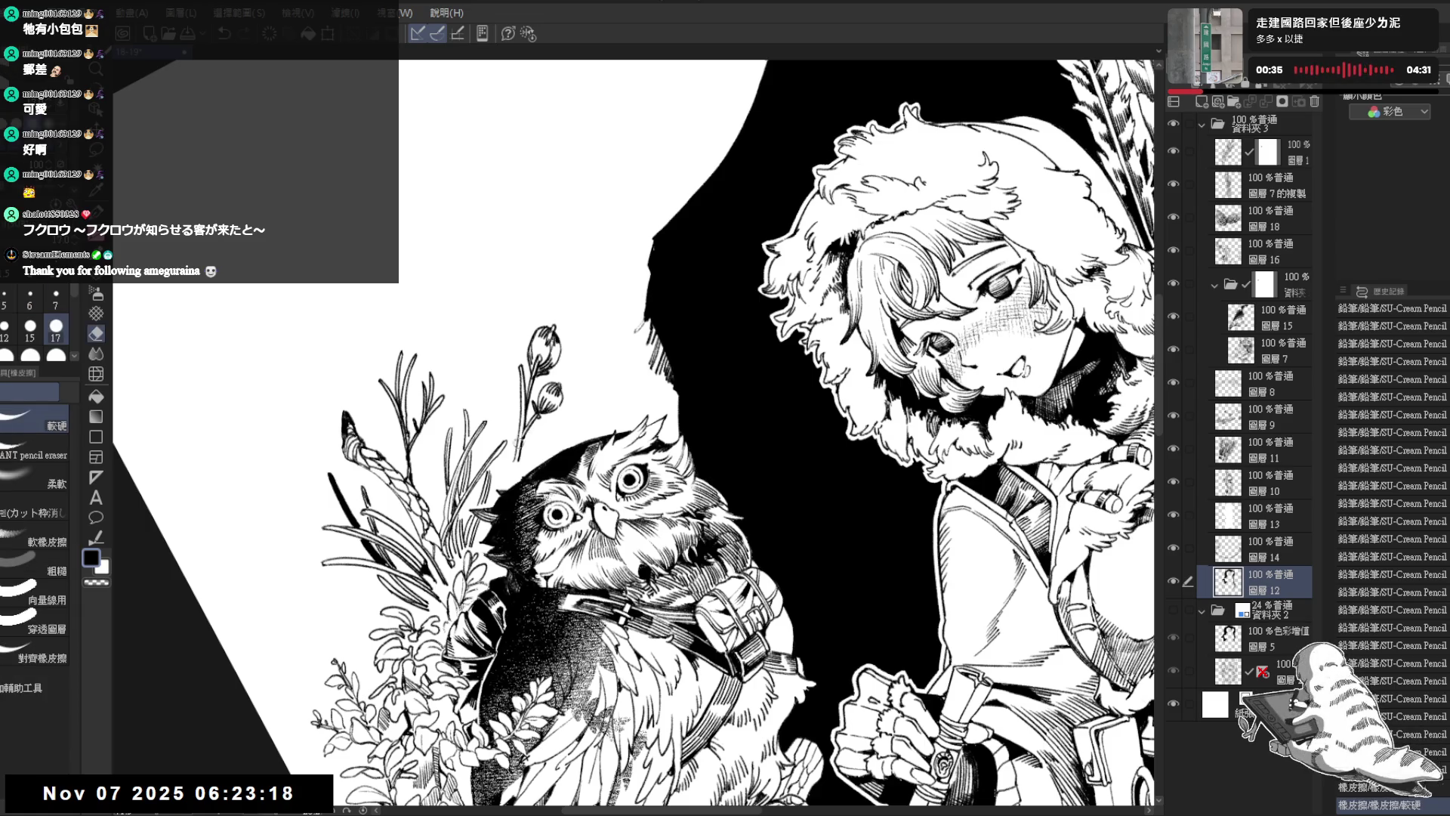
pyautogui.press('p')
# Step: Lighten the flower bud with the eraser, then zoom out to the owl and girl
pyautogui.press('^')
pyautogui.press('^')
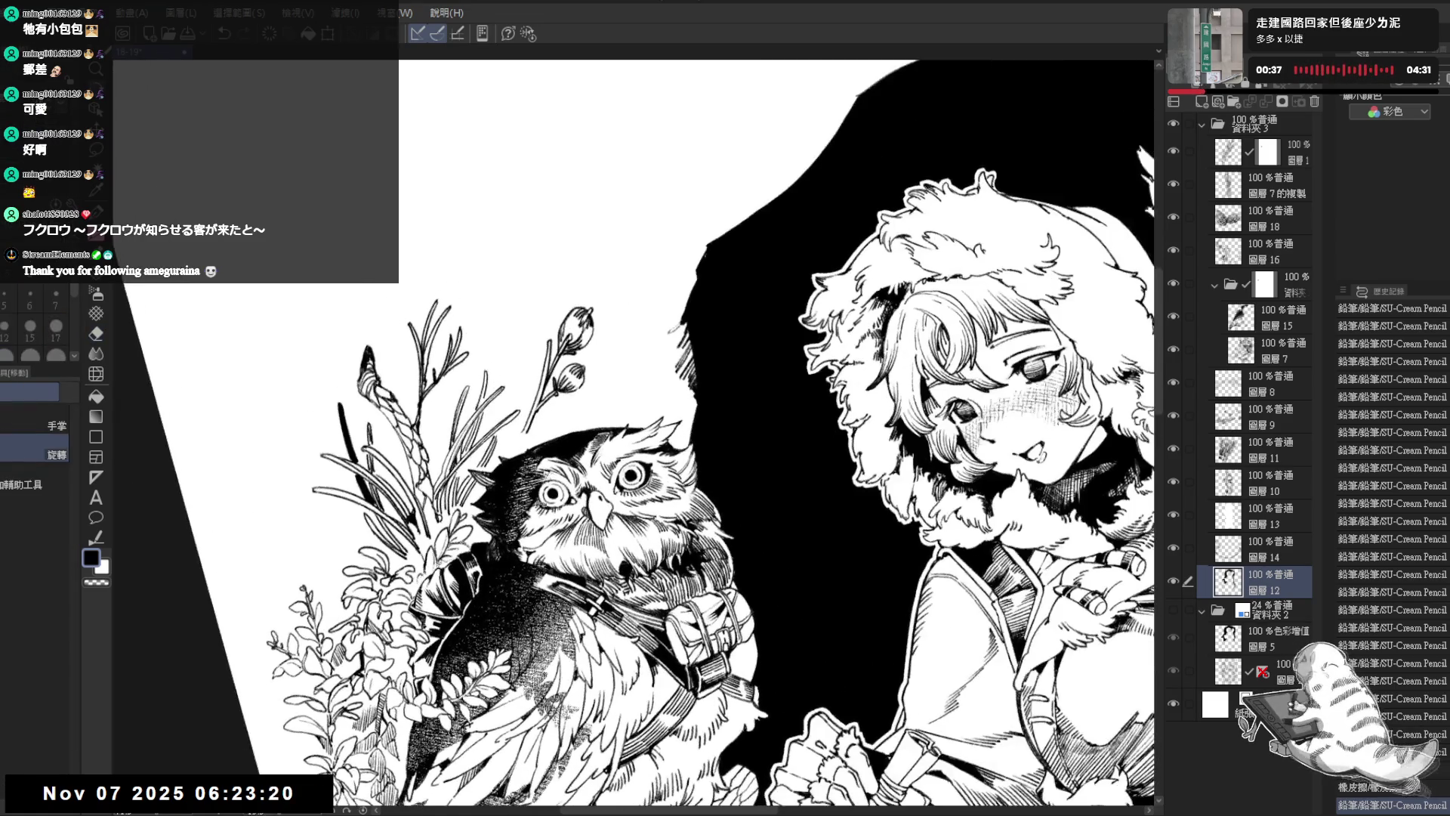
pyautogui.press('e')
pyautogui.press('p')
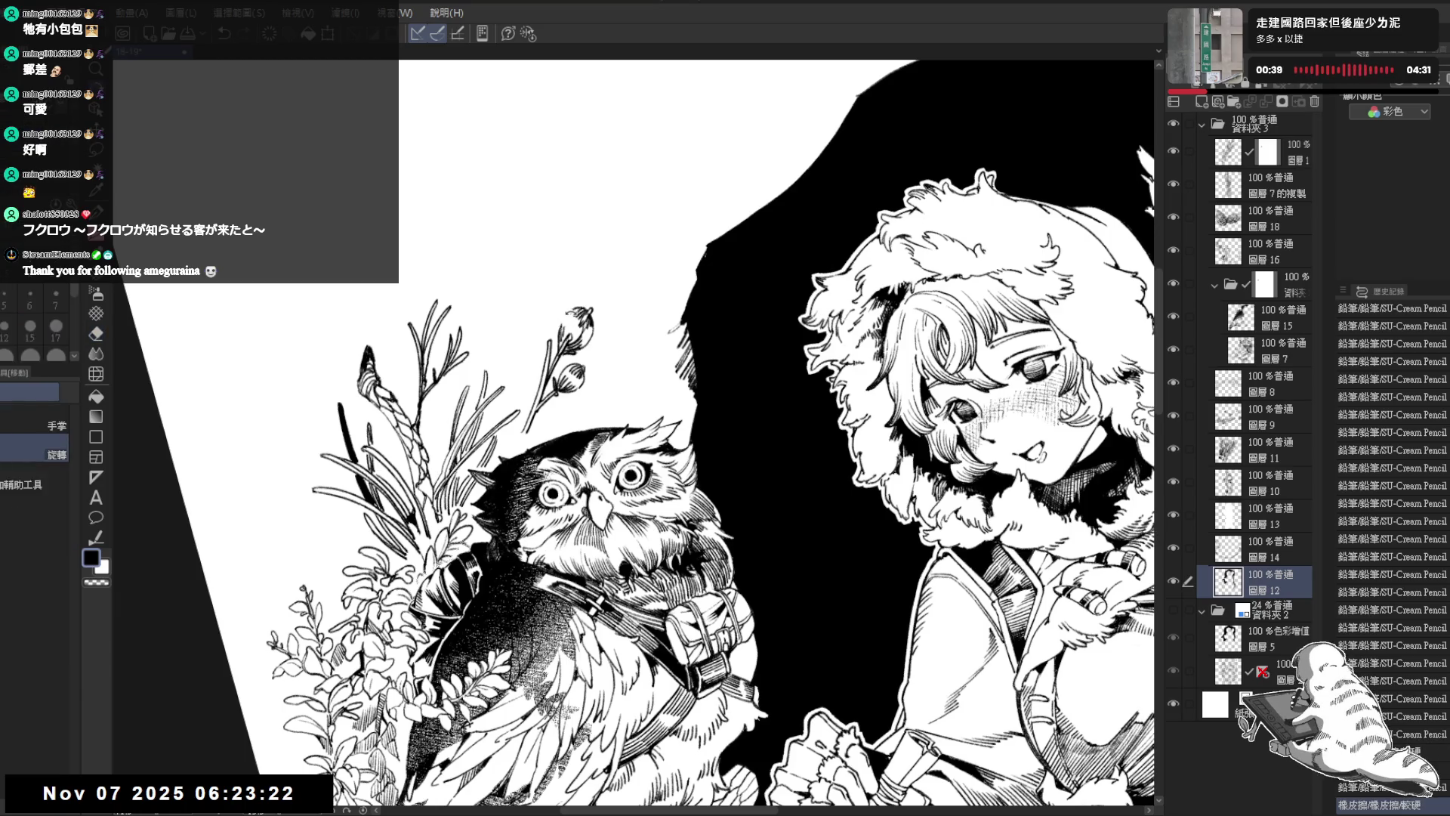
pyautogui.press('e')
pyautogui.moveTo(565, 321); pyautogui.dragTo(559, 345)
pyautogui.press('p')
pyautogui.hotkey('ctrl', '-')
pyautogui.hotkey('ctrl', '-')
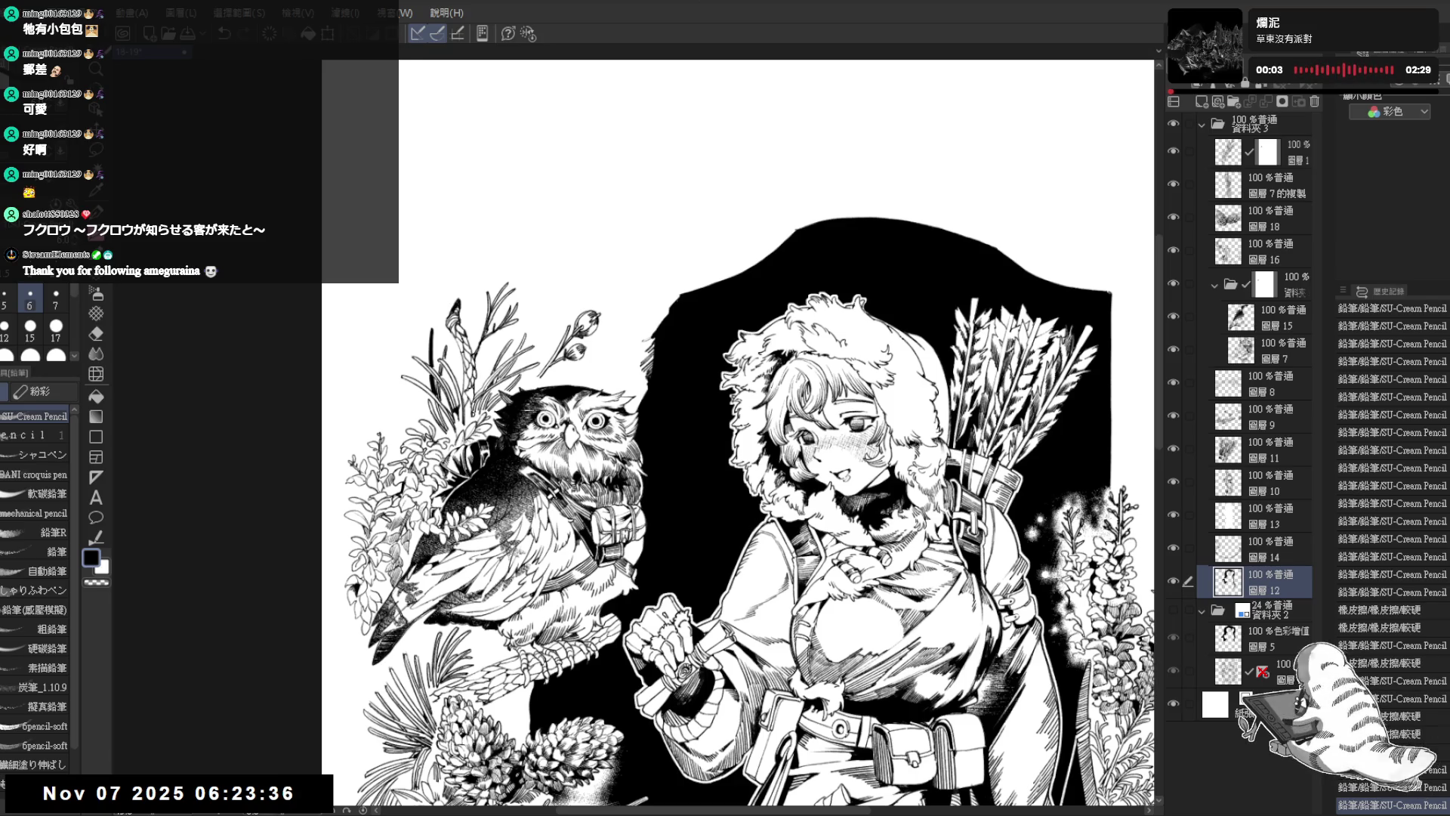
# Step: Tilt the view slightly and ink small detail strokes on the owl's branch
pyautogui.hotkey('shift', 'space')
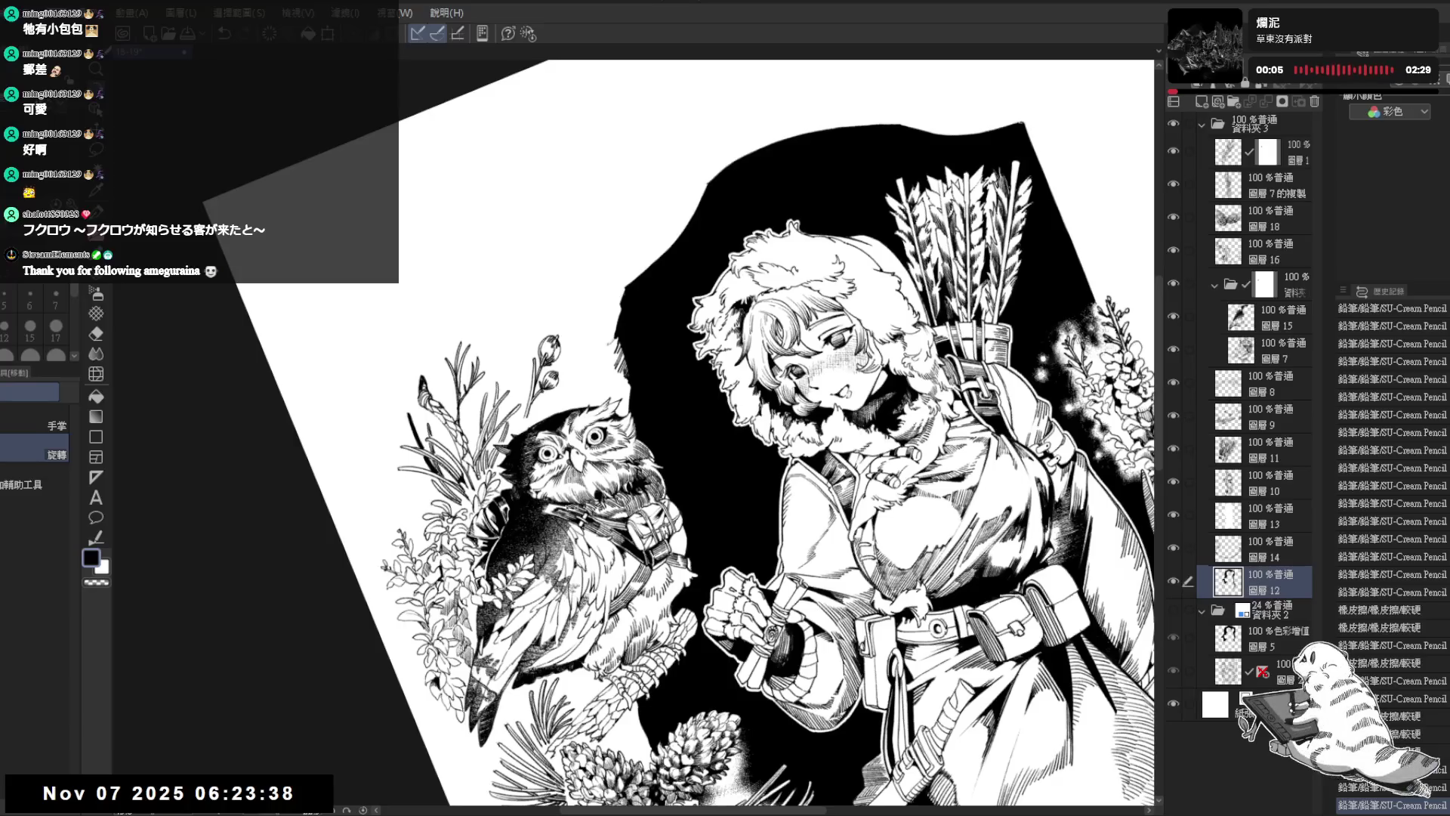
pyautogui.scroll(-5, 710, 431)
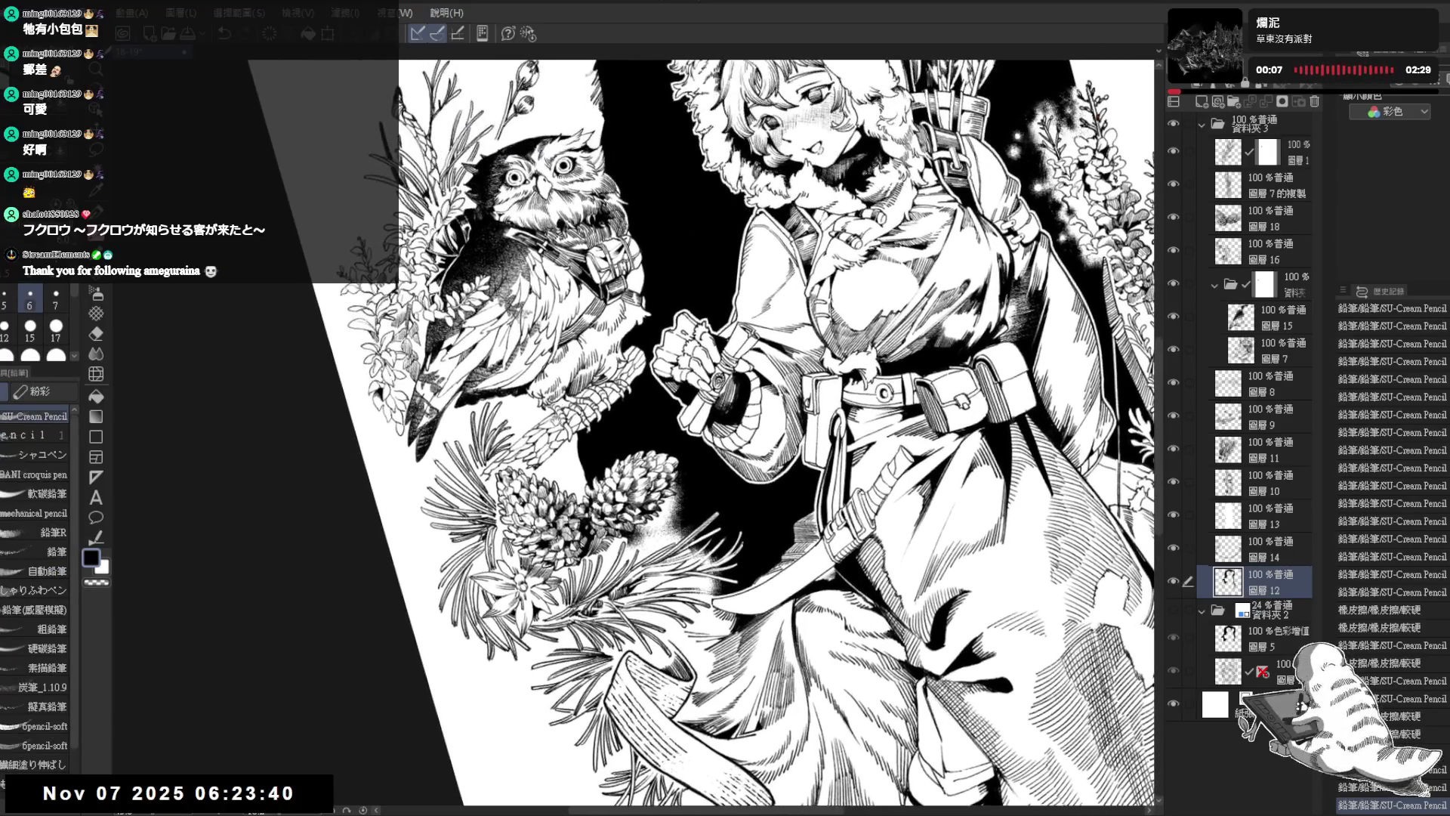
pyautogui.hotkey('shift', 'space')
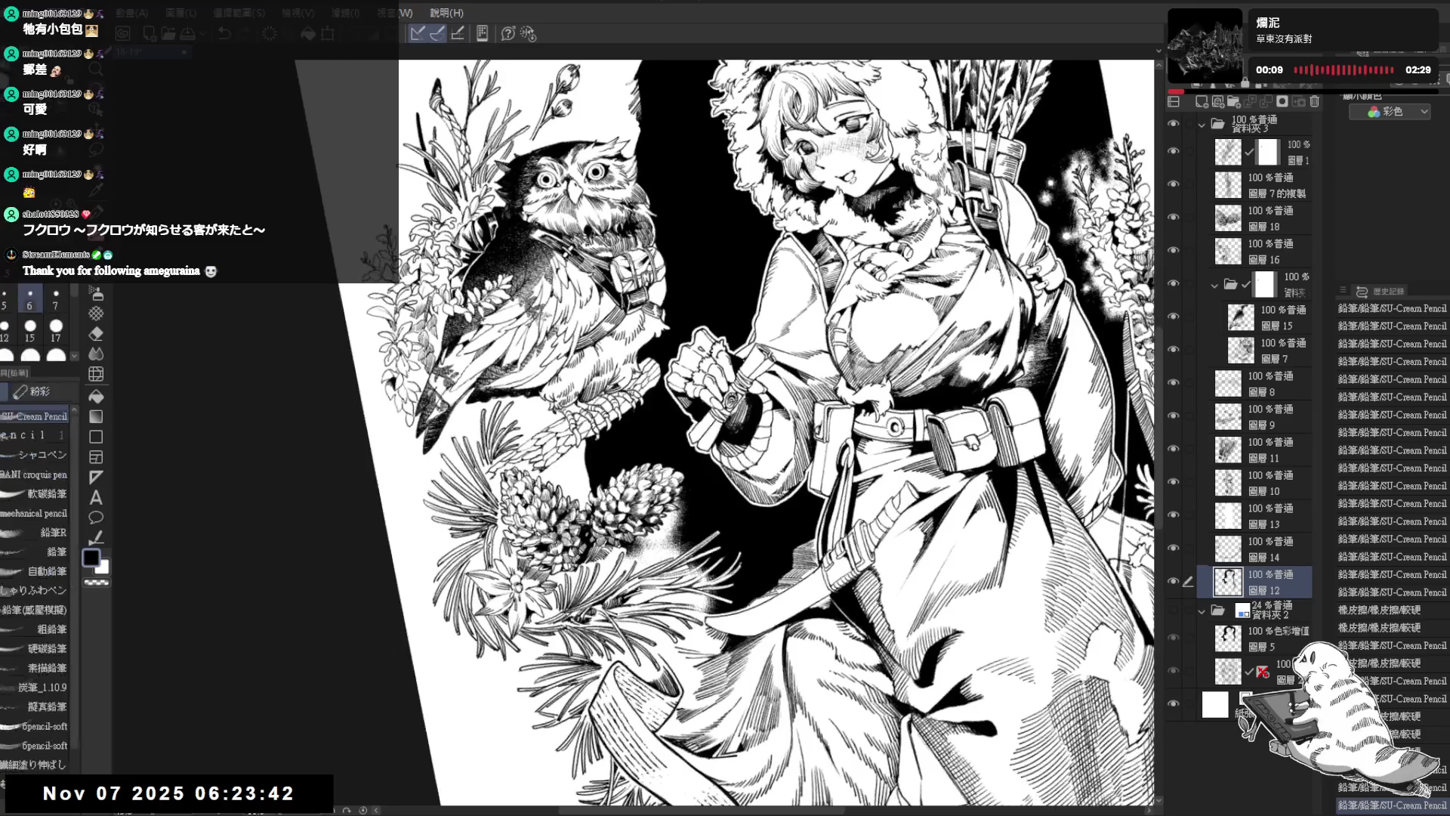
pyautogui.scroll(-1, 748, 431)
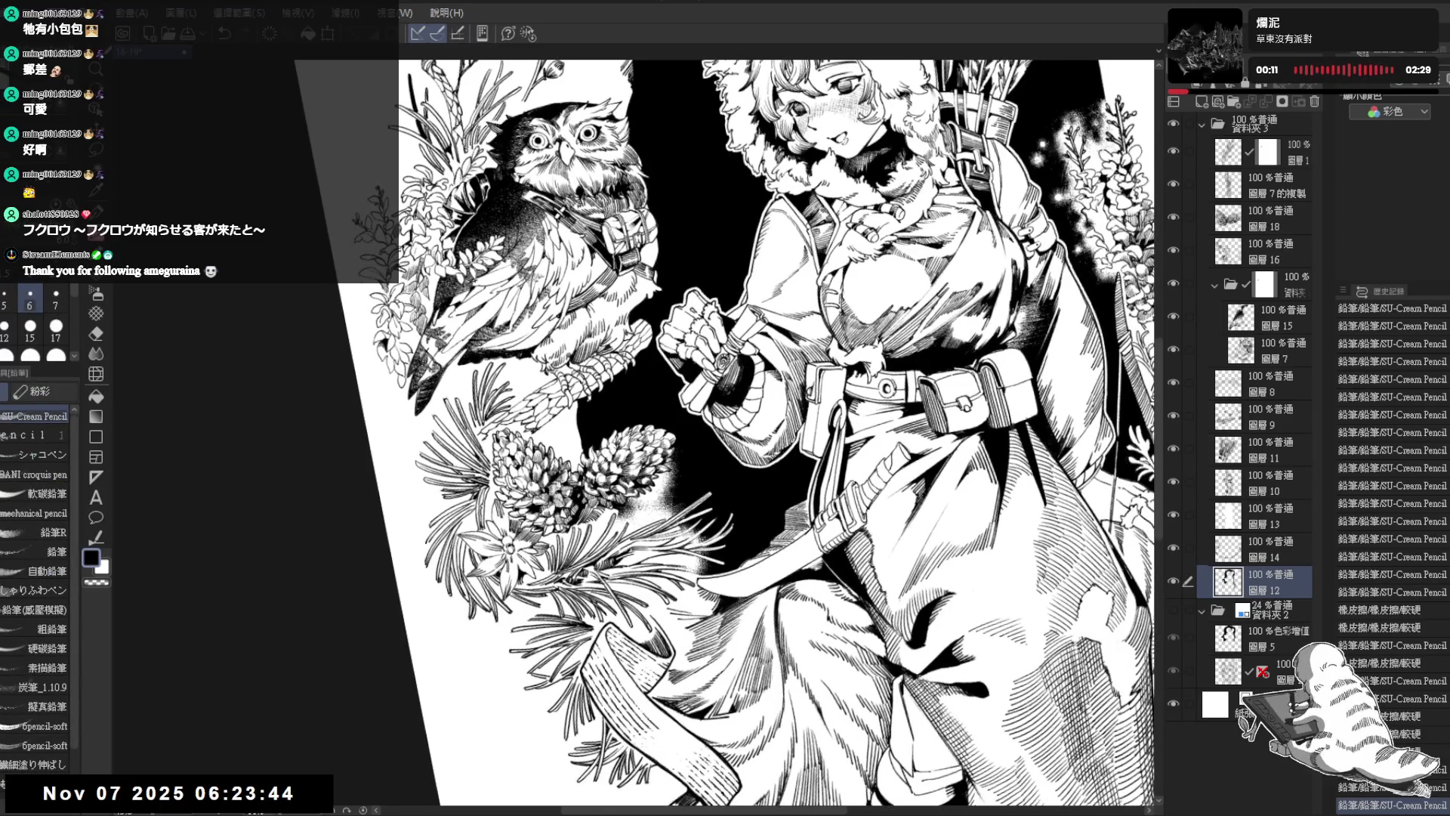
pyautogui.moveTo(520, 353)
pyautogui.mouseDown()
pyautogui.moveTo(518, 400)
pyautogui.moveTo(544, 450)
pyautogui.mouseUp()
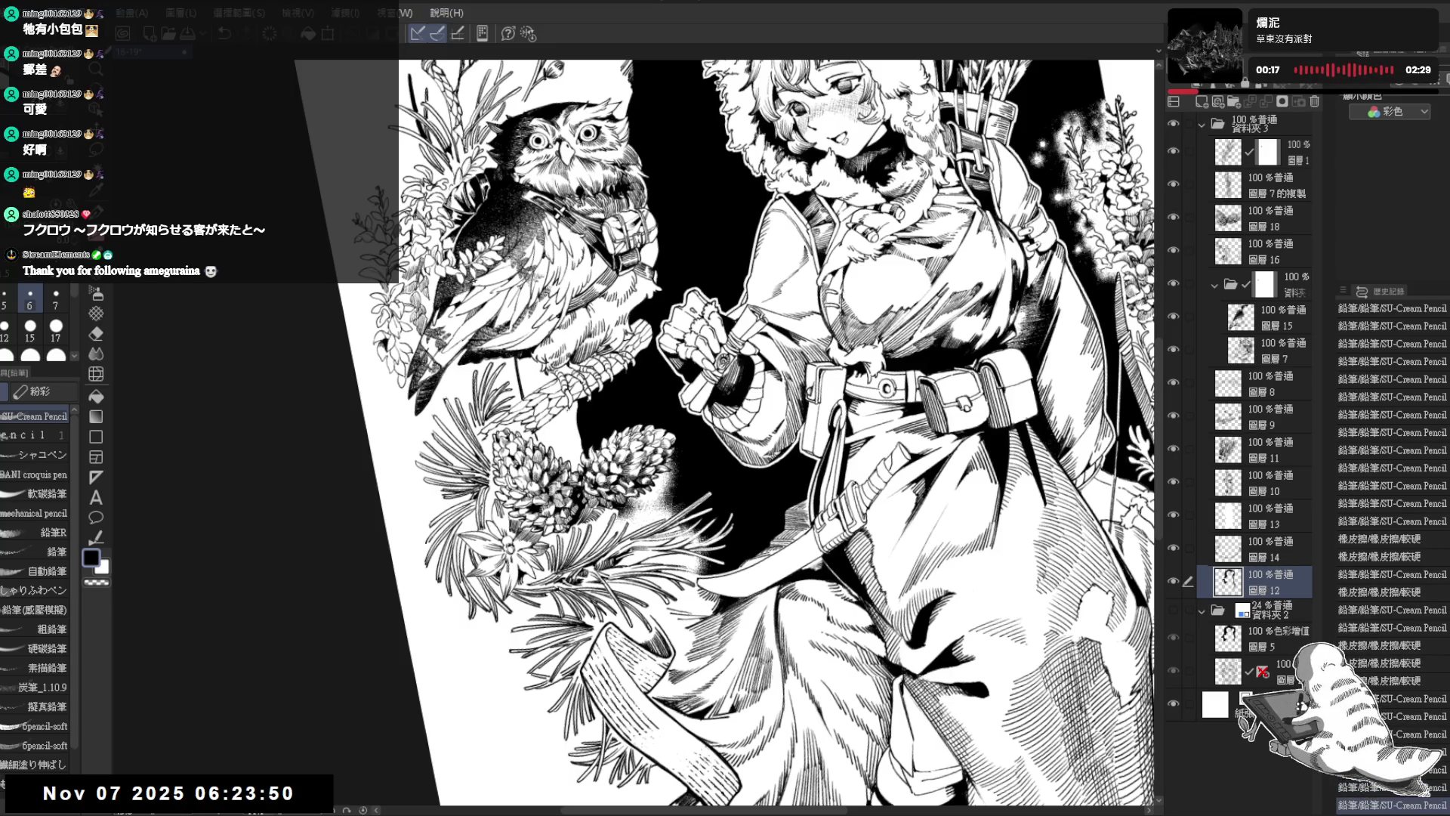
pyautogui.moveTo(522, 369)
pyautogui.mouseDown()
pyautogui.moveTo(528, 399)
pyautogui.moveTo(544, 391)
pyautogui.mouseUp()
# Step: Add short pencil strokes to the owl's wing, undoing the last stray stroke
pyautogui.scroll(1, 526, 374)
pyautogui.moveTo(537, 355); pyautogui.dragTo(569, 474)
pyautogui.moveTo(562, 424); pyautogui.dragTo(588, 472)
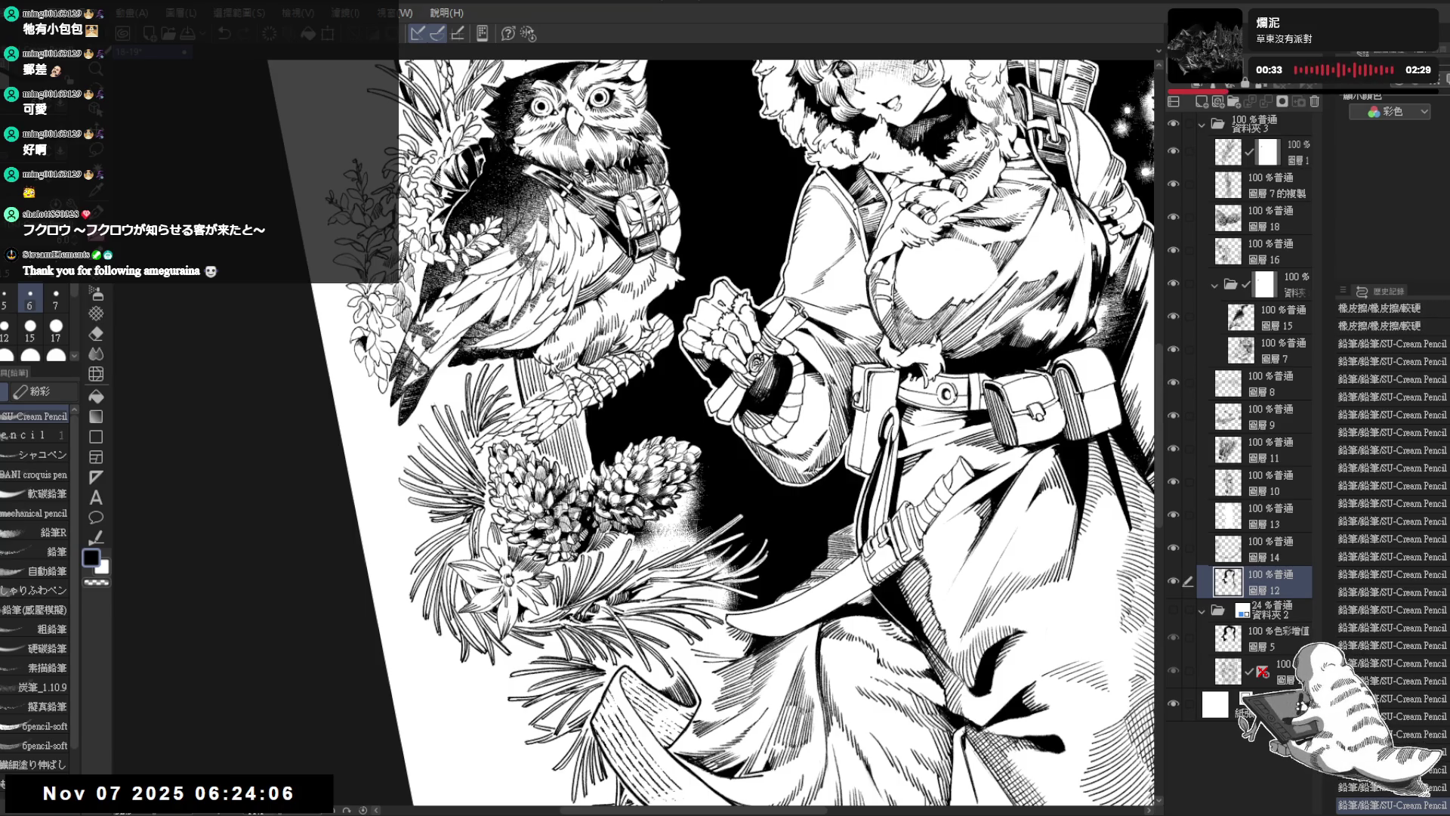
pyautogui.moveTo(756, 378)
pyautogui.mouseDown()
pyautogui.moveTo(842, 448)
pyautogui.moveTo(728, 642)
pyautogui.moveTo(745, 610)
pyautogui.moveTo(793, 635)
pyautogui.moveTo(755, 658)
pyautogui.mouseUp()
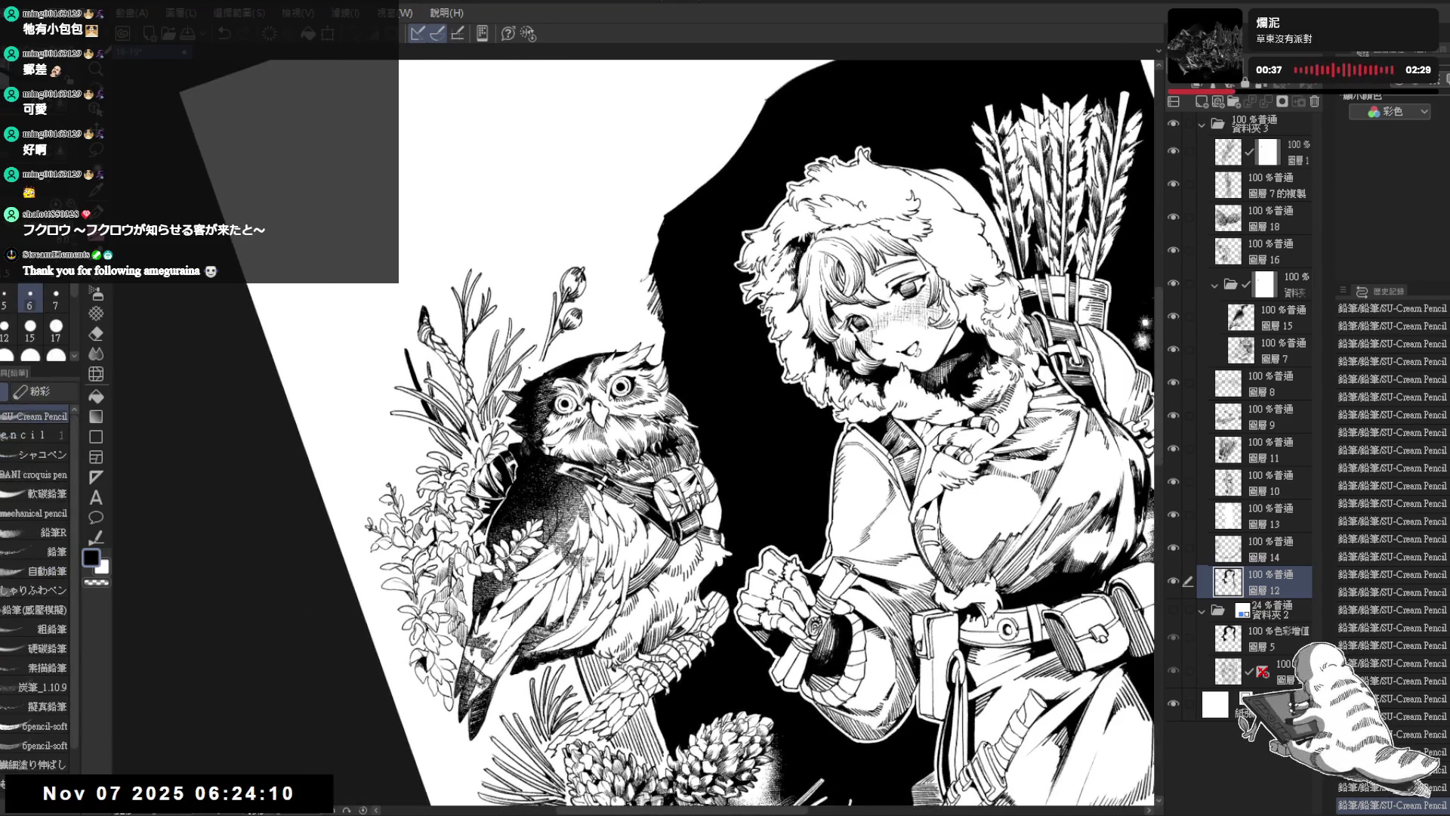
pyautogui.hotkey('ctrl', 'z')
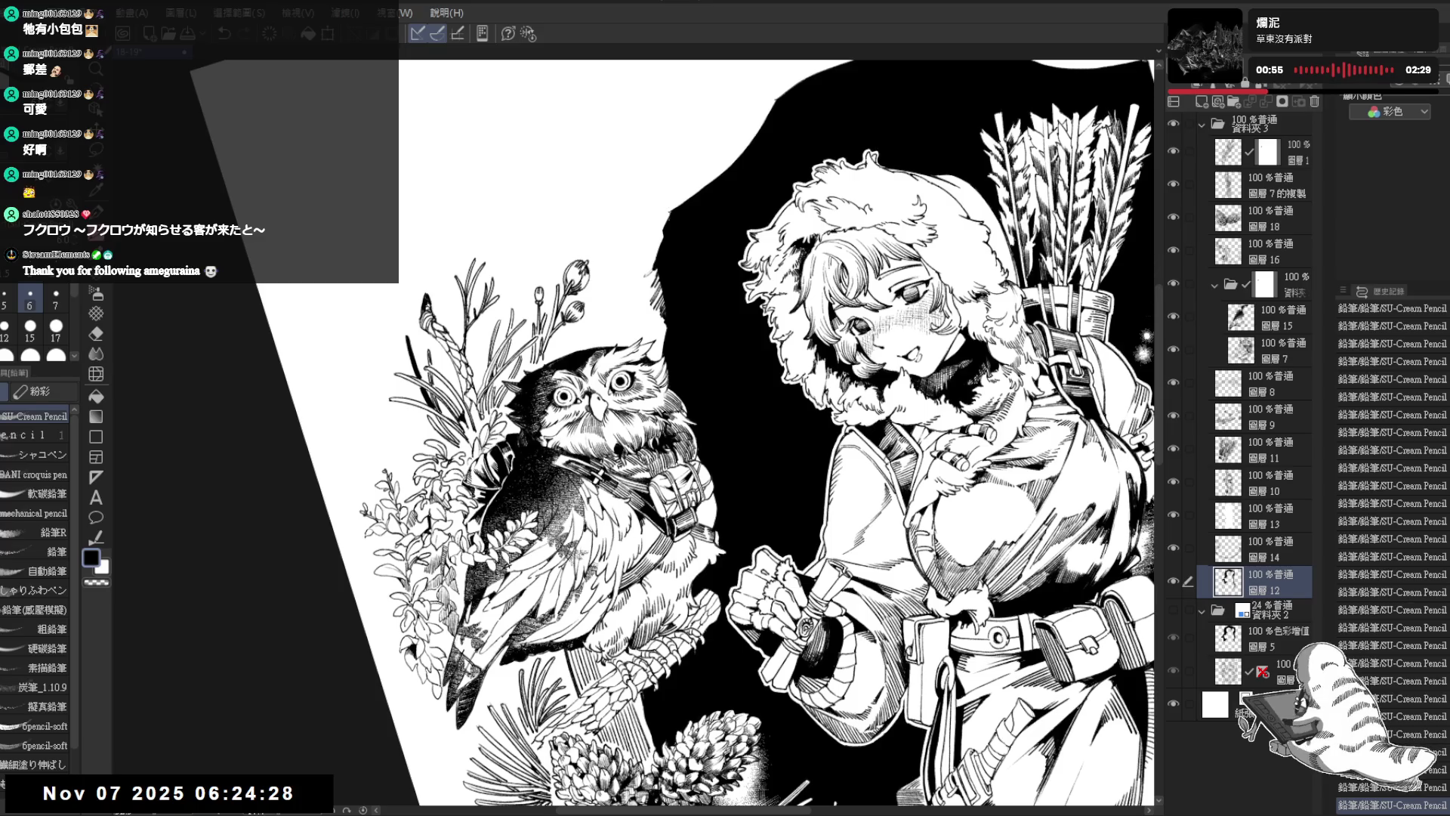
# Step: Redraw a small stroke near the owl's head, then zoom out with rotation reset upright
pyautogui.moveTo(657, 232)
pyautogui.mouseDown()
pyautogui.moveTo(621, 326)
pyautogui.moveTo(586, 343)
pyautogui.mouseUp()
pyautogui.hotkey('ctrl', 'z')
pyautogui.hotkey('ctrl', 'z')
pyautogui.moveTo(601, 287); pyautogui.dragTo(591, 315)
pyautogui.hotkey('ctrl', '-')
pyautogui.hotkey('ctrl', '-')
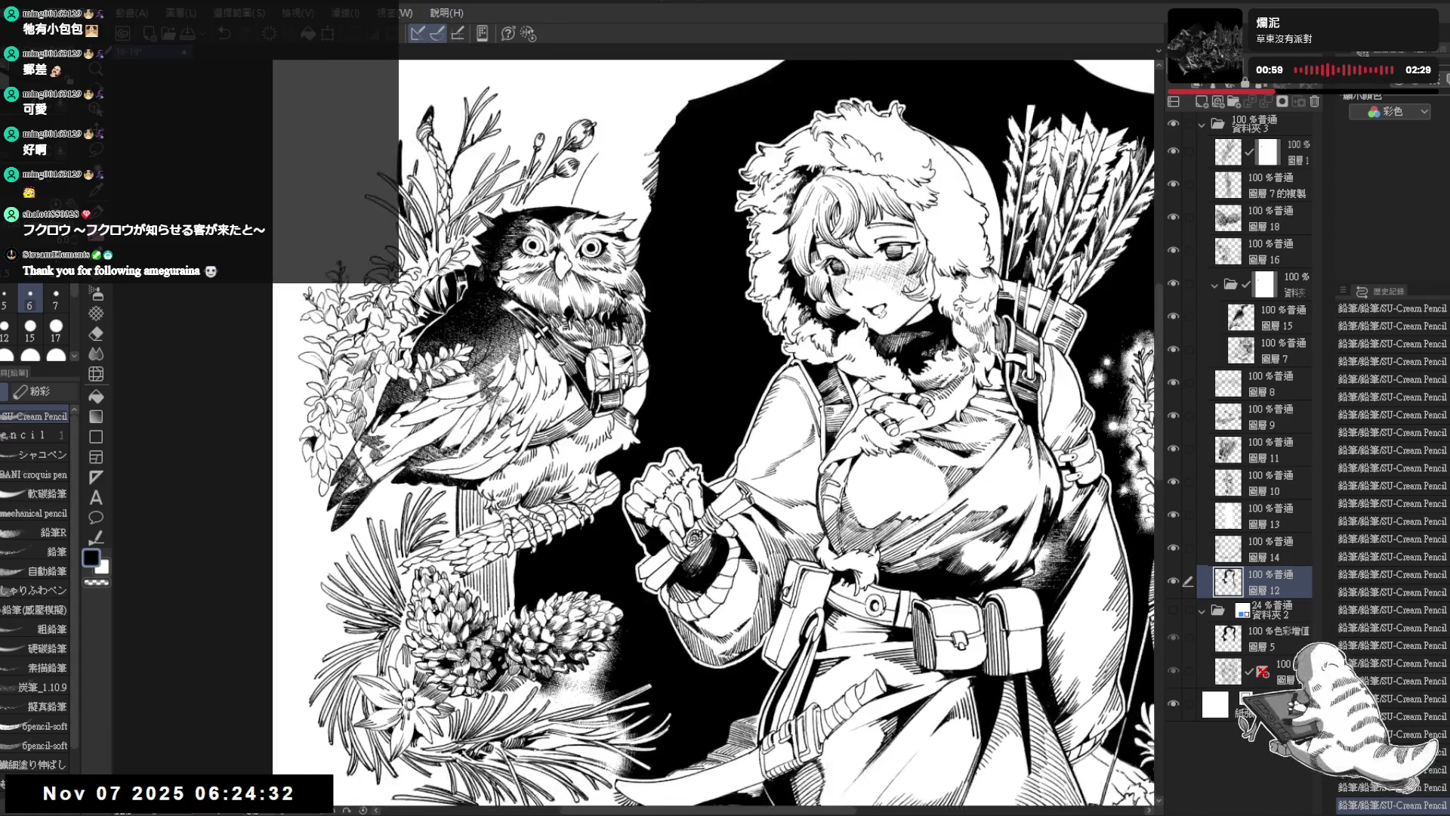
pyautogui.hotkey('ctrl', '-')
pyautogui.hotkey('ctrl', '@')
pyautogui.hotkey('ctrl', '-')
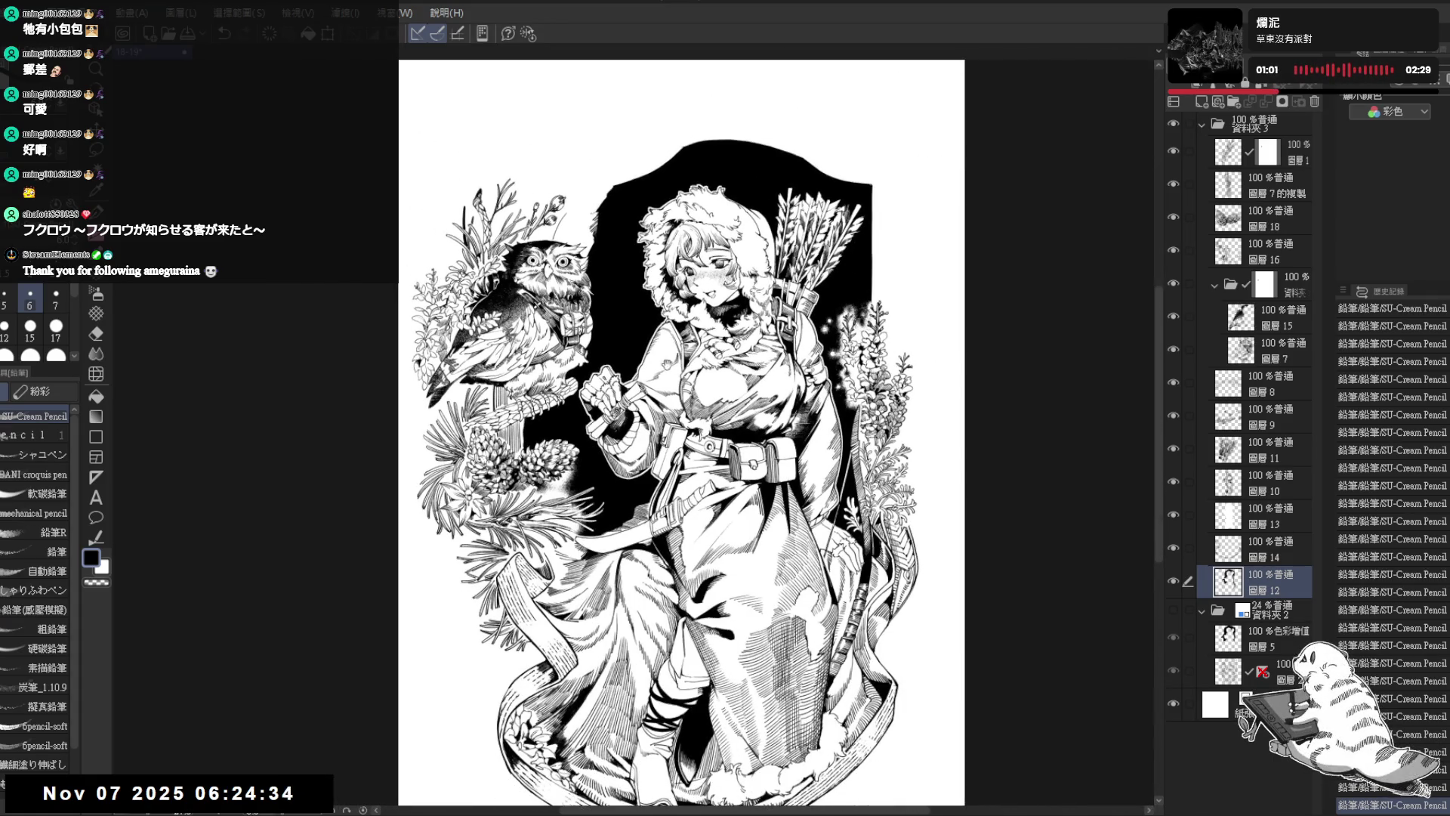
# Step: Zoom in on the upper part of the picture and undo the last pencil stroke
pyautogui.moveTo(583, 285)
pyautogui.mouseDown()
pyautogui.moveTo(594, 315)
pyautogui.moveTo(548, 355)
pyautogui.mouseUp()
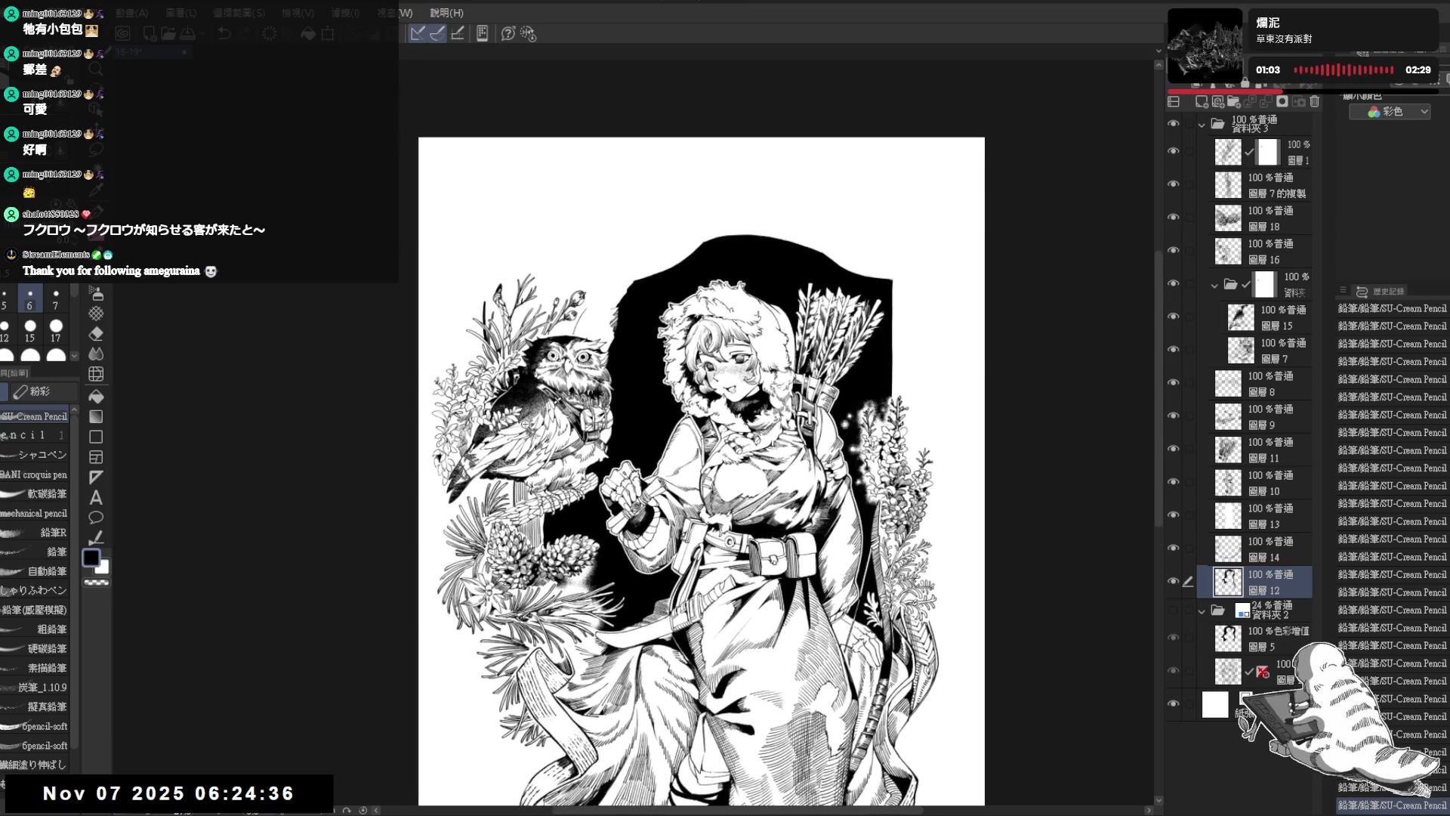
pyautogui.press('-')
pyautogui.hotkey('ctrl', '@')
pyautogui.hotkey('ctrl', '^')
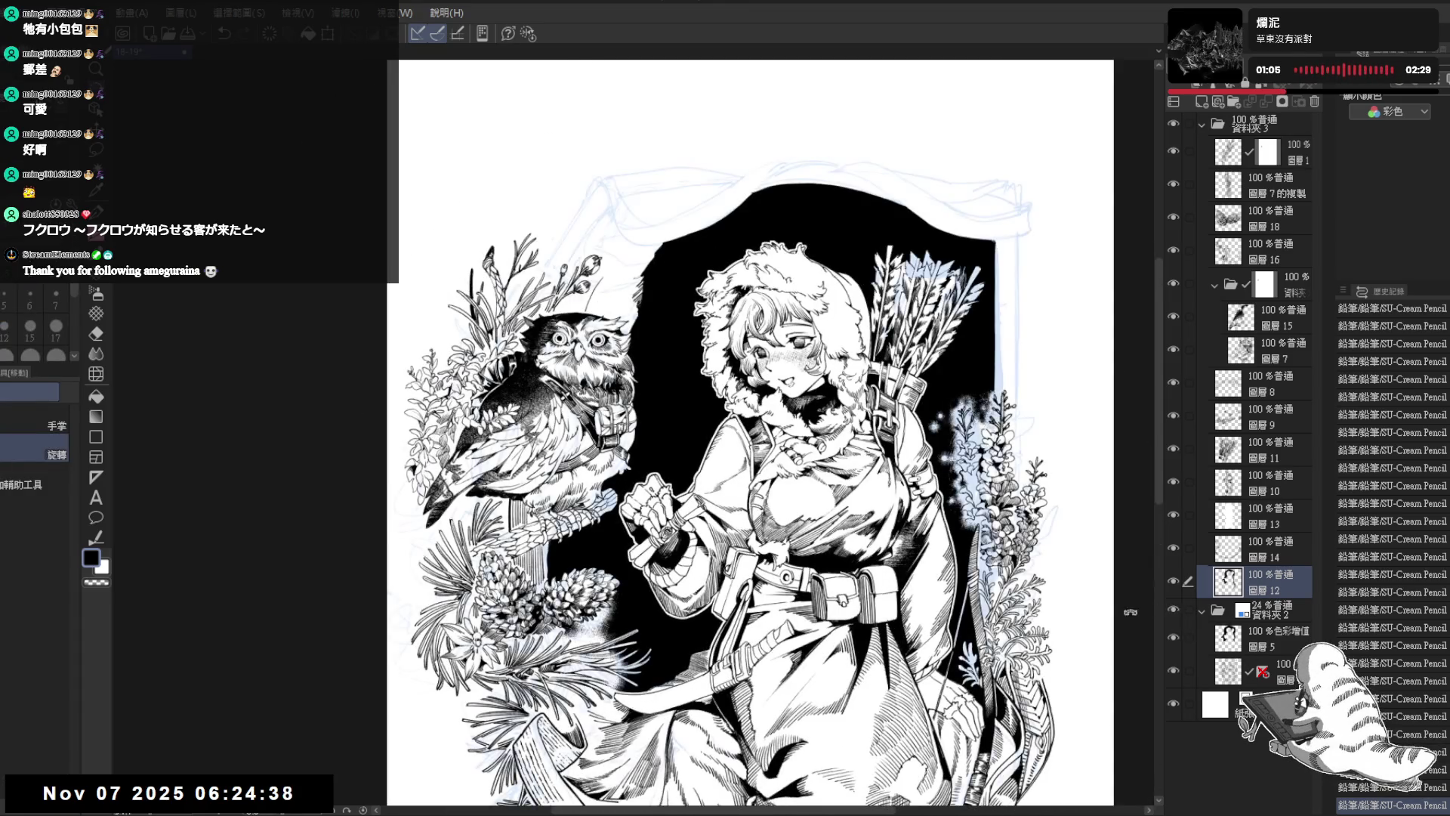
pyautogui.press('-')
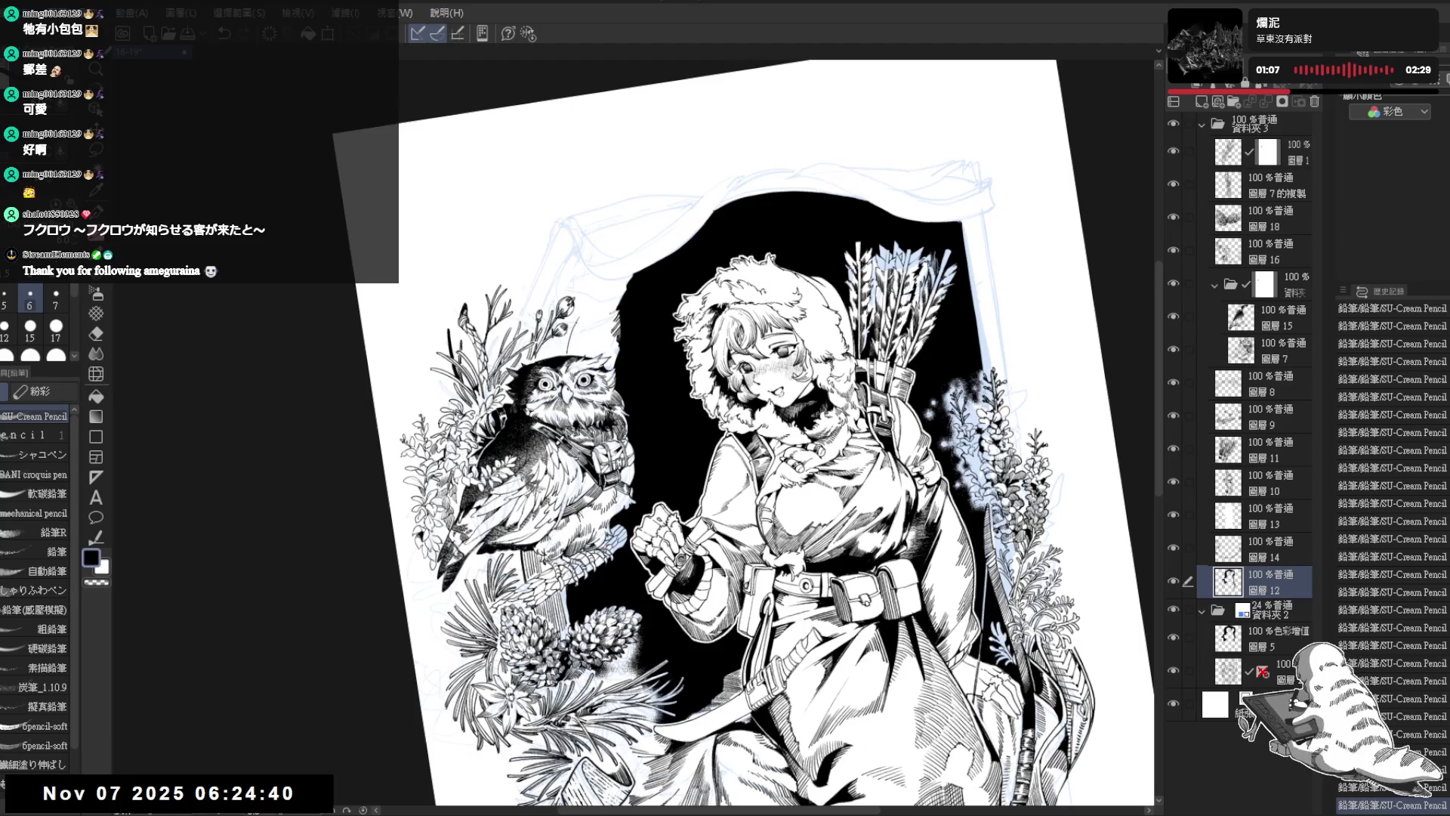
pyautogui.hotkey('ctrl', 'z')
# Step: Draw a thin line above the owl, erase stray marks, and darken it
pyautogui.moveTo(593, 284)
pyautogui.mouseDown()
pyautogui.moveTo(585, 230)
pyautogui.moveTo(589, 254)
pyautogui.mouseUp()
pyautogui.press('e')
pyautogui.press('p')
pyautogui.moveTo(569, 340); pyautogui.dragTo(578, 319)
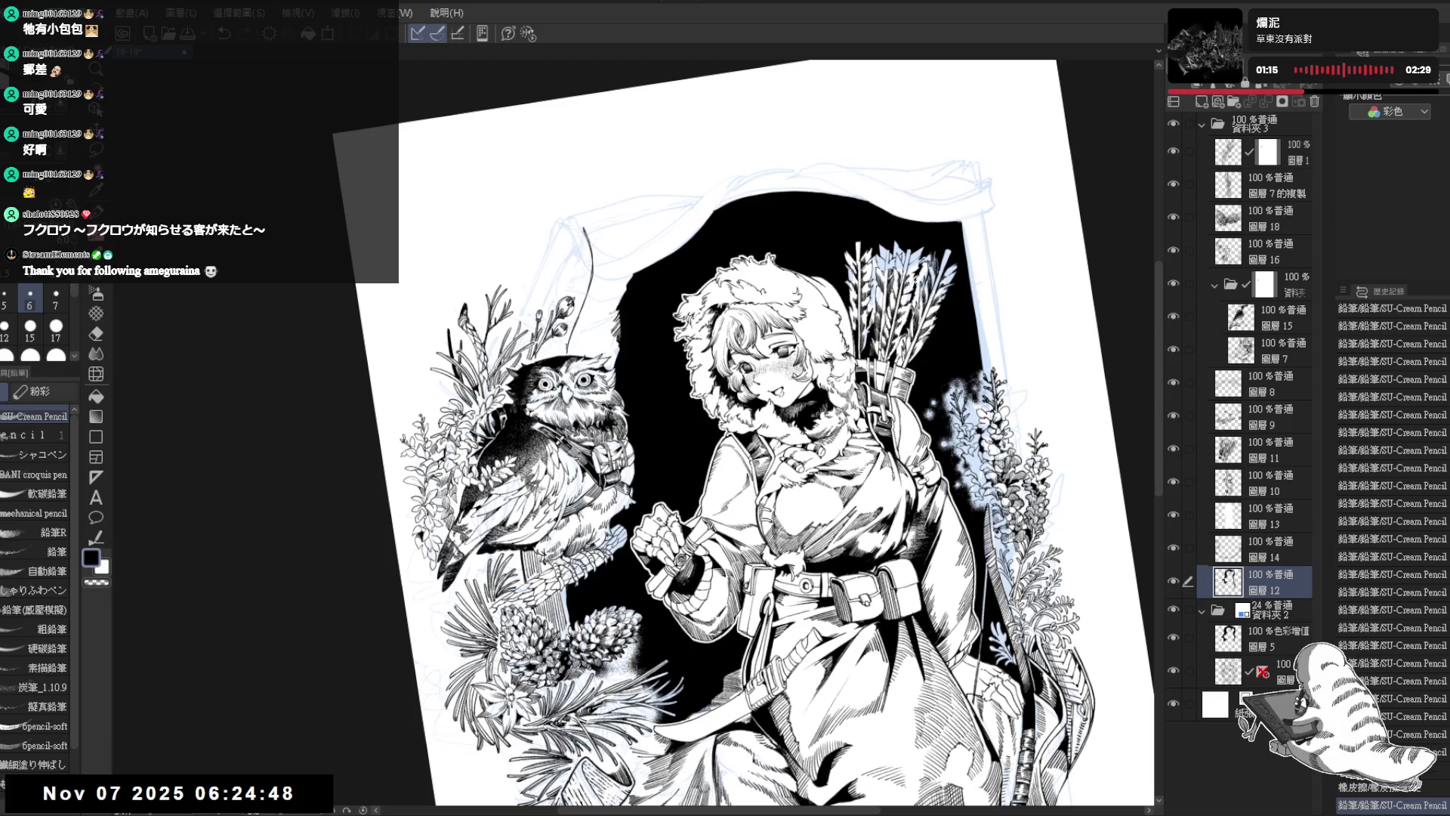
pyautogui.moveTo(560, 394); pyautogui.dragTo(528, 423)
pyautogui.moveTo(582, 332)
pyautogui.mouseDown()
pyautogui.moveTo(612, 295)
pyautogui.moveTo(567, 353)
pyautogui.mouseUp()
# Step: Rotate the canvas through several tilts with the Rotate tool, returning to the pencil
pyautogui.moveTo(528, 423)
pyautogui.mouseDown()
pyautogui.moveTo(563, 354)
pyautogui.moveTo(486, 539)
pyautogui.moveTo(516, 194)
pyautogui.mouseUp()
pyautogui.press('e')
pyautogui.press('r')
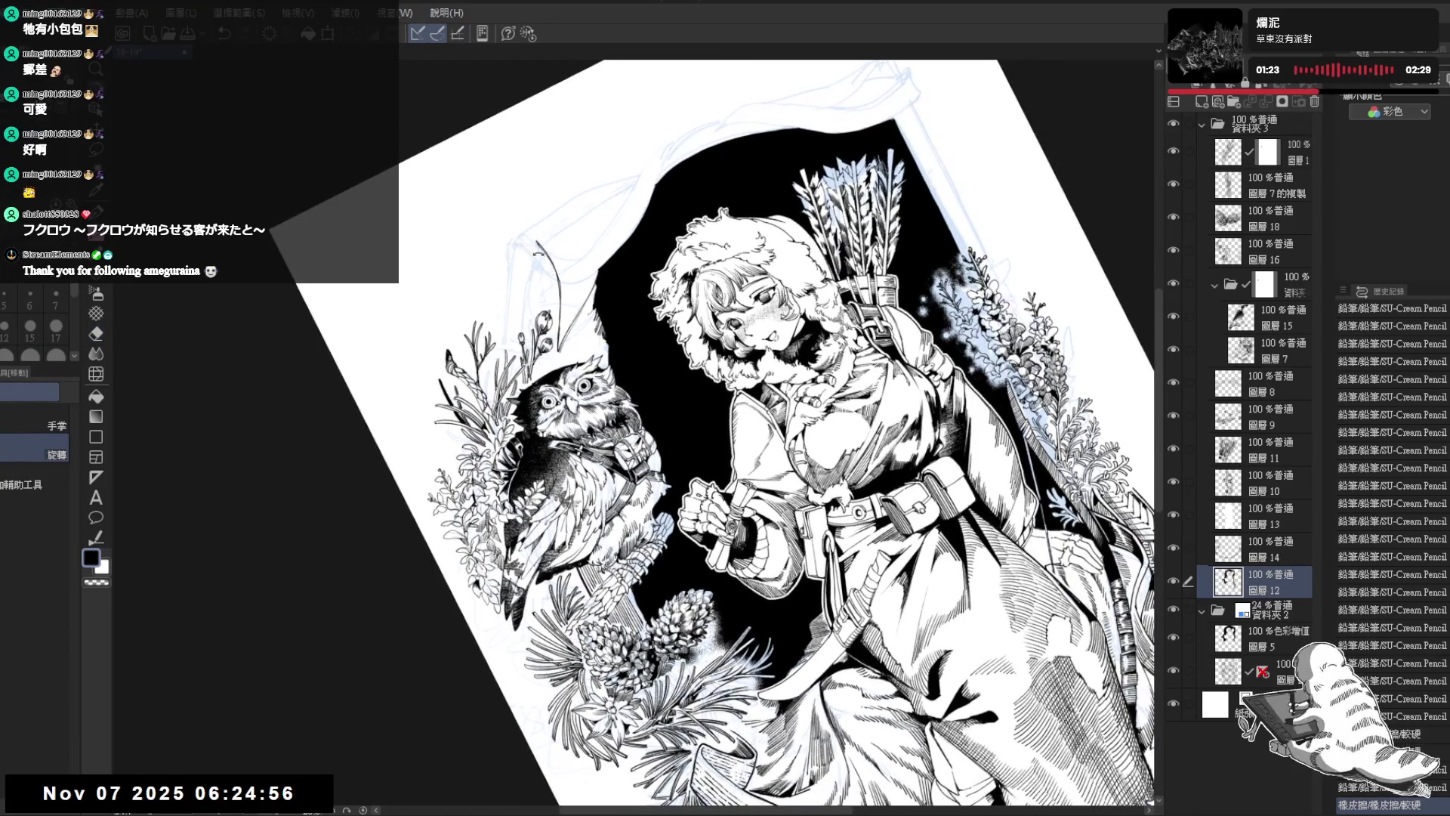
pyautogui.press('p')
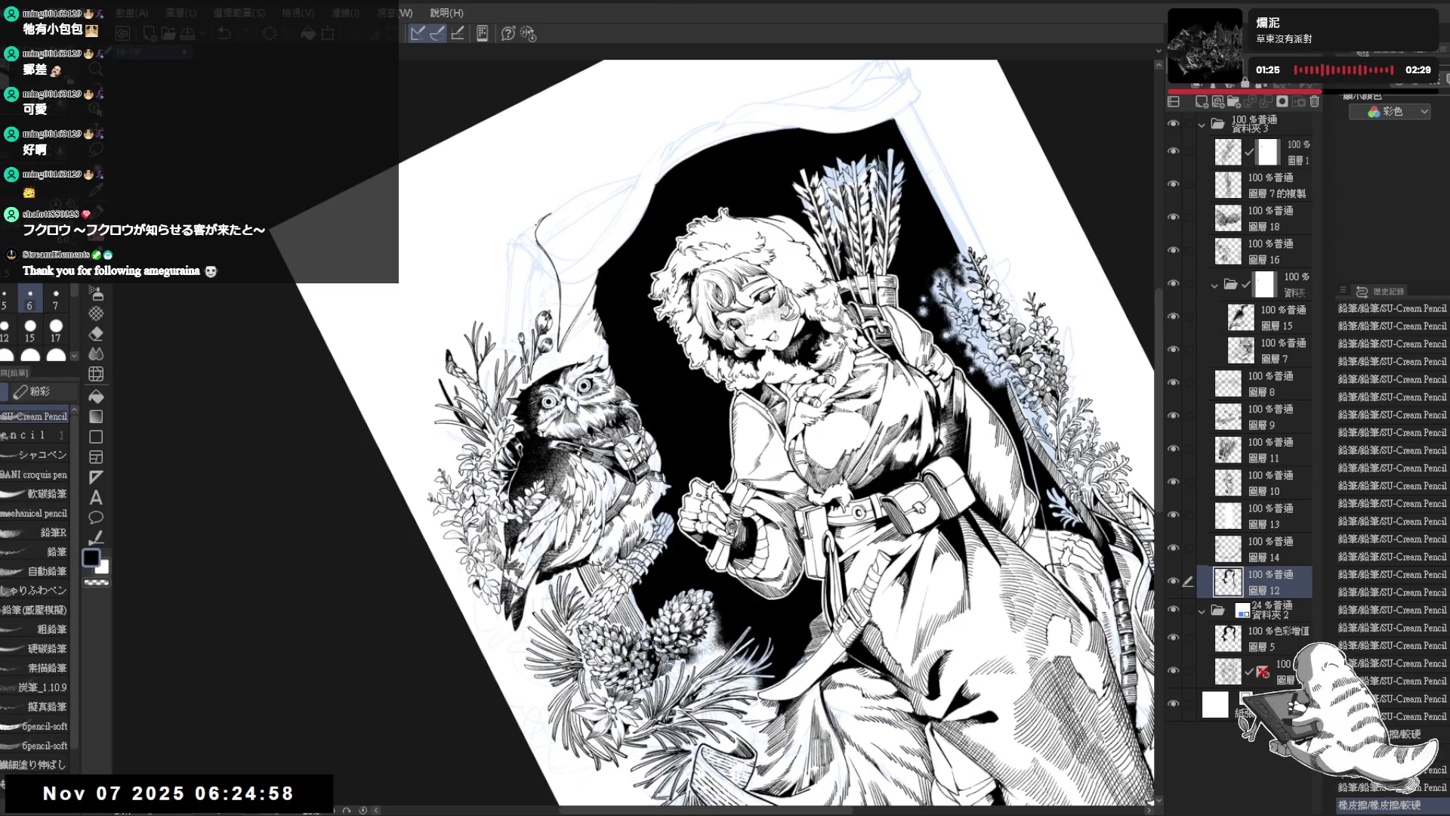
pyautogui.press('r')
pyautogui.moveTo(521, 237)
pyautogui.mouseDown()
pyautogui.moveTo(574, 226)
pyautogui.moveTo(688, 297)
pyautogui.mouseUp()
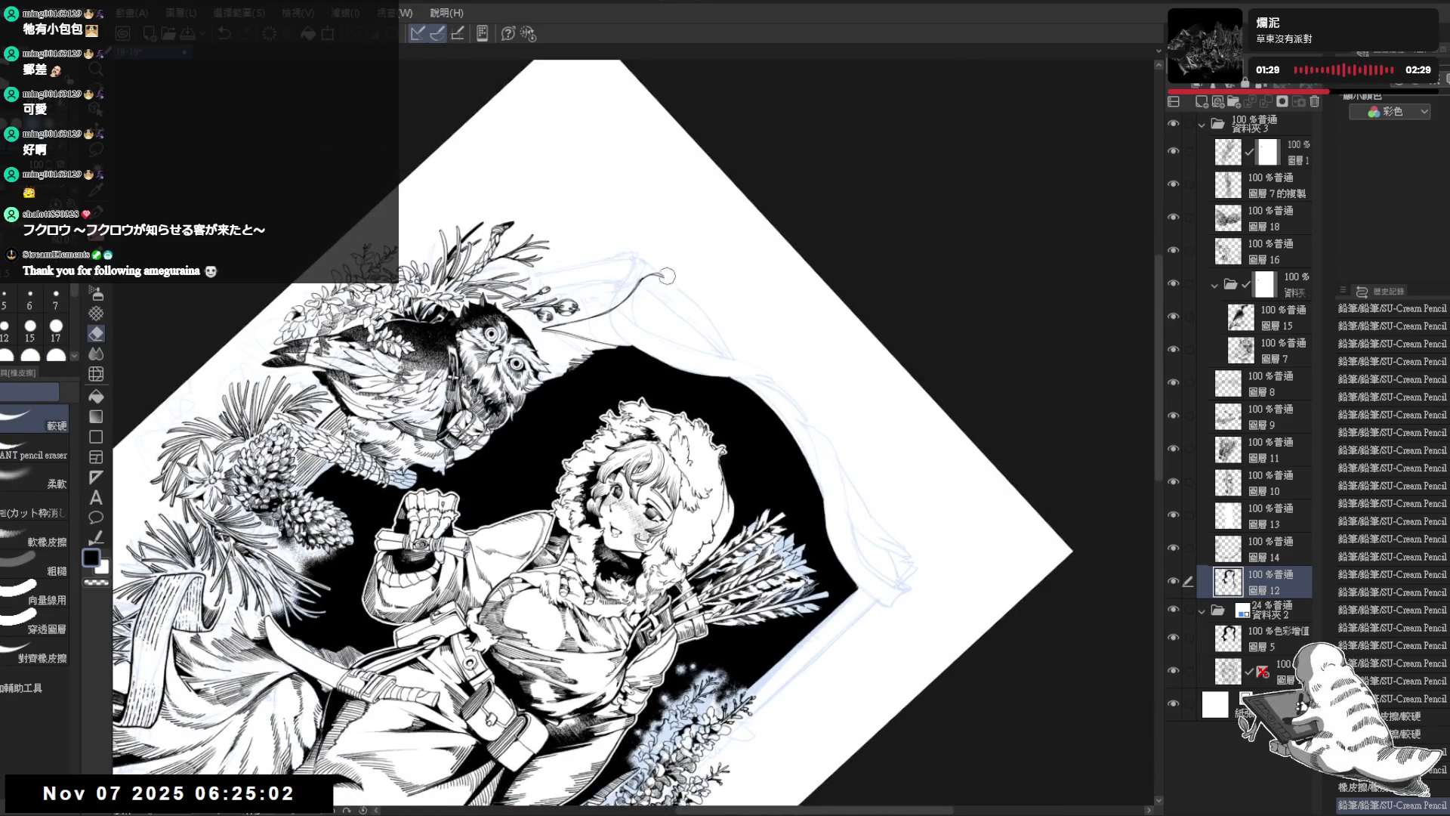
pyautogui.press('p')
pyautogui.moveTo(688, 297)
pyautogui.mouseDown()
pyautogui.moveTo(589, 287)
pyautogui.moveTo(529, 309)
pyautogui.moveTo(516, 365)
pyautogui.mouseUp()
# Step: Ink a stroke along the banner's edge, then reset the canvas rotation upright
pyautogui.press('g')
pyautogui.press('p')
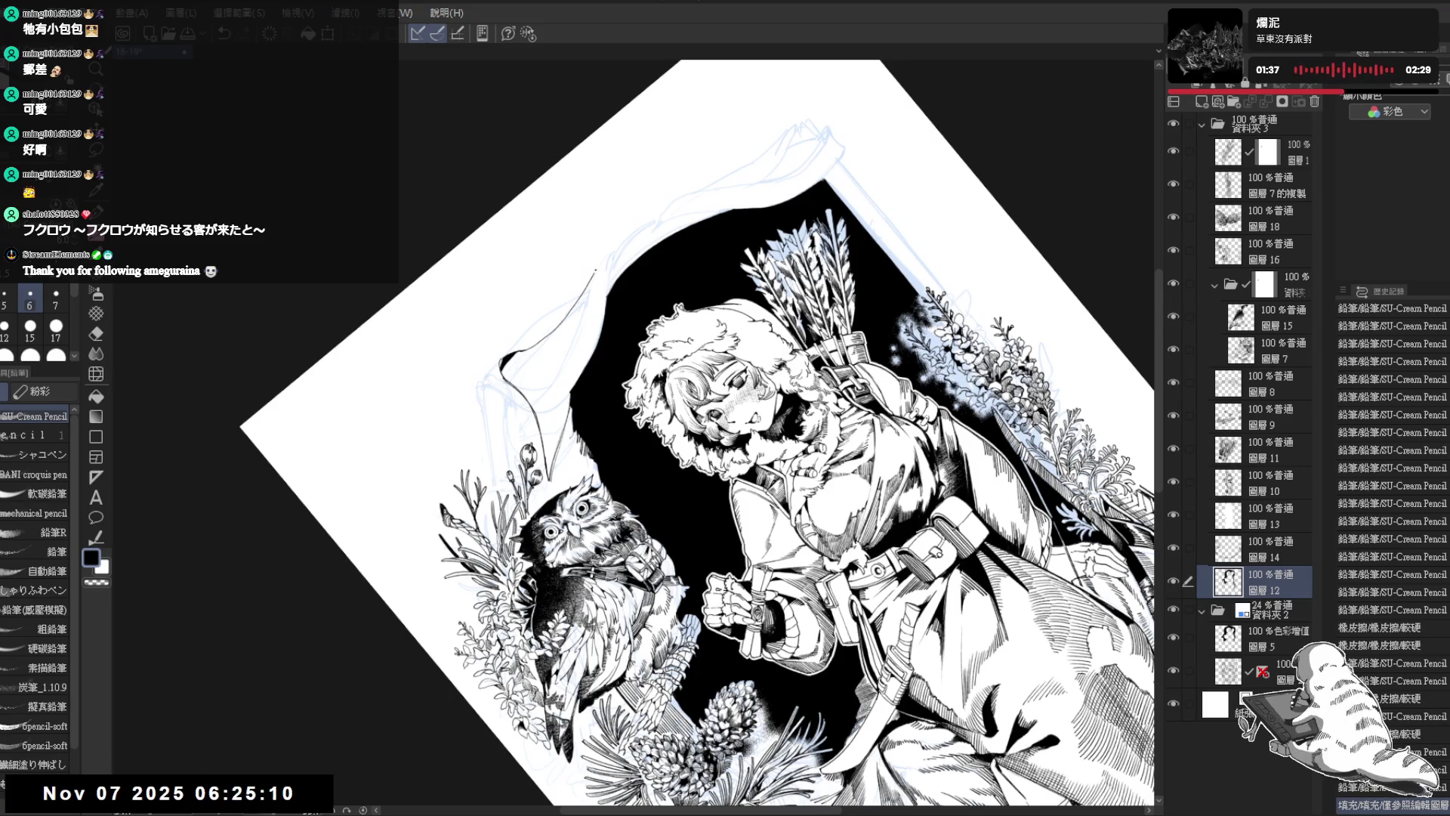
pyautogui.press('r')
pyautogui.moveTo(635, 227)
pyautogui.mouseDown()
pyautogui.moveTo(657, 257)
pyautogui.moveTo(643, 314)
pyautogui.mouseUp()
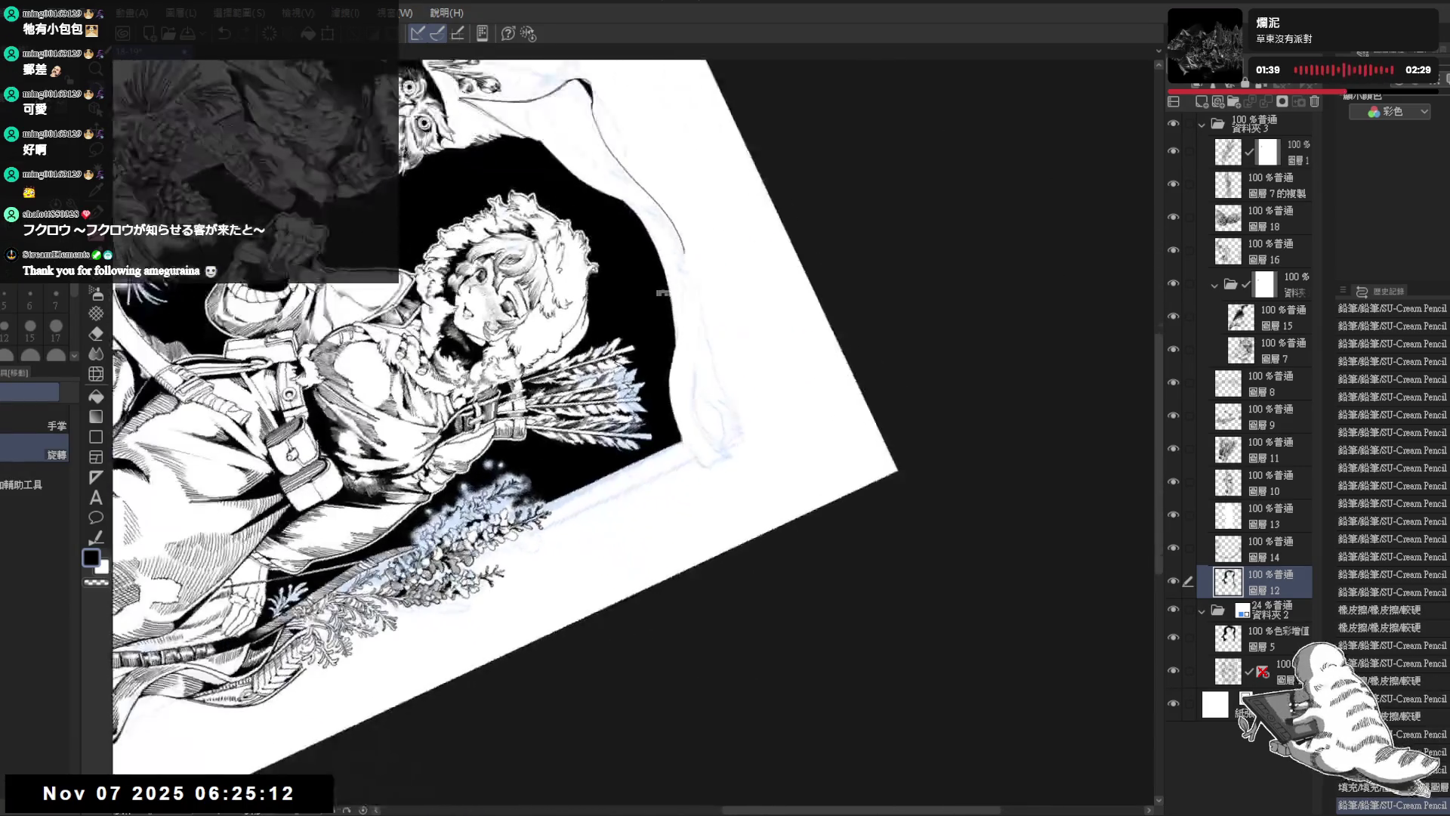
pyautogui.press('p')
pyautogui.moveTo(682, 244); pyautogui.dragTo(693, 308)
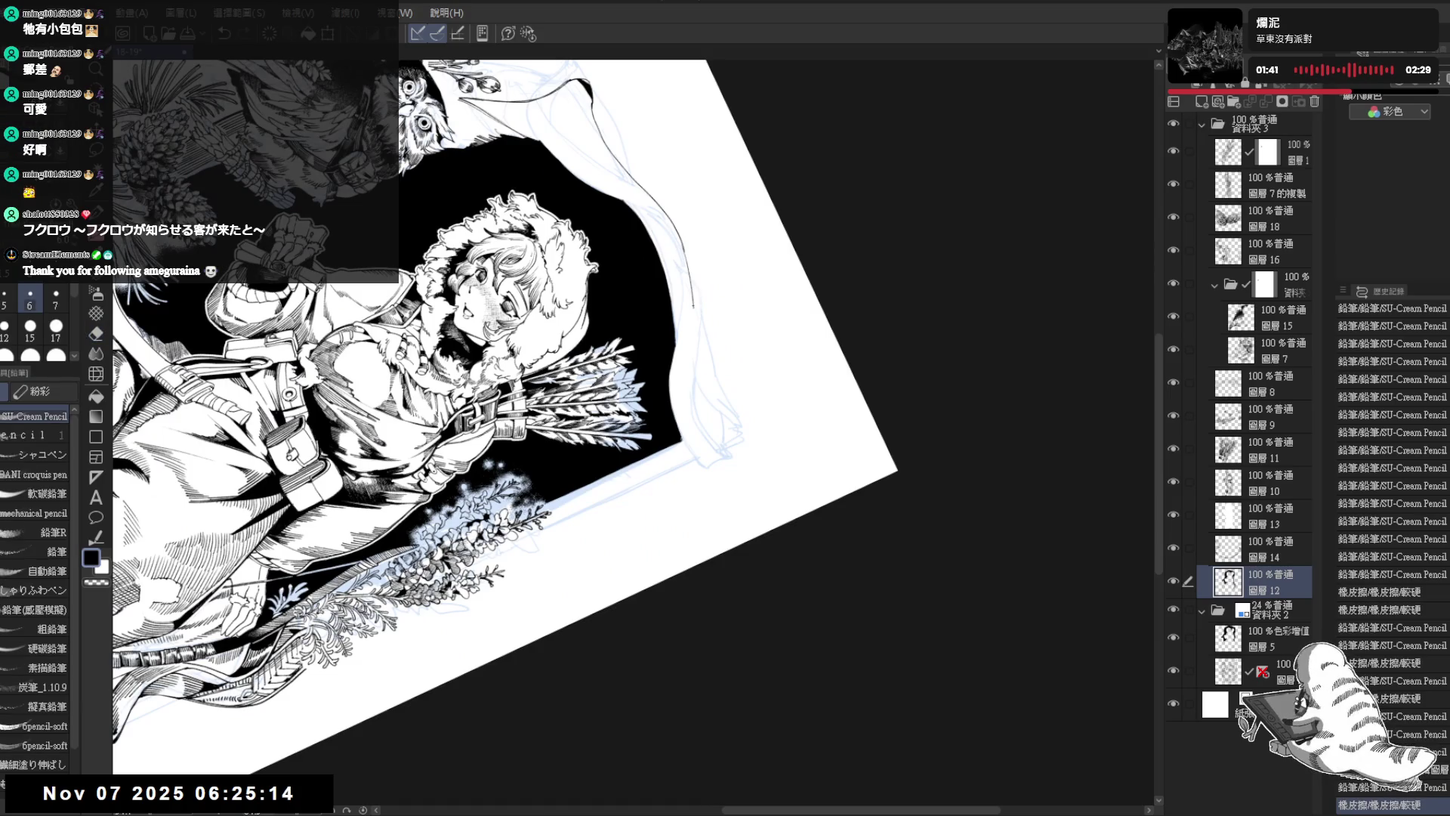
pyautogui.hotkey('ctrl', '@')
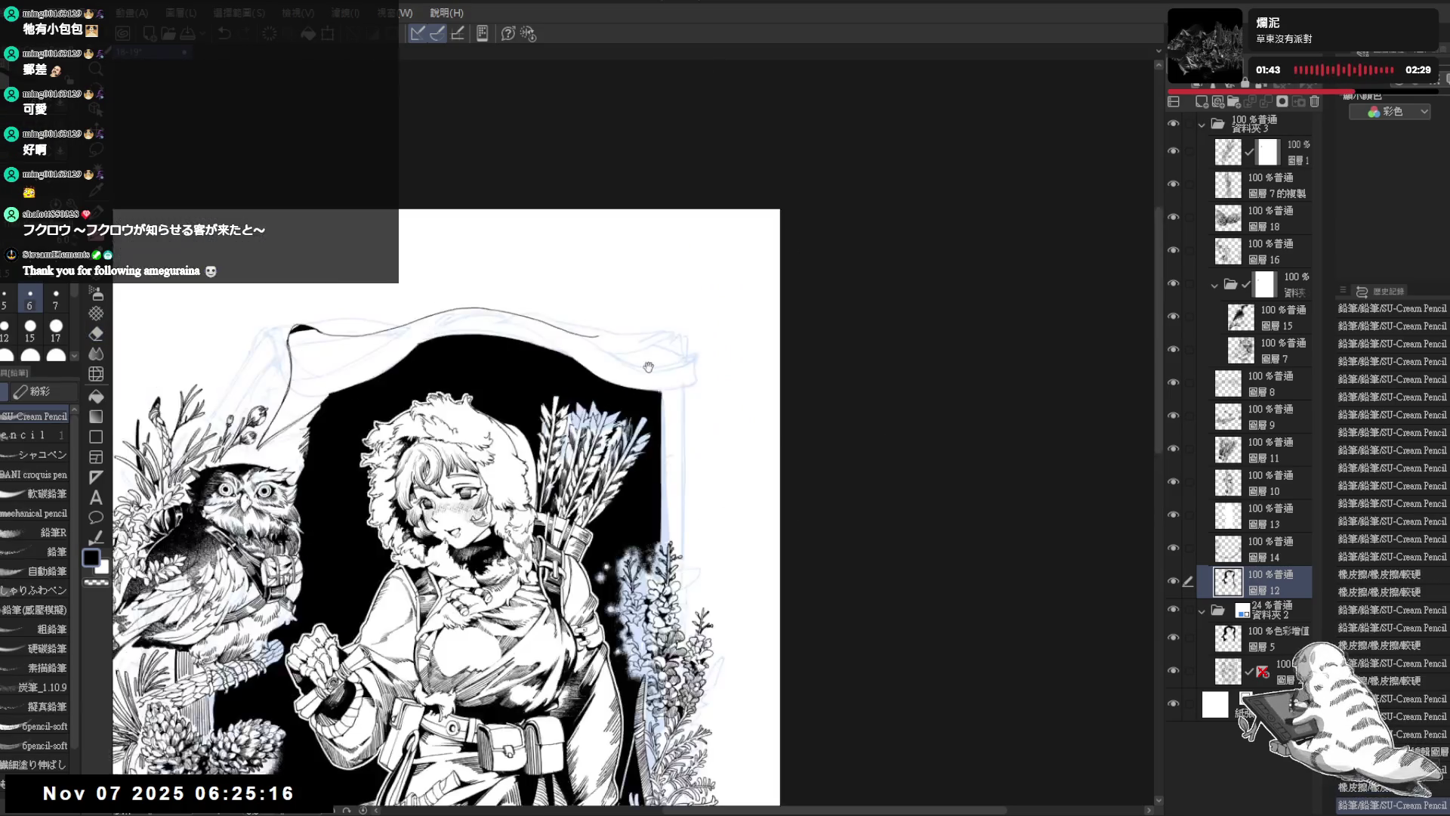
# Step: Draw small strokes on the banner's left curl, erasing a stray mark and extending the curl upward
pyautogui.scroll(-3, 641, 379)
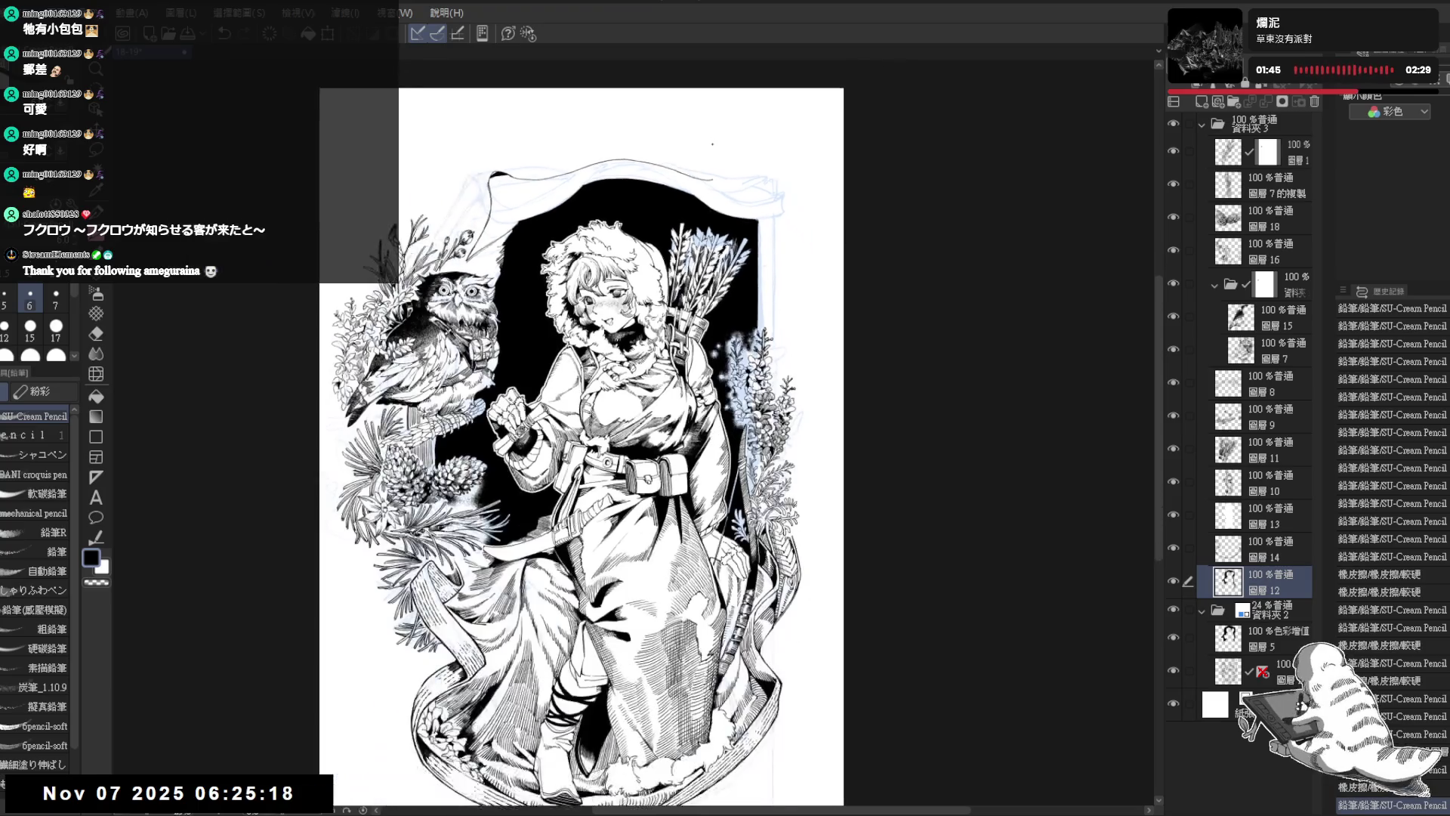
pyautogui.scroll(3, 641, 379)
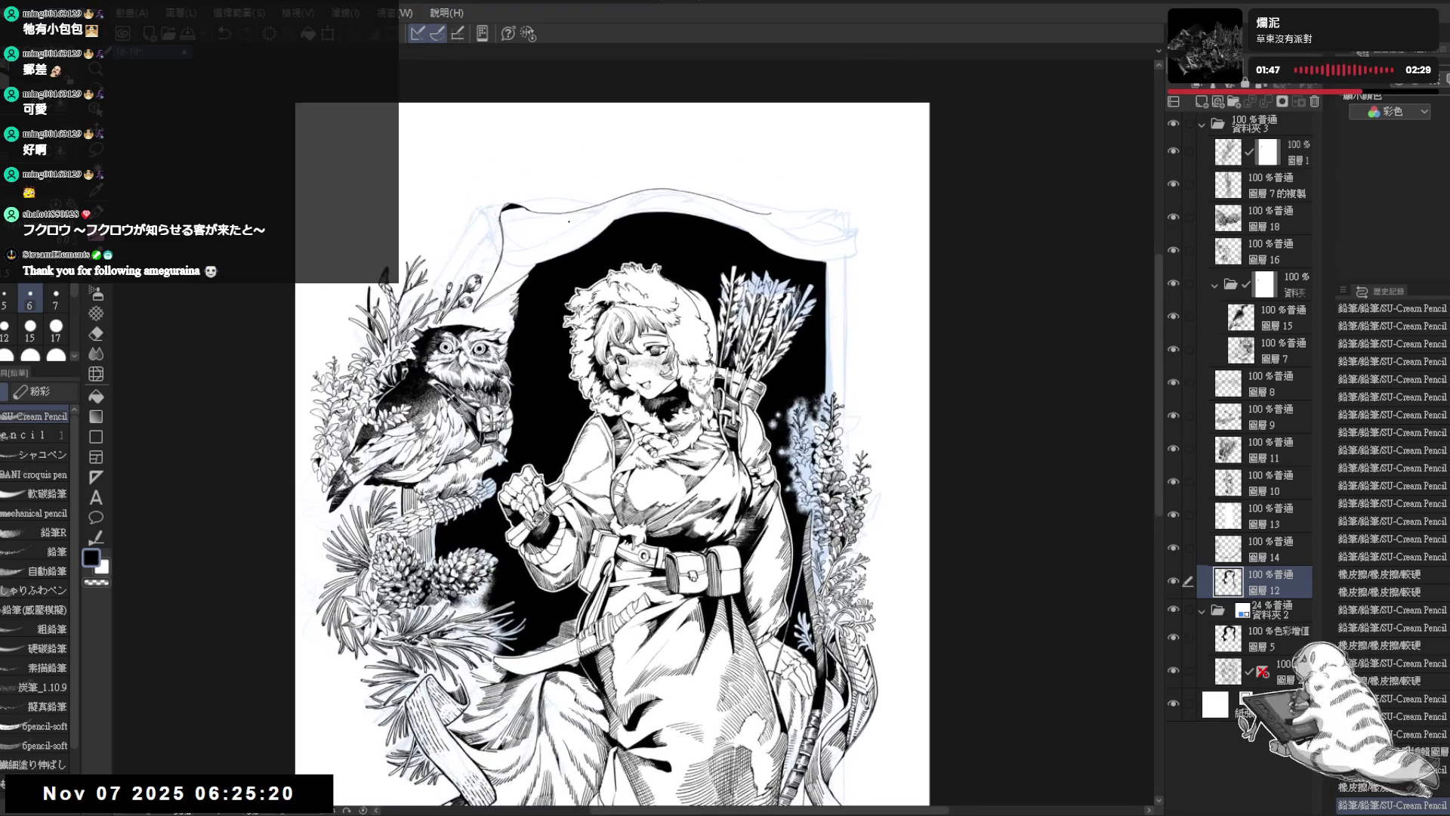
pyautogui.press('-')
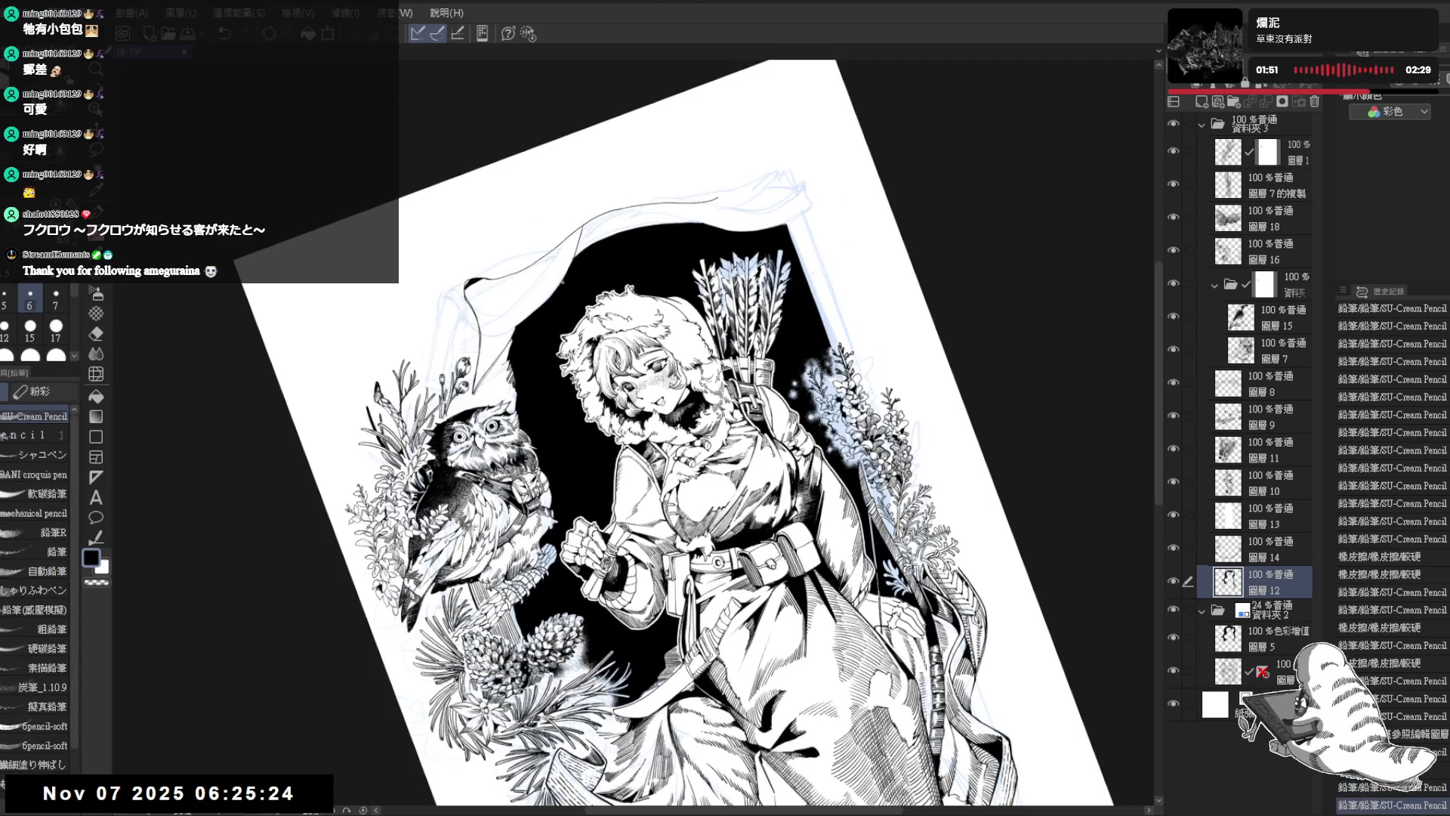
pyautogui.moveTo(583, 225); pyautogui.dragTo(575, 257)
pyautogui.press('e')
pyautogui.press('-')
pyautogui.press('-')
pyautogui.press('-')
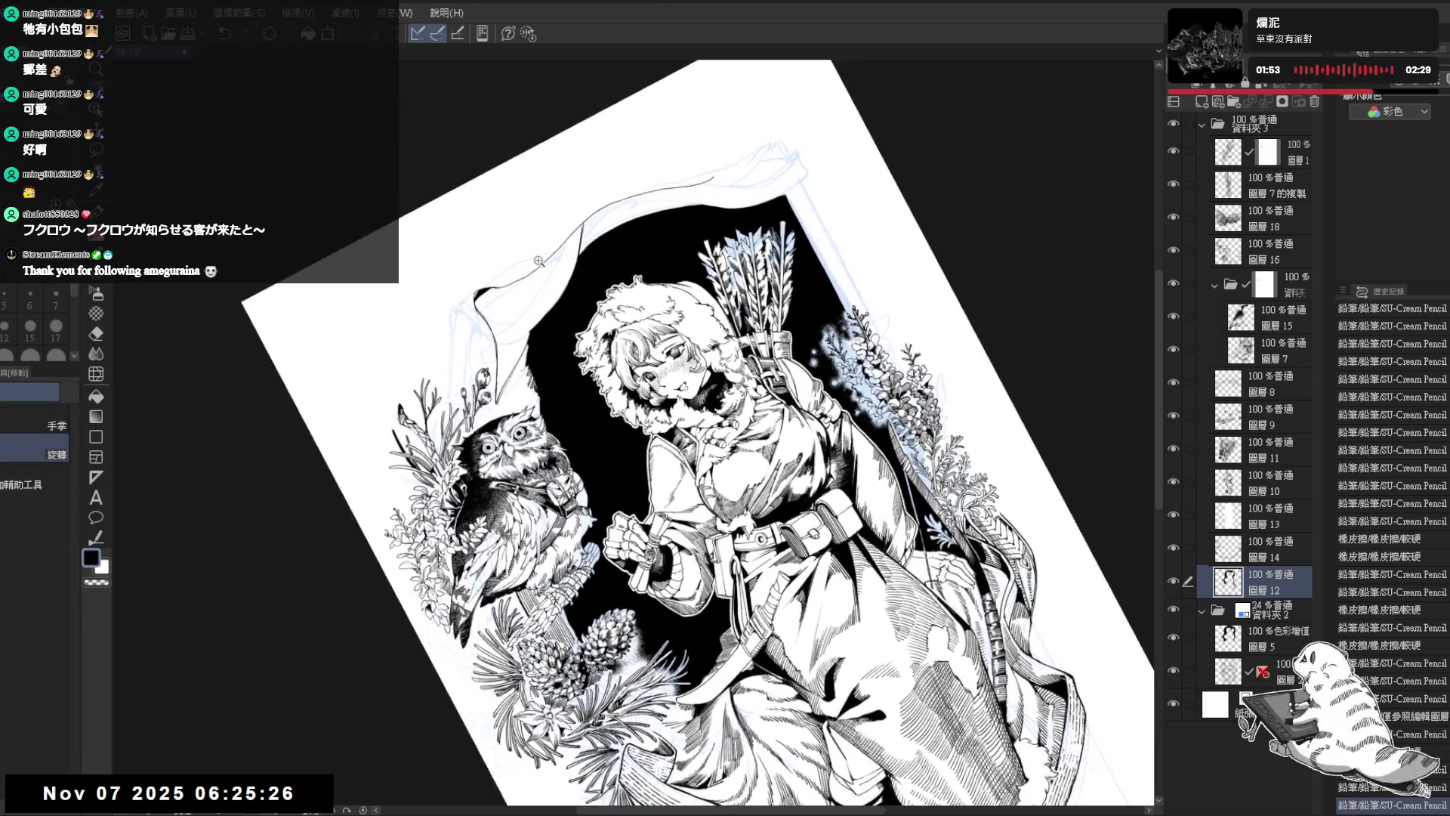
pyautogui.click(538, 310)
pyautogui.press('p')
pyautogui.press('-')
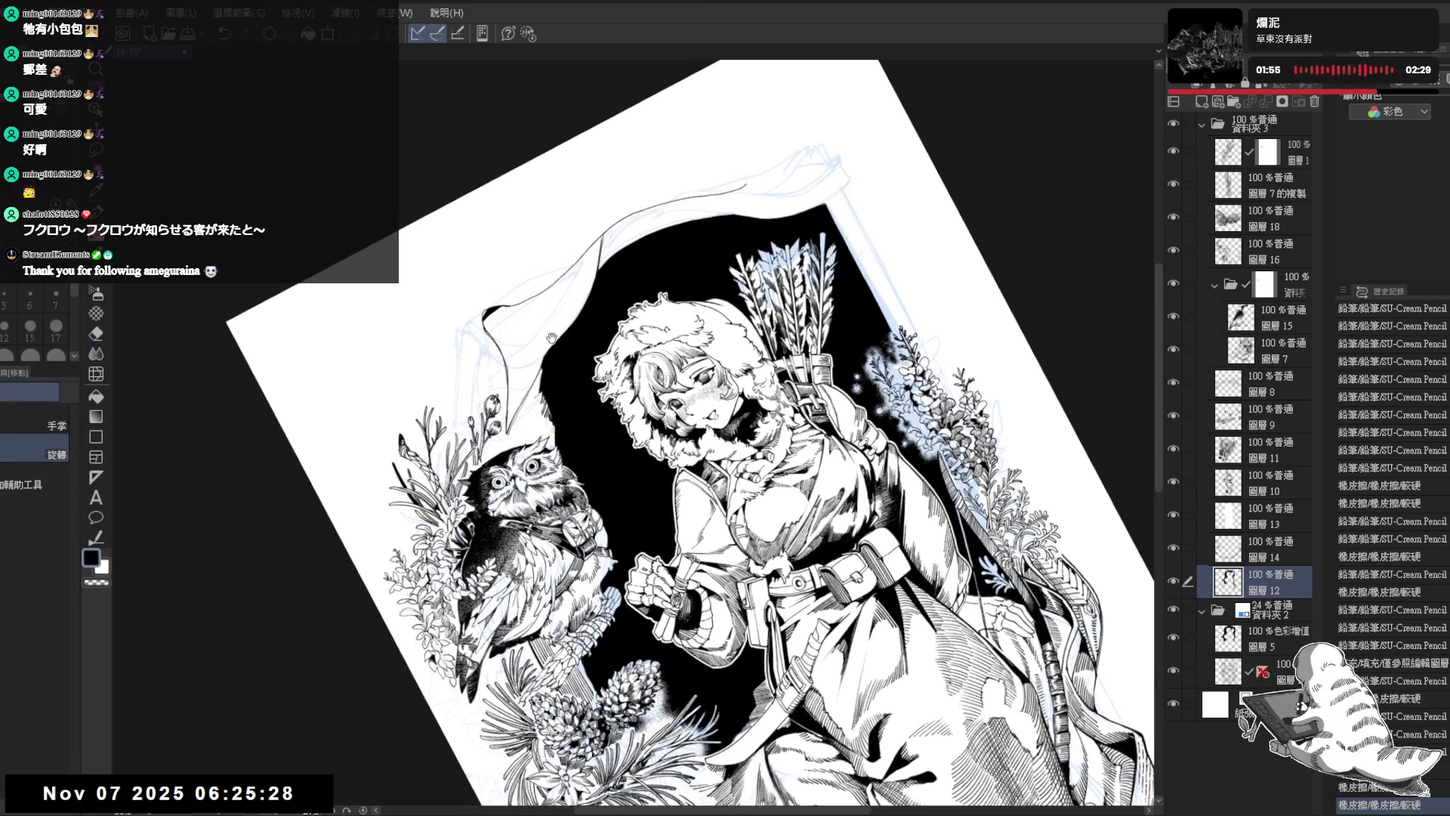
pyautogui.moveTo(592, 246)
pyautogui.mouseDown()
pyautogui.moveTo(583, 260)
pyautogui.moveTo(593, 245)
pyautogui.mouseUp()
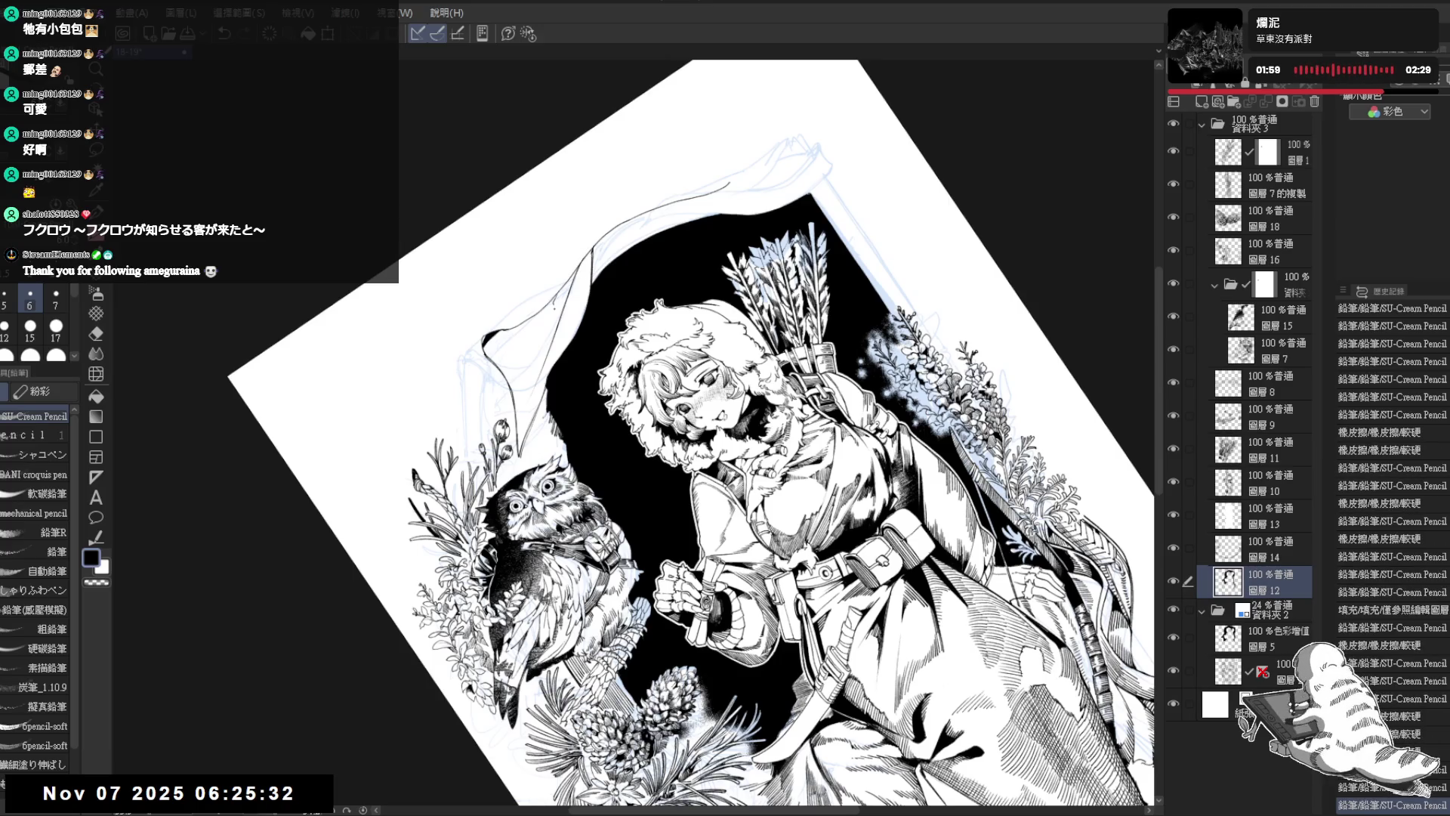
pyautogui.press('-')
pyautogui.press('-')
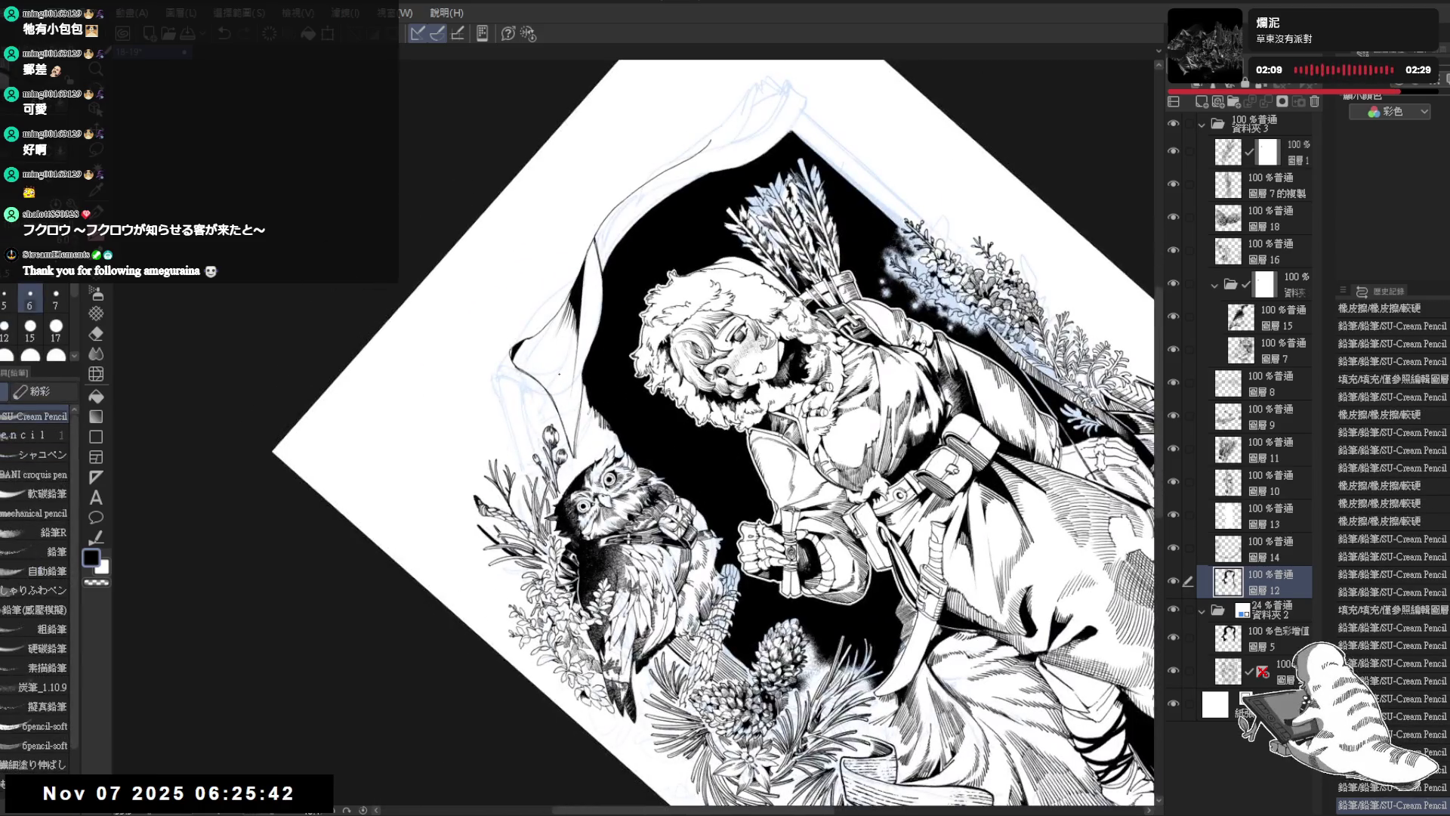
pyautogui.moveTo(558, 373); pyautogui.dragTo(558, 393)
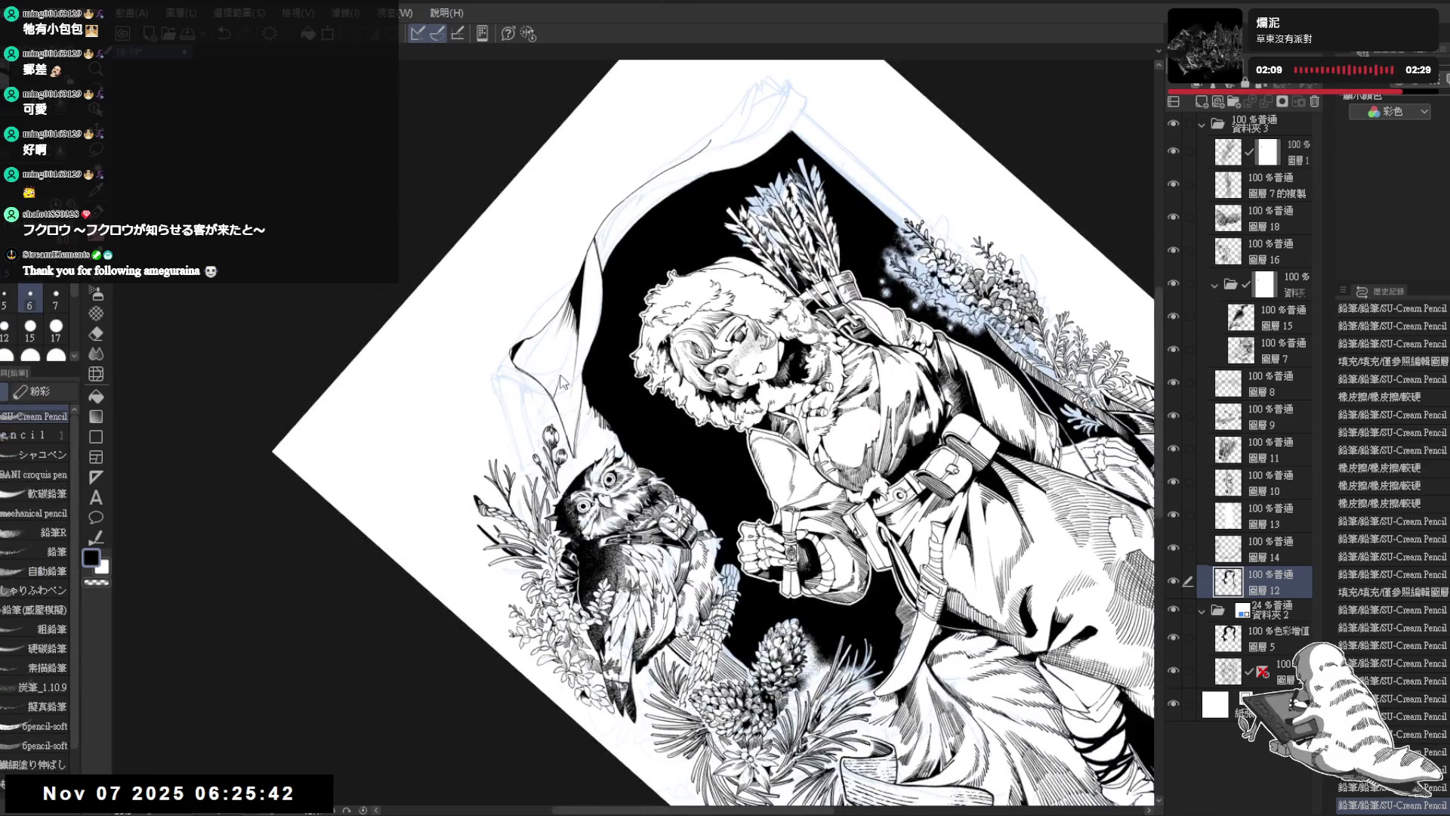
# Step: Undo the short mark, add a light banner stroke, and fill a small area black
pyautogui.hotkey('ctrl', 'z')
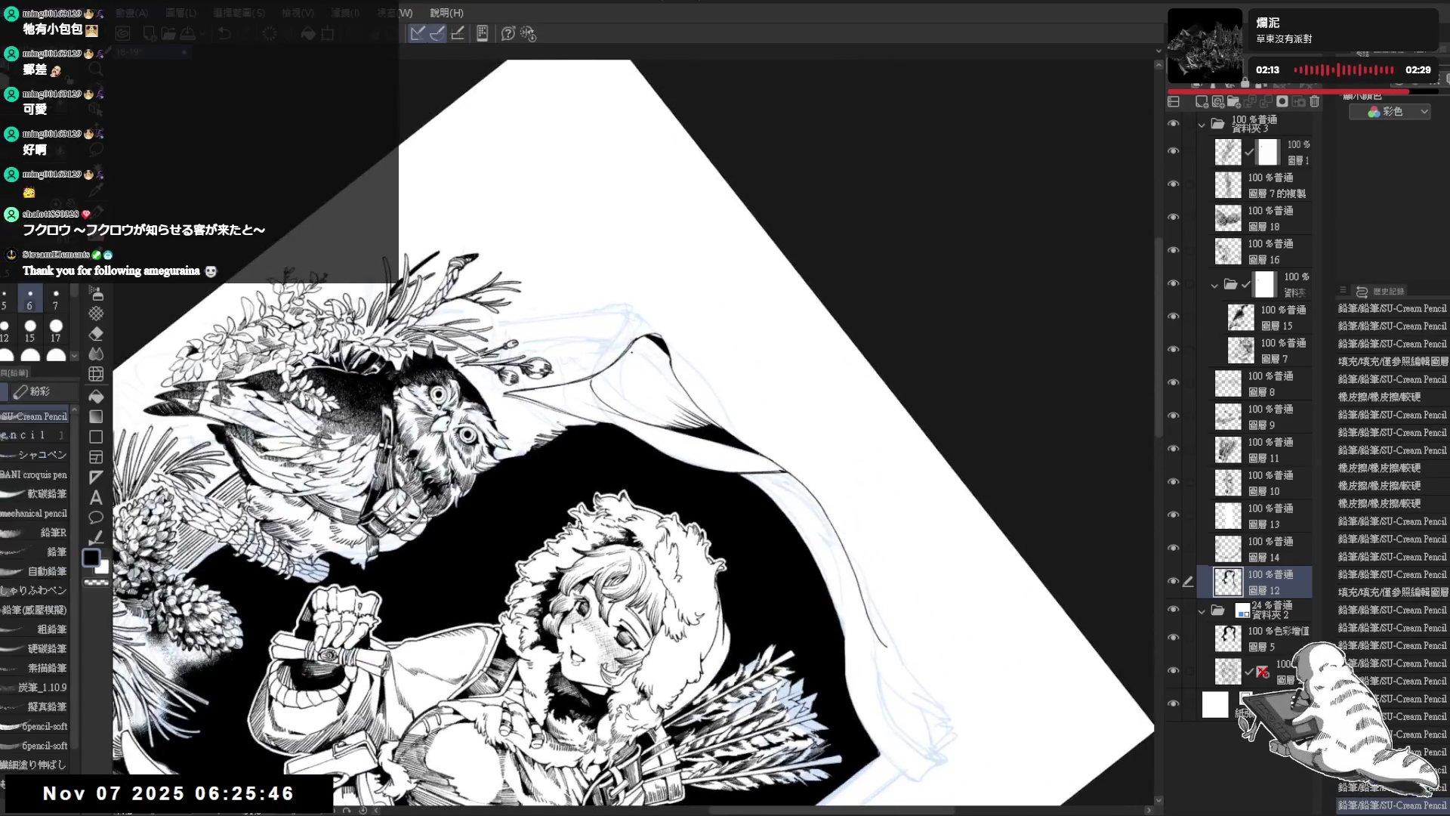
pyautogui.moveTo(633, 352); pyautogui.dragTo(631, 355)
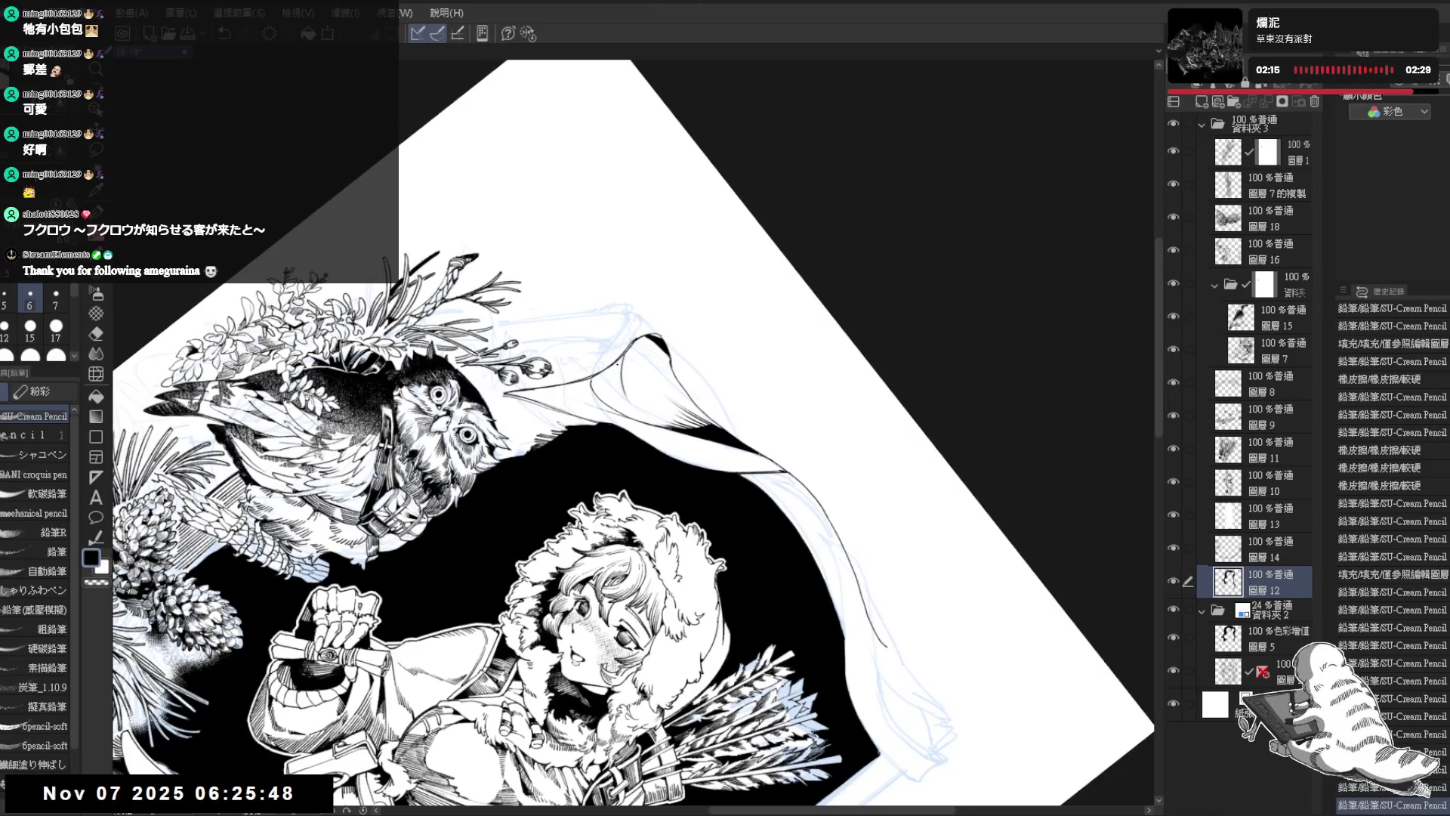
pyautogui.click(614, 372)
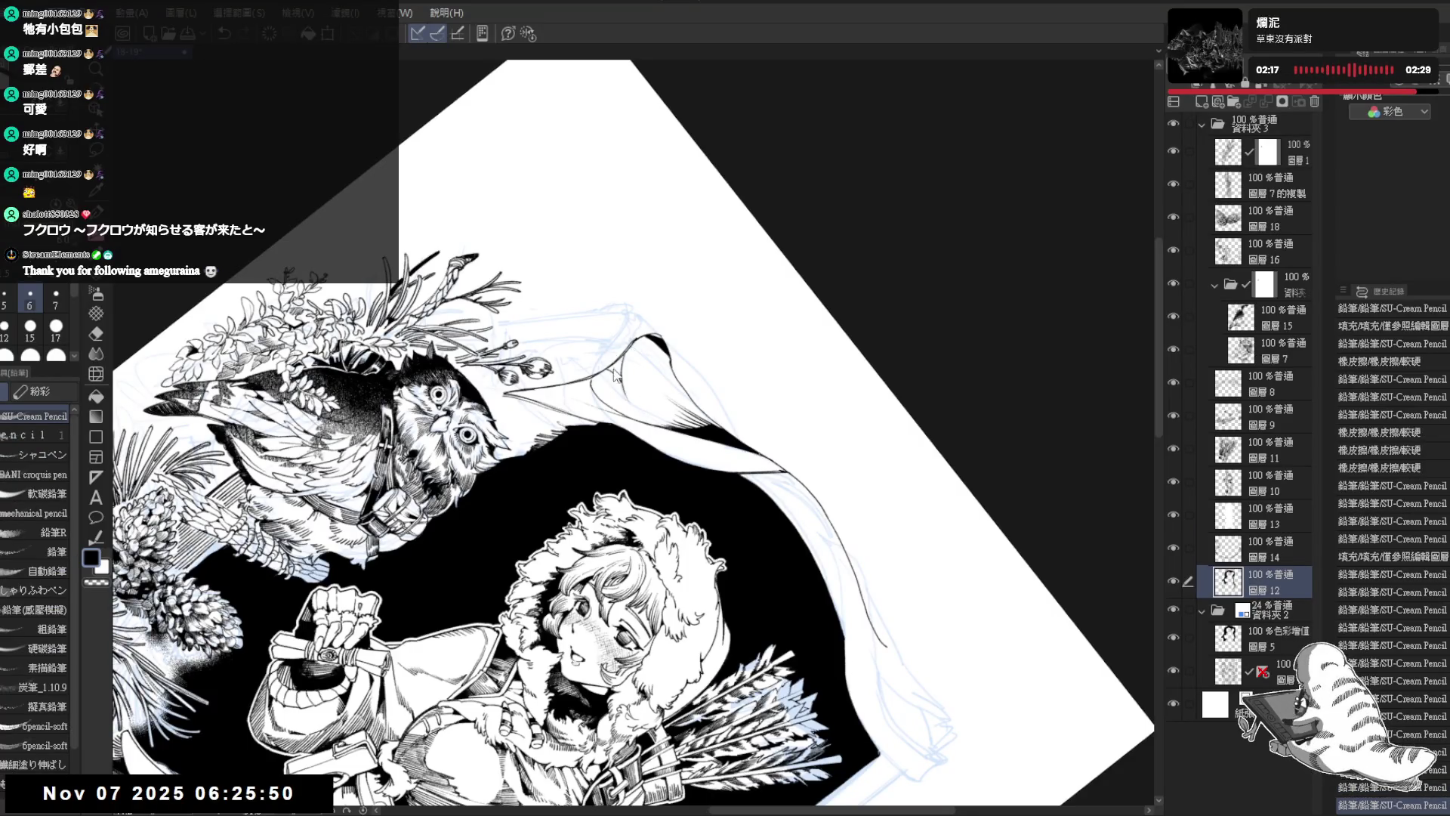
pyautogui.press('g')
pyautogui.click(619, 375)
# Step: Dab a series of small pencil ink marks along the frame edge
pyautogui.press('p')
pyautogui.click(618, 375)
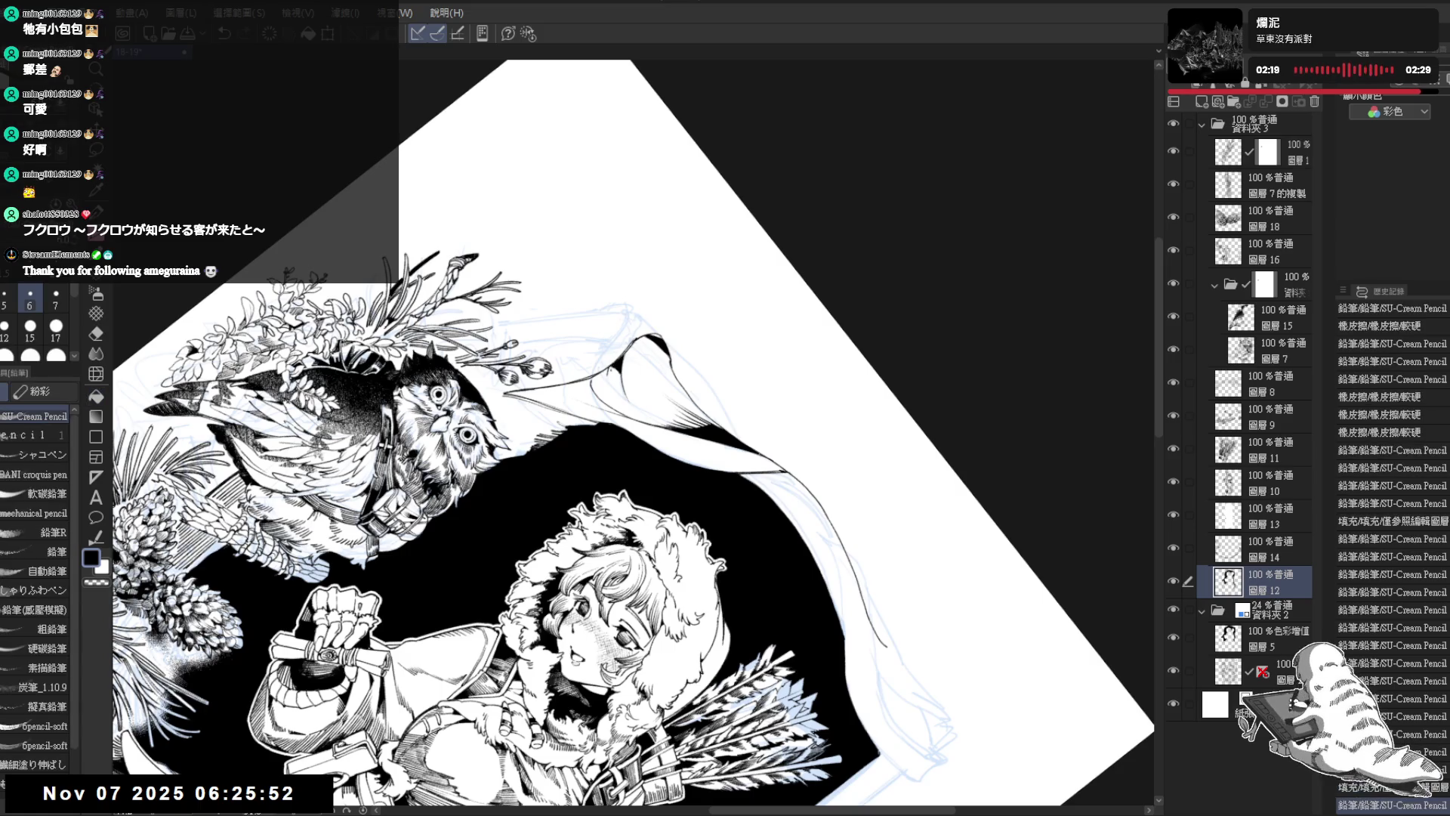
pyautogui.click(616, 374)
pyautogui.click(613, 373)
pyautogui.click(620, 381)
pyautogui.click(618, 377)
pyautogui.click(616, 374)
pyautogui.click(656, 409)
pyautogui.click(654, 408)
# Step: Rotate the view a quarter turn and ink dark strokes along the frame edge
pyautogui.press('-')
pyautogui.press('-')
pyautogui.press('-')
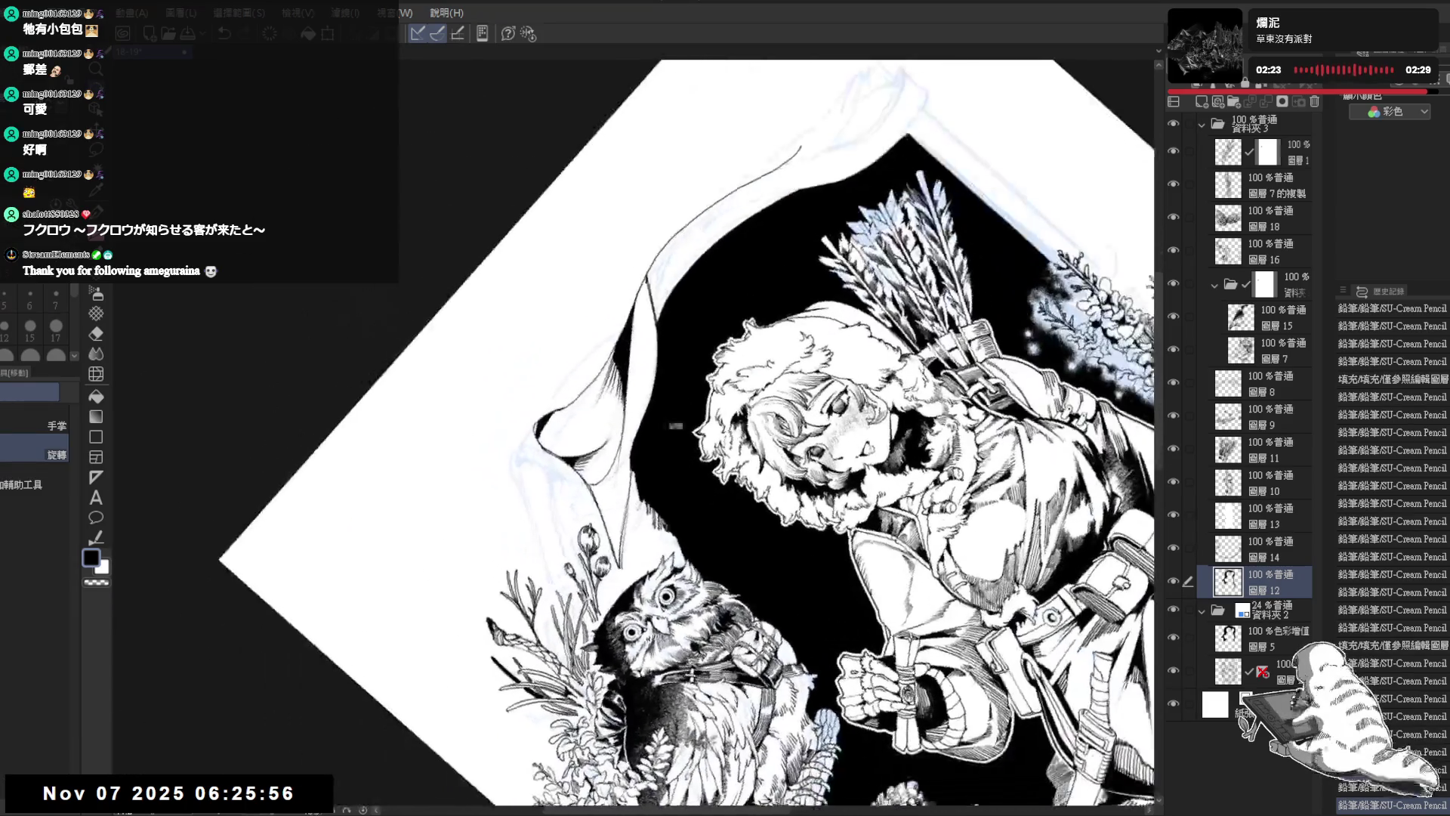
pyautogui.moveTo(620, 383); pyautogui.dragTo(613, 437)
pyautogui.moveTo(710, 227)
pyautogui.mouseDown()
pyautogui.moveTo(670, 308)
pyautogui.moveTo(574, 423)
pyautogui.mouseUp()
pyautogui.press('p')
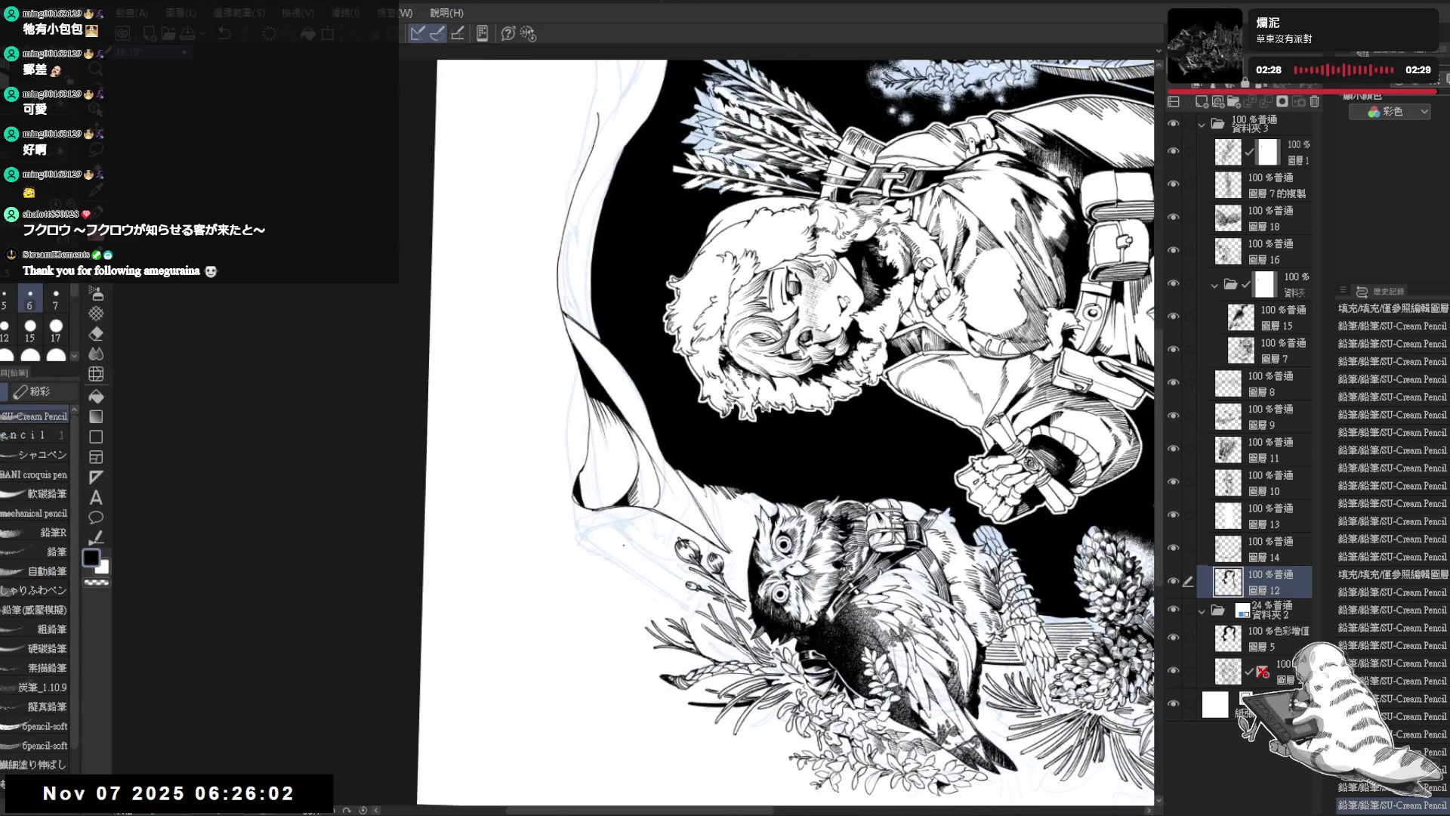
pyautogui.moveTo(679, 227); pyautogui.dragTo(793, 189)
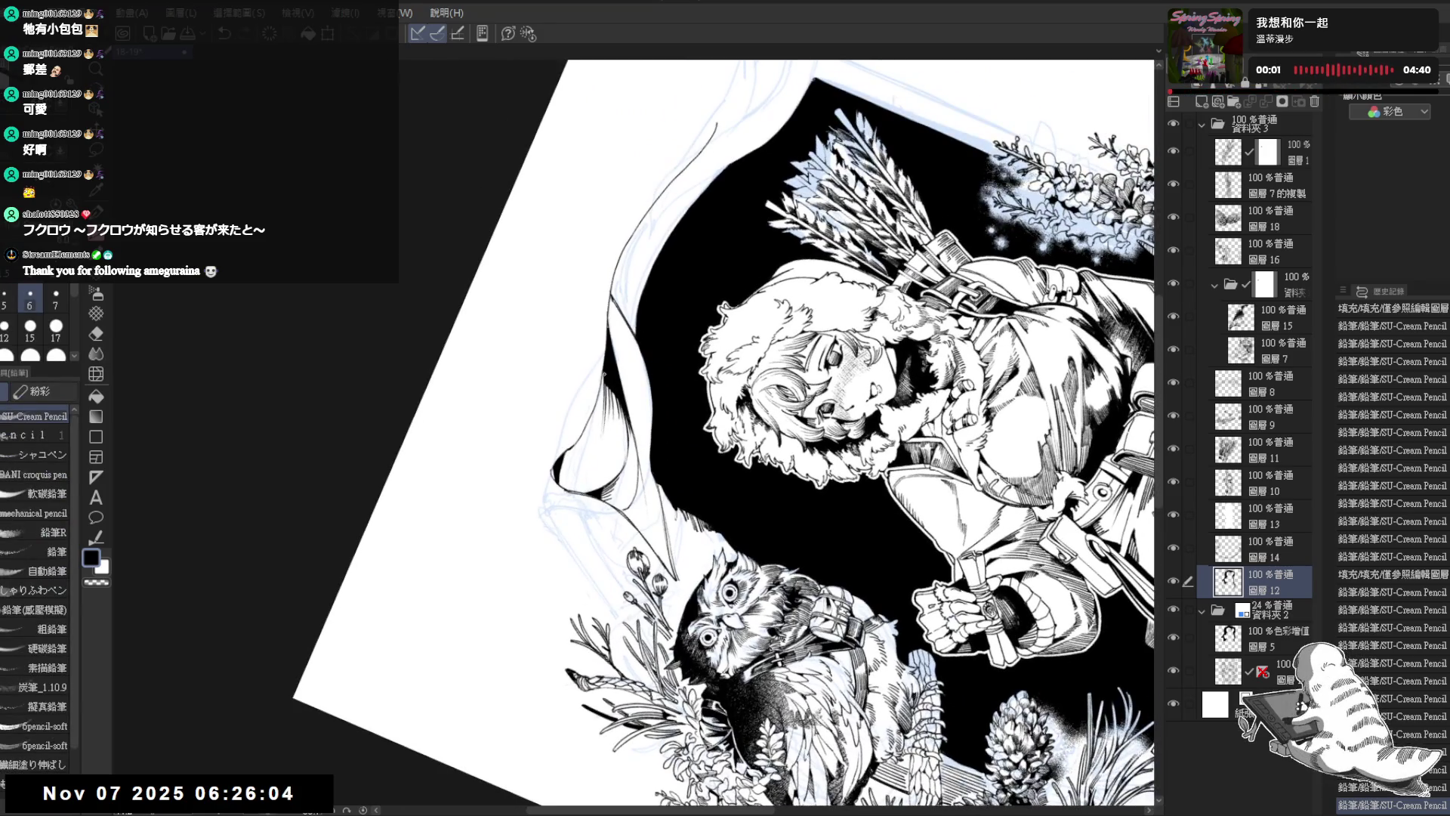
# Step: Try several short strokes at the frame edge, undo them all, and reset the view upright
pyautogui.moveTo(600, 378); pyautogui.dragTo(593, 455)
pyautogui.hotkey('ctrl', 'z')
pyautogui.moveTo(598, 406); pyautogui.dragTo(598, 438)
pyautogui.hotkey('ctrl', 'z')
pyautogui.moveTo(602, 367); pyautogui.dragTo(602, 431)
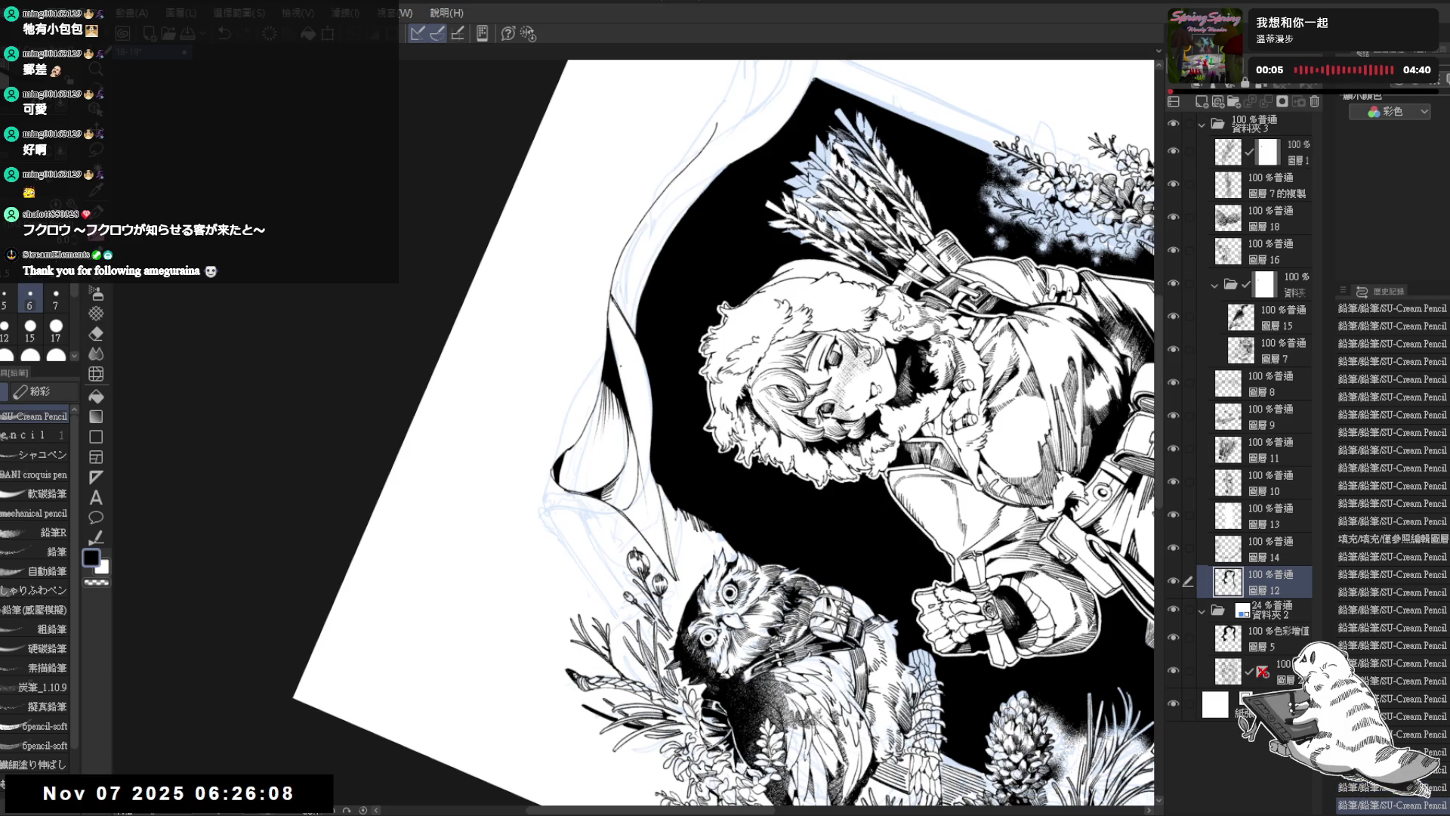
pyautogui.hotkey('ctrl', 'z')
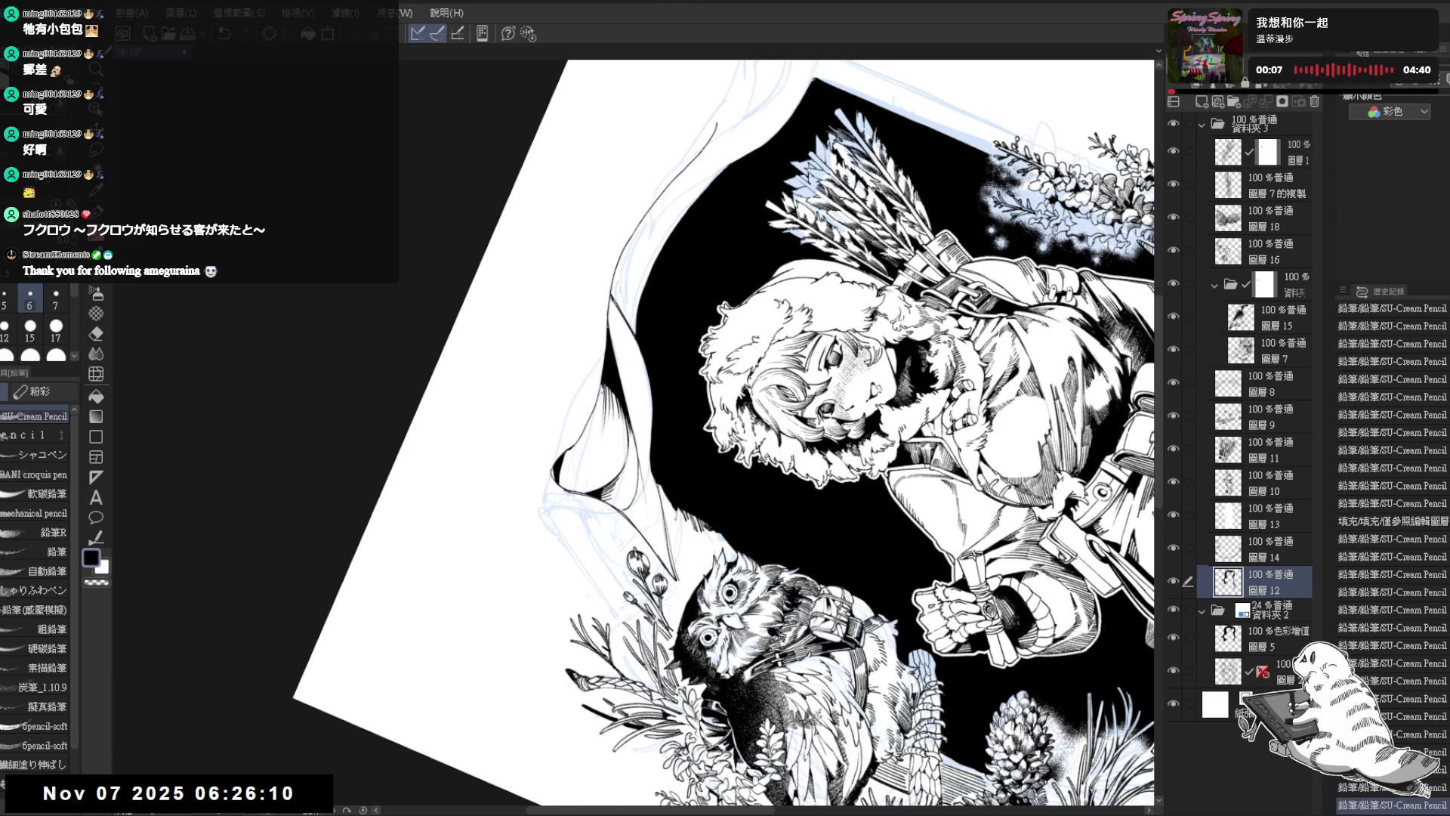
pyautogui.hotkey('ctrl', '0')
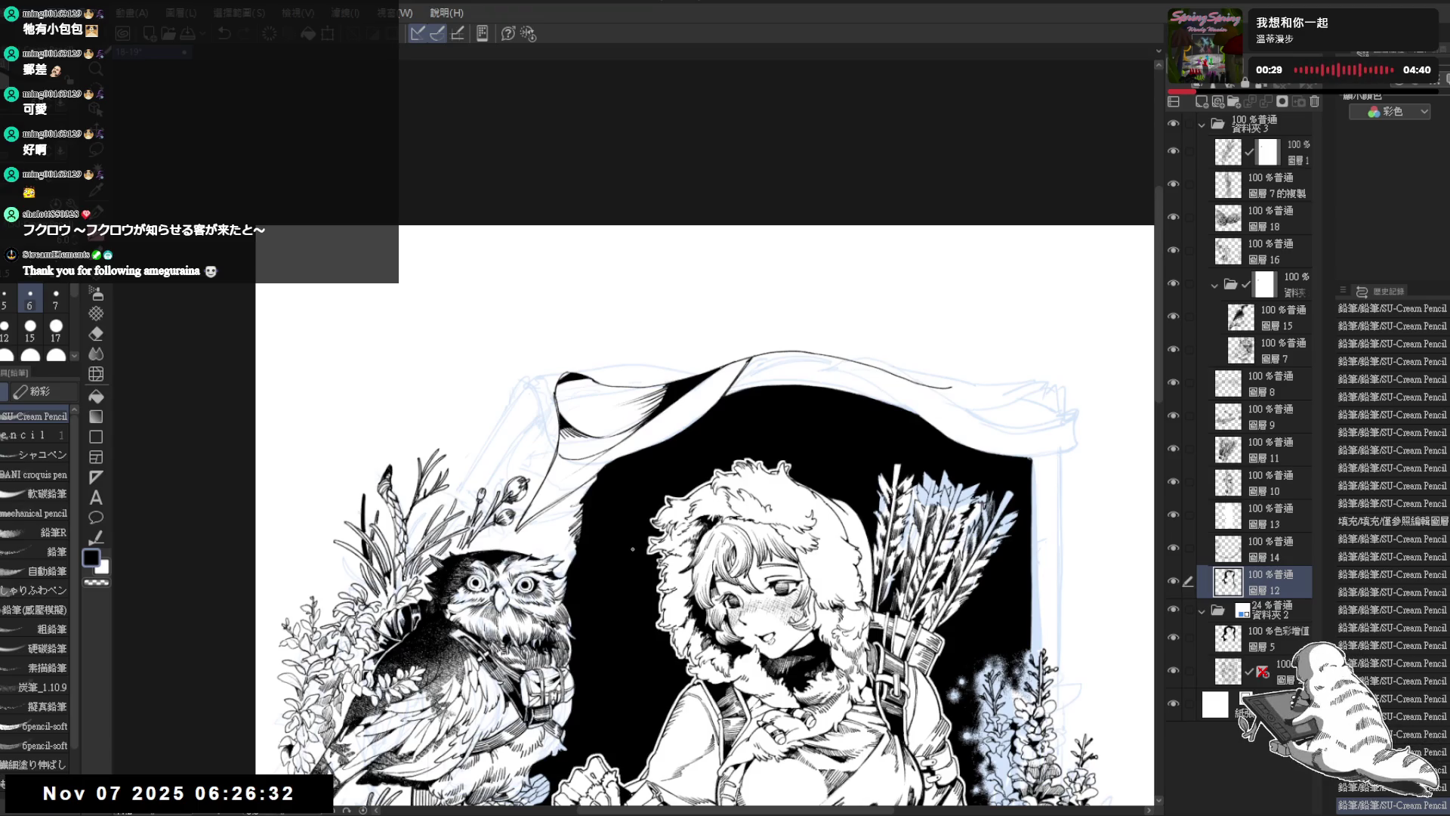
# Step: Rotate the view and add a small mark and short stroke to the frame, then reset upright
pyautogui.moveTo(573, 344); pyautogui.dragTo(514, 351)
pyautogui.moveTo(634, 430); pyautogui.dragTo(574, 502)
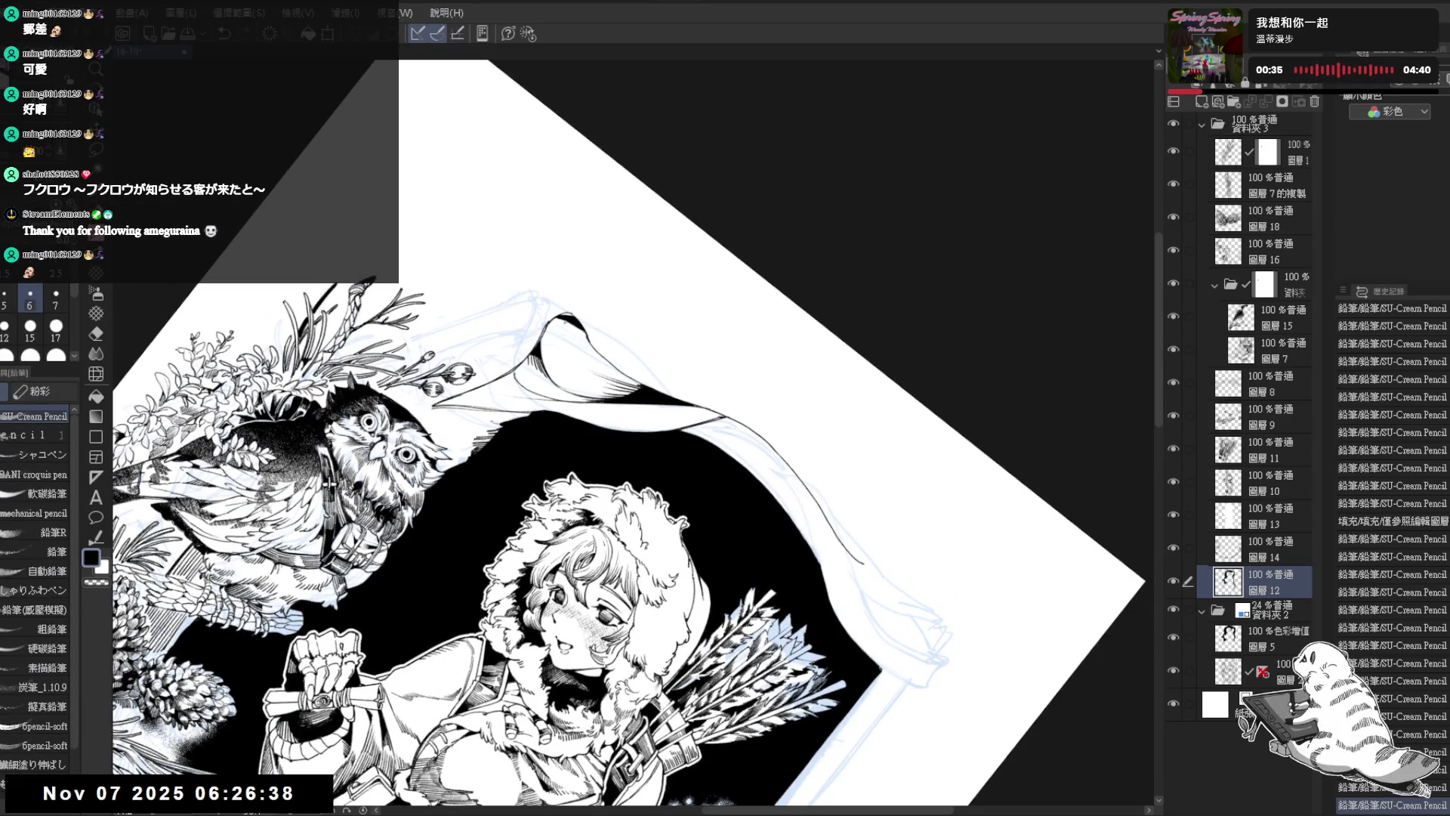
pyautogui.moveTo(626, 453)
pyautogui.mouseDown()
pyautogui.moveTo(611, 456)
pyautogui.moveTo(599, 608)
pyautogui.moveTo(528, 524)
pyautogui.mouseUp()
pyautogui.moveTo(539, 409); pyautogui.dragTo(545, 423)
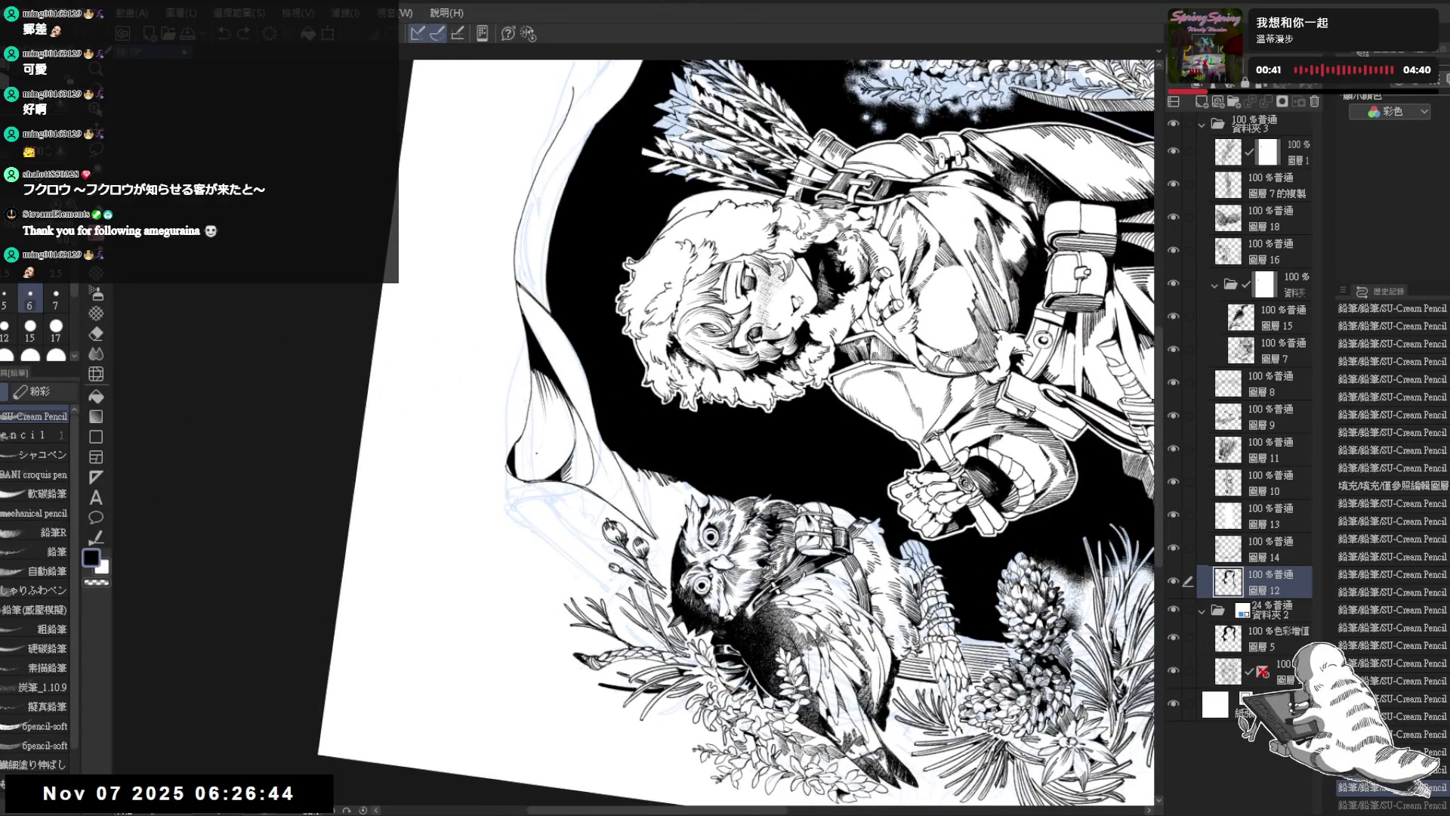
pyautogui.moveTo(543, 436); pyautogui.dragTo(521, 462)
pyautogui.hotkey('ctrl', 'z')
pyautogui.hotkey('ctrl', '@')
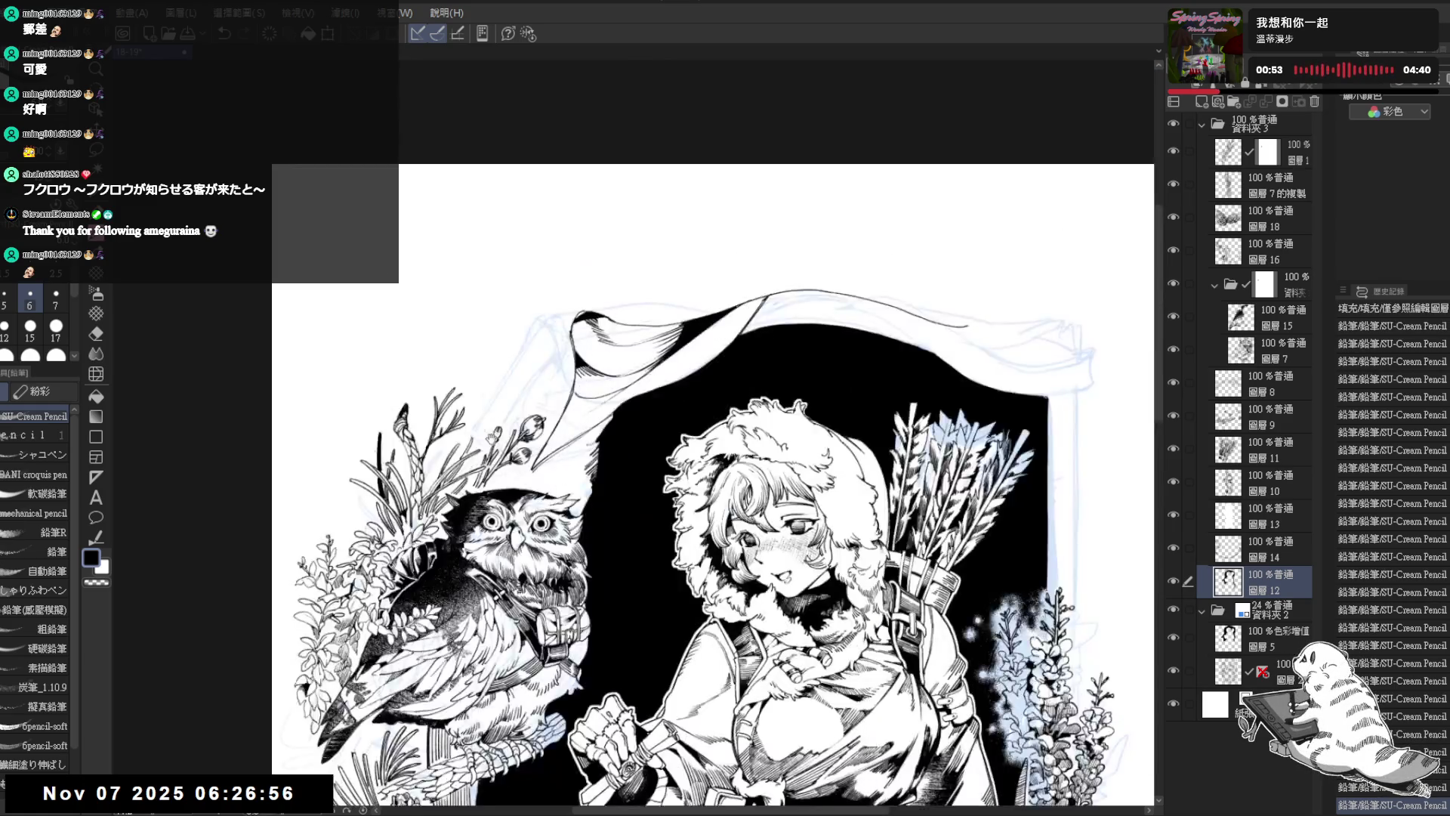
# Step: Add a tiny ink mark to the banner frame and discard a dark mark at the curl tip
pyautogui.press('^')
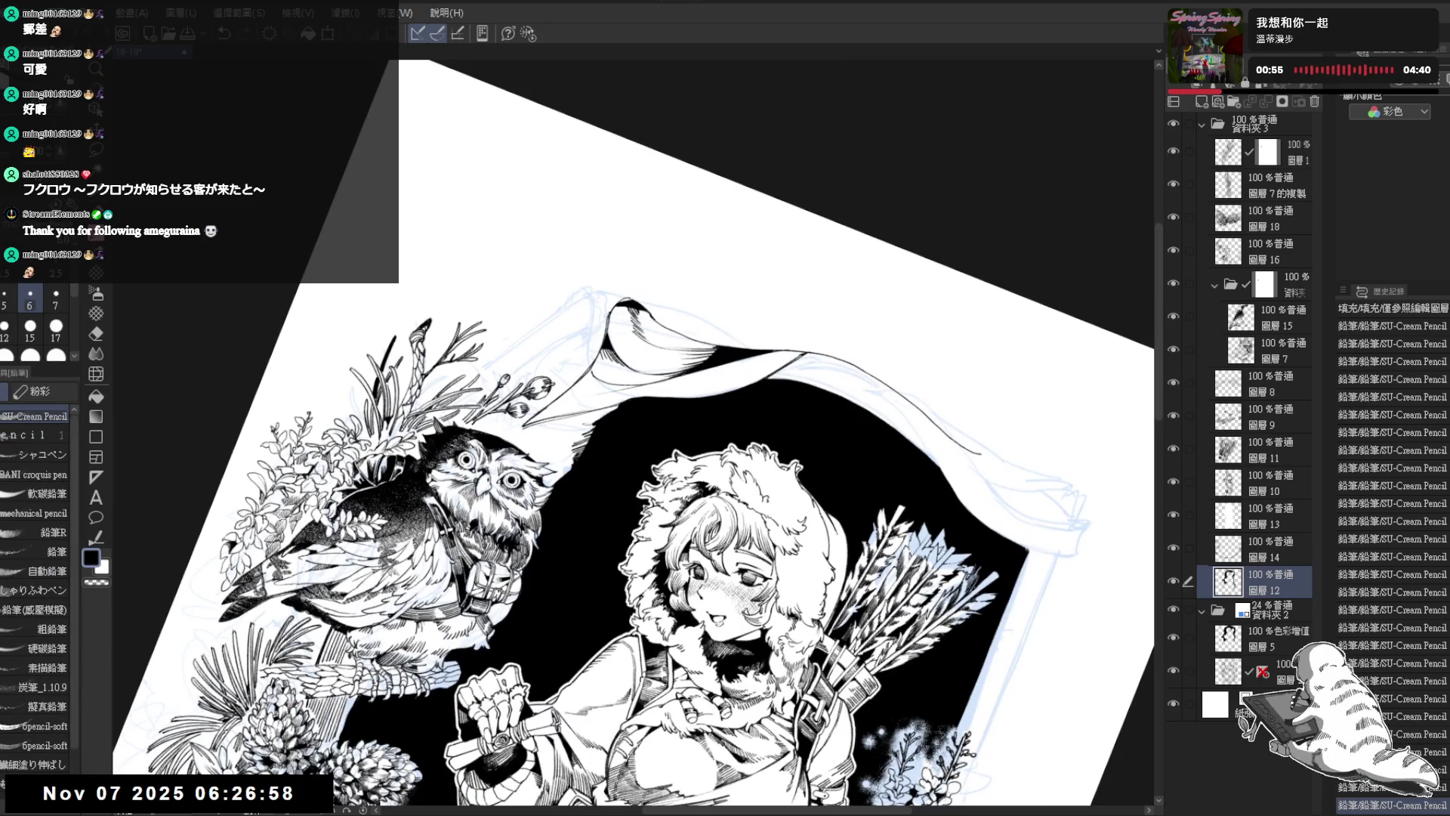
pyautogui.click(625, 303)
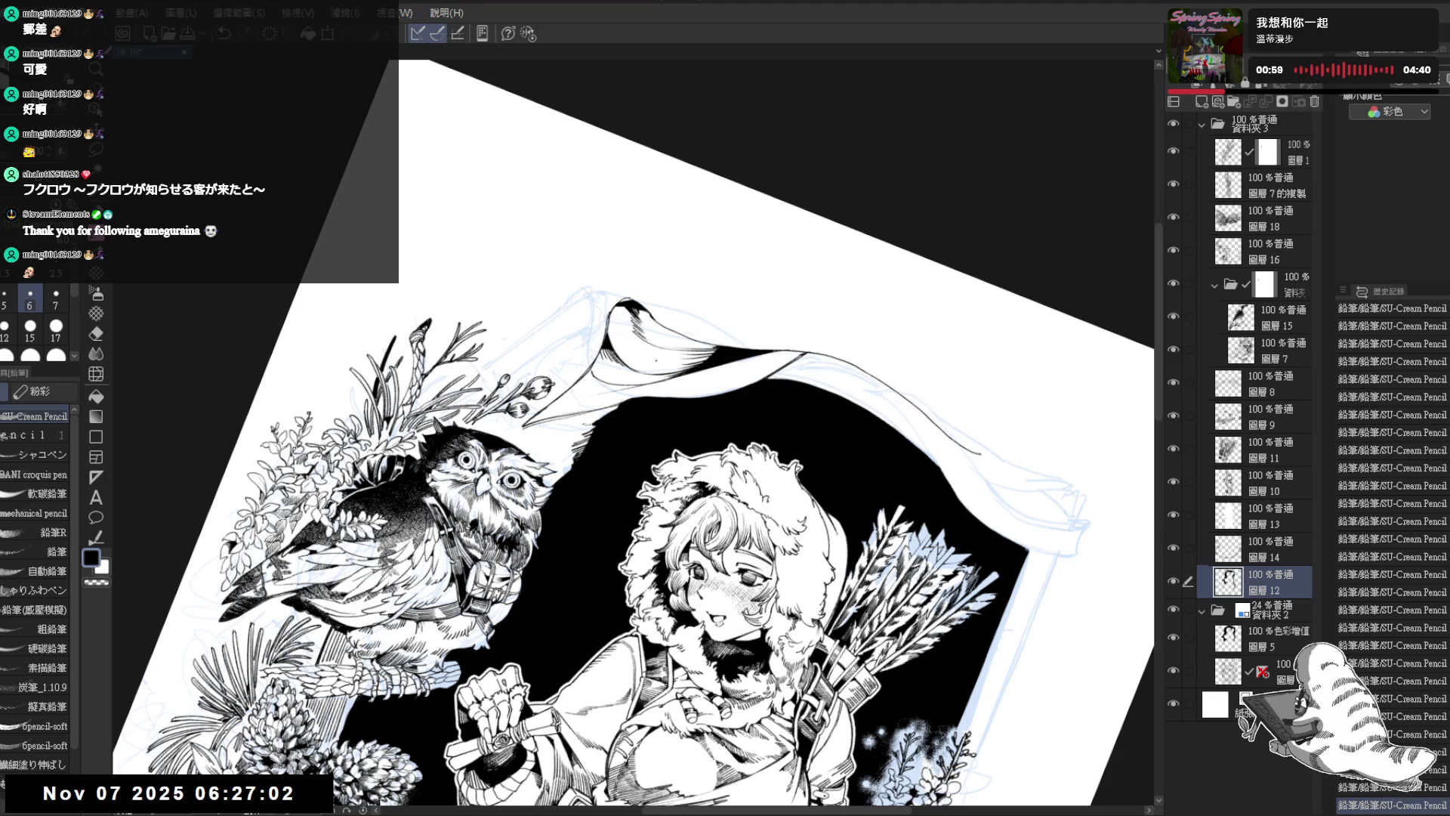
pyautogui.hotkey('ctrl', '0')
pyautogui.moveTo(647, 327)
pyautogui.mouseDown()
pyautogui.moveTo(661, 386)
pyautogui.moveTo(747, 438)
pyautogui.mouseUp()
pyautogui.press('c')
pyautogui.moveTo(618, 364); pyautogui.dragTo(627, 383)
pyautogui.hotkey('ctrl', 'z')
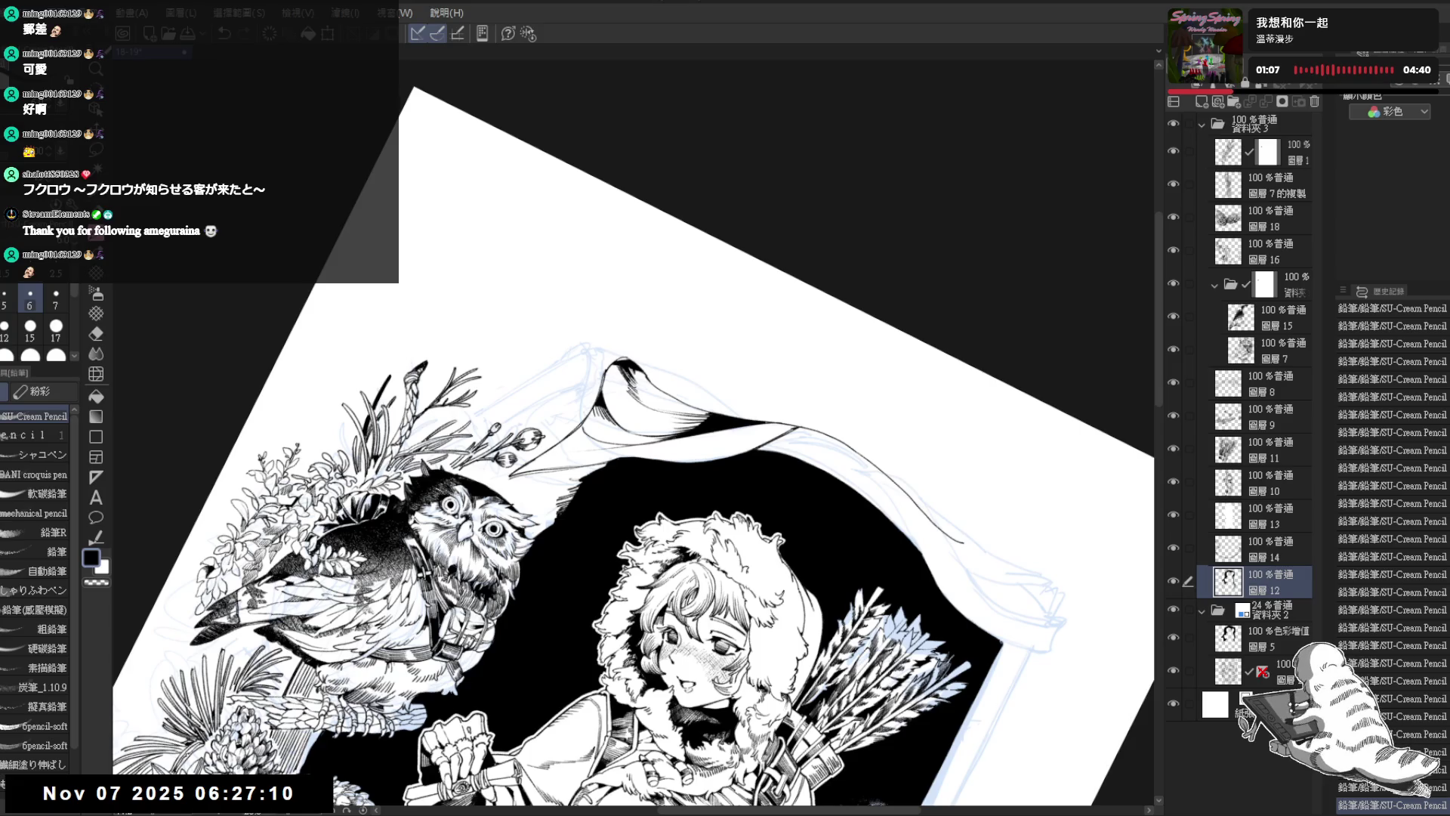
# Step: Fit the whole page in the window upright with Ctrl+0
pyautogui.hotkey('ctrl', '0')
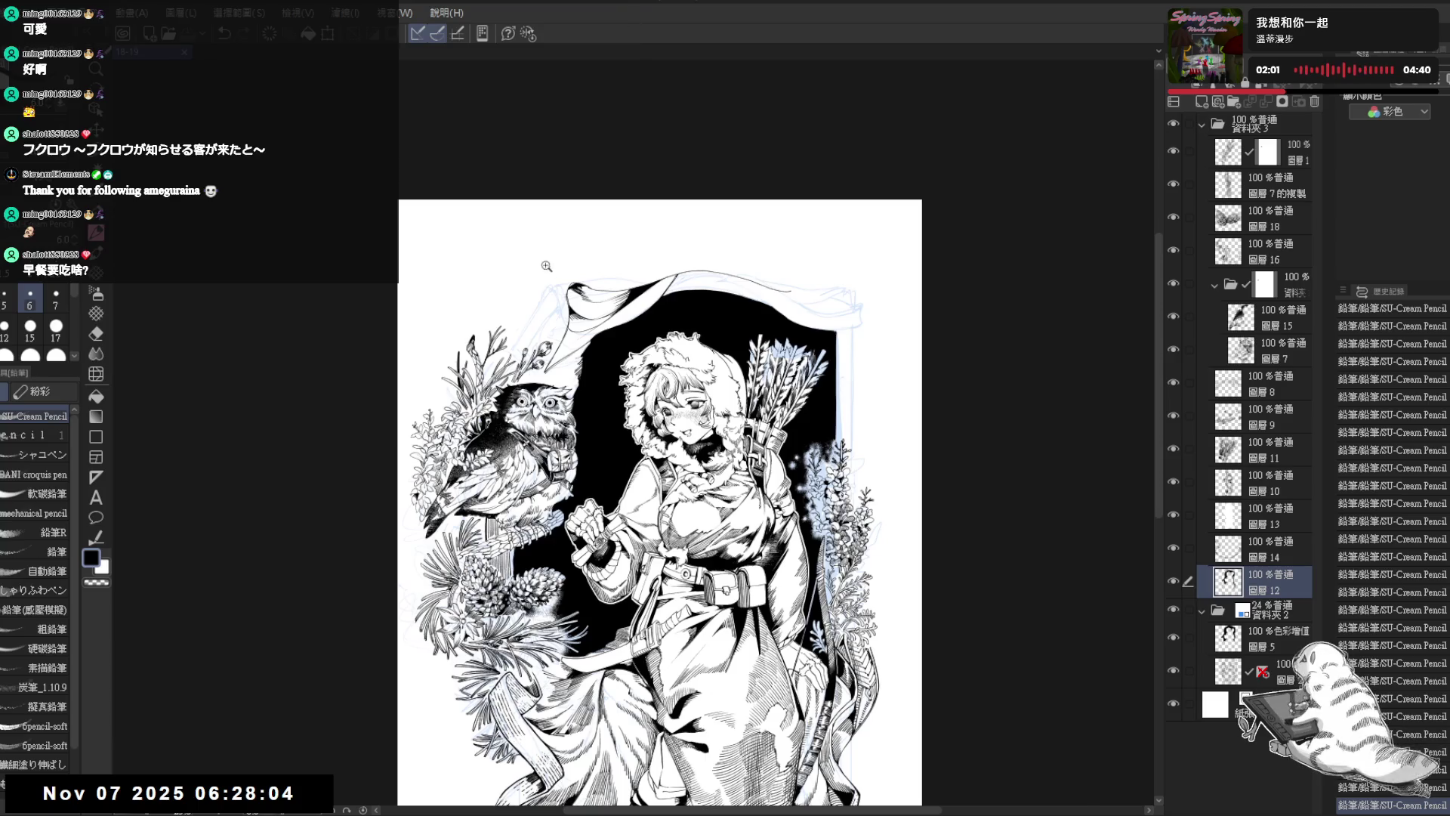
pyautogui.scroll(4, 555, 253)
pyautogui.moveTo(627, 618)
pyautogui.mouseDown()
pyautogui.moveTo(576, 388)
pyautogui.moveTo(620, 373)
pyautogui.mouseUp()
pyautogui.hotkey('ctrl', '0')
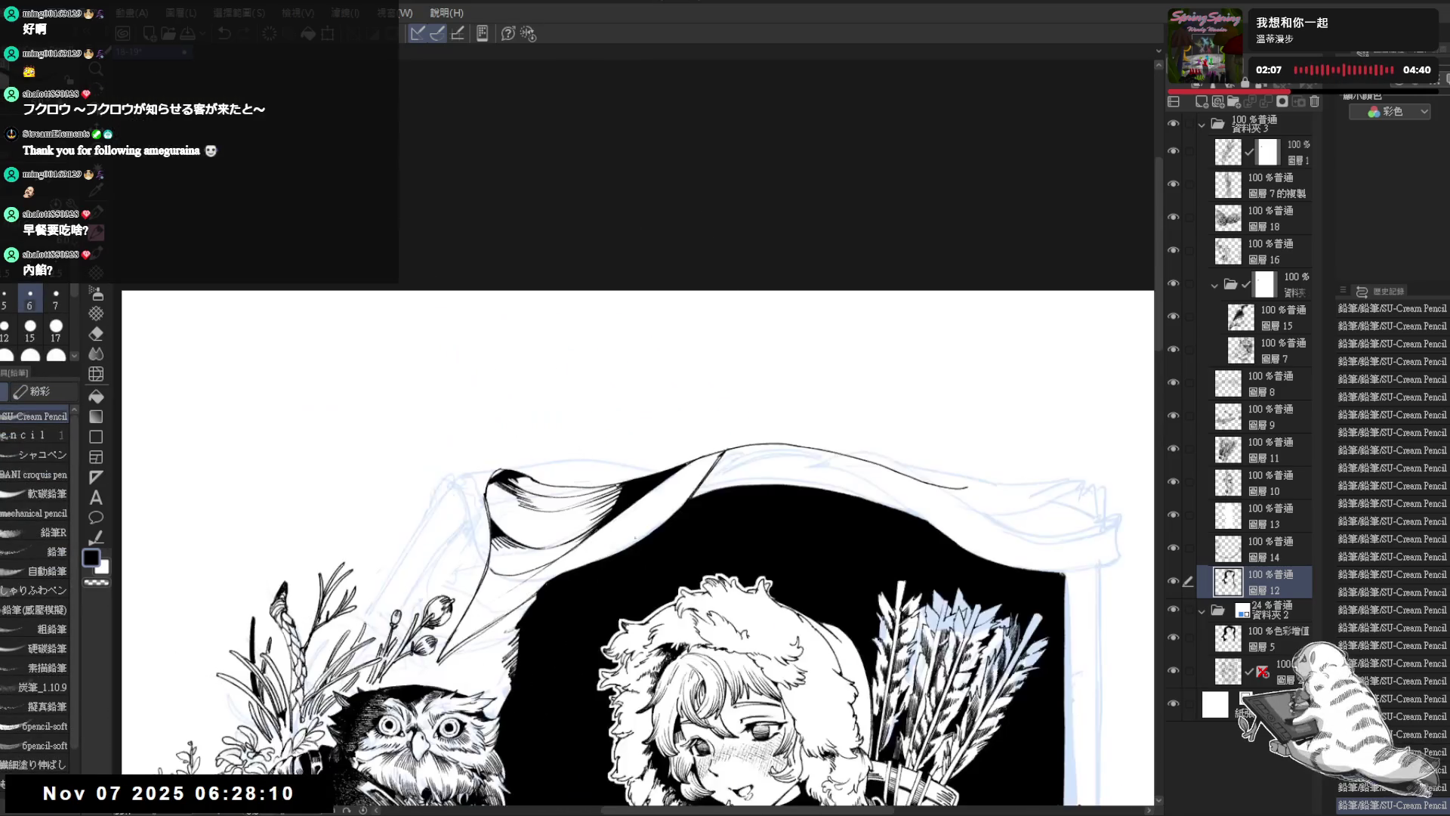
pyautogui.scroll(2, 604, 423)
pyautogui.moveTo(630, 522); pyautogui.dragTo(623, 431)
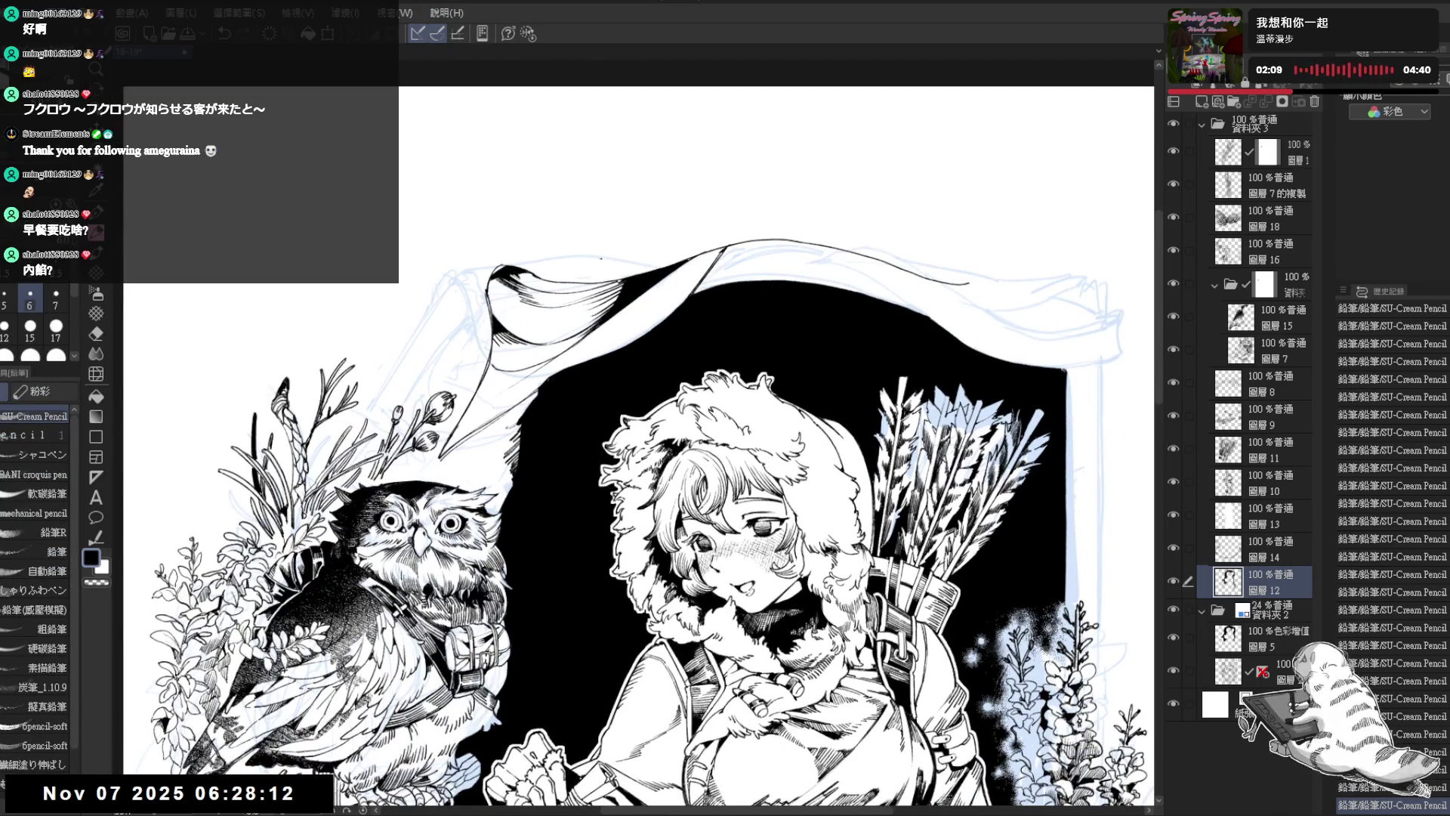
pyautogui.scroll(-2, 559, 271)
pyautogui.moveTo(680, 284); pyautogui.dragTo(544, 352)
pyautogui.scroll(2, 544, 351)
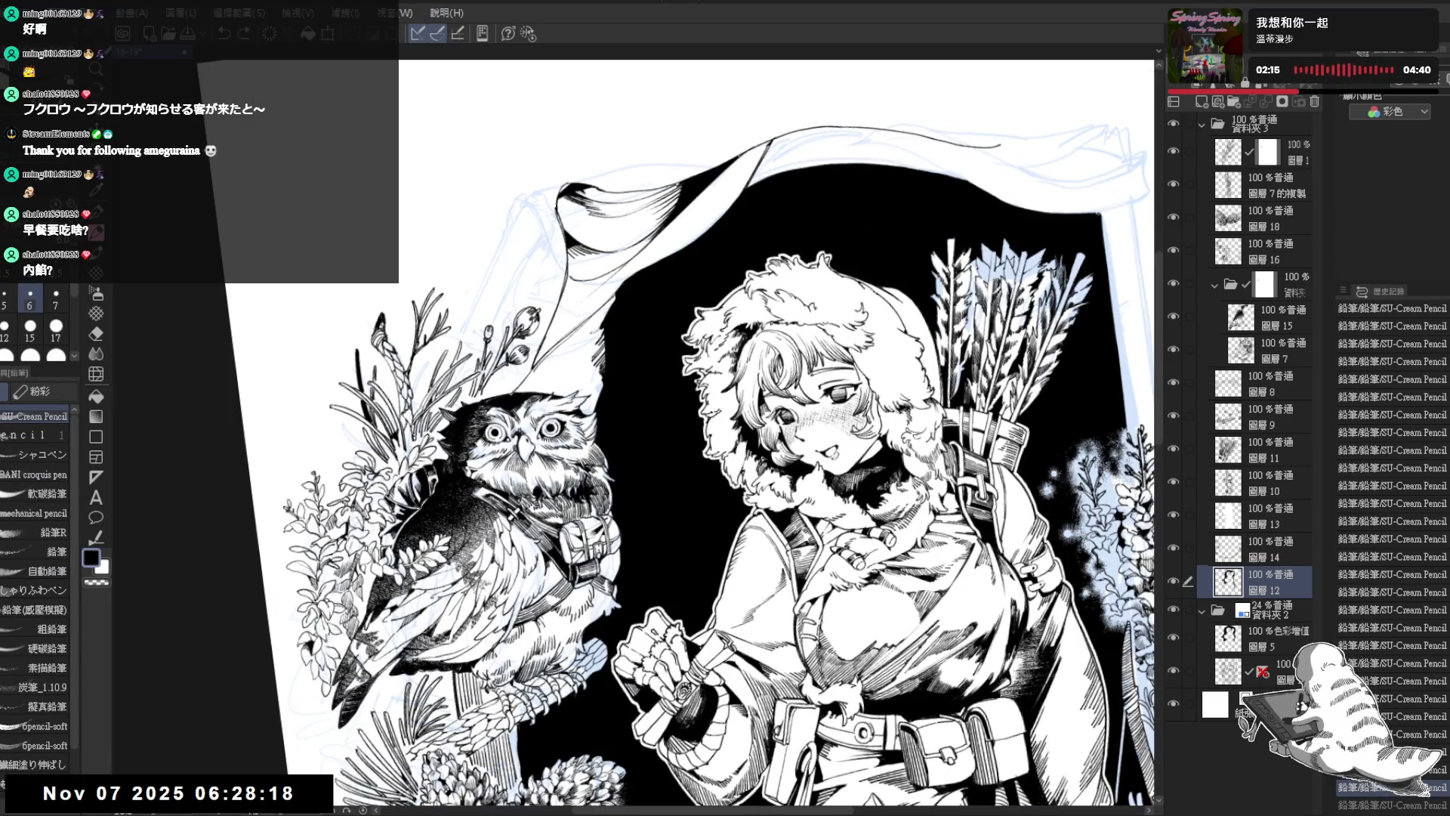
pyautogui.moveTo(627, 265)
pyautogui.mouseDown()
pyautogui.moveTo(604, 294)
pyautogui.moveTo(555, 299)
pyautogui.moveTo(578, 368)
pyautogui.moveTo(633, 363)
pyautogui.mouseUp()
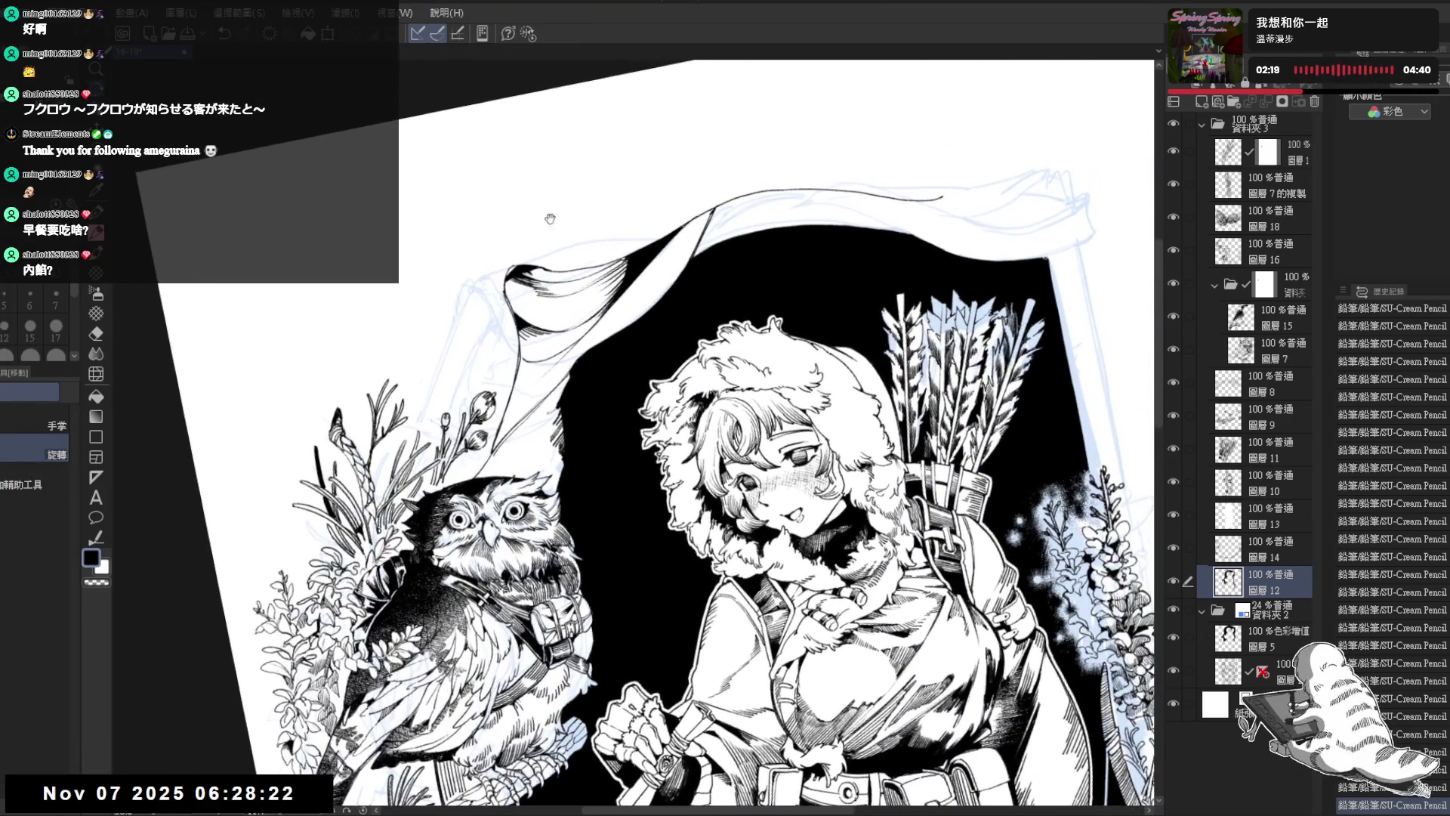
pyautogui.moveTo(538, 270); pyautogui.dragTo(547, 271)
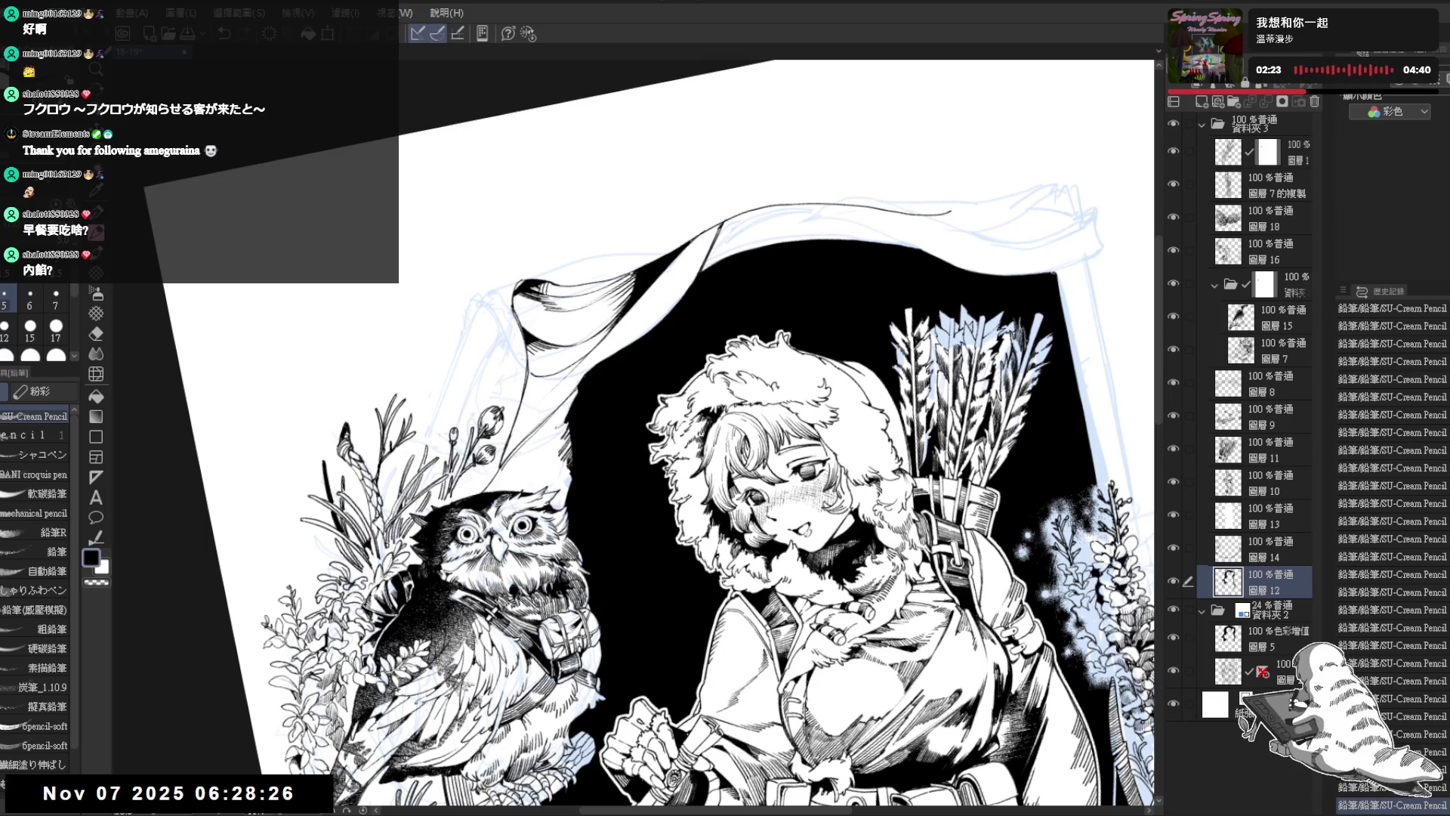
pyautogui.moveTo(564, 283)
pyautogui.mouseDown()
pyautogui.moveTo(558, 299)
pyautogui.moveTo(572, 297)
pyautogui.mouseUp()
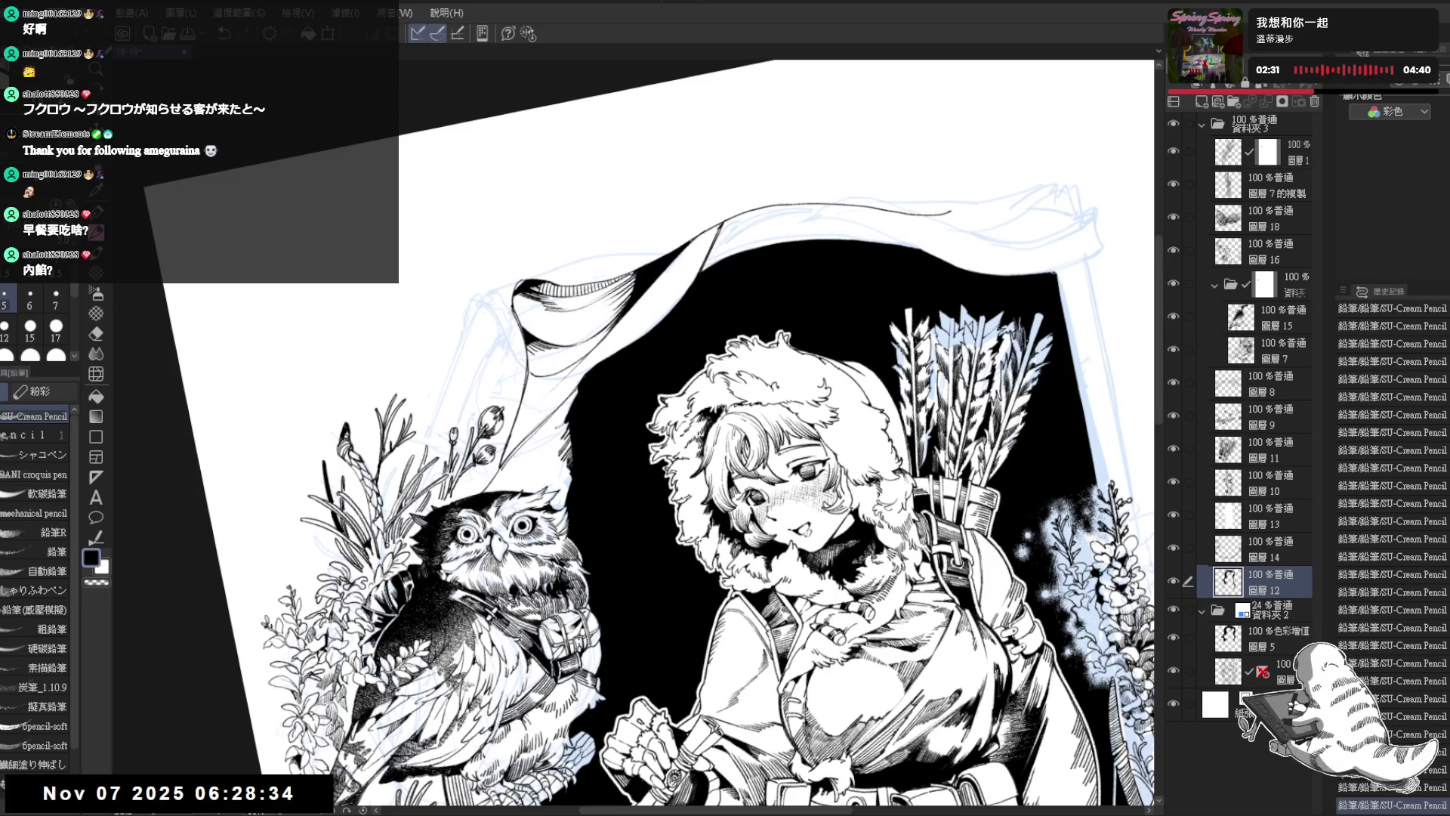
pyautogui.click(1173, 609)
pyautogui.moveTo(653, 329)
pyautogui.mouseDown()
pyautogui.moveTo(500, 312)
pyautogui.moveTo(522, 314)
pyautogui.mouseUp()
pyautogui.moveTo(530, 302); pyautogui.dragTo(526, 315)
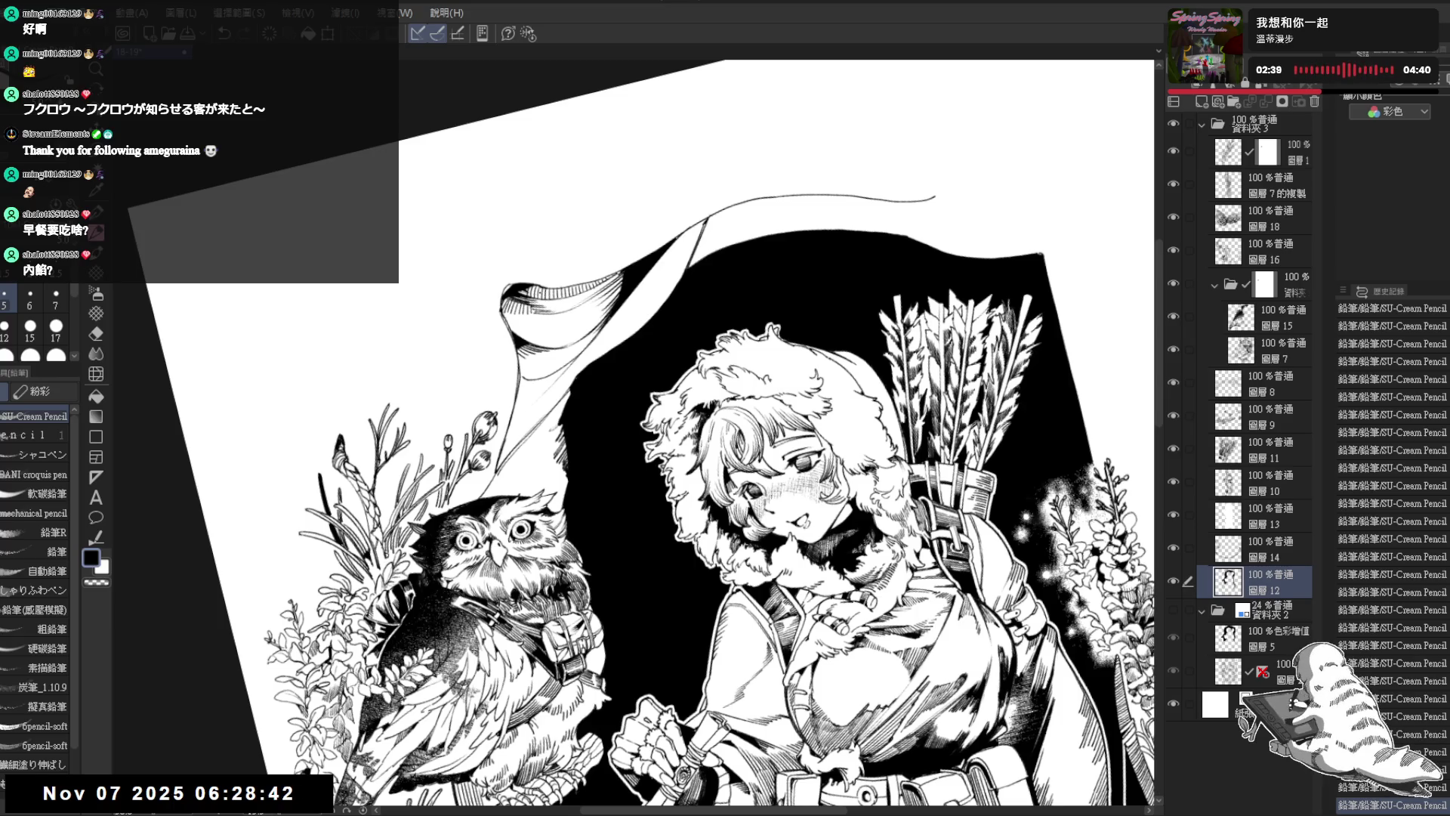
pyautogui.moveTo(635, 423); pyautogui.dragTo(574, 393)
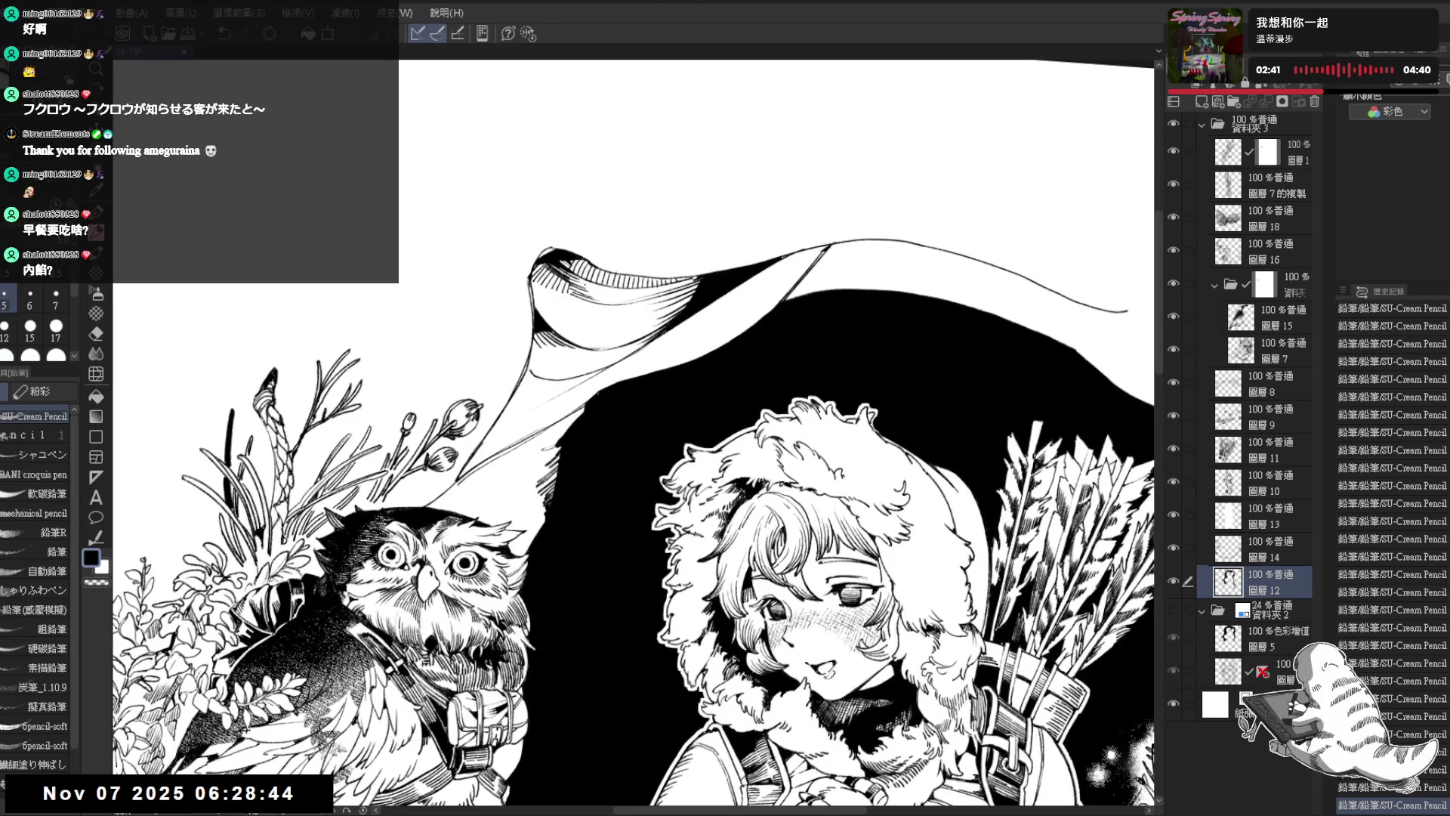
pyautogui.moveTo(589, 279)
pyautogui.mouseDown()
pyautogui.moveTo(596, 301)
pyautogui.moveTo(624, 304)
pyautogui.mouseUp()
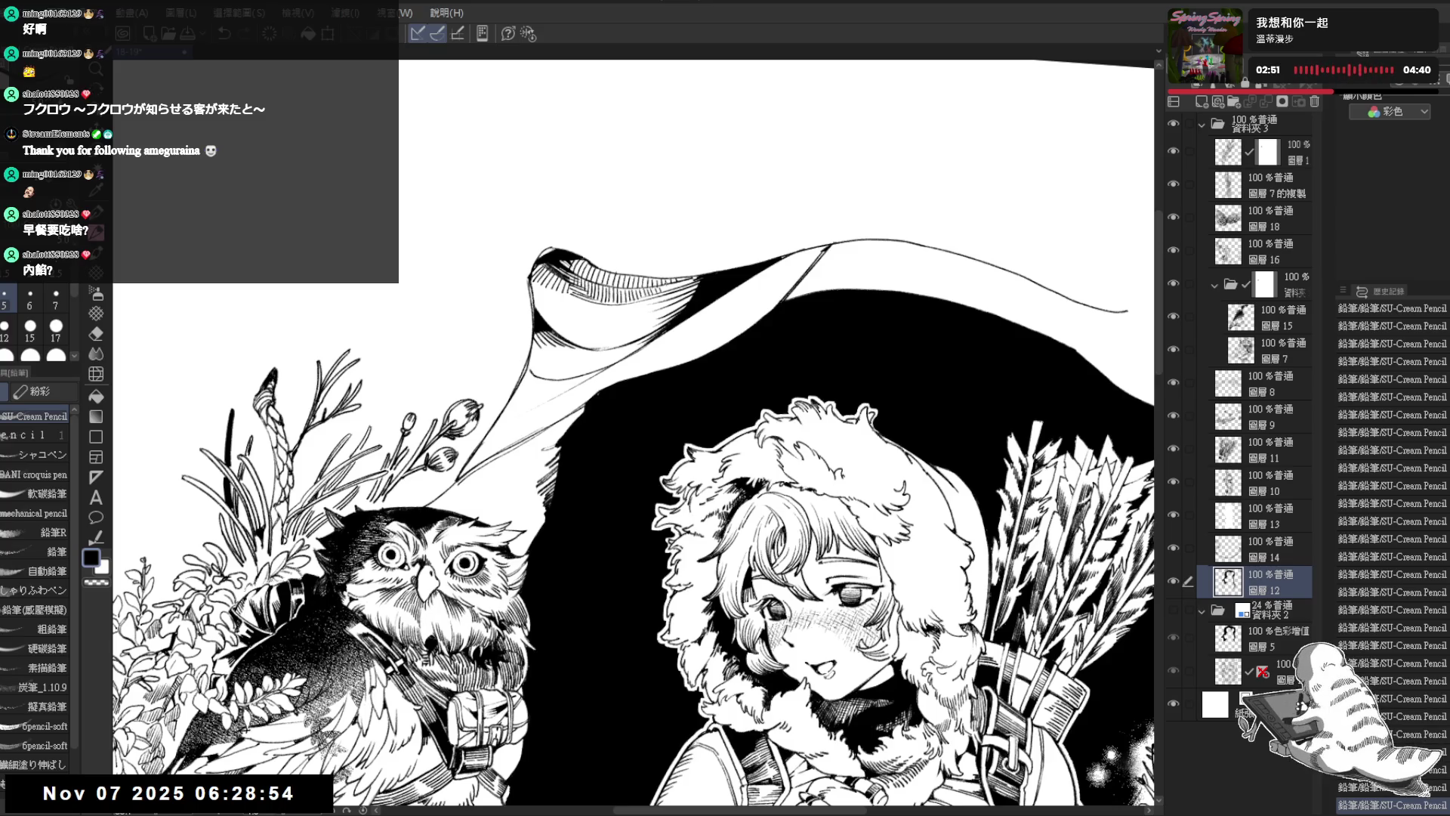
pyautogui.click(653, 310)
pyautogui.moveTo(653, 310); pyautogui.dragTo(574, 423)
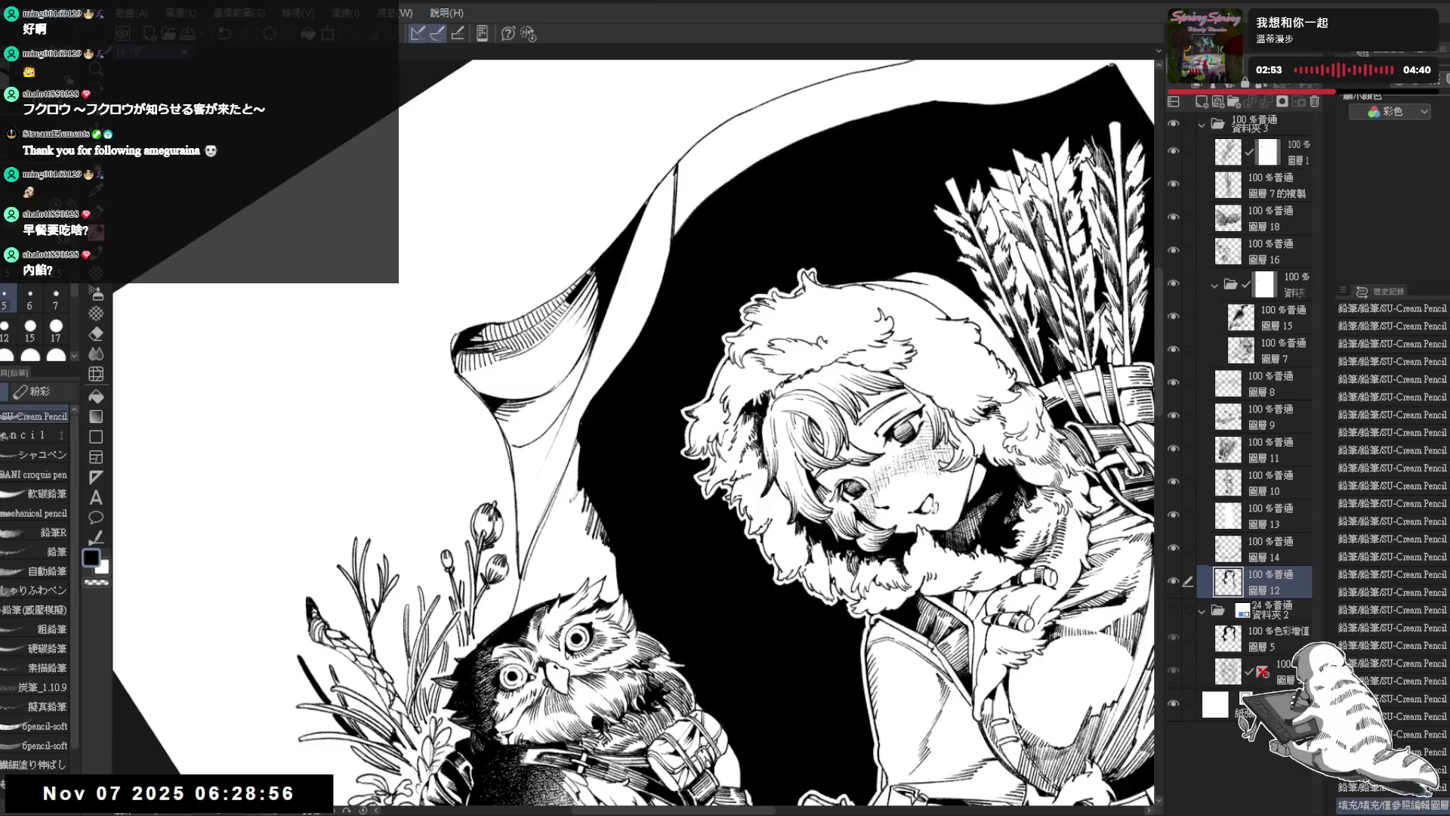
pyautogui.moveTo(586, 270); pyautogui.dragTo(574, 296)
pyautogui.press('c')
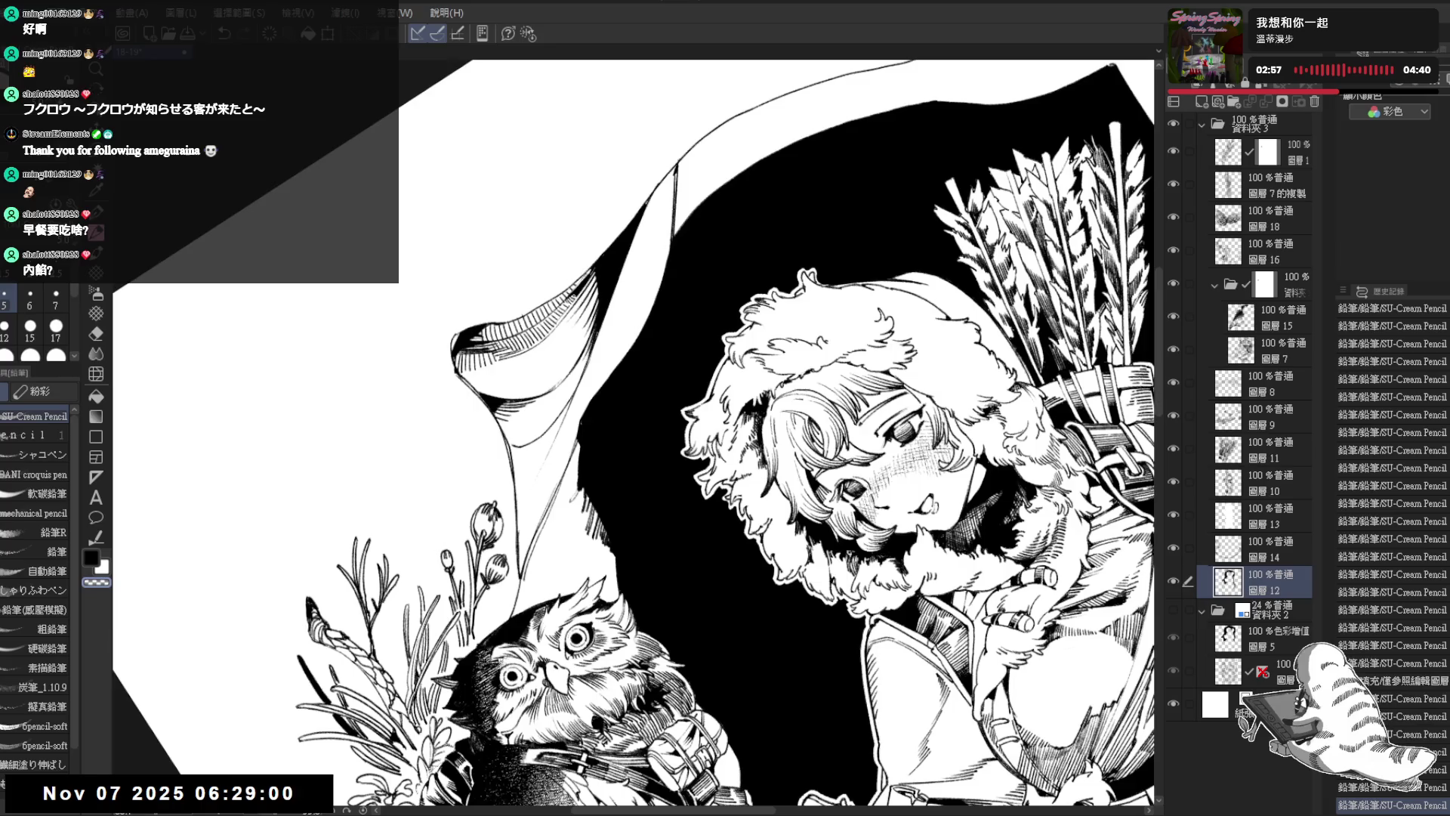
pyautogui.hotkey('ctrl', '@')
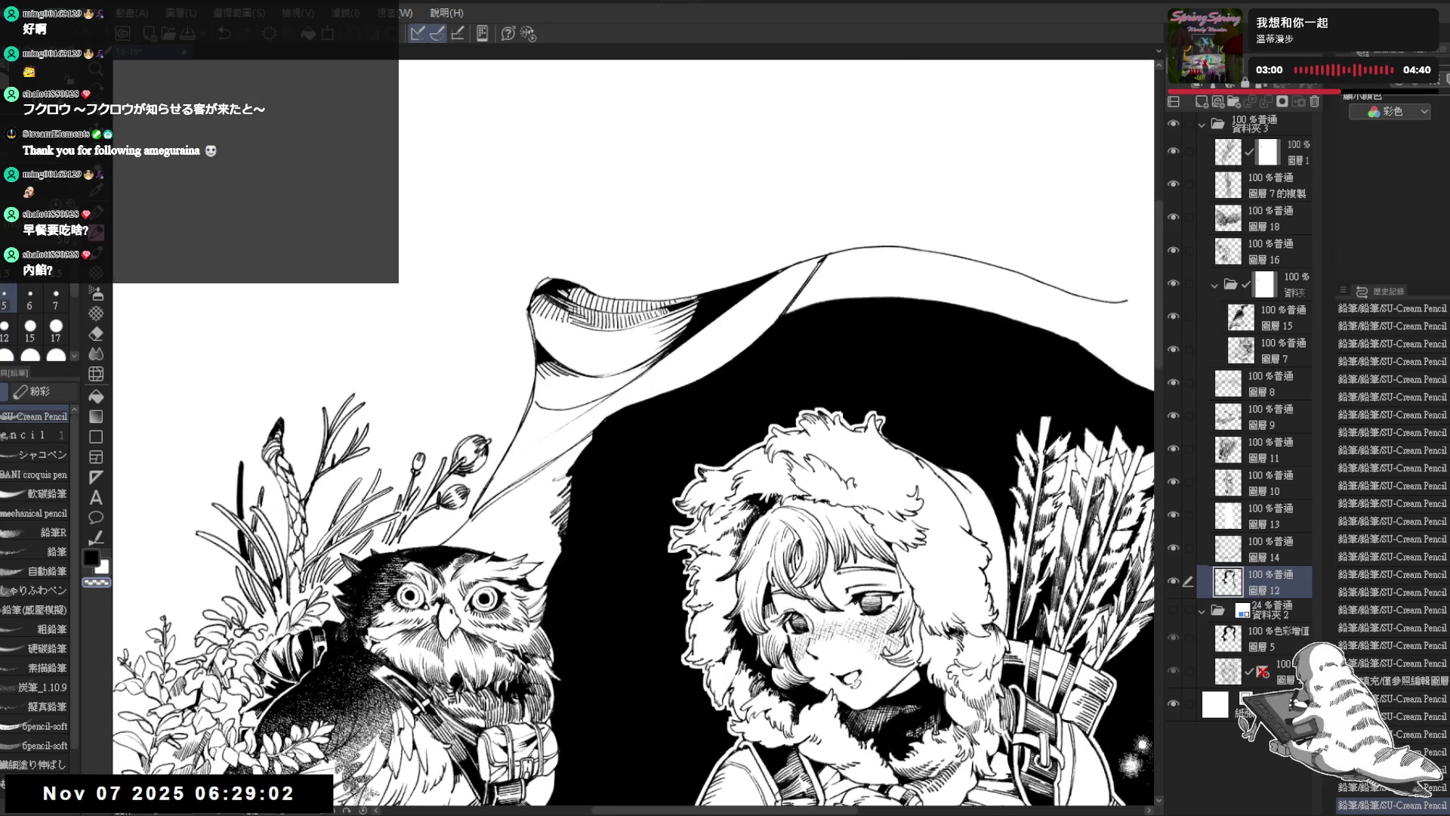
pyautogui.scroll(-4, 568, 295)
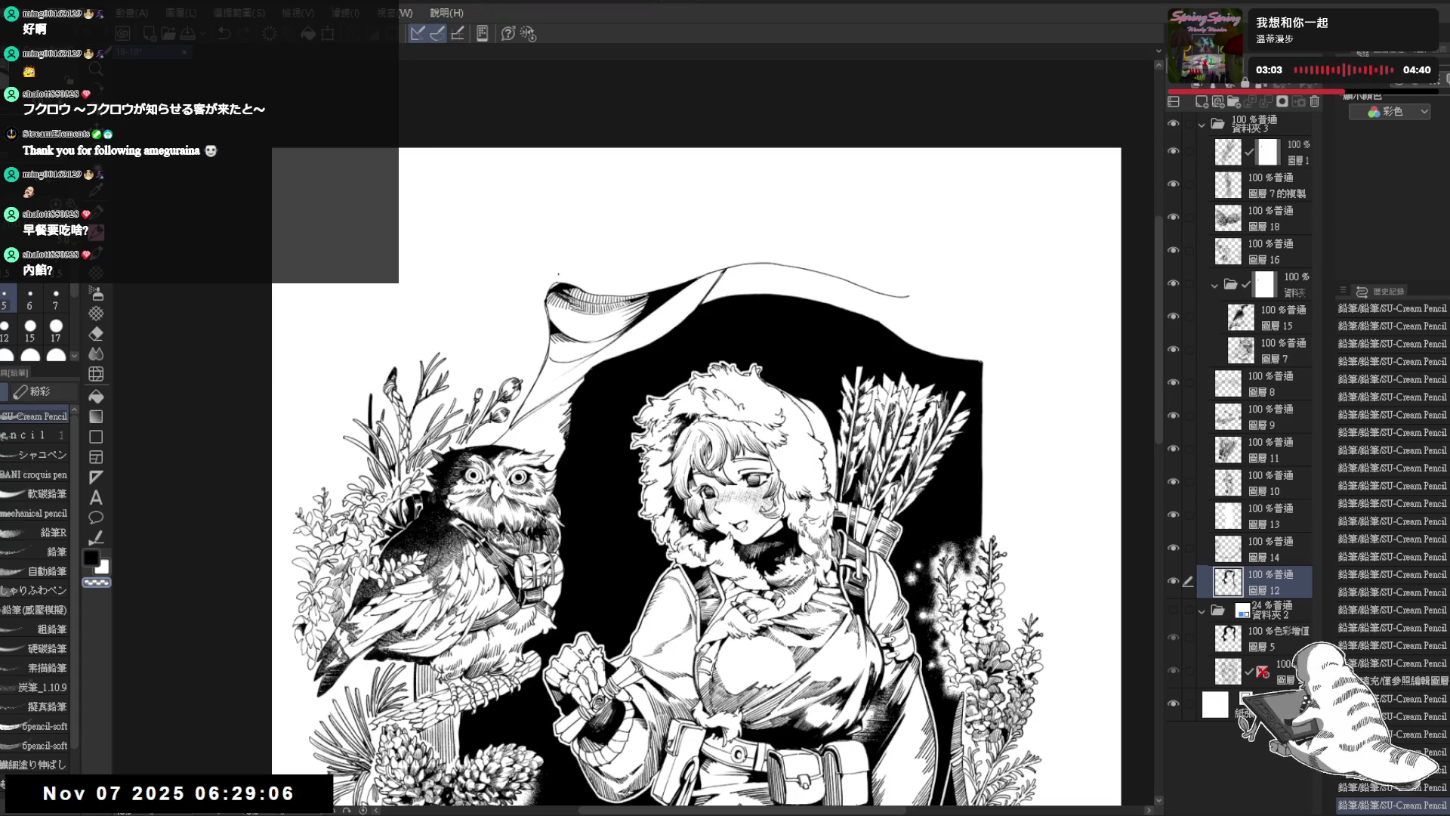
pyautogui.scroll(2, 602, 335)
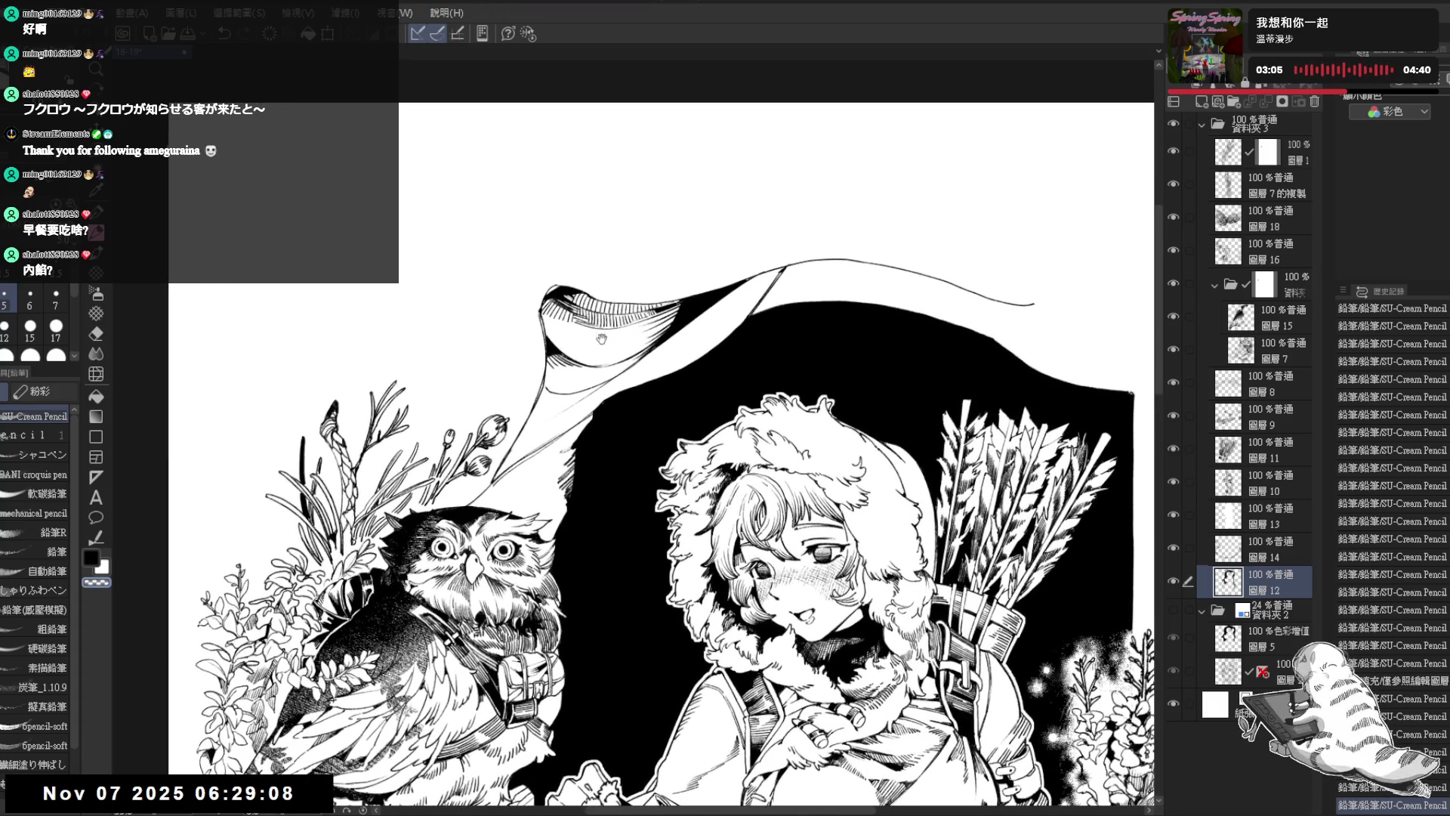
pyautogui.moveTo(602, 334); pyautogui.dragTo(597, 348)
# Step: Undo two recent strokes and hatch the banner's left fold
pyautogui.hotkey('ctrl', 'z')
pyautogui.press('c')
pyautogui.moveTo(544, 334)
pyautogui.mouseDown()
pyautogui.moveTo(539, 354)
pyautogui.moveTo(603, 359)
pyautogui.moveTo(673, 324)
pyautogui.mouseUp()
pyautogui.moveTo(667, 333); pyautogui.dragTo(674, 320)
pyautogui.moveTo(557, 373); pyautogui.dragTo(579, 364)
pyautogui.moveTo(574, 380); pyautogui.dragTo(611, 364)
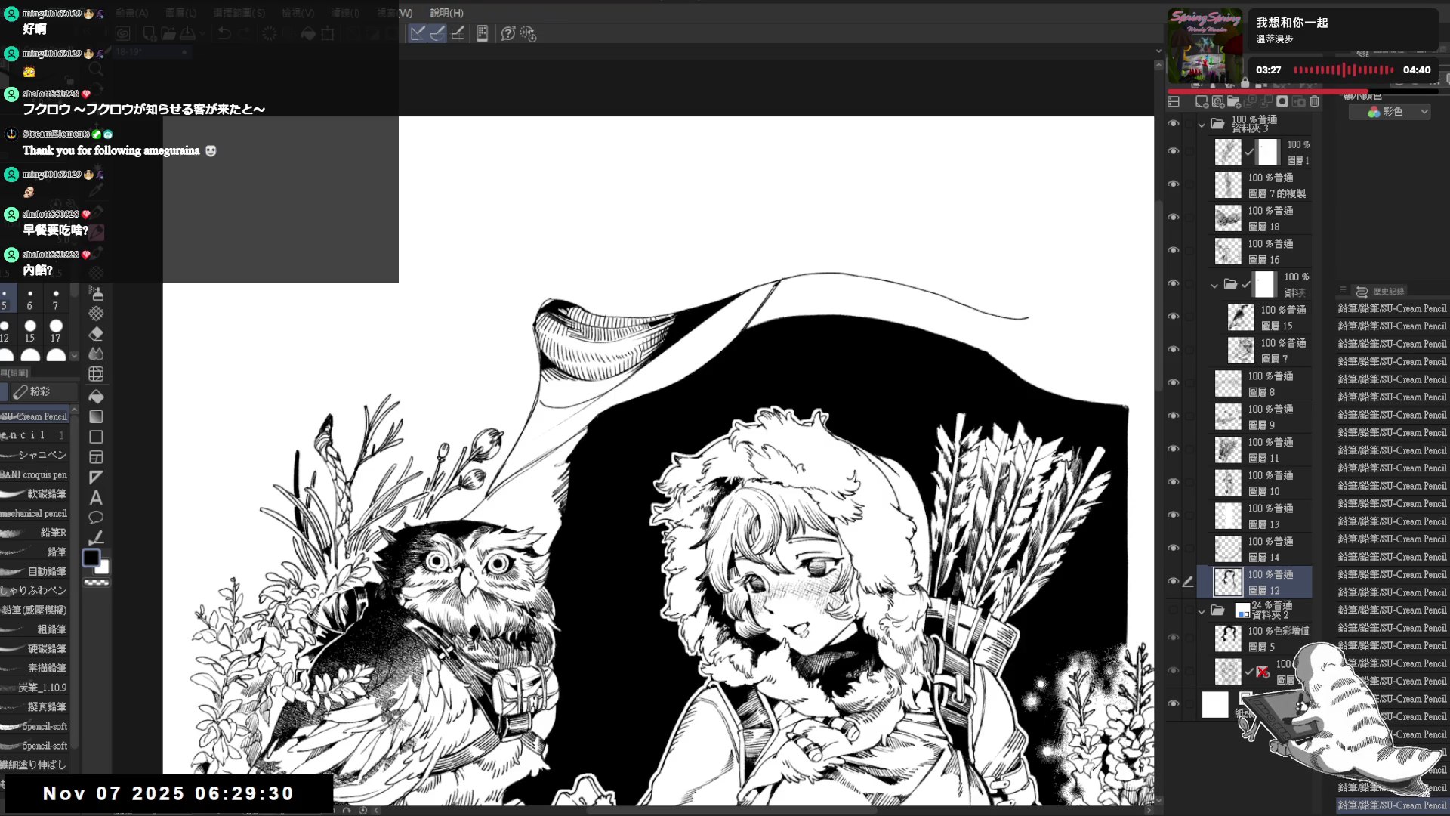
# Step: Rotate the view and add hatch strokes across the curled banner and along its left edge
pyautogui.moveTo(658, 267); pyautogui.dragTo(664, 238)
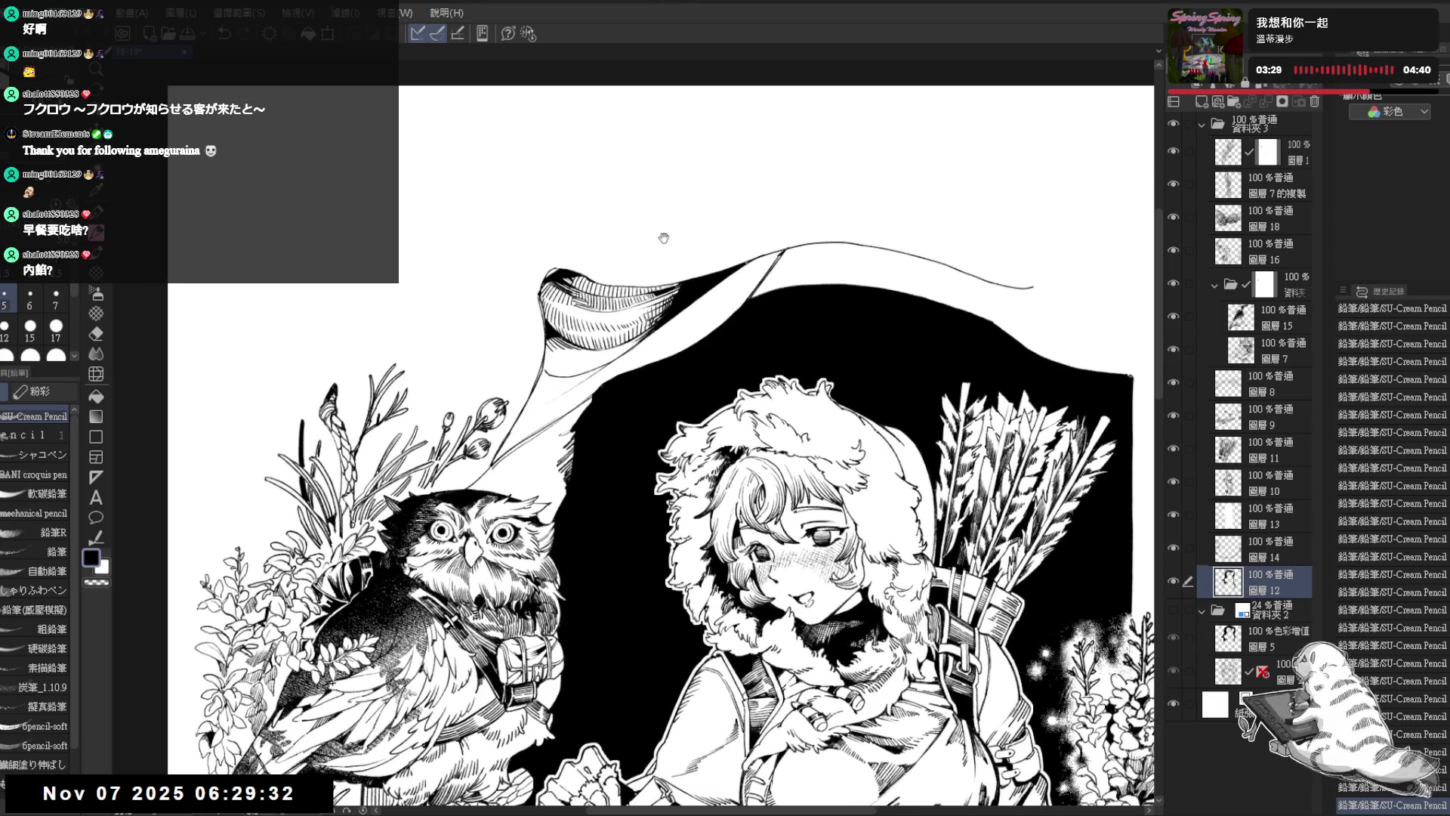
pyautogui.scroll(-2, 663, 238)
pyautogui.scroll(-1, 612, 290)
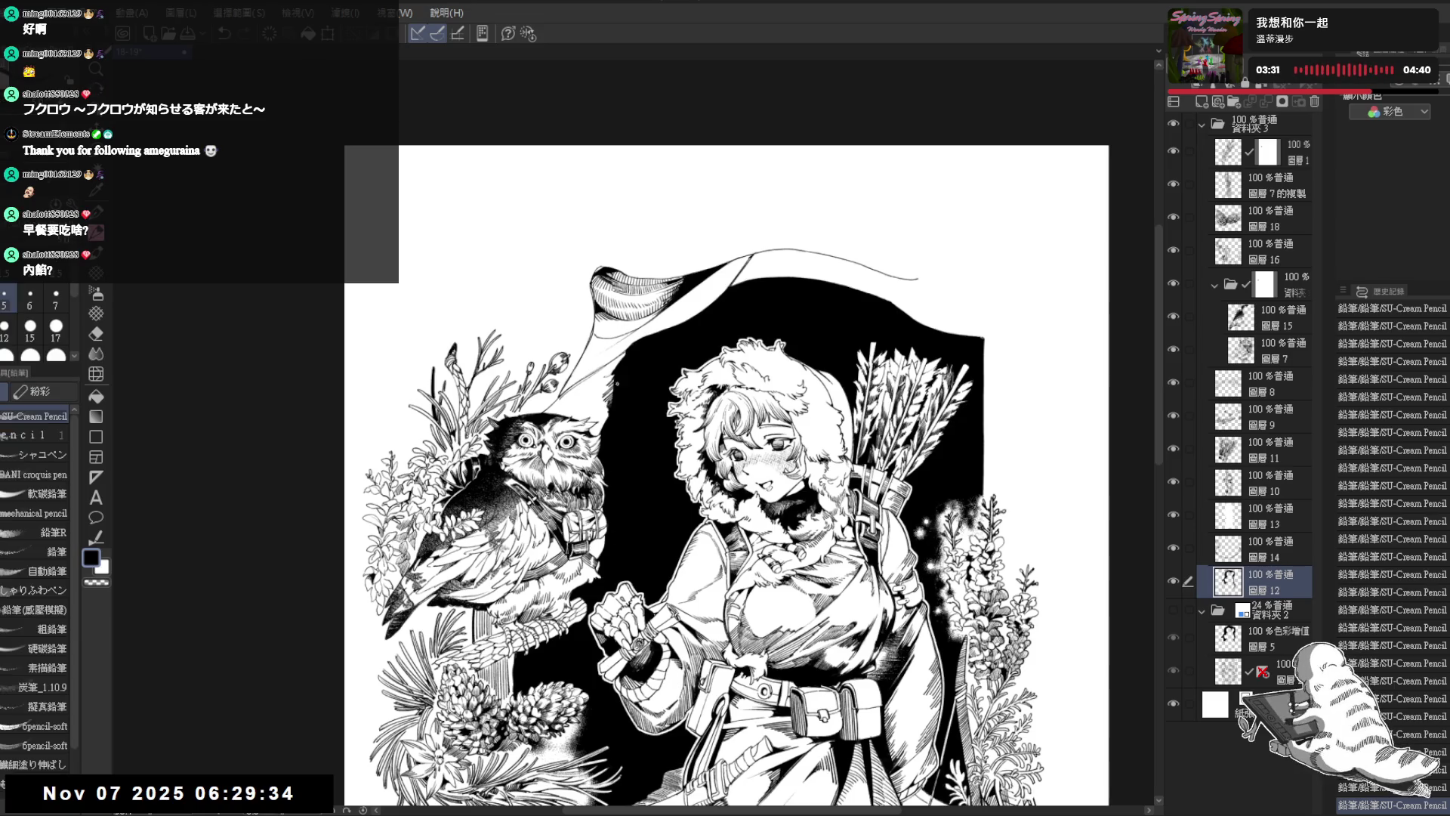
pyautogui.moveTo(596, 346)
pyautogui.mouseDown()
pyautogui.moveTo(619, 505)
pyautogui.moveTo(643, 310)
pyautogui.mouseUp()
pyautogui.scroll(2, 650, 573)
pyautogui.moveTo(650, 572); pyautogui.dragTo(589, 566)
pyautogui.moveTo(622, 391); pyautogui.dragTo(619, 418)
pyautogui.moveTo(631, 398); pyautogui.dragTo(631, 421)
pyautogui.moveTo(645, 402); pyautogui.dragTo(635, 424)
pyautogui.moveTo(831, 529)
pyautogui.mouseDown()
pyautogui.moveTo(716, 227)
pyautogui.moveTo(660, 213)
pyautogui.mouseUp()
pyautogui.moveTo(624, 414); pyautogui.dragTo(621, 446)
# Step: Level the view back upright and bring the whole drawing into view
pyautogui.moveTo(755, 227); pyautogui.dragTo(982, 173)
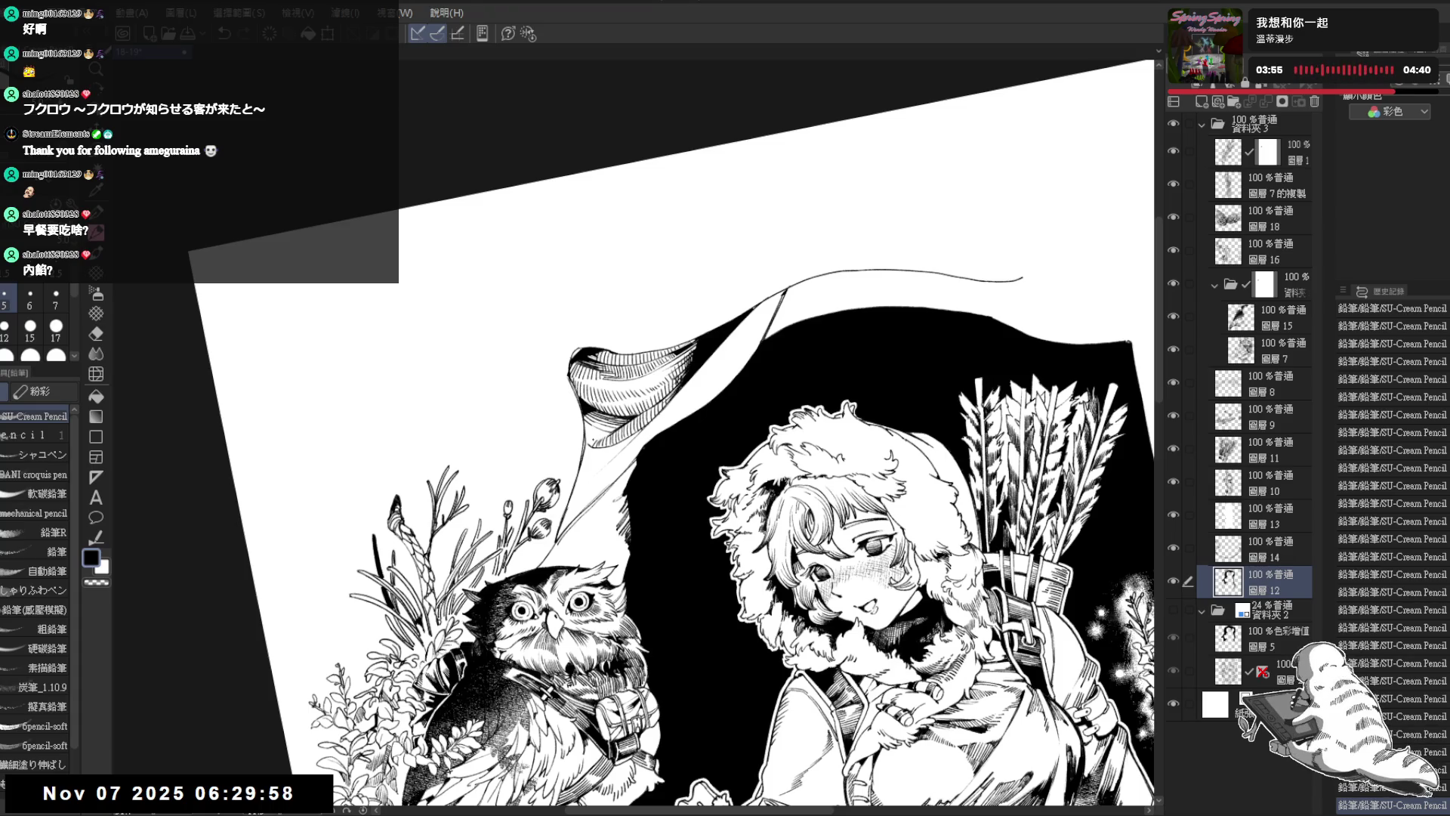
pyautogui.moveTo(680, 454); pyautogui.dragTo(703, 483)
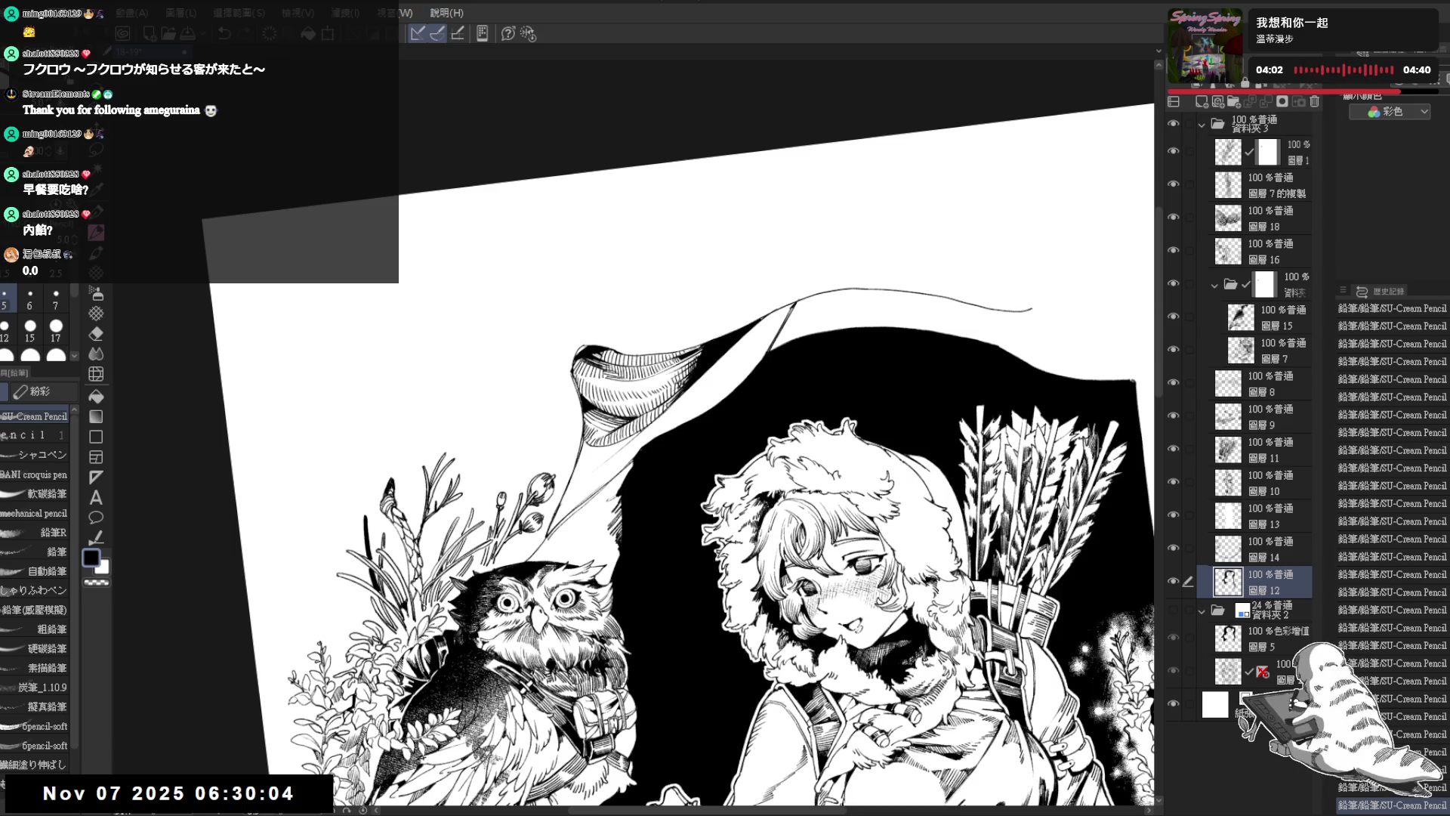
pyautogui.press('-')
pyautogui.press('-')
pyautogui.press('-')
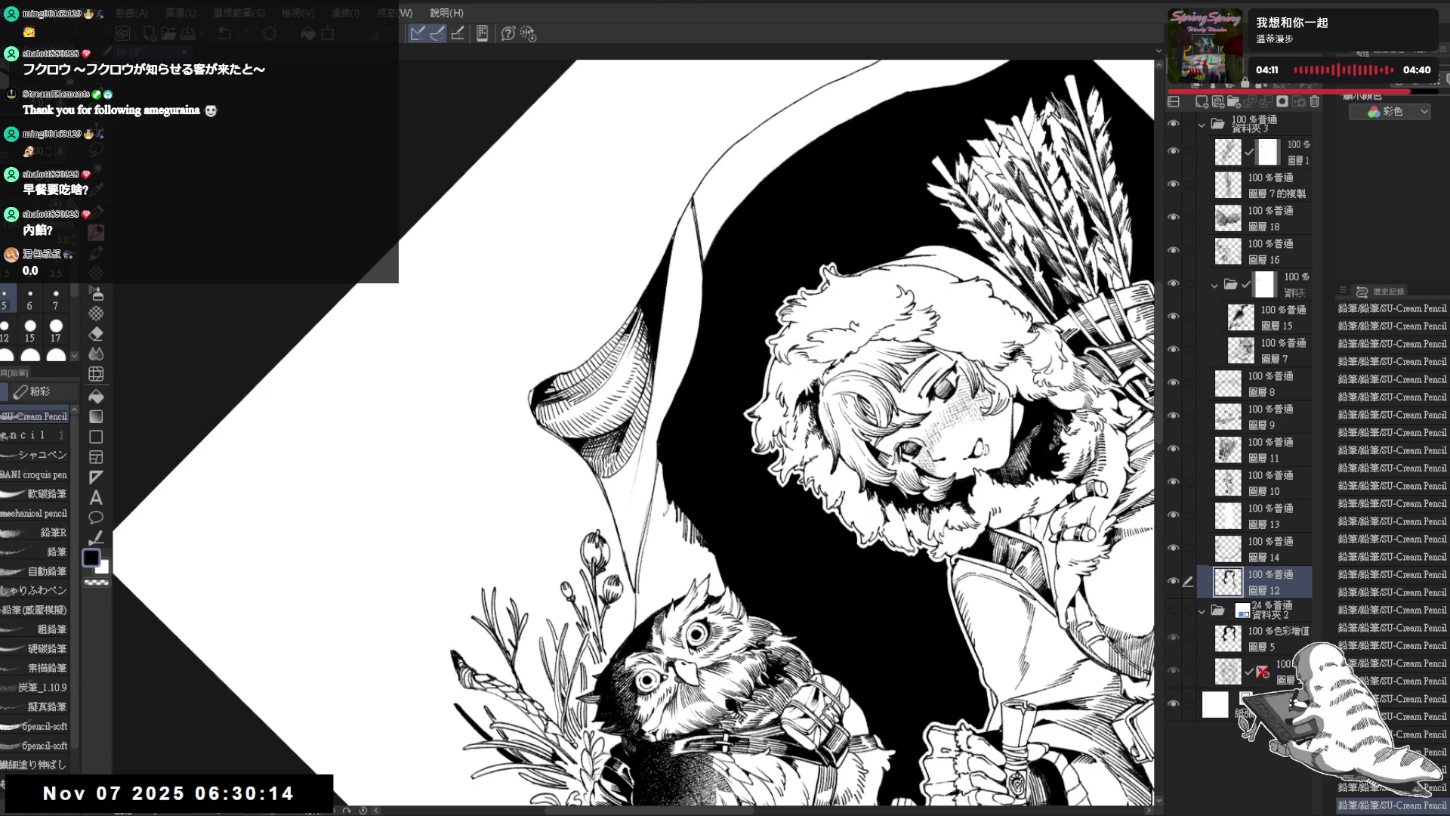
pyautogui.press('^')
pyautogui.press('^')
pyautogui.press('^')
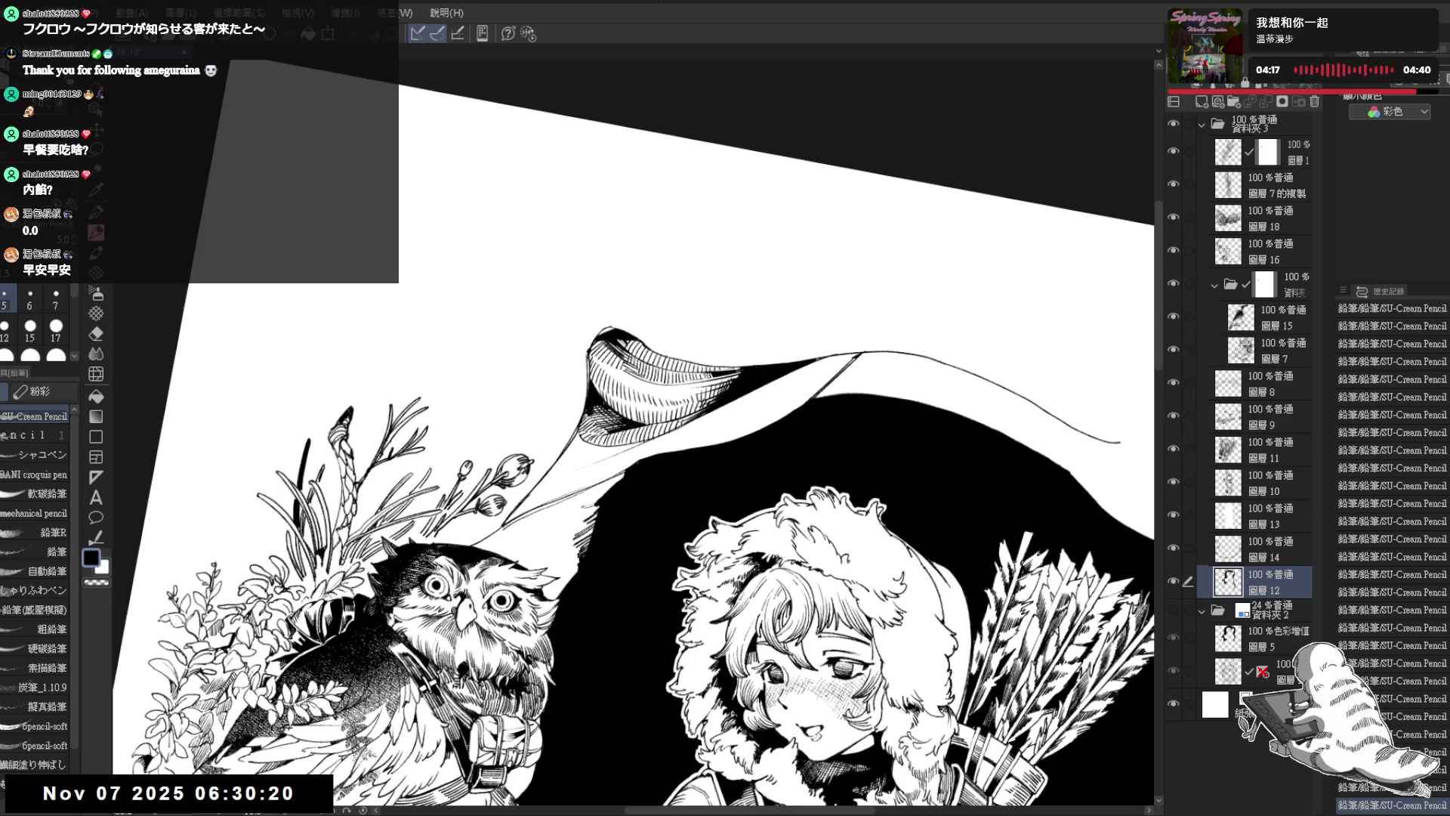
pyautogui.hotkey('ctrl', '@')
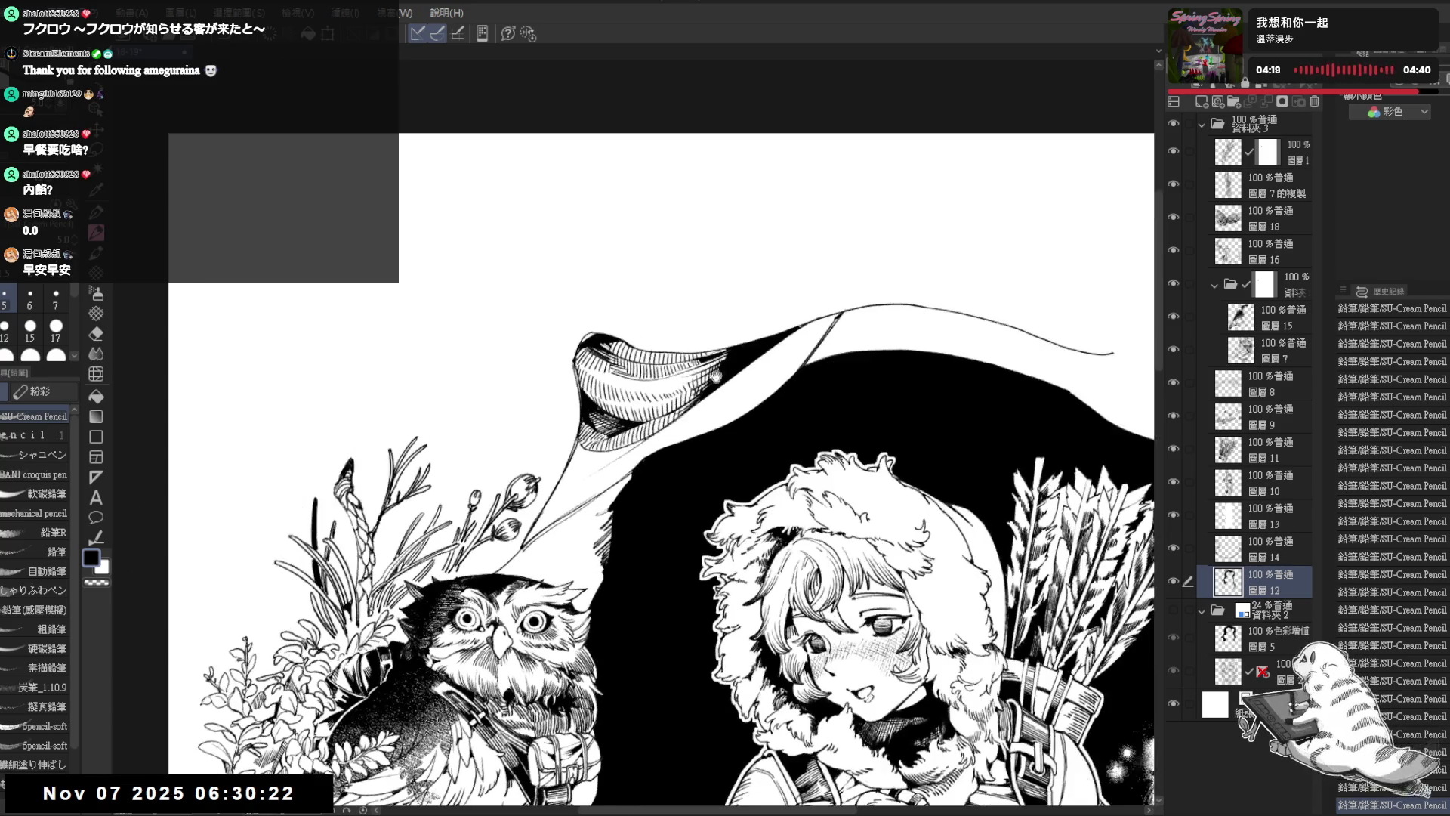
pyautogui.moveTo(718, 390); pyautogui.dragTo(713, 340)
pyautogui.scroll(-2, 704, 301)
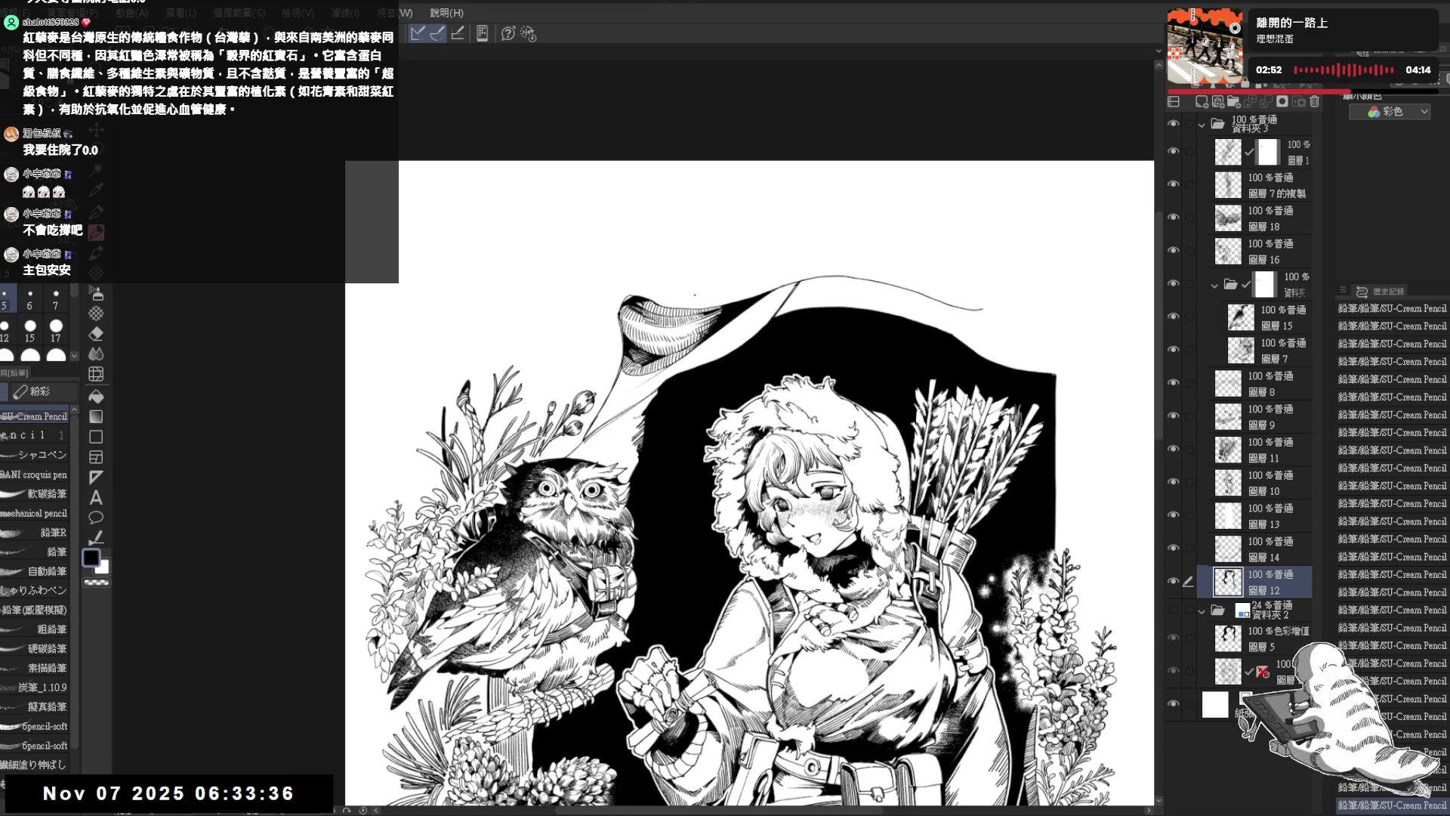
# Step: Zoom in on the girl and try pencil strokes on the cloak edge, undoing them
pyautogui.scroll(2, 648, 337)
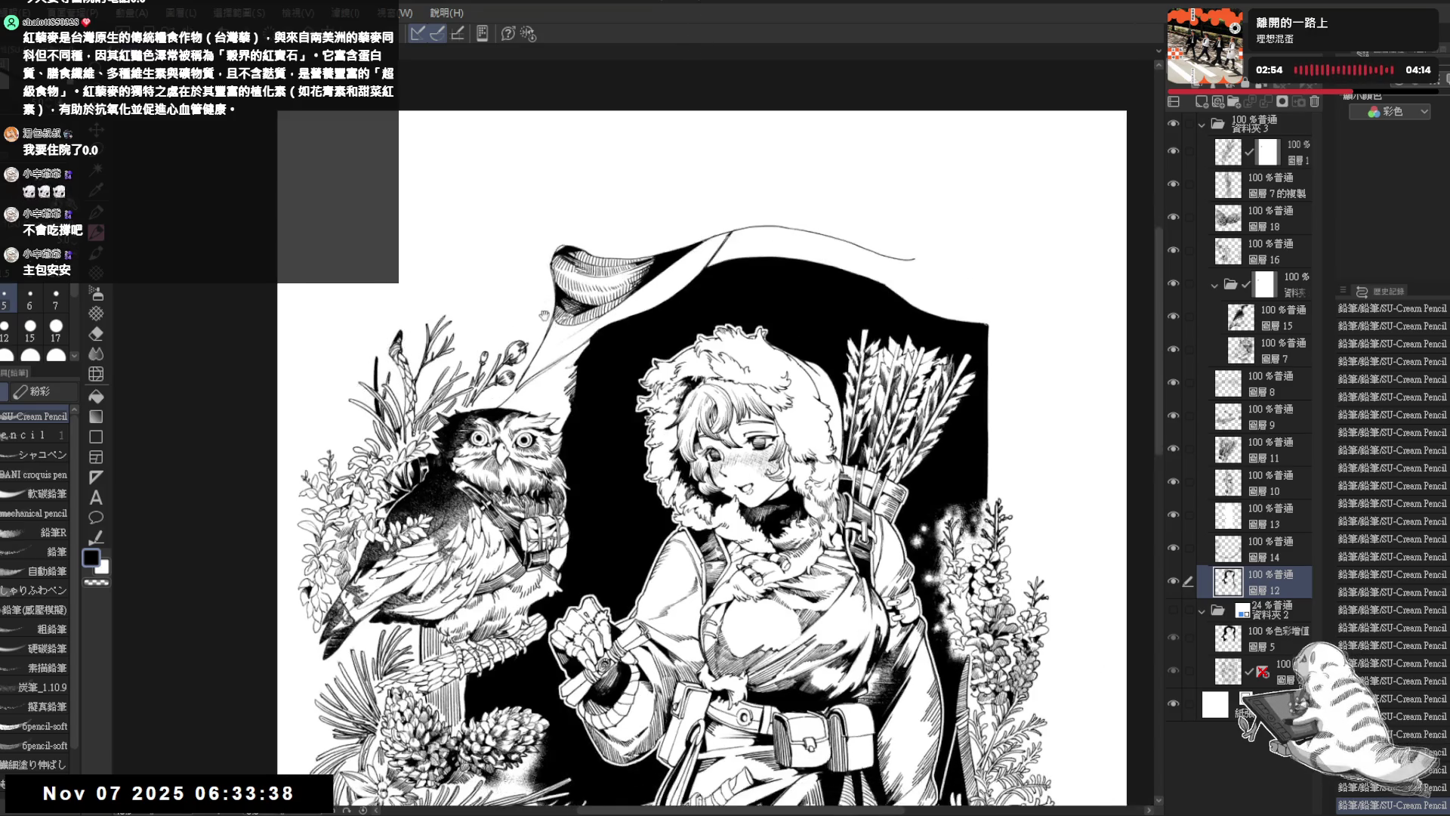
pyautogui.moveTo(546, 310); pyautogui.dragTo(649, 227)
pyautogui.moveTo(601, 573); pyautogui.dragTo(559, 242)
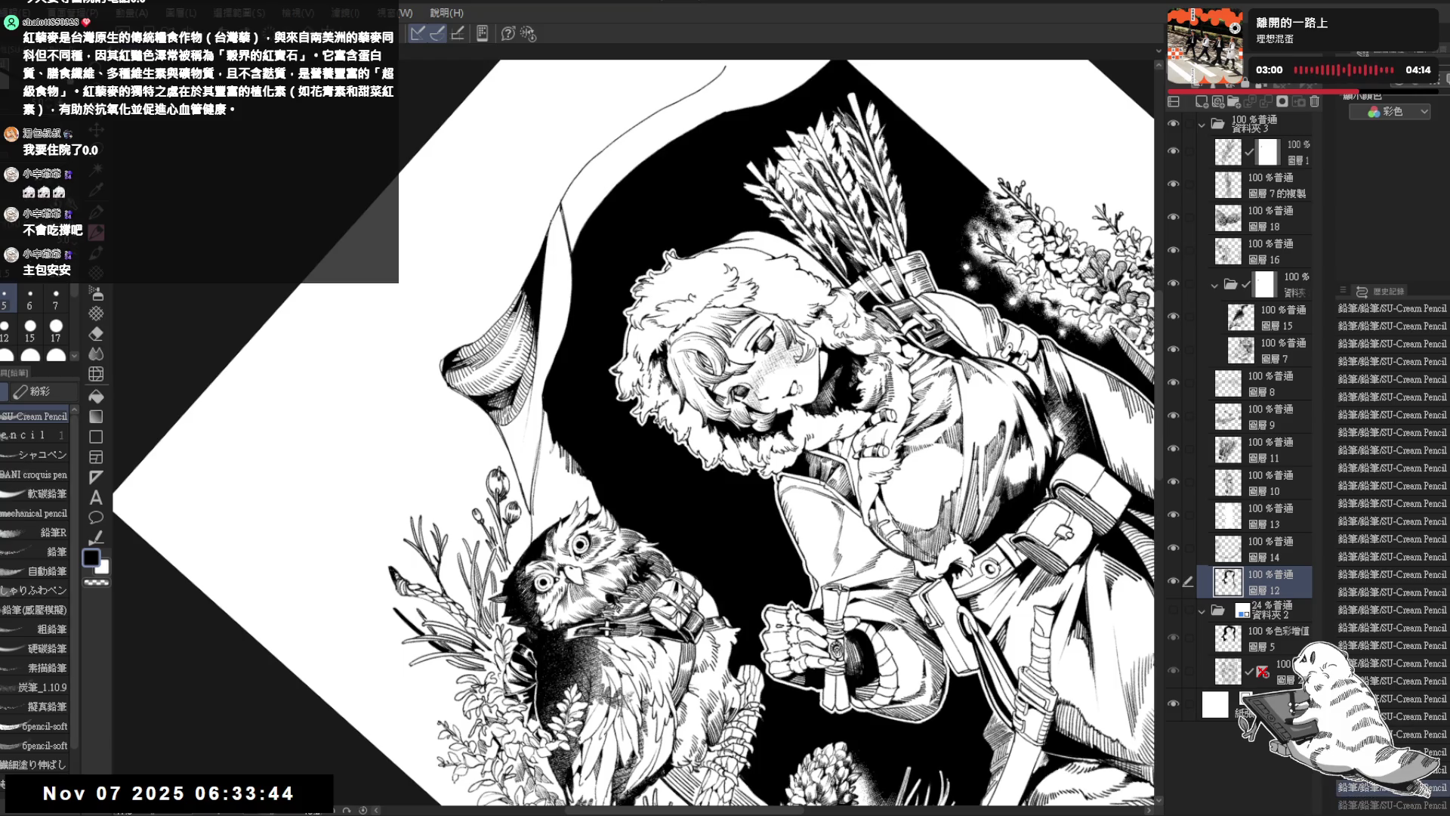
pyautogui.moveTo(547, 274); pyautogui.dragTo(545, 299)
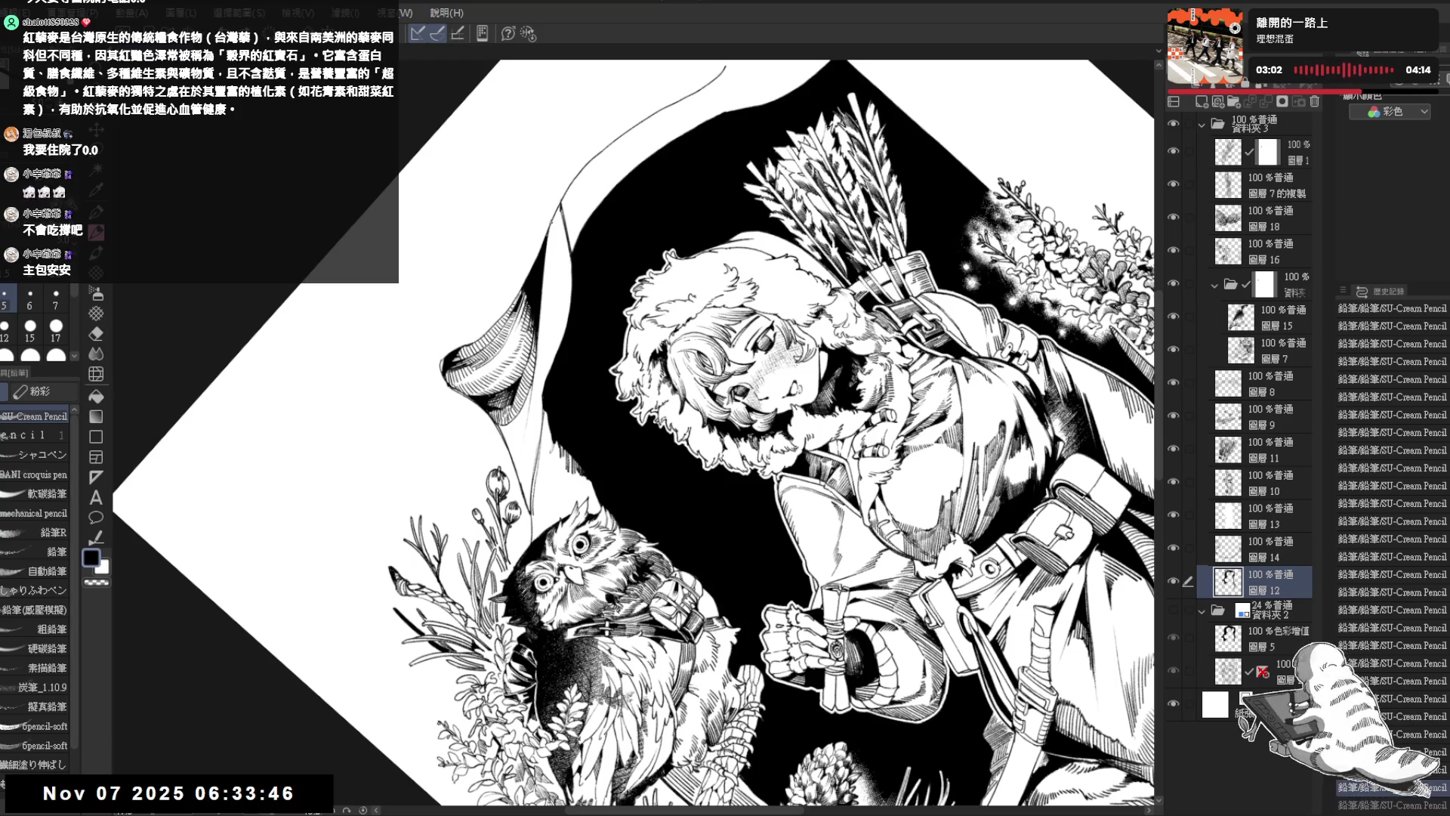
pyautogui.moveTo(548, 257)
pyautogui.mouseDown()
pyautogui.moveTo(550, 295)
pyautogui.moveTo(552, 279)
pyautogui.mouseUp()
pyautogui.hotkey('ctrl', 'z')
pyautogui.moveTo(549, 254); pyautogui.dragTo(554, 270)
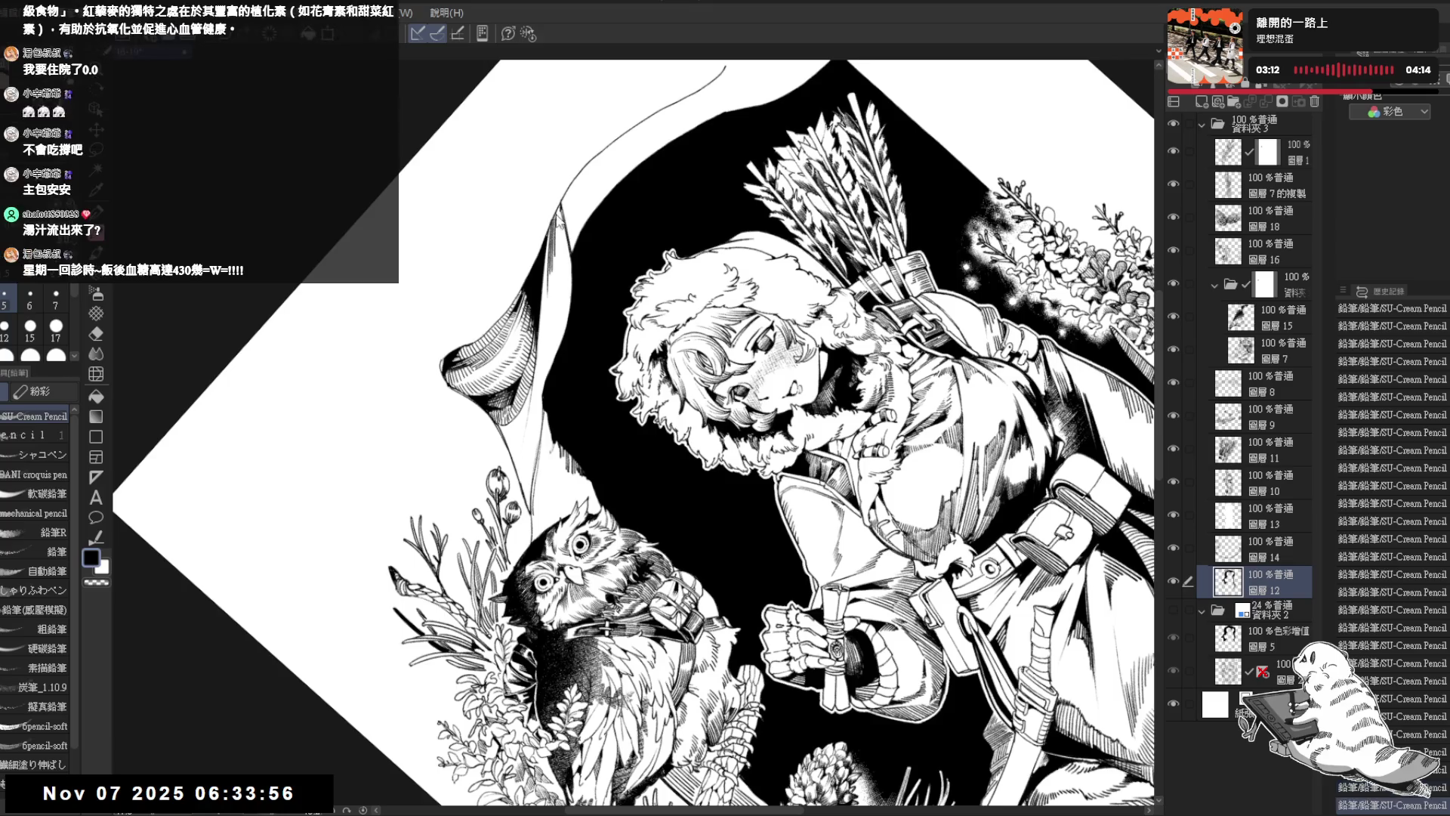
pyautogui.hotkey('ctrl', 'z')
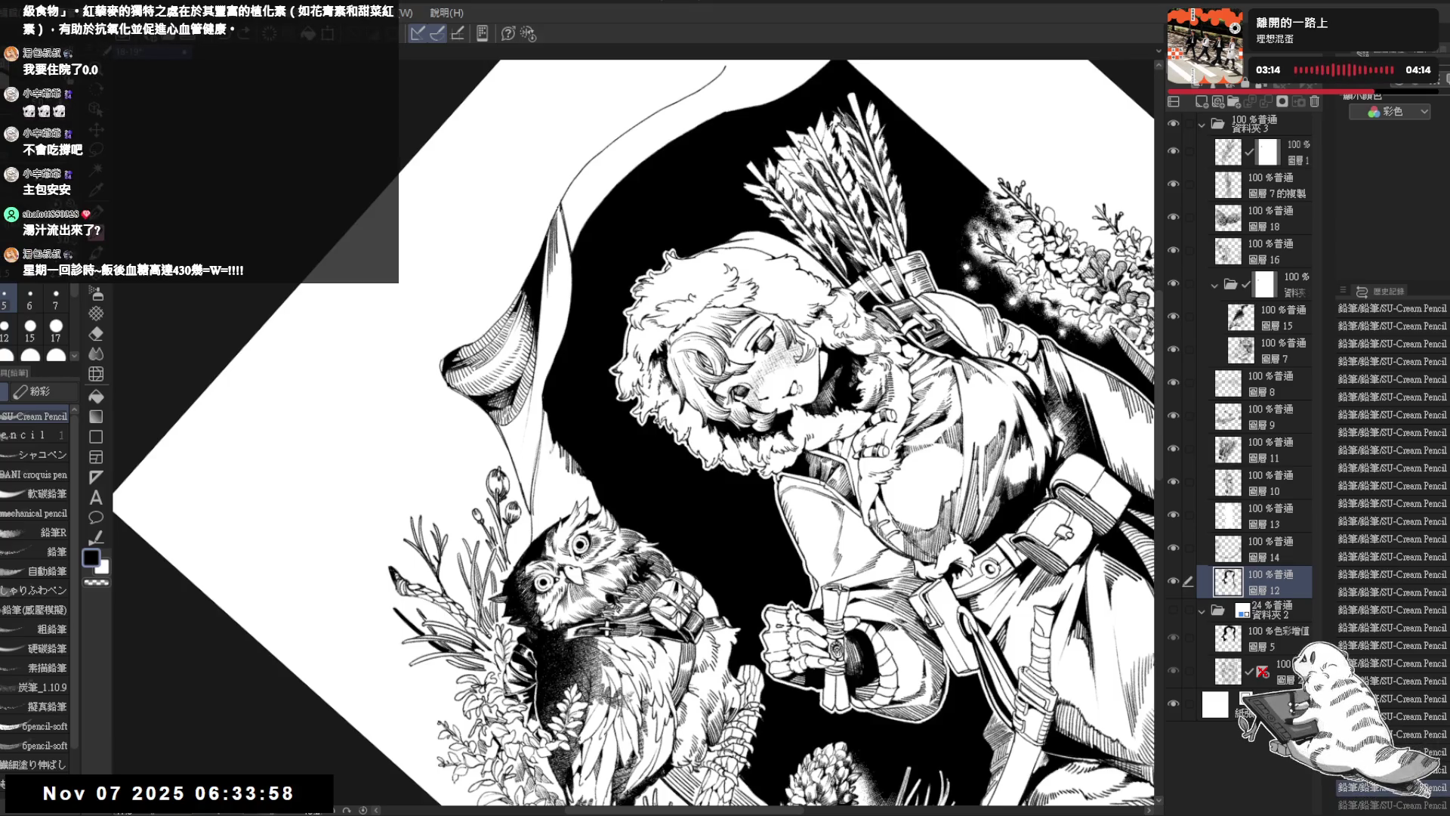
# Step: Erase small stray marks near the cloak edge
pyautogui.press('e')
pyautogui.press('p')
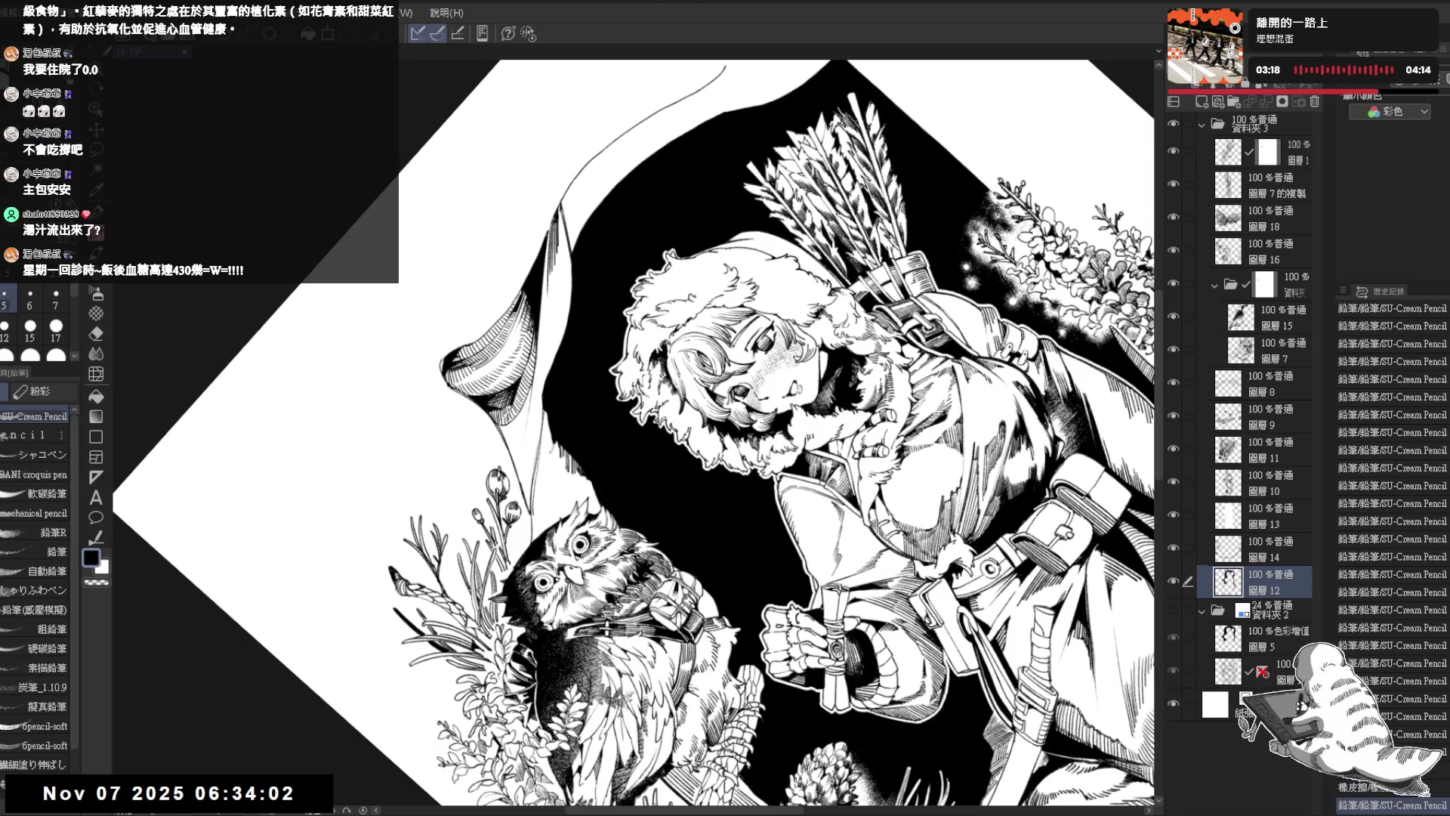
pyautogui.press('e')
pyautogui.moveTo(544, 196)
pyautogui.mouseDown()
pyautogui.moveTo(566, 231)
pyautogui.moveTo(563, 214)
pyautogui.mouseUp()
# Step: Touch up with a quick eraser pass and add short pencil strokes near the girl's hands
pyautogui.press('p')
pyautogui.press('e')
pyautogui.press('p')
pyautogui.moveTo(556, 206); pyautogui.dragTo(563, 215)
pyautogui.moveTo(557, 207); pyautogui.dragTo(565, 216)
# Step: Reset the view upright, reposition it, and rotate the canvas to about 45°
pyautogui.hotkey('ctrl', '@')
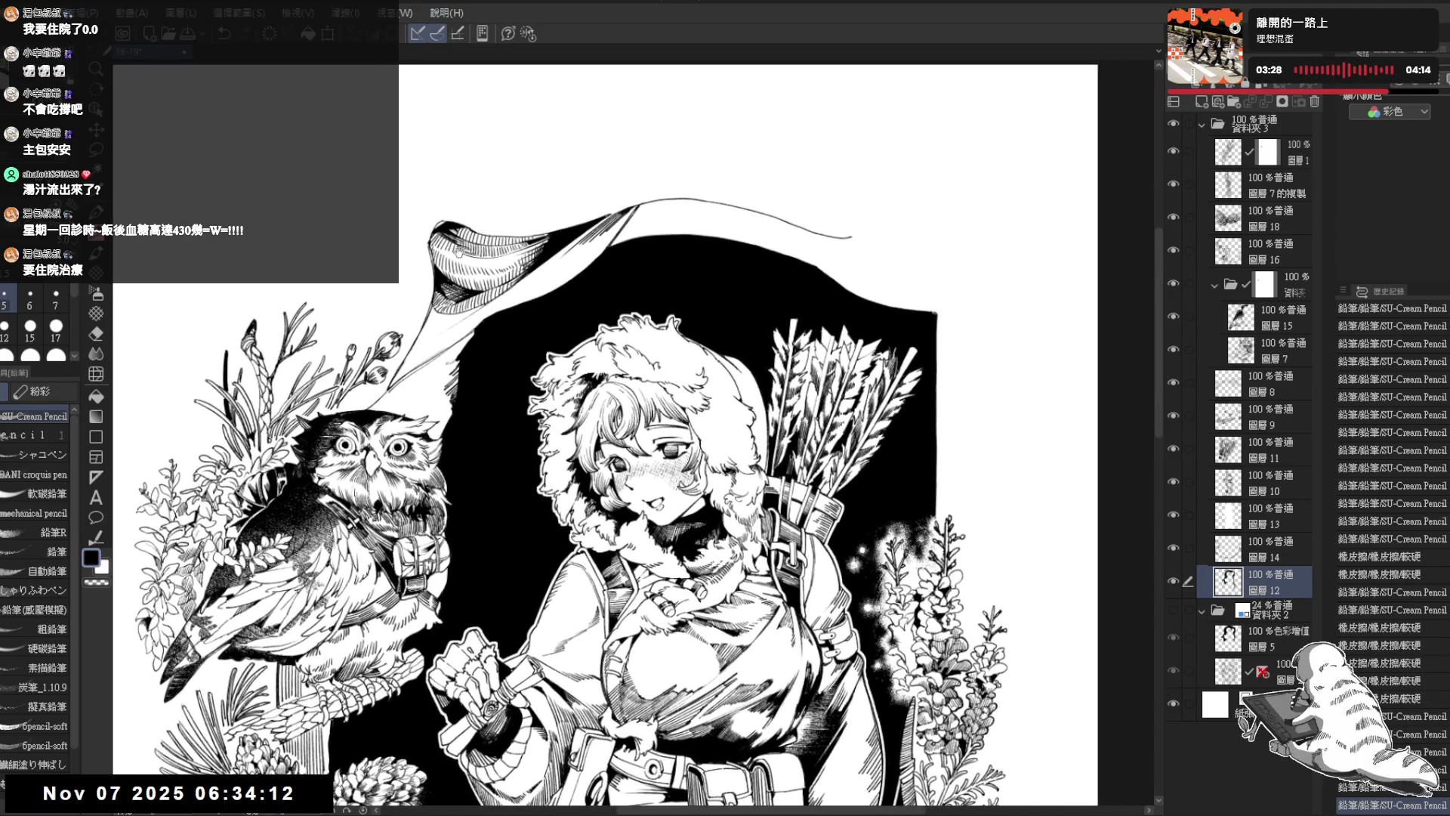
pyautogui.moveTo(524, 358); pyautogui.dragTo(531, 368)
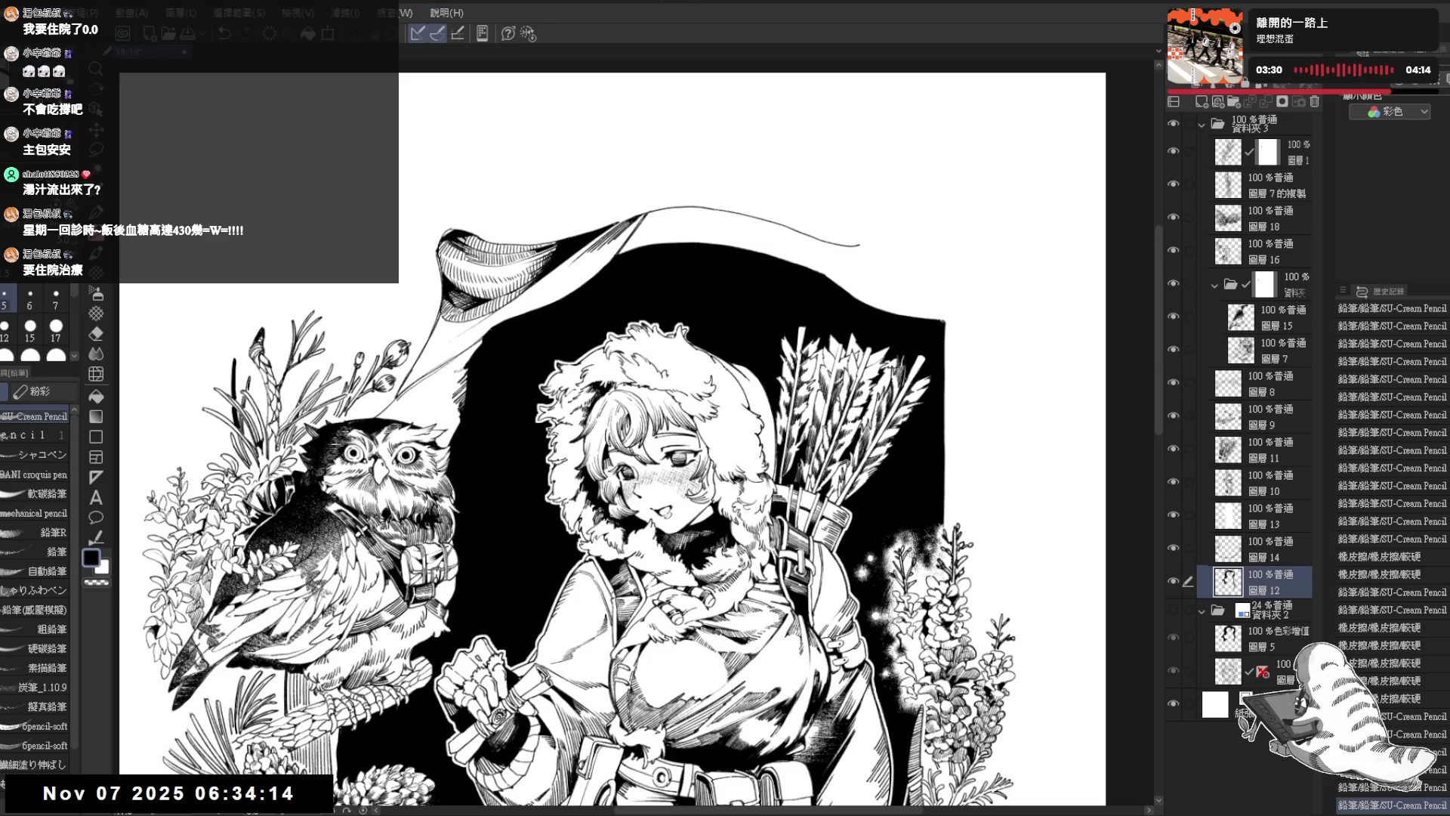
pyautogui.press('r')
pyautogui.press('p')
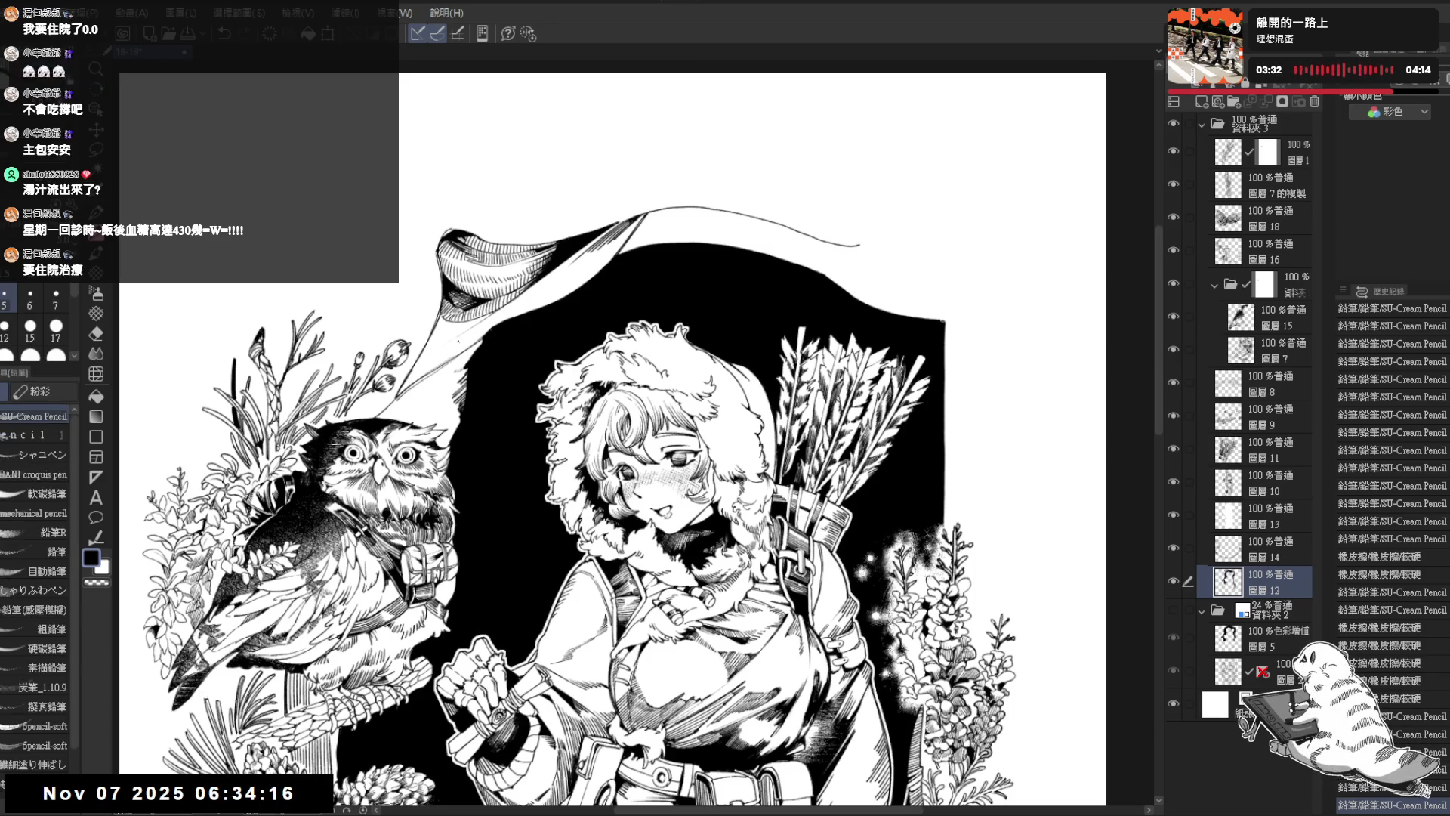
pyautogui.moveTo(511, 424)
pyautogui.mouseDown()
pyautogui.moveTo(527, 410)
pyautogui.moveTo(504, 404)
pyautogui.moveTo(423, 574)
pyautogui.moveTo(468, 578)
pyautogui.moveTo(499, 529)
pyautogui.mouseUp()
pyautogui.press('r')
pyautogui.moveTo(468, 442)
pyautogui.mouseDown()
pyautogui.moveTo(542, 441)
pyautogui.moveTo(510, 313)
pyautogui.moveTo(476, 400)
pyautogui.mouseUp()
# Step: Draw short pencil strokes along the cloak edge, undoing and redrawing the trial strokes
pyautogui.press('p')
pyautogui.hotkey('ctrl', 'z')
pyautogui.moveTo(491, 335); pyautogui.dragTo(472, 415)
pyautogui.hotkey('ctrl', 'z')
pyautogui.moveTo(489, 328); pyautogui.dragTo(481, 408)
pyautogui.hotkey('ctrl', 'z')
pyautogui.hotkey('ctrl', 'z')
pyautogui.moveTo(495, 353); pyautogui.dragTo(485, 404)
# Step: Check the drawing upright and flipped horizontally, then add more short cloak-edge strokes
pyautogui.hotkey('ctrl', '0')
pyautogui.press('h')
pyautogui.press('h')
pyautogui.moveTo(531, 347); pyautogui.dragTo(495, 398)
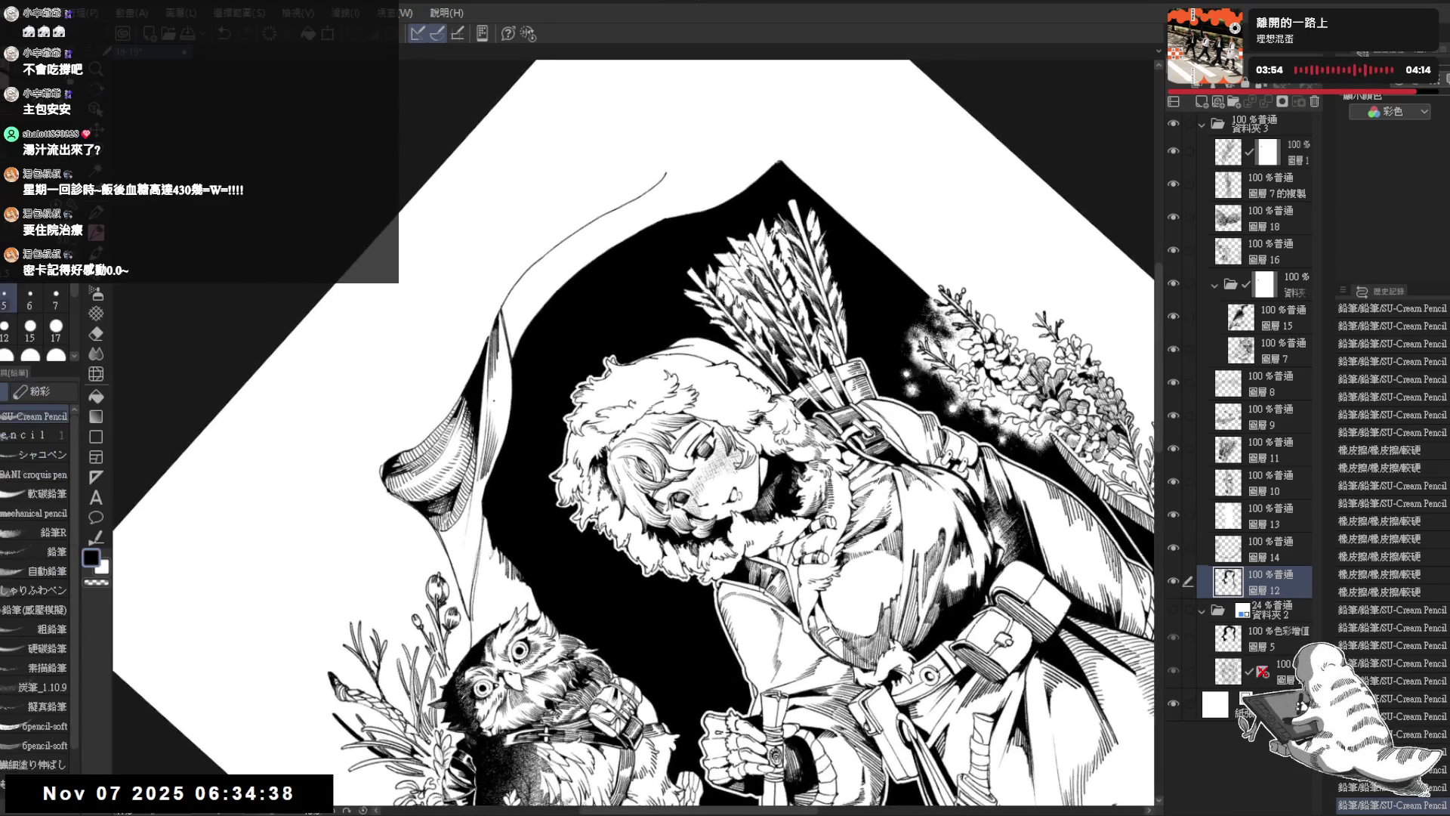
pyautogui.hotkey('ctrl', 'z')
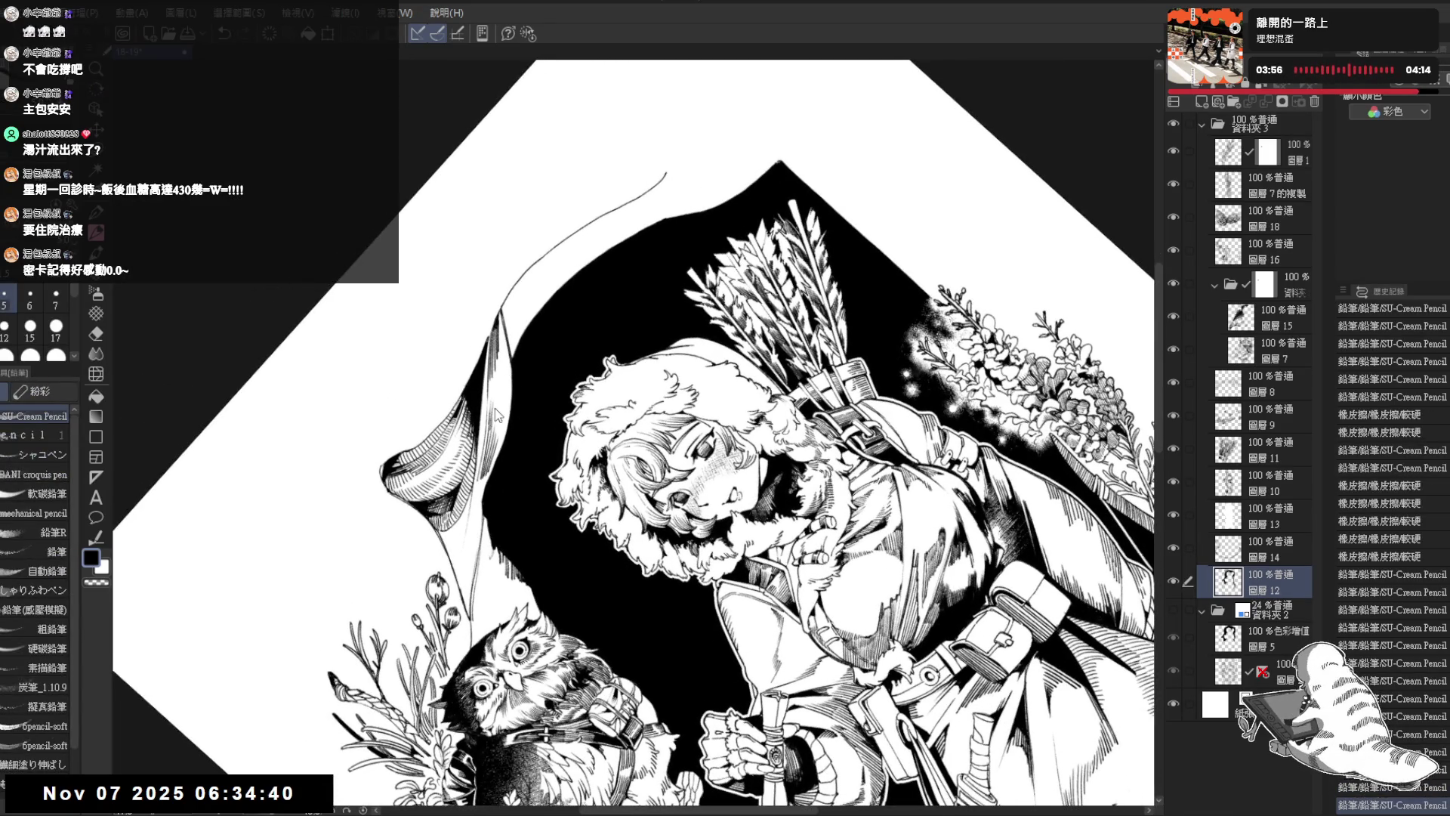
pyautogui.moveTo(491, 378)
pyautogui.mouseDown()
pyautogui.moveTo(497, 458)
pyautogui.moveTo(455, 468)
pyautogui.moveTo(471, 394)
pyautogui.moveTo(493, 405)
pyautogui.moveTo(468, 514)
pyautogui.moveTo(483, 355)
pyautogui.mouseUp()
# Step: Undo the stray strokes and fill the small gap on the cloak
pyautogui.hotkey('ctrl', '@')
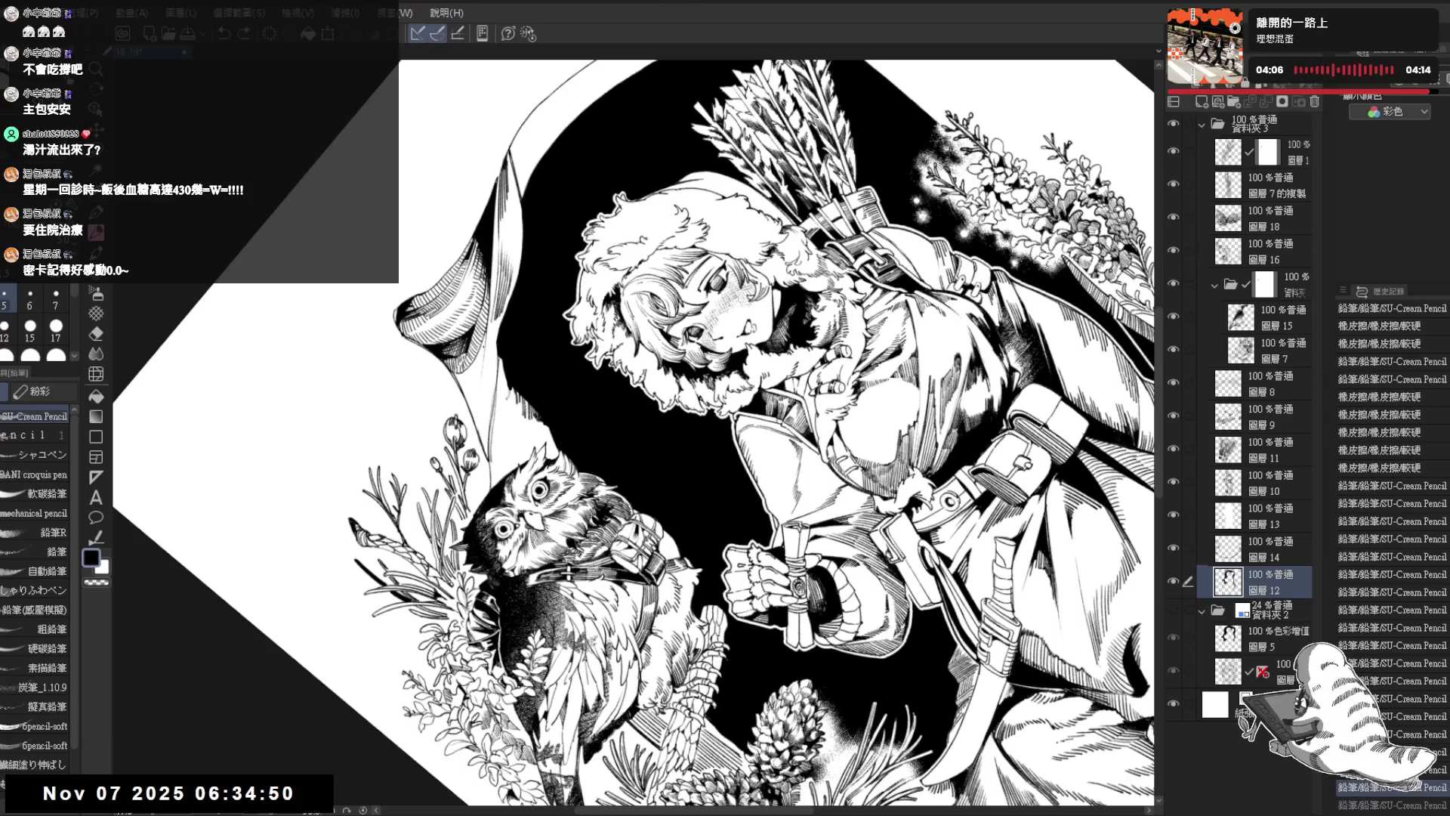
pyautogui.hotkey('ctrl', 'z')
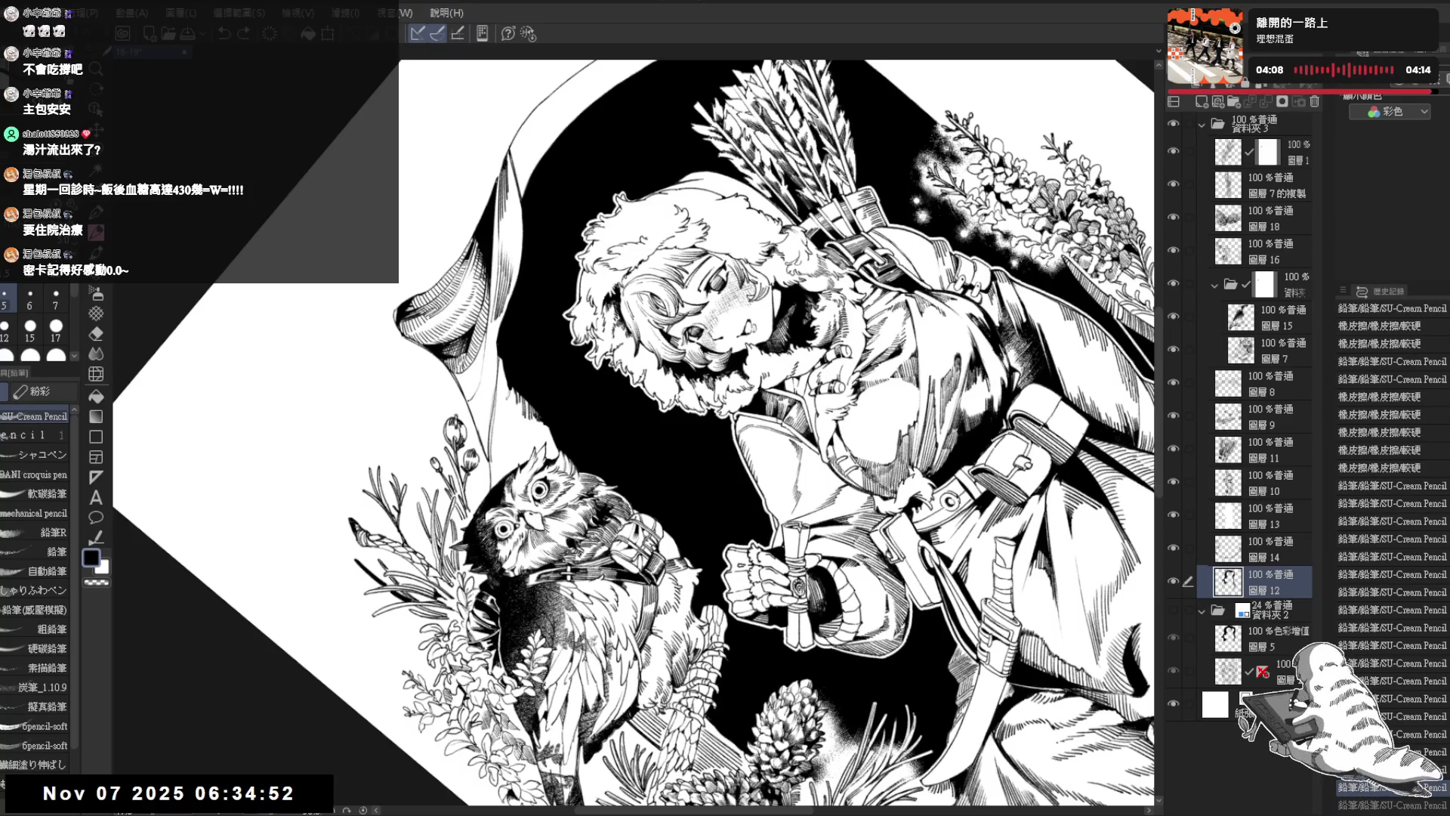
pyautogui.moveTo(489, 381)
pyautogui.mouseDown()
pyautogui.moveTo(581, 355)
pyautogui.moveTo(500, 489)
pyautogui.mouseUp()
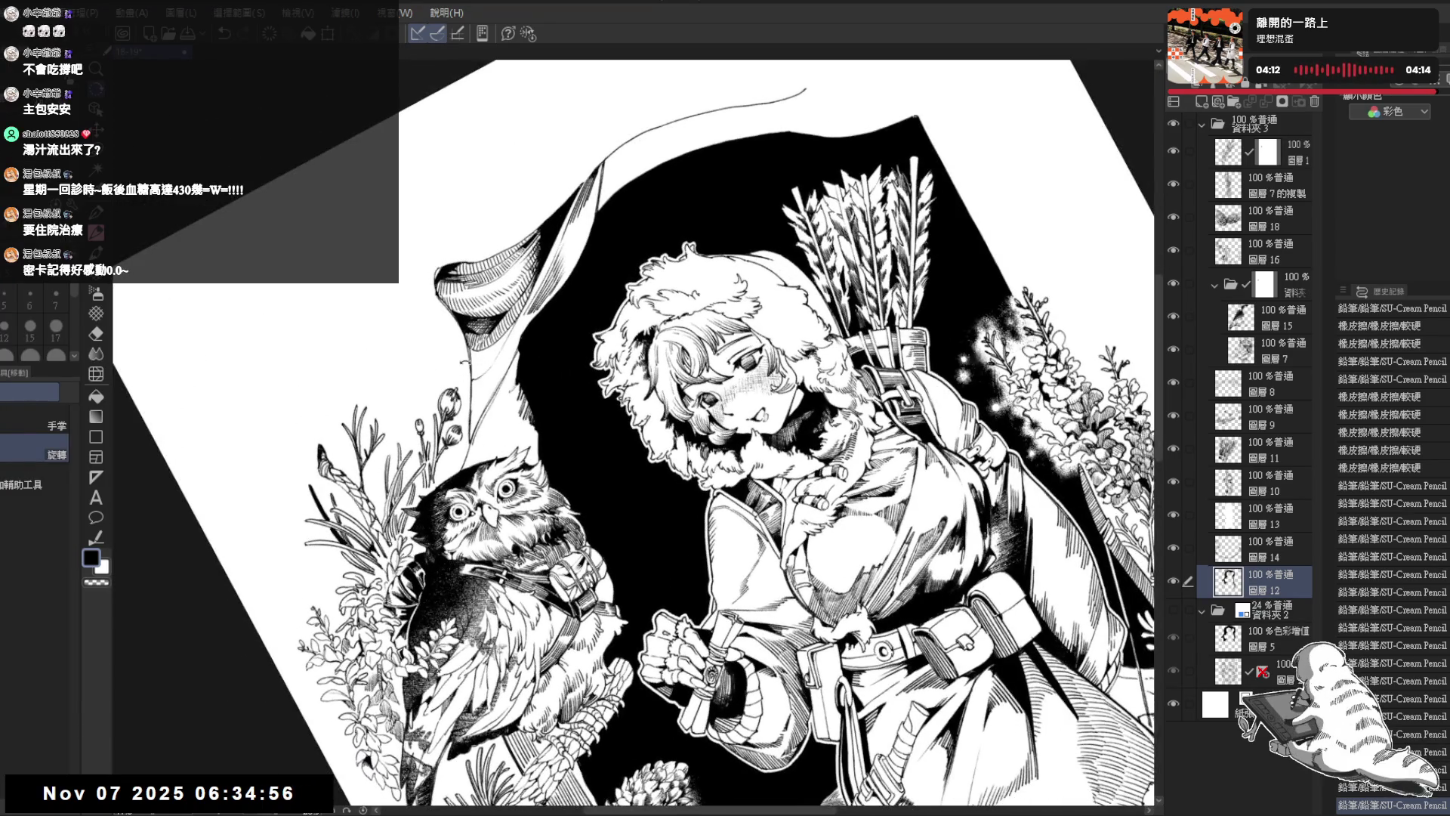
pyautogui.hotkey('ctrl', 'z')
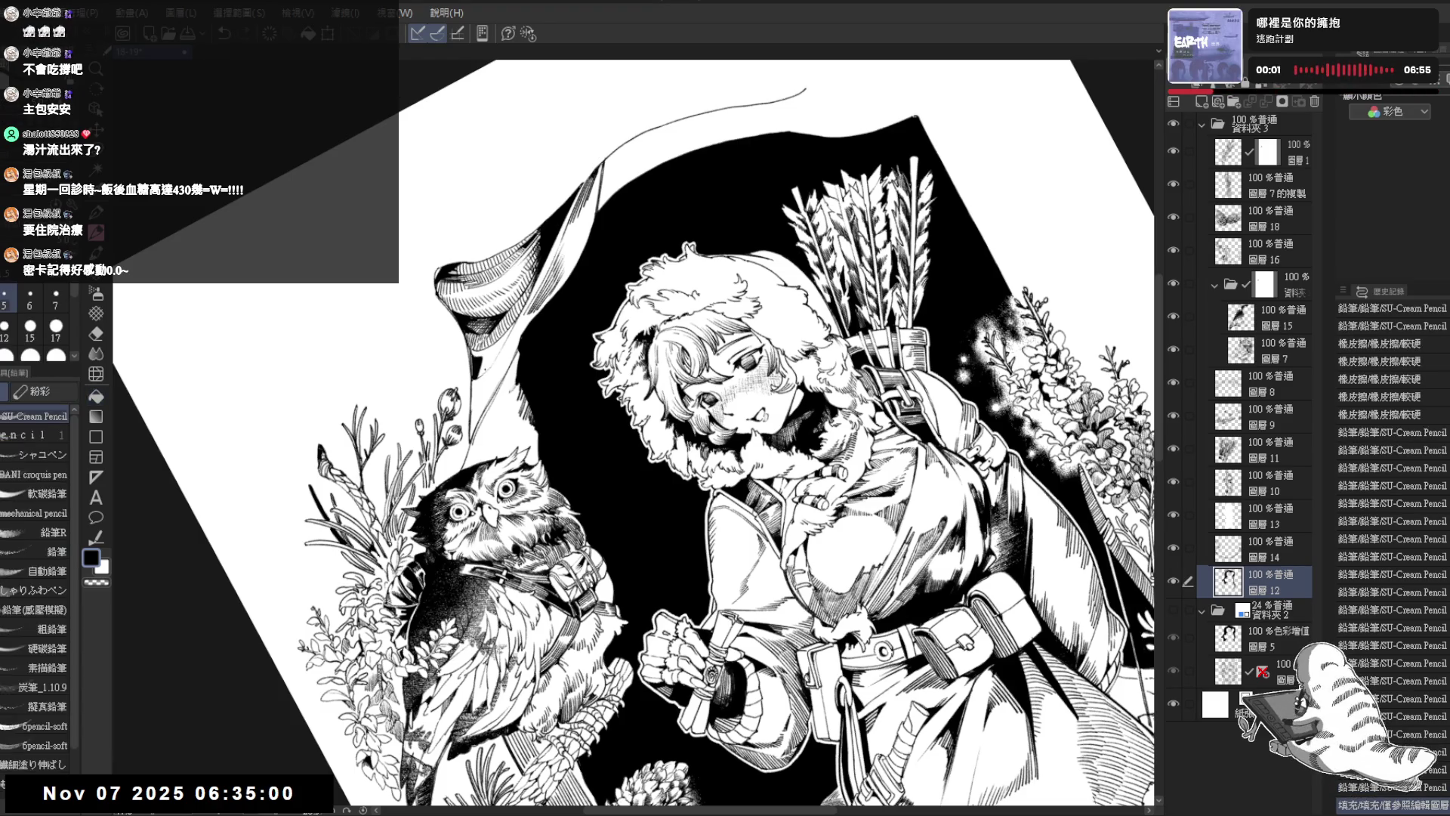
pyautogui.click(484, 367)
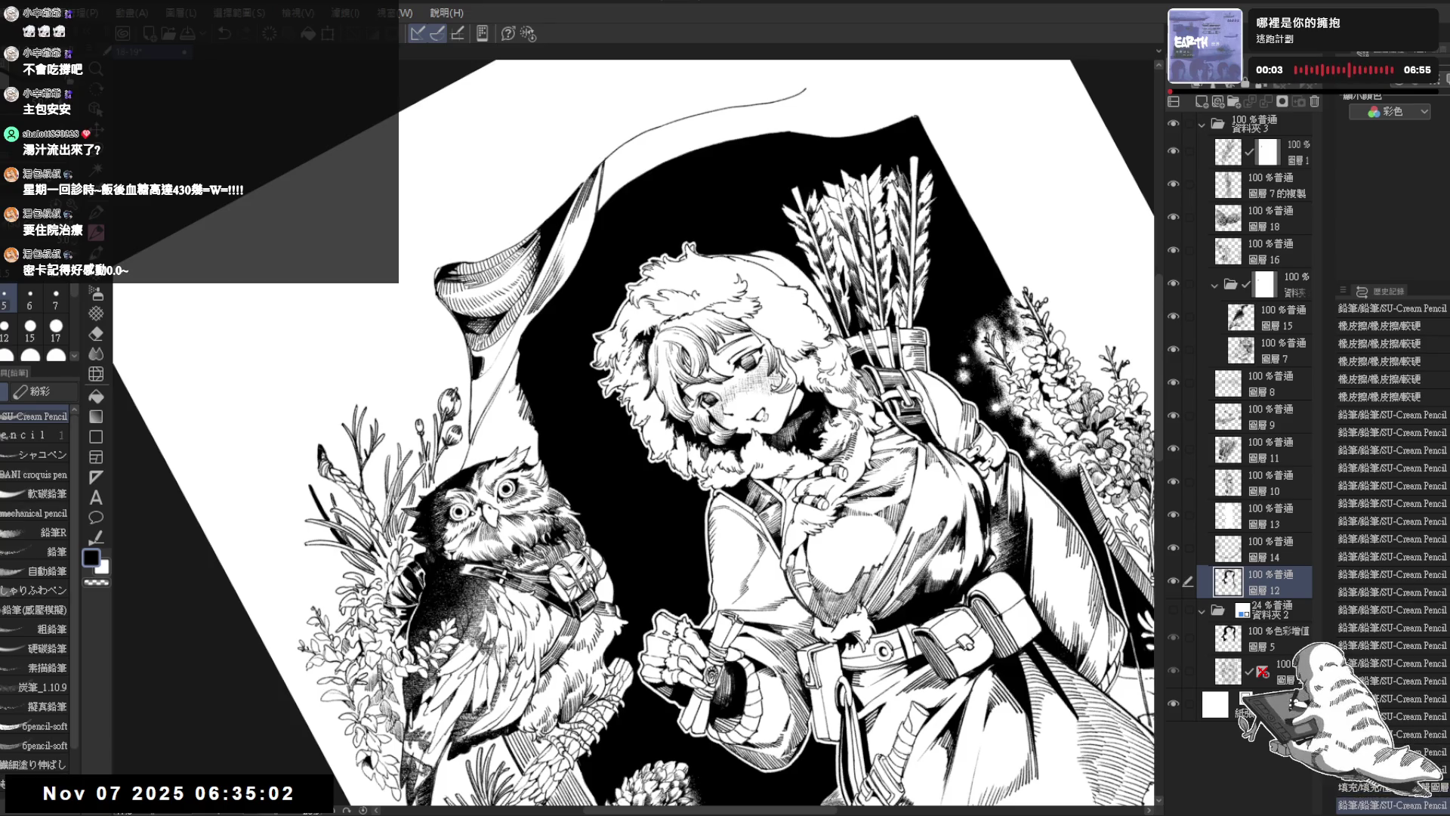